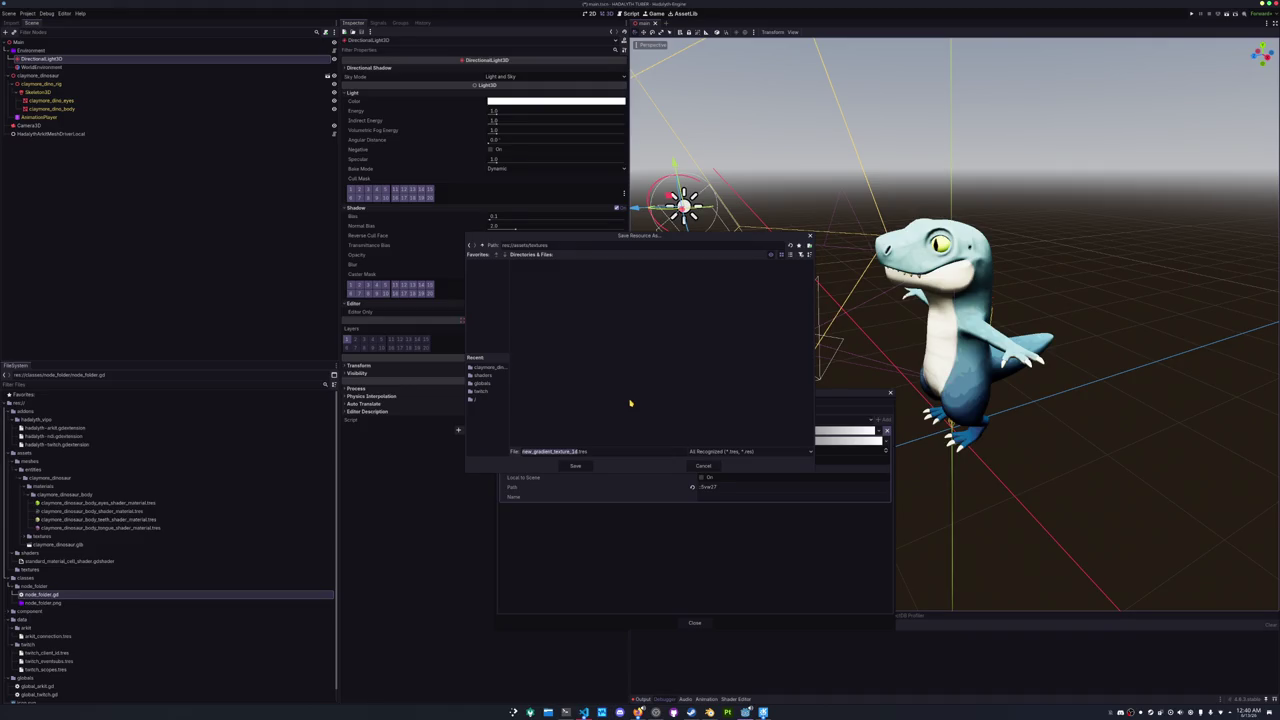
- Save the texture as shadow_ramp_gradient_texture_1d.tres in res://assets/textures, then add a third gradient stop
{"action": "type", "text": "sharamp"}
{"action": "type", "text": "e_1"}
{"action": "key", "text": "Return"}
{"action": "left_click", "coordinate": [789, 441]}
{"action": "left_click", "coordinate": [722, 464]}
{"action": "left_click", "coordinate": [735, 487]}
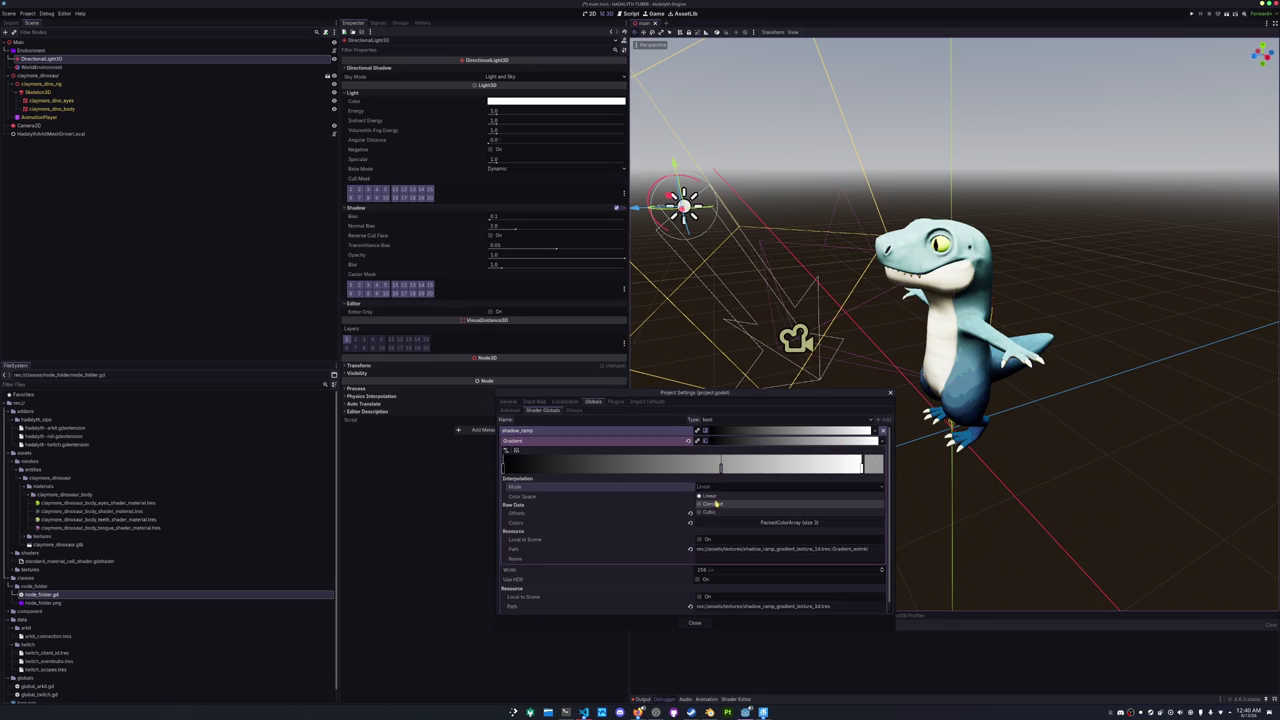
- Switch the gradient to Constant interpolation and drag its stops to reshape the bands
{"action": "left_click", "coordinate": [730, 497]}
{"action": "left_click_drag", "start_coordinate": [724, 470], "coordinate": [606, 470]}
{"action": "left_click_drag", "start_coordinate": [866, 468], "coordinate": [755, 474]}
{"action": "left_click_drag", "start_coordinate": [690, 392], "coordinate": [614, 392]}
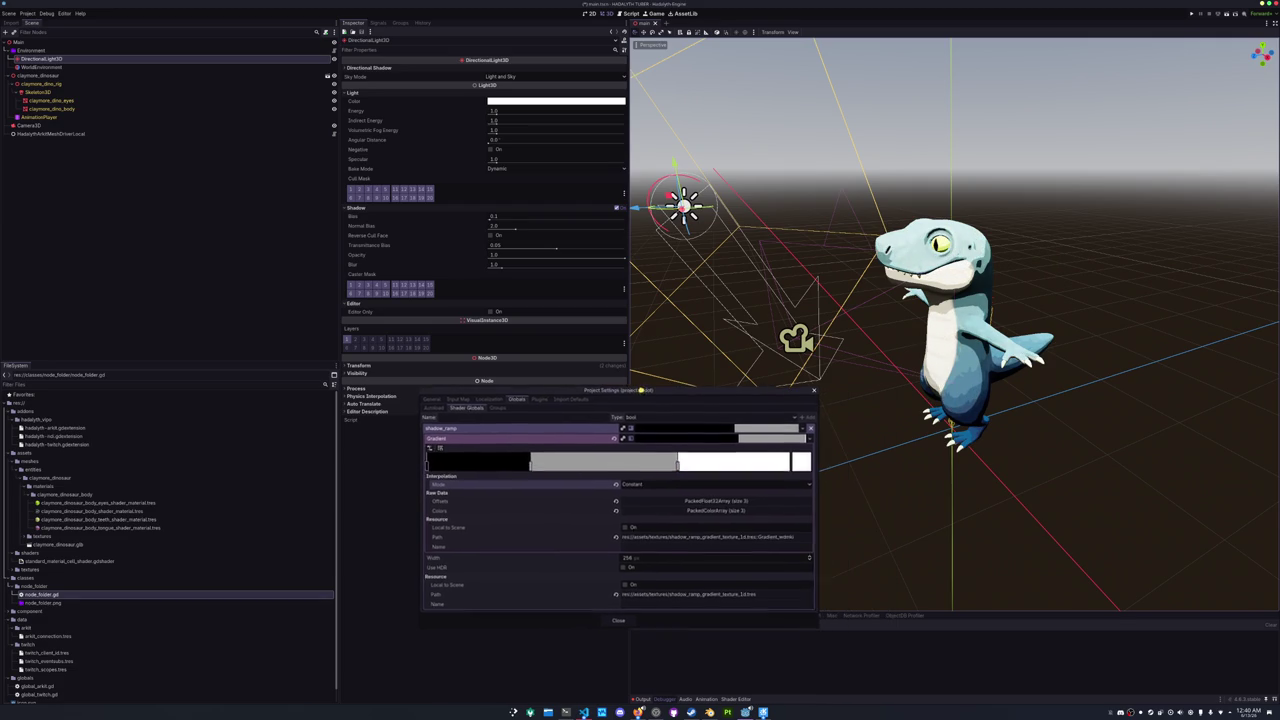
{"action": "left_click_drag", "start_coordinate": [533, 468], "coordinate": [545, 468]}
- Set the second and third stop offsets to 0.33 and 0.66 in the gradient's raw data
{"action": "left_click", "coordinate": [681, 513]}
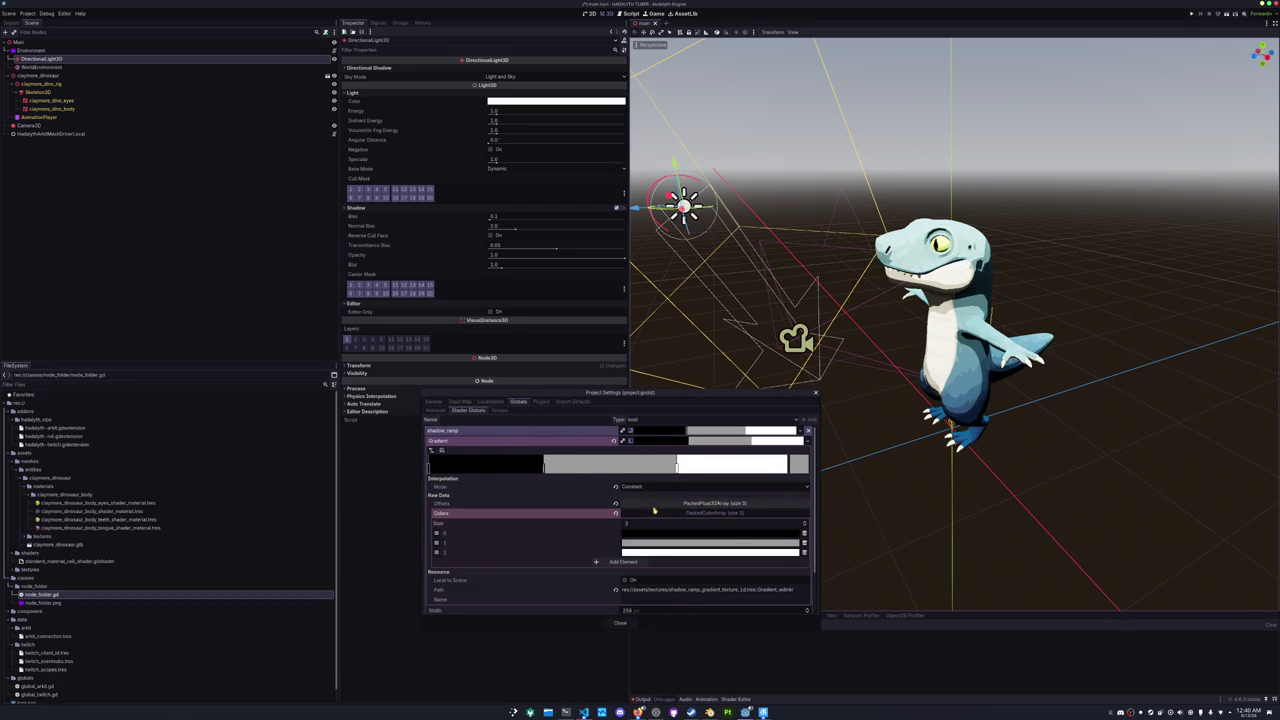
{"action": "left_click", "coordinate": [645, 503]}
{"action": "left_click", "coordinate": [644, 534]}
{"action": "type", "text": "33"}
{"action": "left_click", "coordinate": [642, 543]}
{"action": "type", "text": "0.66"}
{"action": "key", "text": "Return"}
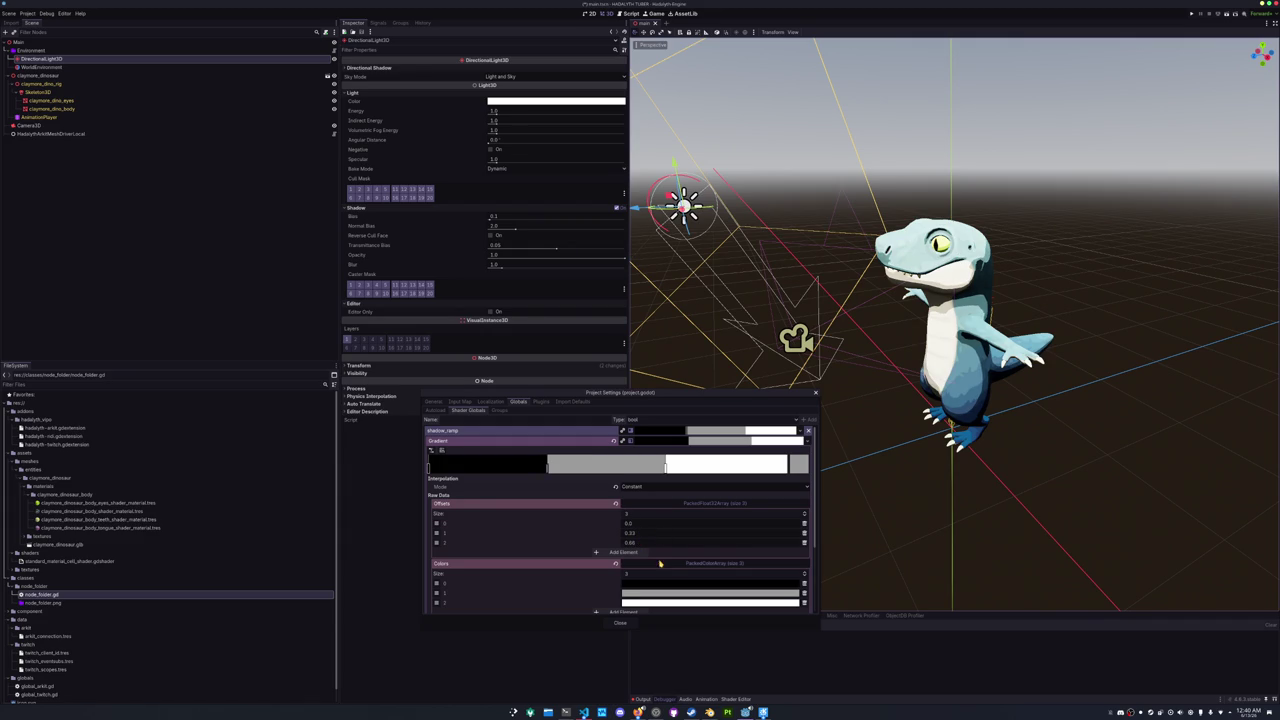
- Tone the white colour down to grey and start lowering the grey colour's brightness
{"action": "scroll", "coordinate": [659, 563], "scroll_direction": "down", "scroll_amount": 1}
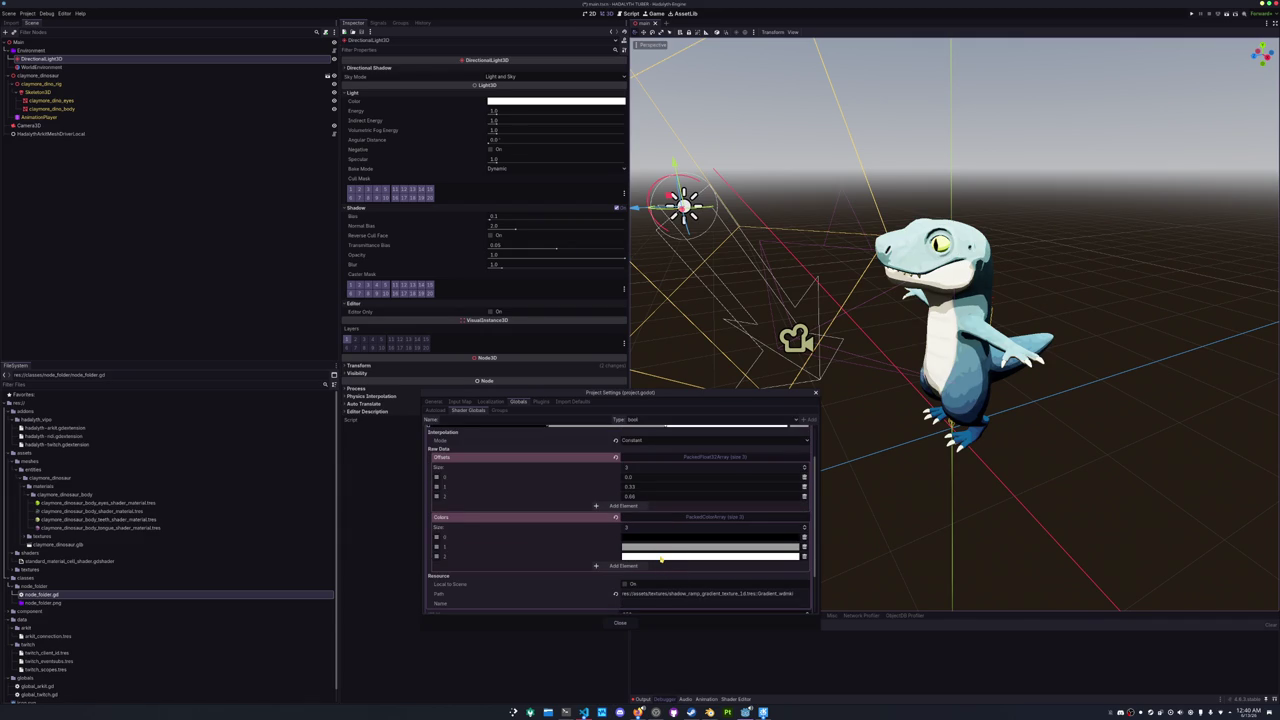
{"action": "left_click", "coordinate": [661, 558]}
{"action": "mouse_move", "coordinate": [705, 460]}
{"action": "left_mouse_down"}
{"action": "mouse_move", "coordinate": [676, 460]}
{"action": "mouse_move", "coordinate": [691, 460]}
{"action": "left_mouse_up"}
{"action": "left_click", "coordinate": [598, 548]}
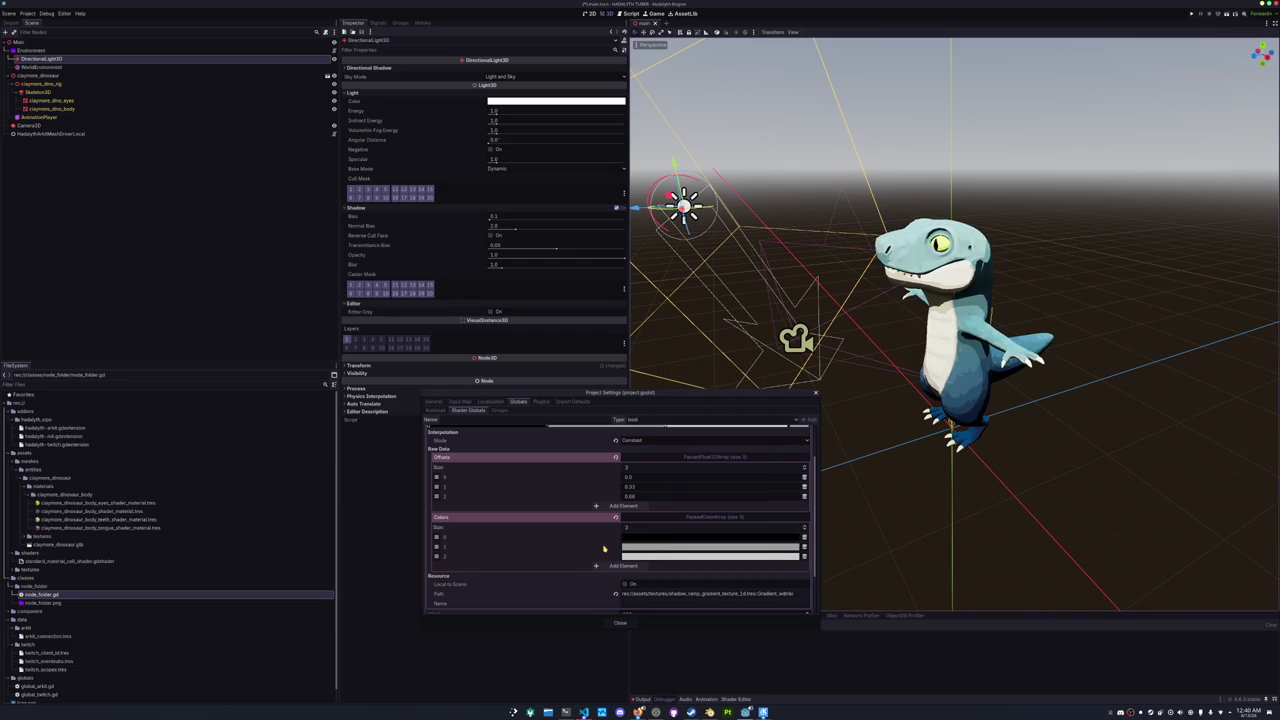
{"action": "left_click", "coordinate": [646, 548]}
{"action": "left_click", "coordinate": [754, 405]}
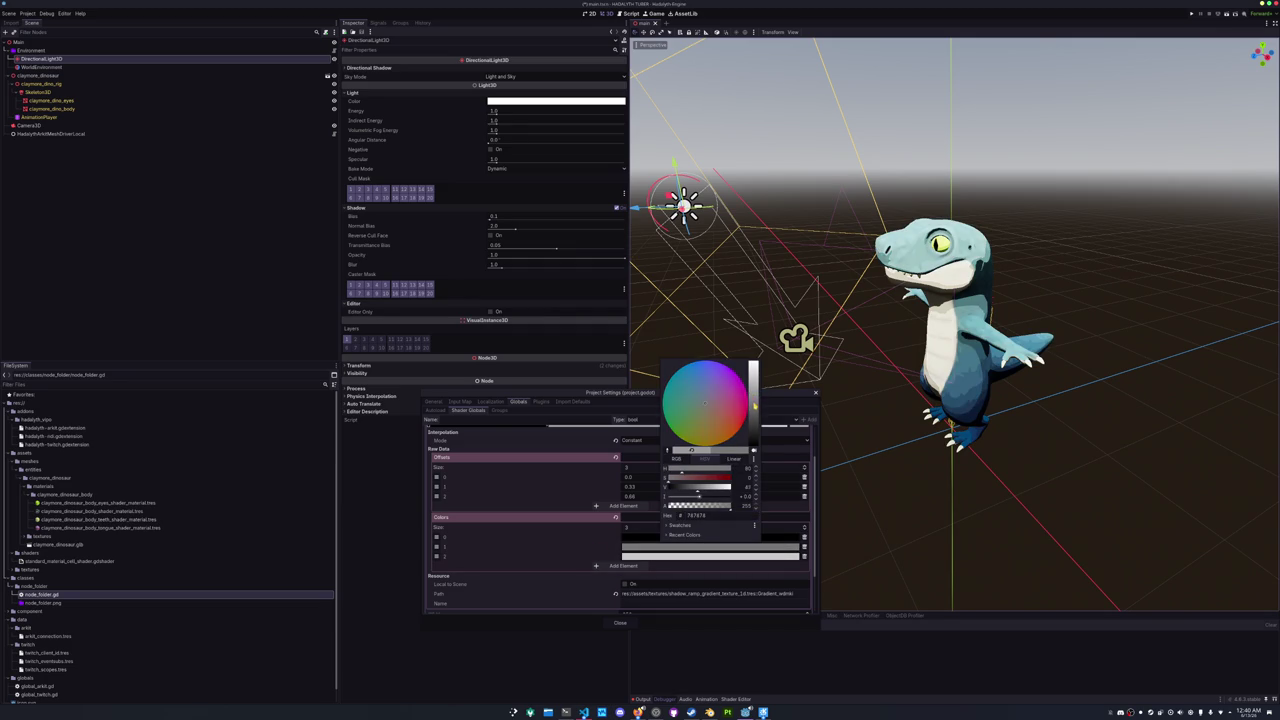
- Recolour the grey middle stop to a pure bright blue
{"action": "left_click_drag", "start_coordinate": [746, 405], "coordinate": [674, 414]}
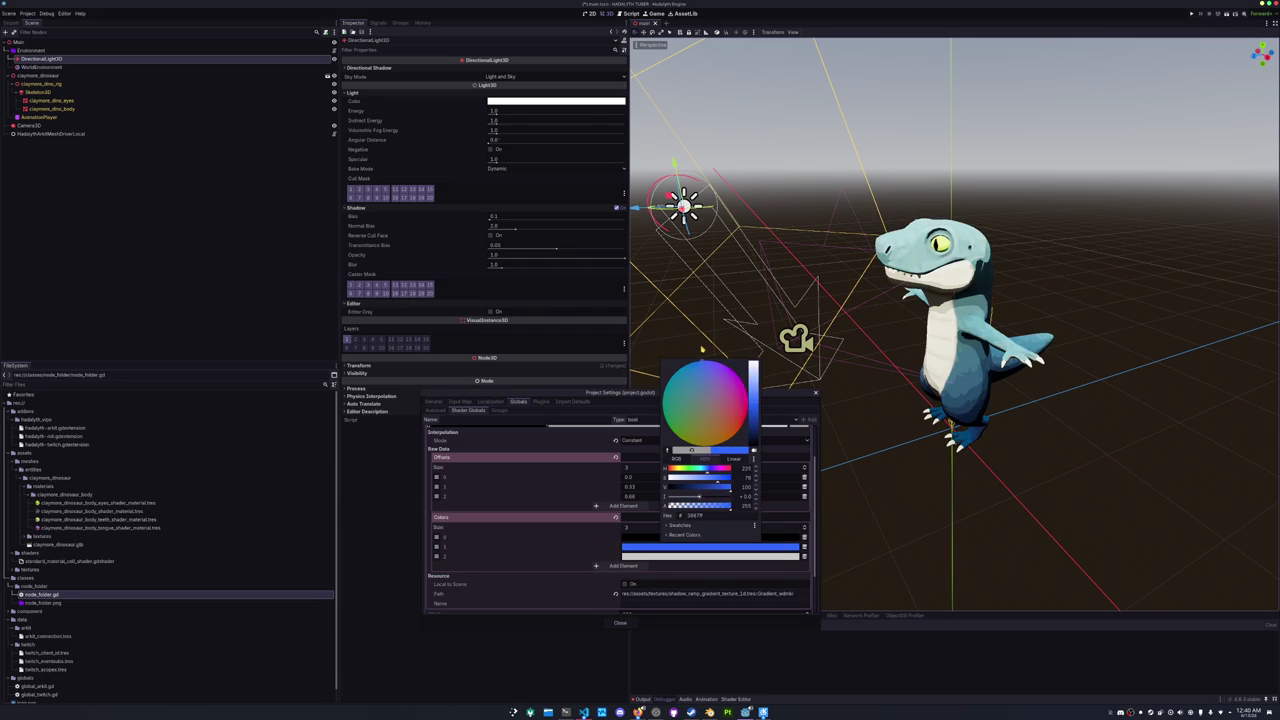
{"action": "left_click_drag", "start_coordinate": [754, 381], "coordinate": [754, 416]}
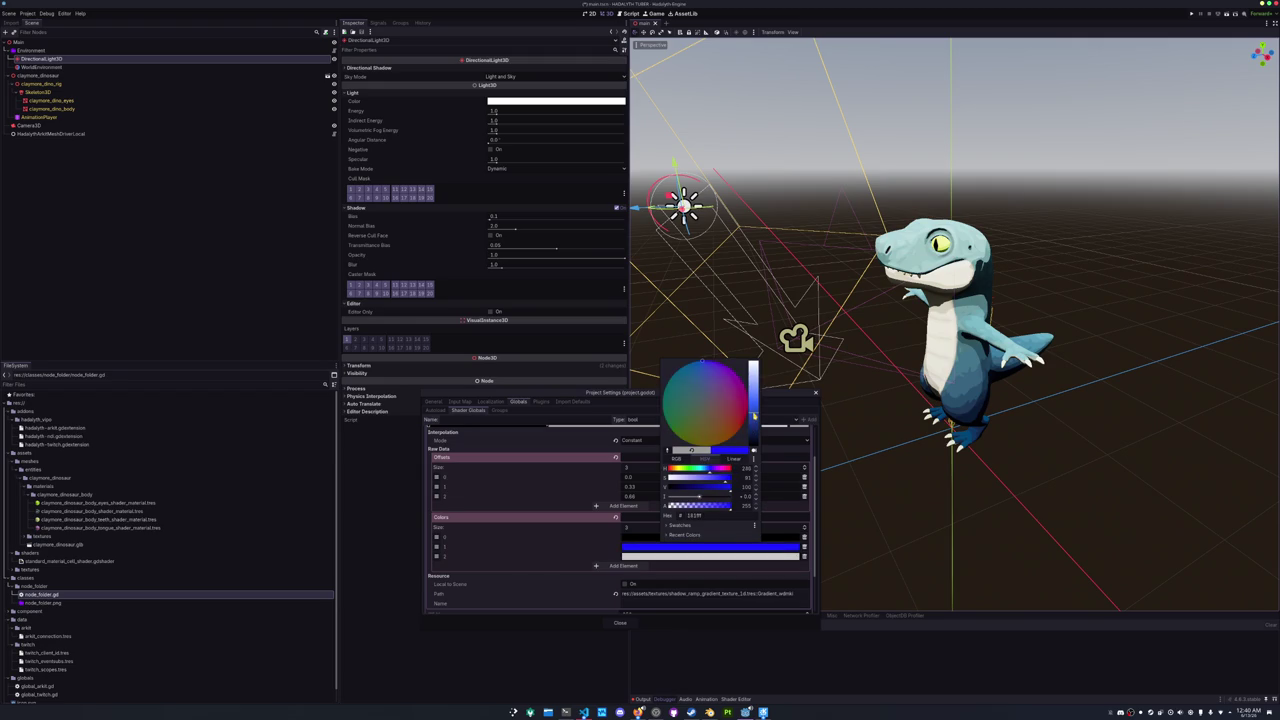
{"action": "left_click", "coordinate": [575, 550]}
- Change the leftmost black stop to dark blue
{"action": "scroll", "coordinate": [579, 484], "scroll_direction": "up", "scroll_amount": 2}
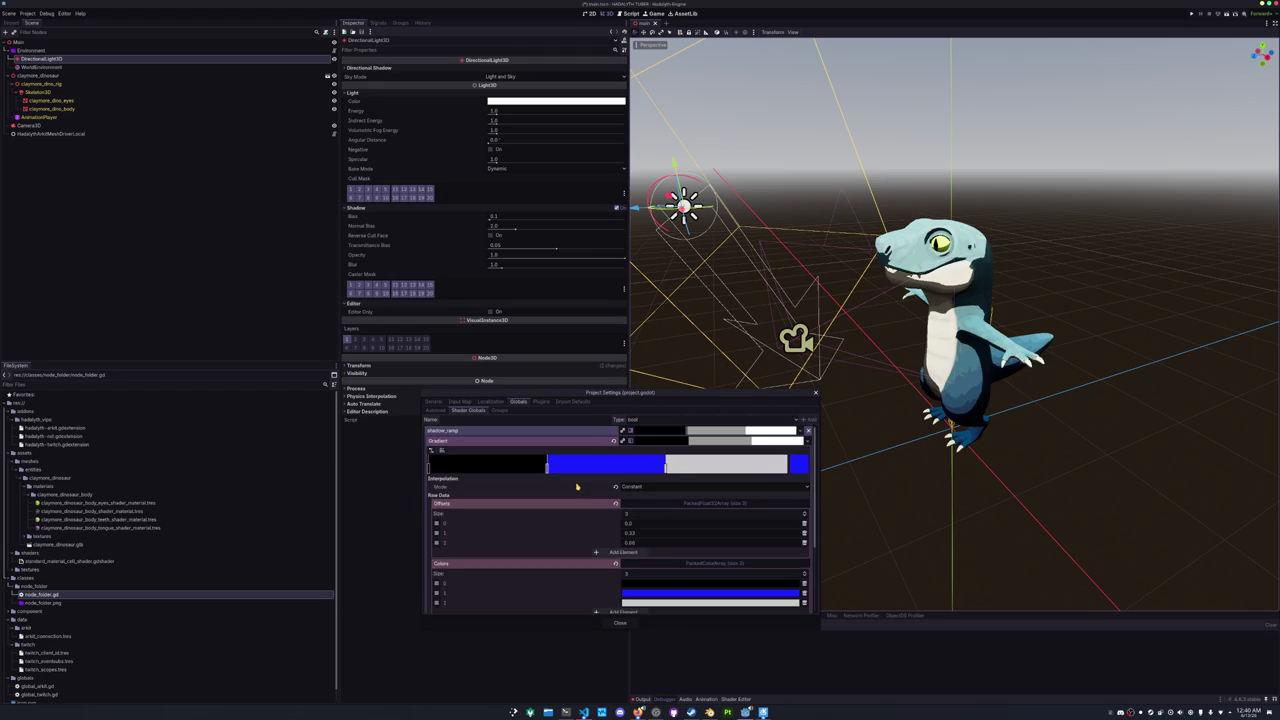
{"action": "double_click", "coordinate": [429, 466]}
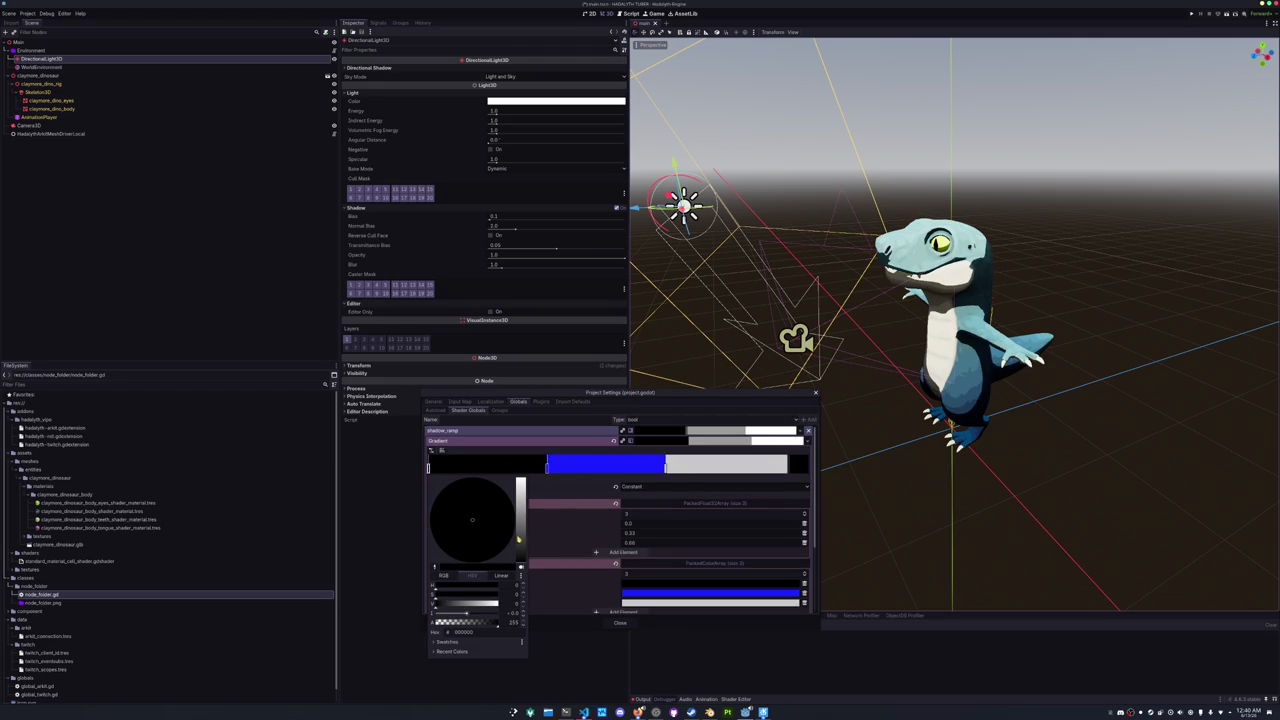
{"action": "mouse_move", "coordinate": [519, 533]}
{"action": "left_mouse_down"}
{"action": "mouse_move", "coordinate": [520, 505]}
{"action": "mouse_move", "coordinate": [520, 535]}
{"action": "left_mouse_up"}
{"action": "left_click", "coordinate": [561, 505]}
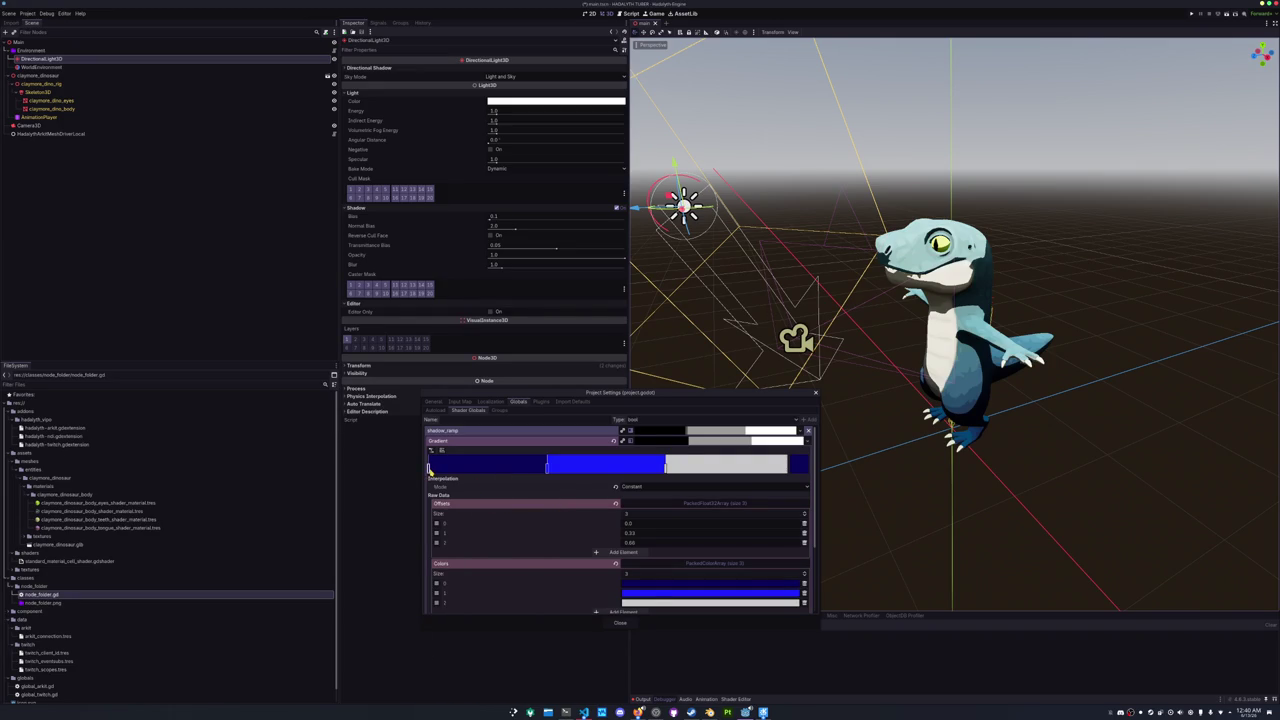
- Close Project Settings, deselect the light and orbit the view around the dinosaur
{"action": "left_click", "coordinate": [546, 467]}
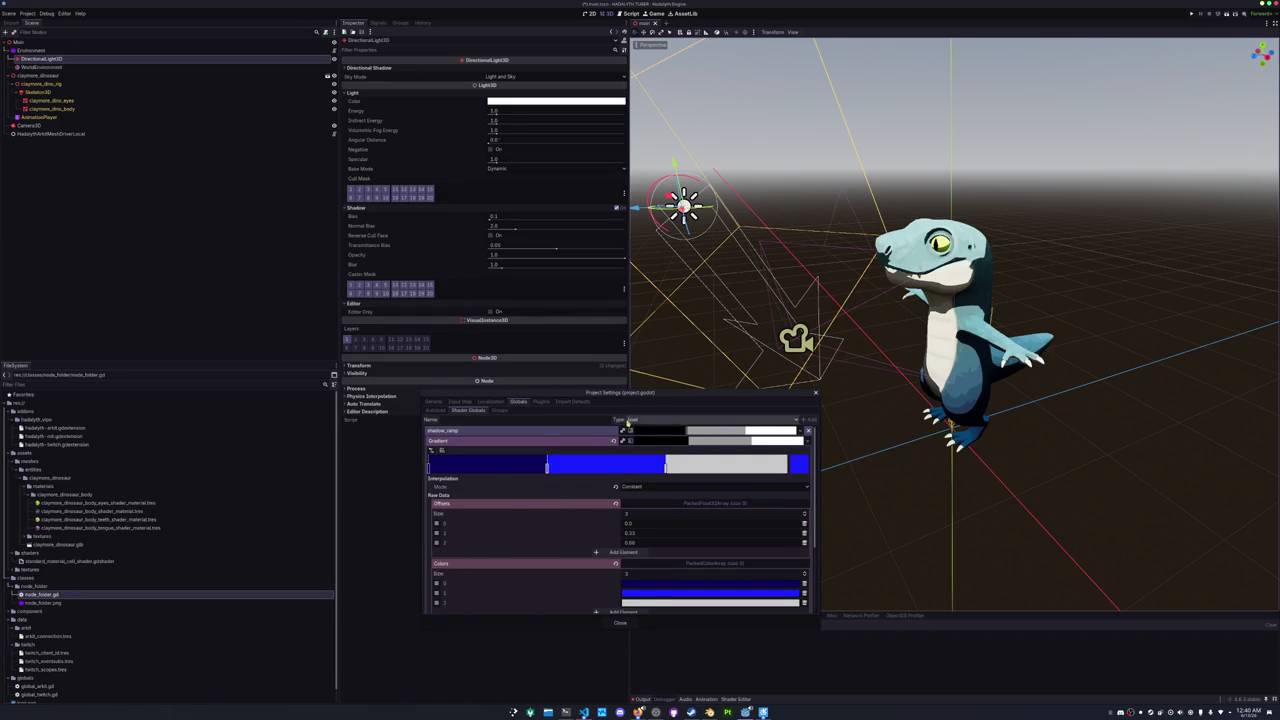
{"action": "left_click", "coordinate": [620, 622]}
{"action": "left_click", "coordinate": [811, 503]}
{"action": "mouse_move", "coordinate": [811, 503]}
{"action": "left_mouse_down"}
{"action": "mouse_move", "coordinate": [711, 491]}
{"action": "mouse_move", "coordinate": [811, 491]}
{"action": "mouse_move", "coordinate": [634, 385]}
{"action": "left_mouse_up"}
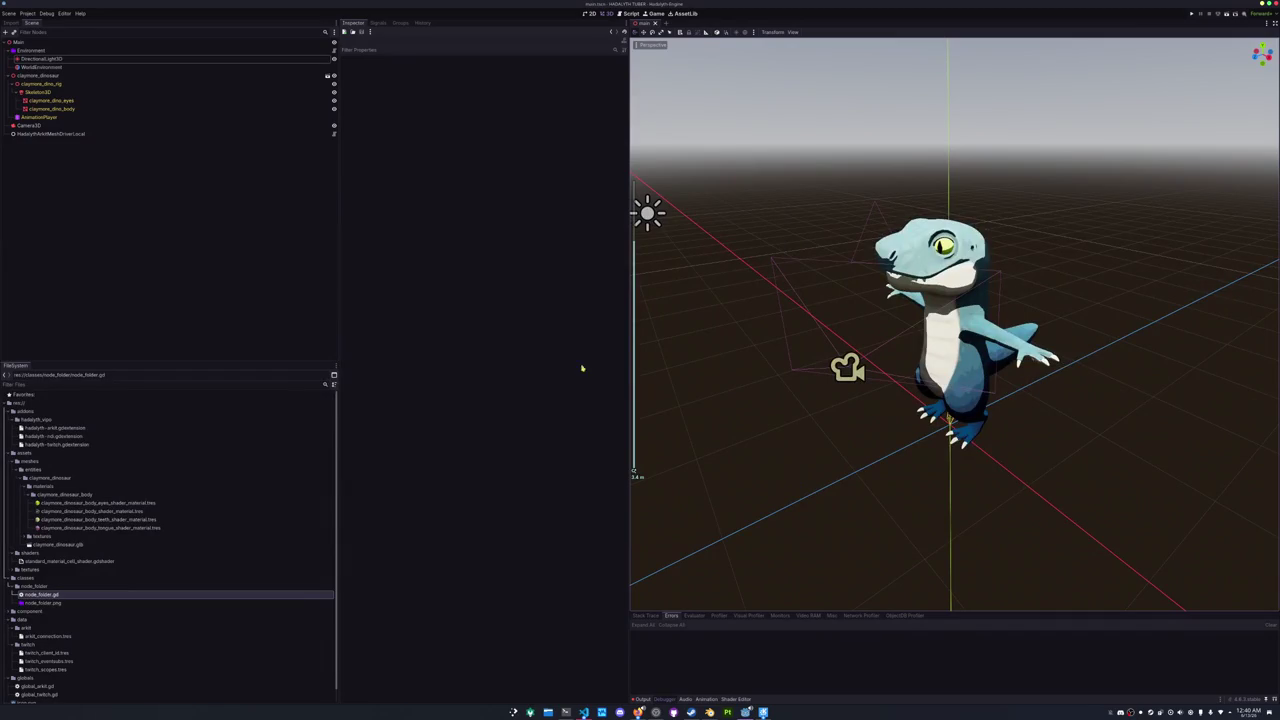
- Reopen Project Settings at the shader globals from the Project menu
{"action": "left_click", "coordinate": [72, 66]}
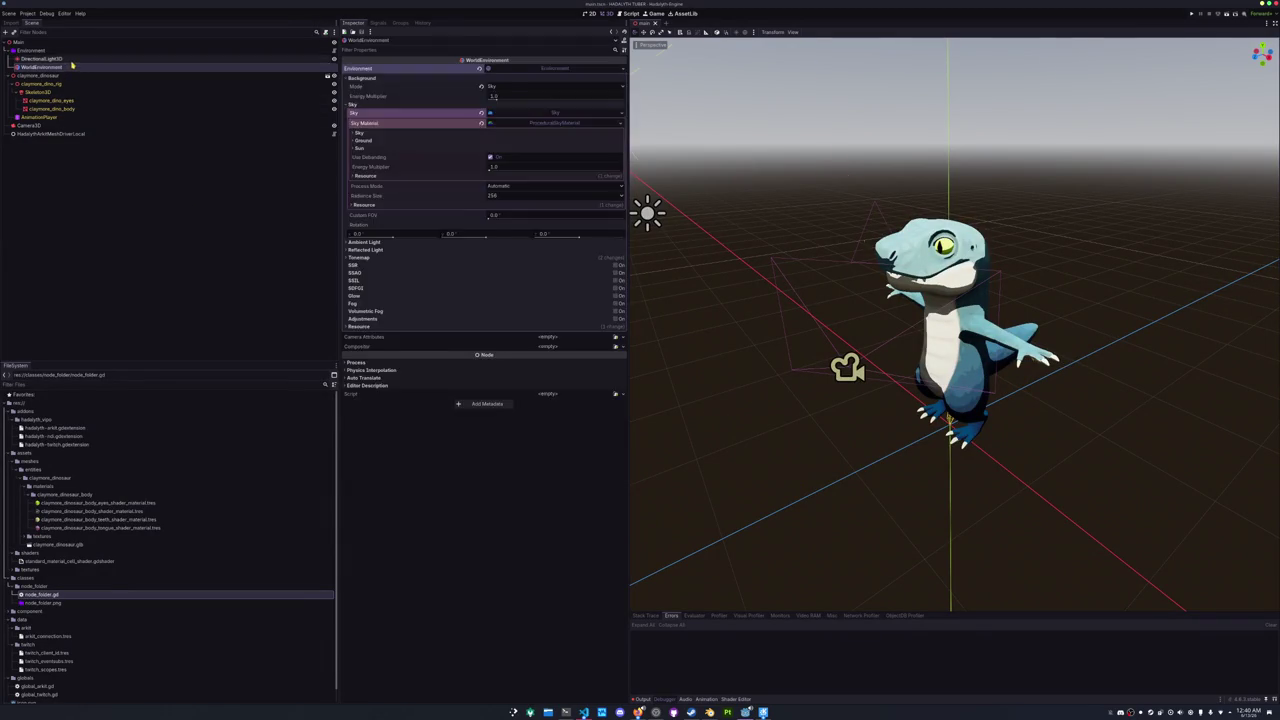
{"action": "left_click", "coordinate": [42, 58]}
{"action": "left_click", "coordinate": [27, 13]}
{"action": "left_click", "coordinate": [42, 27]}
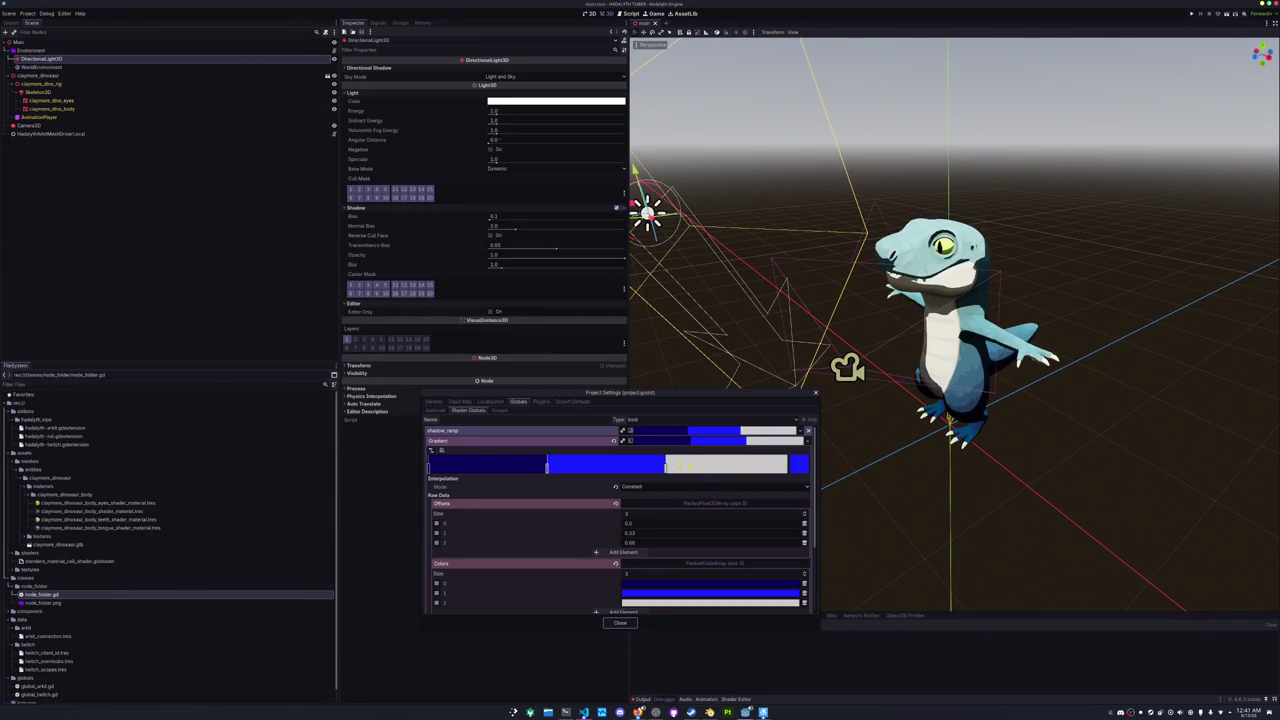
- Darken the light grey gradient stop to mid grey 808080
{"action": "double_click", "coordinate": [666, 465]}
{"action": "mouse_move", "coordinate": [522, 504]}
{"action": "left_mouse_down"}
{"action": "mouse_move", "coordinate": [522, 535]}
{"action": "mouse_move", "coordinate": [523, 520]}
{"action": "left_mouse_up"}
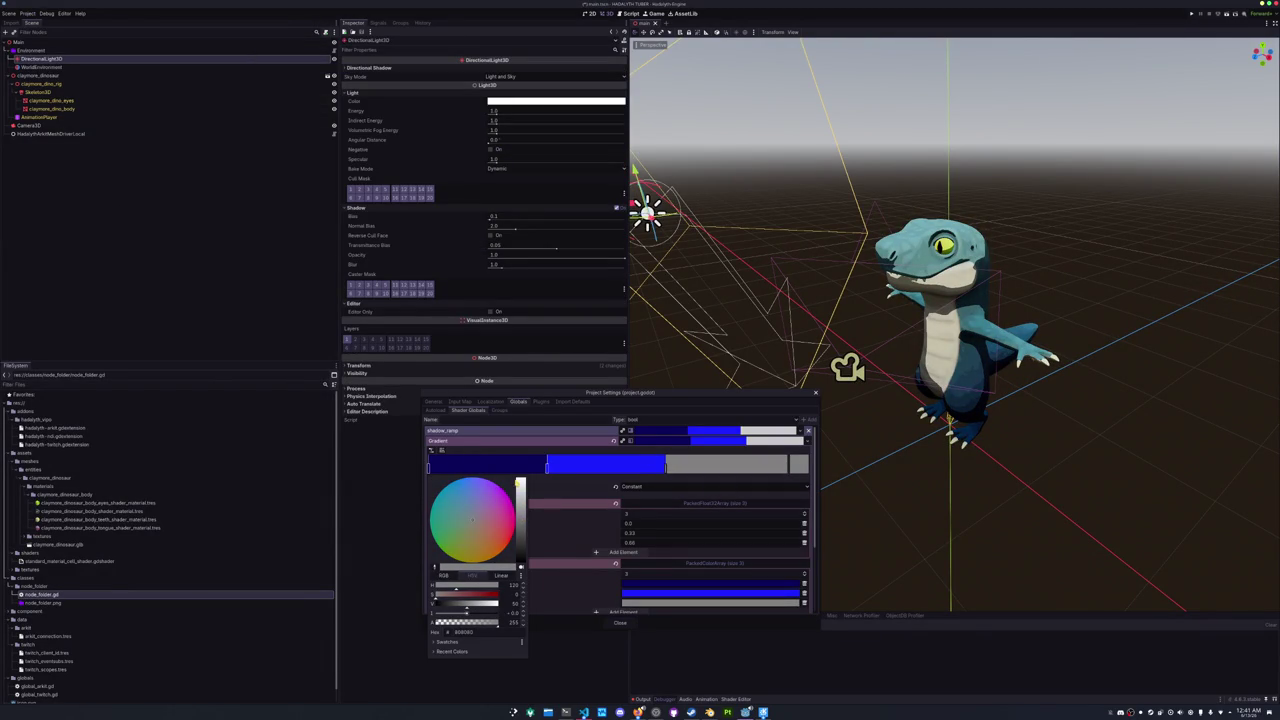
{"action": "left_click", "coordinate": [561, 484]}
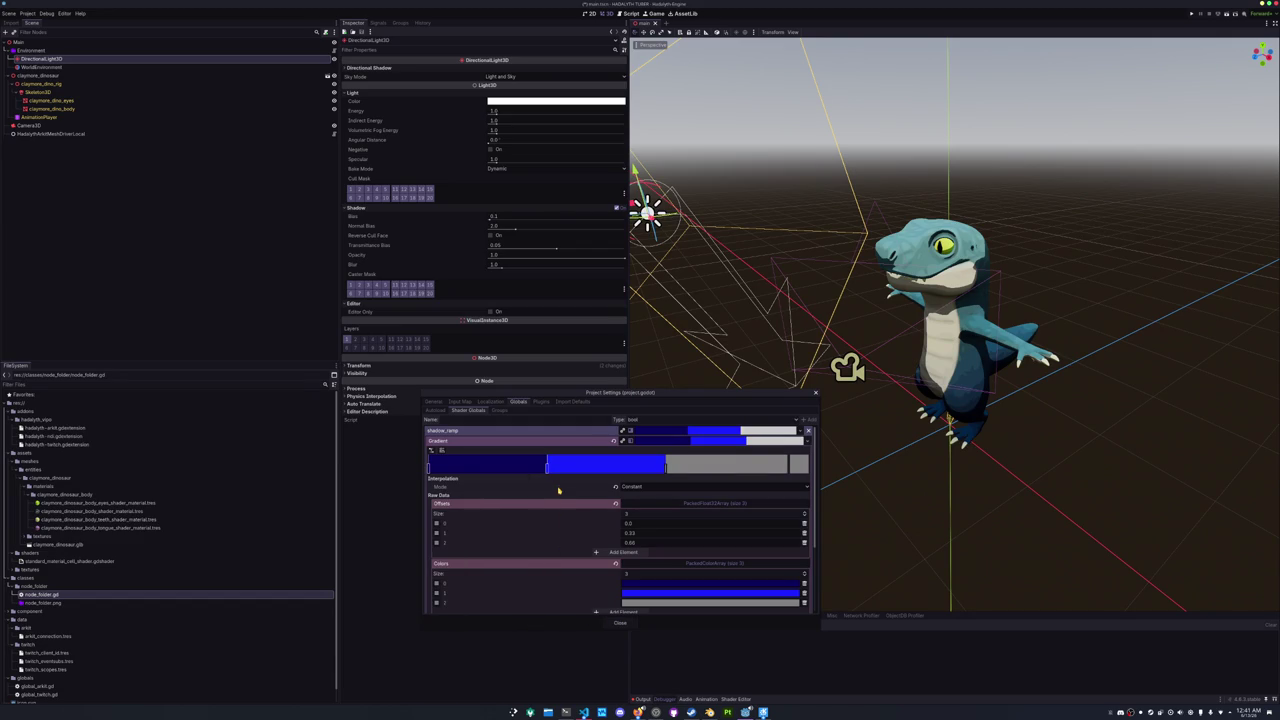
- Darken the blue stop in two passes, close the settings and run the project with F5
{"action": "double_click", "coordinate": [547, 466]}
{"action": "left_click_drag", "start_coordinate": [518, 532], "coordinate": [521, 540]}
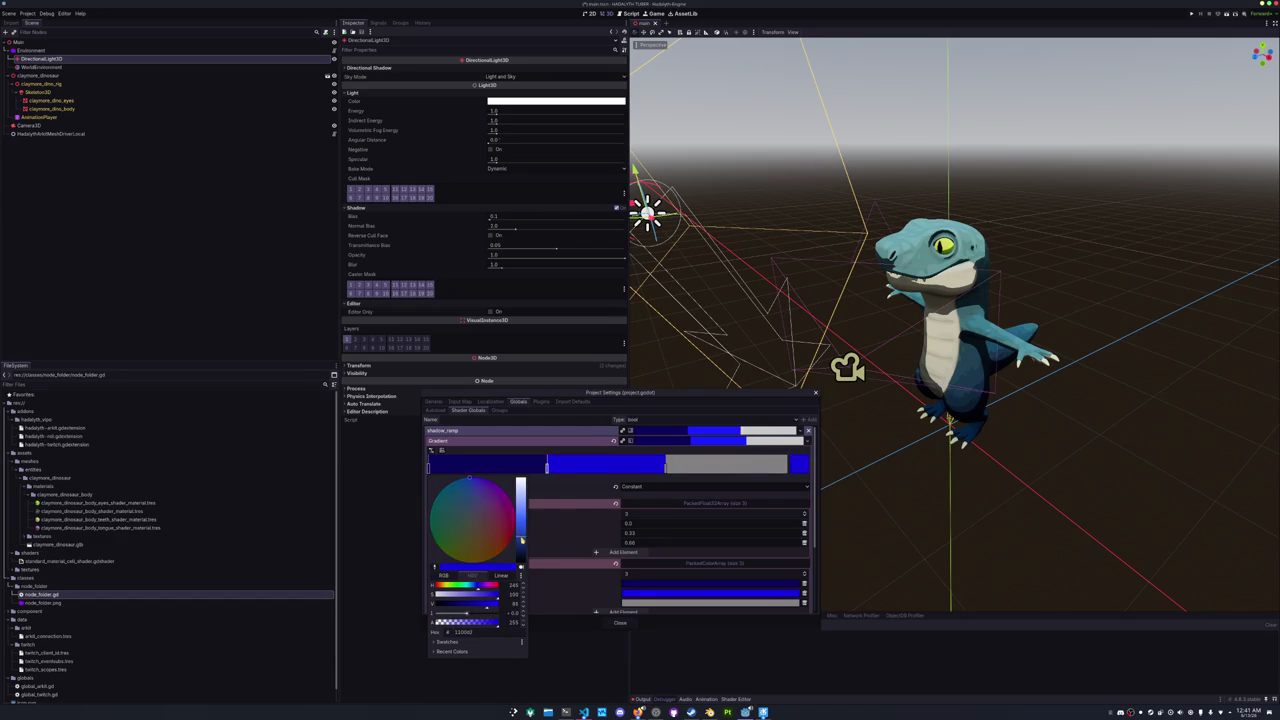
{"action": "left_click", "coordinate": [554, 487]}
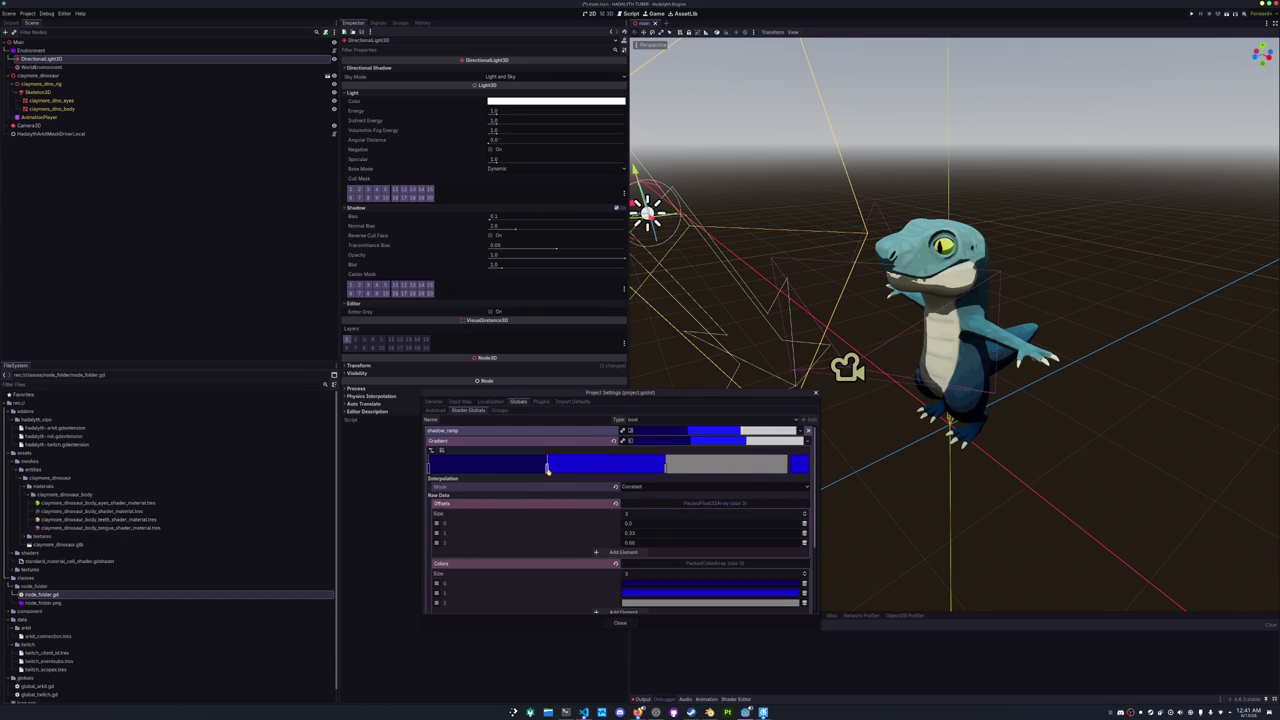
{"action": "double_click", "coordinate": [547, 467]}
{"action": "left_click_drag", "start_coordinate": [521, 538], "coordinate": [522, 545]}
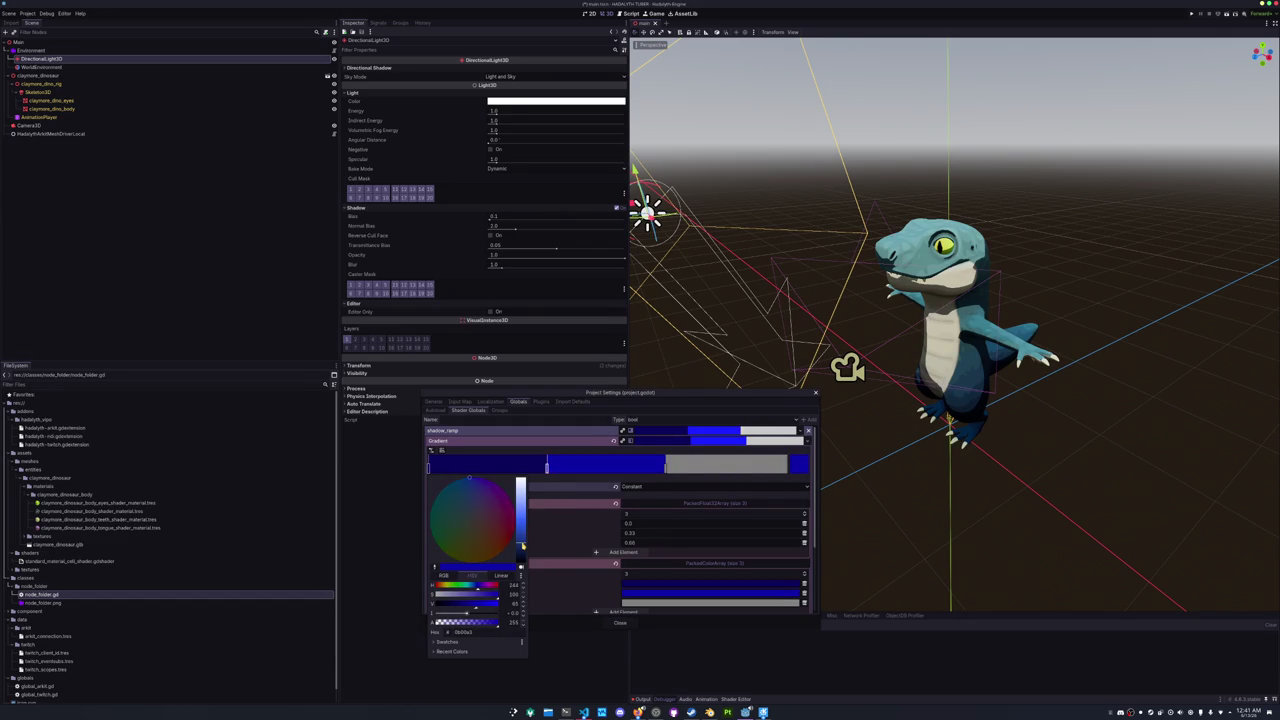
{"action": "left_click", "coordinate": [546, 483]}
{"action": "left_click", "coordinate": [620, 622]}
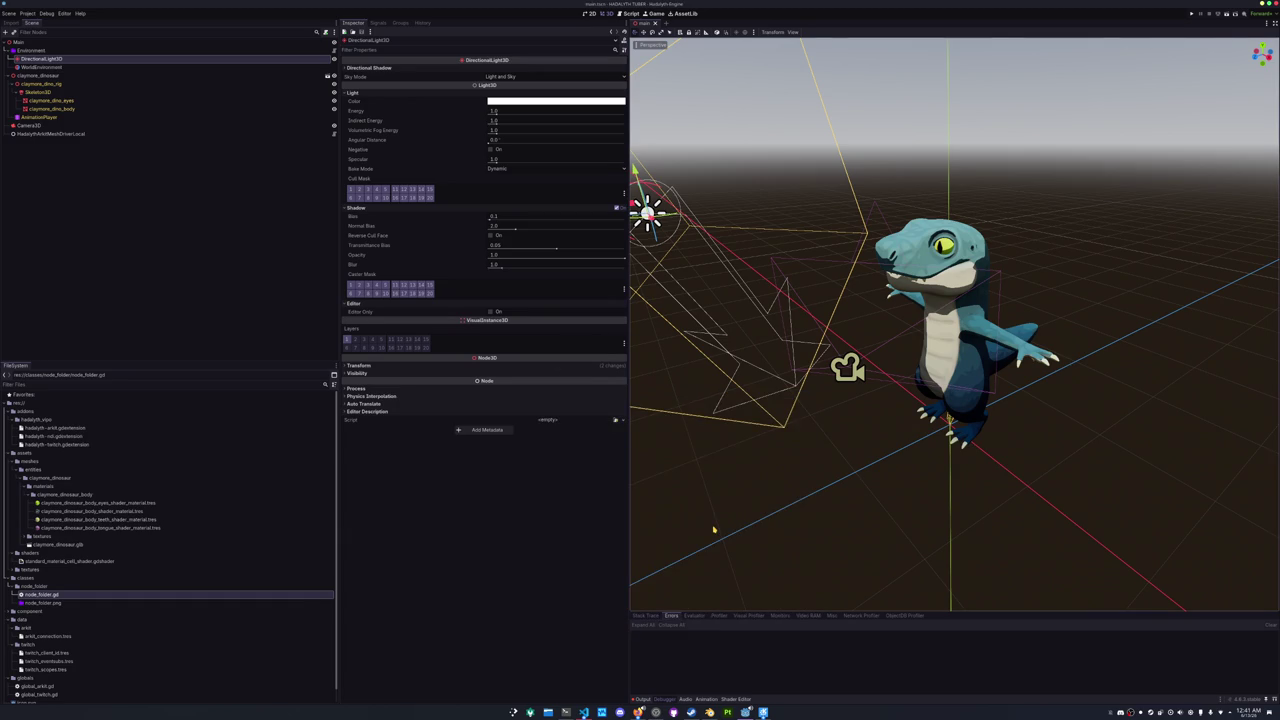
{"action": "key", "text": "F5"}
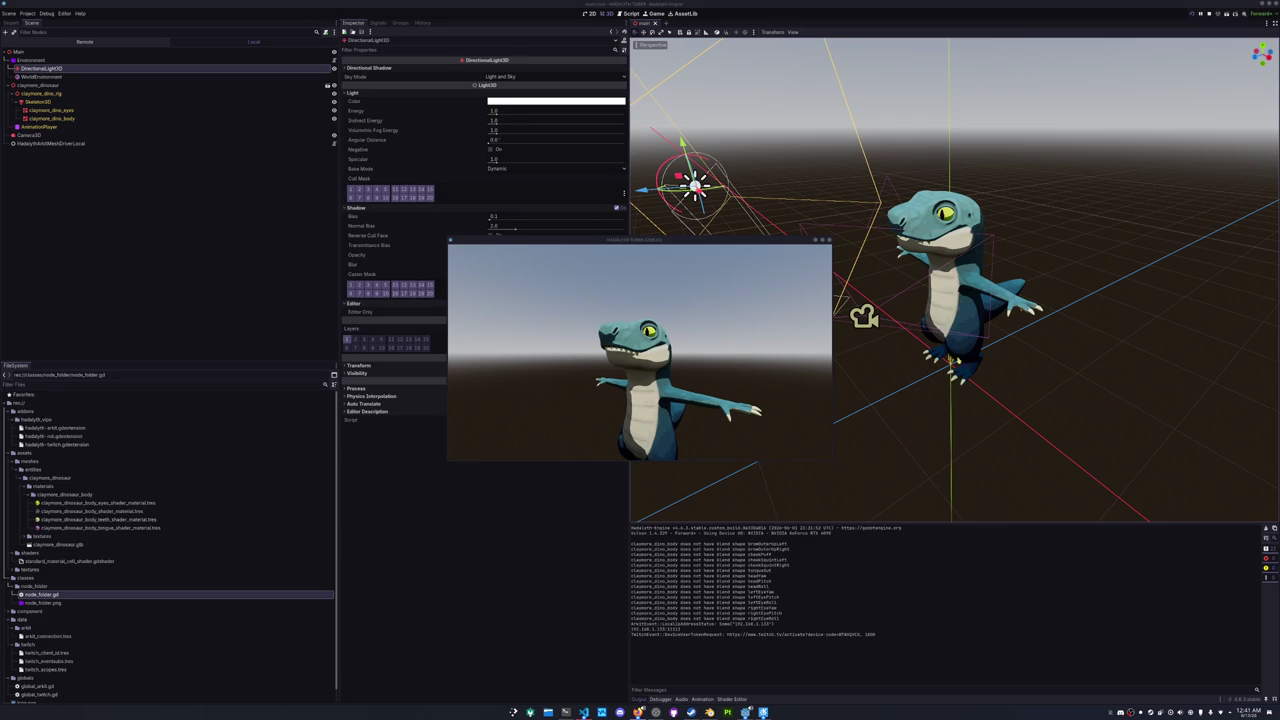
- Check the running game, then move the directional light 2 units along X and save the scene
{"action": "left_click_drag", "start_coordinate": [648, 240], "coordinate": [498, 373]}
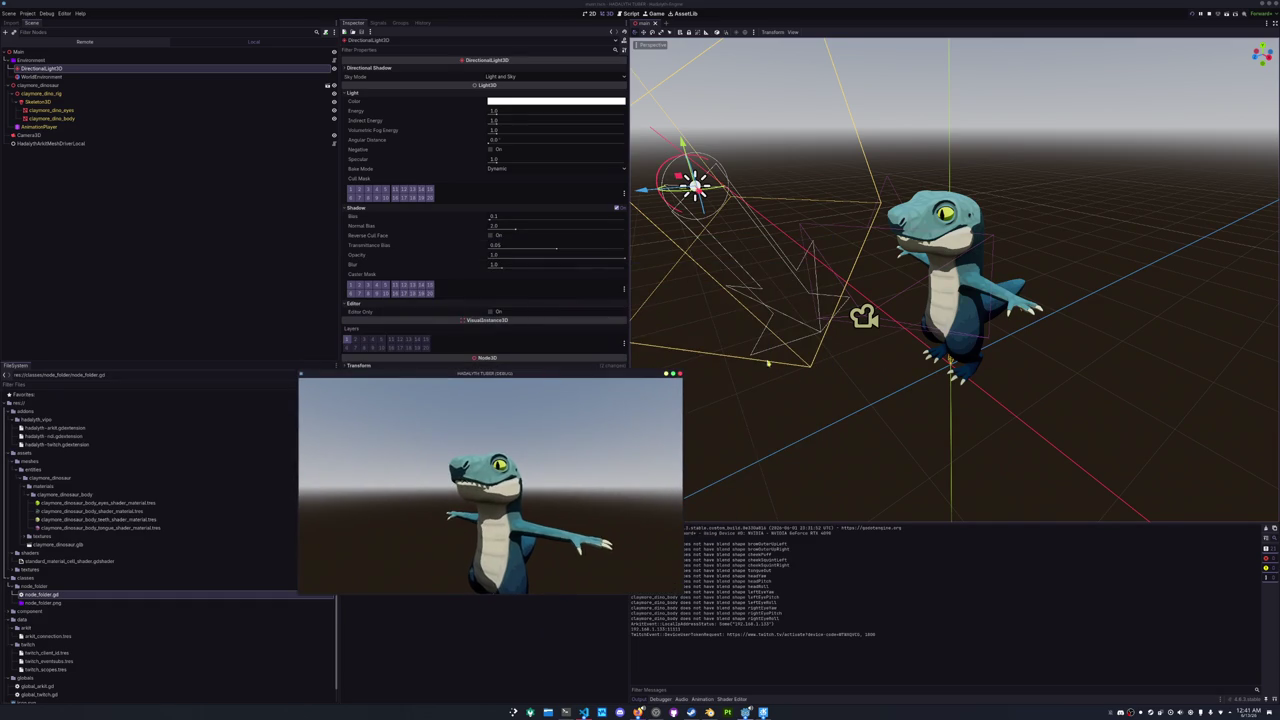
{"action": "scroll", "coordinate": [900, 300], "scroll_direction": "down", "scroll_amount": 5}
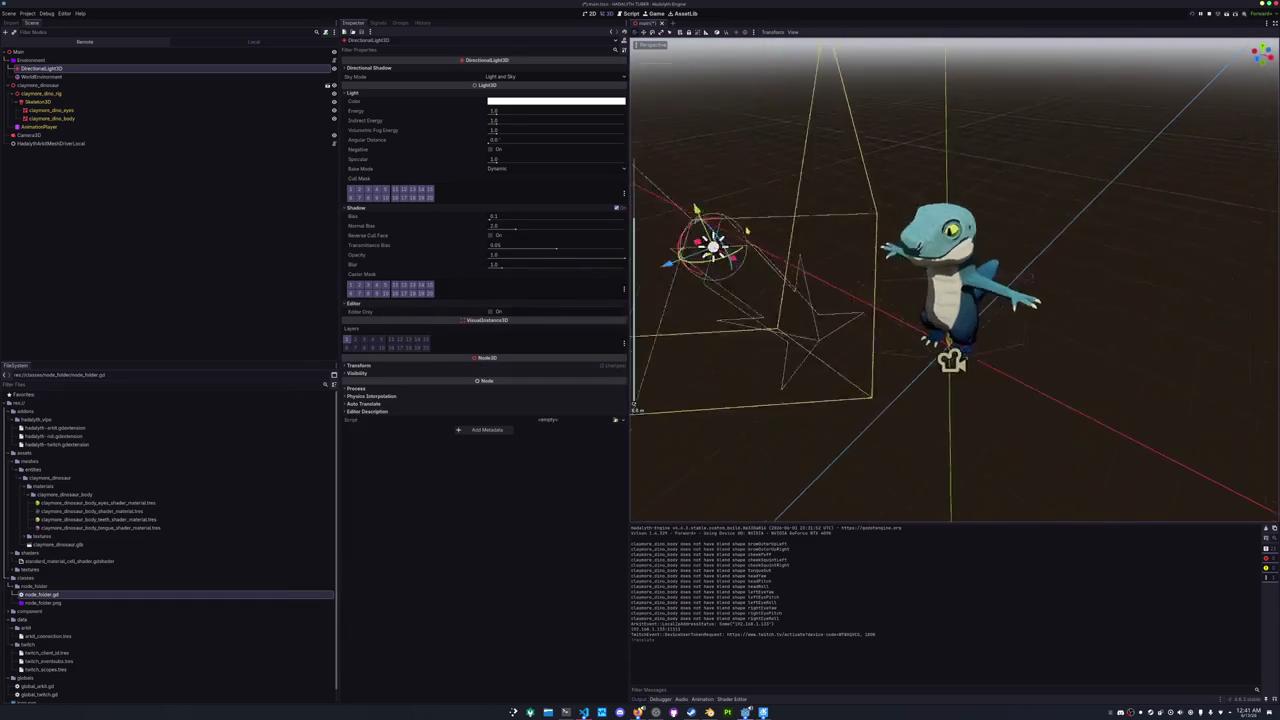
{"action": "mouse_move", "coordinate": [854, 272]}
{"action": "left_mouse_down"}
{"action": "mouse_move", "coordinate": [1040, 357]}
{"action": "mouse_move", "coordinate": [960, 314]}
{"action": "left_mouse_up"}
{"action": "left_click", "coordinate": [806, 349]}
{"action": "key", "text": "ctrl+s"}
{"action": "scroll", "coordinate": [728, 321], "scroll_direction": "up", "scroll_amount": 2}
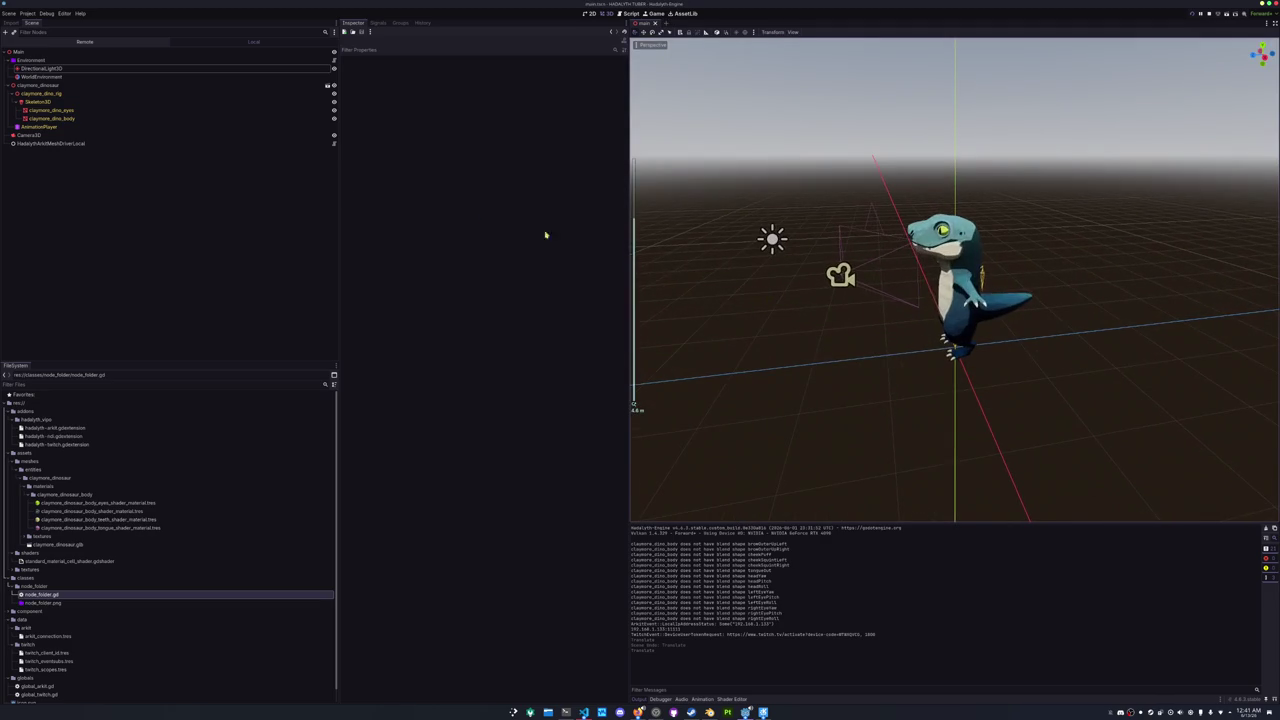
- Add a MeshInstance3D child node under the Environment node
{"action": "left_click", "coordinate": [44, 60]}
{"action": "right_click", "coordinate": [44, 60]}
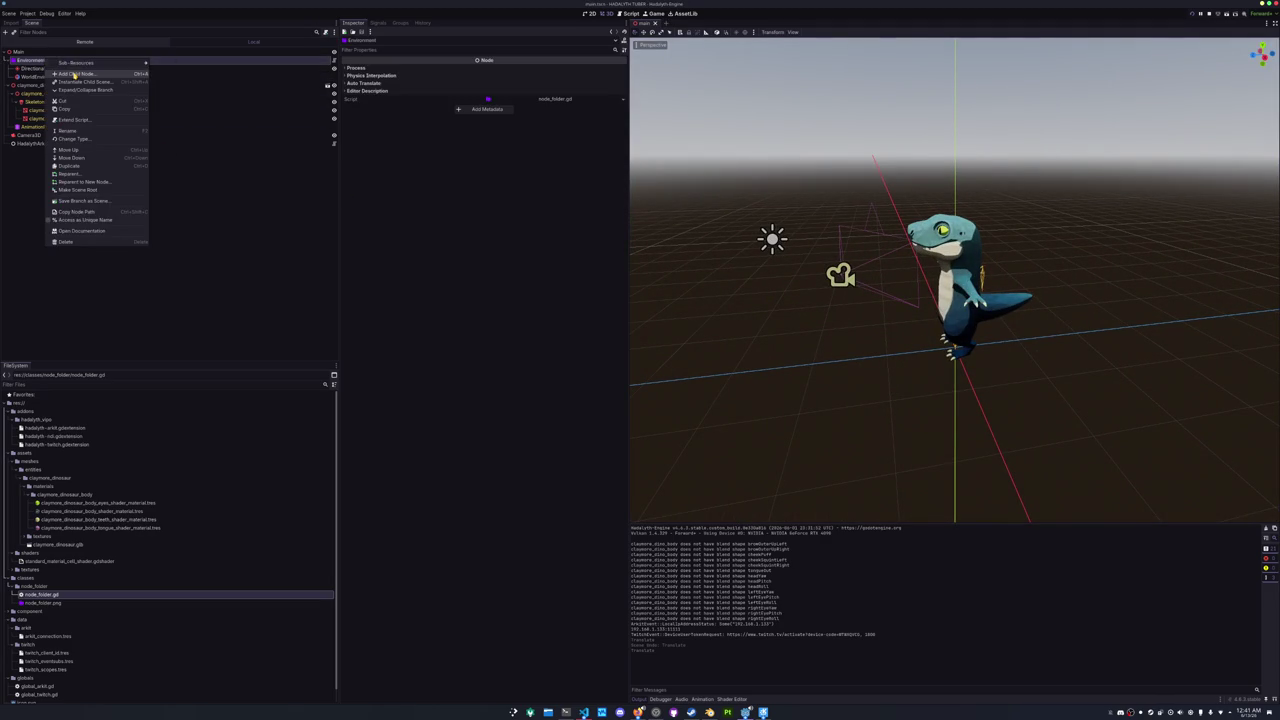
{"action": "left_click", "coordinate": [100, 64]}
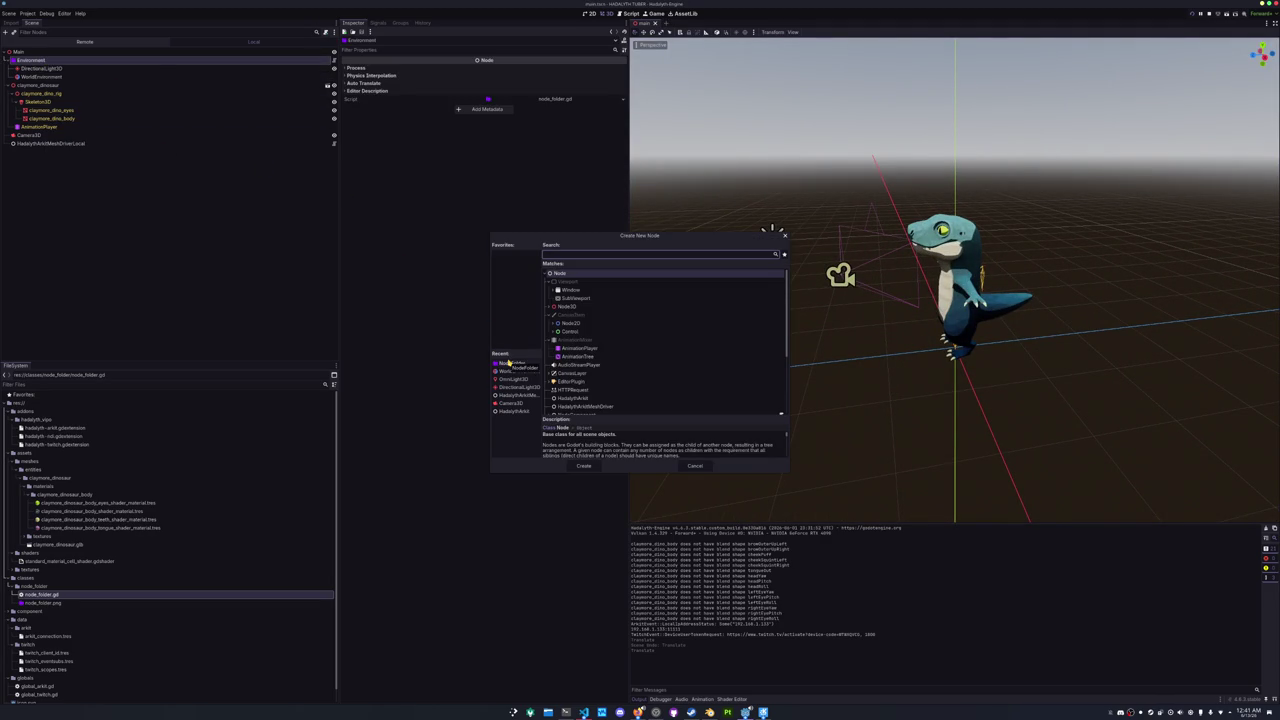
{"action": "type", "text": "meshinst"}
{"action": "key", "text": "Return"}
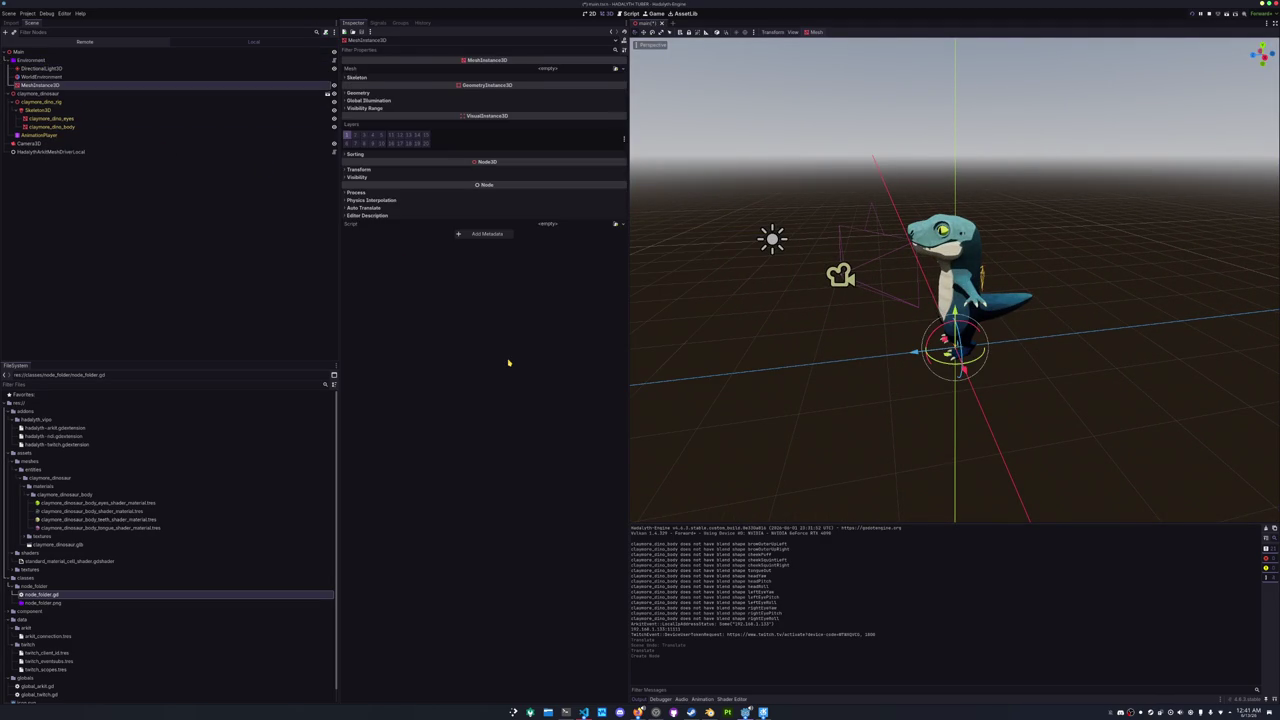
- Give the node a new PlaneMesh and set its size to 10 by 10
{"action": "left_click", "coordinate": [622, 68]}
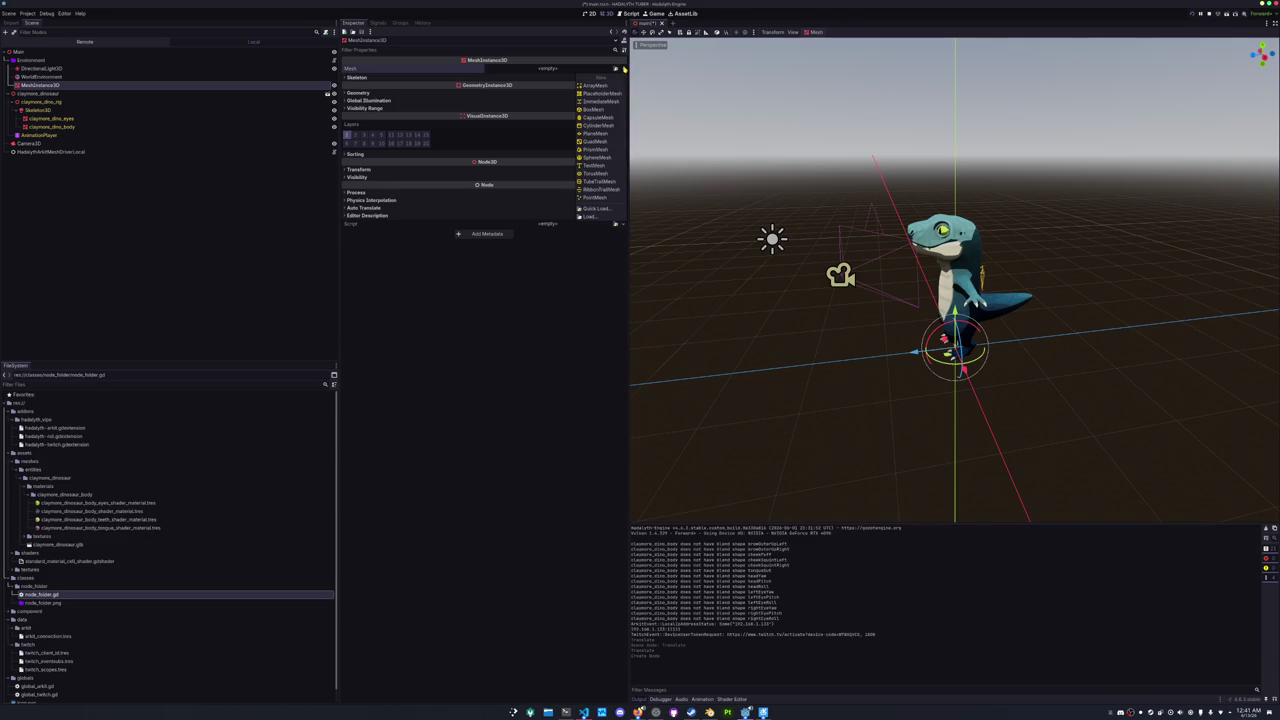
{"action": "left_click", "coordinate": [594, 133]}
{"action": "left_click_drag", "start_coordinate": [771, 297], "coordinate": [730, 265]}
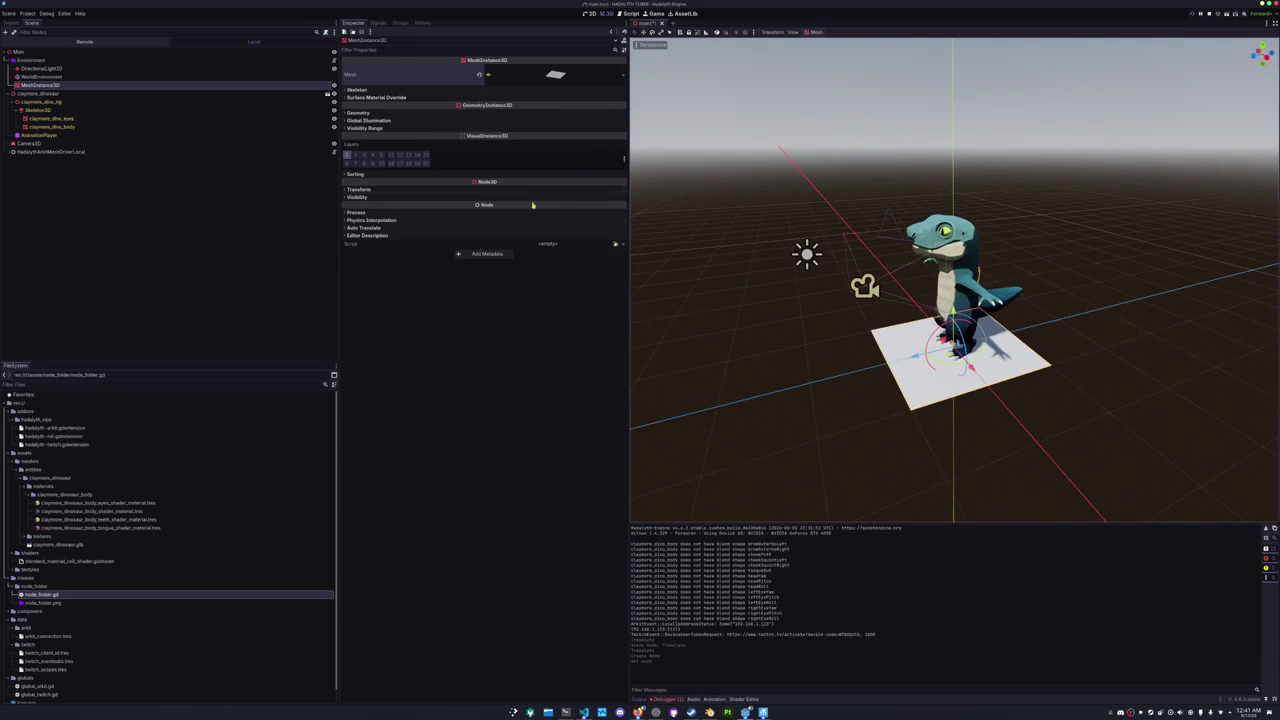
{"action": "left_click", "coordinate": [510, 76]}
{"action": "left_click_drag", "start_coordinate": [495, 145], "coordinate": [495, 141]}
{"action": "left_click", "coordinate": [501, 150]}
{"action": "type", "text": "10"}
{"action": "key", "text": "Return"}
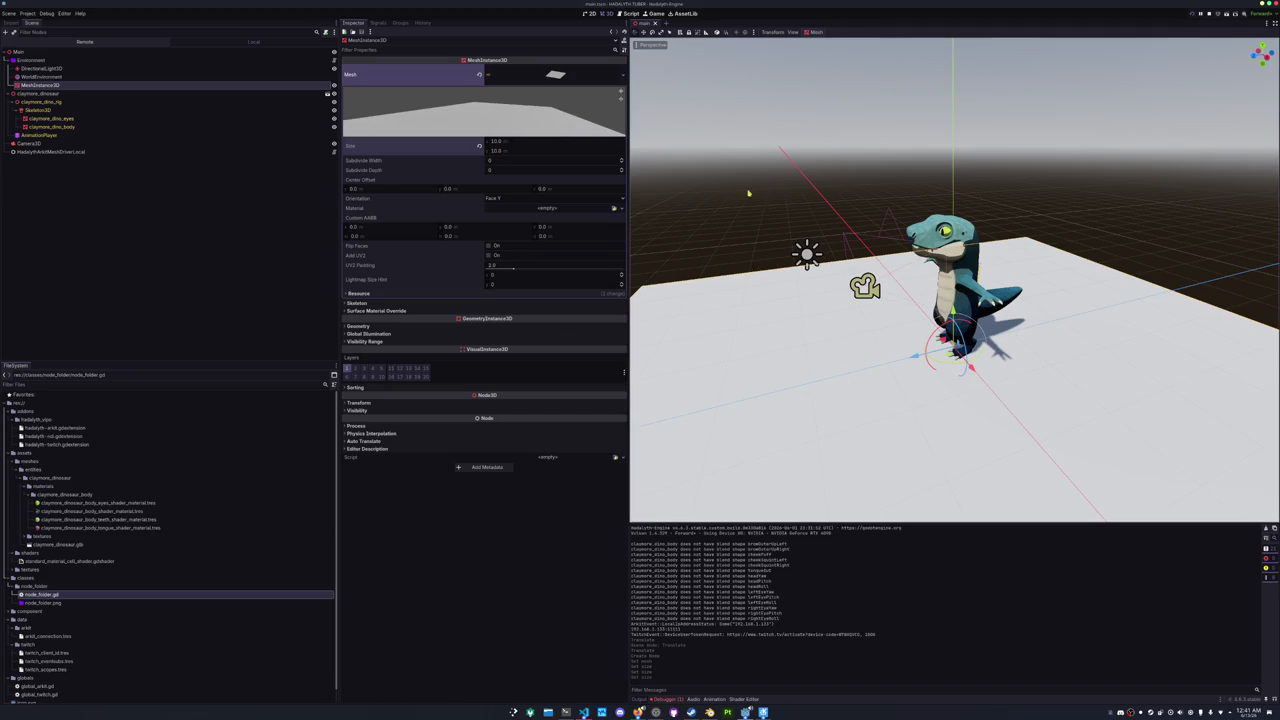
{"action": "left_click", "coordinate": [720, 200]}
{"action": "left_click_drag", "start_coordinate": [818, 179], "coordinate": [839, 189]}
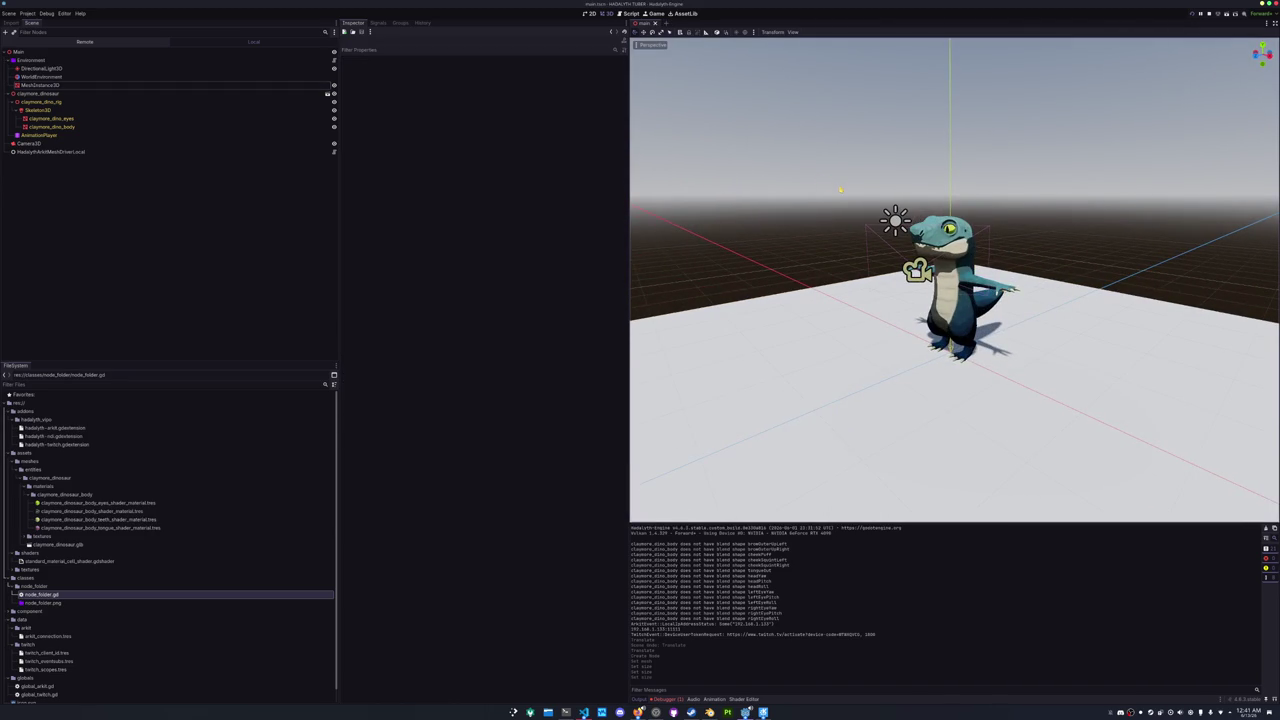
- Raise the DirectionalLight3D's angular distance to maximum and save the scene
{"action": "scroll", "coordinate": [840, 189], "scroll_direction": "up", "scroll_amount": 2}
{"action": "left_click", "coordinate": [335, 85]}
{"action": "left_click", "coordinate": [335, 85]}
{"action": "mouse_move", "coordinate": [800, 190]}
{"action": "left_mouse_down"}
{"action": "mouse_move", "coordinate": [766, 187]}
{"action": "mouse_move", "coordinate": [795, 195]}
{"action": "left_mouse_up"}
{"action": "left_click", "coordinate": [45, 68]}
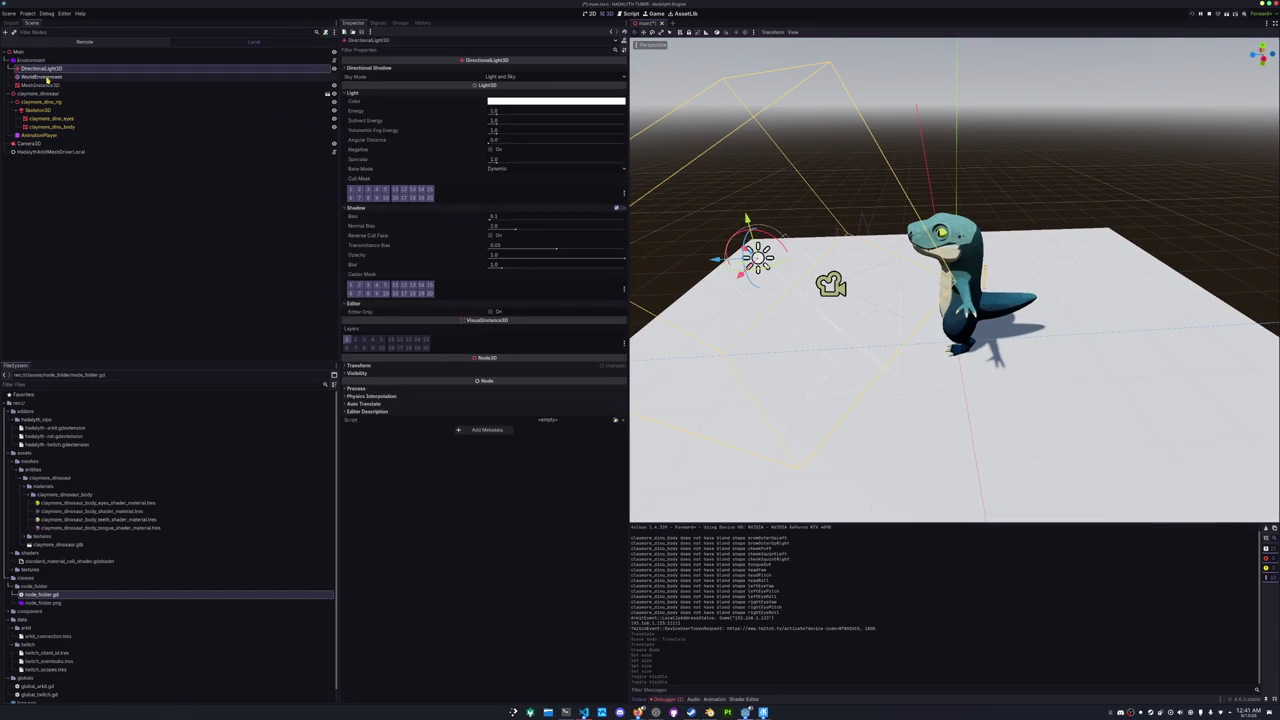
{"action": "left_click_drag", "start_coordinate": [730, 230], "coordinate": [665, 229]}
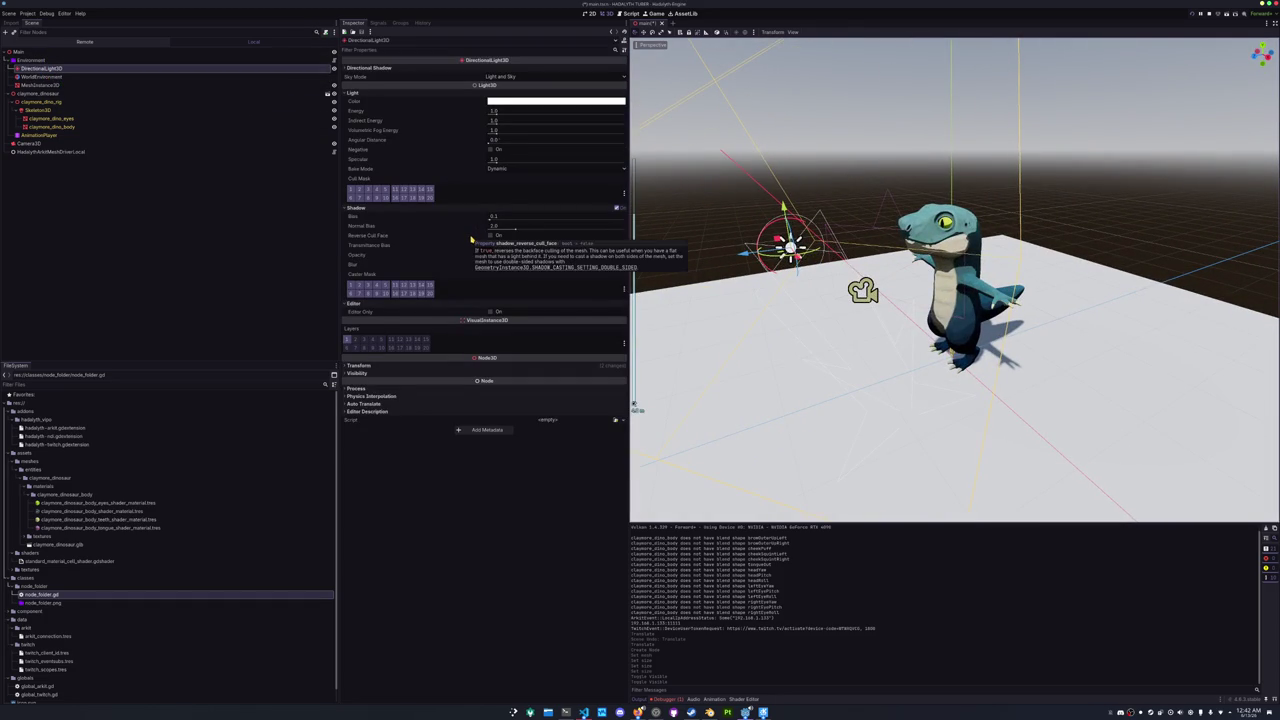
{"action": "left_click", "coordinate": [493, 141]}
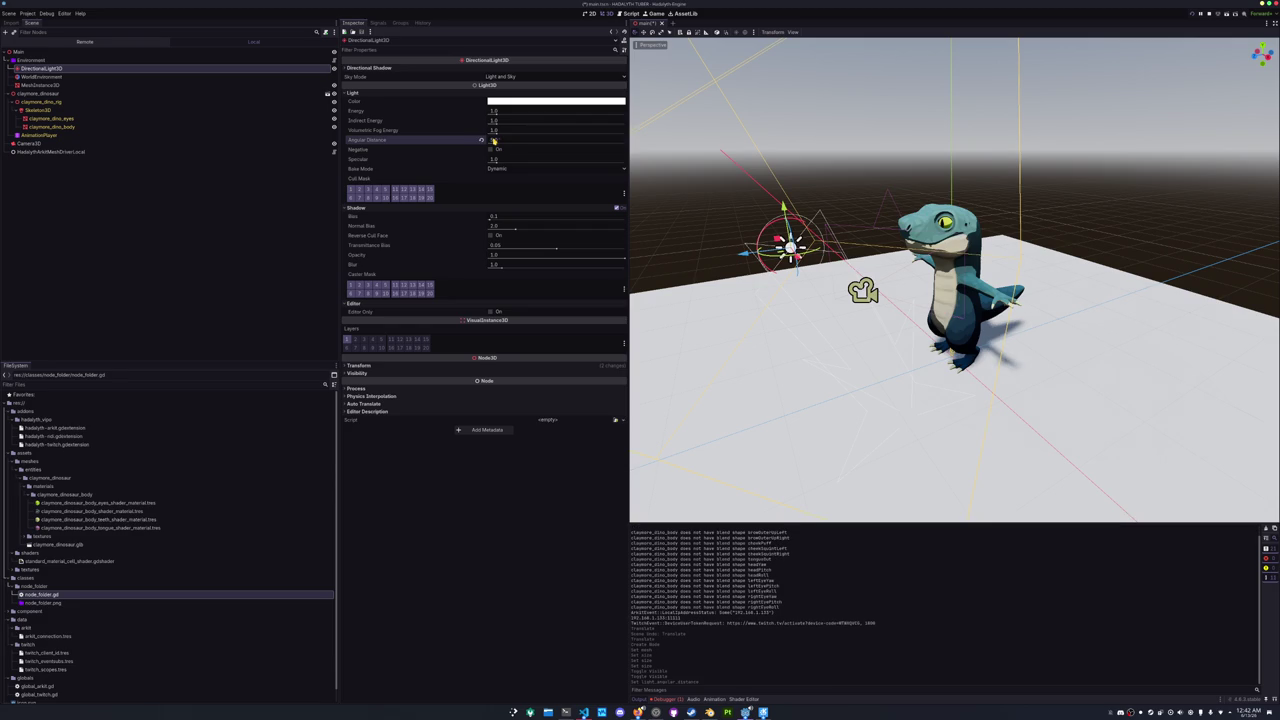
{"action": "mouse_move", "coordinate": [493, 141]}
{"action": "left_mouse_down"}
{"action": "mouse_move", "coordinate": [738, 148]}
{"action": "mouse_move", "coordinate": [455, 147]}
{"action": "left_mouse_up"}
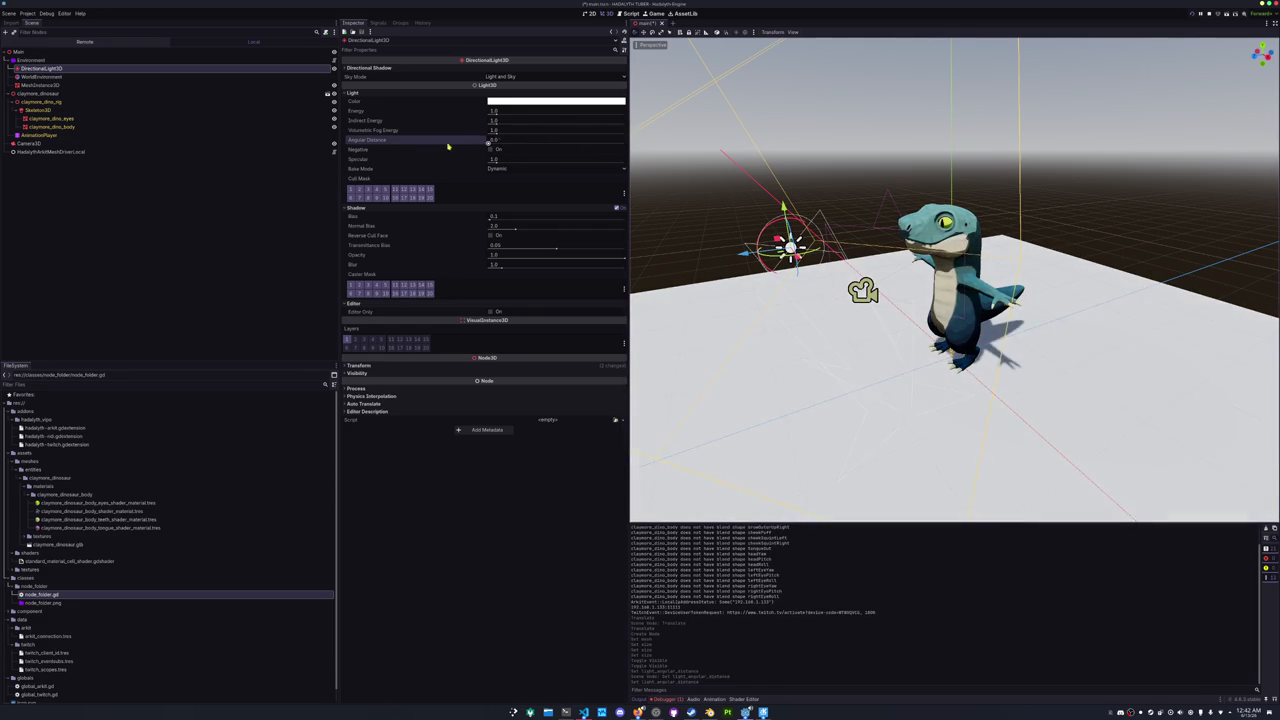
{"action": "key", "text": "ctrl+s"}
- Set the directional light's shadow opacity to 0.75
{"action": "left_click", "coordinate": [497, 256]}
{"action": "type", "text": "0.75"}
{"action": "key", "text": "Return"}
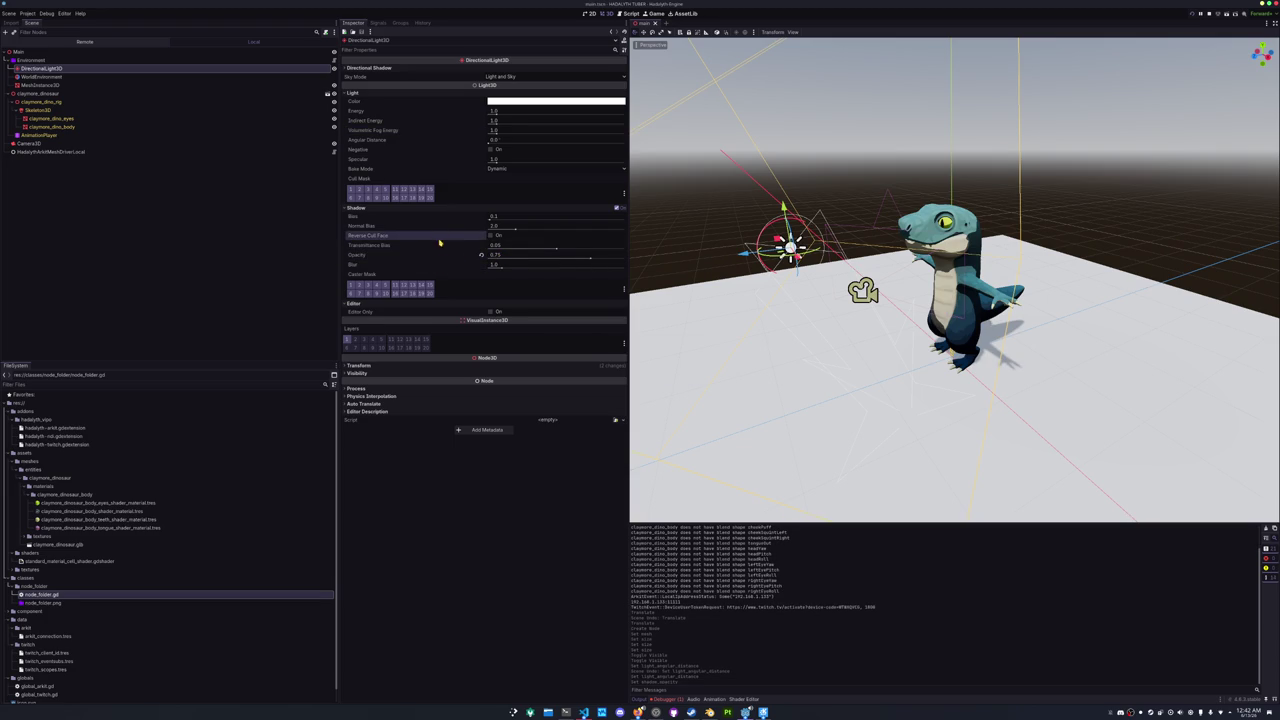
{"action": "left_click", "coordinate": [818, 245]}
{"action": "scroll", "coordinate": [818, 245], "scroll_direction": "down", "scroll_amount": 5}
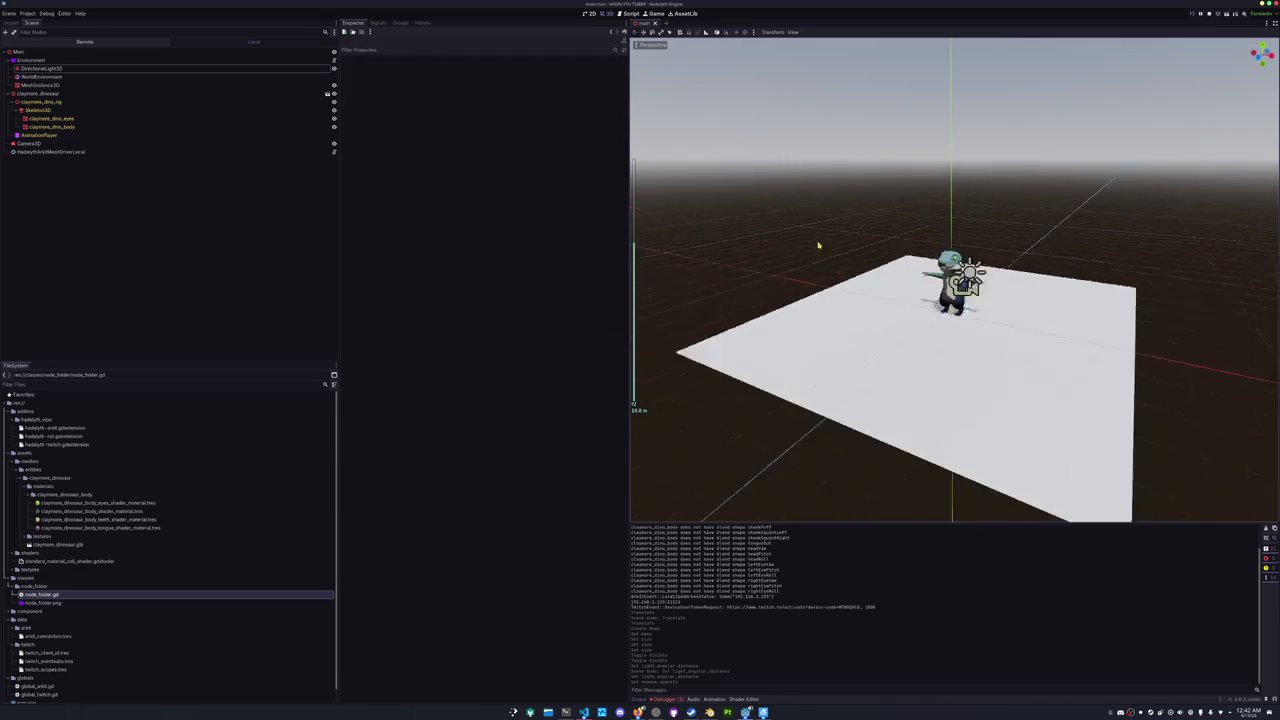
{"action": "scroll", "coordinate": [818, 245], "scroll_direction": "up", "scroll_amount": 5}
{"action": "key", "text": "ctrl+z"}
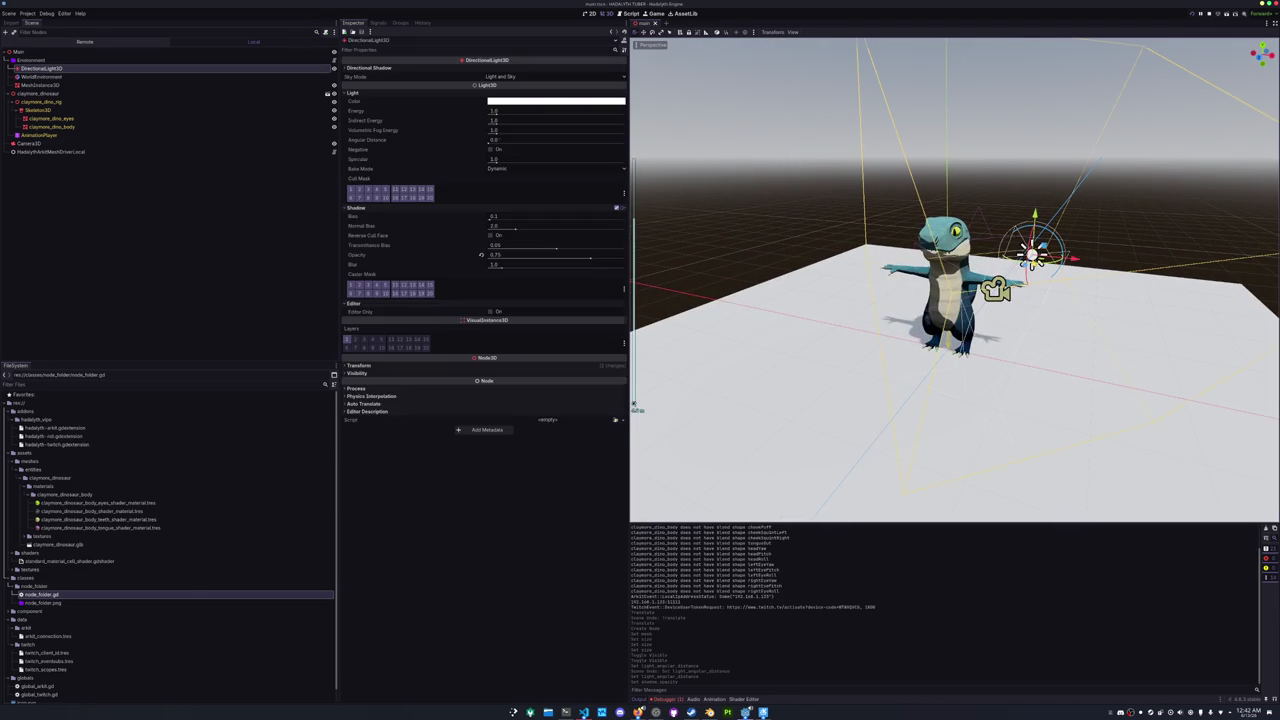
{"action": "double_click", "coordinate": [30, 143]}
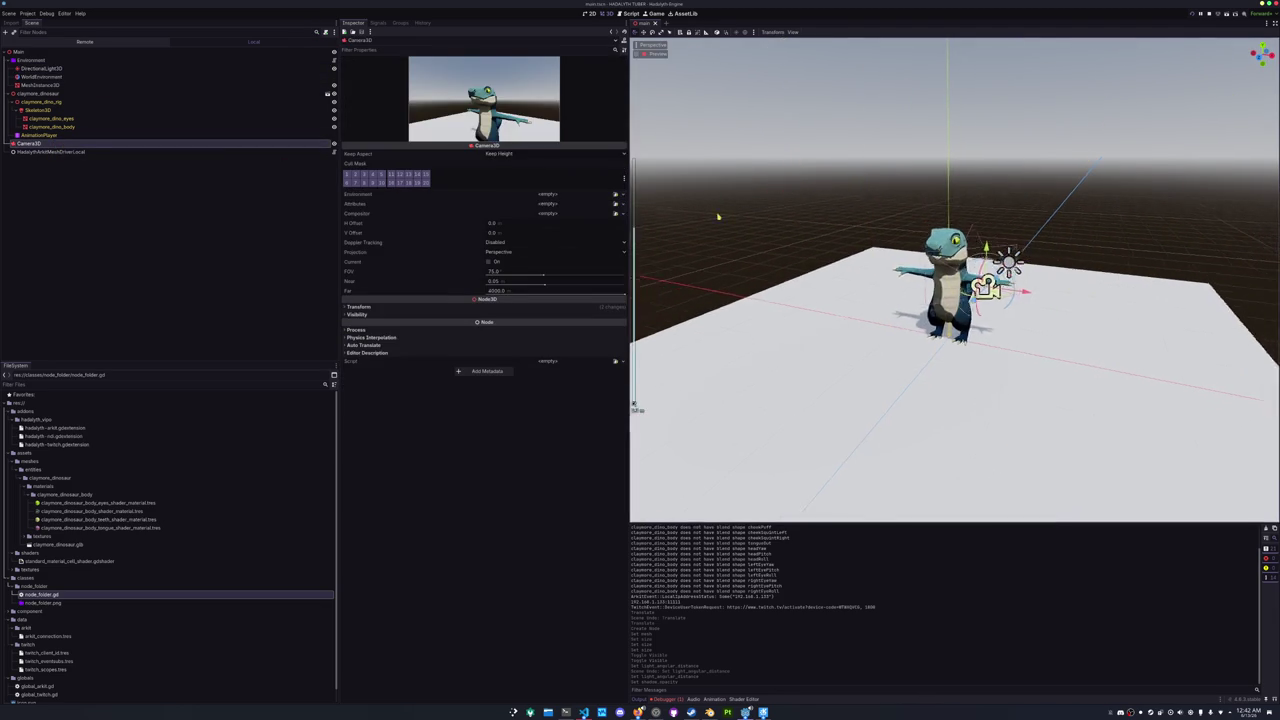
- Drag the Camera3D toward the viewer in the viewport
{"action": "mouse_move", "coordinate": [918, 322]}
{"action": "left_mouse_down"}
{"action": "mouse_move", "coordinate": [829, 514]}
{"action": "mouse_move", "coordinate": [814, 437]}
{"action": "mouse_move", "coordinate": [837, 509]}
{"action": "mouse_move", "coordinate": [876, 432]}
{"action": "left_mouse_up"}
{"action": "scroll", "coordinate": [876, 432], "scroll_direction": "down", "scroll_amount": 3}
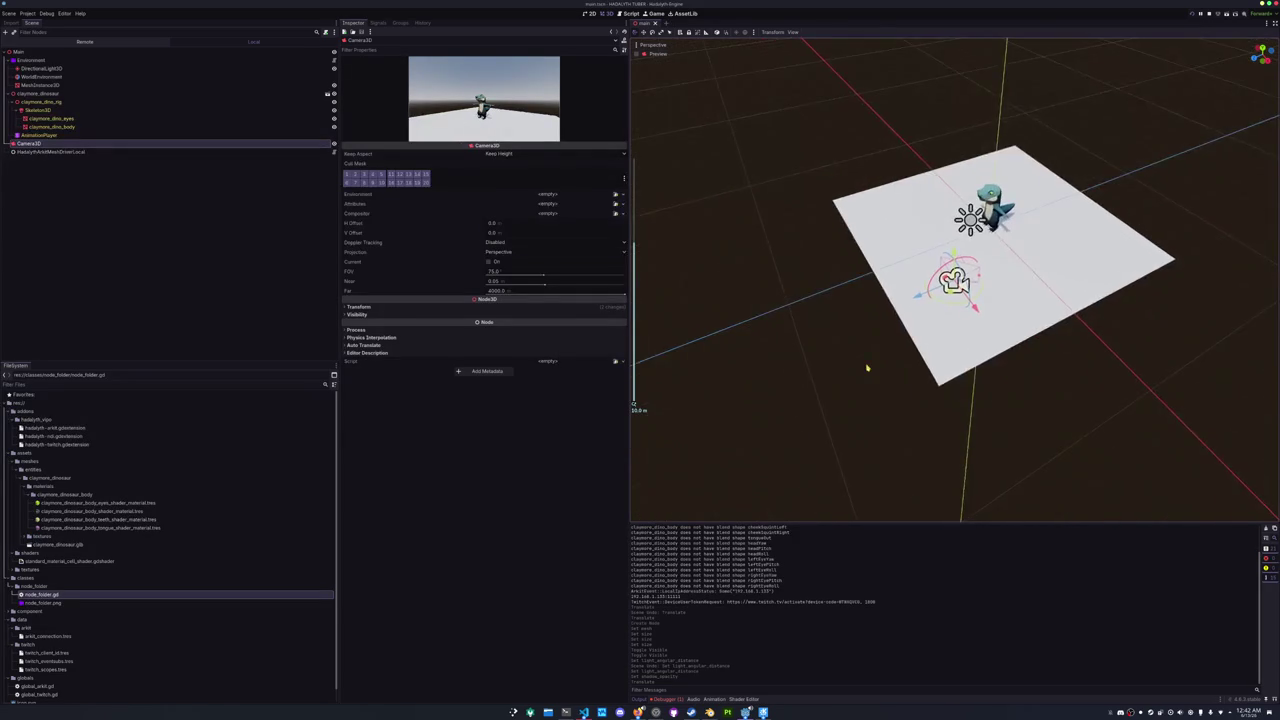
{"action": "scroll", "coordinate": [866, 366], "scroll_direction": "up", "scroll_amount": 5}
{"action": "scroll", "coordinate": [955, 280], "scroll_direction": "down", "scroll_amount": 3}
{"action": "scroll", "coordinate": [955, 280], "scroll_direction": "up", "scroll_amount": 5}
- Set the camera's field of view to 30, entering 50 first and then narrowing further
{"action": "left_click", "coordinate": [492, 271]}
{"action": "type", "text": "50"}
{"action": "key", "text": "Return"}
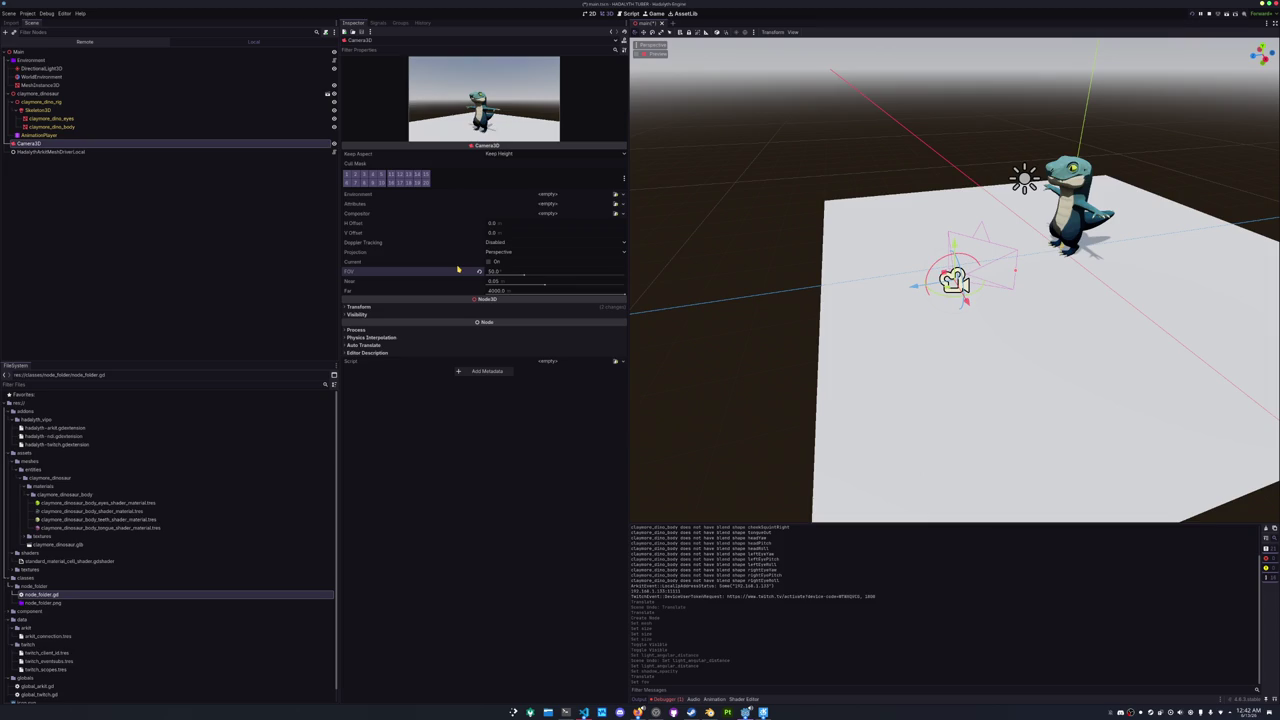
{"action": "left_click_drag", "start_coordinate": [524, 276], "coordinate": [513, 277]}
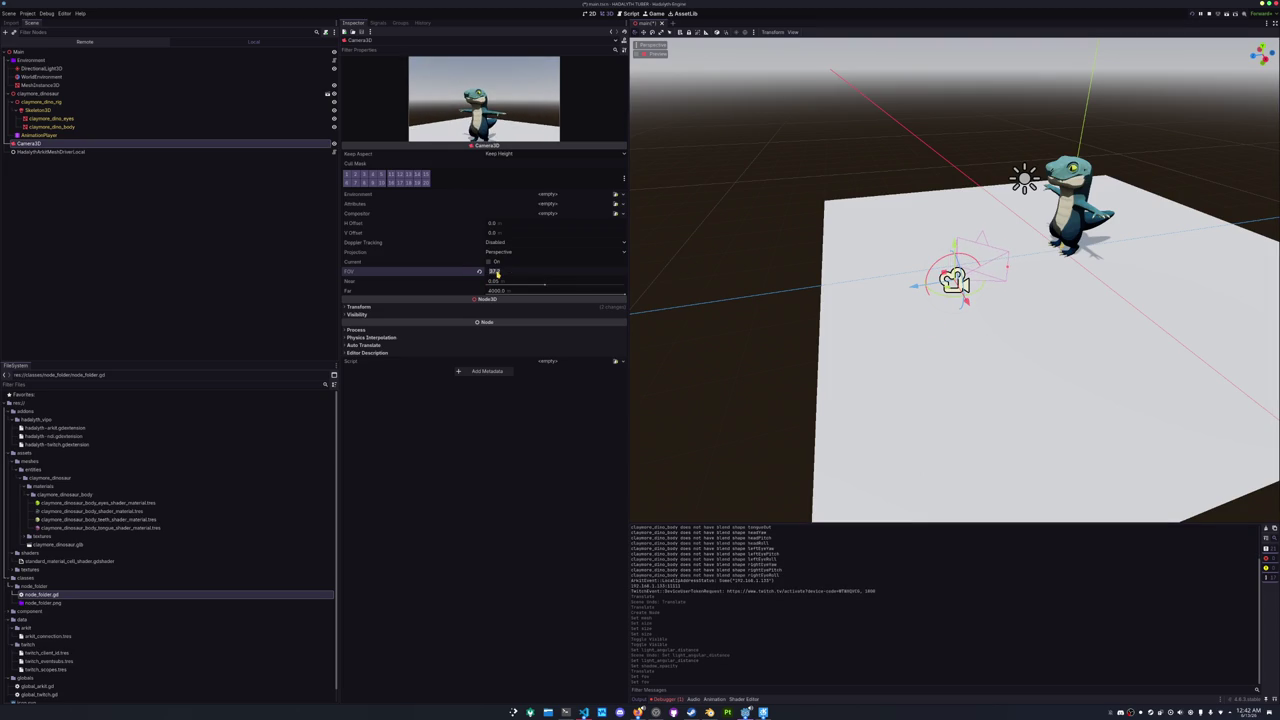
{"action": "key", "text": "Return"}
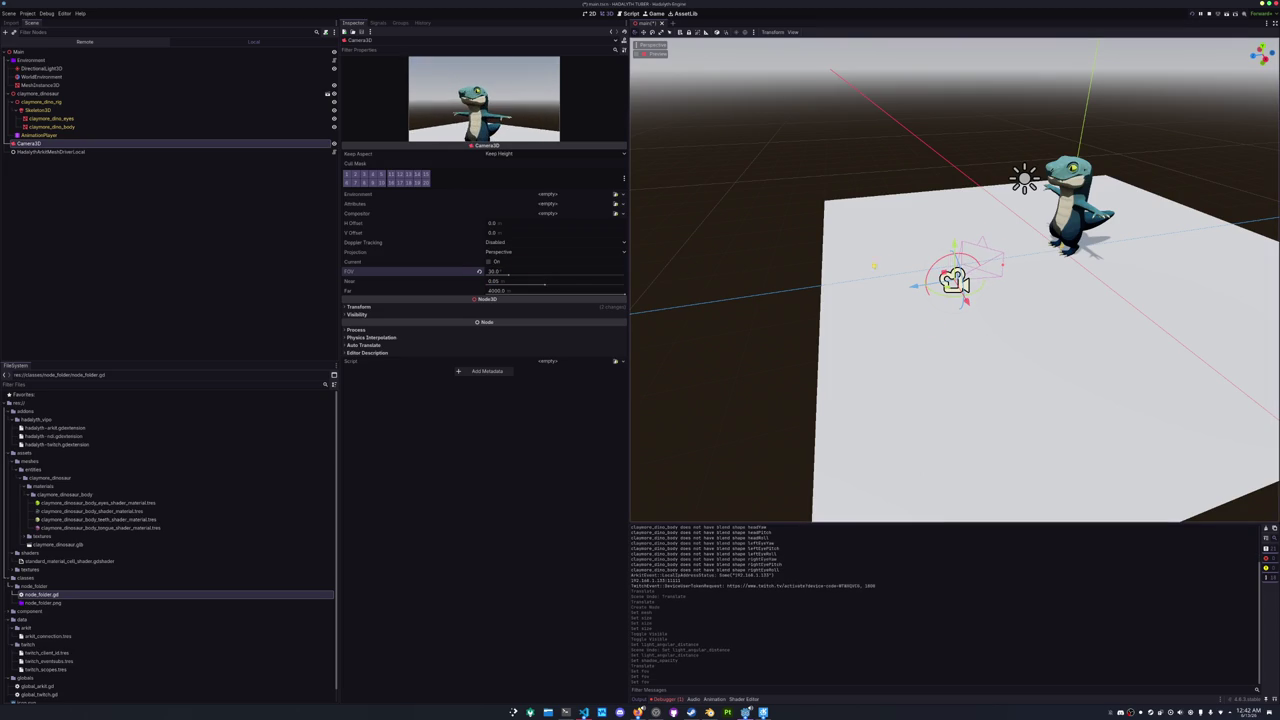
- Move the camera to a new spot with G, then restart the project with F8 and F5
{"action": "key", "text": "g"}
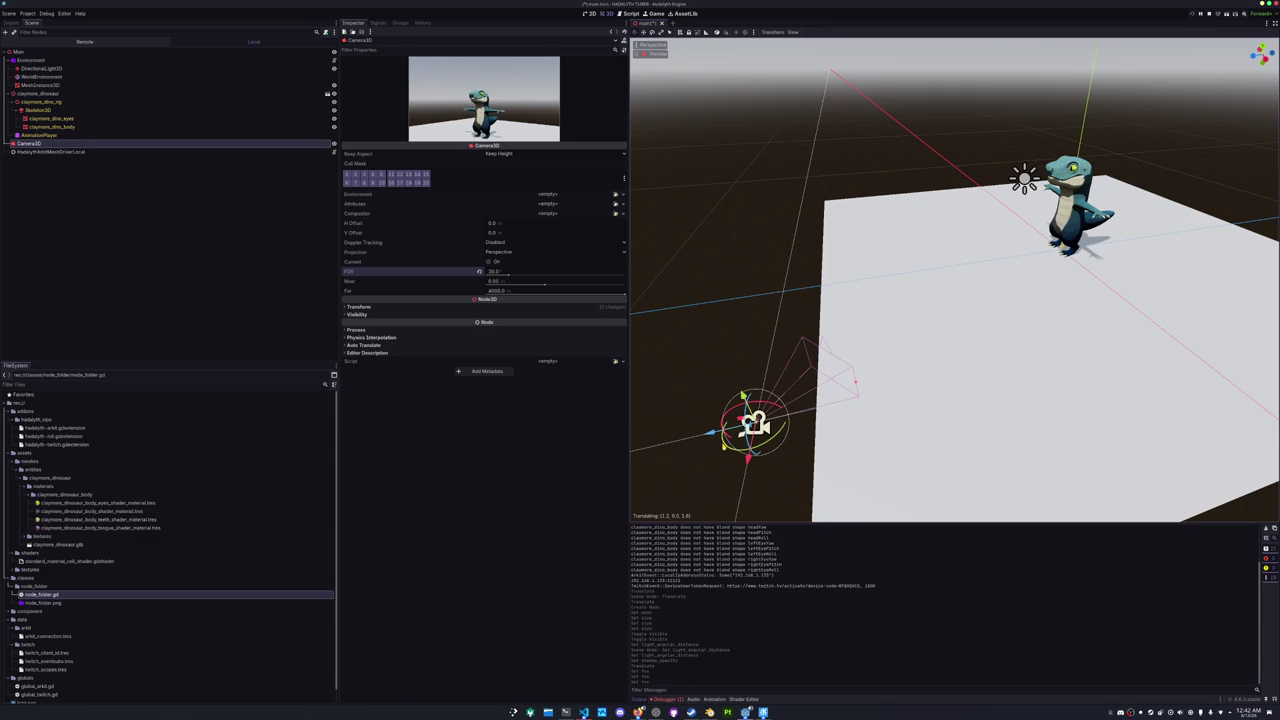
{"action": "left_click", "coordinate": [748, 428]}
{"action": "key", "text": "F8"}
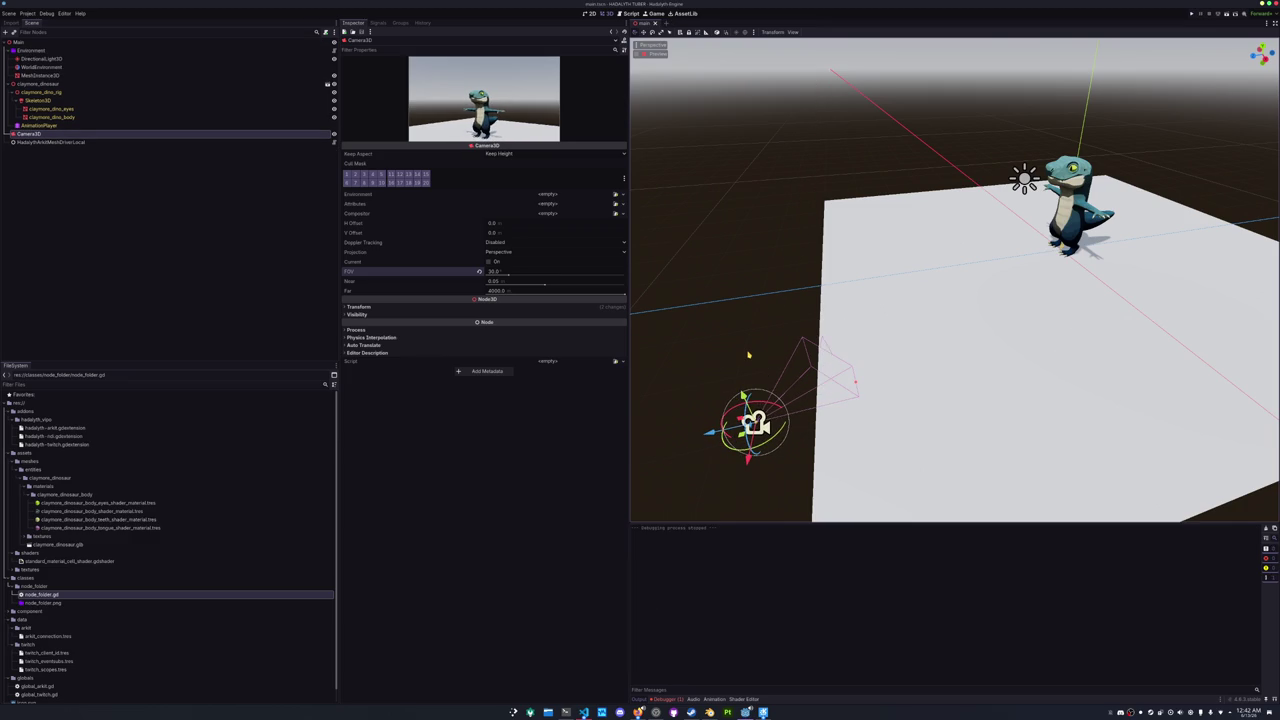
{"action": "key", "text": "F5"}
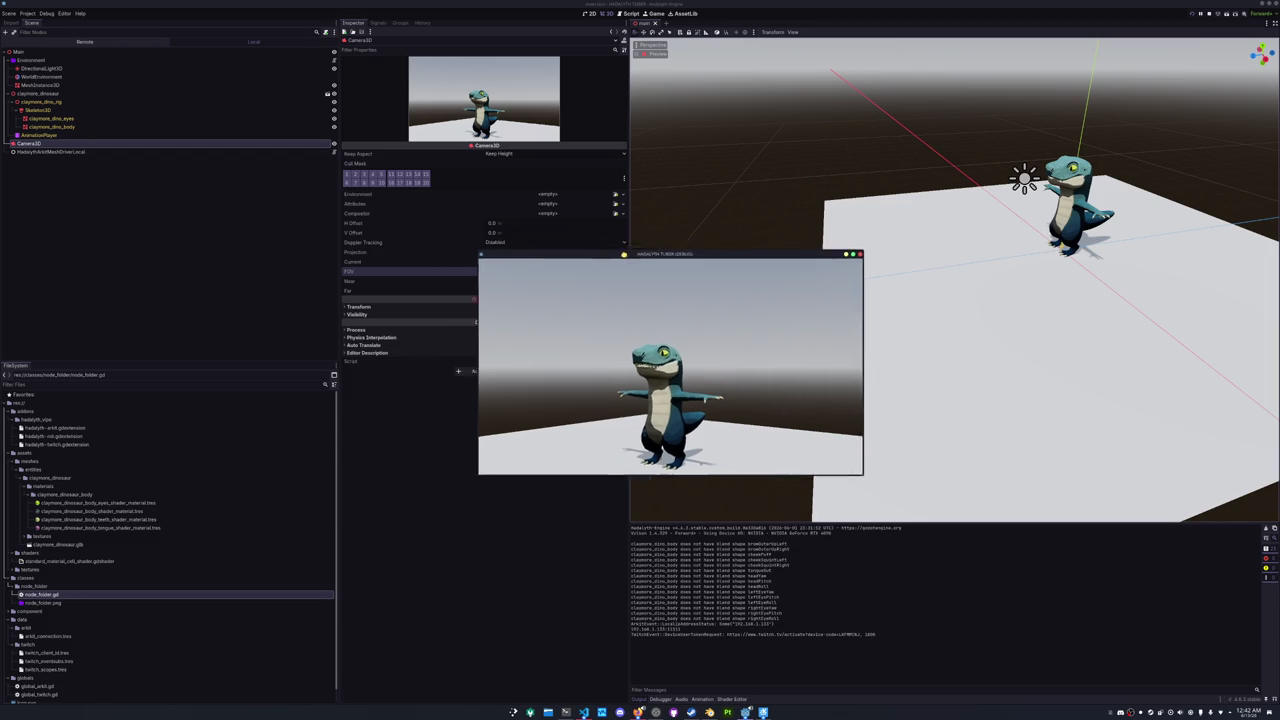
- Enlarge and reposition the HADALYTH TUBER (DEBUG) window, then reopen Project Settings
{"action": "left_click_drag", "start_coordinate": [648, 292], "coordinate": [373, 92]}
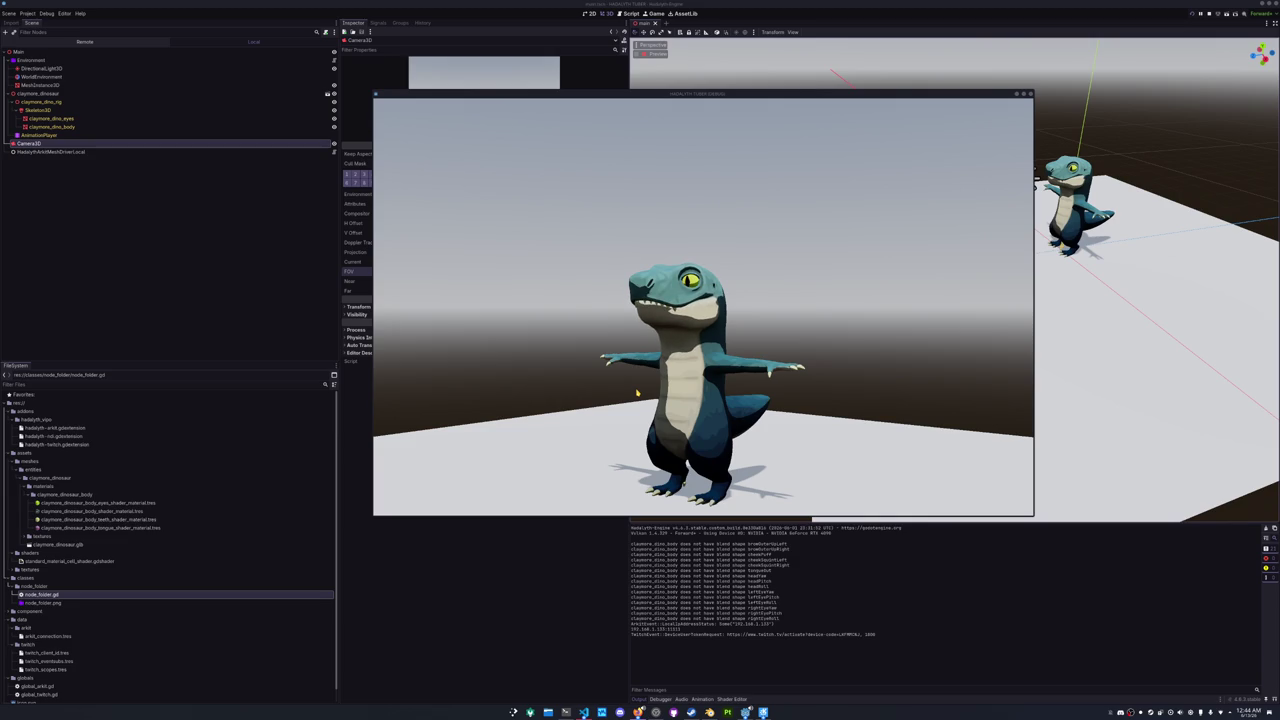
{"action": "mouse_move", "coordinate": [565, 96]}
{"action": "left_mouse_down"}
{"action": "mouse_move", "coordinate": [609, 240]}
{"action": "mouse_move", "coordinate": [707, 285]}
{"action": "left_mouse_up"}
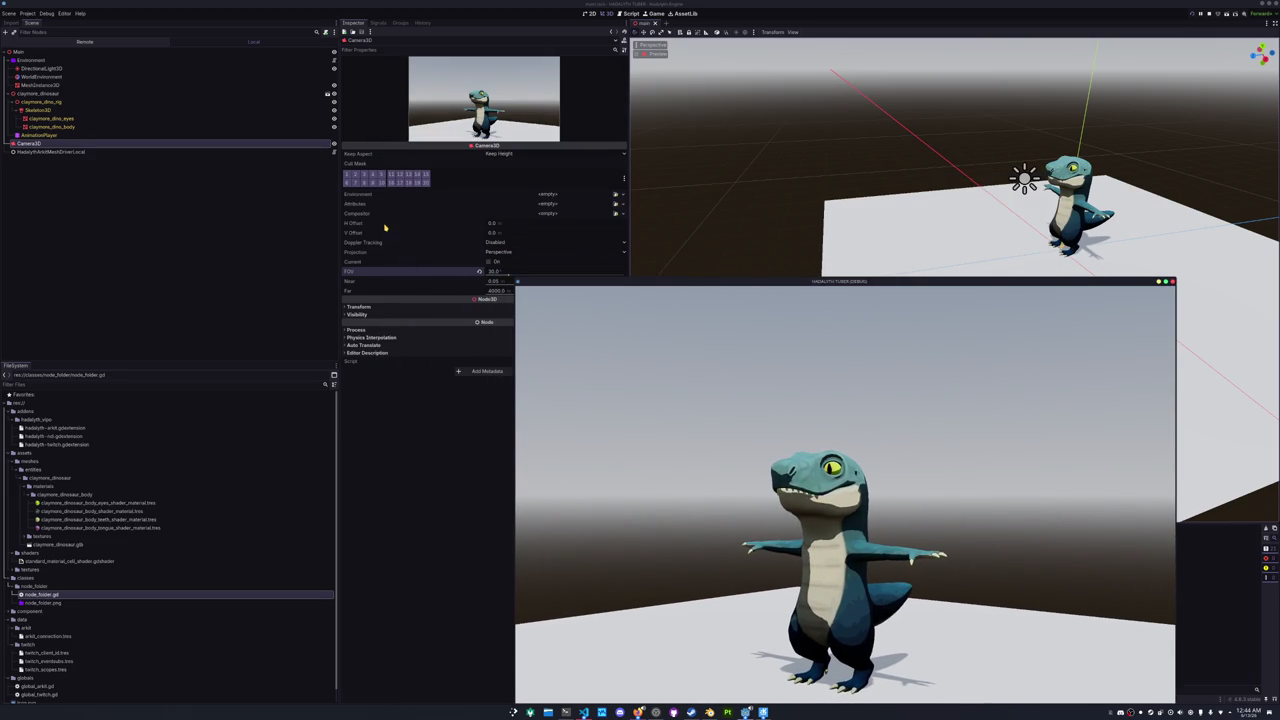
{"action": "left_click", "coordinate": [27, 13]}
{"action": "left_click", "coordinate": [45, 24]}
- Move the game window aside and drag the blue stops left to offsets 0.137 and 0.275
{"action": "left_click_drag", "start_coordinate": [585, 283], "coordinate": [747, 143]}
{"action": "left_click_drag", "start_coordinate": [567, 392], "coordinate": [357, 324]}
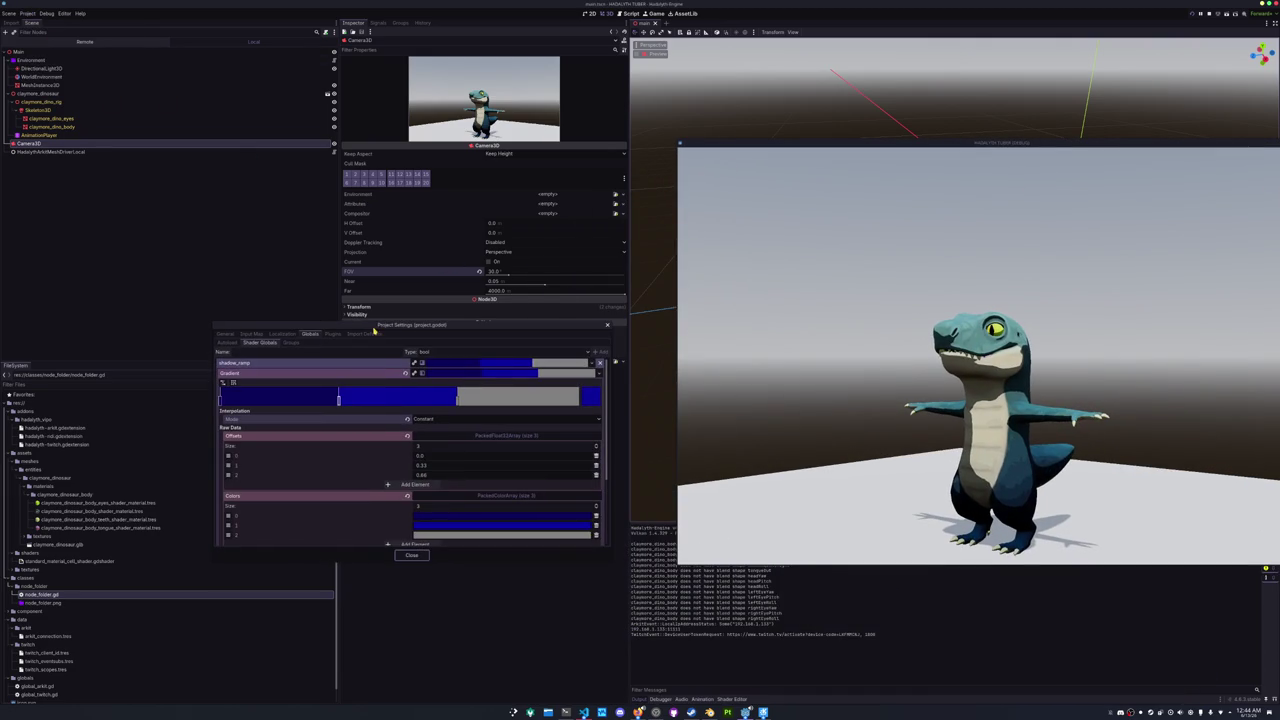
{"action": "left_click_drag", "start_coordinate": [451, 396], "coordinate": [416, 398]}
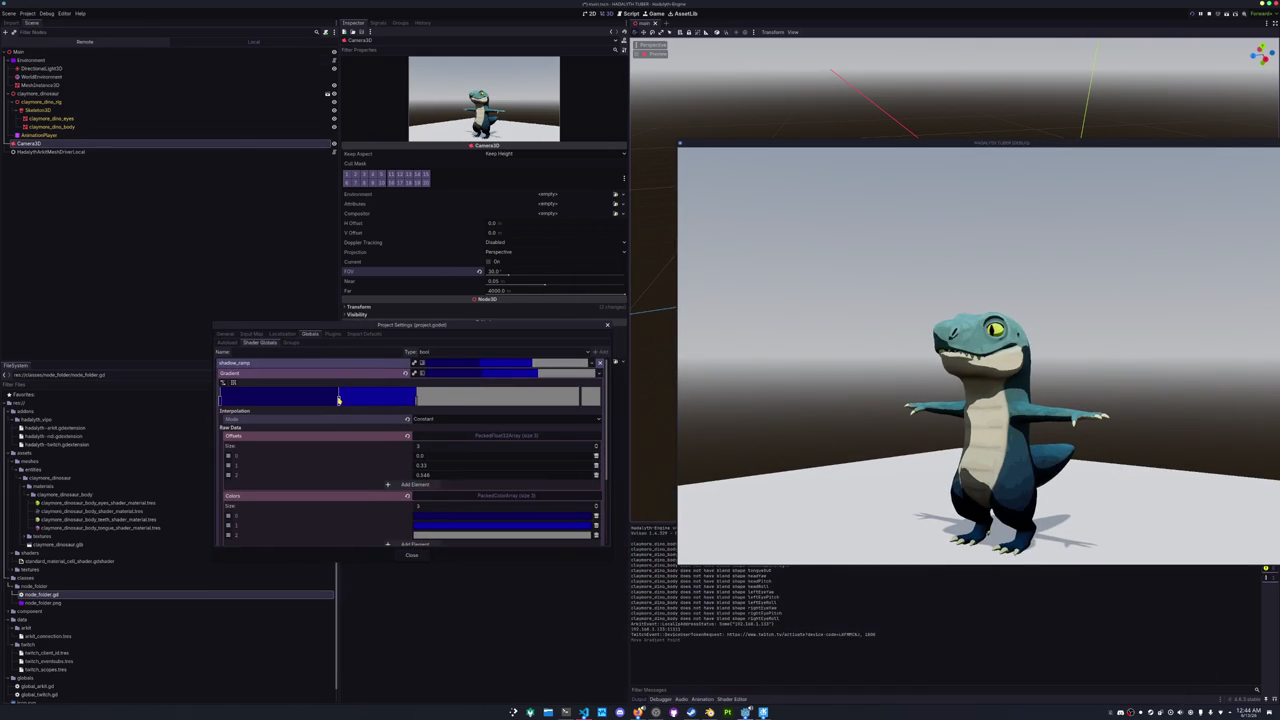
{"action": "mouse_move", "coordinate": [328, 399]}
{"action": "left_mouse_down"}
{"action": "mouse_move", "coordinate": [242, 400]}
{"action": "mouse_move", "coordinate": [268, 400]}
{"action": "left_mouse_up"}
{"action": "left_click", "coordinate": [416, 399]}
{"action": "left_click_drag", "start_coordinate": [416, 399], "coordinate": [319, 400]}
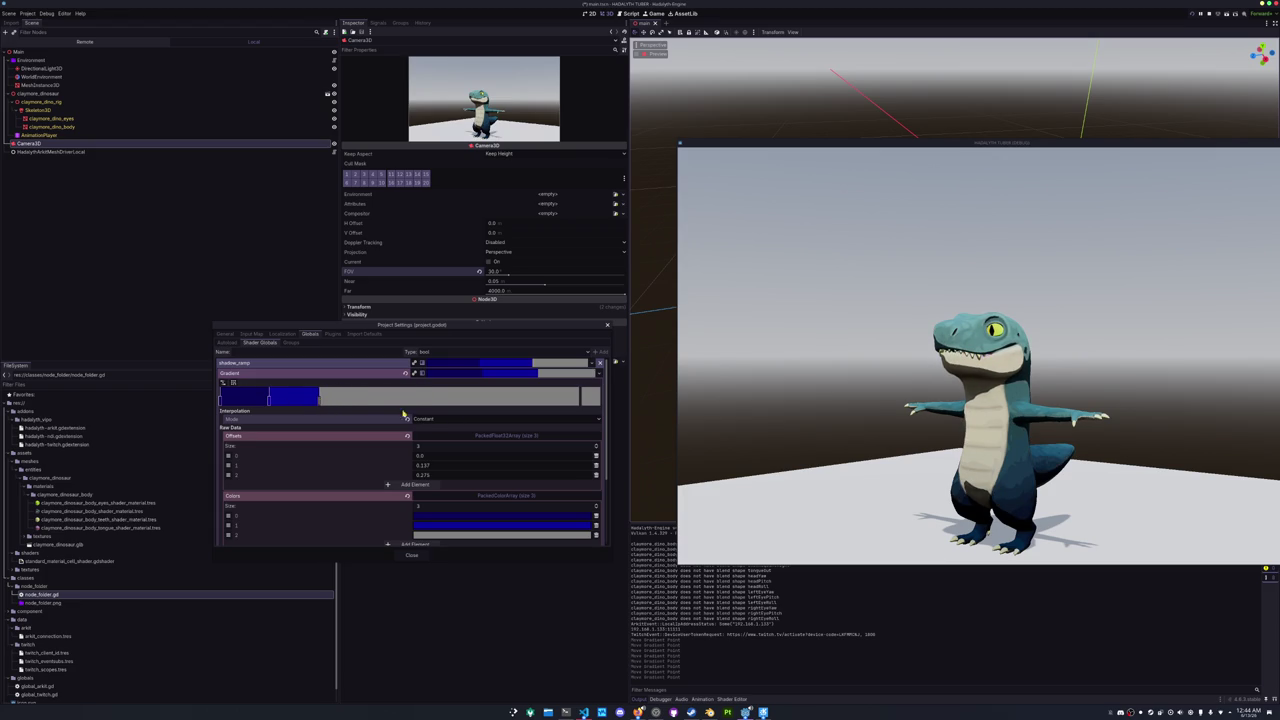
- Add a white fourth stop at offset 0.887, then stop the running game
{"action": "double_click", "coordinate": [574, 400]}
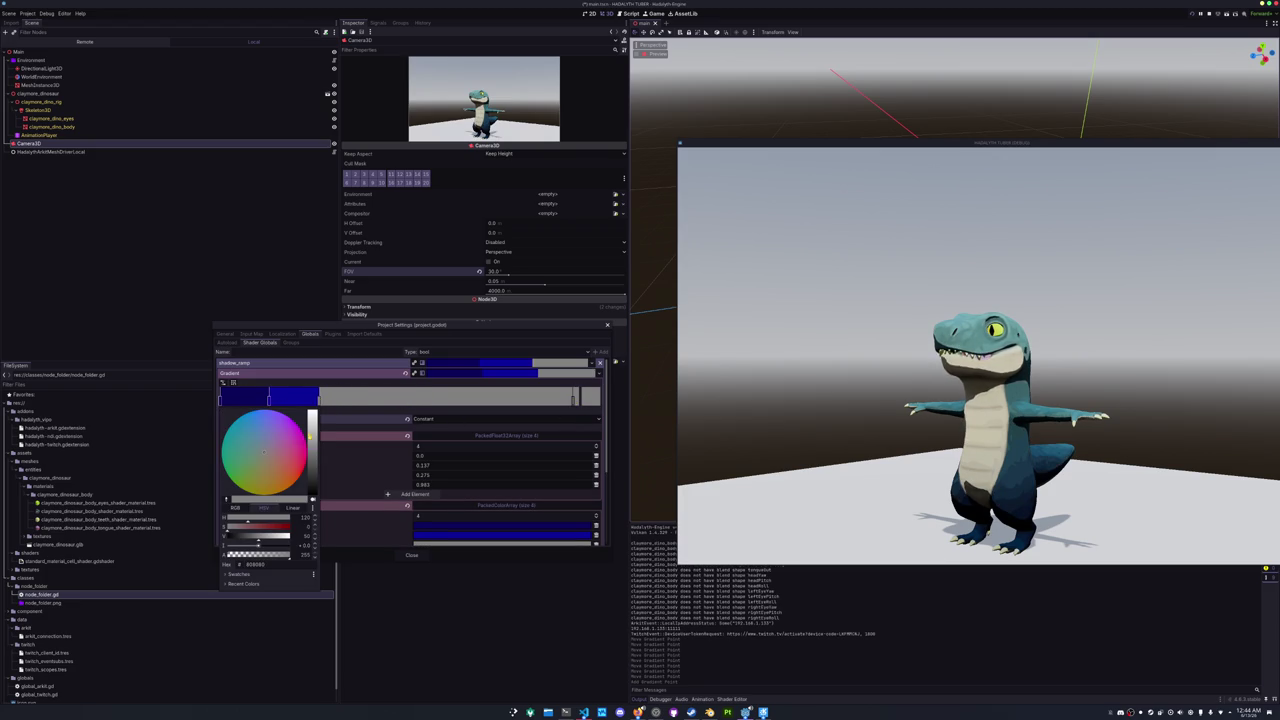
{"action": "left_click_drag", "start_coordinate": [309, 437], "coordinate": [309, 409]}
{"action": "left_click", "coordinate": [576, 401]}
{"action": "left_click_drag", "start_coordinate": [574, 400], "coordinate": [578, 401]}
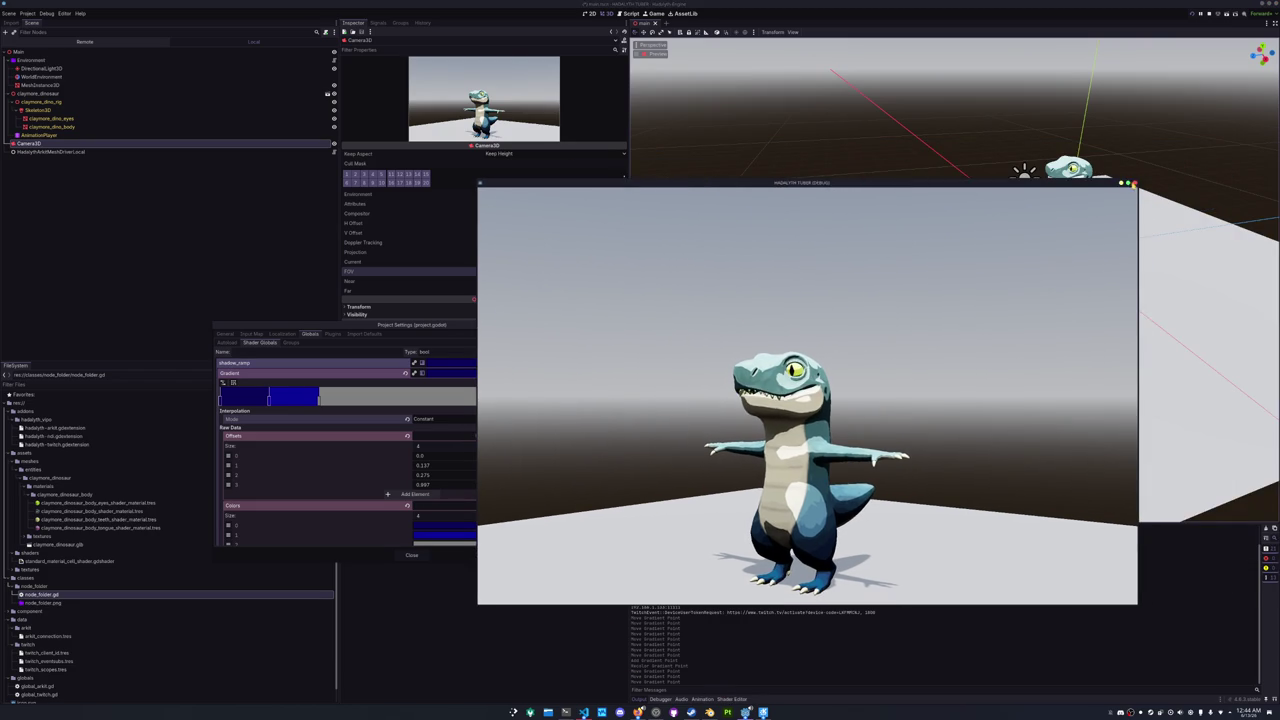
{"action": "key", "text": "F8"}
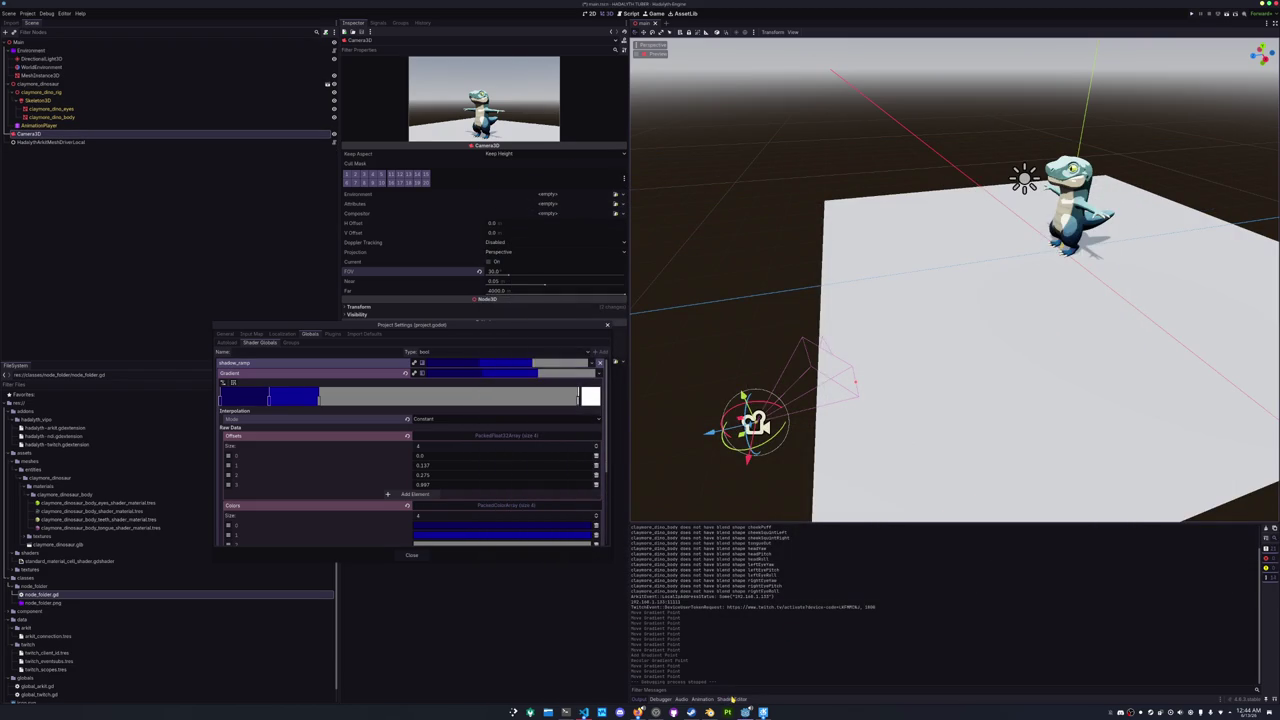
- Return to the shader code and start changing the multiplier at the end of line 16
{"action": "left_click", "coordinate": [409, 554]}
{"action": "left_click", "coordinate": [731, 699]}
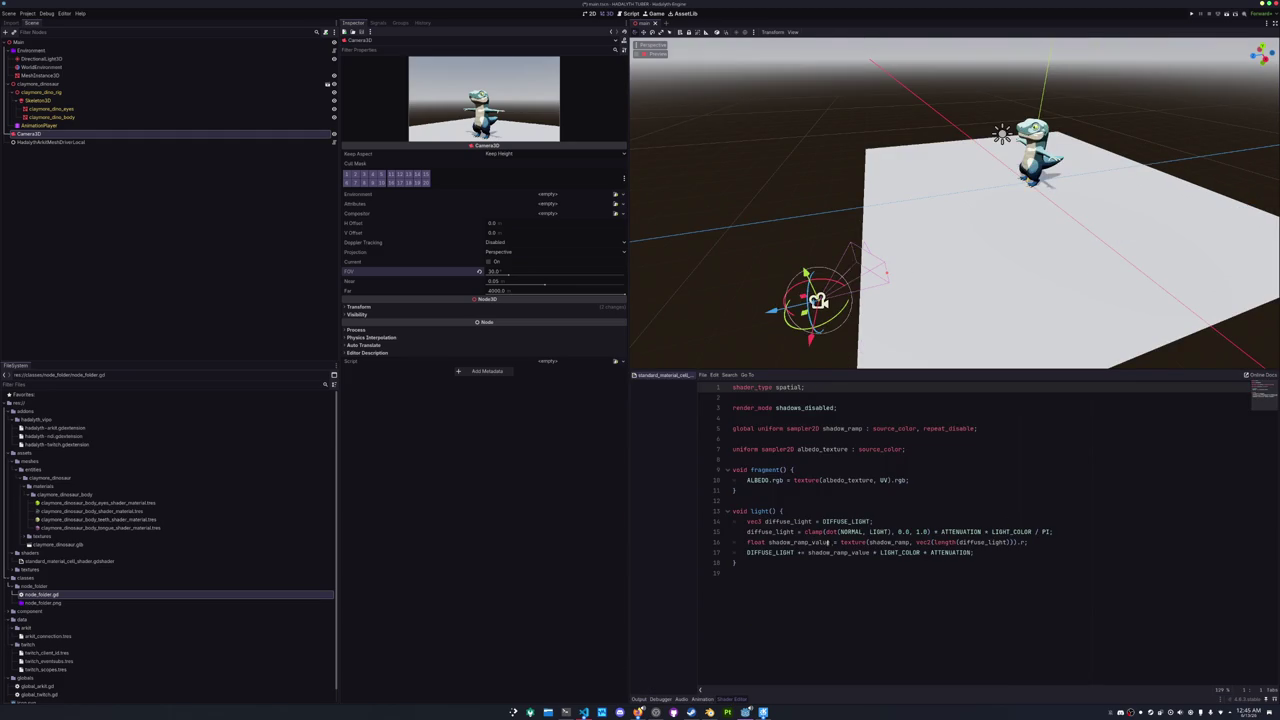
{"action": "left_click", "coordinate": [1024, 542]}
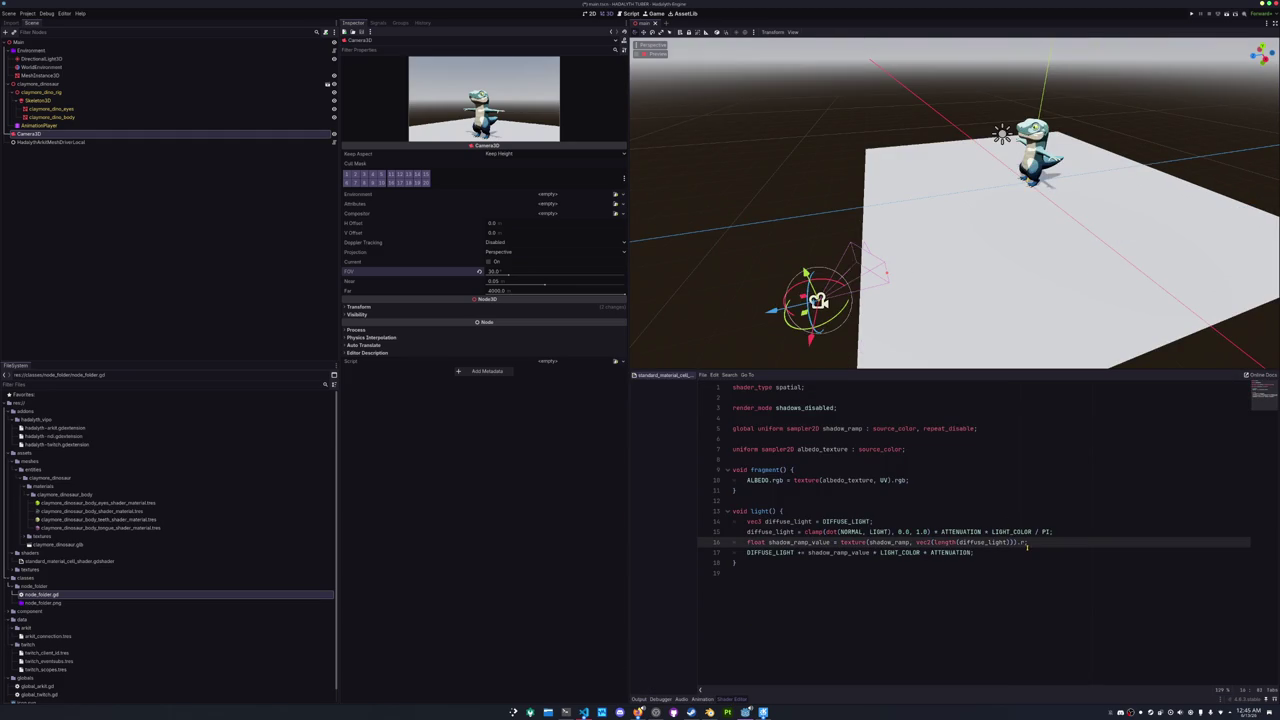
{"action": "type", "text": "* 0.5"}
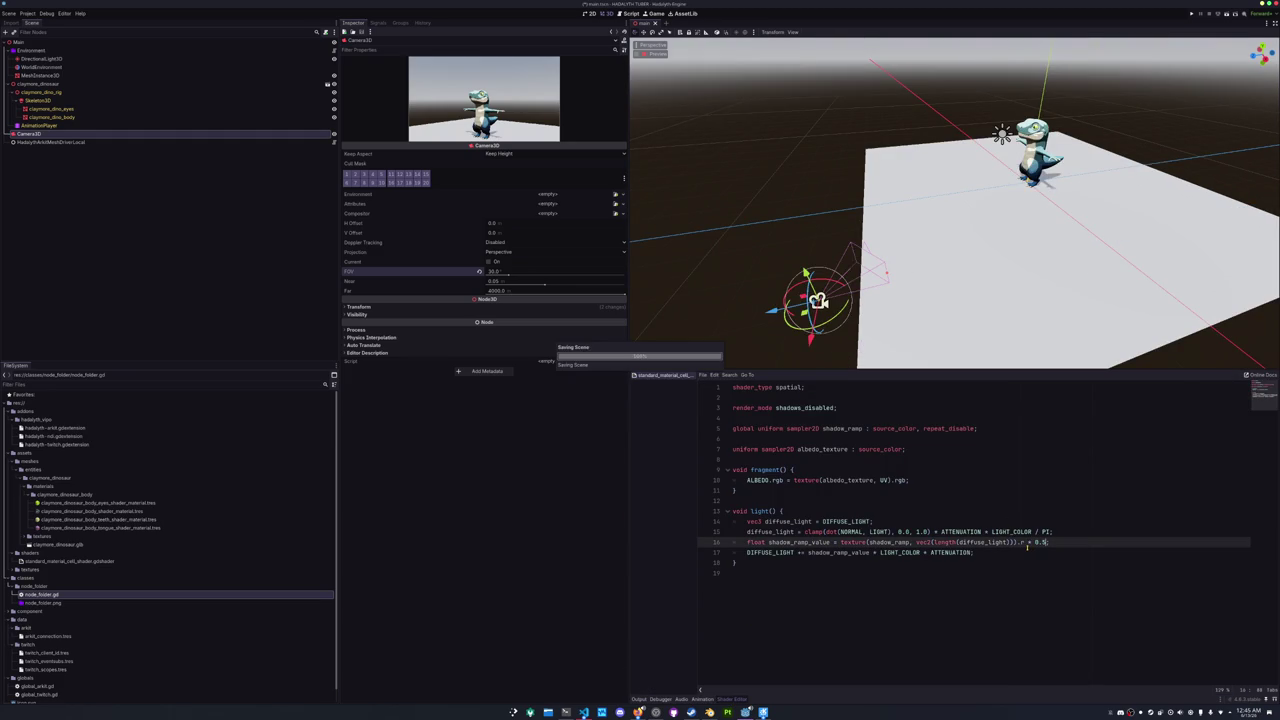
{"action": "scroll", "coordinate": [955, 220], "scroll_direction": "up", "scroll_amount": 3}
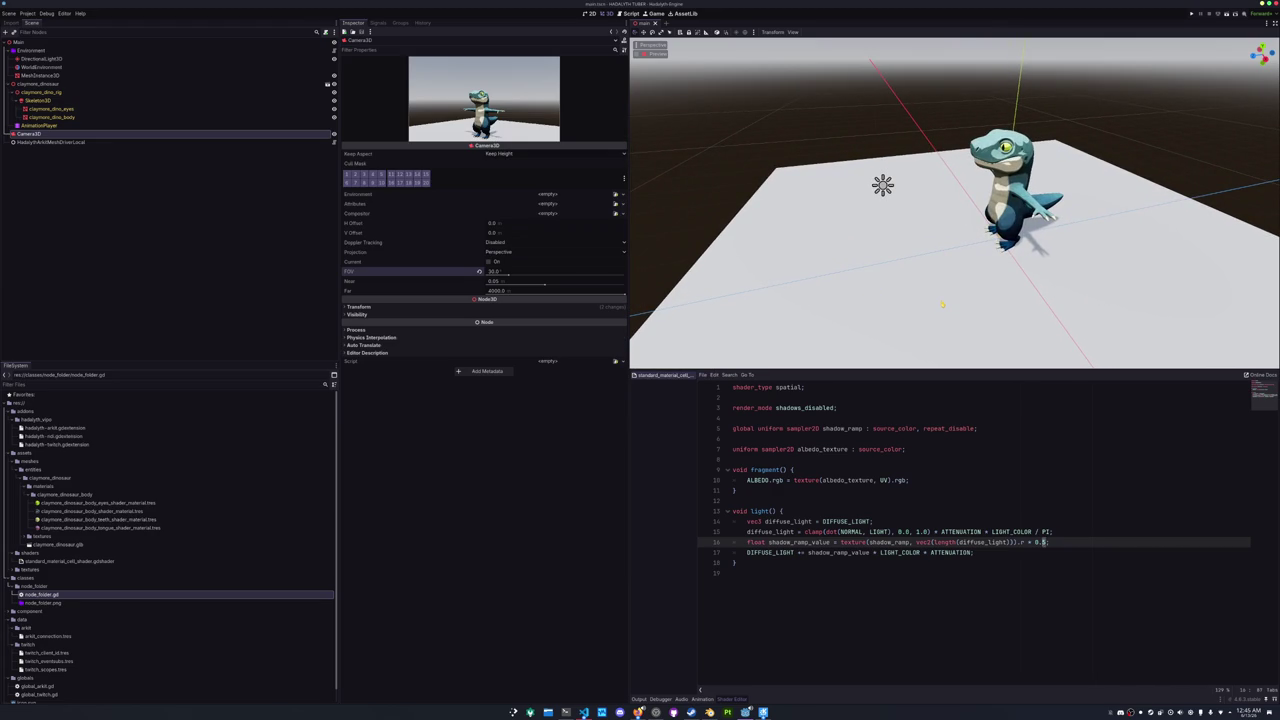
{"action": "key", "text": "BackSpace"}
{"action": "type", "text": "75"}
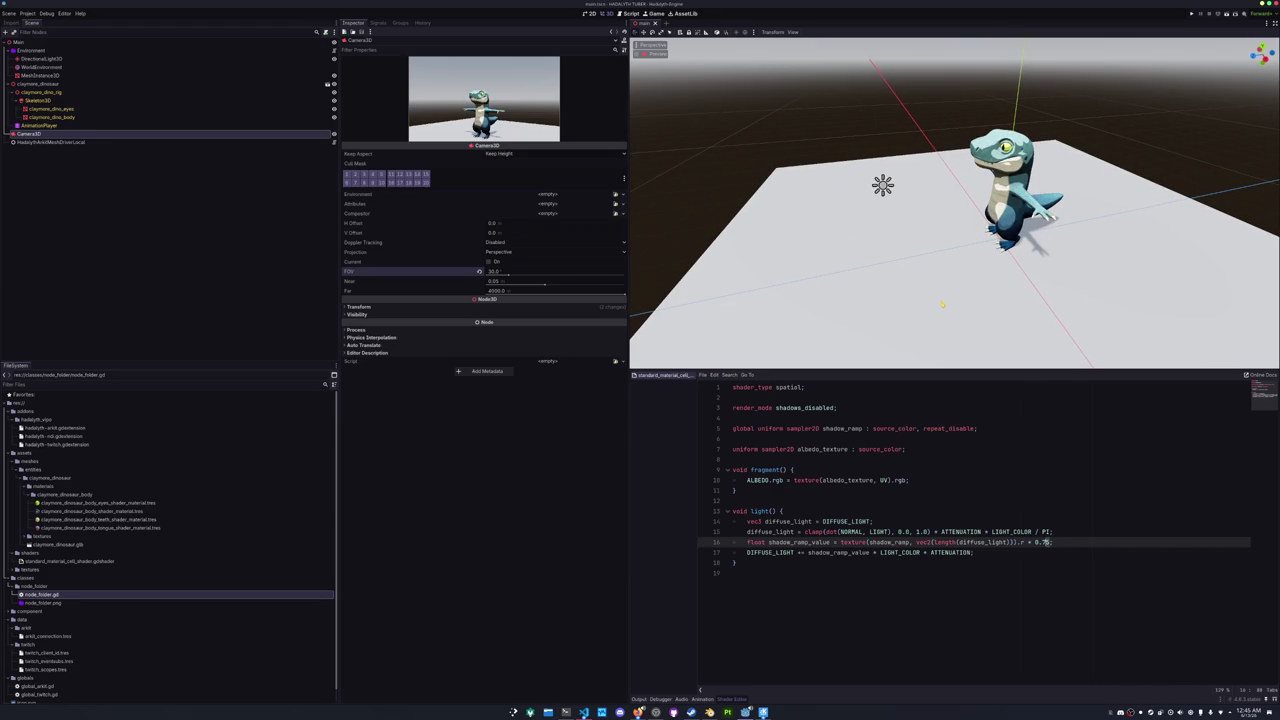
{"action": "type", "text": "25"}
{"action": "key", "text": "ctrl+z"}
- Replace line 16's trailing multiplier with * 0.5, then try 0.75, 0.6 and 0.65
{"action": "key", "text": "shift+End"}
{"action": "key", "text": "BackSpace"}
{"action": "type", "text": "* 0."}
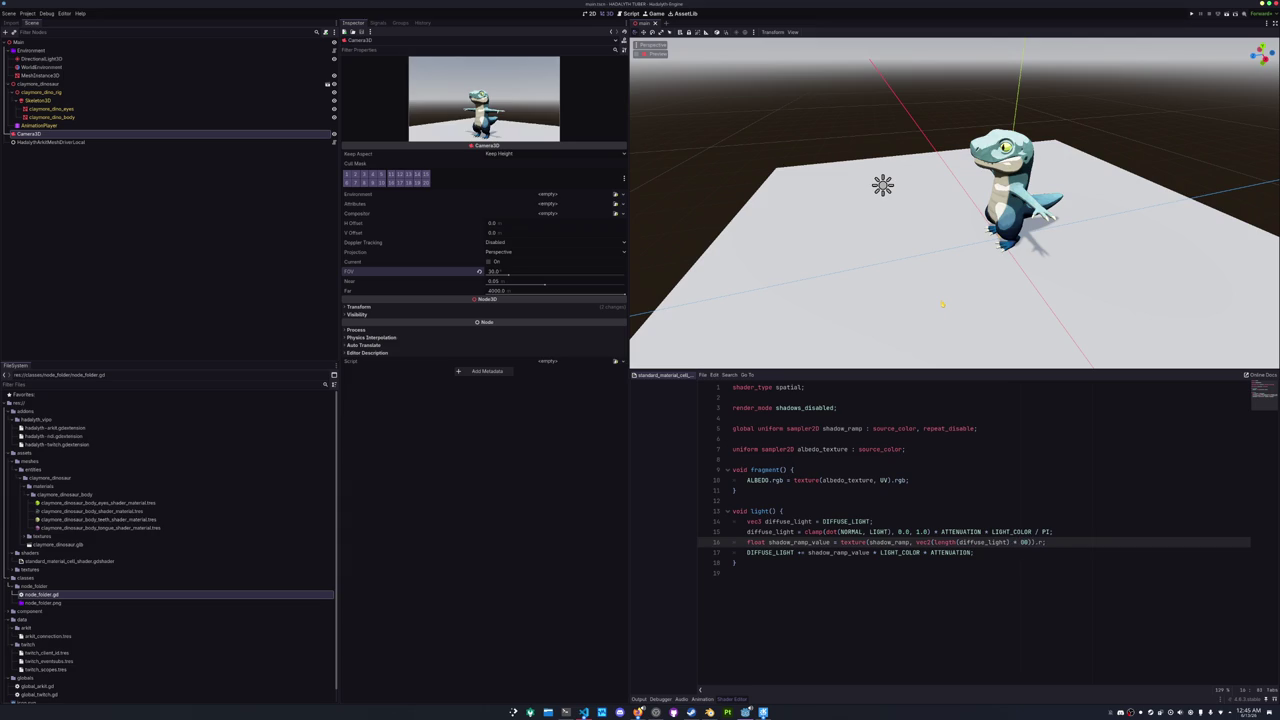
{"action": "type", "text": "5"}
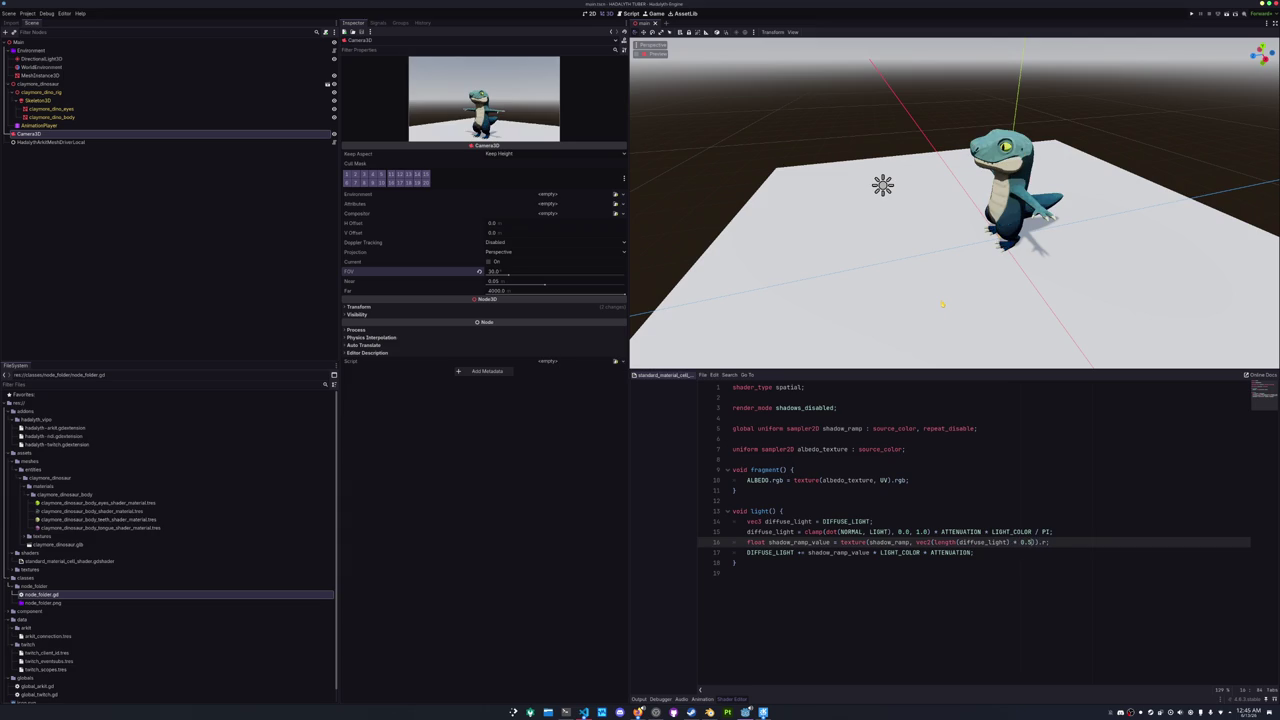
{"action": "key", "text": "shift+Left"}
{"action": "type", "text": "75"}
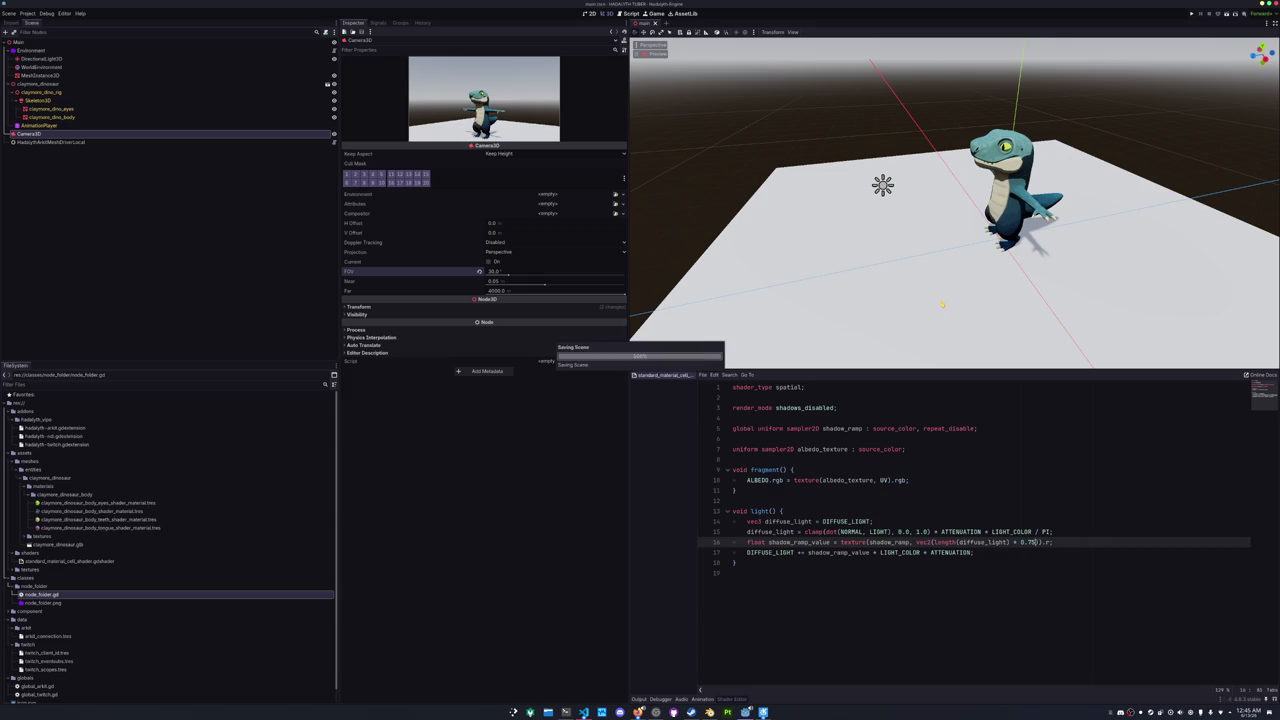
{"action": "key", "text": "shift+Left"}
{"action": "key", "text": "shift+Left"}
{"action": "type", "text": "6"}
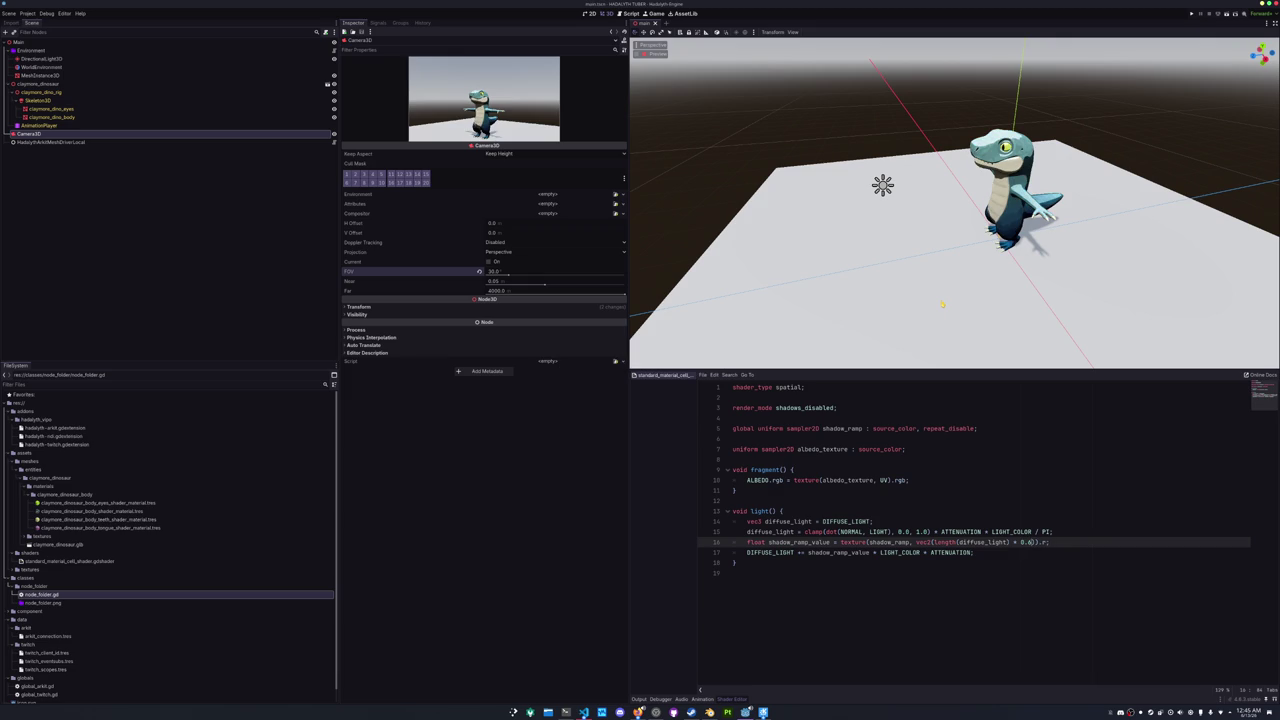
{"action": "key", "text": "shift+Left"}
{"action": "key", "text": "shift+Left"}
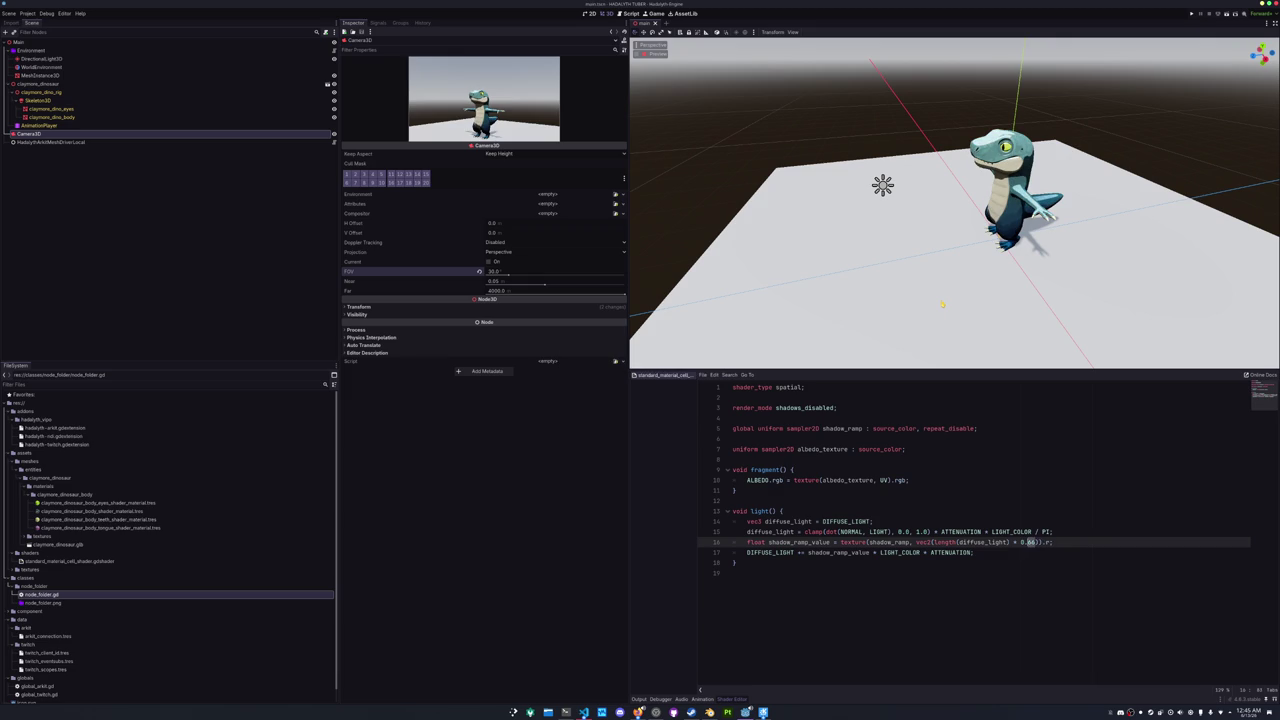
{"action": "type", "text": "65"}
- After trying 0.5 and 0.55, settle the multiplier at 0.4 and run the project
{"action": "key", "text": "shift+Left"}
{"action": "key", "text": "shift+Left"}
{"action": "type", "text": "5"}
{"action": "key", "text": "shift+Left"}
{"action": "type", "text": "55"}
{"action": "key", "text": "shift+Left"}
{"action": "key", "text": "shift+Left"}
{"action": "type", "text": "4"}
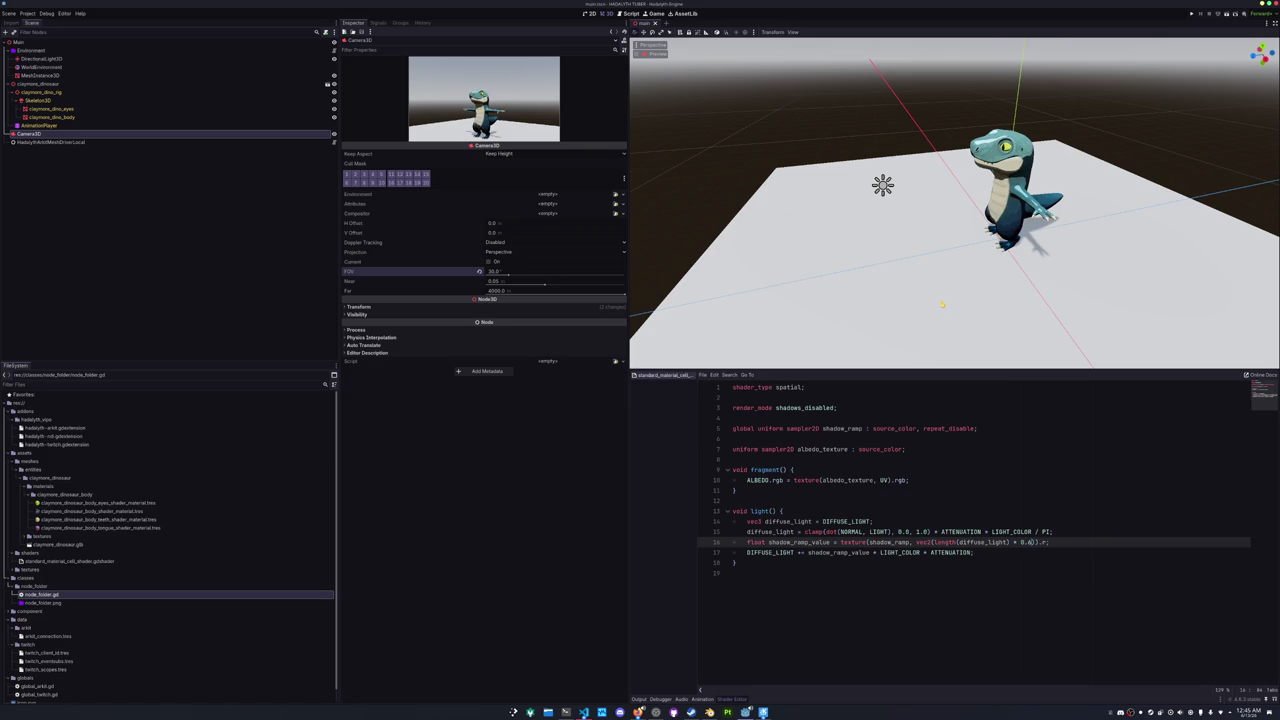
{"action": "key", "text": "F5"}
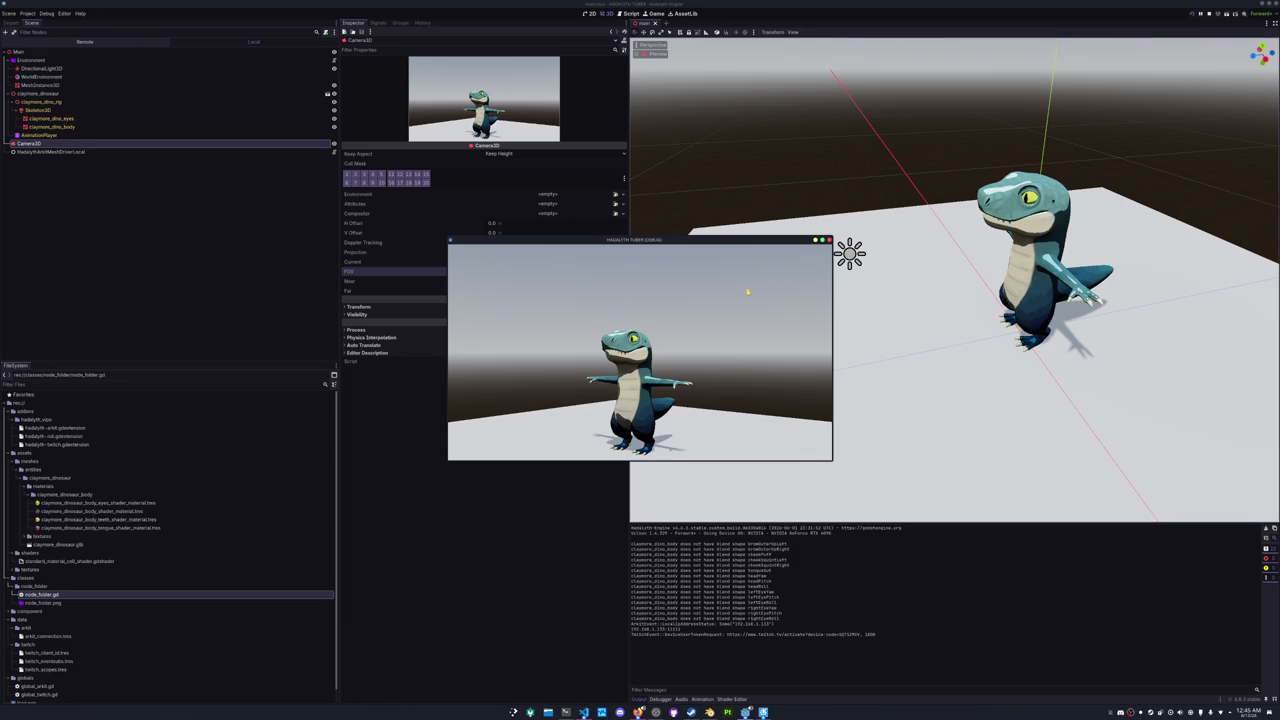
- Move and enlarge the game window, watch the dinosaur's face animate, then close the game
{"action": "left_click_drag", "start_coordinate": [675, 244], "coordinate": [953, 349]}
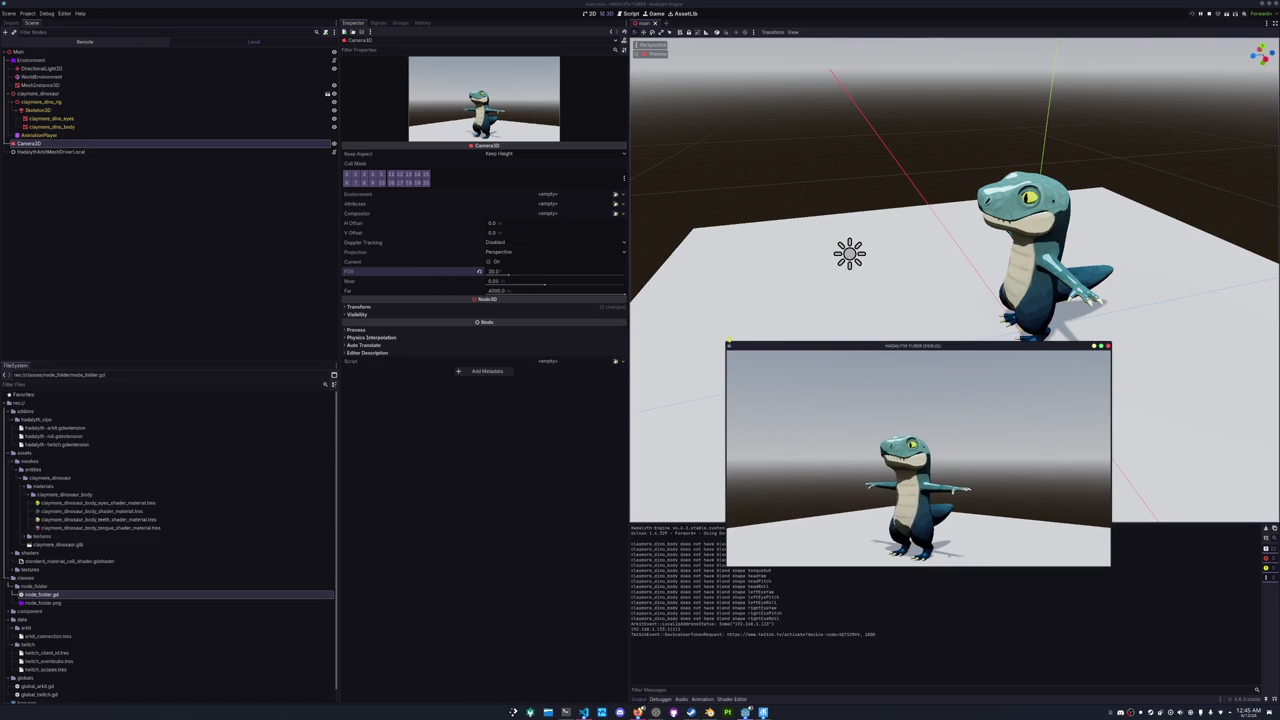
{"action": "mouse_move", "coordinate": [727, 342]}
{"action": "left_mouse_down"}
{"action": "mouse_move", "coordinate": [443, 114]}
{"action": "mouse_move", "coordinate": [366, 112]}
{"action": "left_mouse_up"}
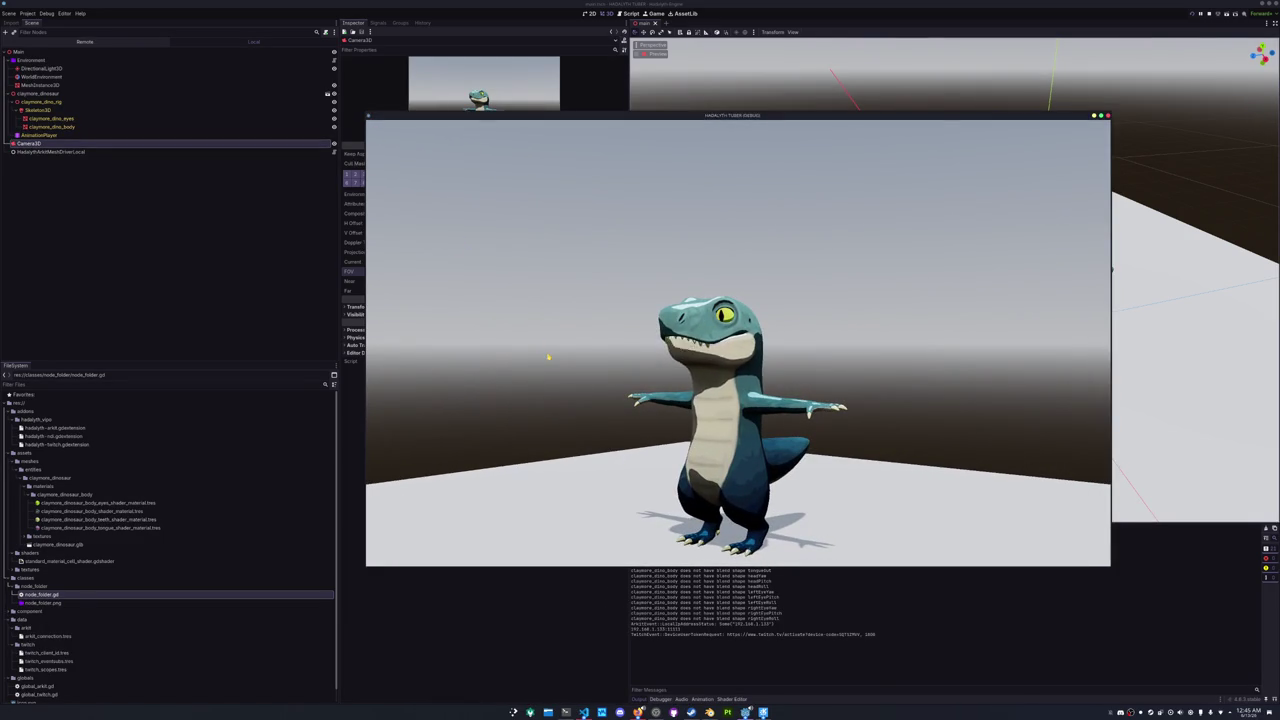
{"action": "left_click_drag", "start_coordinate": [618, 116], "coordinate": [750, 132]}
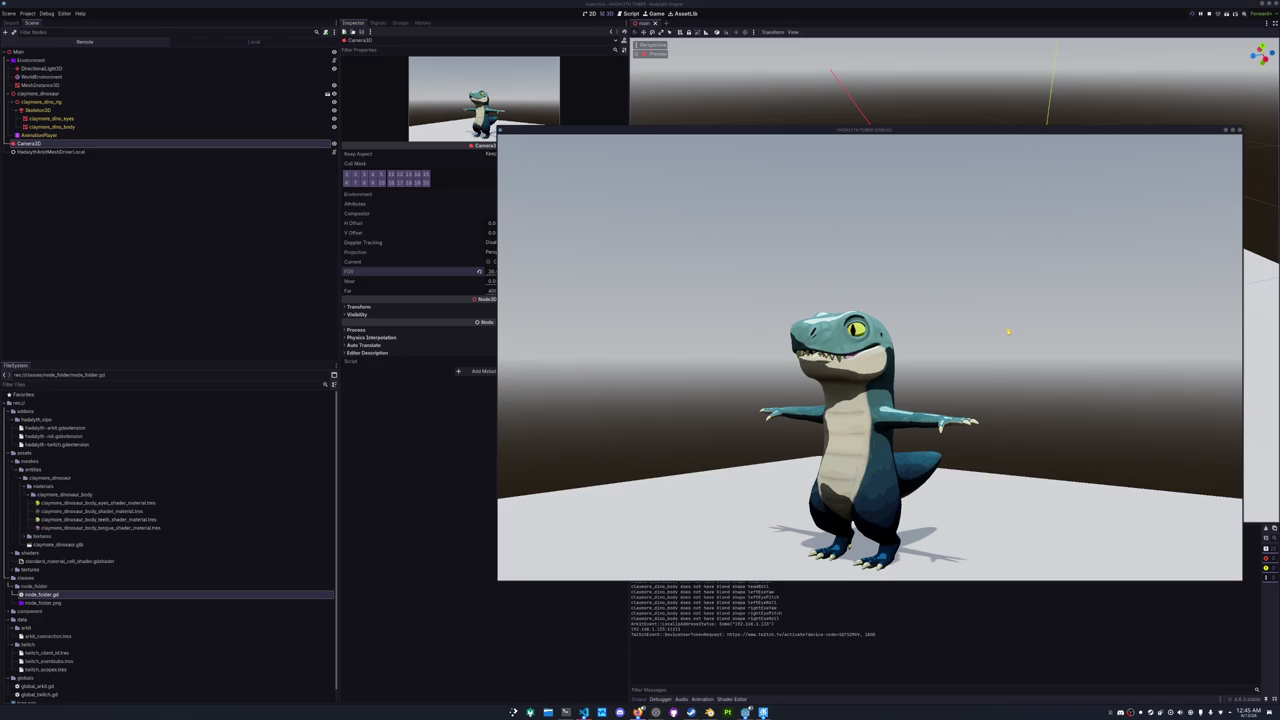
{"action": "left_click", "coordinate": [1011, 330]}
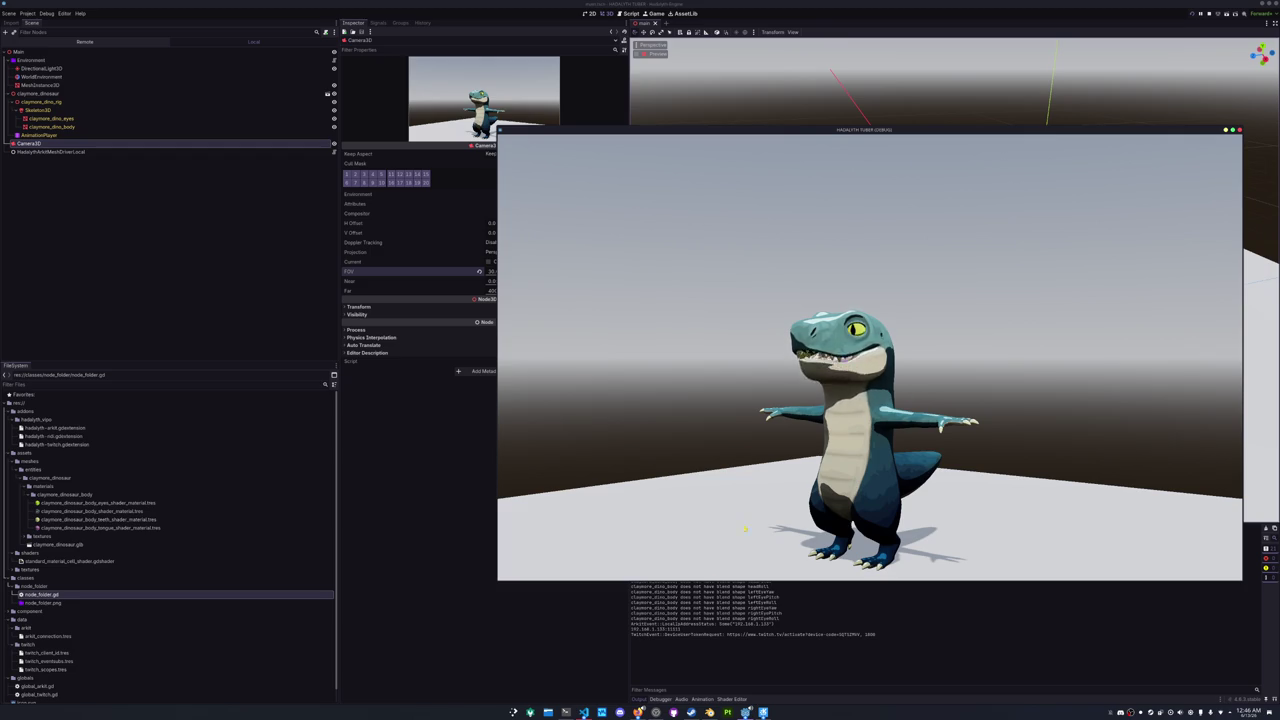
{"action": "key", "text": "alt+F4"}
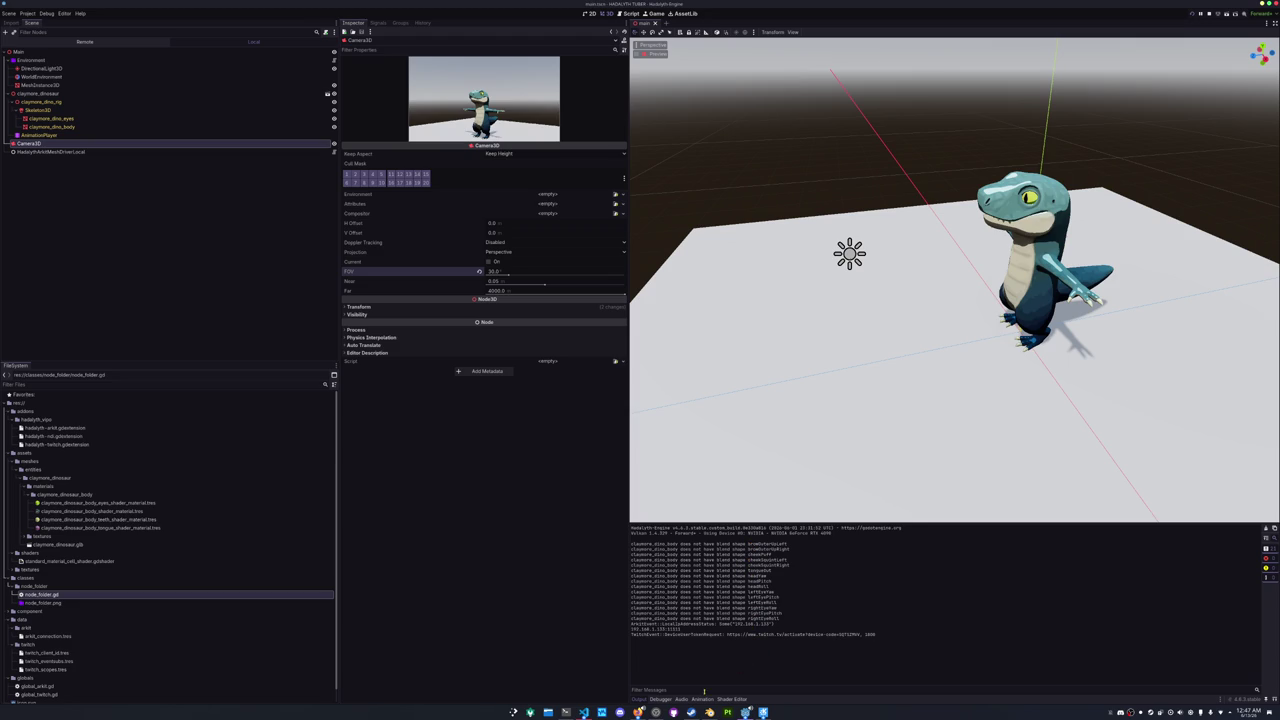
{"action": "mouse_move", "coordinate": [745, 712]}
{"action": "left_click", "coordinate": [705, 662]}
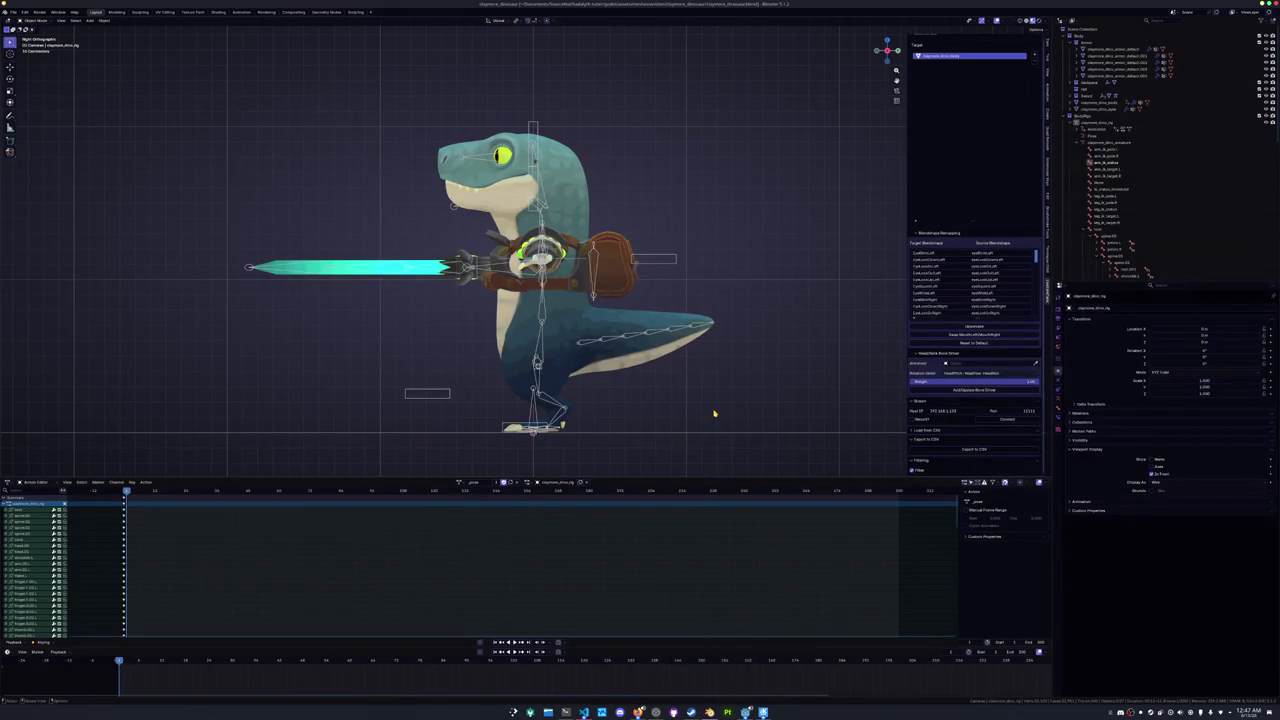
{"action": "key", "text": "super+Right"}
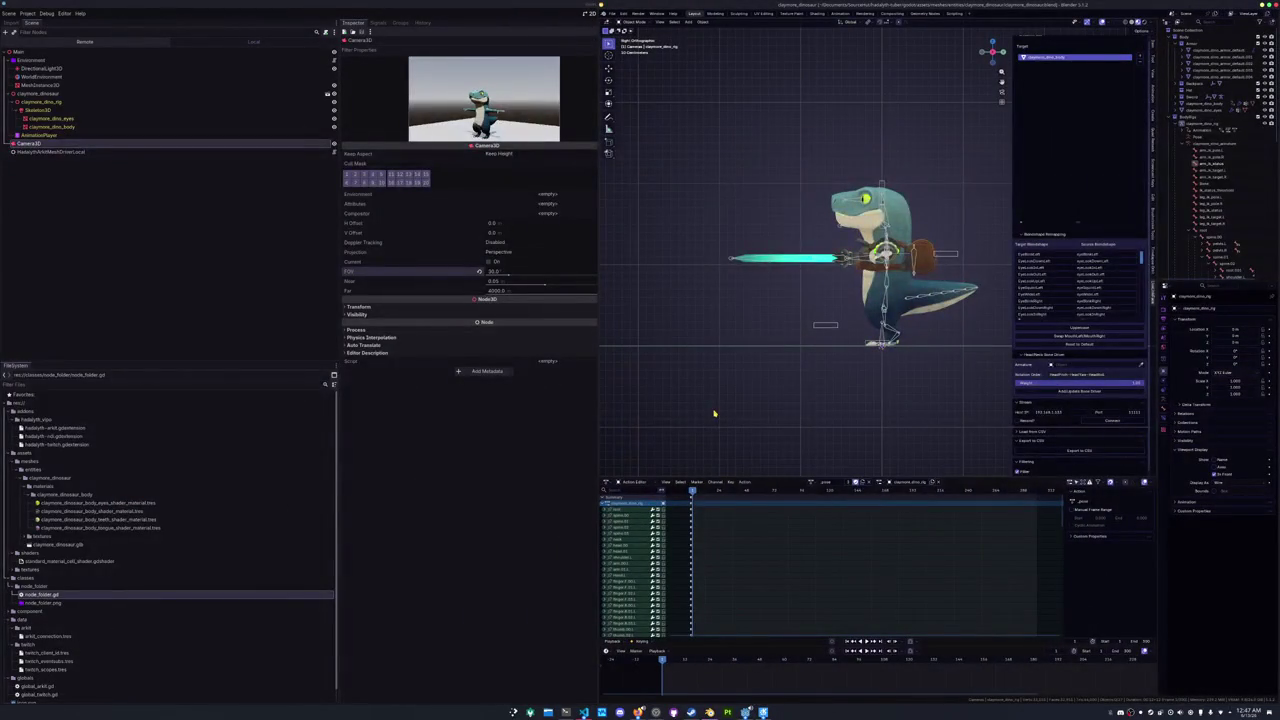
{"action": "scroll", "coordinate": [1043, 309], "scroll_direction": "down", "scroll_amount": 6}
{"action": "scroll", "coordinate": [1043, 309], "scroll_direction": "down", "scroll_amount": 5}
{"action": "left_click", "coordinate": [516, 463]}
{"action": "double_click", "coordinate": [752, 546]}
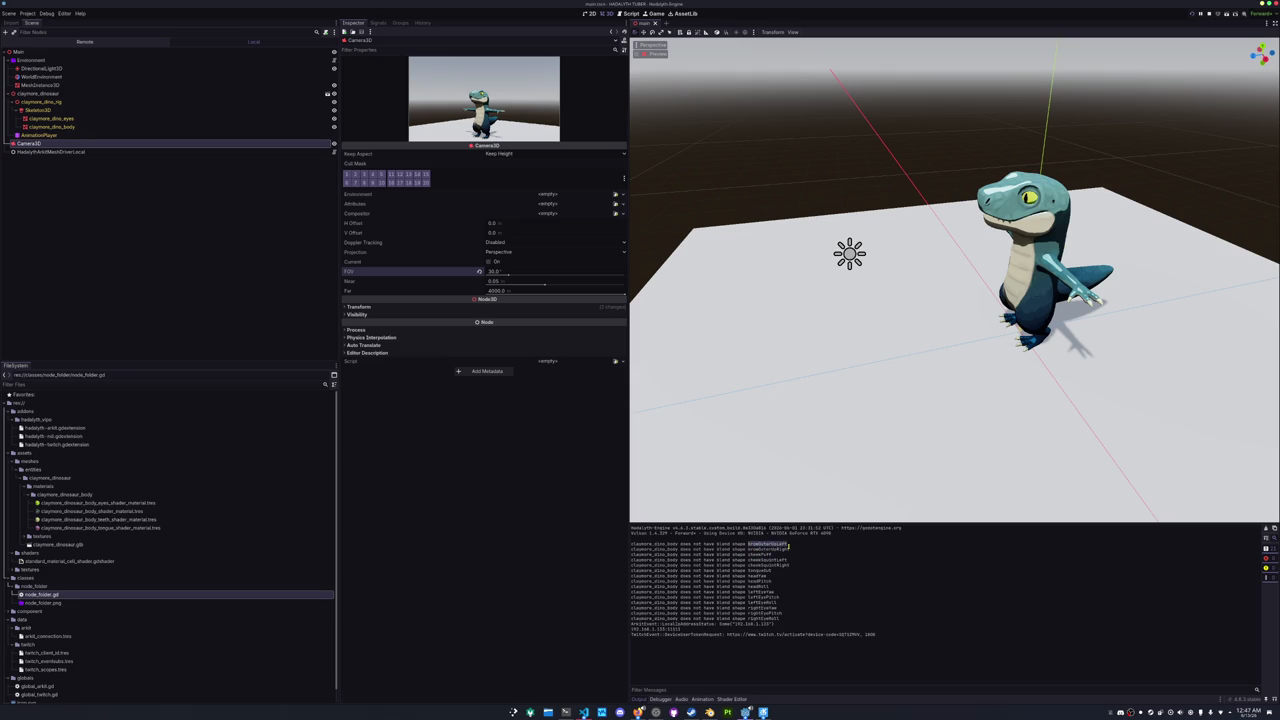
- Compare claymore_dino_body's Cheek Puff and Brow Outer Up blend shapes with the log warnings, then return to Blender
{"action": "left_click", "coordinate": [68, 127]}
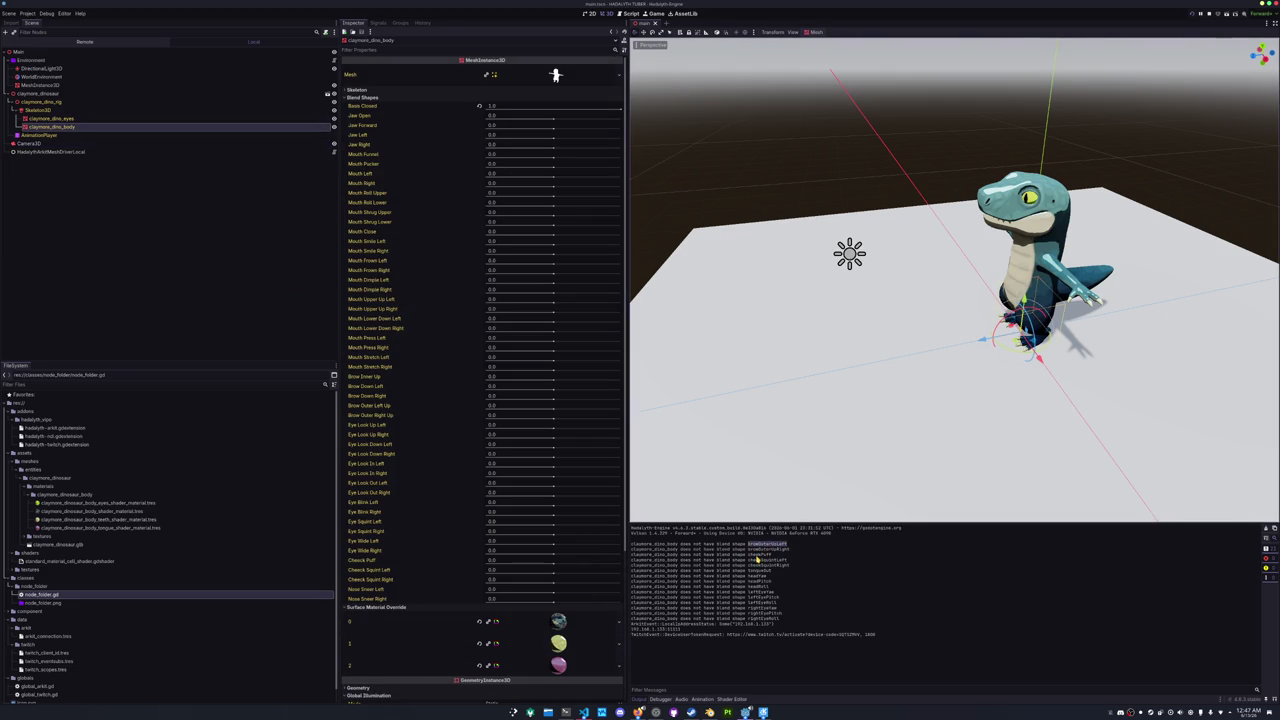
{"action": "double_click", "coordinate": [760, 555]}
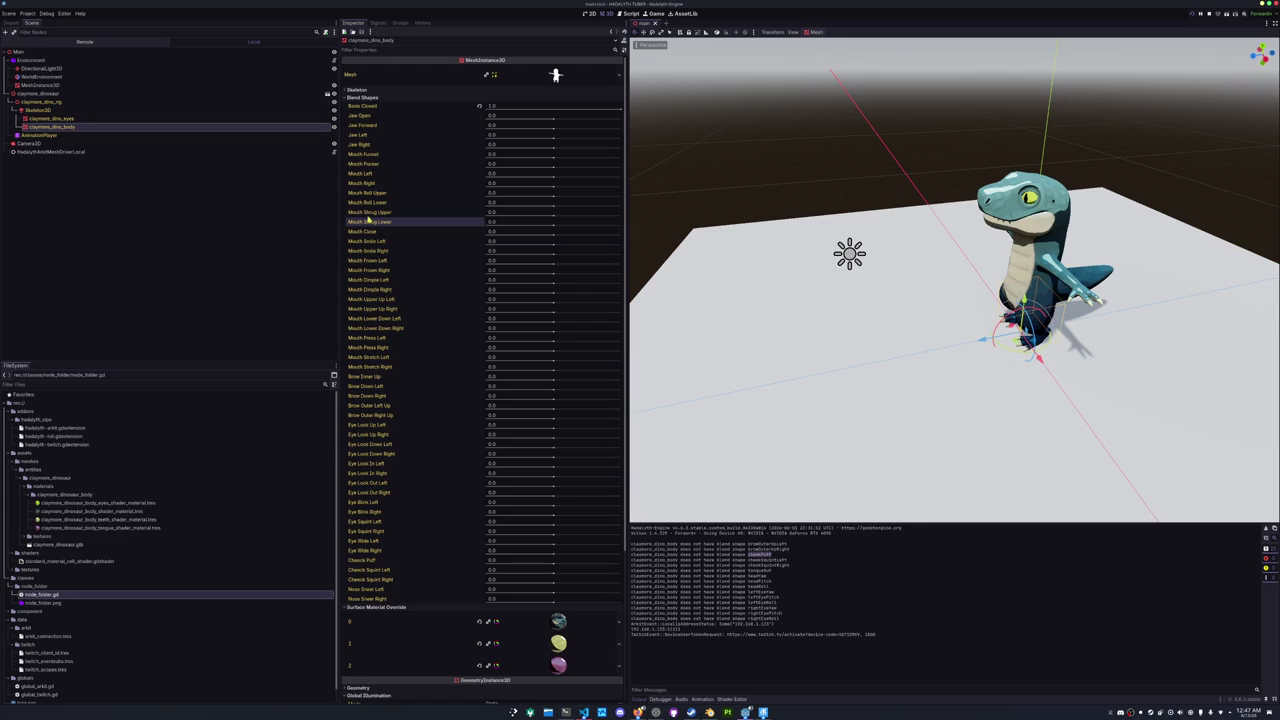
{"action": "left_click", "coordinate": [366, 561]}
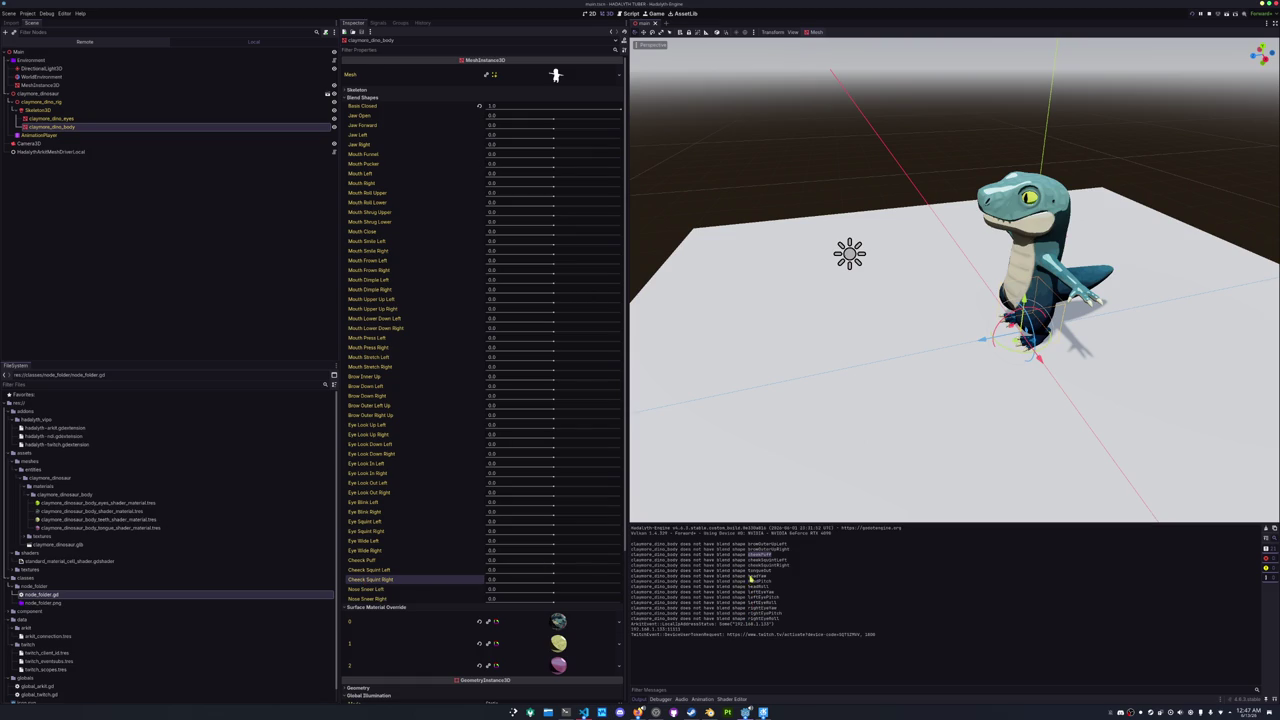
{"action": "double_click", "coordinate": [752, 544]}
{"action": "left_click", "coordinate": [374, 406]}
{"action": "left_click", "coordinate": [373, 421]}
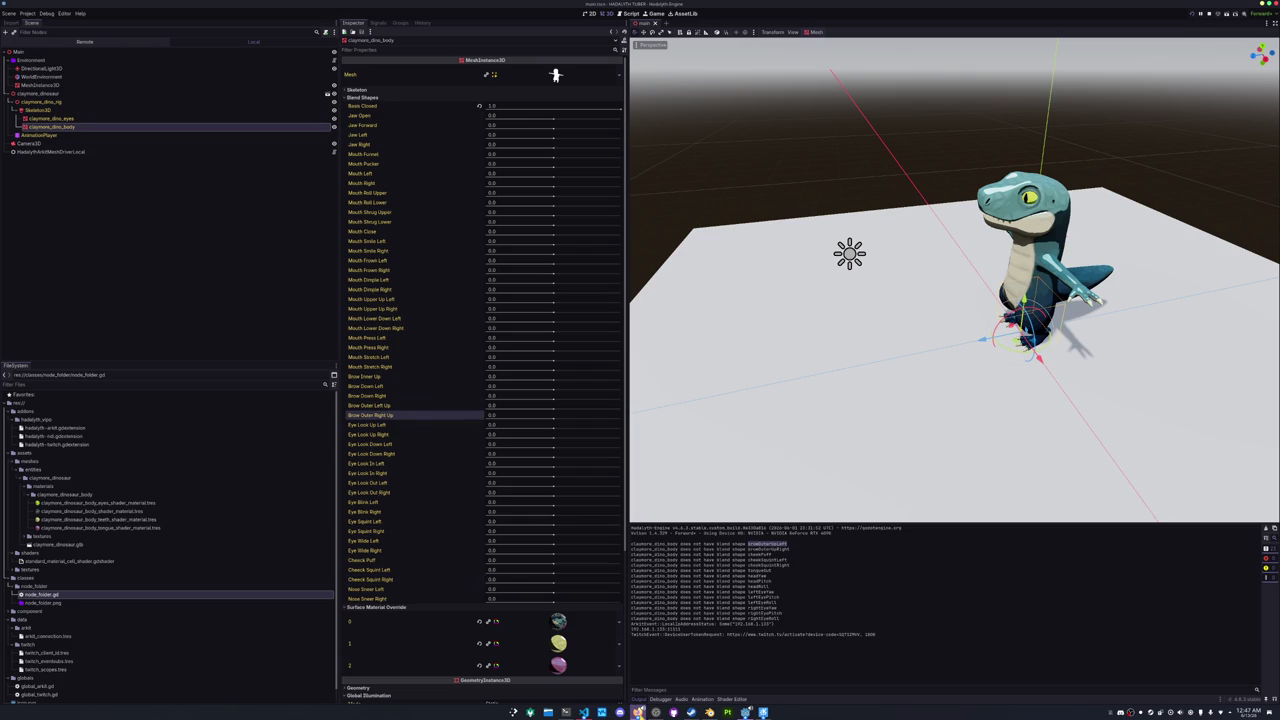
{"action": "left_click", "coordinate": [709, 712]}
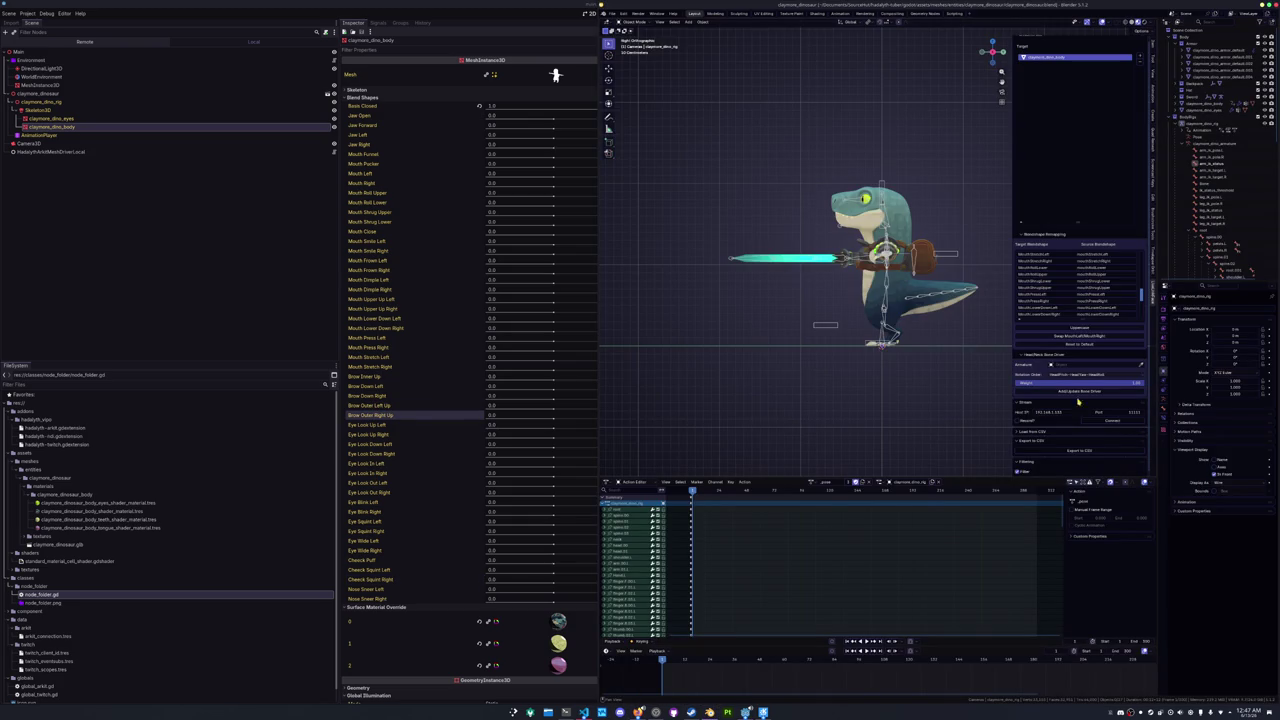
- Select the claymore_dino_body mesh and widen the side editors to show its shape keys
{"action": "scroll", "coordinate": [1083, 300], "scroll_direction": "up", "scroll_amount": 5}
{"action": "left_click", "coordinate": [903, 311]}
{"action": "left_click", "coordinate": [903, 312]}
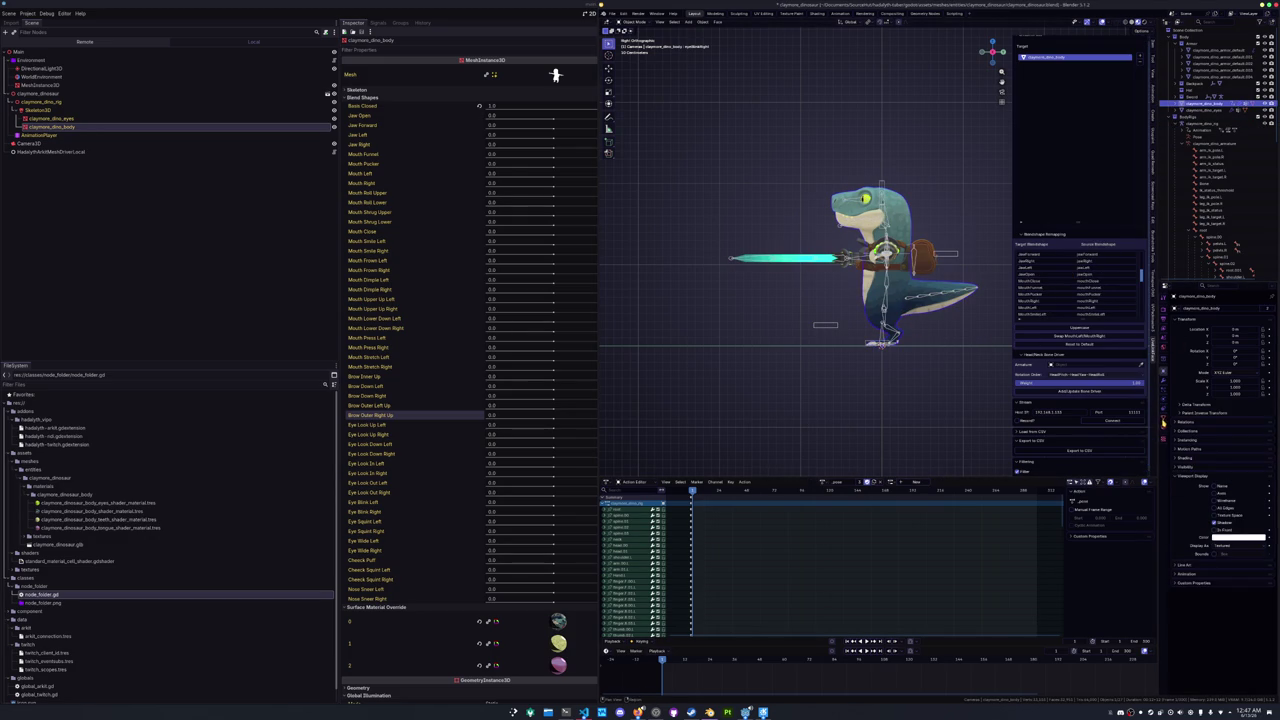
{"action": "left_click", "coordinate": [1160, 420]}
{"action": "left_click_drag", "start_coordinate": [1160, 420], "coordinate": [1030, 420]}
- Re-enter and confirm the cheekPuff and cheekSquintLeft shape key names
{"action": "left_click", "coordinate": [1083, 578]}
{"action": "left_click", "coordinate": [1079, 614]}
{"action": "double_click", "coordinate": [1079, 615]}
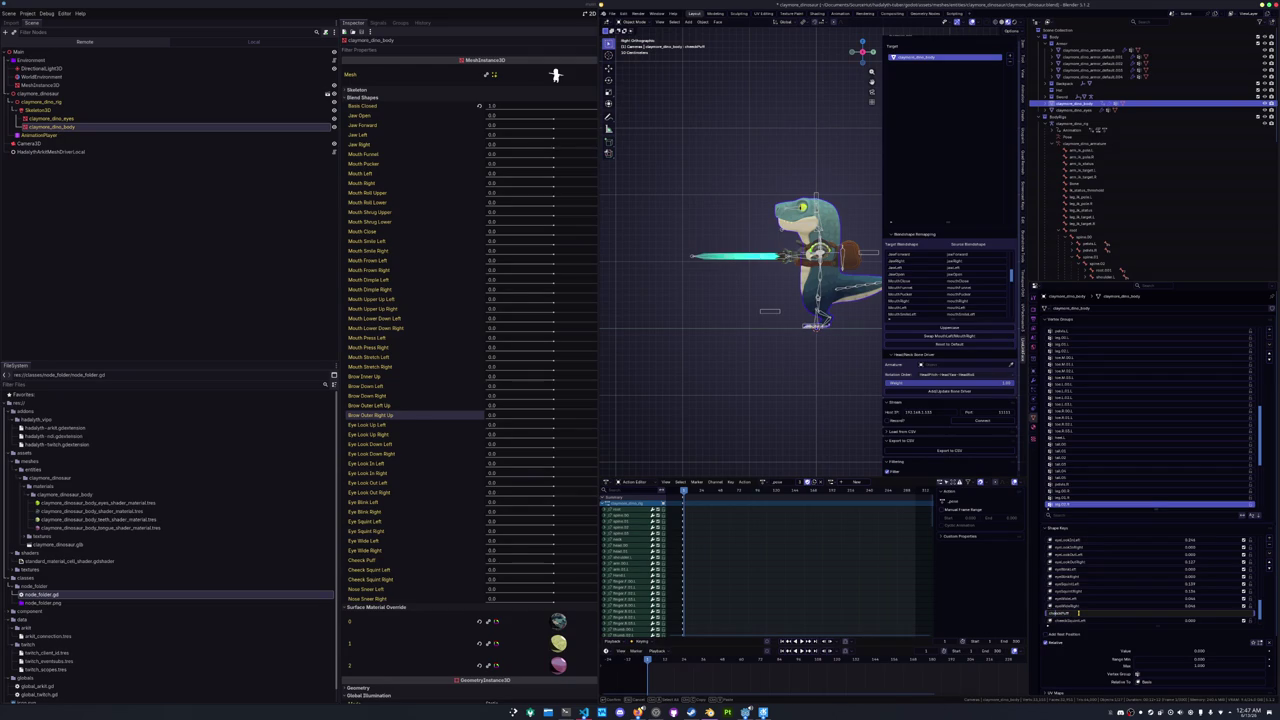
{"action": "key", "text": "Return"}
{"action": "key", "text": "Down"}
{"action": "double_click", "coordinate": [1079, 620]}
{"action": "left_click", "coordinate": [1078, 620]}
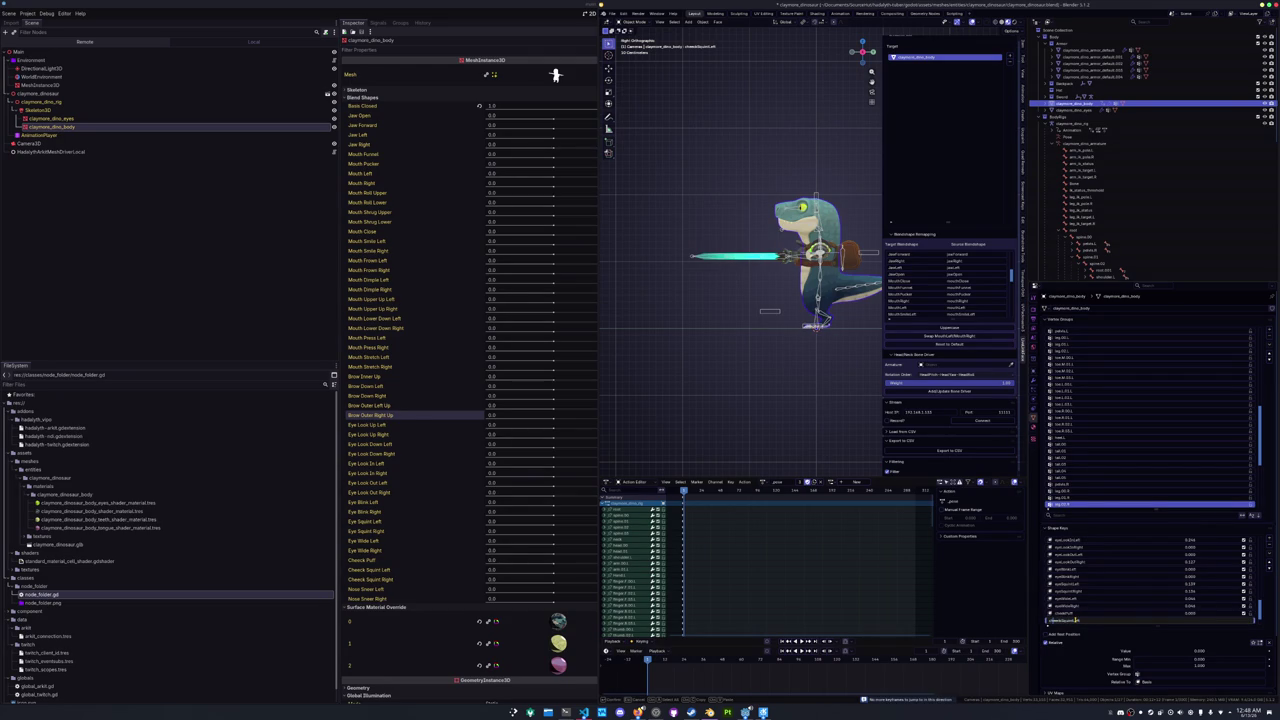
{"action": "key", "text": "Return"}
- Confirm the cheekSquintRight shape key name and save the blend file
{"action": "scroll", "coordinate": [1075, 615], "scroll_direction": "down", "scroll_amount": 1}
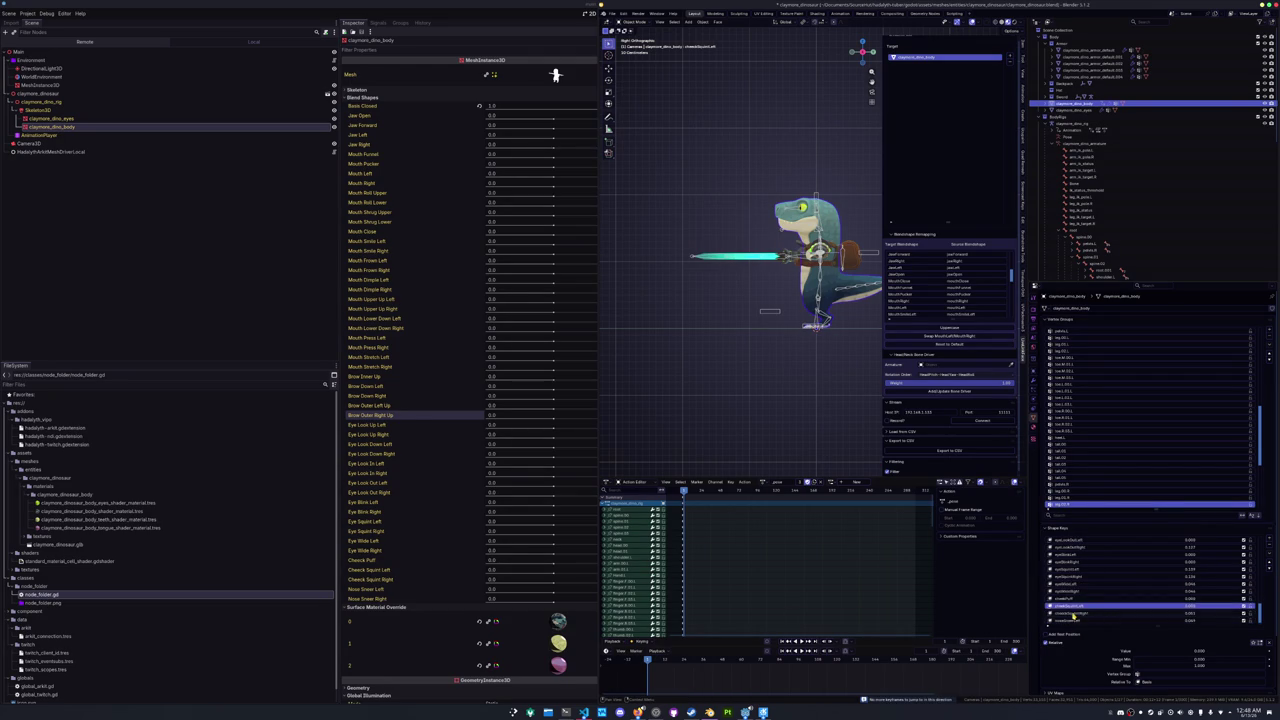
{"action": "double_click", "coordinate": [1073, 613]}
{"action": "key", "text": "Return"}
{"action": "scroll", "coordinate": [1076, 613], "scroll_direction": "down", "scroll_amount": 1}
{"action": "scroll", "coordinate": [1091, 601], "scroll_direction": "up", "scroll_amount": 5}
{"action": "key", "text": "ctrl+s"}
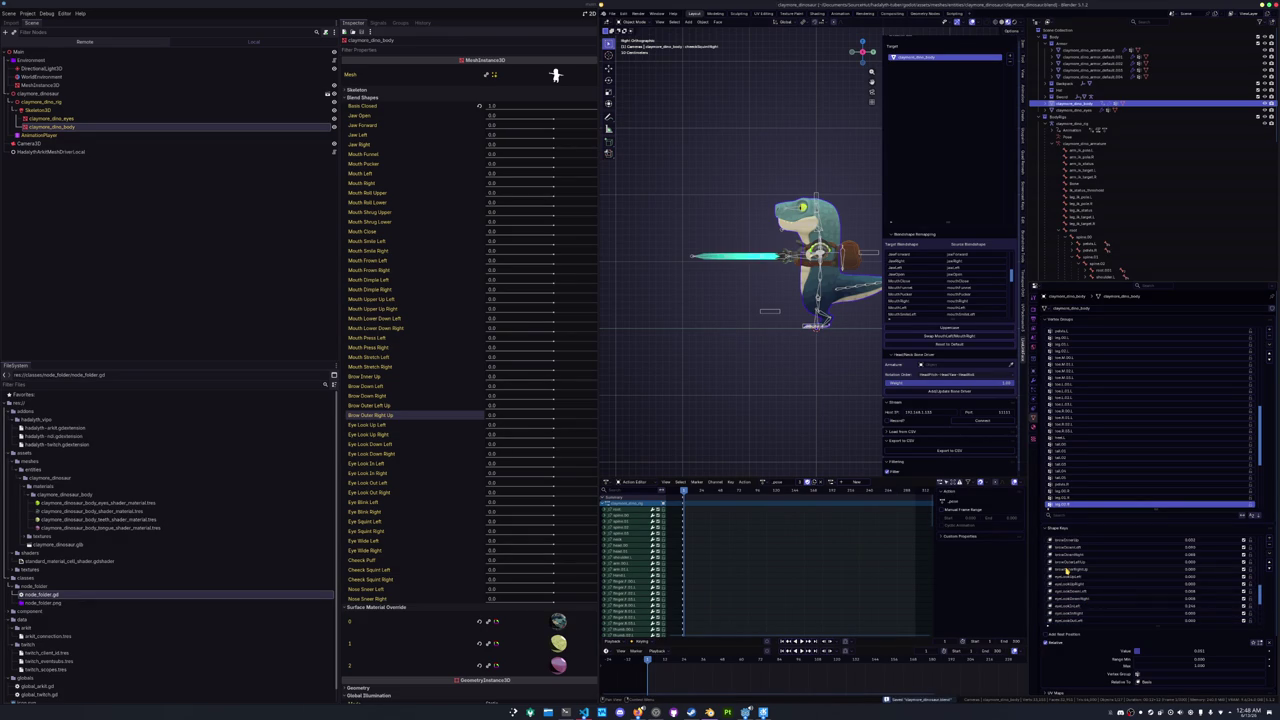
- Trim the browOuterRightUp and following shape key names, then save the file
{"action": "left_click", "coordinate": [1066, 563]}
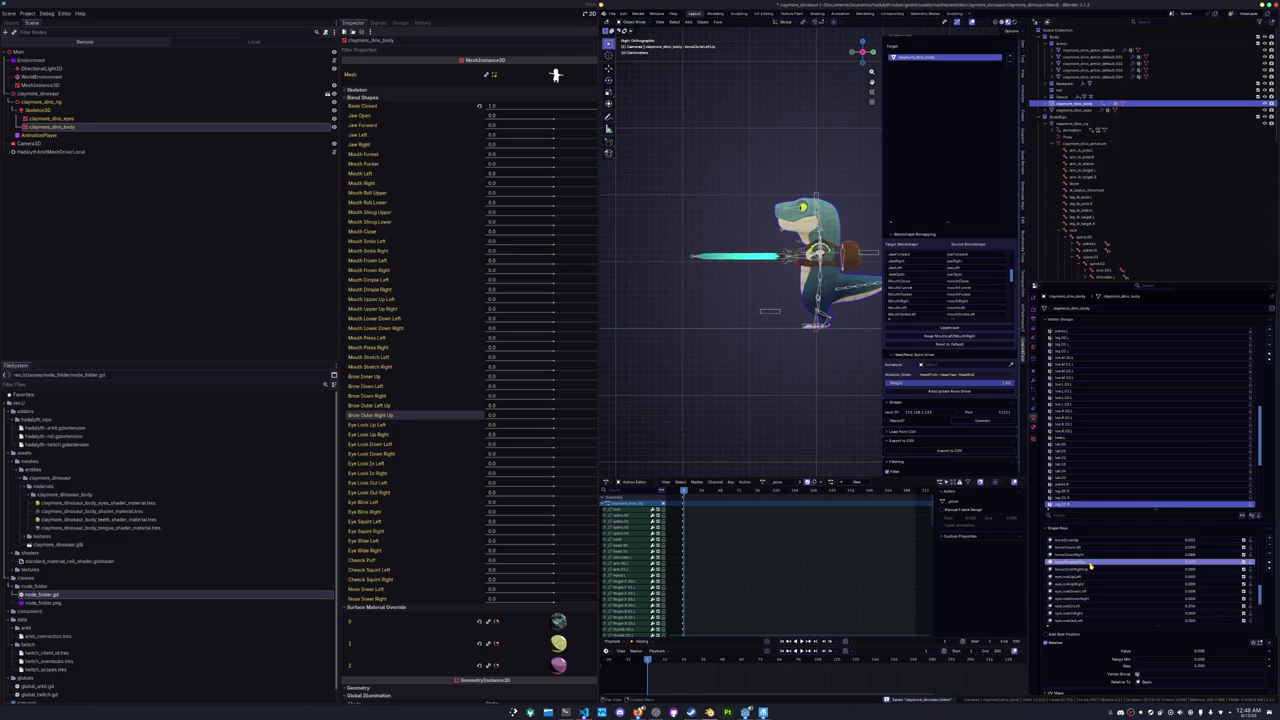
{"action": "double_click", "coordinate": [1086, 564]}
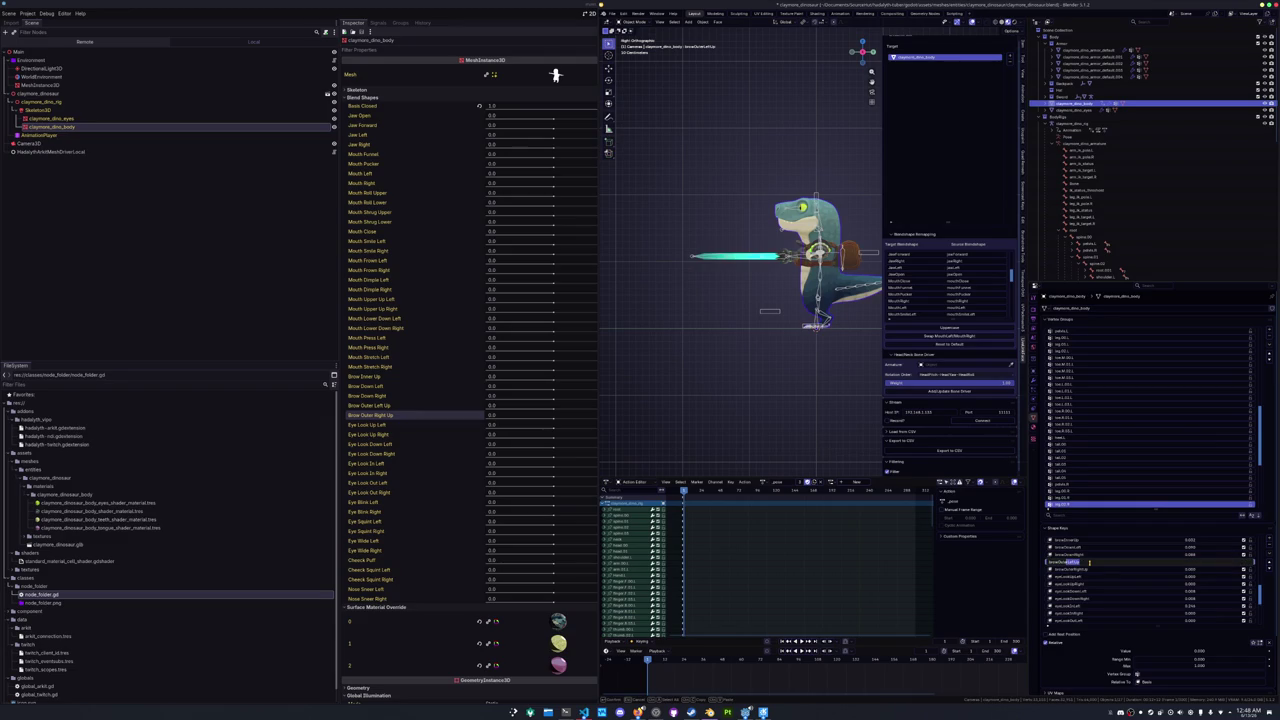
{"action": "key", "text": "BackSpace"}
{"action": "key", "text": "Return"}
{"action": "double_click", "coordinate": [1090, 565]}
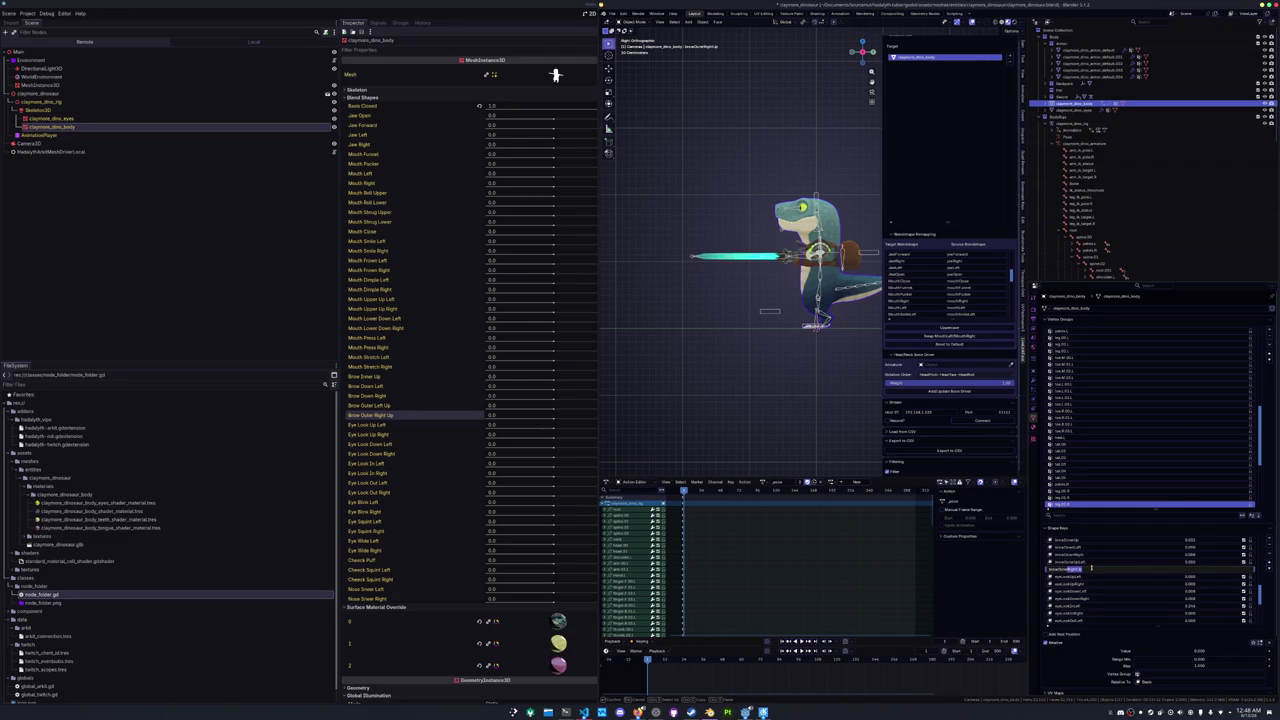
{"action": "key", "text": "BackSpace"}
{"action": "key", "text": "Return"}
{"action": "key", "text": "ctrl+s"}
- Select the dinosaur's armature and open the File menu's export formats
{"action": "left_click_drag", "start_coordinate": [784, 407], "coordinate": [715, 398]}
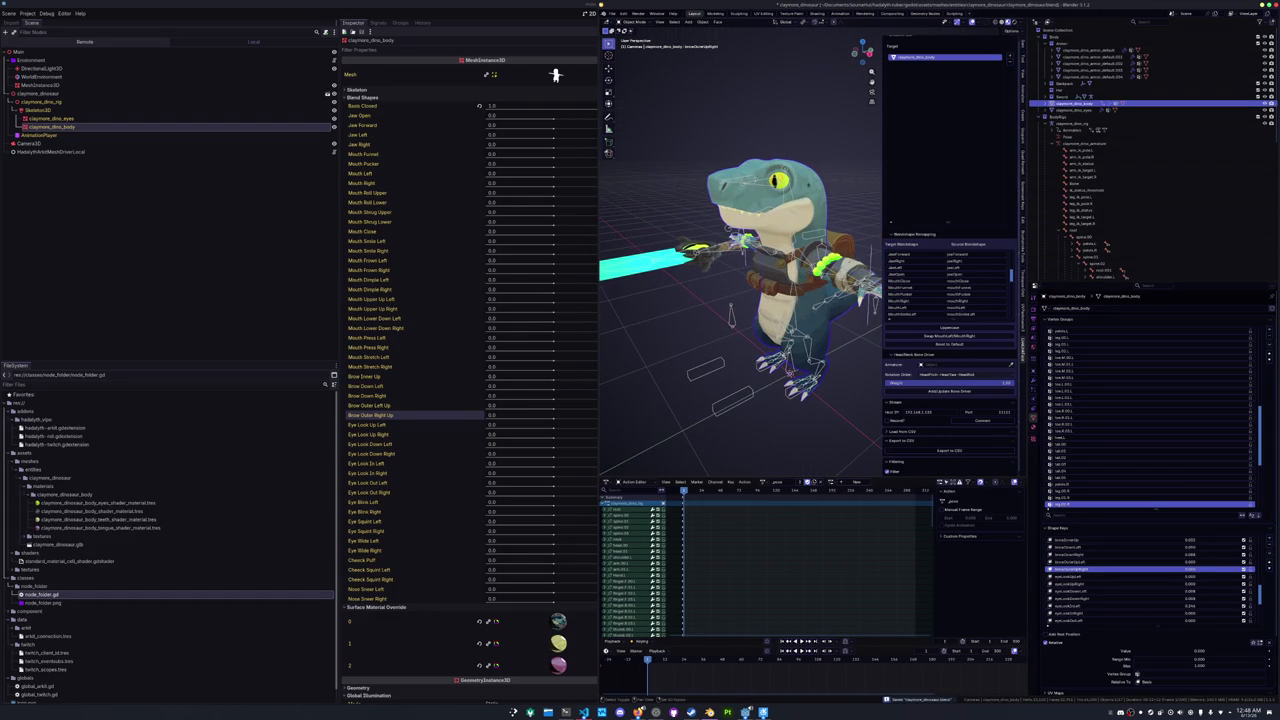
{"action": "left_click", "coordinate": [757, 356]}
{"action": "left_click", "coordinate": [757, 355]}
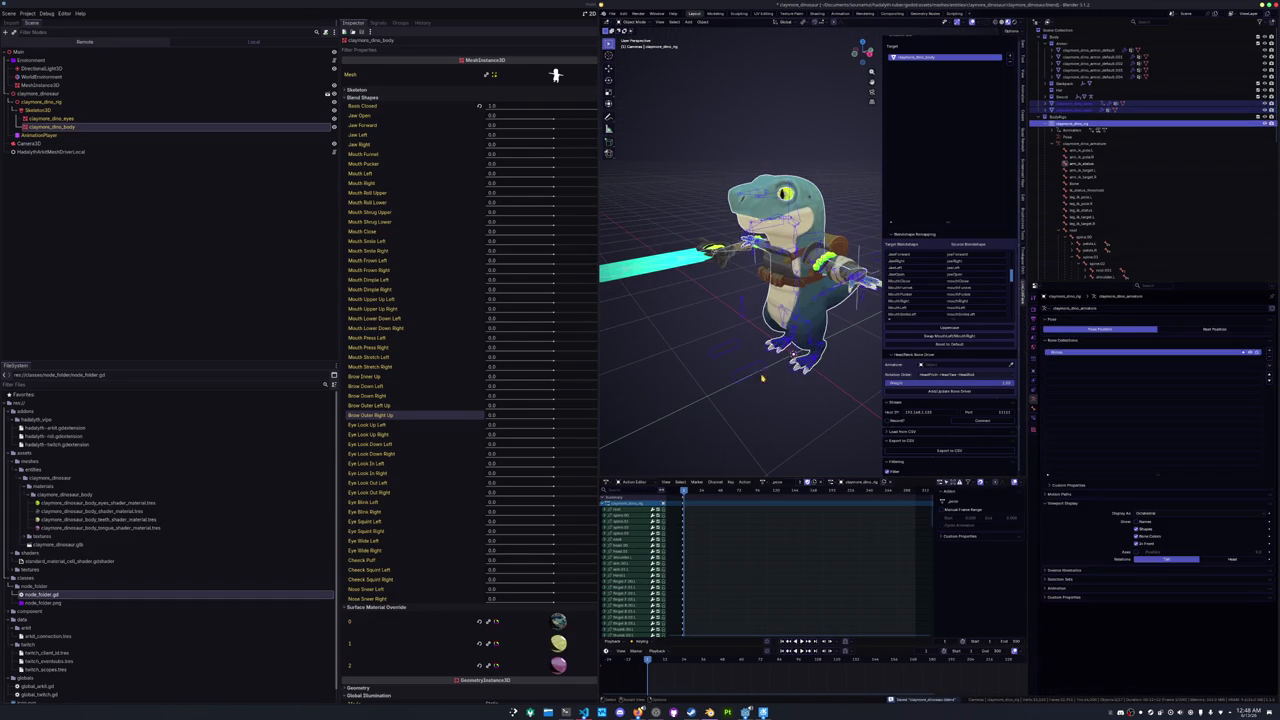
{"action": "scroll", "coordinate": [757, 355], "scroll_direction": "down", "scroll_amount": 2}
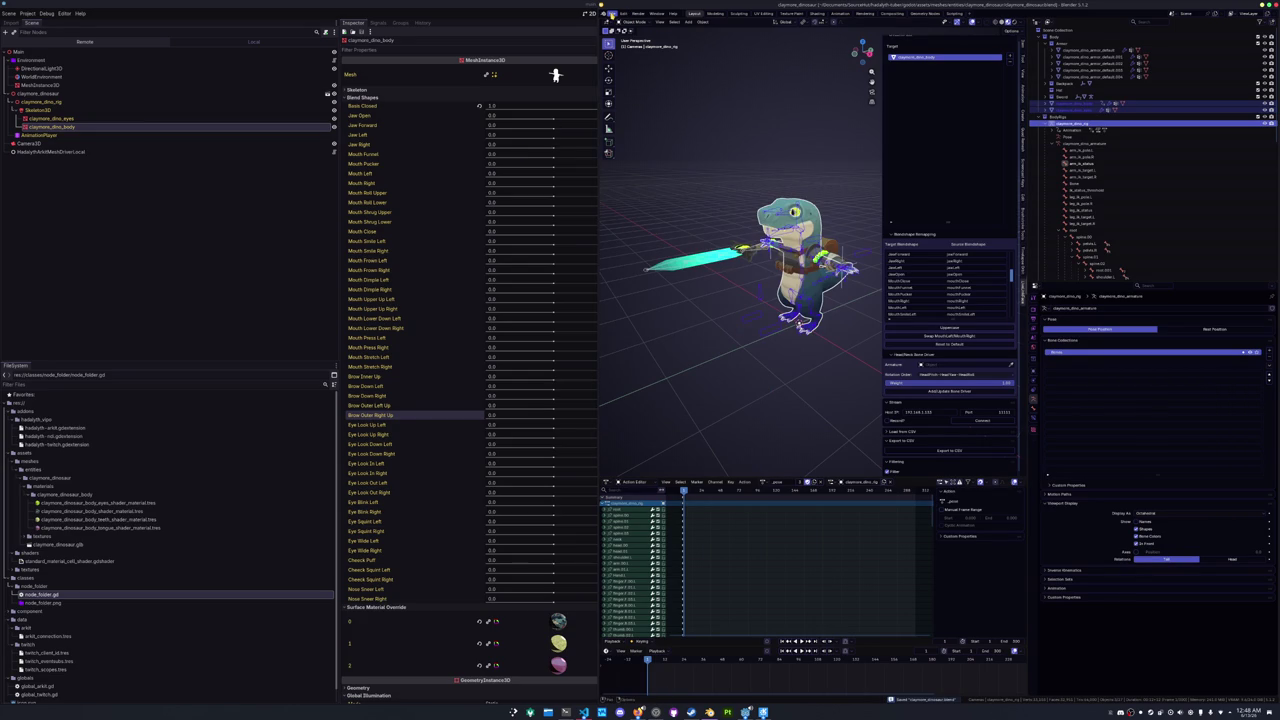
{"action": "left_click", "coordinate": [611, 13]}
- Export the dinosaur as glTF 2.0 over claymore_dinosaur.glb, then switch to Hadalyth Engine
{"action": "mouse_move", "coordinate": [614, 122]}
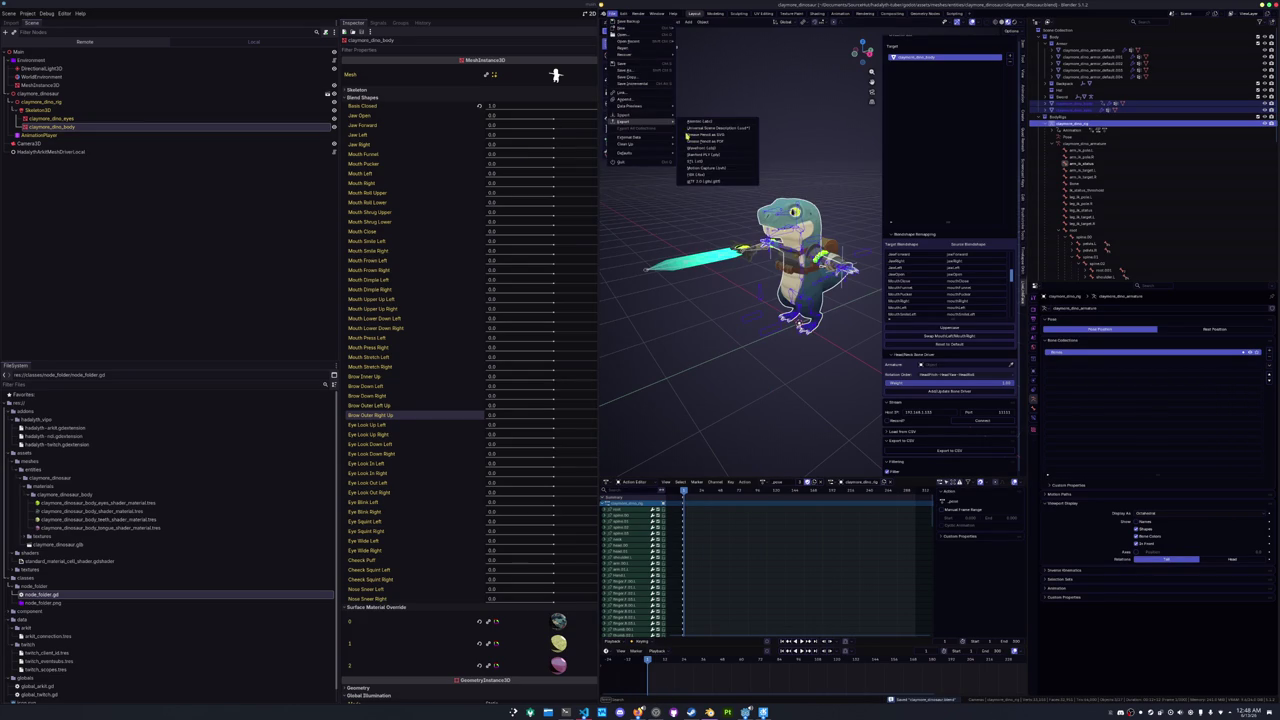
{"action": "left_click", "coordinate": [703, 181]}
{"action": "left_click", "coordinate": [745, 86]}
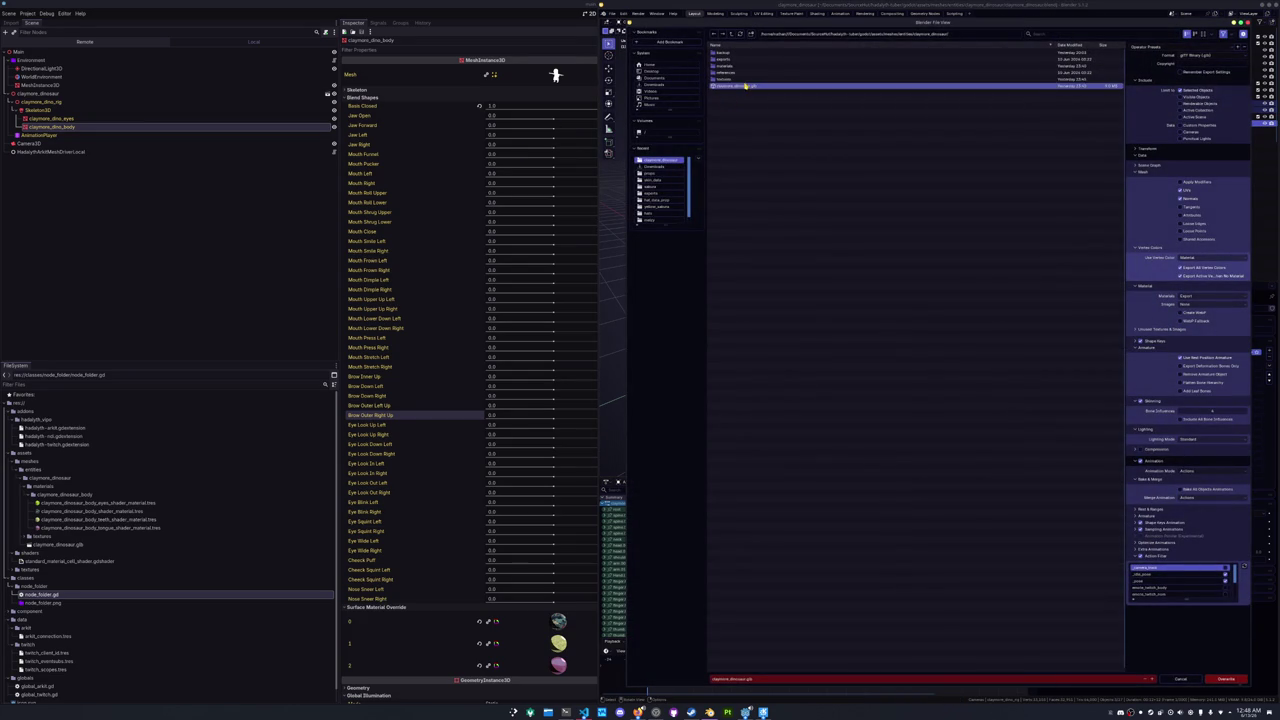
{"action": "left_click", "coordinate": [1226, 680]}
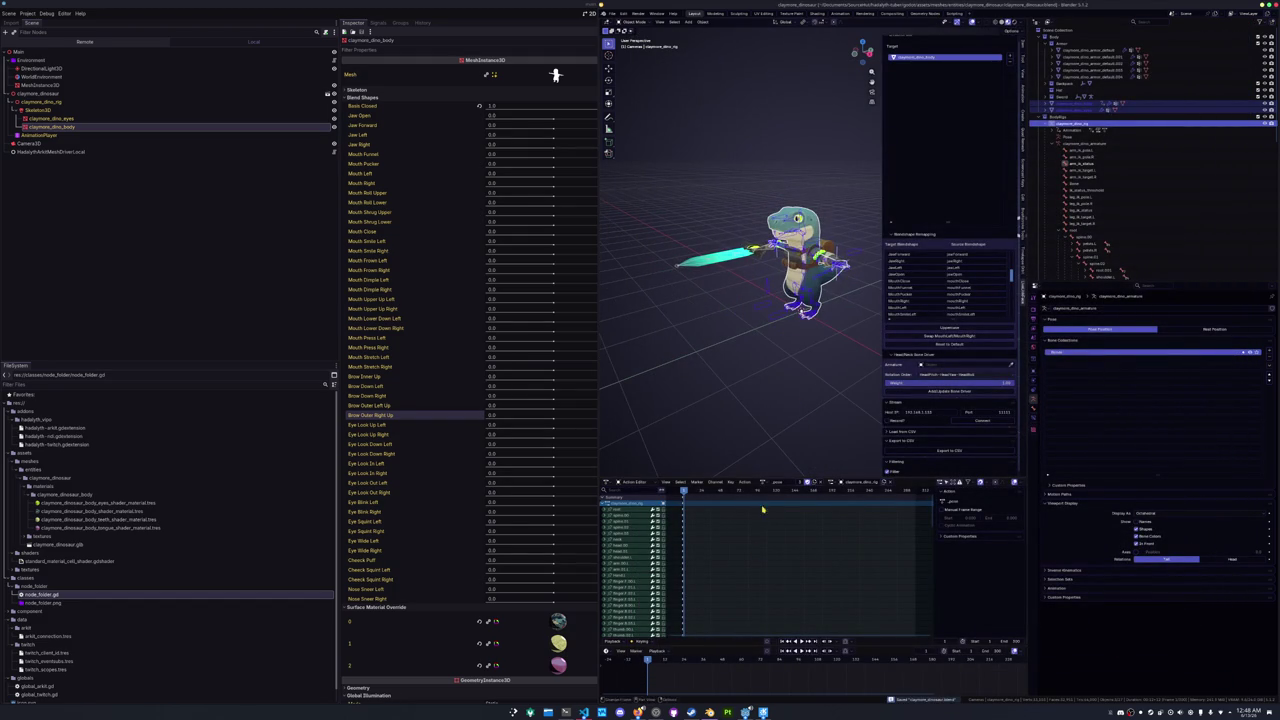
{"action": "left_click", "coordinate": [745, 712]}
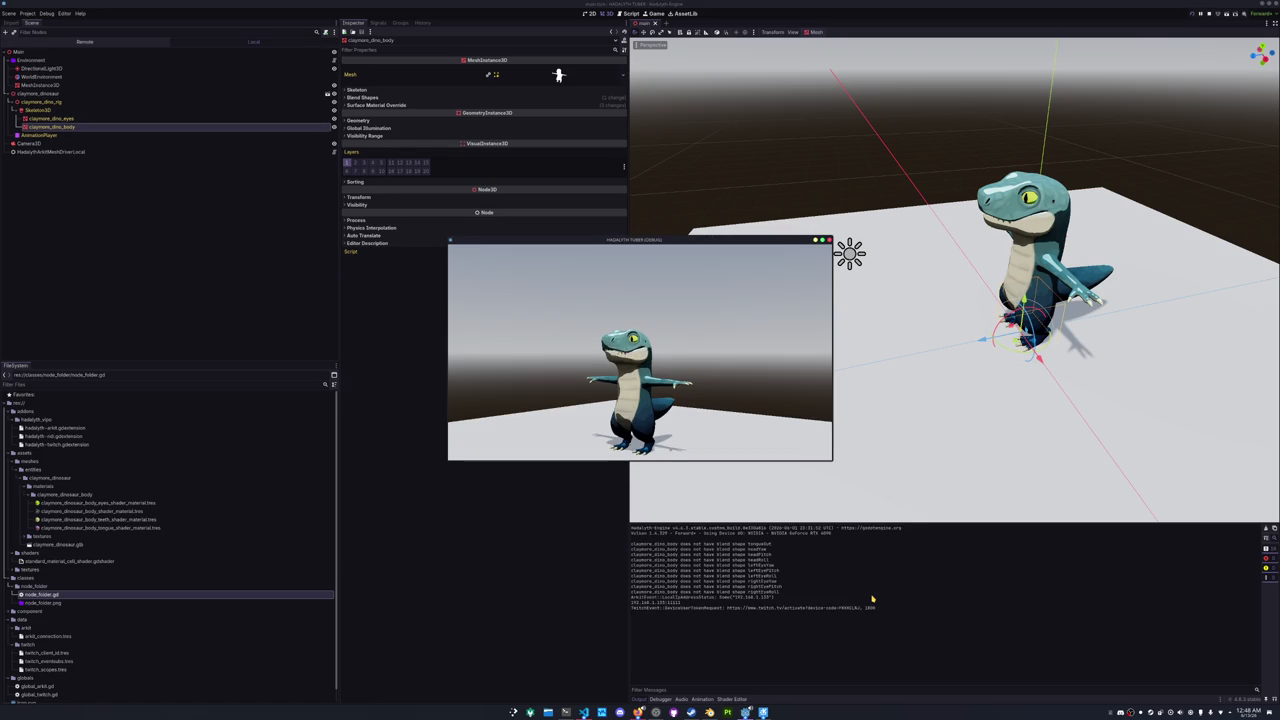
- Move the game window over the editor and enlarge it to inspect the dinosaur, then return to Blender
{"action": "left_click_drag", "start_coordinate": [595, 246], "coordinate": [874, 308]}
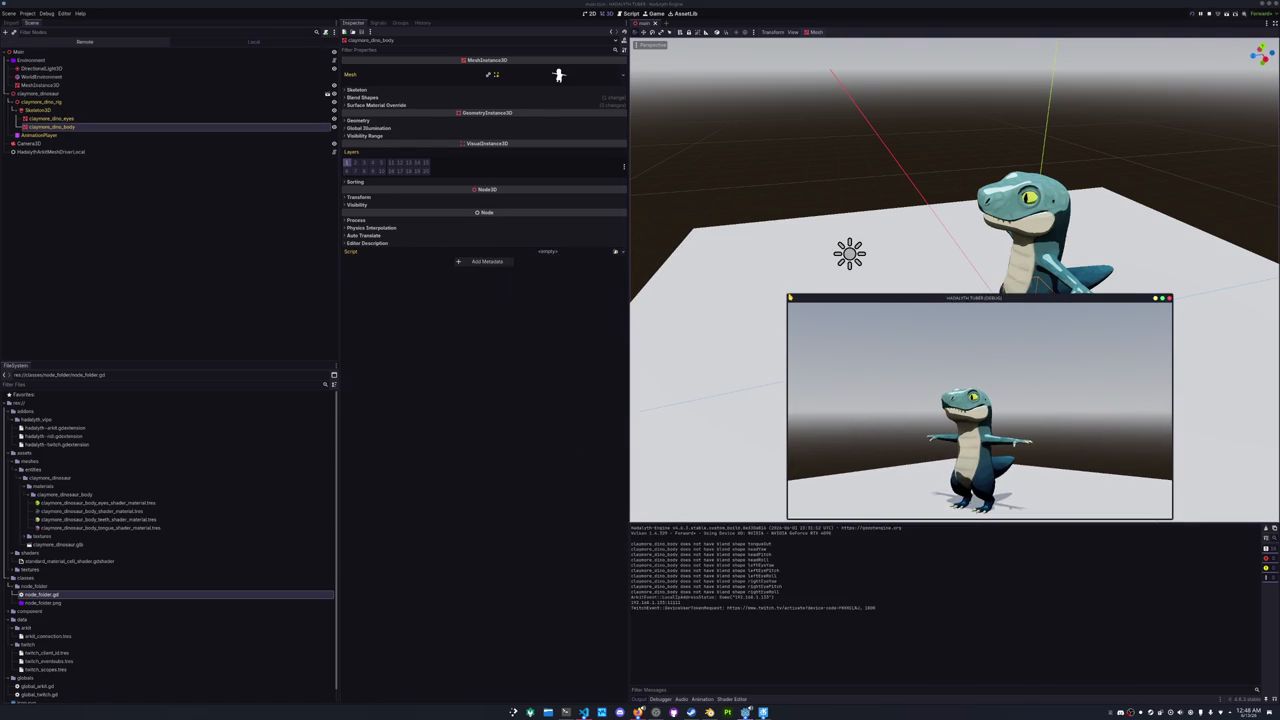
{"action": "mouse_move", "coordinate": [787, 296]}
{"action": "left_mouse_down"}
{"action": "mouse_move", "coordinate": [360, 40]}
{"action": "mouse_move", "coordinate": [360, 20]}
{"action": "left_mouse_up"}
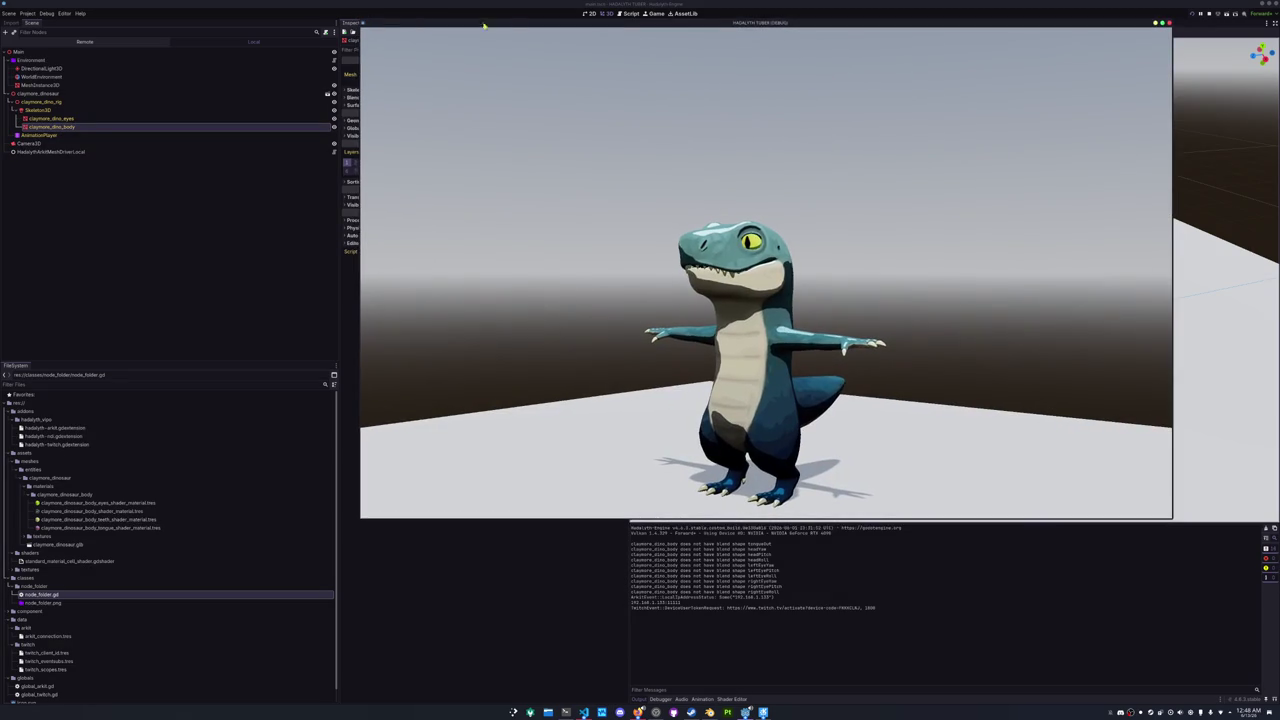
{"action": "left_click_drag", "start_coordinate": [675, 28], "coordinate": [698, 85]}
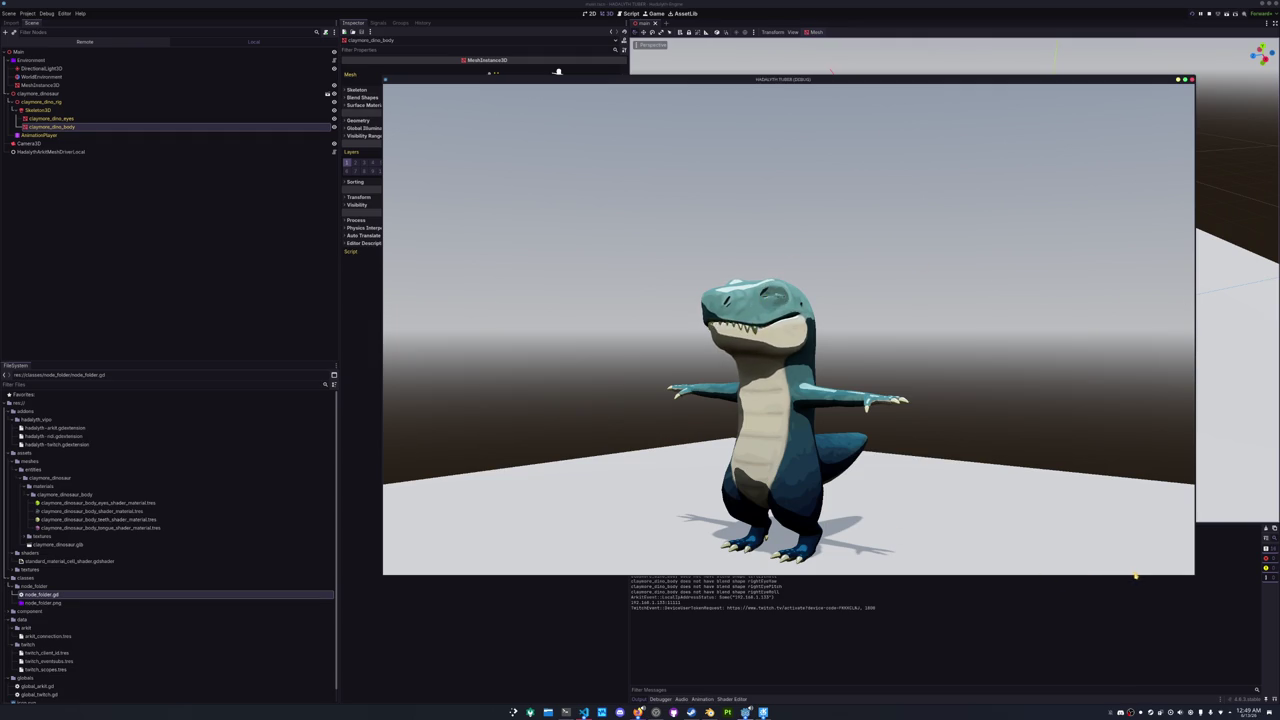
{"action": "left_click_drag", "start_coordinate": [1195, 577], "coordinate": [1250, 687]}
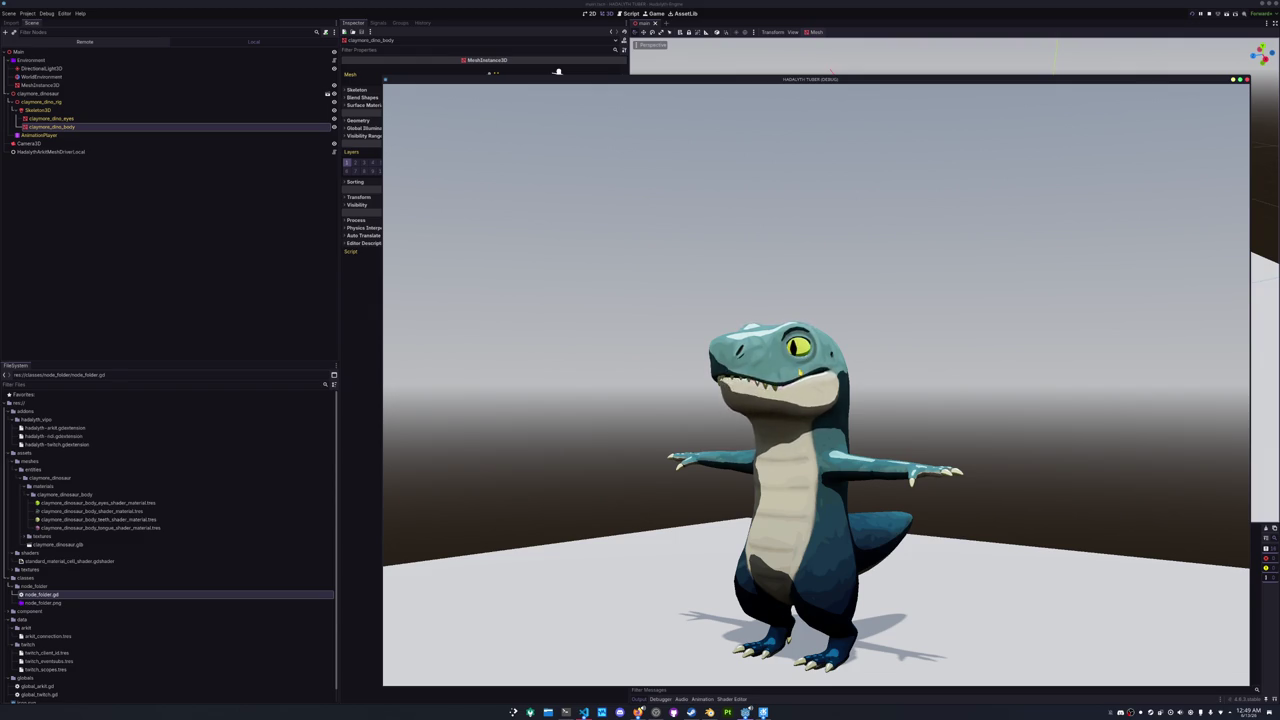
{"action": "left_click", "coordinate": [709, 712]}
- Maximize Blender, select the body mesh and frame a side view of the dinosaur's head
{"action": "scroll", "coordinate": [760, 260], "scroll_direction": "up", "scroll_amount": 2}
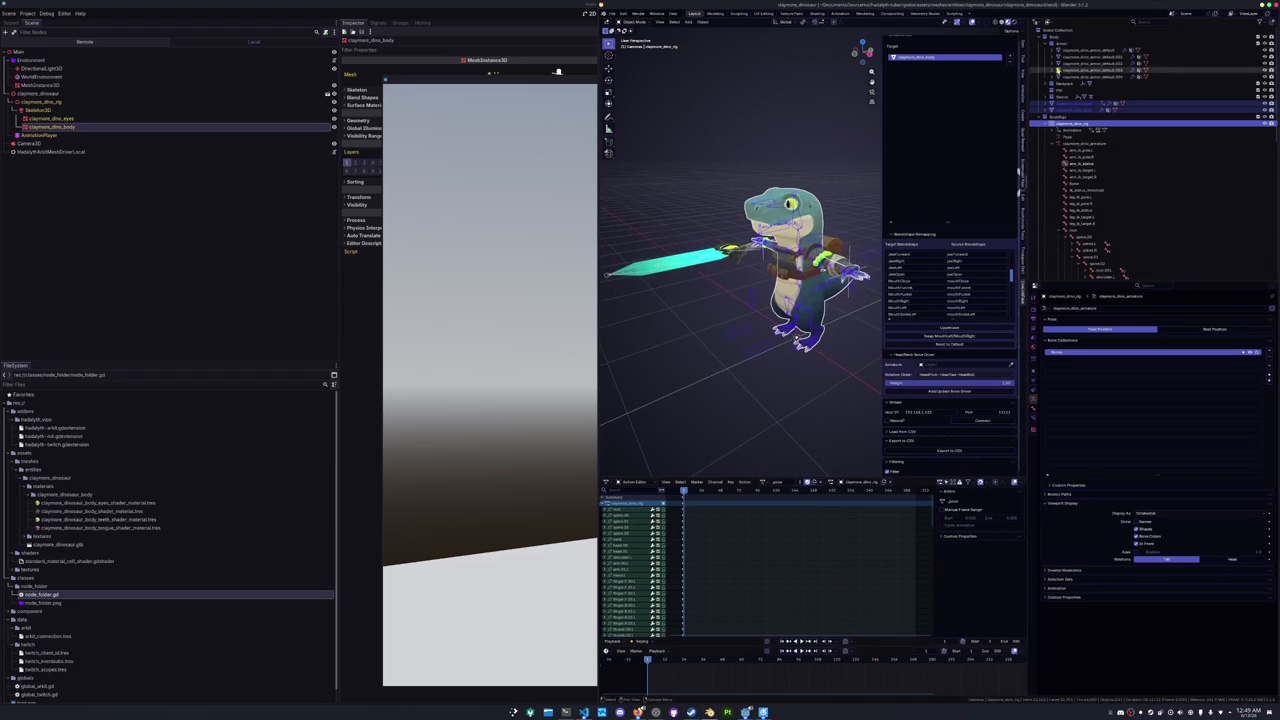
{"action": "key", "text": "super+Up"}
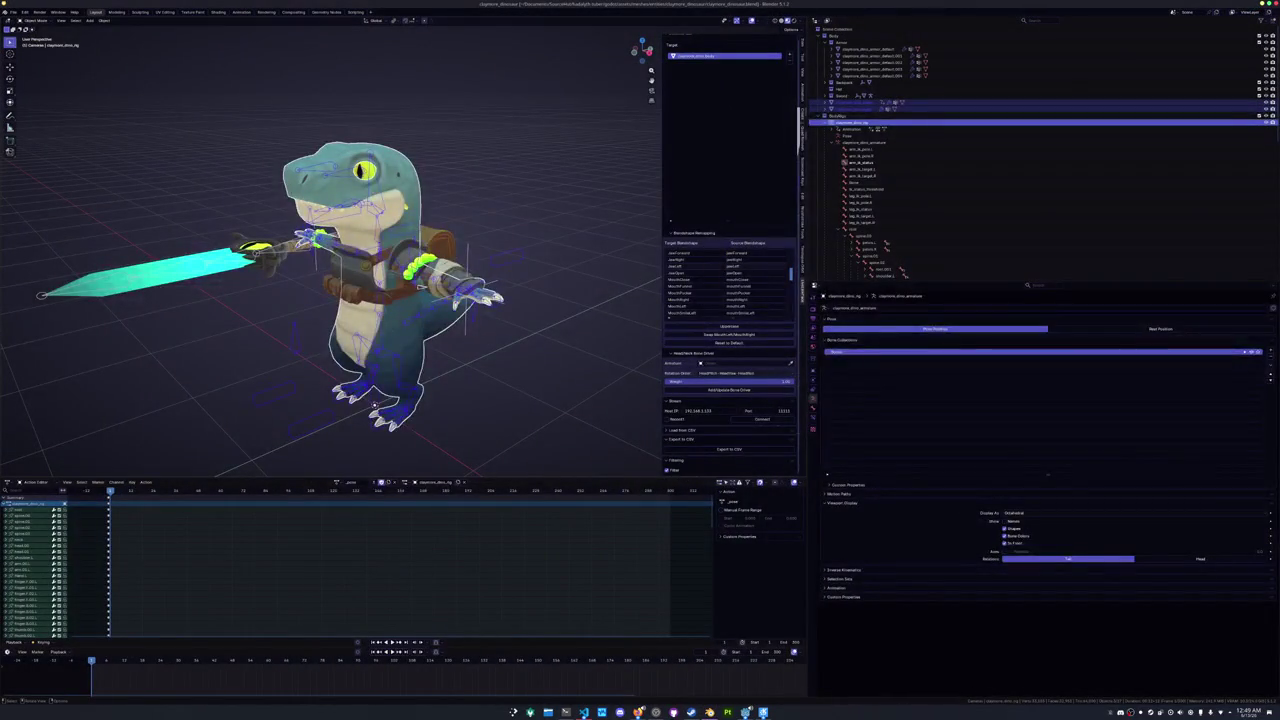
{"action": "left_click", "coordinate": [360, 290]}
{"action": "key", "text": "KP_1"}
{"action": "key", "text": "KP_3"}
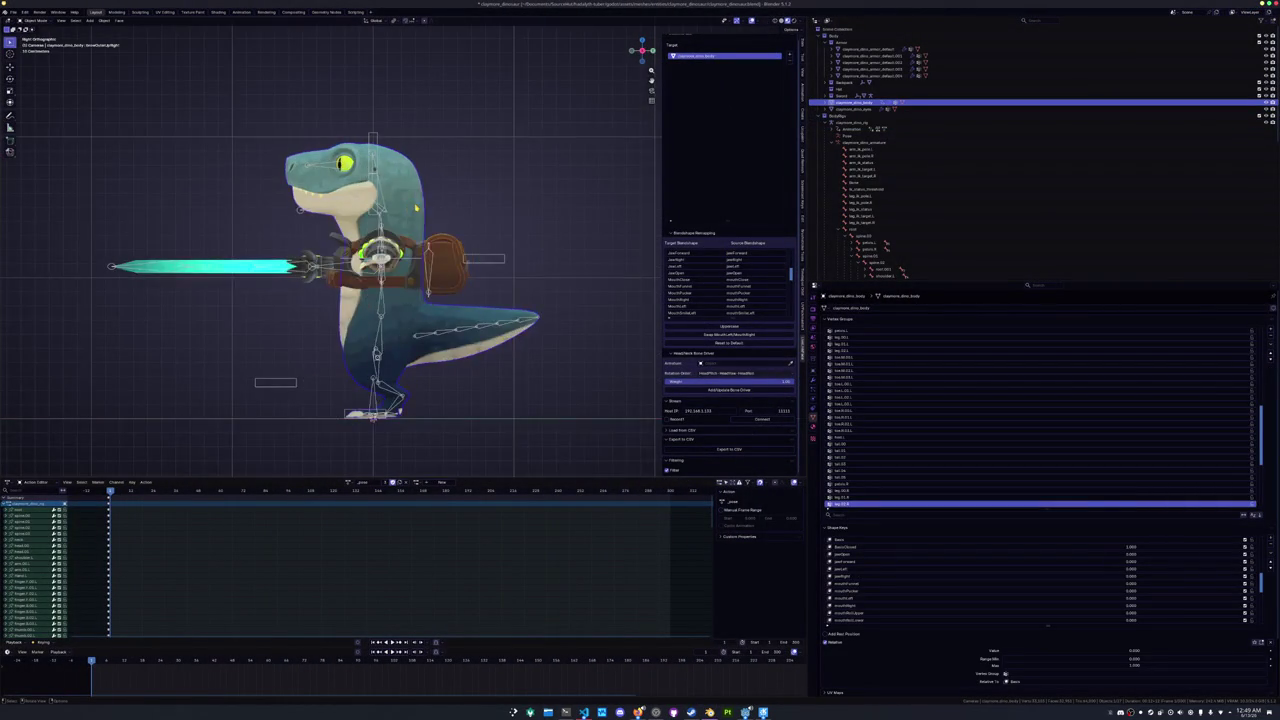
{"action": "scroll", "coordinate": [447, 275], "scroll_direction": "up", "scroll_amount": 6}
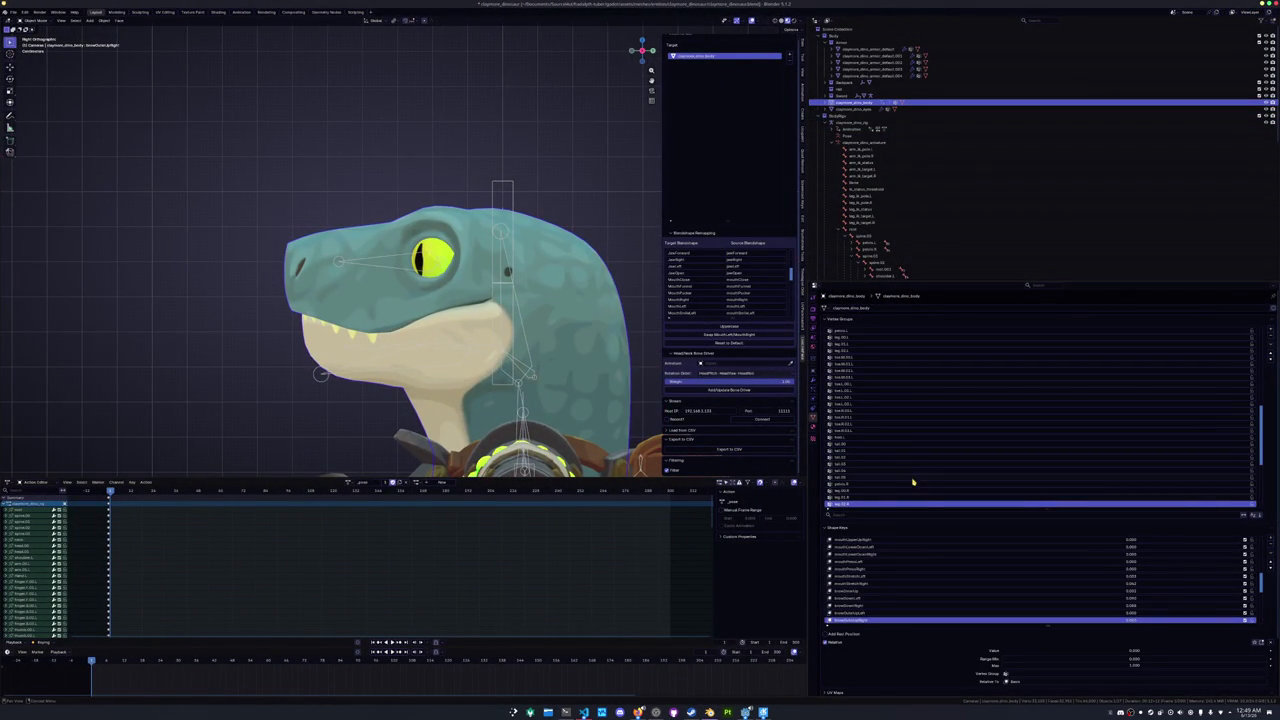
{"action": "scroll", "coordinate": [870, 598], "scroll_direction": "down", "scroll_amount": 3}
- Select cheekSquintLeft, drag its value to full strength and zoom in to inspect it
{"action": "left_click", "coordinate": [873, 606]}
{"action": "scroll", "coordinate": [873, 608], "scroll_direction": "up", "scroll_amount": 5}
{"action": "left_click", "coordinate": [853, 598]}
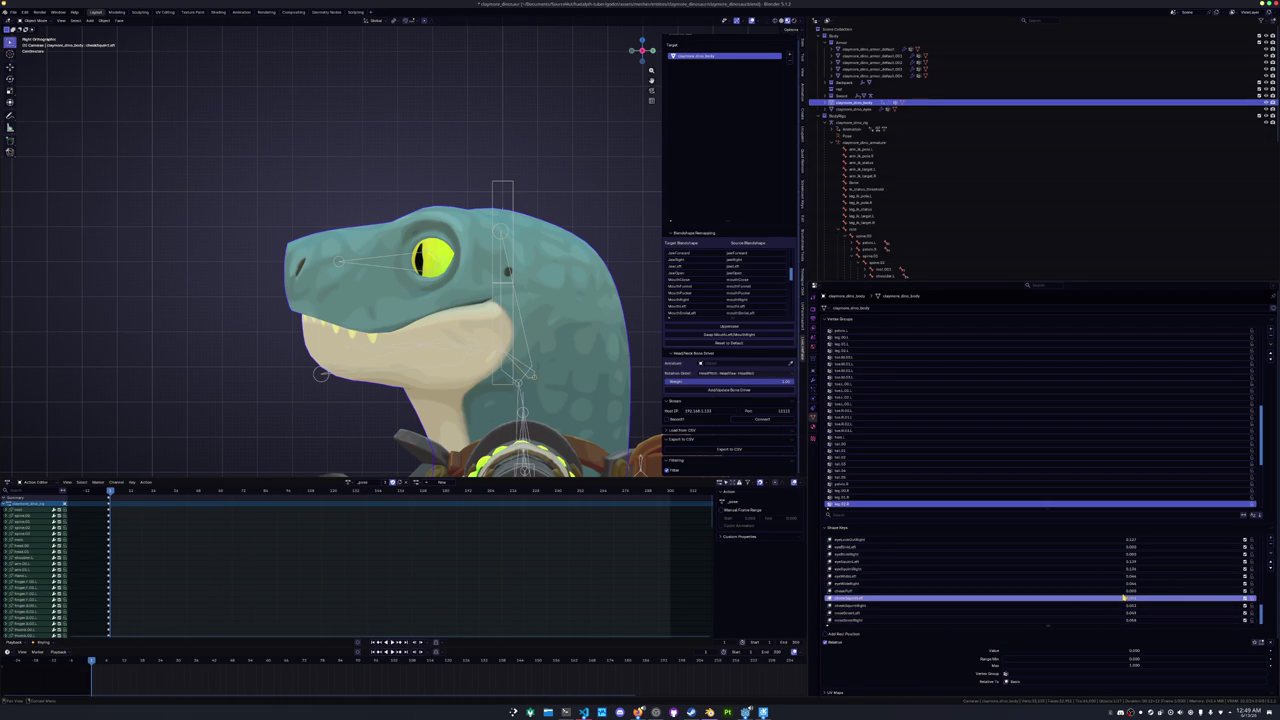
{"action": "mouse_move", "coordinate": [1123, 600]}
{"action": "left_mouse_down"}
{"action": "mouse_move", "coordinate": [1240, 600]}
{"action": "mouse_move", "coordinate": [1148, 608]}
{"action": "left_mouse_up"}
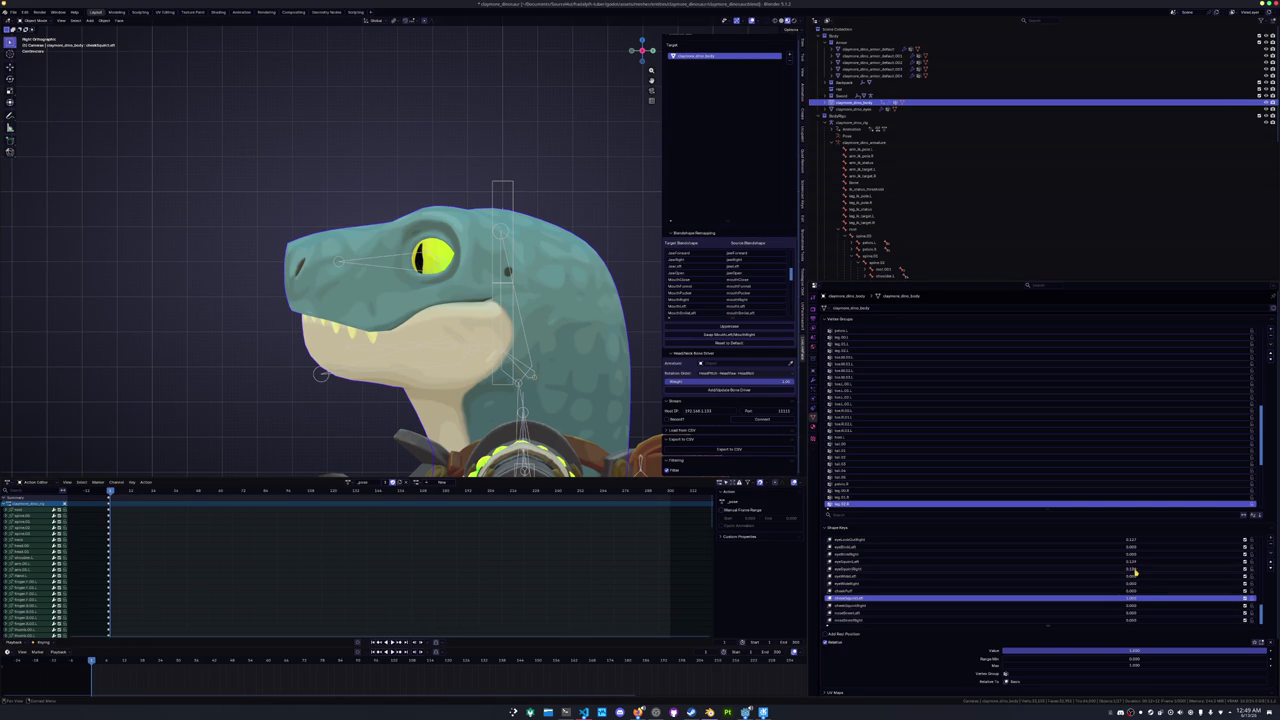
{"action": "scroll", "coordinate": [1135, 553], "scroll_direction": "up", "scroll_amount": 2}
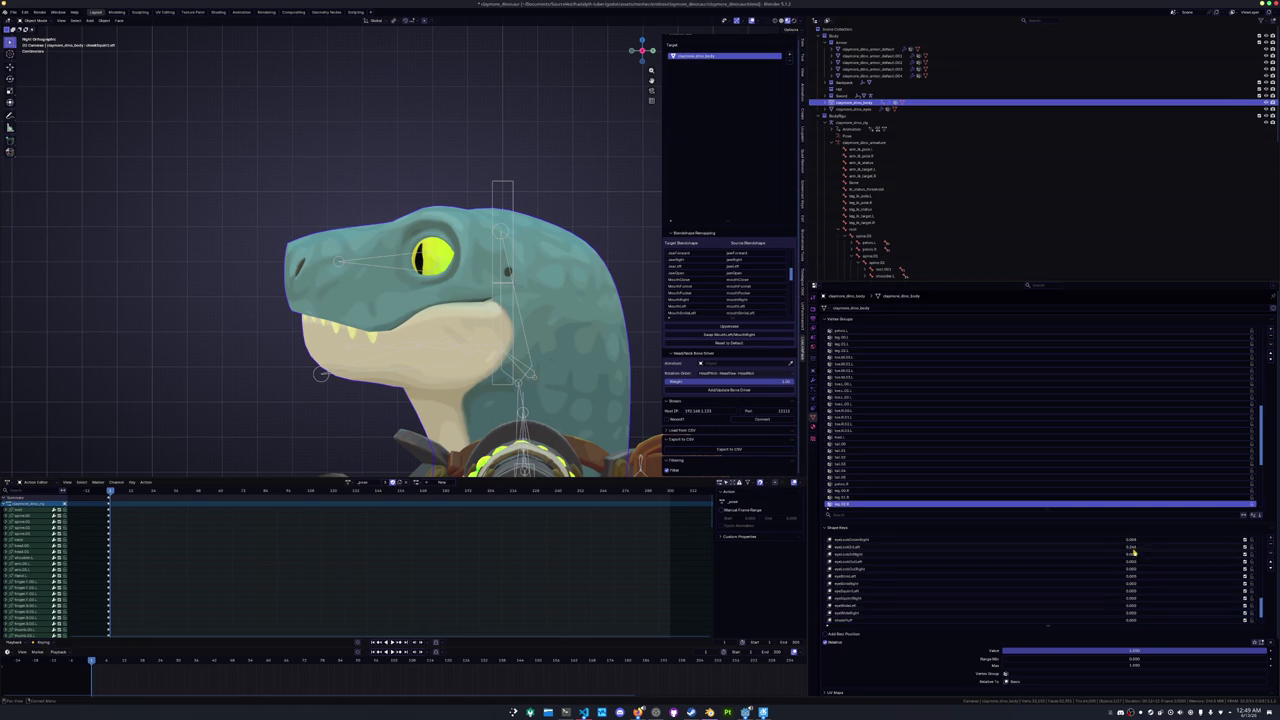
{"action": "scroll", "coordinate": [1133, 582], "scroll_direction": "up", "scroll_amount": 4}
{"action": "scroll", "coordinate": [1133, 575], "scroll_direction": "up", "scroll_amount": 2}
{"action": "scroll", "coordinate": [1135, 612], "scroll_direction": "up", "scroll_amount": 8}
{"action": "scroll", "coordinate": [1135, 588], "scroll_direction": "down", "scroll_amount": 8}
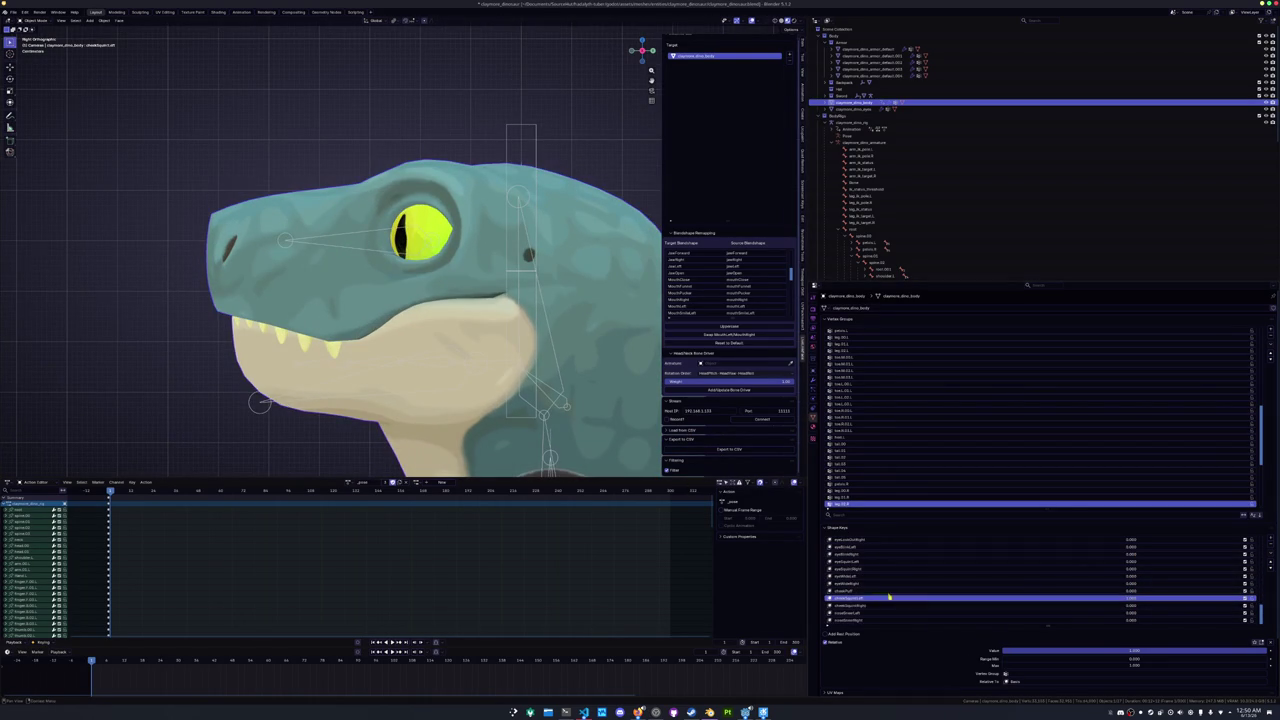
{"action": "mouse_move", "coordinate": [1131, 600]}
{"action": "left_mouse_down"}
{"action": "mouse_move", "coordinate": [1035, 600]}
{"action": "mouse_move", "coordinate": [1122, 600]}
{"action": "left_mouse_up"}
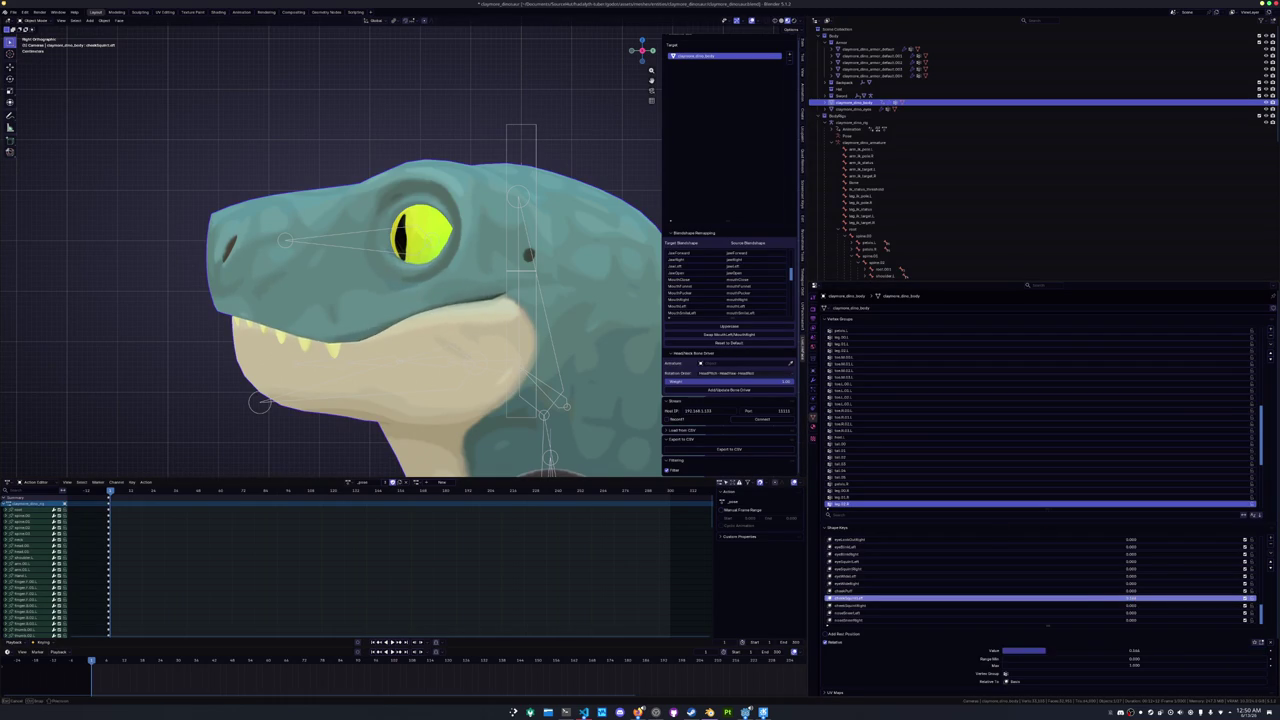
- Switch the body mesh to Edit Mode, then Sculpt Mode, and enlarge the brush radius
{"action": "key", "text": "ctrl+Tab"}
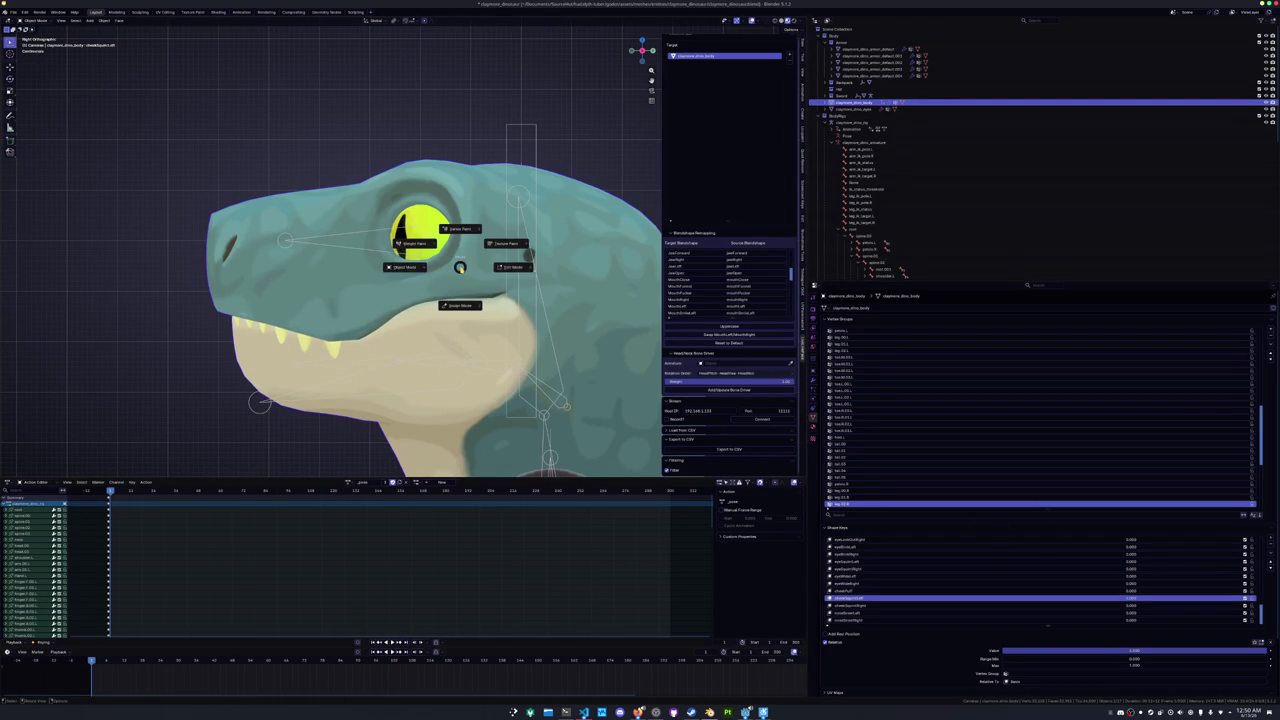
{"action": "left_click", "coordinate": [511, 267]}
{"action": "scroll", "coordinate": [465, 220], "scroll_direction": "up", "scroll_amount": 4}
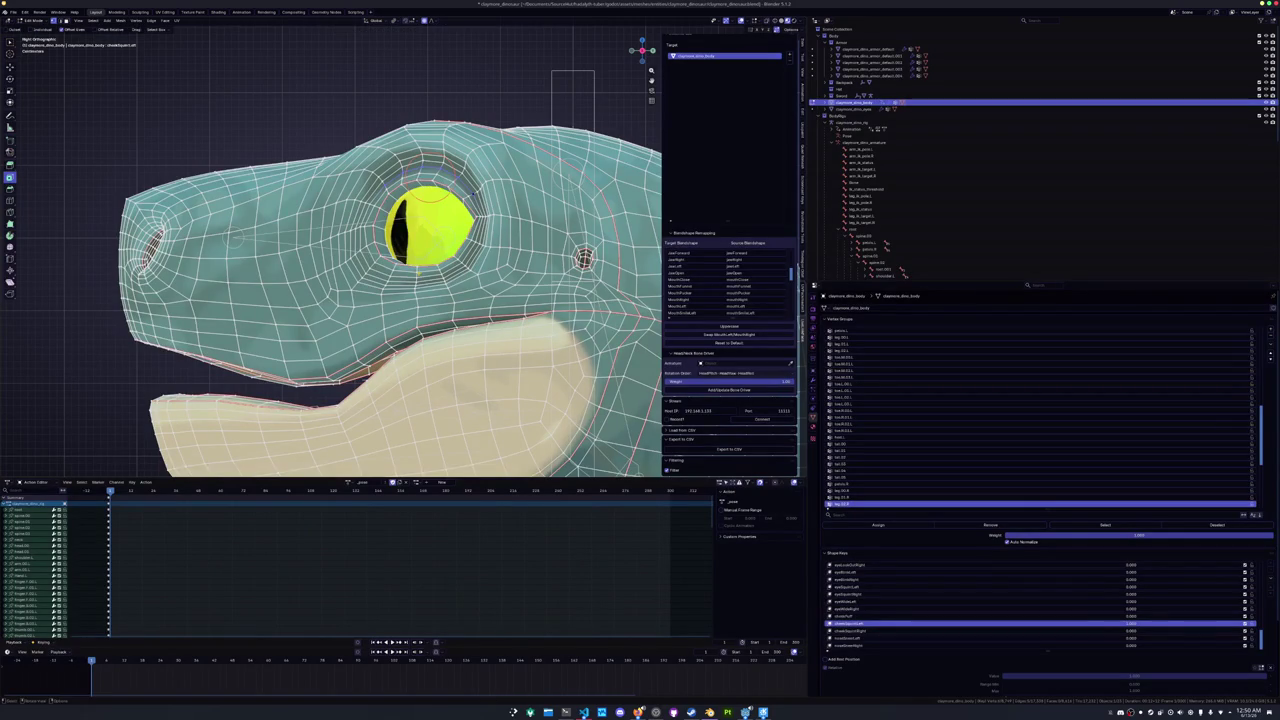
{"action": "key", "text": "ctrl+Tab"}
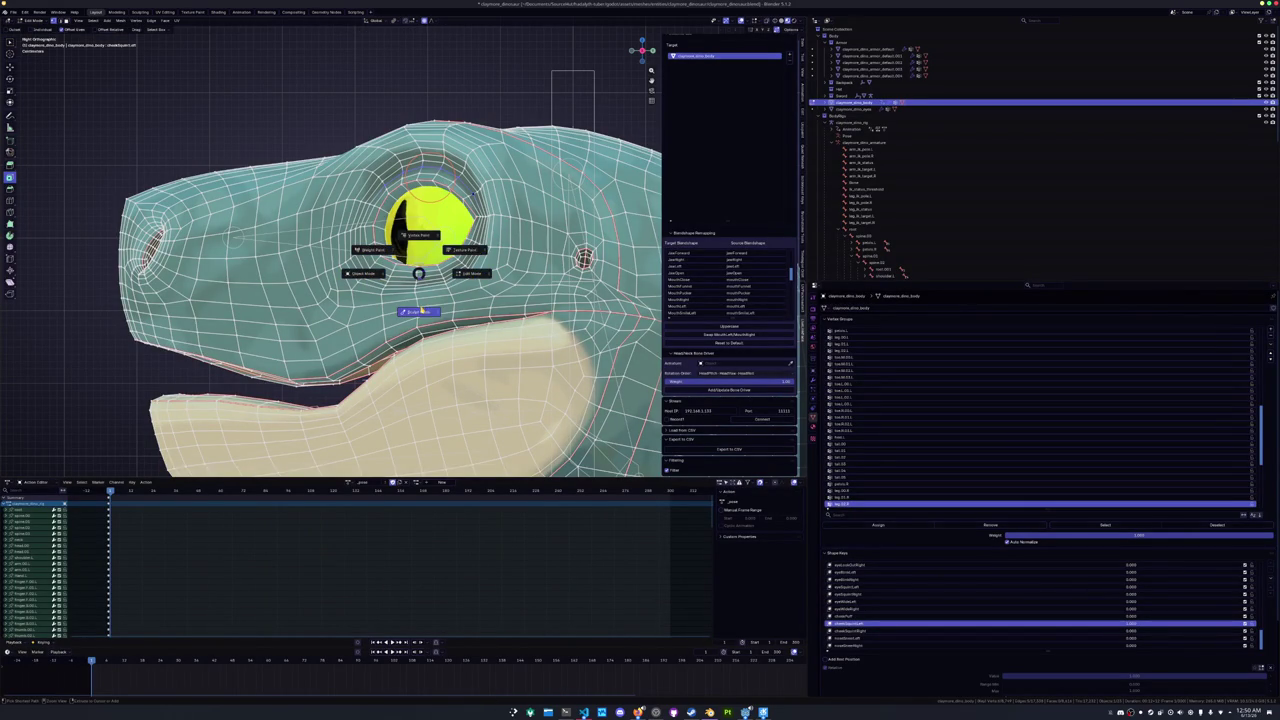
{"action": "left_click", "coordinate": [417, 284]}
{"action": "key", "text": "f"}
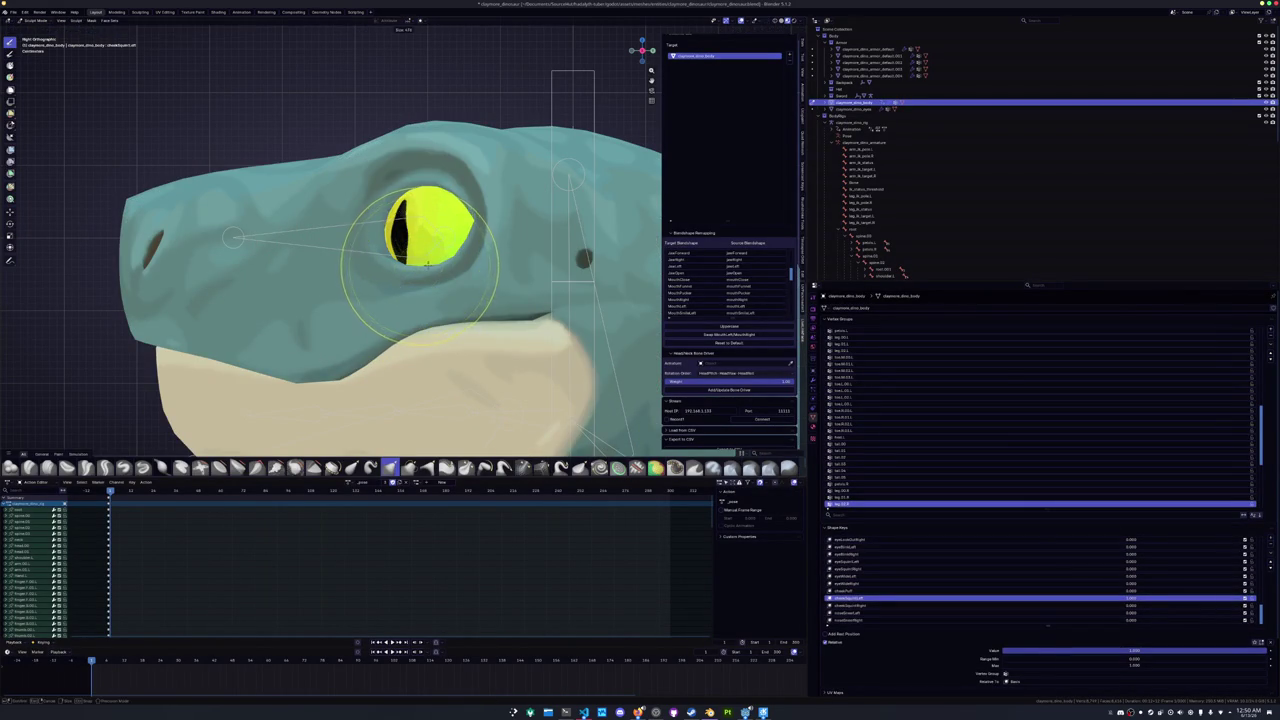
{"action": "left_click", "coordinate": [418, 262]}
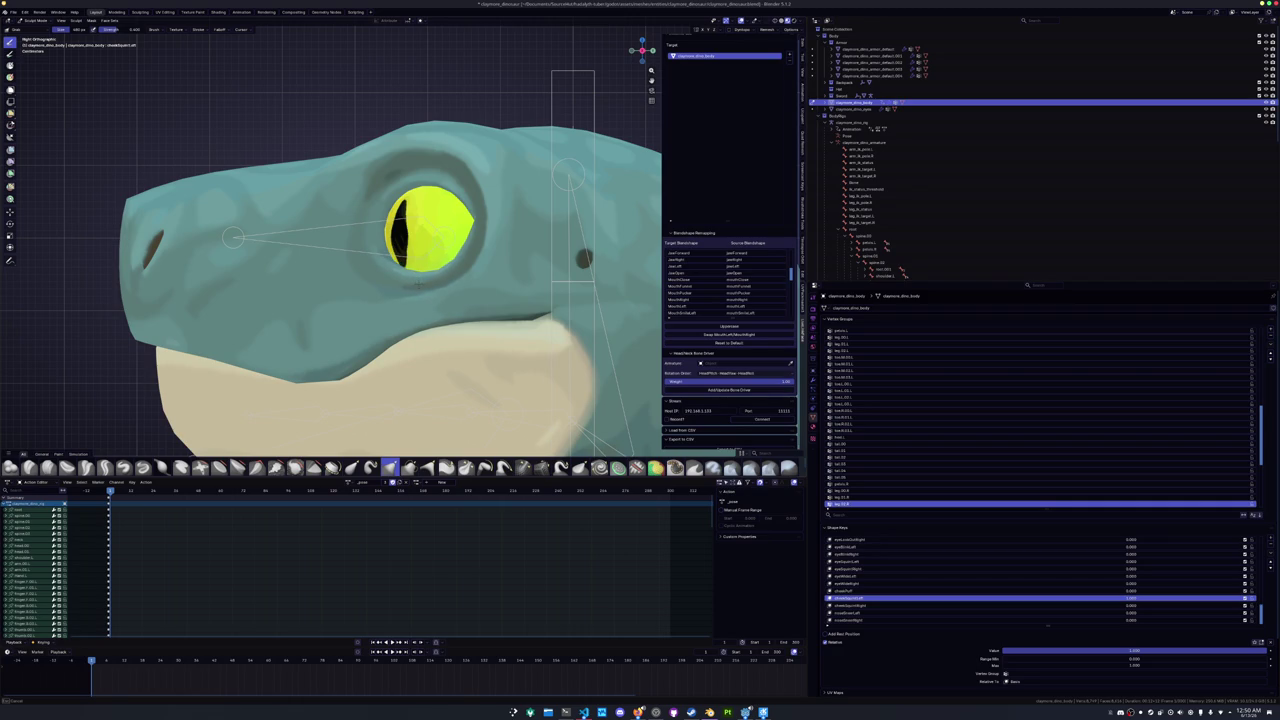
- Test the cheek squint shape key partially and fully on, then set it to zero
{"action": "mouse_move", "coordinate": [1130, 650]}
{"action": "left_mouse_down"}
{"action": "mouse_move", "coordinate": [1250, 650]}
{"action": "mouse_move", "coordinate": [1005, 650]}
{"action": "mouse_move", "coordinate": [1265, 650]}
{"action": "left_mouse_up"}
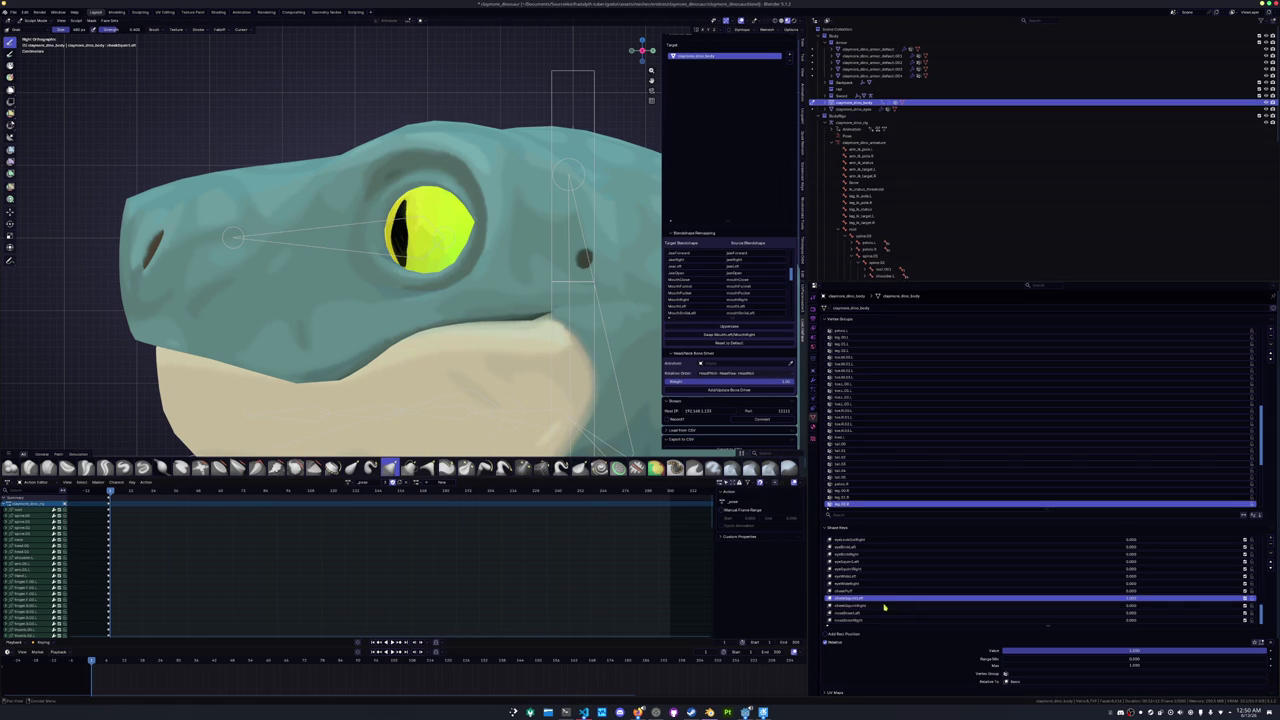
{"action": "mouse_move", "coordinate": [1124, 603]}
{"action": "left_mouse_down"}
{"action": "mouse_move", "coordinate": [1000, 603]}
{"action": "mouse_move", "coordinate": [1130, 603]}
{"action": "left_mouse_up"}
{"action": "left_click_drag", "start_coordinate": [1265, 651], "coordinate": [1003, 651]}
{"action": "mouse_move", "coordinate": [523, 306]}
{"action": "left_mouse_down"}
{"action": "mouse_move", "coordinate": [433, 325]}
{"action": "mouse_move", "coordinate": [320, 313]}
{"action": "left_mouse_up"}
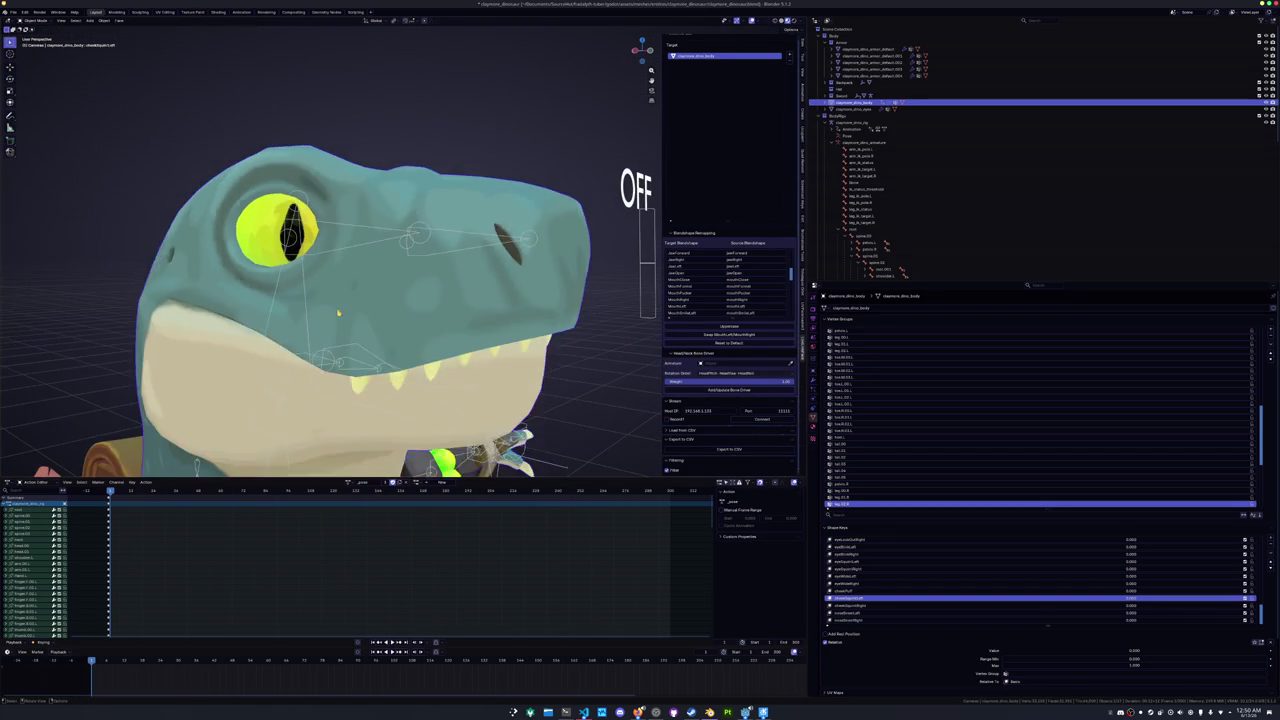
- Enter Edit Mode and grow the selection two rings outward around the eye
{"action": "key", "text": "Tab"}
{"action": "scroll", "coordinate": [300, 240], "scroll_direction": "up", "scroll_amount": 6}
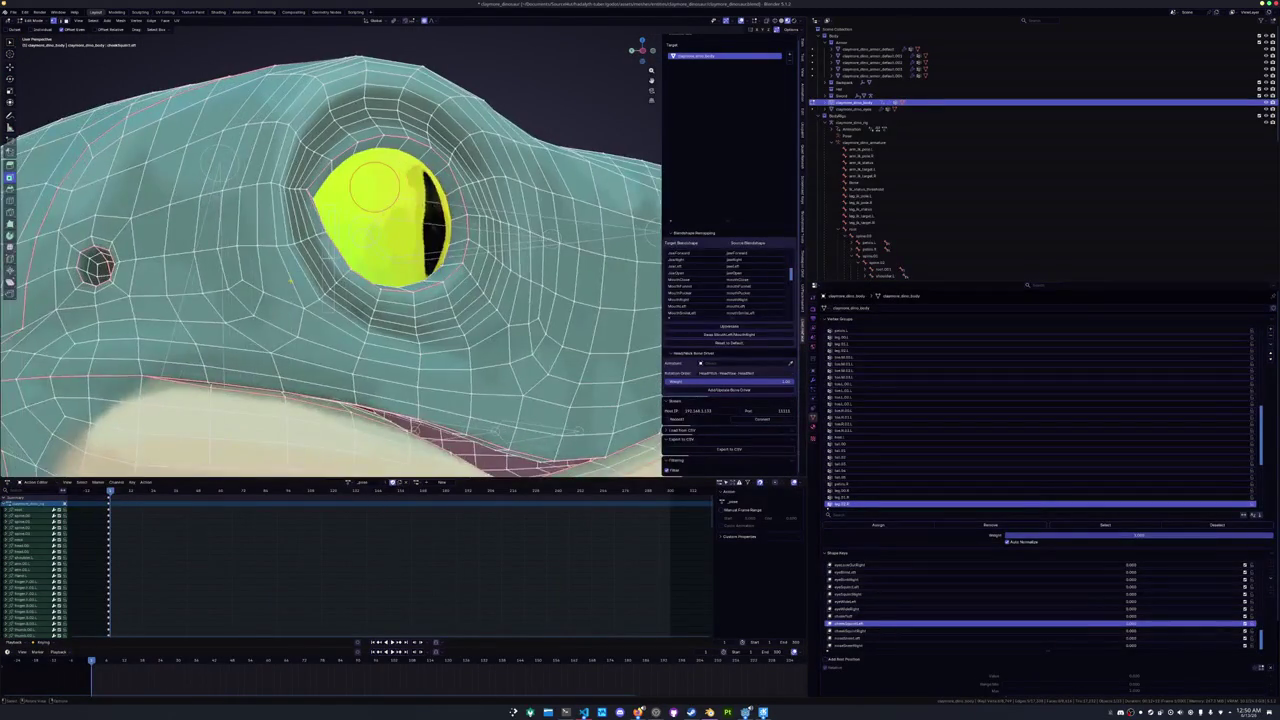
{"action": "left_click_drag", "start_coordinate": [318, 230], "coordinate": [290, 230]}
{"action": "key", "text": "ctrl+KP_Add"}
{"action": "key", "text": "ctrl+KP_Add"}
{"action": "key", "text": "ctrl+KP_Add"}
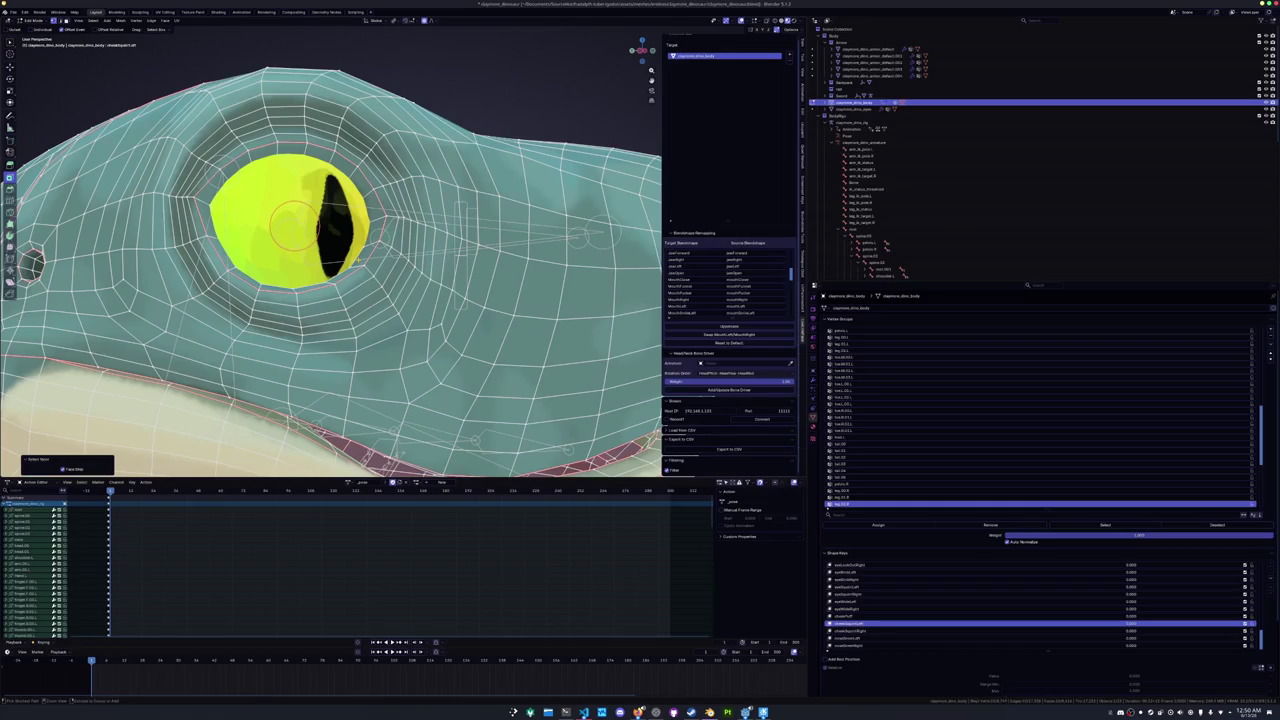
{"action": "key", "text": "ctrl+KP_Add"}
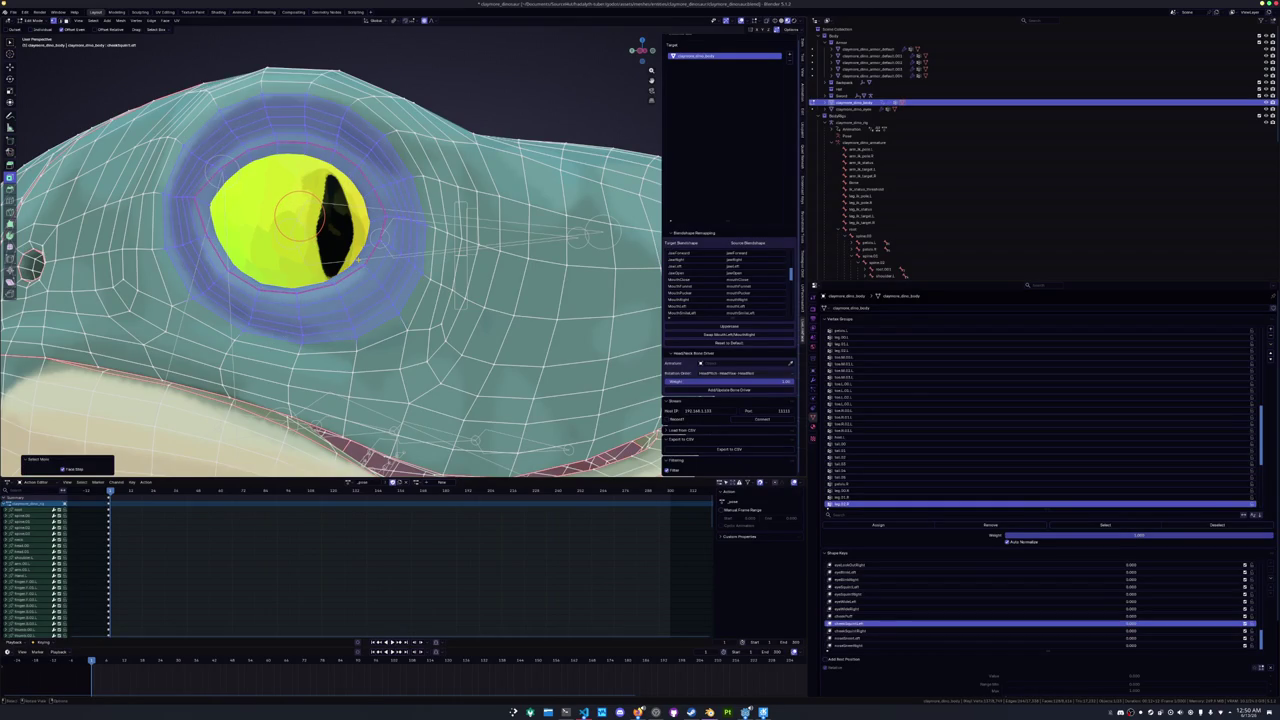
{"action": "scroll", "coordinate": [357, 258], "scroll_direction": "down", "scroll_amount": 5}
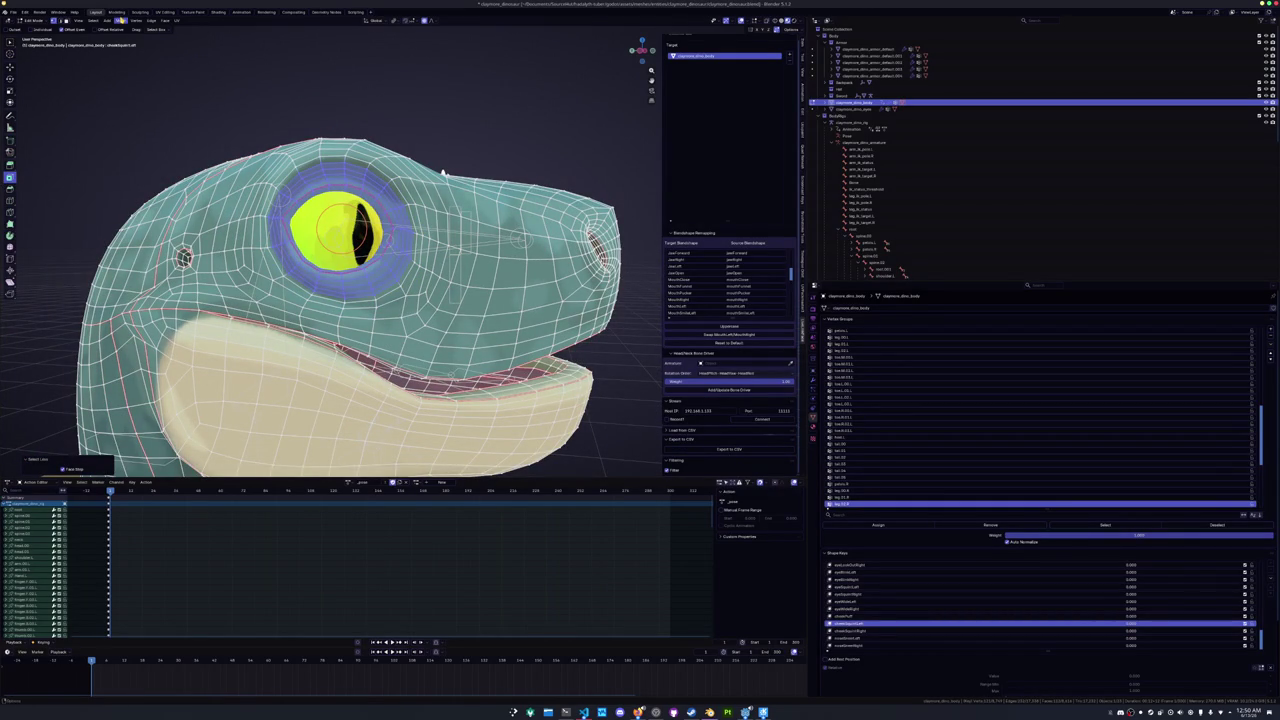
- Apply Mesh > Snap to Symmetry with the direction set to -X to +X
{"action": "left_click", "coordinate": [121, 20]}
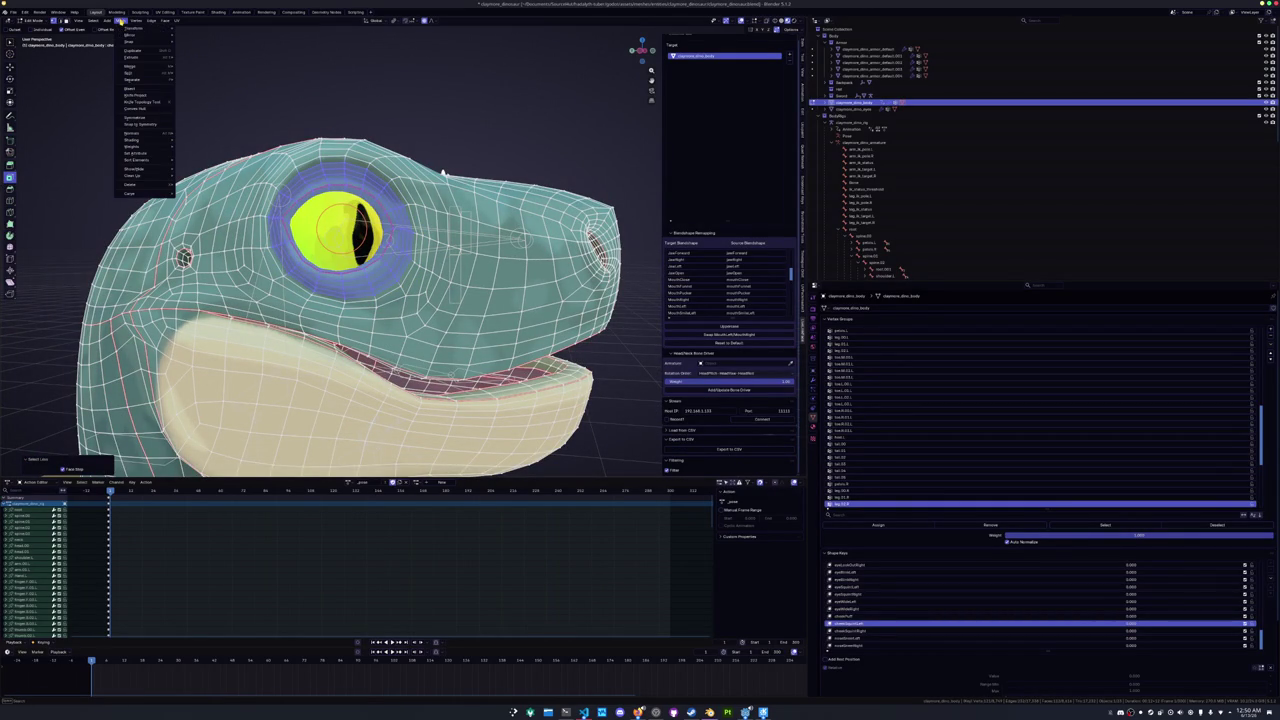
{"action": "left_click", "coordinate": [150, 125]}
{"action": "left_click", "coordinate": [84, 448]}
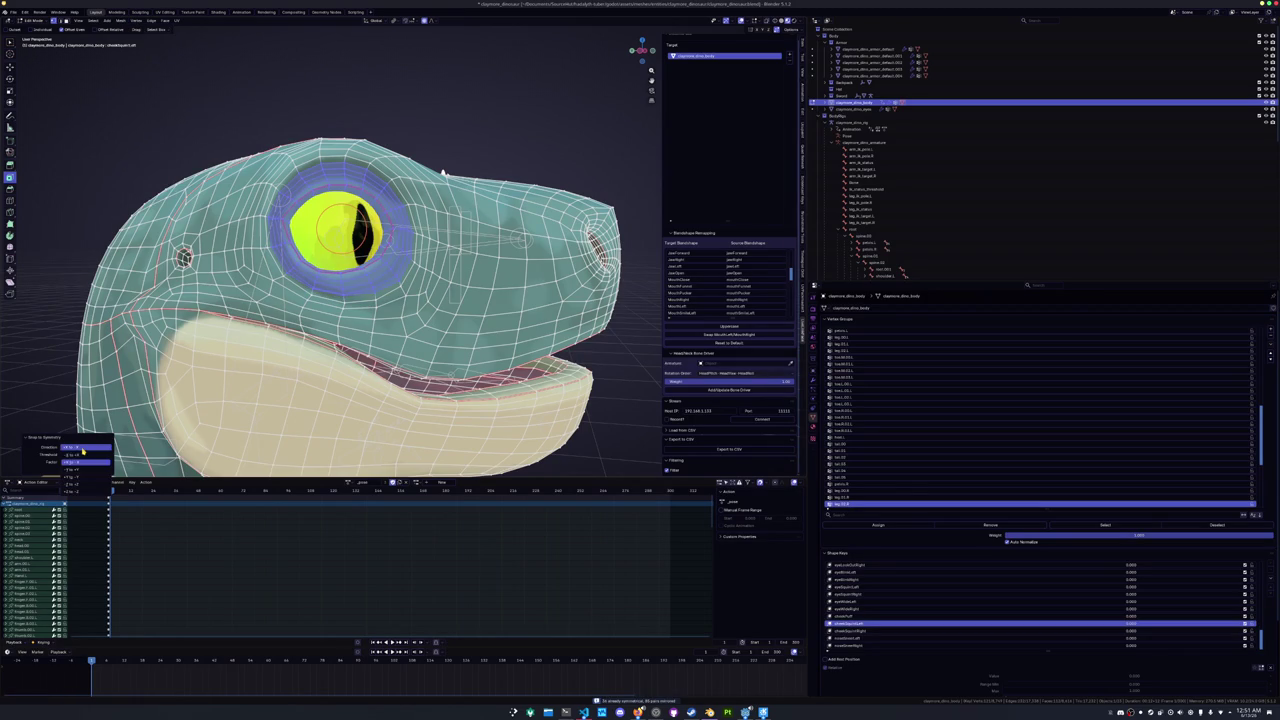
{"action": "left_click", "coordinate": [82, 455]}
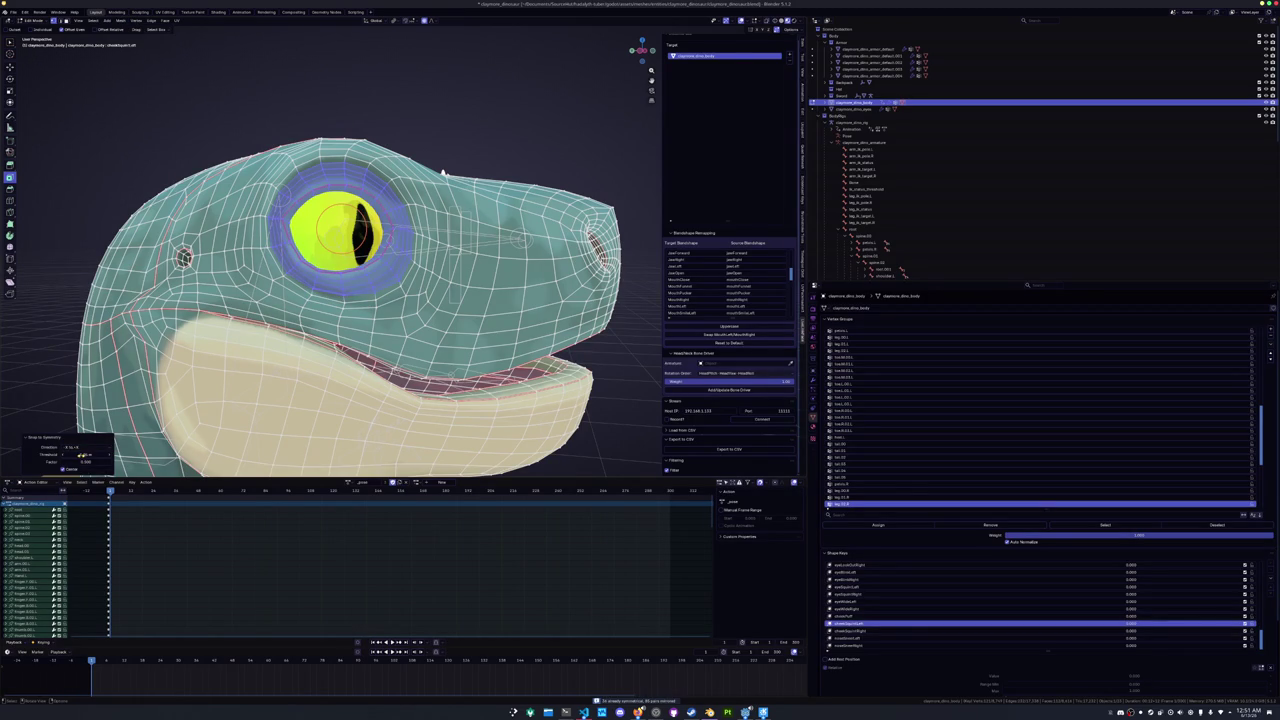
{"action": "left_click", "coordinate": [84, 448]}
{"action": "left_click", "coordinate": [84, 455]}
- Check the head's other side, re-adjust the symmetry direction, deselect all and exit Edit Mode
{"action": "left_click_drag", "start_coordinate": [443, 172], "coordinate": [306, 401]}
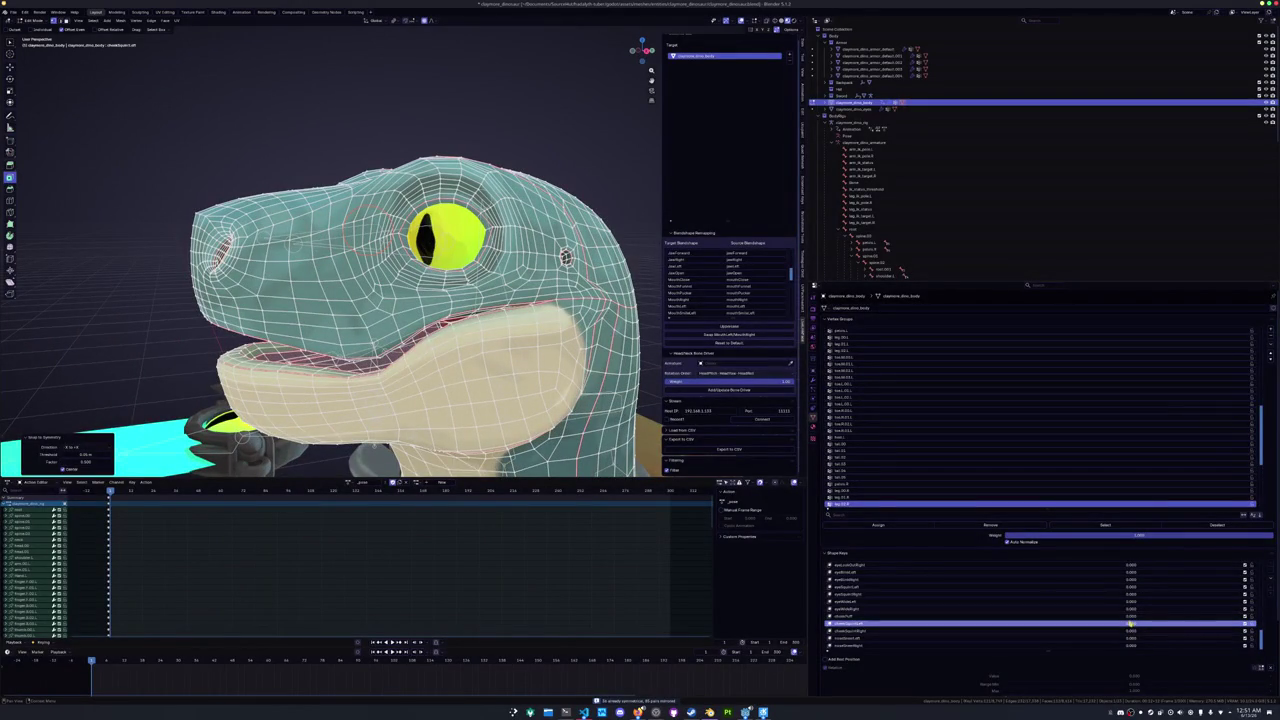
{"action": "mouse_move", "coordinate": [1112, 676]}
{"action": "left_mouse_down"}
{"action": "mouse_move", "coordinate": [1262, 676]}
{"action": "mouse_move", "coordinate": [1005, 676]}
{"action": "mouse_move", "coordinate": [1265, 676]}
{"action": "mouse_move", "coordinate": [1005, 676]}
{"action": "left_mouse_up"}
{"action": "left_click", "coordinate": [68, 447]}
{"action": "left_click", "coordinate": [100, 462]}
{"action": "left_click_drag", "start_coordinate": [400, 300], "coordinate": [380, 290]}
{"action": "key", "text": "alt+a"}
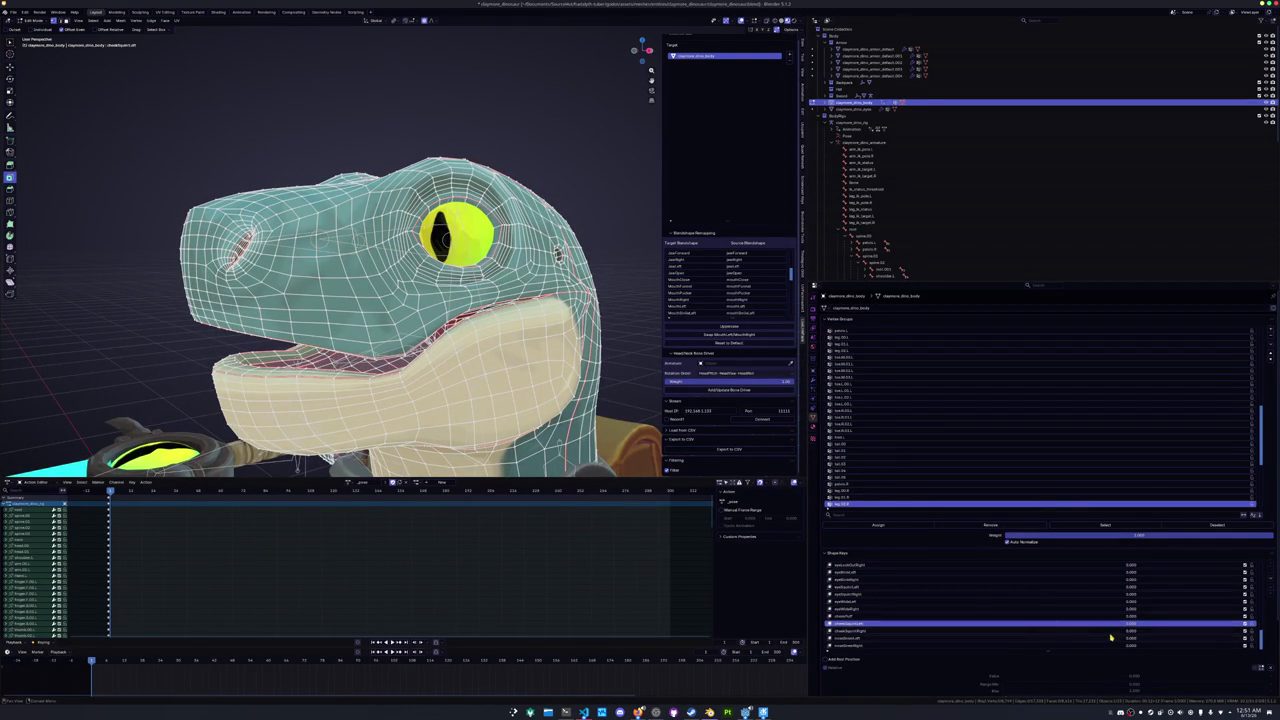
{"action": "key", "text": "Tab"}
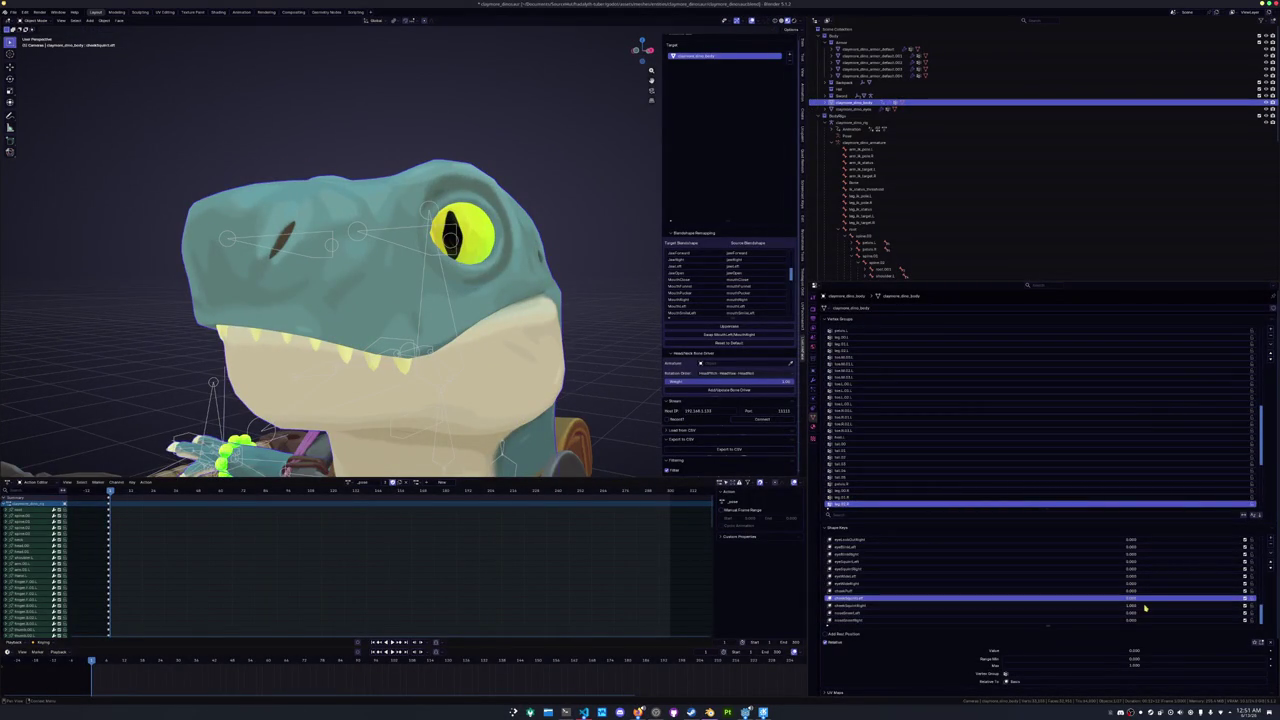
- Preview the shape key fully on, at about 0.47, then back off
{"action": "mouse_move", "coordinate": [1130, 651]}
{"action": "left_mouse_down"}
{"action": "mouse_move", "coordinate": [1268, 651]}
{"action": "mouse_move", "coordinate": [1002, 651]}
{"action": "mouse_move", "coordinate": [1268, 651]}
{"action": "left_mouse_up"}
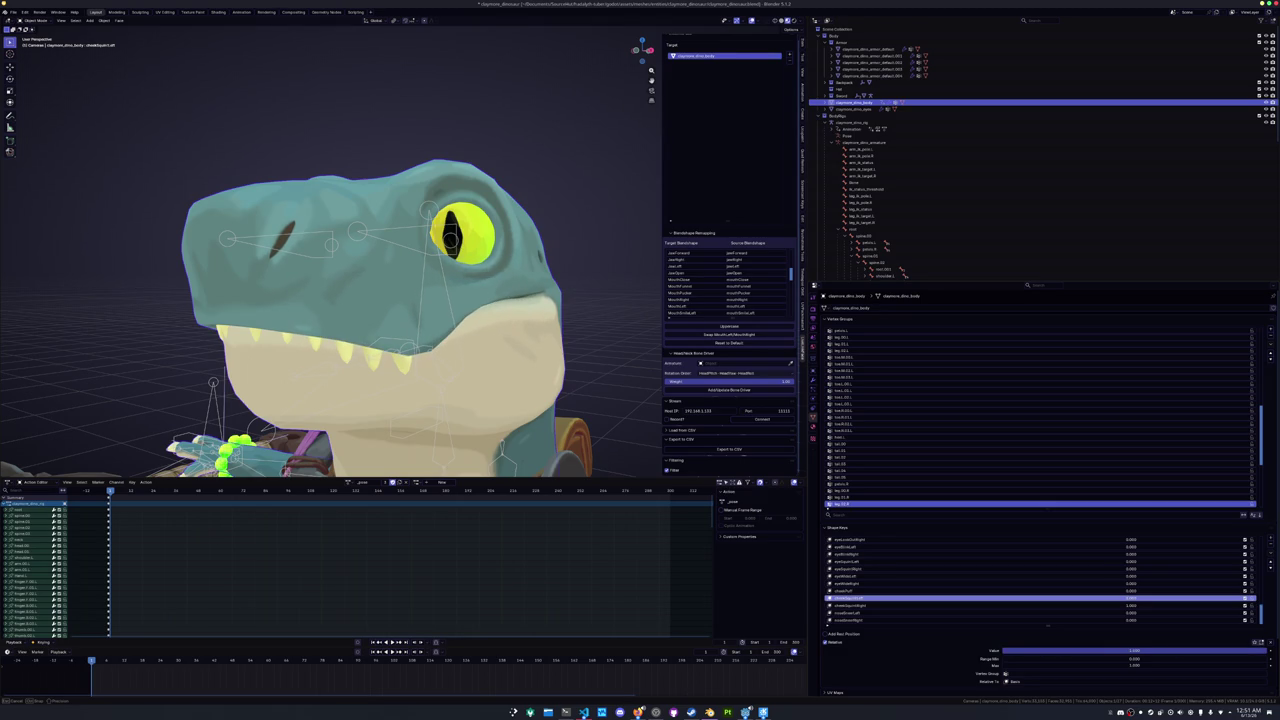
{"action": "left_click_drag", "start_coordinate": [1133, 608], "coordinate": [1170, 607]}
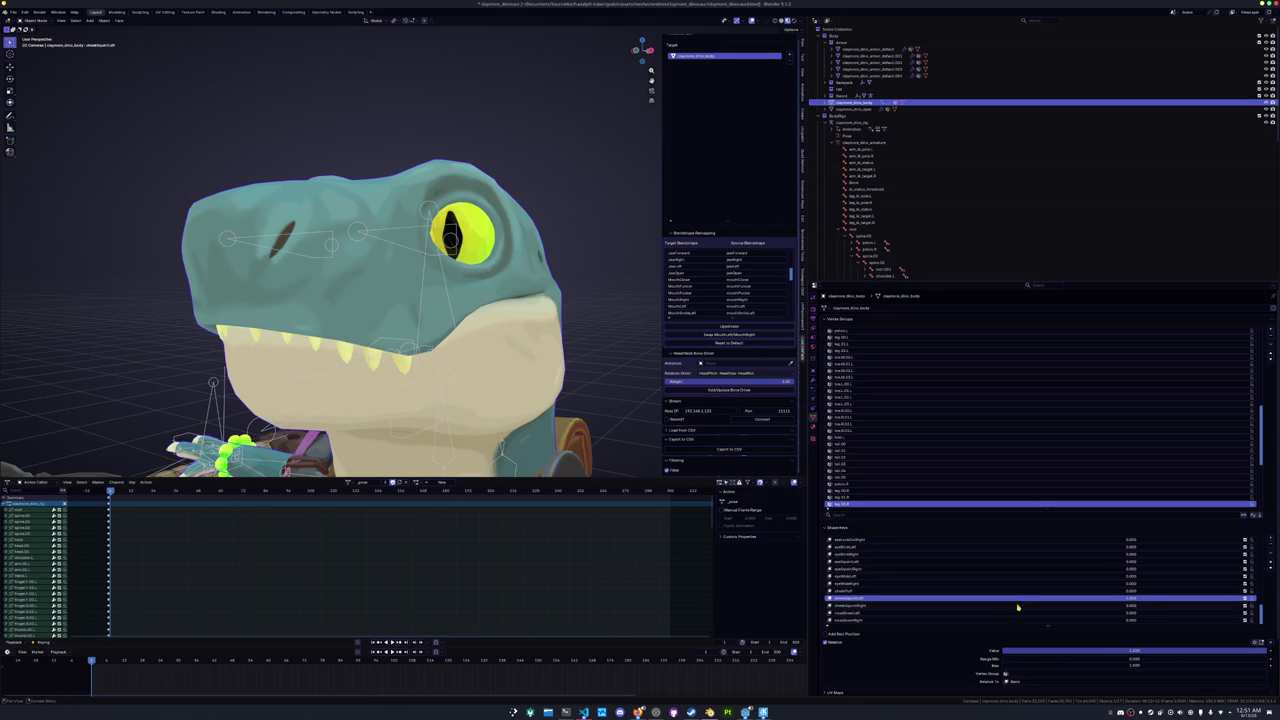
{"action": "left_click_drag", "start_coordinate": [1268, 651], "coordinate": [1002, 651]}
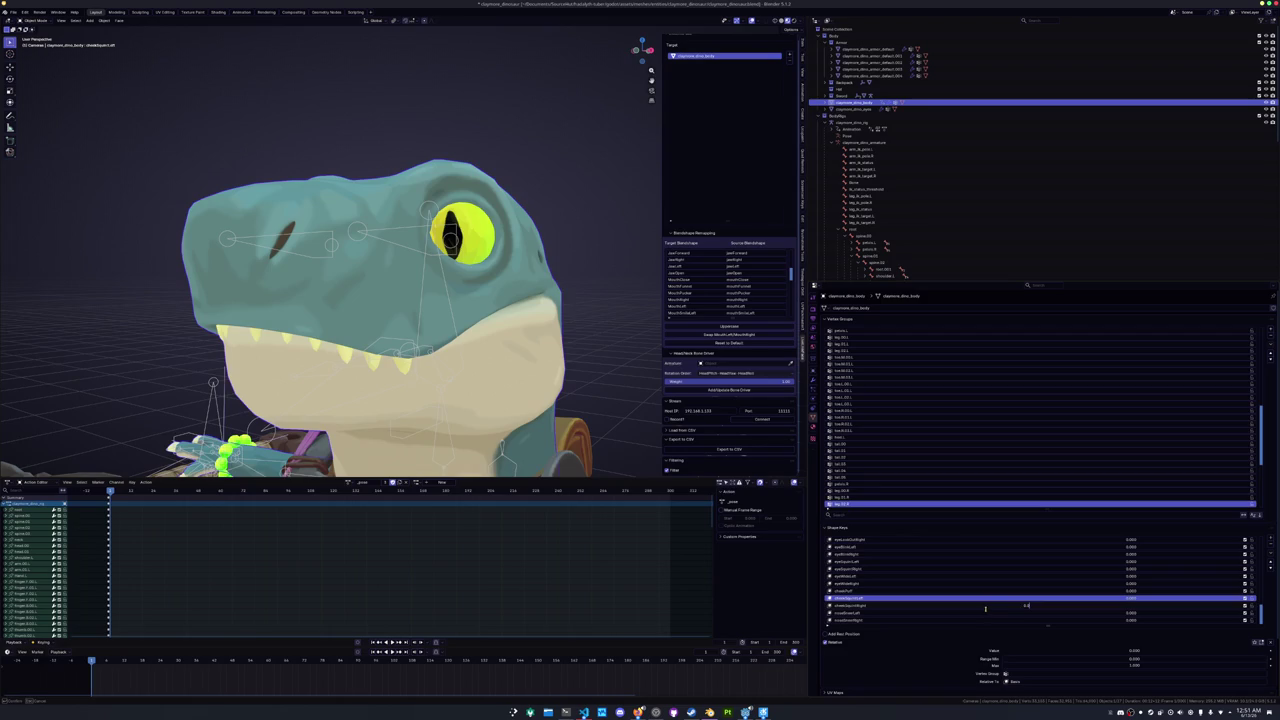
{"action": "scroll", "coordinate": [982, 610], "scroll_direction": "up", "scroll_amount": 1}
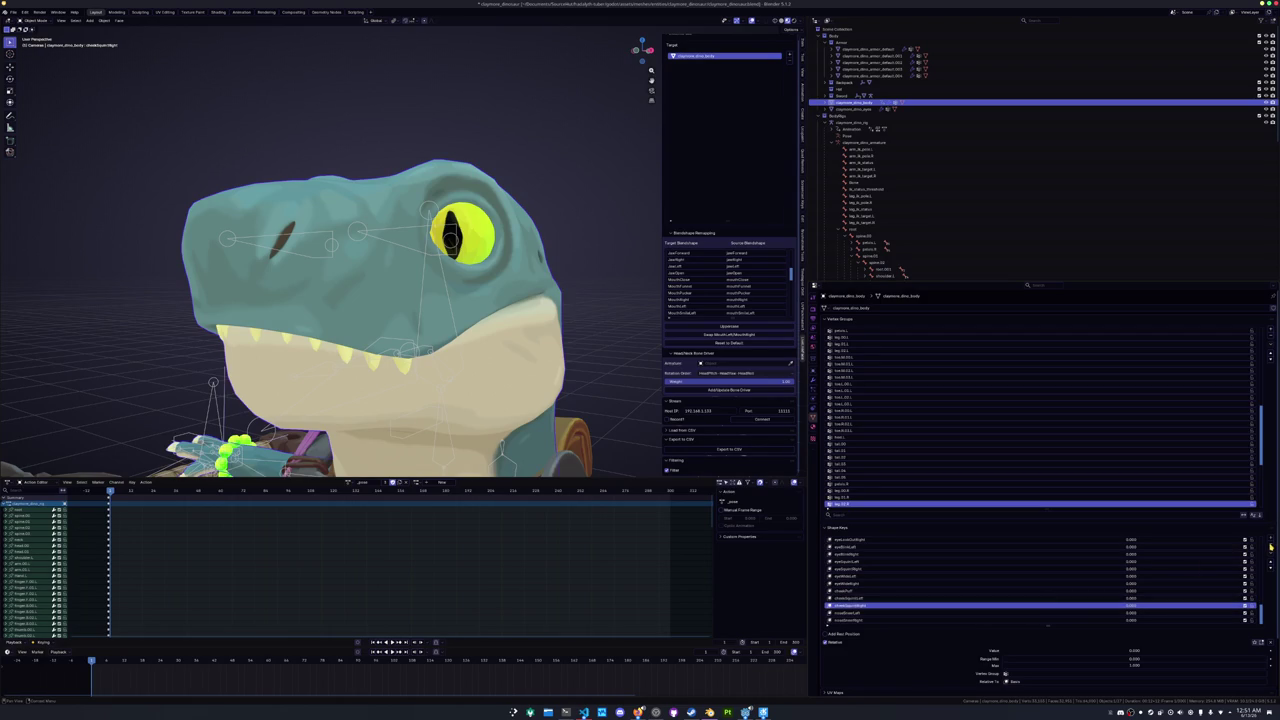
- Duplicate the cheekSquintLeft shape key, rename it for the right side, and mirror it
{"action": "right_click", "coordinate": [892, 605]}
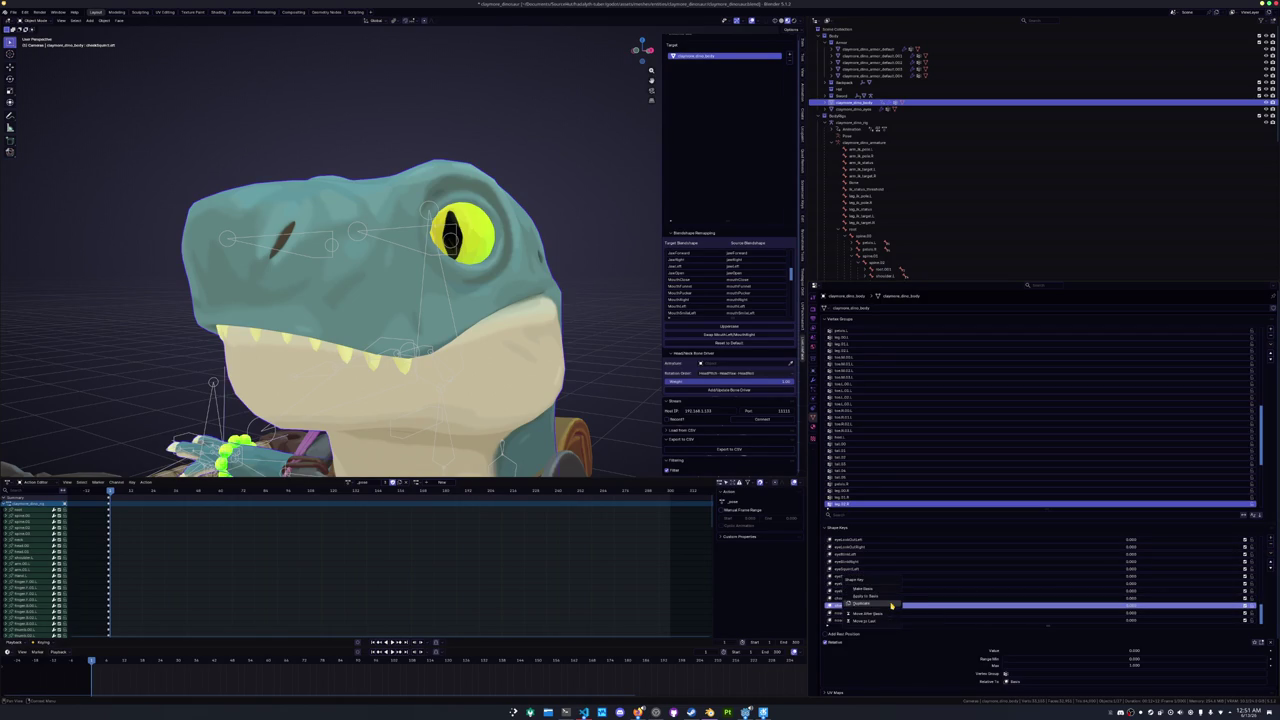
{"action": "left_click", "coordinate": [891, 605]}
{"action": "double_click", "coordinate": [881, 612]}
{"action": "left_click", "coordinate": [881, 612]}
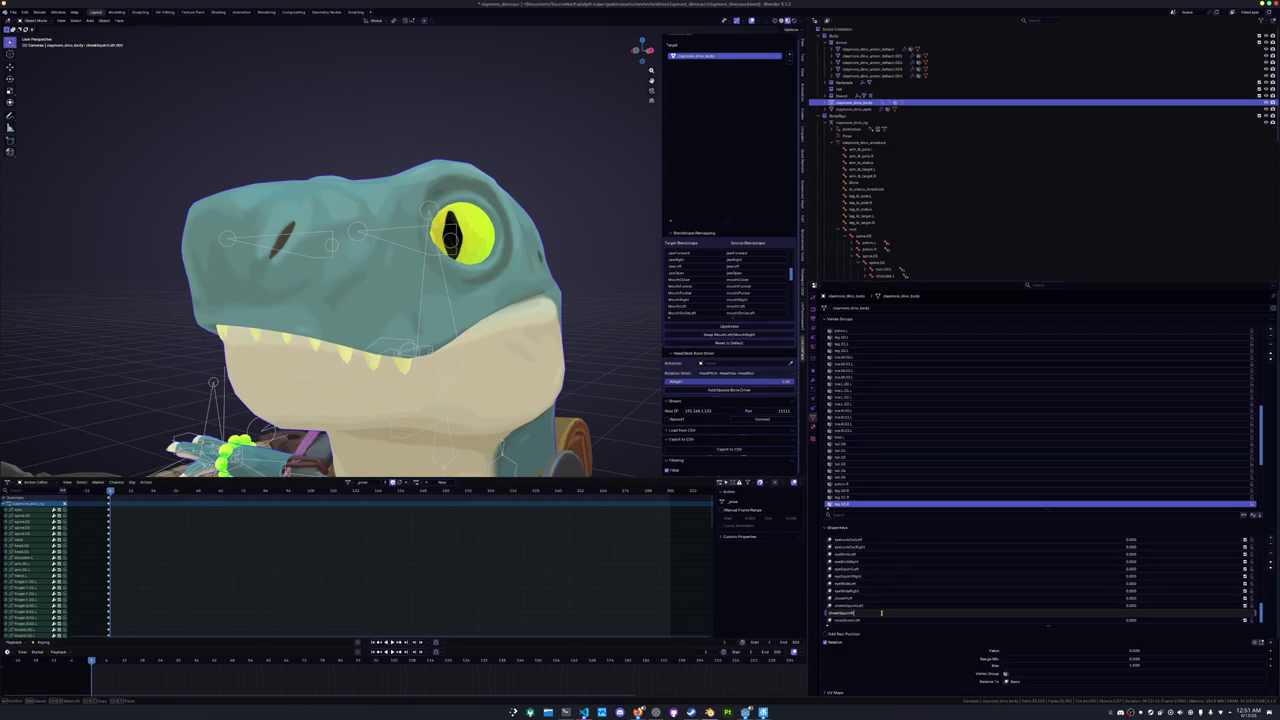
{"action": "key", "text": "Return"}
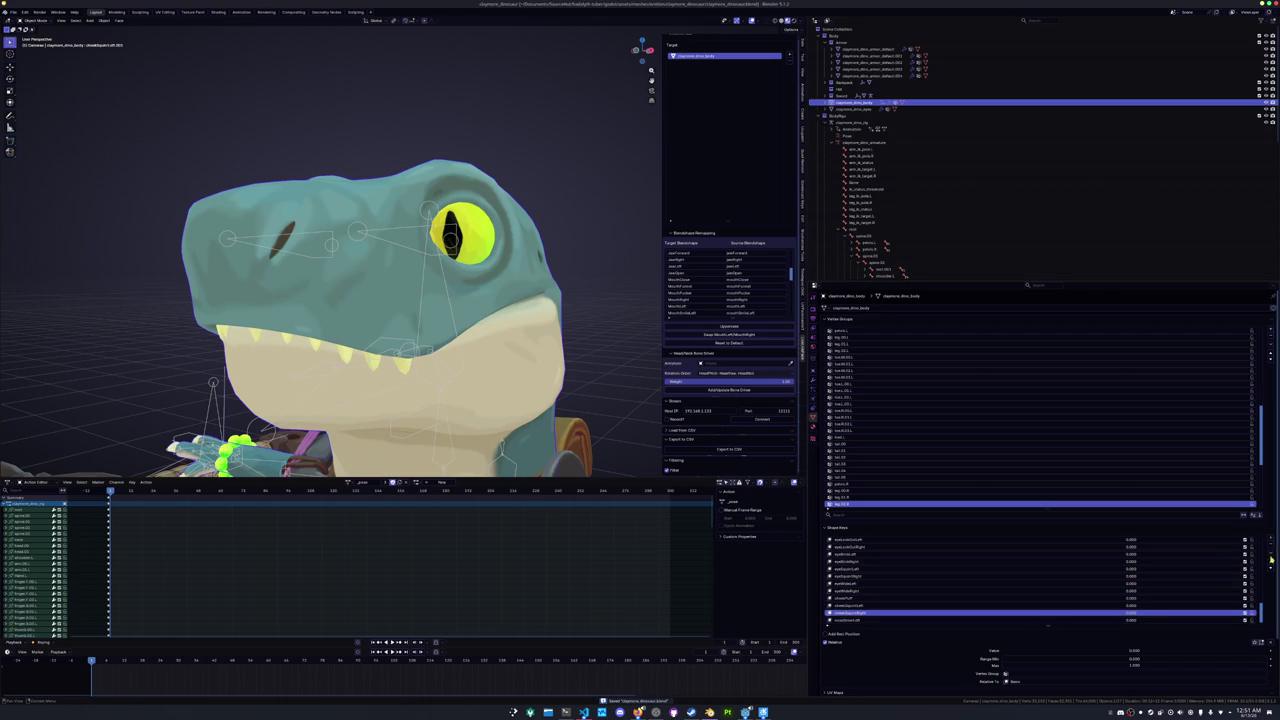
{"action": "left_click", "coordinate": [1271, 553]}
{"action": "left_click", "coordinate": [1228, 604]}
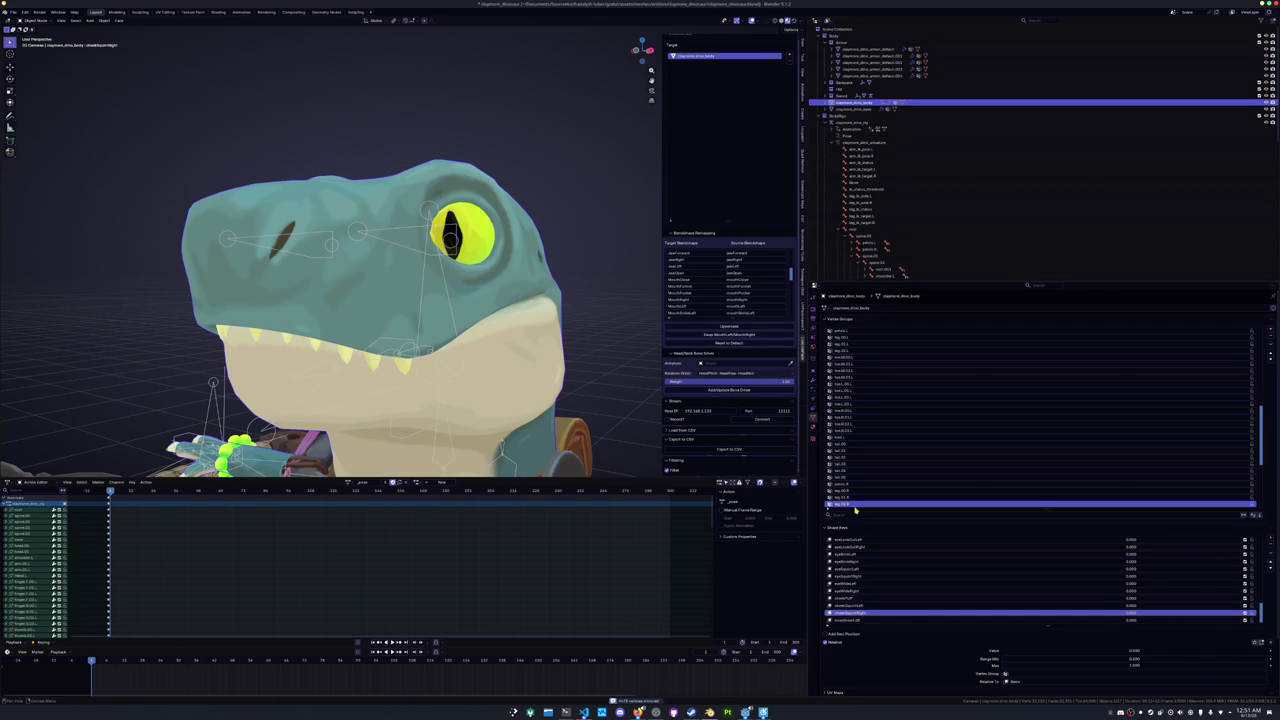
{"action": "scroll", "coordinate": [573, 346], "scroll_direction": "down", "scroll_amount": 3}
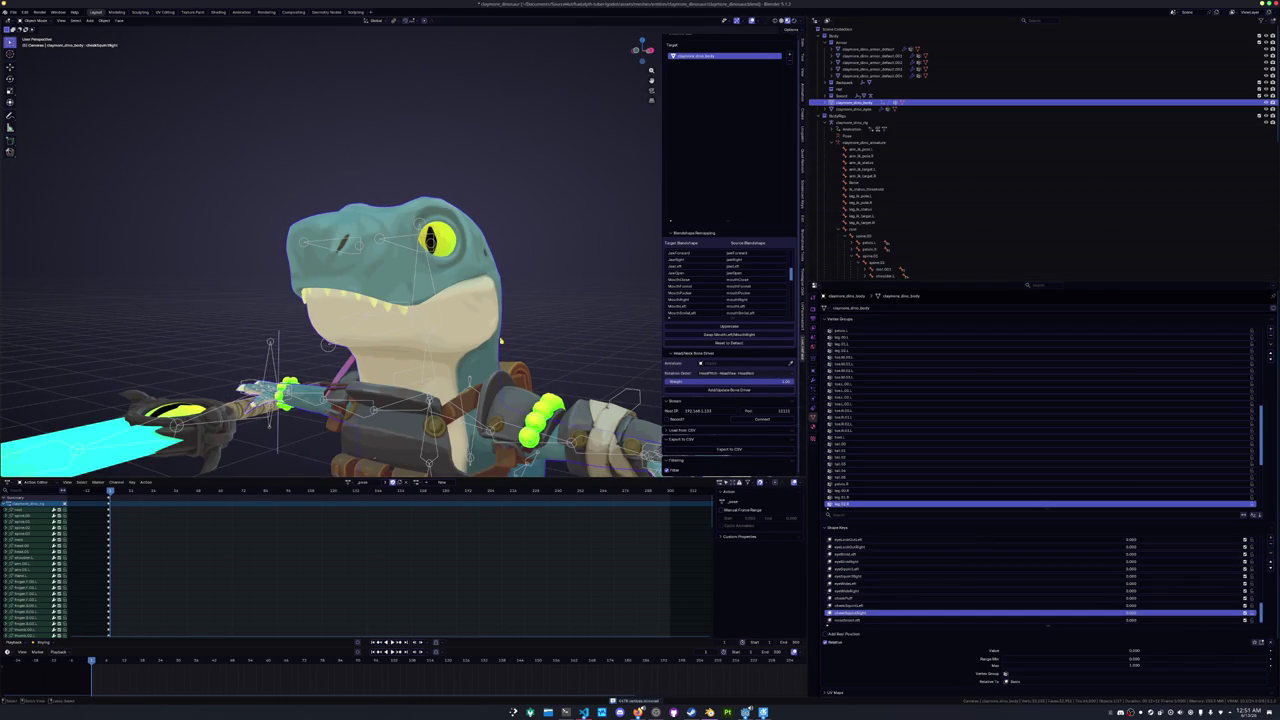
{"action": "left_click", "coordinate": [858, 108]}
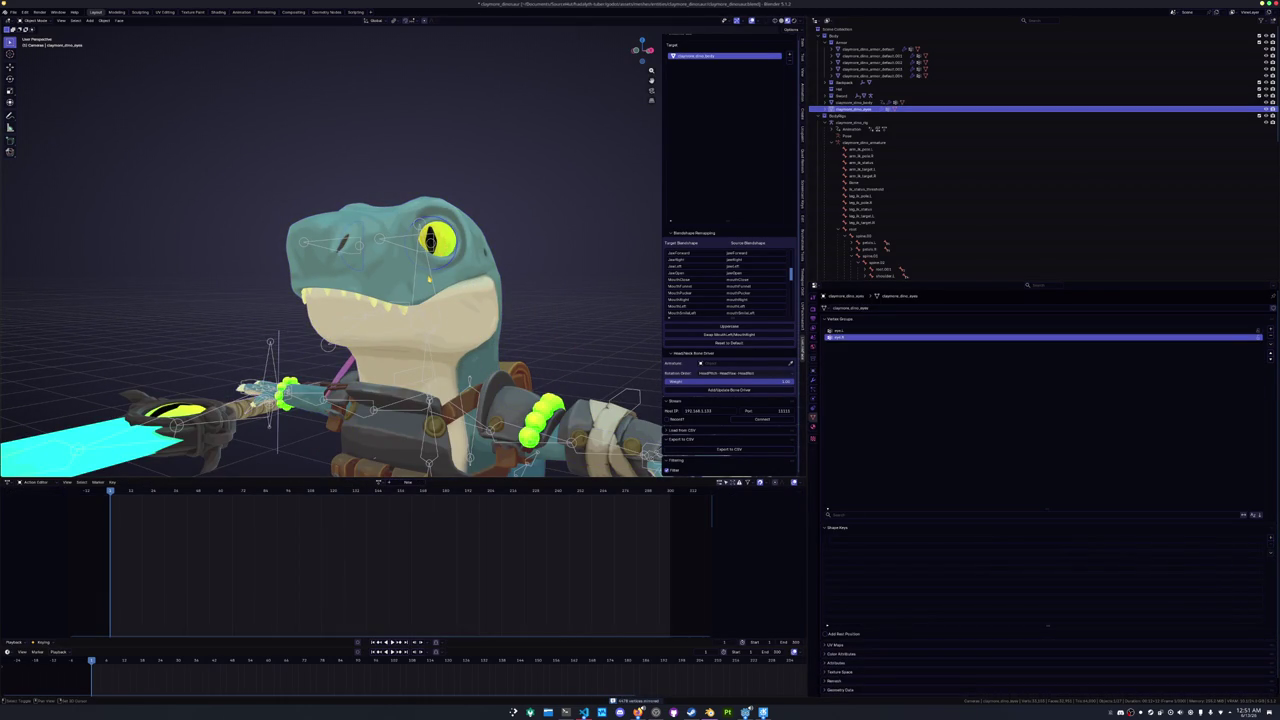
- Frame the dinosaur rig in view and save clapmore_dinosaur.blend
{"action": "left_click", "coordinate": [858, 122]}
{"action": "key", "text": "KP_Decimal"}
{"action": "key", "text": "ctrl+s"}
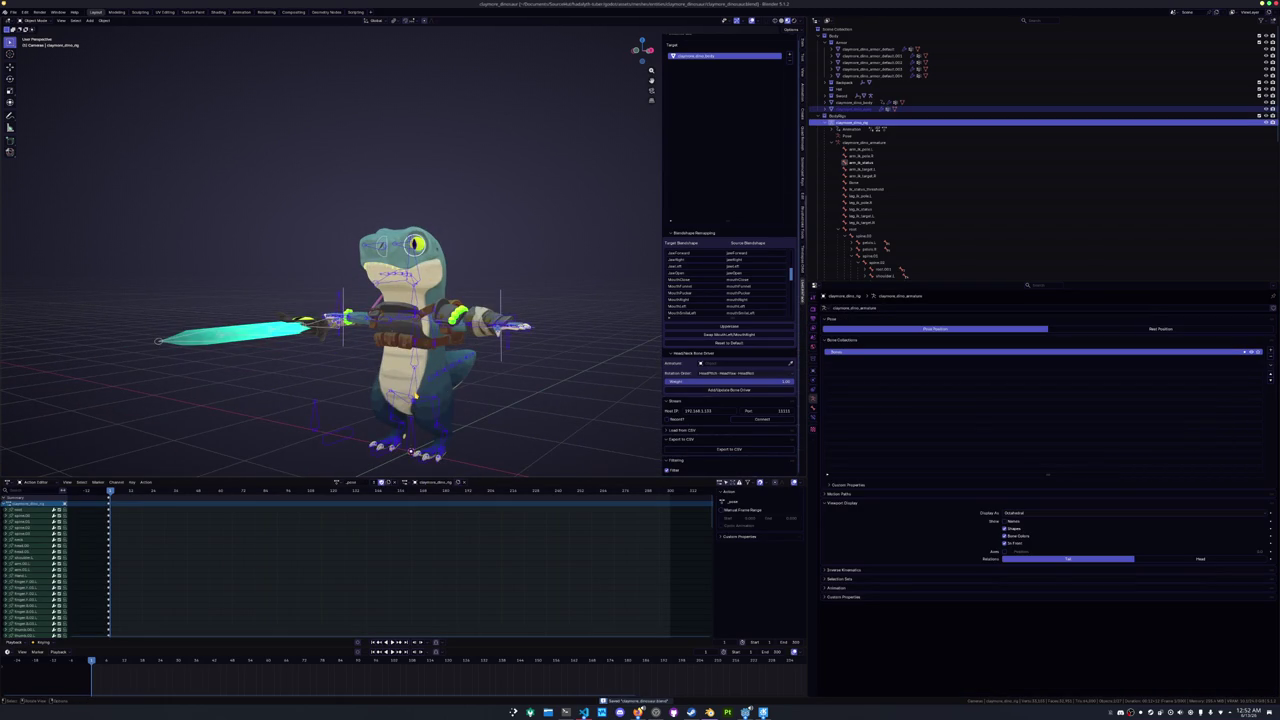
- Export the dinosaur body as glTF 2.0 (claymore_dinosaur.glb) and return to Hadalyth Engine
{"action": "left_click", "coordinate": [856, 102]}
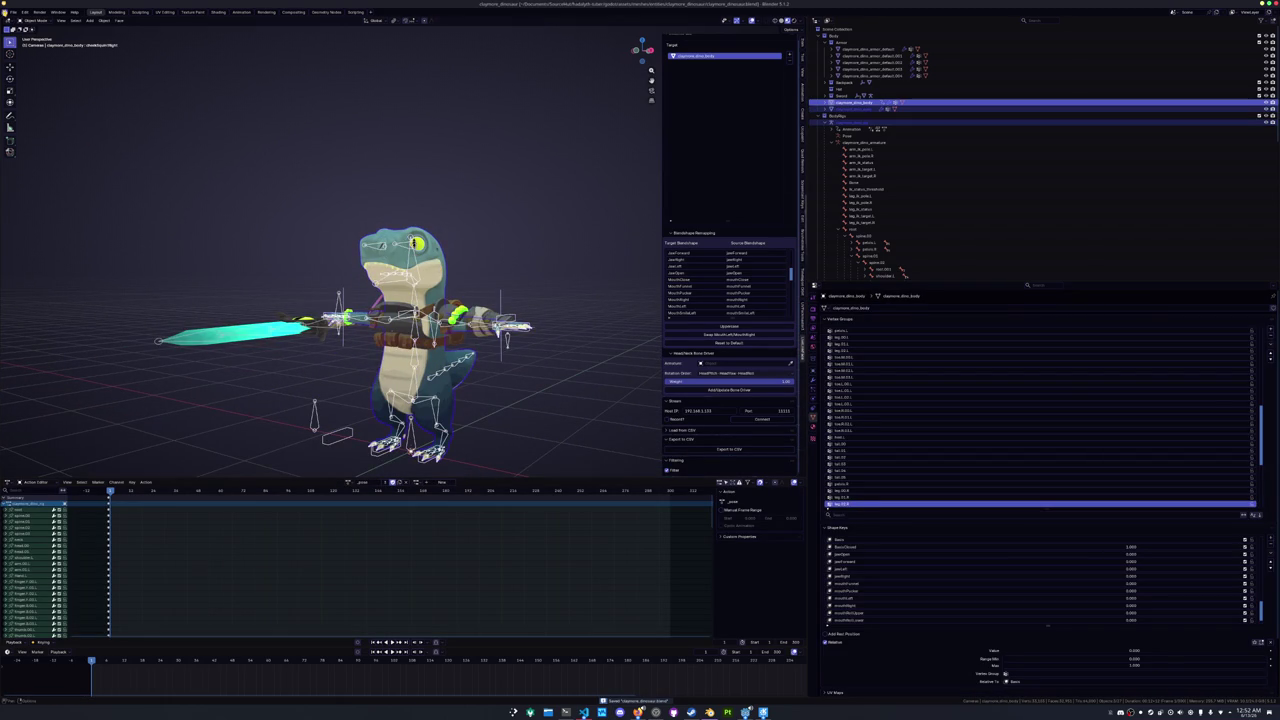
{"action": "left_click", "coordinate": [13, 11]}
{"action": "mouse_move", "coordinate": [40, 119]}
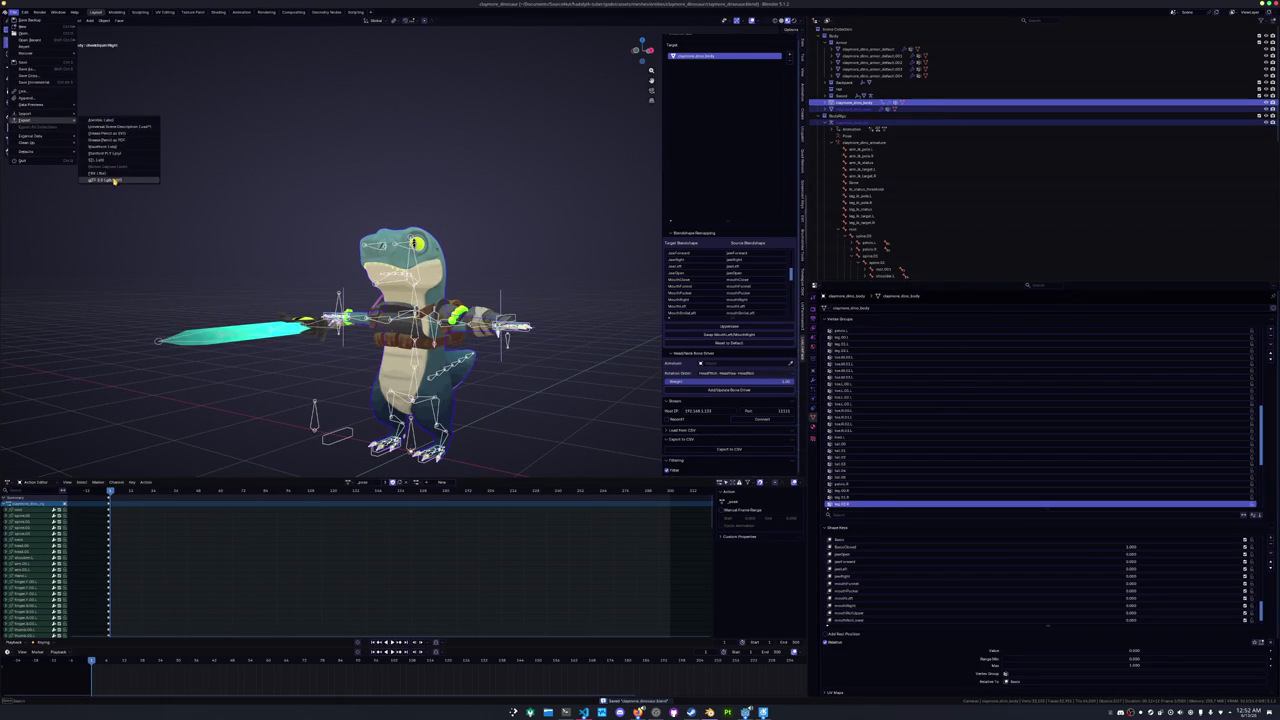
{"action": "left_click", "coordinate": [115, 178]}
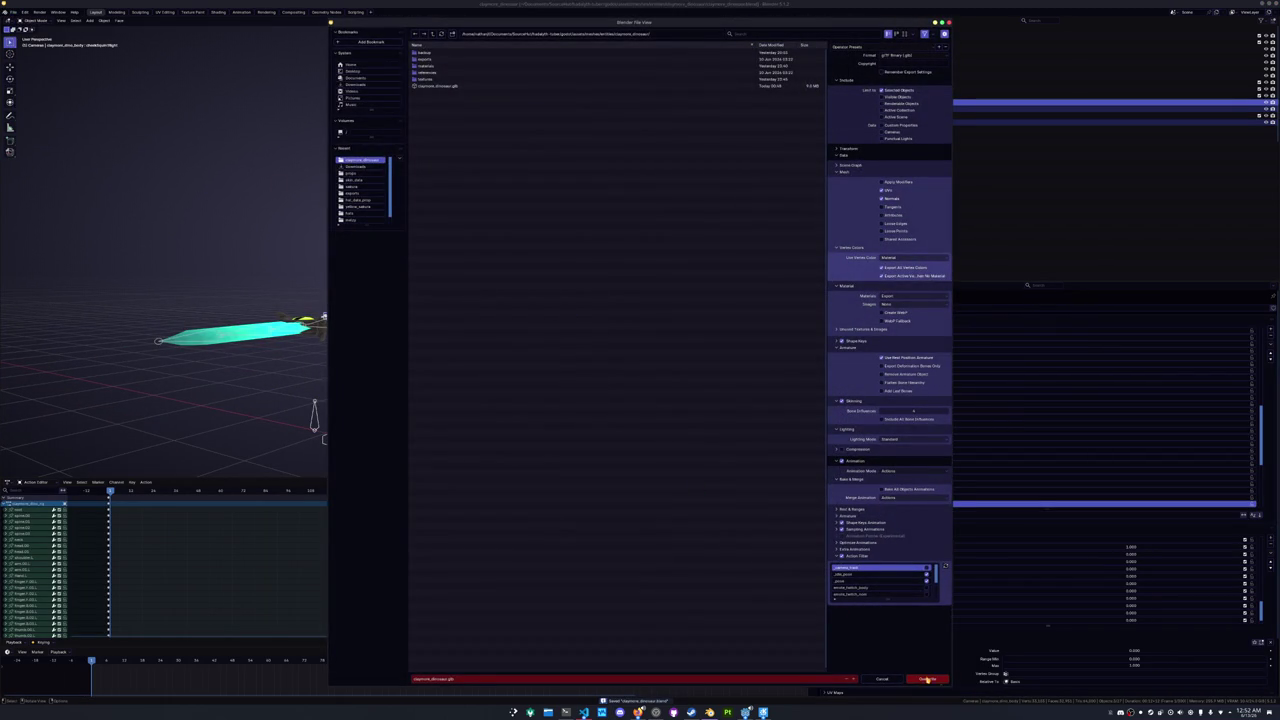
{"action": "left_click", "coordinate": [912, 680]}
{"action": "left_click", "coordinate": [745, 712]}
{"action": "left_click", "coordinate": [745, 712]}
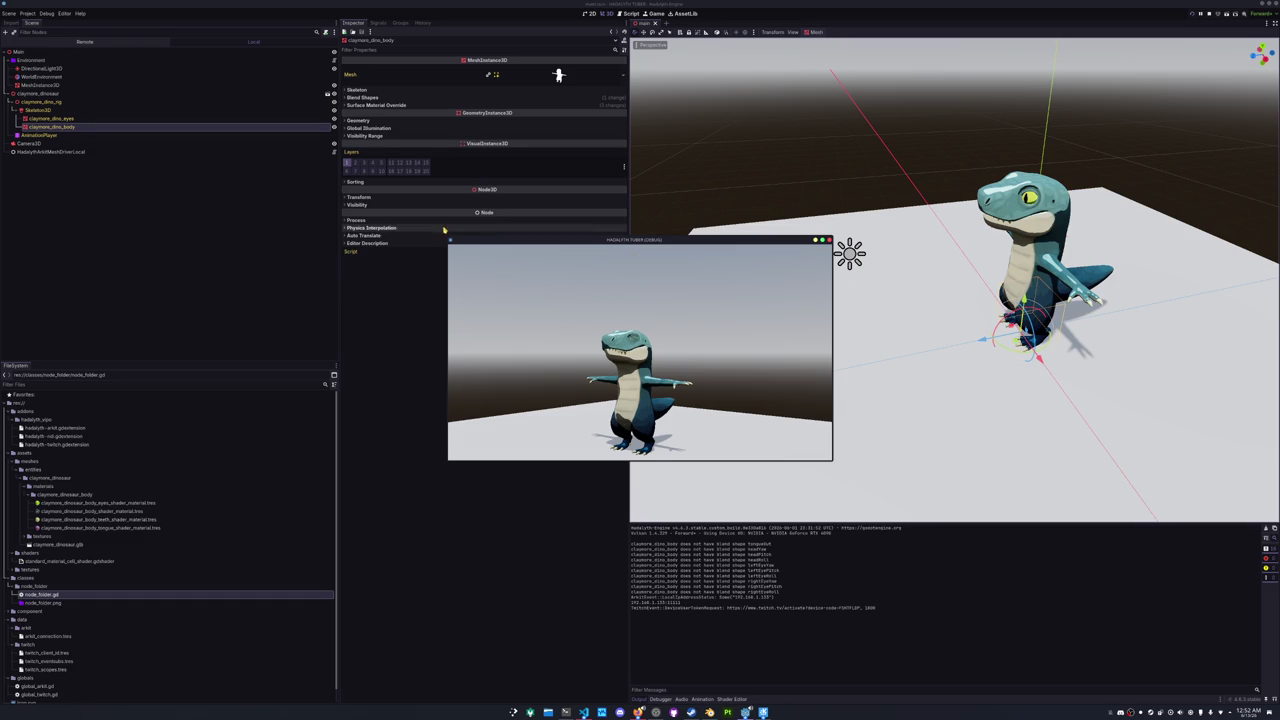
- Narrow the Camera3D field of view from 30 to about 8, test-run the game, then return to Blender
{"action": "mouse_move", "coordinate": [452, 240]}
{"action": "left_mouse_down"}
{"action": "mouse_move", "coordinate": [424, 223]}
{"action": "mouse_move", "coordinate": [737, 424]}
{"action": "mouse_move", "coordinate": [292, 64]}
{"action": "mouse_move", "coordinate": [251, 52]}
{"action": "left_mouse_up"}
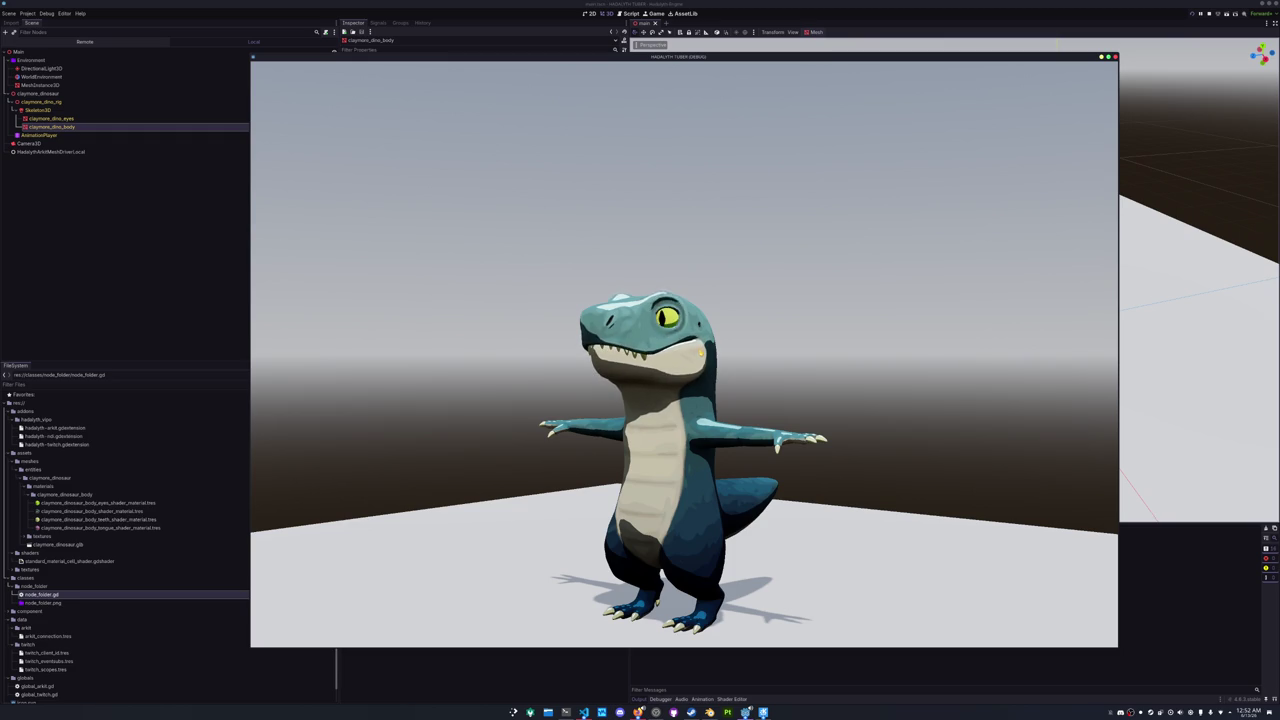
{"action": "key", "text": "F8"}
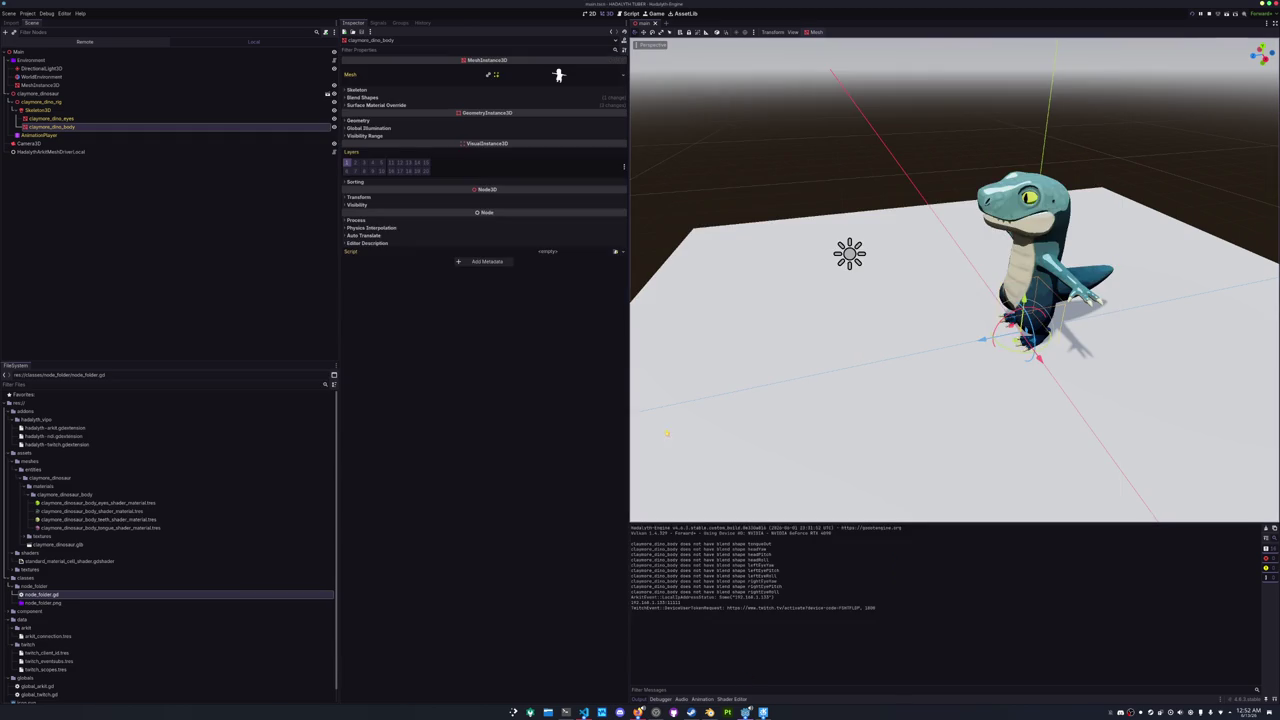
{"action": "left_click", "coordinate": [63, 142]}
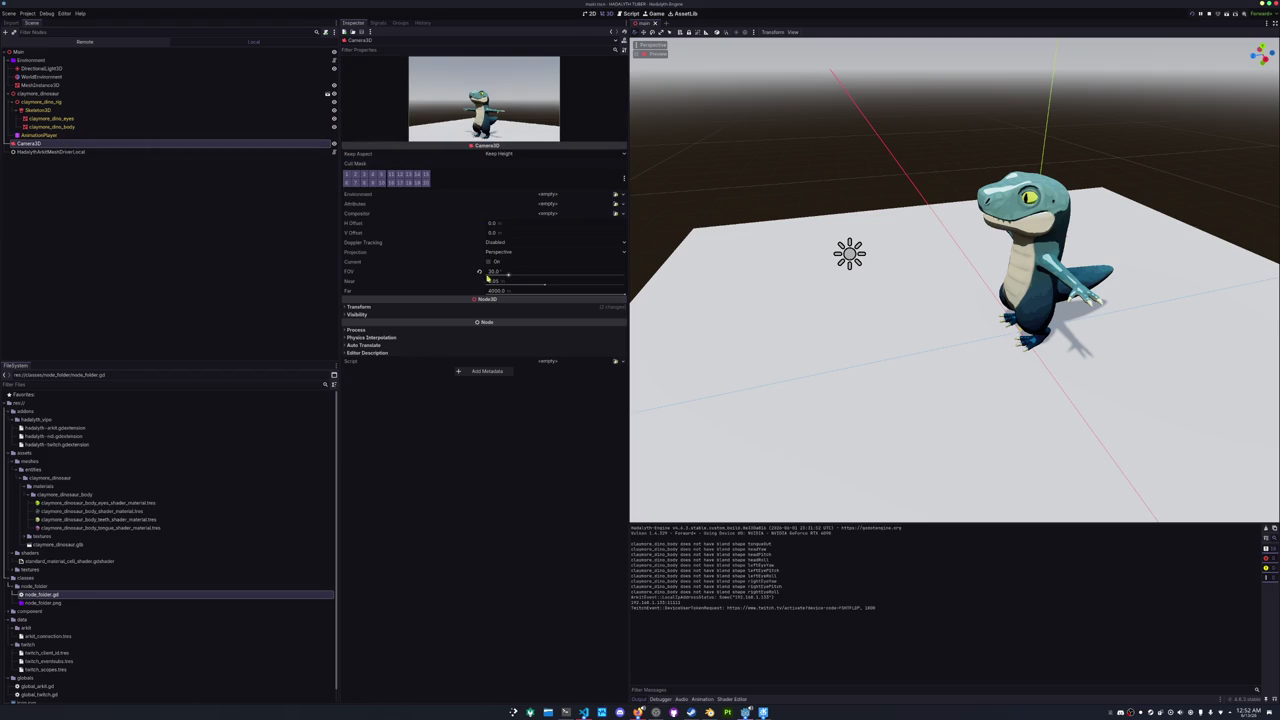
{"action": "mouse_move", "coordinate": [509, 280]}
{"action": "left_mouse_down"}
{"action": "mouse_move", "coordinate": [489, 277]}
{"action": "mouse_move", "coordinate": [482, 296]}
{"action": "left_mouse_up"}
{"action": "key", "text": "F5"}
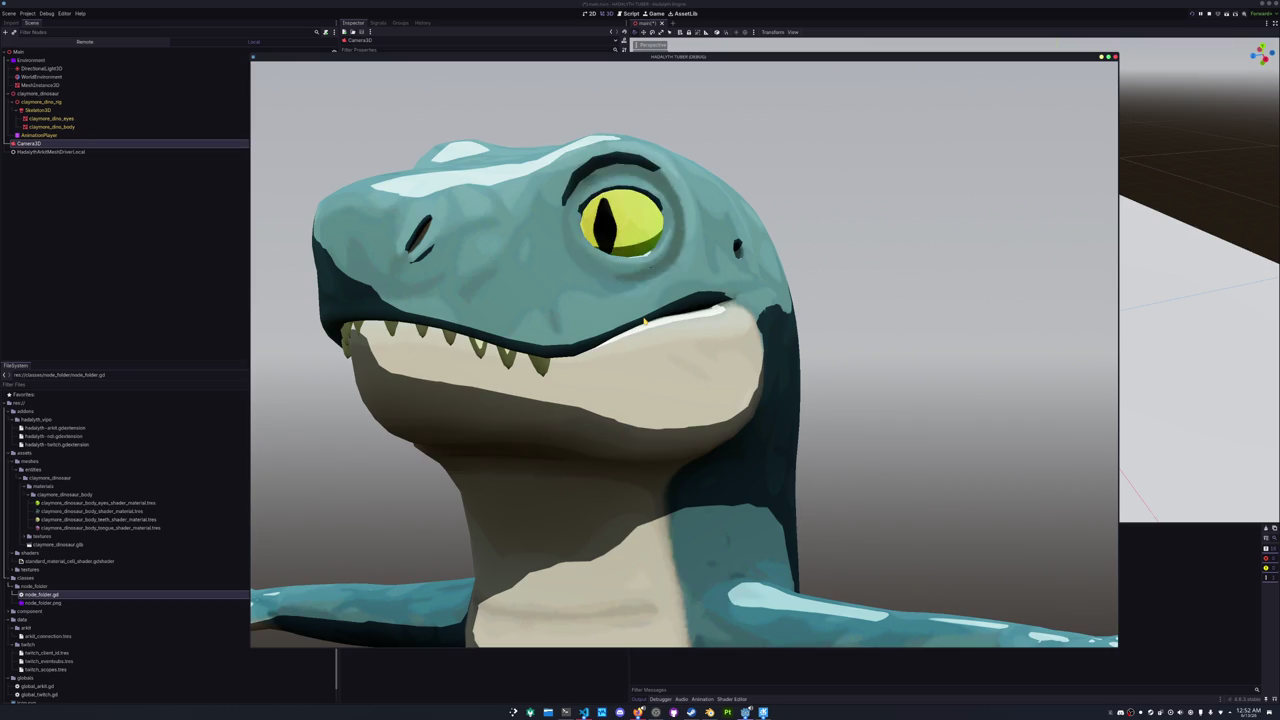
{"action": "left_click", "coordinate": [171, 285]}
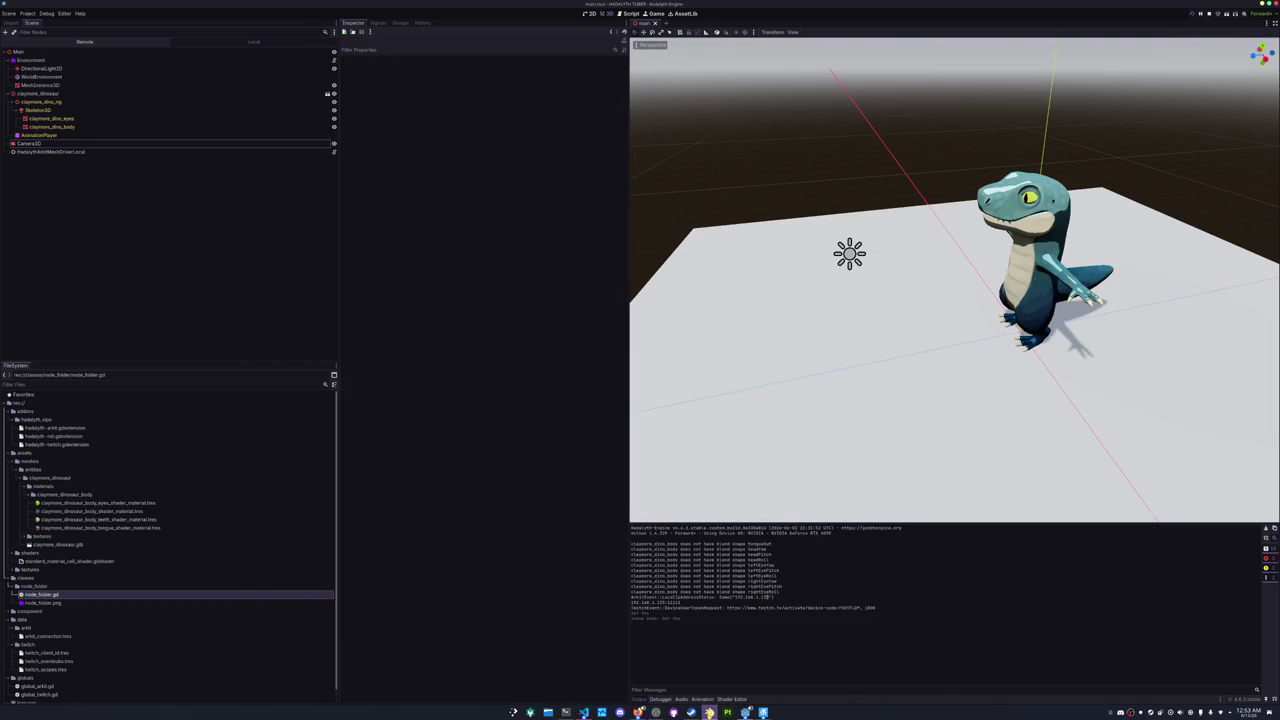
{"action": "left_click", "coordinate": [709, 712]}
- Close the game debug window and connect the dinosaur head to the Live Link Face stream
{"action": "scroll", "coordinate": [536, 288], "scroll_direction": "up", "scroll_amount": 6}
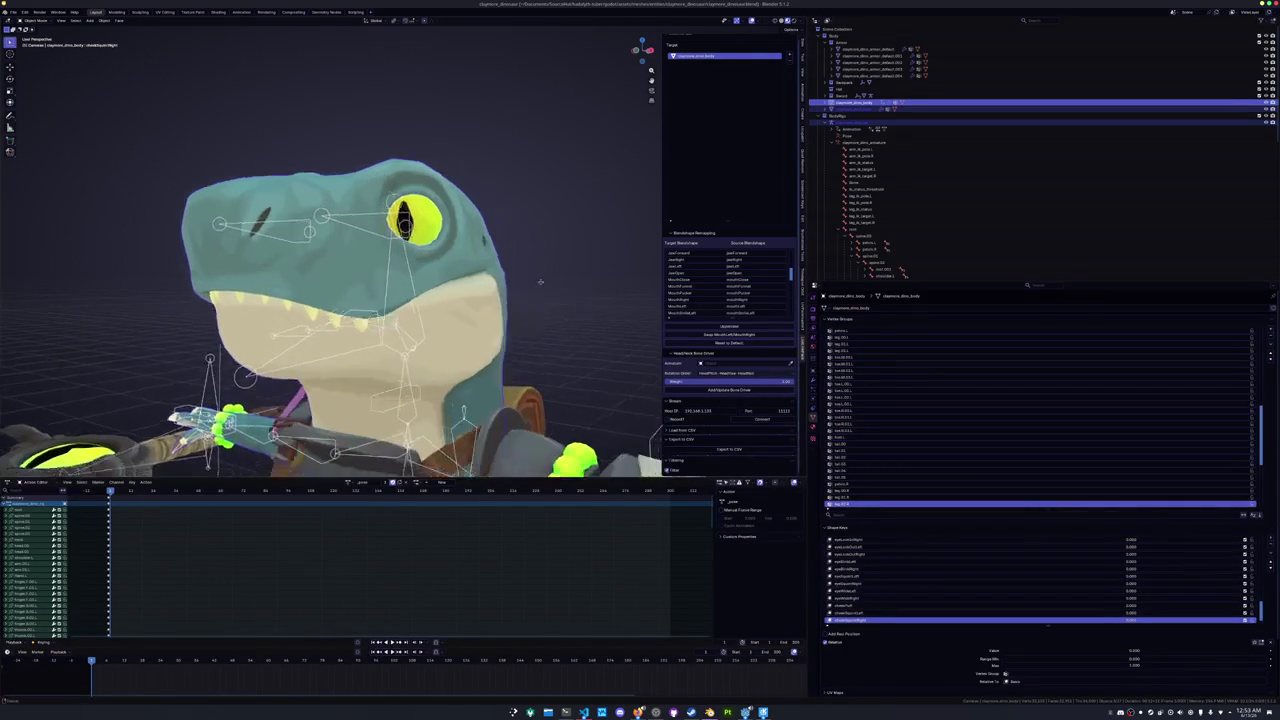
{"action": "mouse_move", "coordinate": [745, 712]}
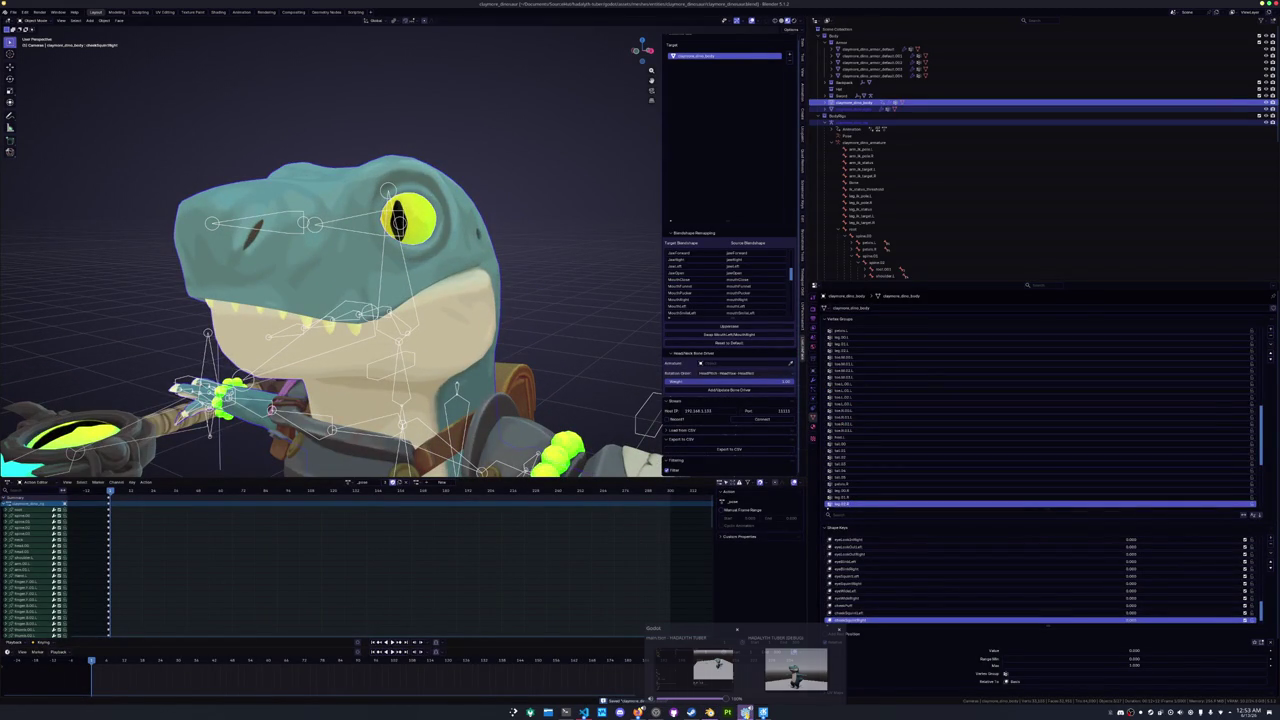
{"action": "left_click", "coordinate": [839, 631]}
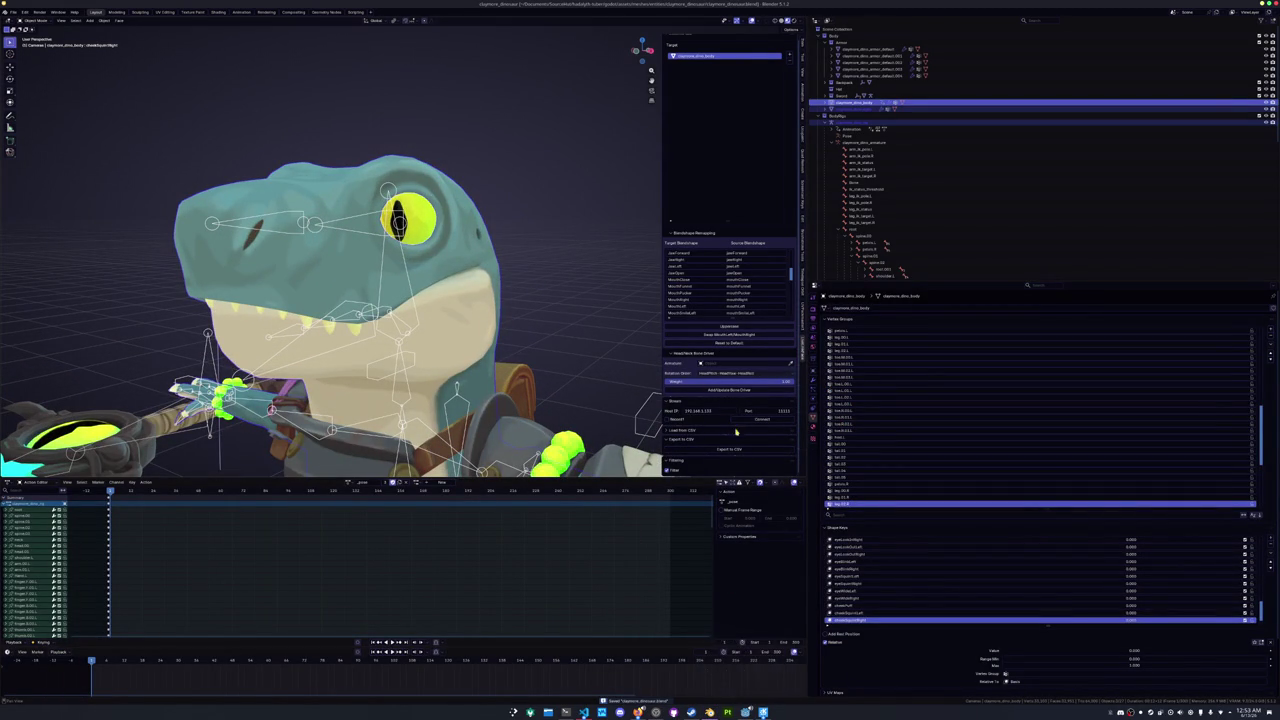
{"action": "left_click", "coordinate": [752, 421]}
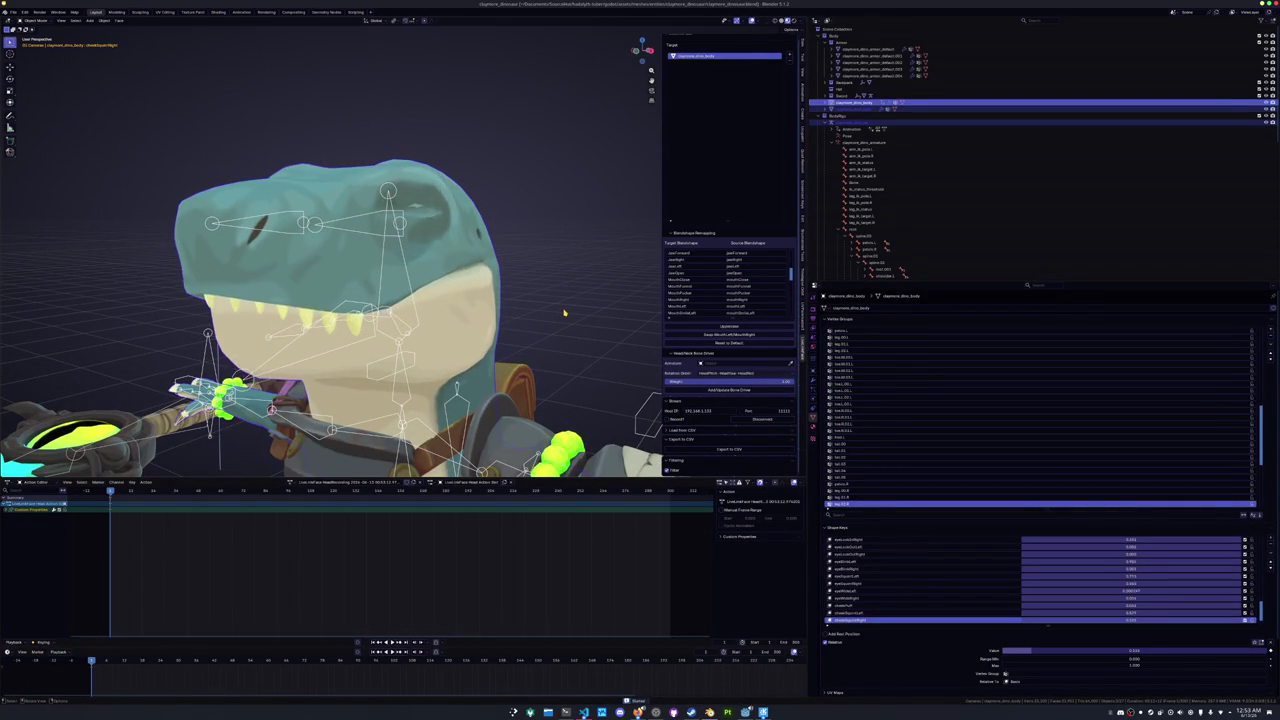
{"action": "scroll", "coordinate": [564, 313], "scroll_direction": "up", "scroll_amount": 5}
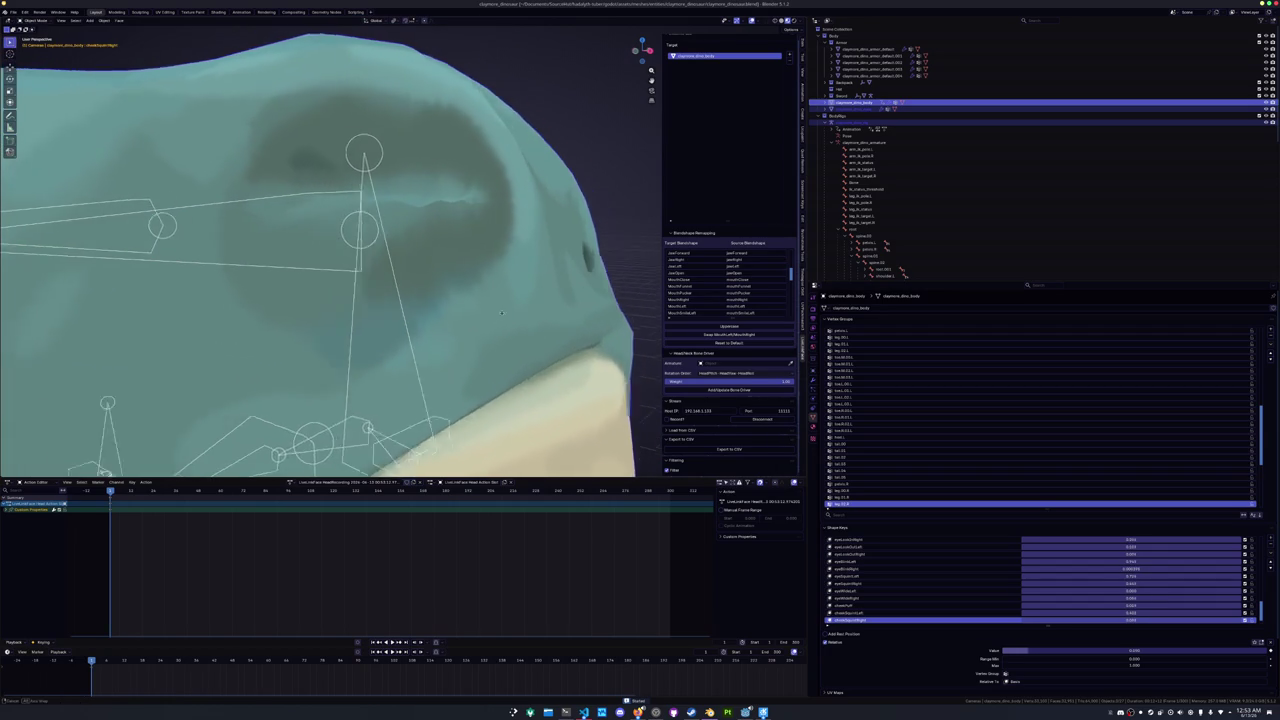
{"action": "left_click", "coordinate": [758, 424]}
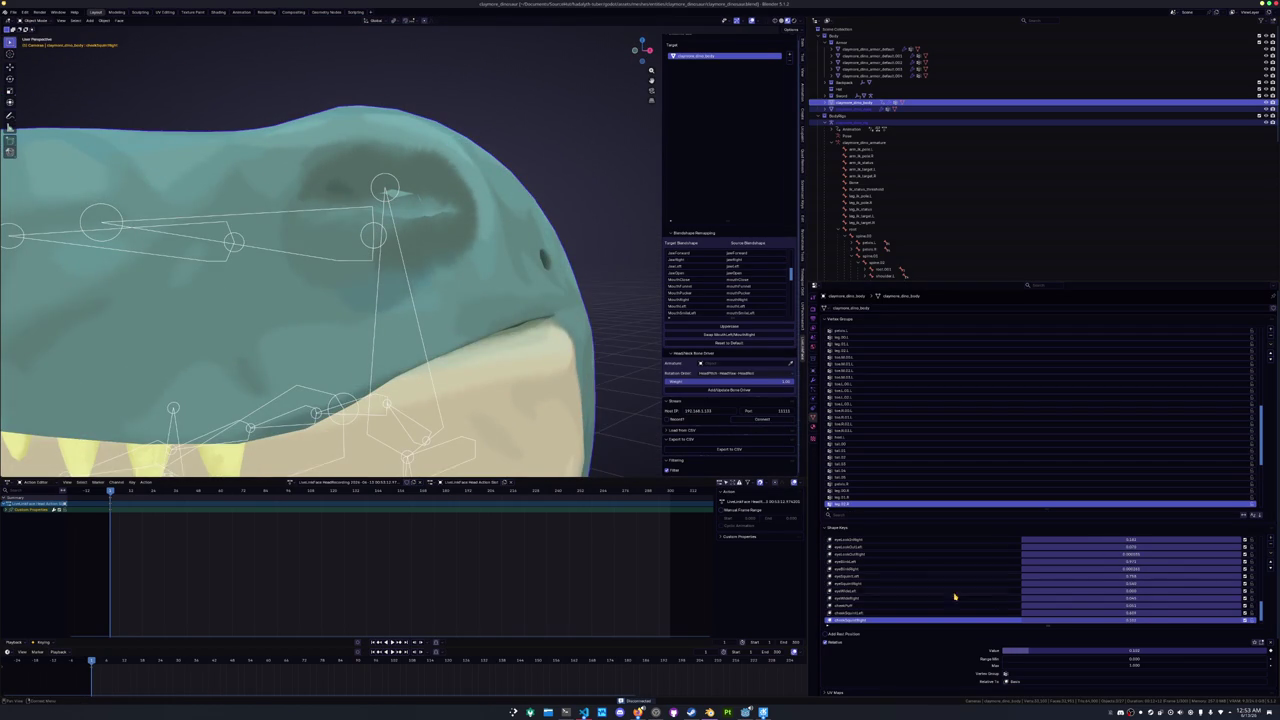
- Browse the Shape Keys list, stepping through cheekPuff and eyeSquintRight up toward eyeBlink
{"action": "left_click", "coordinate": [1244, 613]}
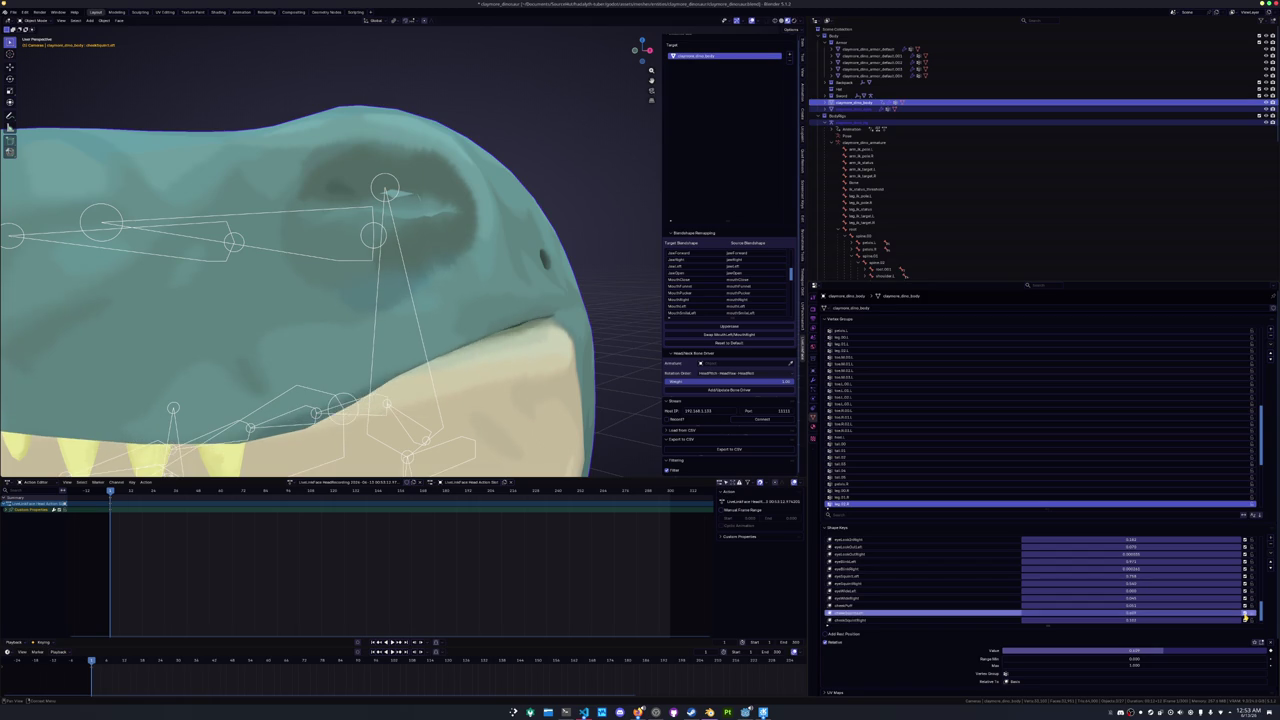
{"action": "left_click", "coordinate": [1244, 606]}
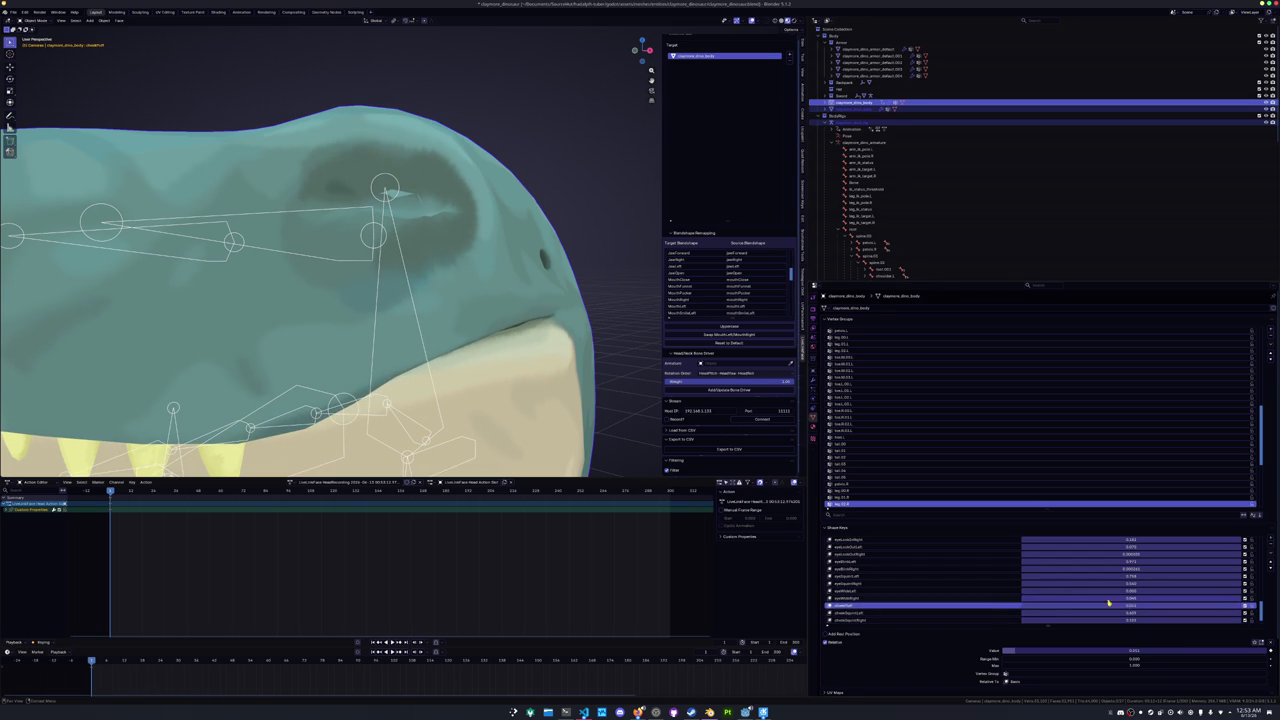
{"action": "left_click", "coordinate": [988, 598]}
{"action": "left_click", "coordinate": [988, 591]}
{"action": "left_click", "coordinate": [988, 586]}
{"action": "left_click", "coordinate": [988, 578]}
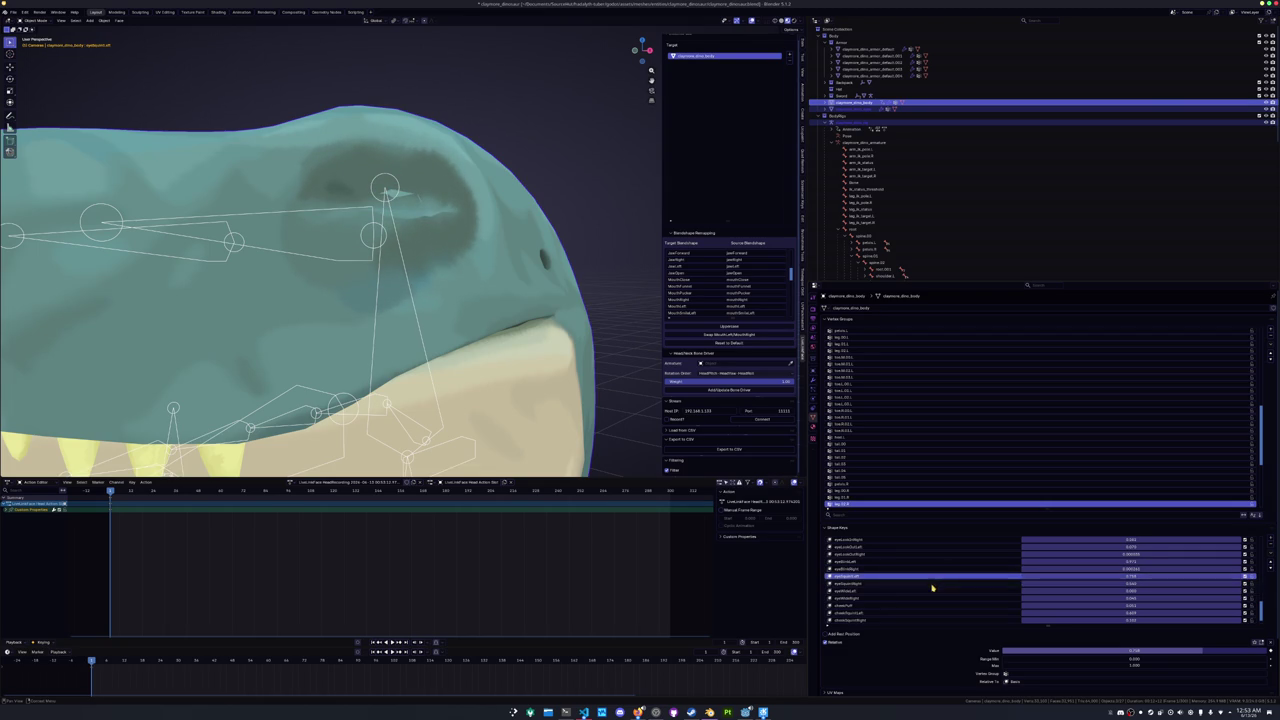
{"action": "scroll", "coordinate": [1040, 585], "scroll_direction": "up", "scroll_amount": 2}
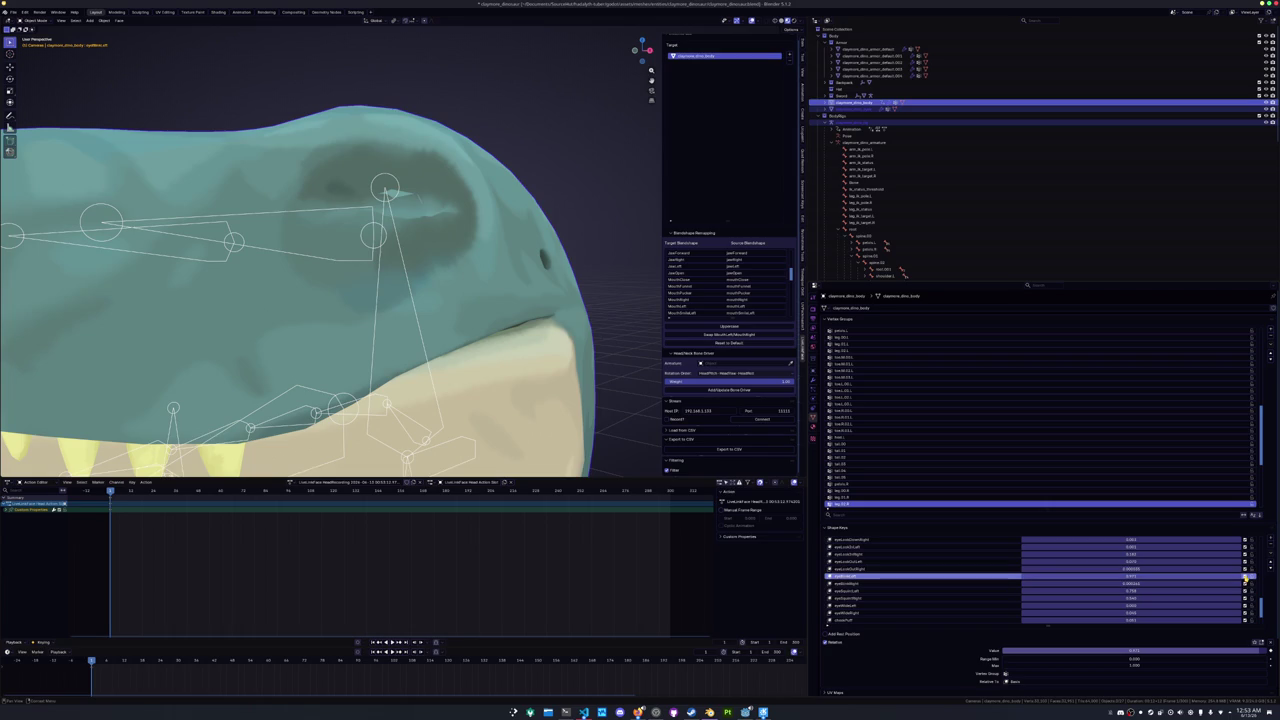
{"action": "left_click", "coordinate": [943, 592]}
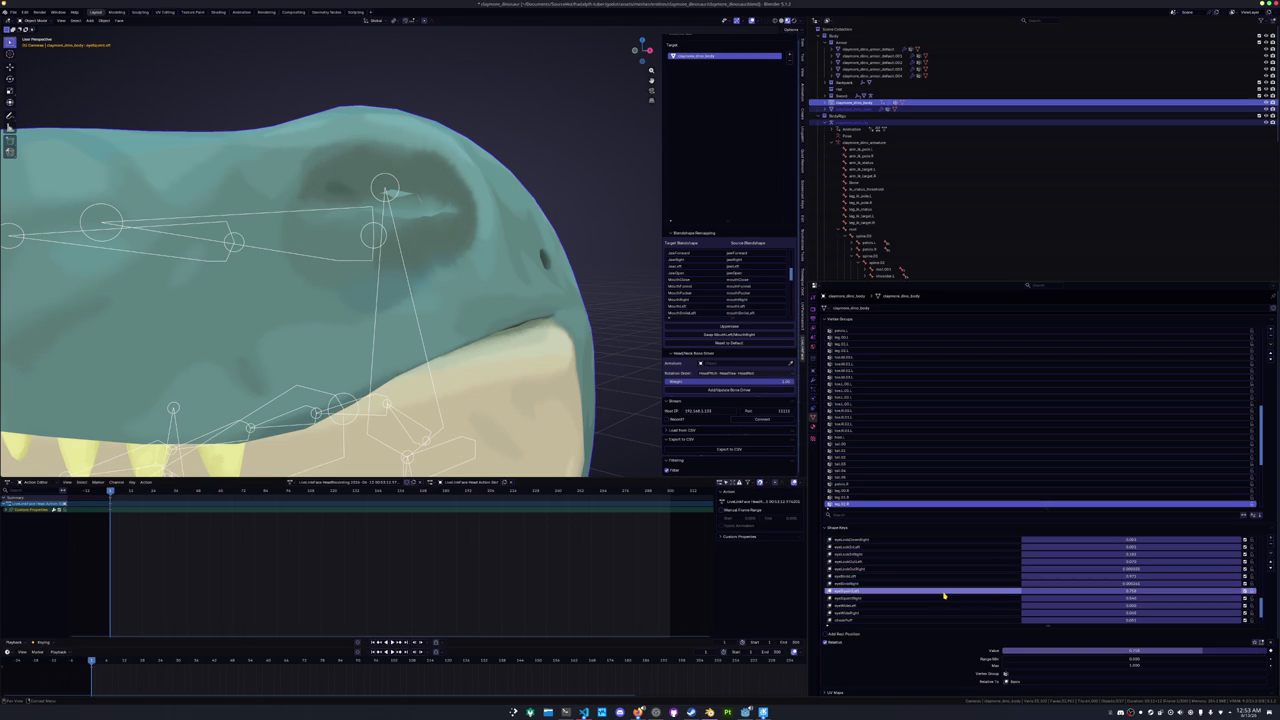
- Preview the eye shape key, leave the yellow eyelid shape off, and enter Edit Mode
{"action": "left_click", "coordinate": [1246, 592]}
{"action": "left_click", "coordinate": [1246, 592]}
{"action": "left_click", "coordinate": [1246, 592]}
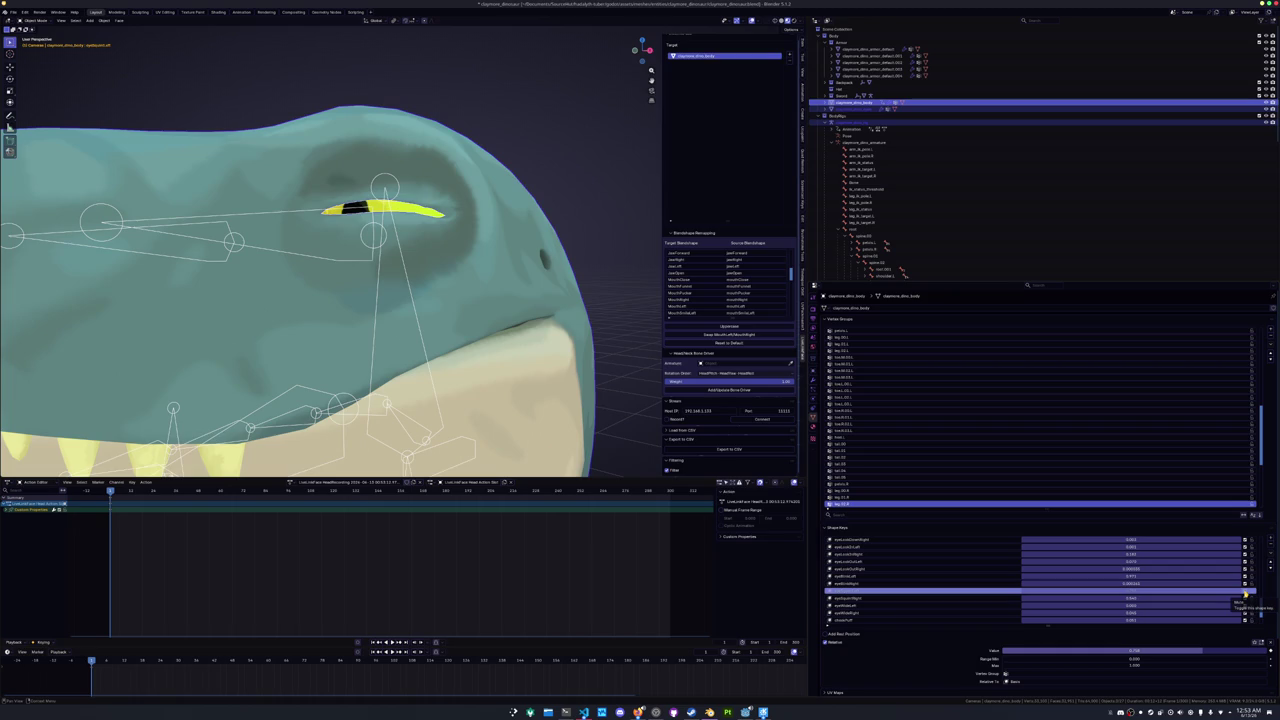
{"action": "left_click", "coordinate": [1246, 592]}
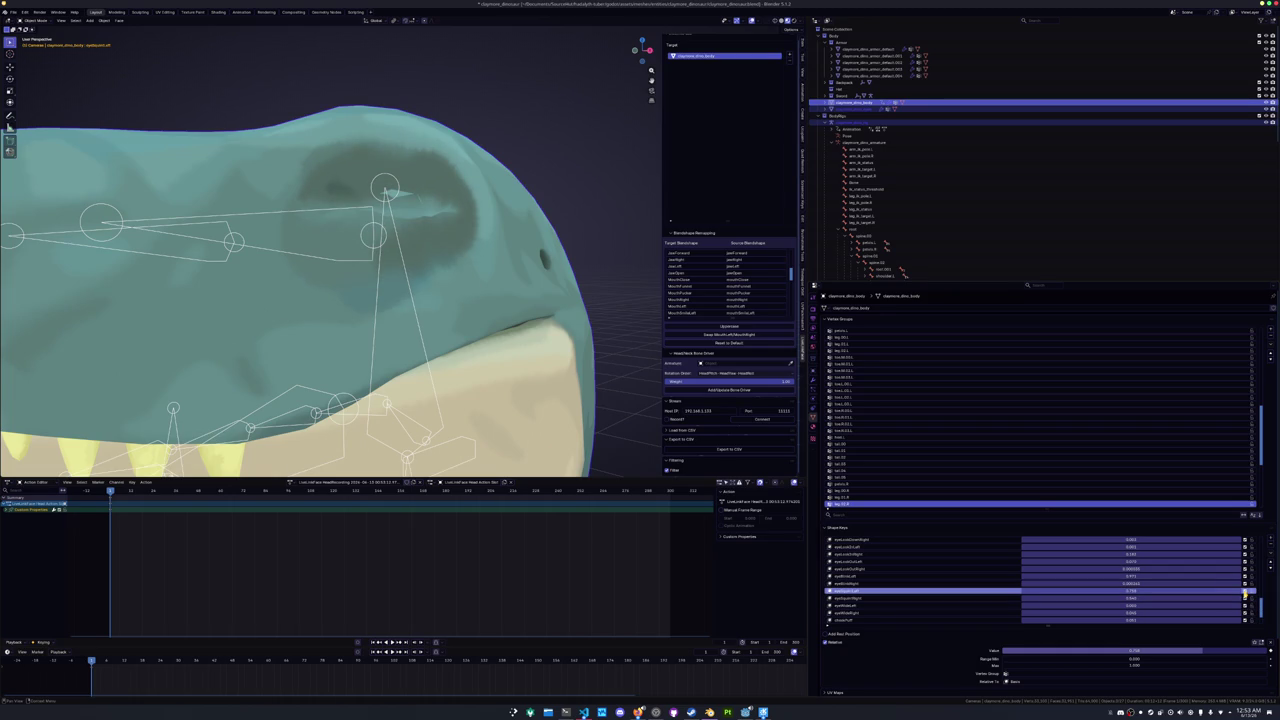
{"action": "key", "text": "ctrl+Tab"}
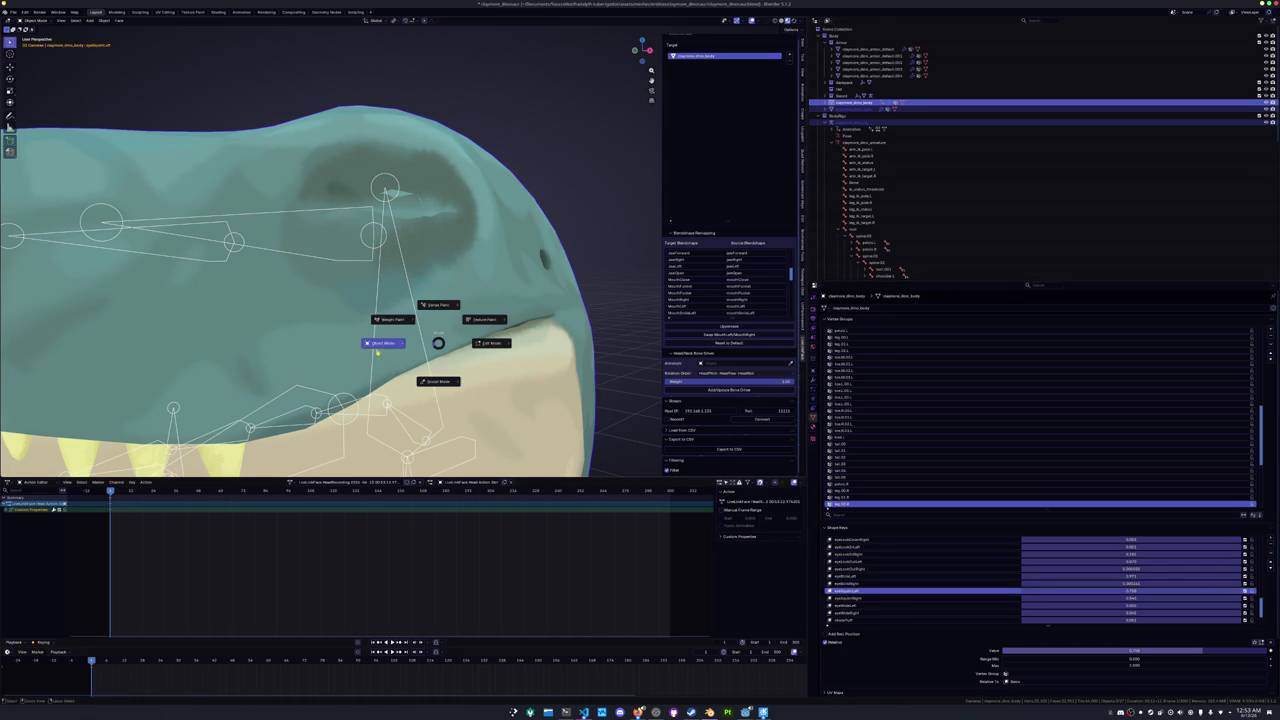
{"action": "left_click", "coordinate": [480, 343]}
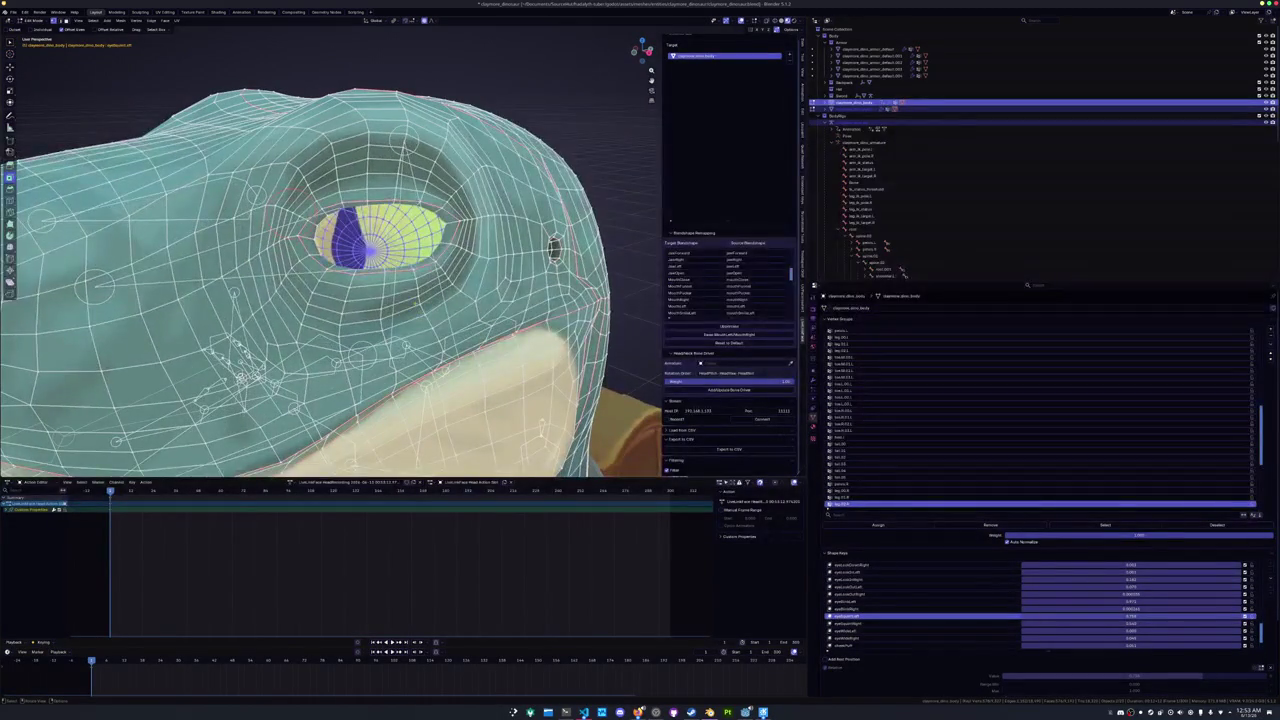
- Orbit to a side view of the eye and put the body mesh into Edit Mode
{"action": "scroll", "coordinate": [385, 270], "scroll_direction": "up", "scroll_amount": 2}
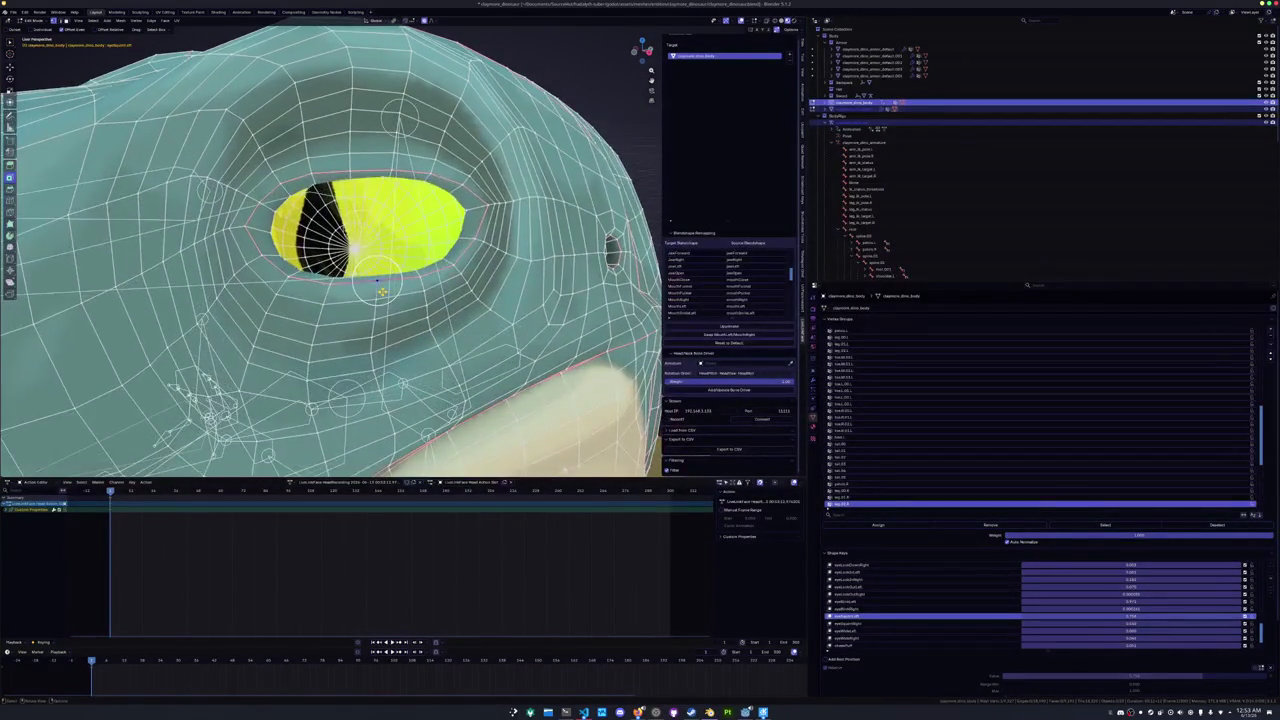
{"action": "scroll", "coordinate": [385, 270], "scroll_direction": "down", "scroll_amount": 2}
{"action": "left_click_drag", "start_coordinate": [386, 268], "coordinate": [362, 288]}
{"action": "scroll", "coordinate": [362, 288], "scroll_direction": "up", "scroll_amount": 2}
{"action": "key", "text": "ctrl+Tab"}
{"action": "left_click", "coordinate": [346, 314]}
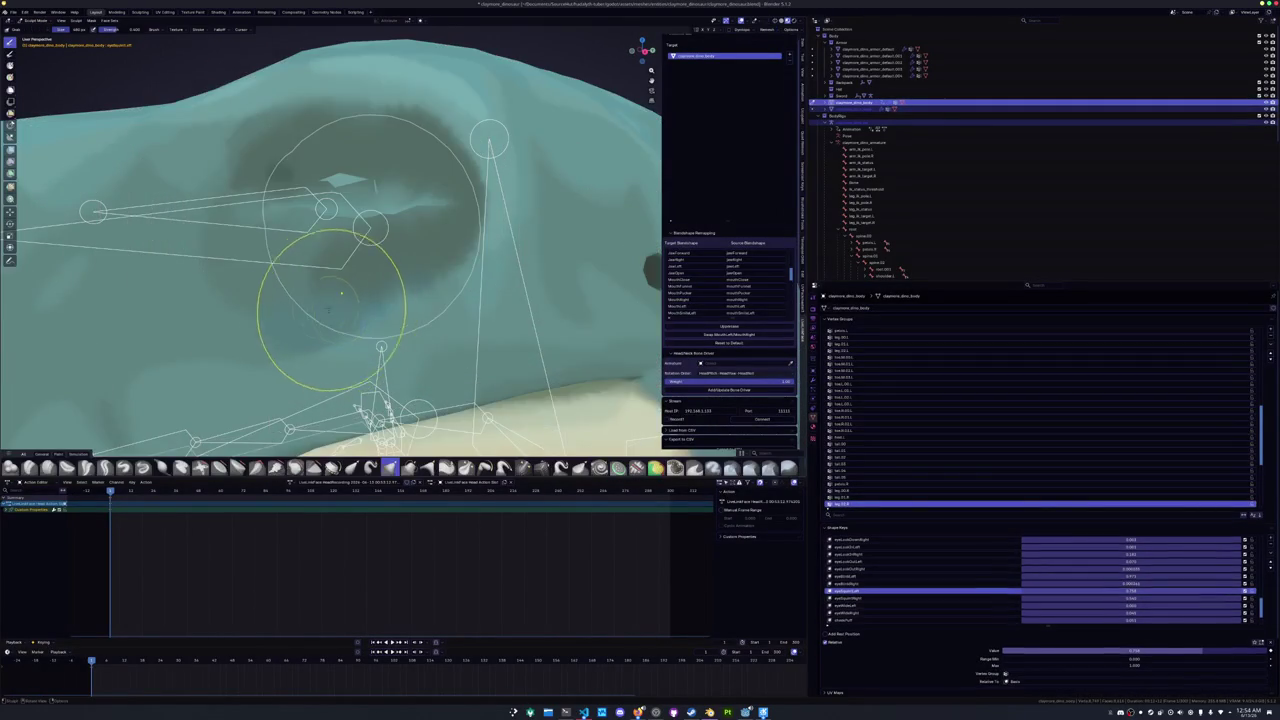
{"action": "key", "text": "ctrl+Tab"}
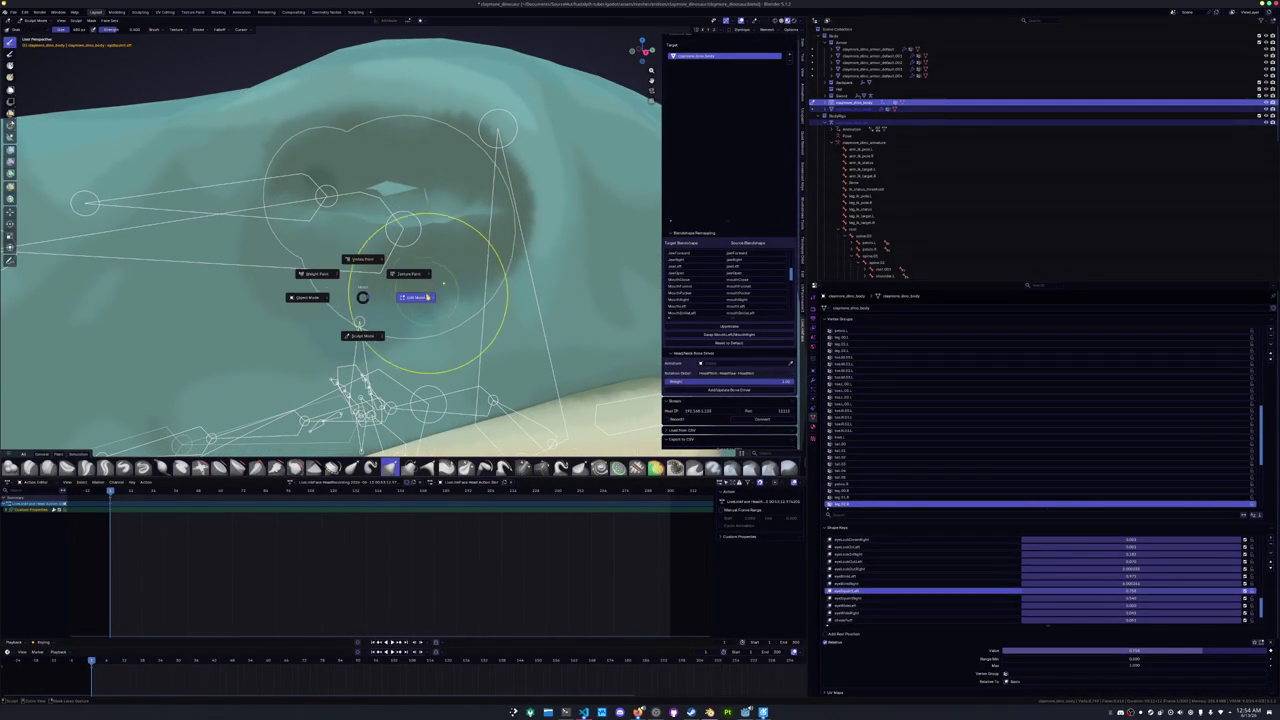
{"action": "left_click", "coordinate": [414, 290]}
- Move the vertices around the eye vertically with proportional falloff
{"action": "key", "text": "g"}
{"action": "key", "text": "z"}
{"action": "scroll", "coordinate": [412, 210], "scroll_direction": "down", "scroll_amount": 3}
{"action": "left_click", "coordinate": [412, 210]}
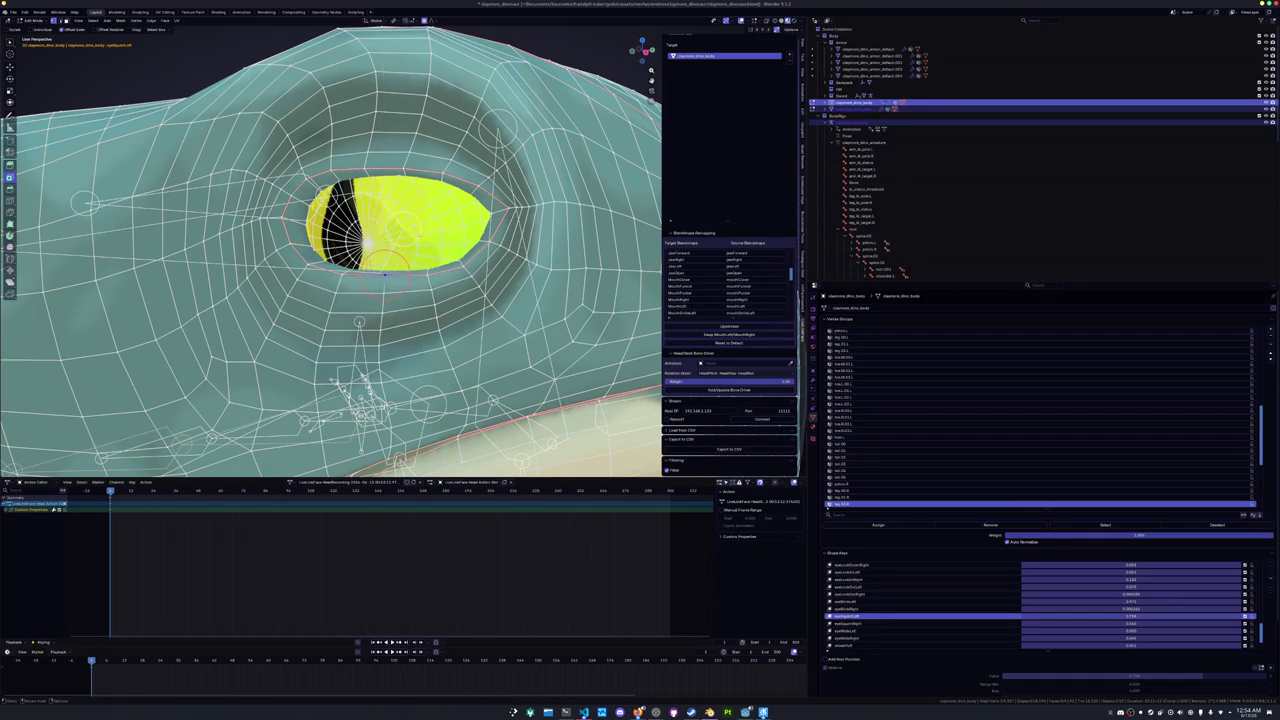
{"action": "key", "text": "Tab"}
{"action": "key", "text": "Tab"}
{"action": "key", "text": "Tab"}
{"action": "key", "text": "Tab"}
{"action": "key", "text": "Tab"}
{"action": "key", "text": "Tab"}
{"action": "key", "text": "g"}
{"action": "key", "text": "z"}
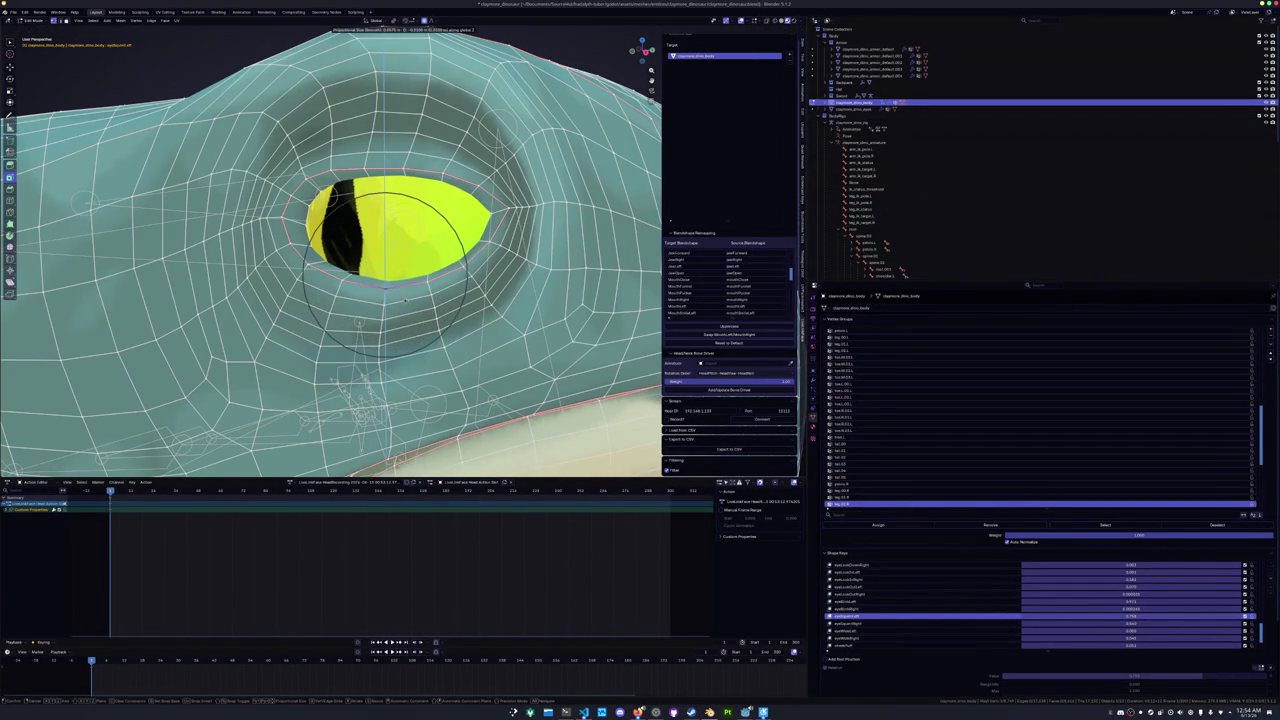
{"action": "left_click", "coordinate": [384, 289]}
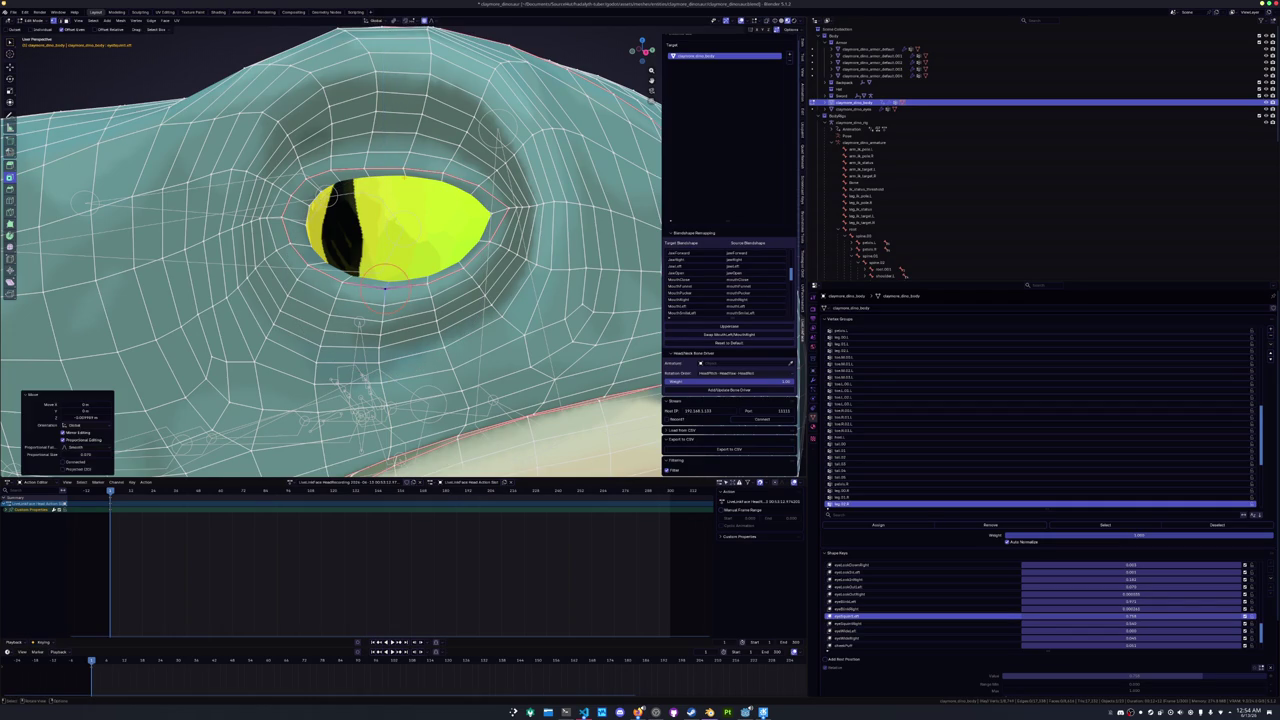
- Adjust the upper eyelid vertices one at a time along Z
{"action": "left_click", "coordinate": [400, 172]}
{"action": "key", "text": "g"}
{"action": "key", "text": "z"}
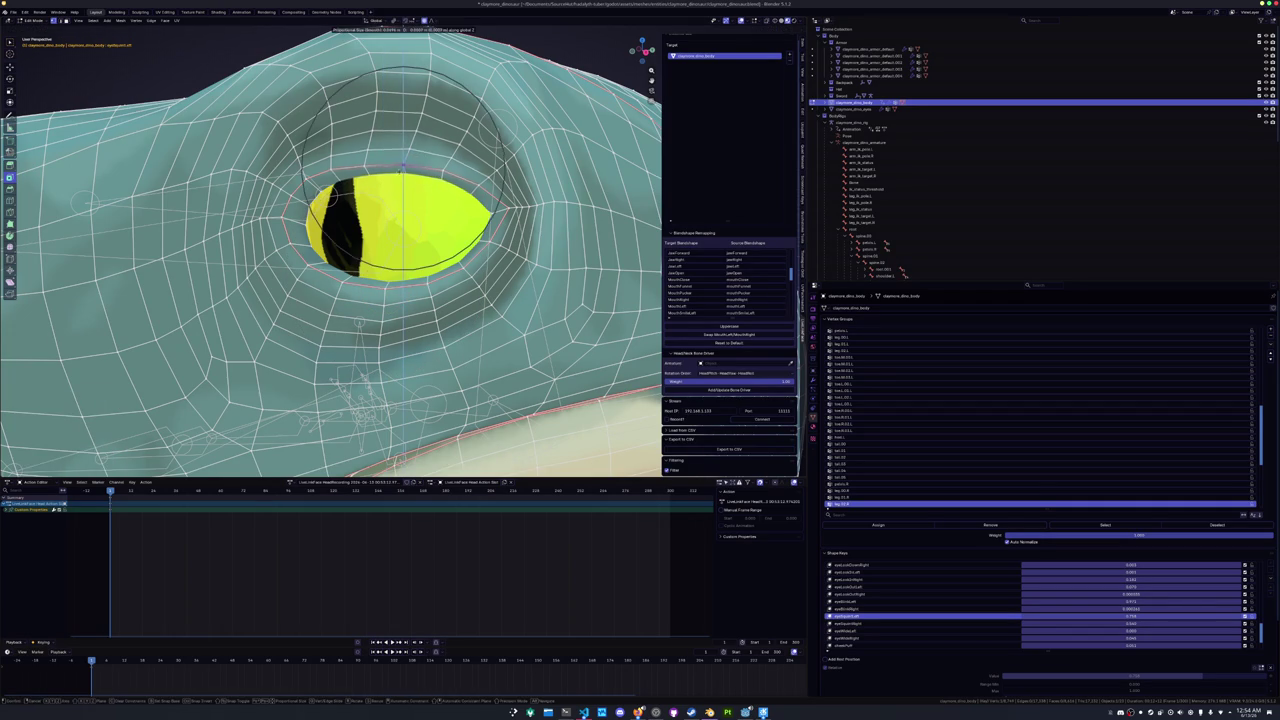
{"action": "left_click", "coordinate": [401, 168]}
{"action": "scroll", "coordinate": [402, 198], "scroll_direction": "down", "scroll_amount": 3}
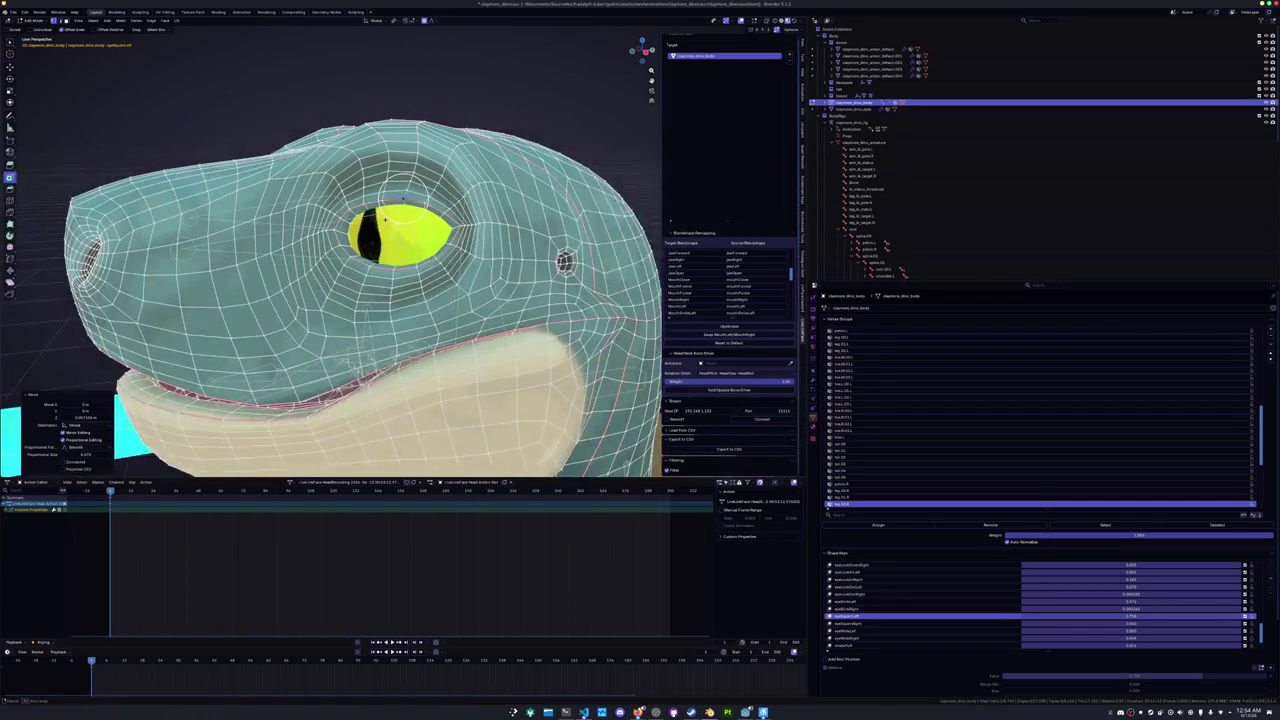
{"action": "scroll", "coordinate": [402, 198], "scroll_direction": "up", "scroll_amount": 3}
{"action": "left_click", "coordinate": [395, 213]}
{"action": "key", "text": "g"}
{"action": "key", "text": "z"}
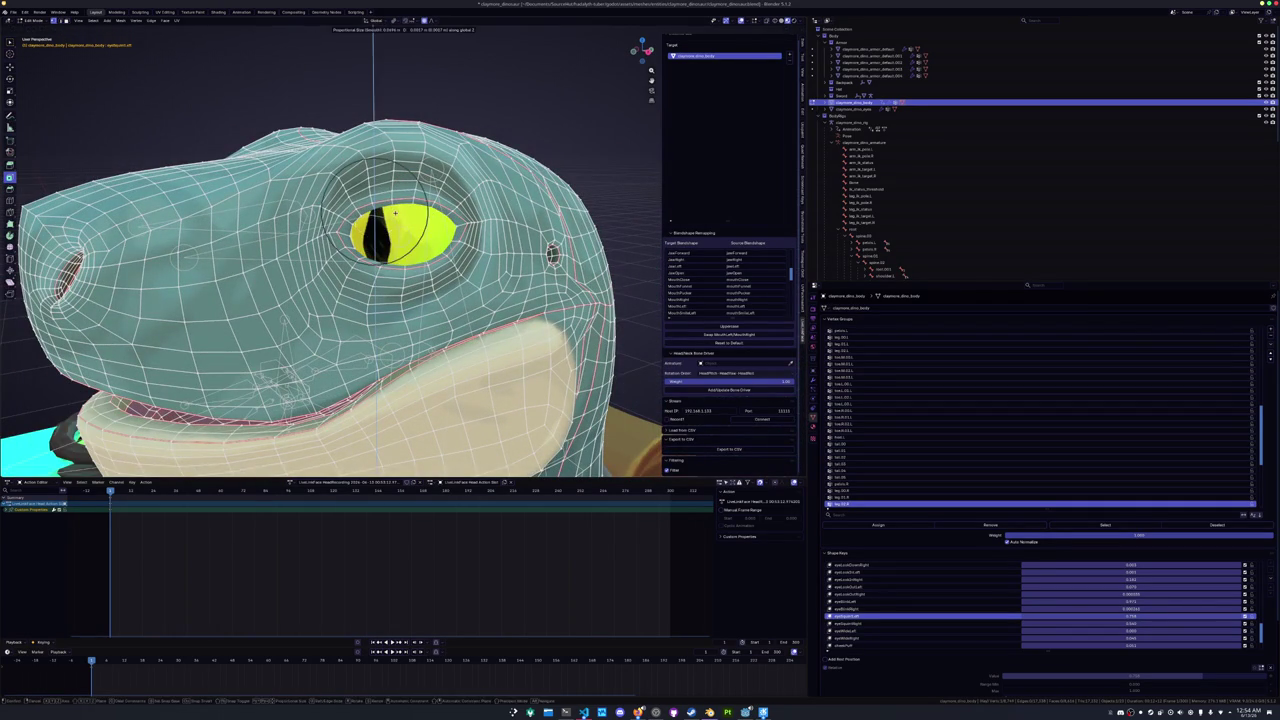
{"action": "left_click", "coordinate": [393, 206]}
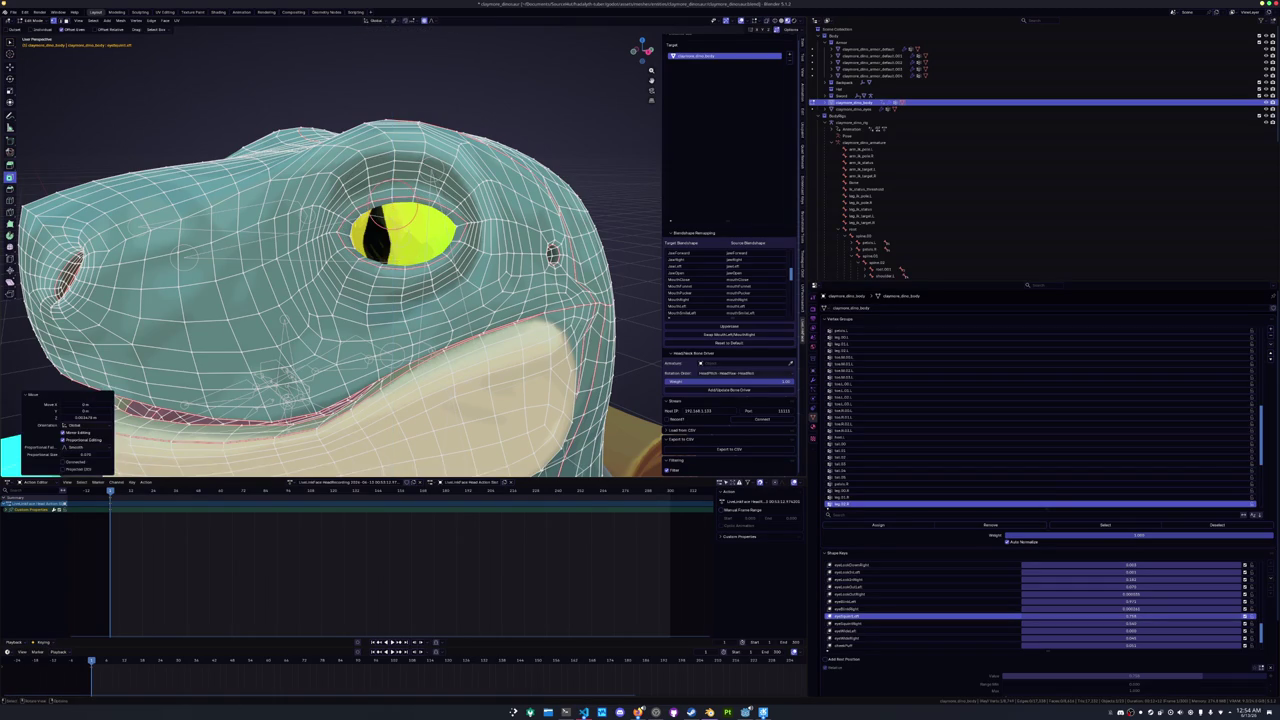
- Move the two lower eyelid vertices along Z and return to Object Mode
{"action": "left_click", "coordinate": [403, 262]}
{"action": "key", "text": "g"}
{"action": "key", "text": "z"}
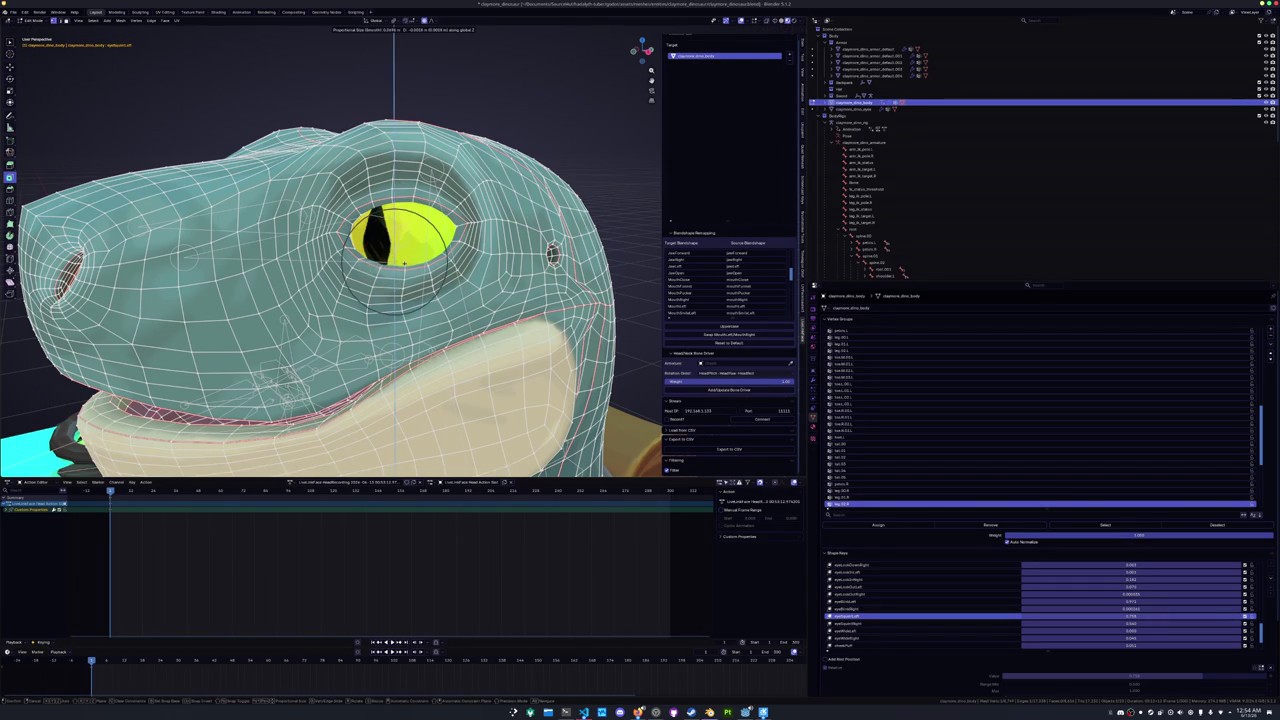
{"action": "left_click", "coordinate": [403, 262]}
{"action": "left_click", "coordinate": [424, 258]}
{"action": "key", "text": "g"}
{"action": "key", "text": "z"}
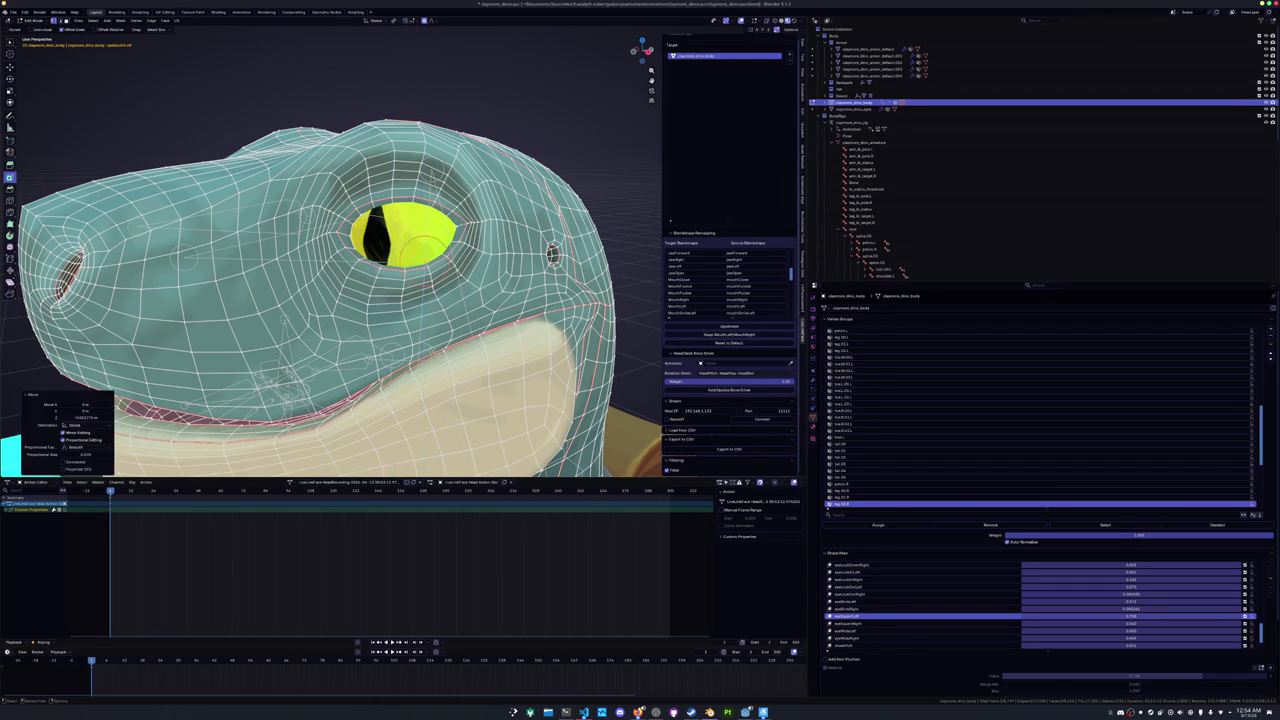
{"action": "left_click", "coordinate": [424, 259]}
{"action": "key", "text": "Tab"}
{"action": "scroll", "coordinate": [487, 268], "scroll_direction": "up", "scroll_amount": 5}
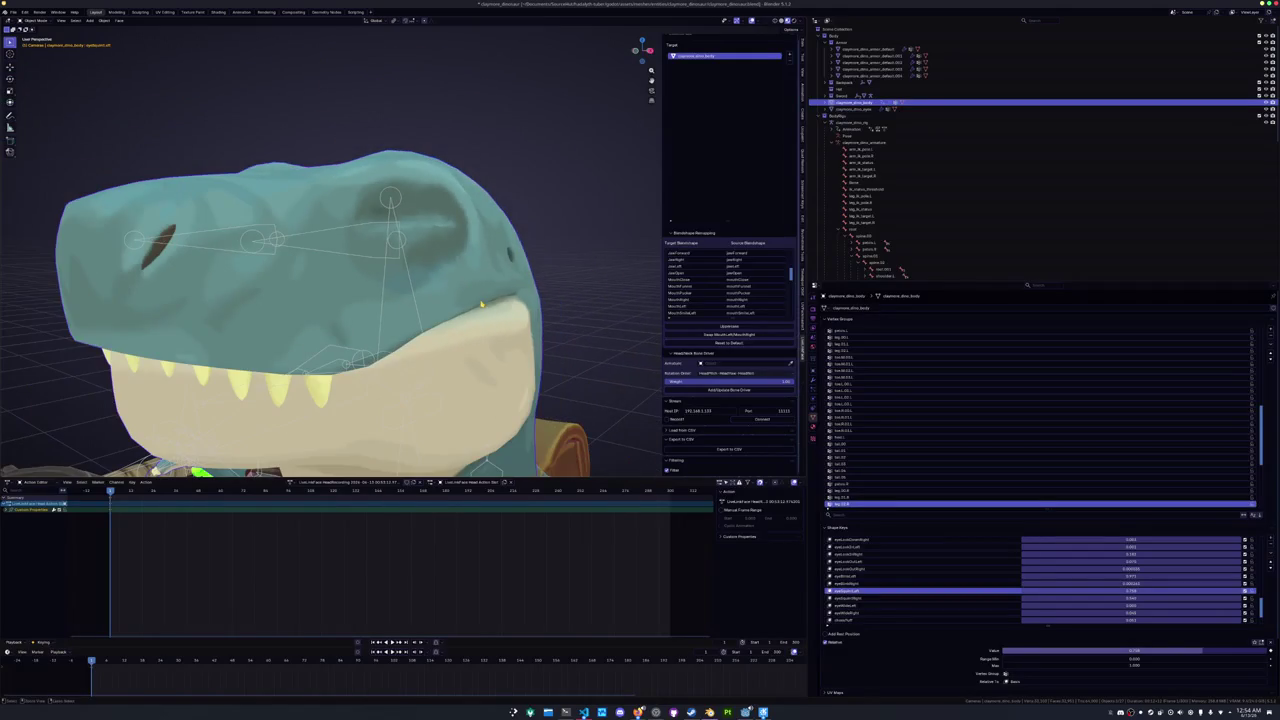
{"action": "left_click", "coordinate": [873, 598]}
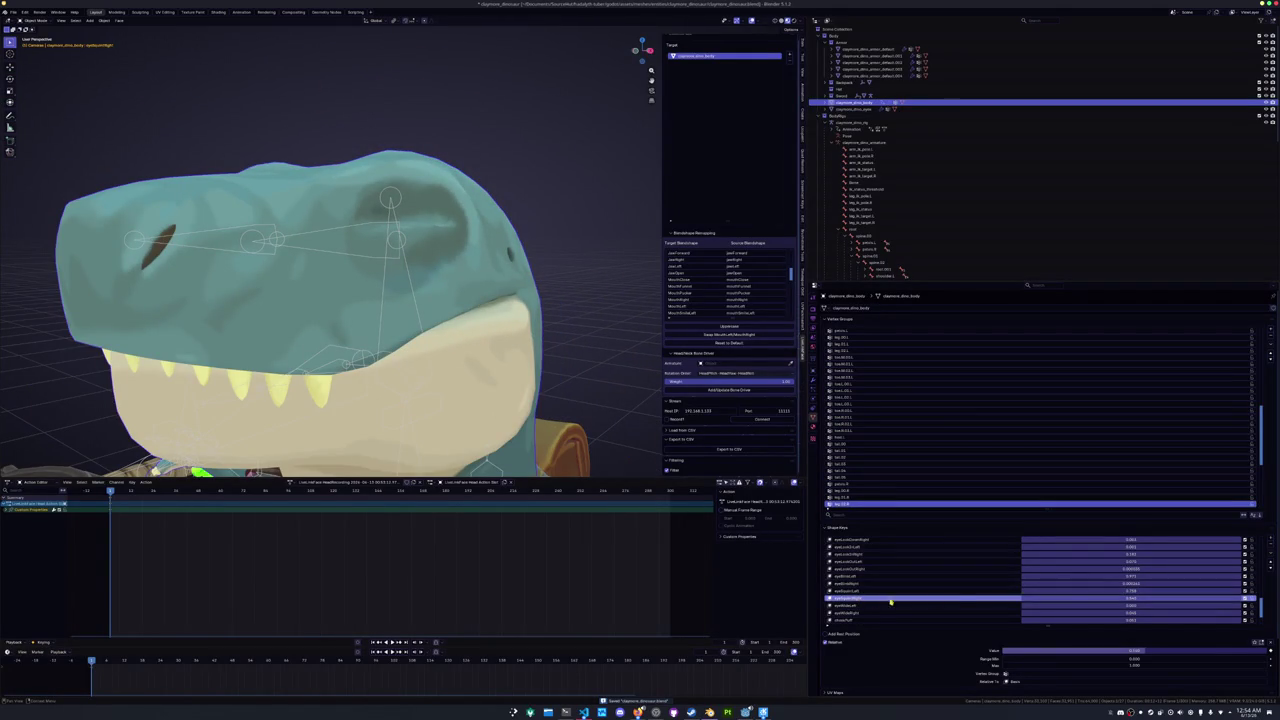
{"action": "scroll", "coordinate": [860, 600], "scroll_direction": "down", "scroll_amount": 1}
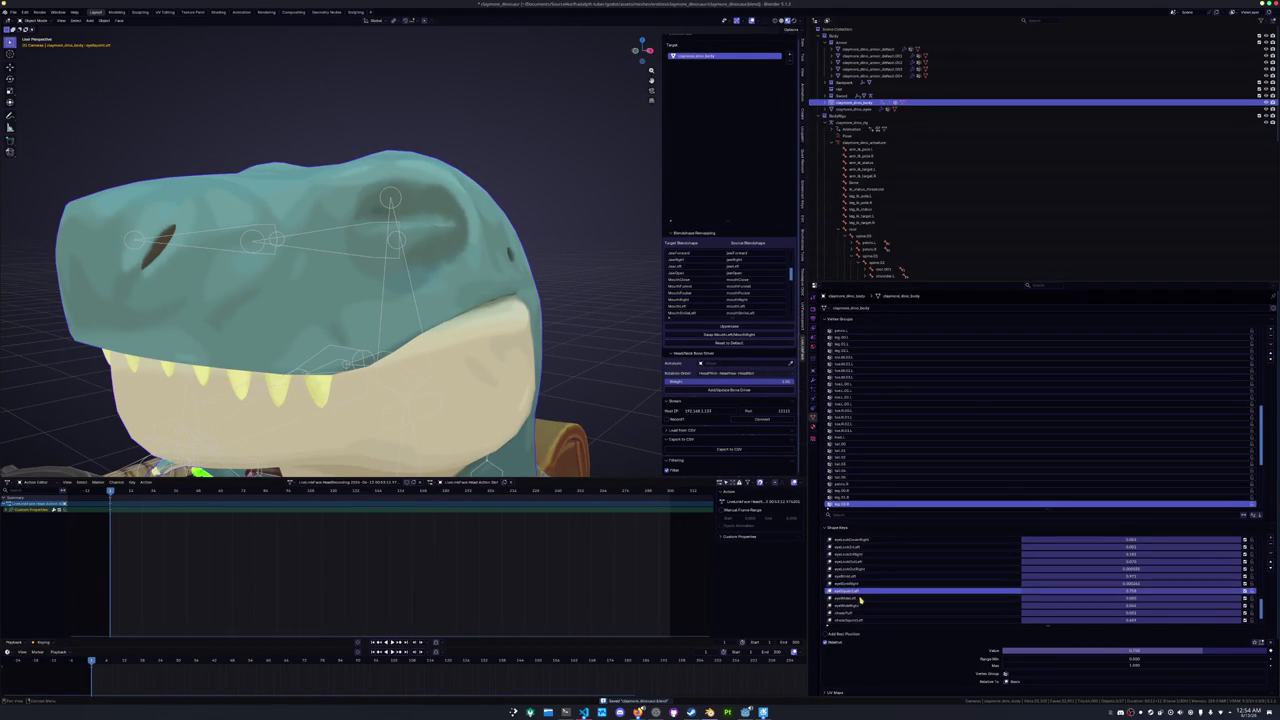
{"action": "left_click", "coordinate": [873, 598]}
{"action": "double_click", "coordinate": [873, 598]}
{"action": "type", "text": "eyeSquintR"}
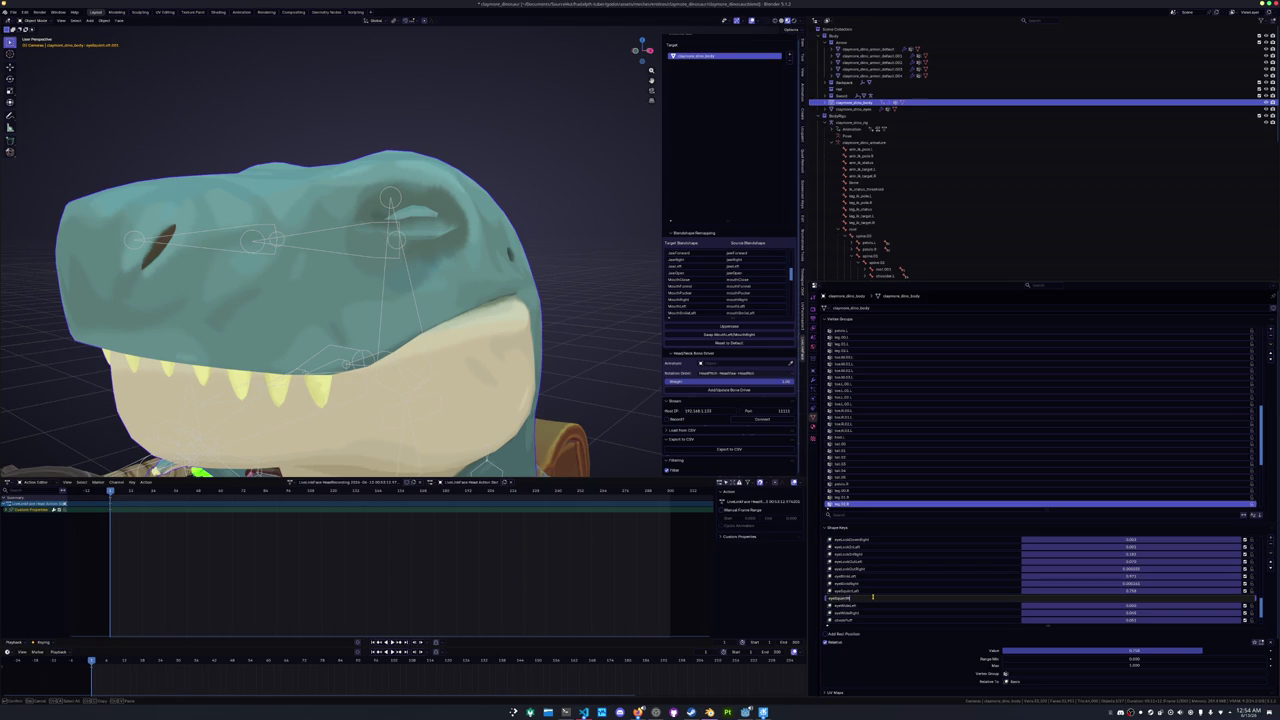
{"action": "key", "text": "Return"}
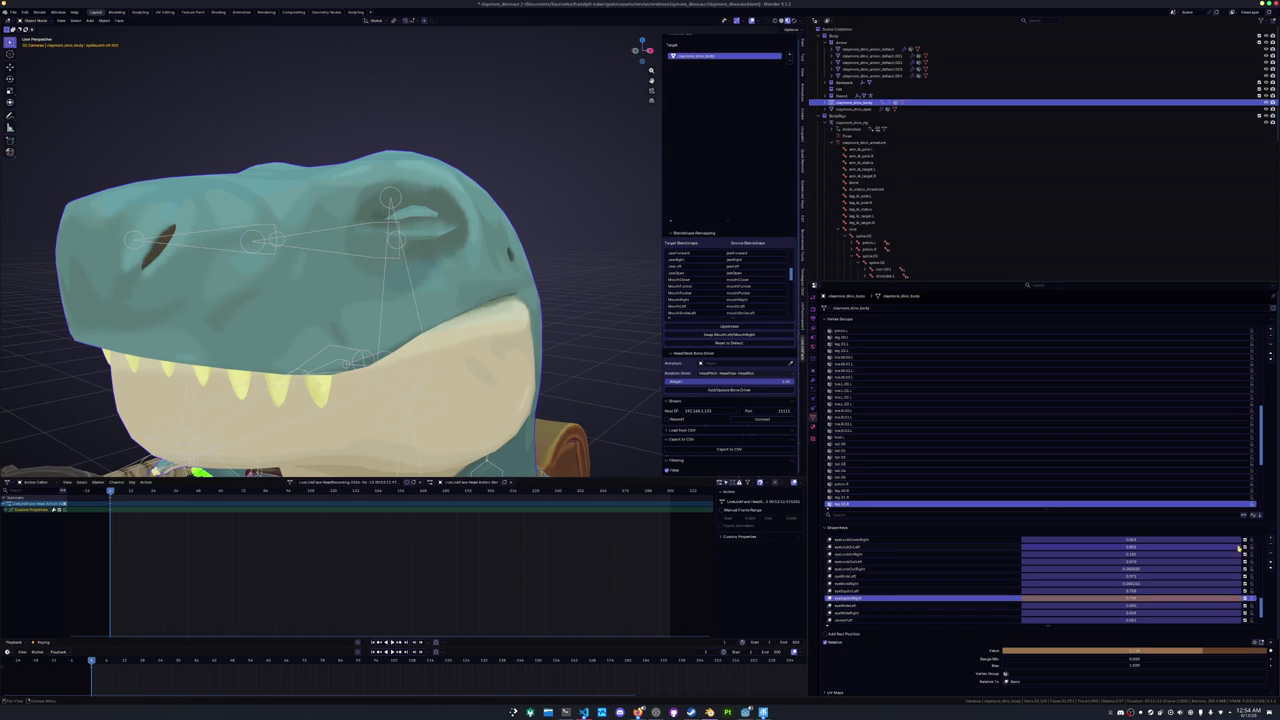
{"action": "left_click", "coordinate": [1270, 553]}
{"action": "left_click", "coordinate": [1240, 616]}
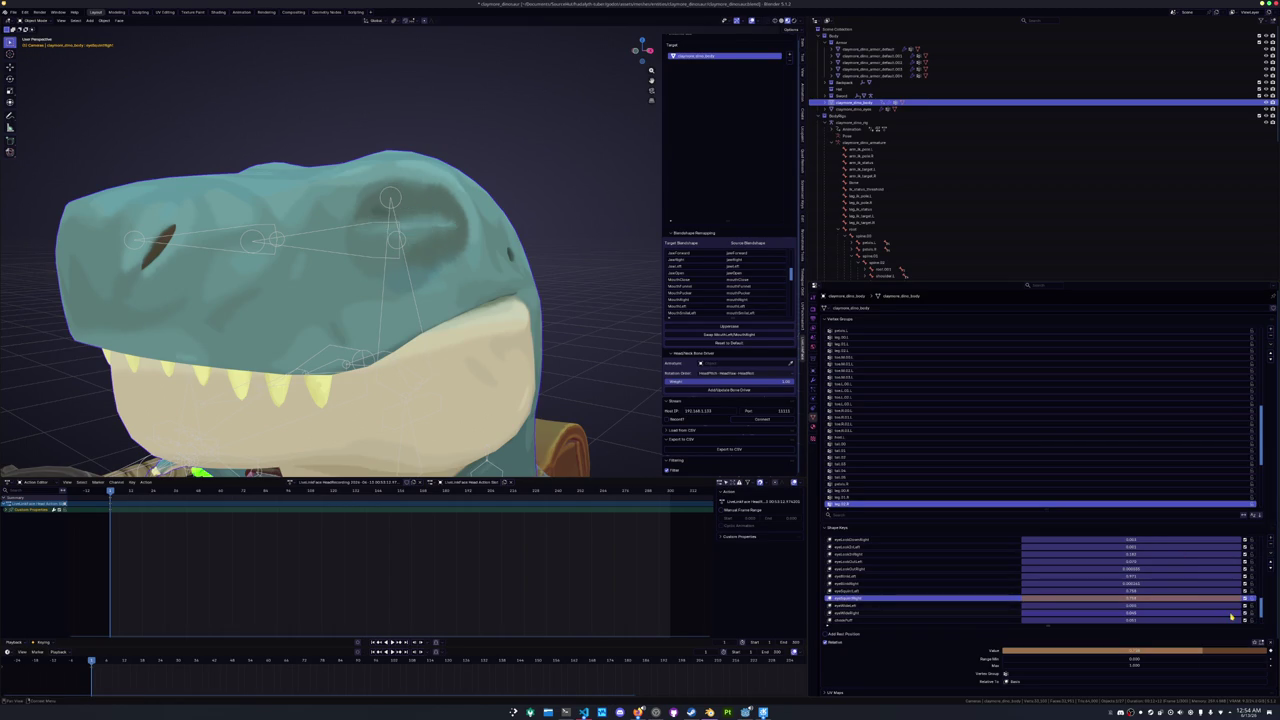
{"action": "scroll", "coordinate": [510, 320], "scroll_direction": "down", "scroll_amount": 3}
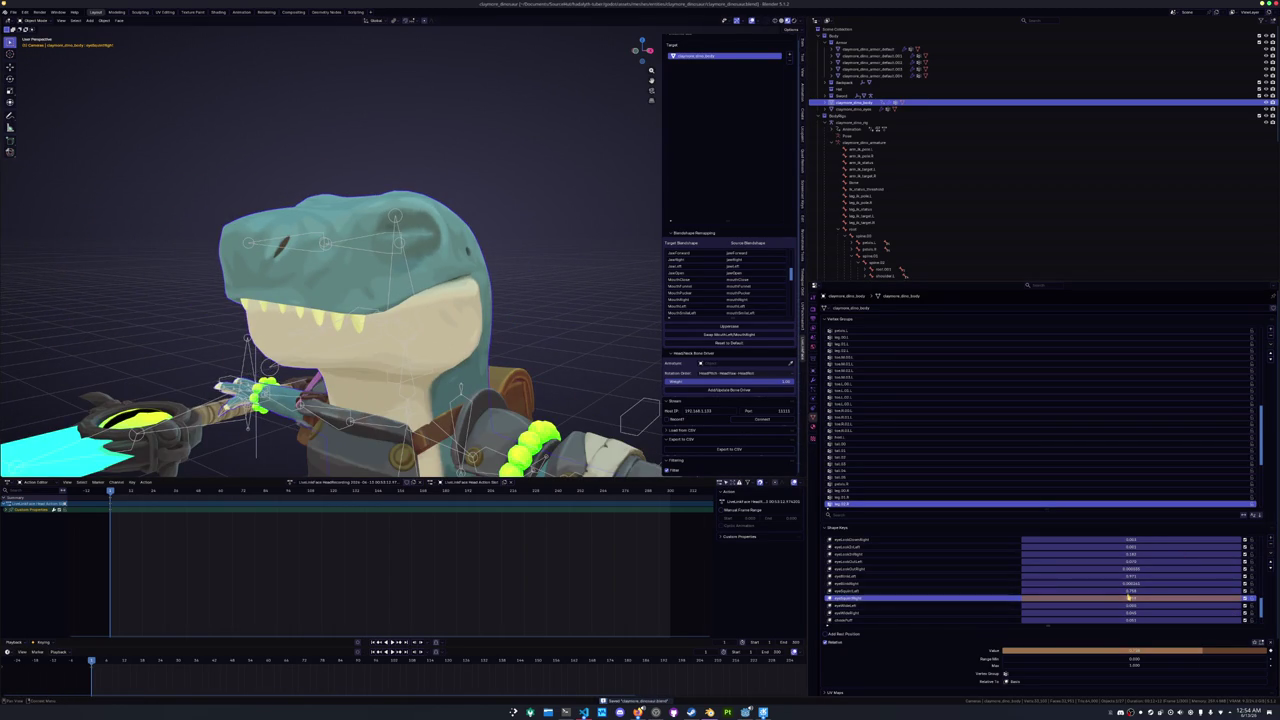
{"action": "mouse_move", "coordinate": [1128, 599]}
{"action": "left_mouse_down"}
{"action": "mouse_move", "coordinate": [1130, 548]}
{"action": "mouse_move", "coordinate": [1127, 568]}
{"action": "left_mouse_up"}
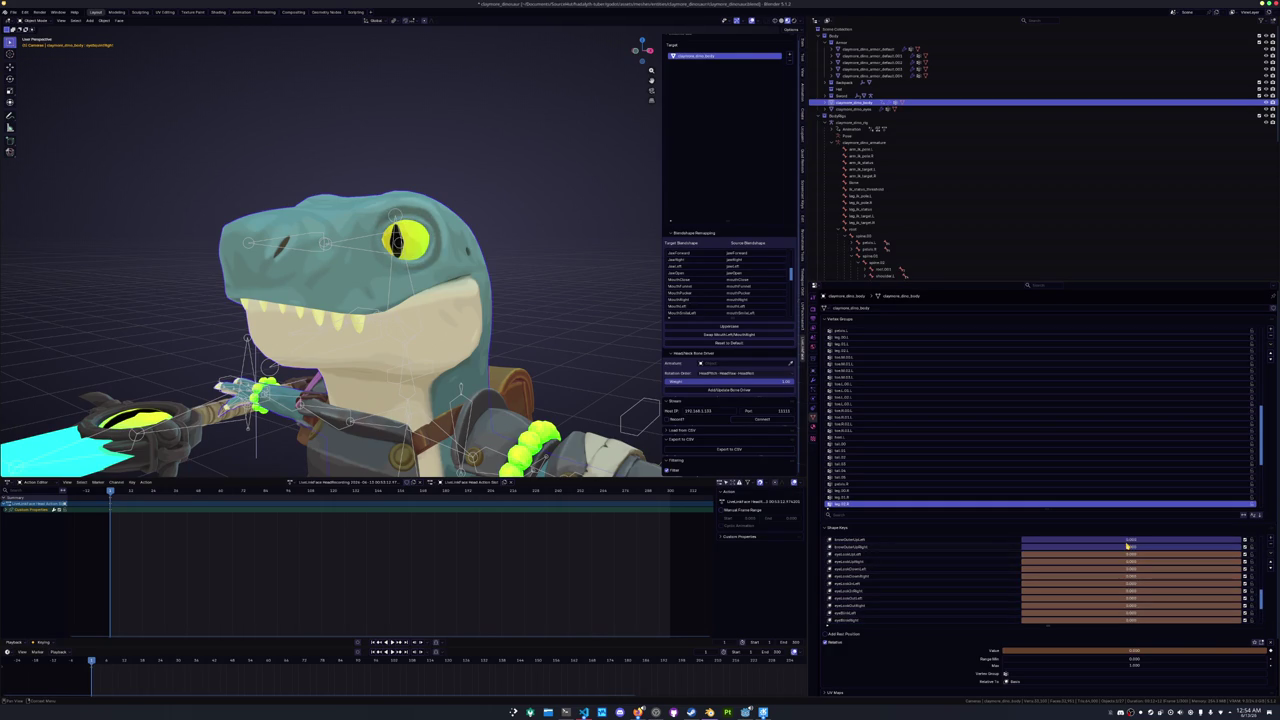
{"action": "scroll", "coordinate": [1127, 580], "scroll_direction": "down", "scroll_amount": 3}
{"action": "mouse_move", "coordinate": [1126, 591]}
{"action": "left_mouse_down"}
{"action": "mouse_move", "coordinate": [1128, 612]}
{"action": "mouse_move", "coordinate": [1134, 545]}
{"action": "mouse_move", "coordinate": [1132, 595]}
{"action": "mouse_move", "coordinate": [1133, 556]}
{"action": "left_mouse_up"}
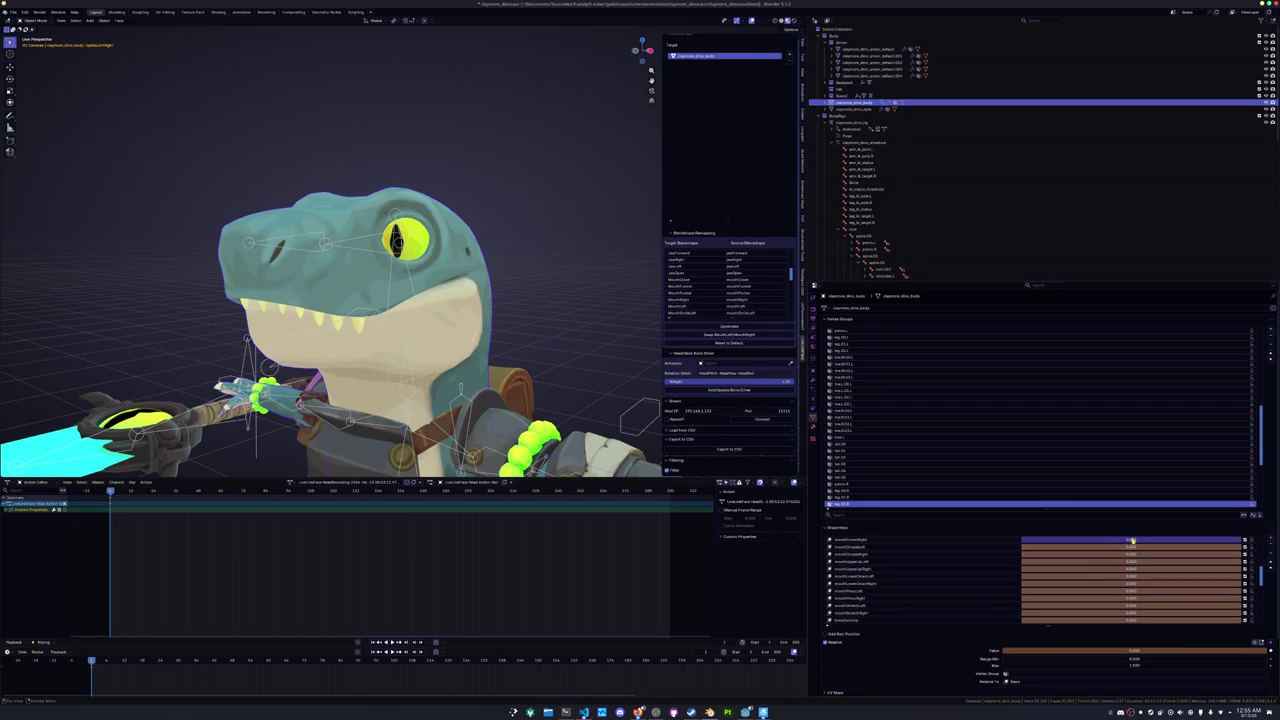
{"action": "scroll", "coordinate": [1130, 555], "scroll_direction": "up", "scroll_amount": 9}
{"action": "left_click_drag", "start_coordinate": [1130, 549], "coordinate": [1131, 603]}
{"action": "scroll", "coordinate": [1131, 570], "scroll_direction": "up", "scroll_amount": 5}
{"action": "scroll", "coordinate": [1131, 603], "scroll_direction": "down", "scroll_amount": 10}
{"action": "scroll", "coordinate": [1131, 607], "scroll_direction": "up", "scroll_amount": 5}
{"action": "left_click", "coordinate": [880, 569]}
{"action": "mouse_move", "coordinate": [538, 291]}
{"action": "left_mouse_down"}
{"action": "mouse_move", "coordinate": [511, 262]}
{"action": "mouse_move", "coordinate": [497, 290]}
{"action": "mouse_move", "coordinate": [510, 279]}
{"action": "left_mouse_up"}
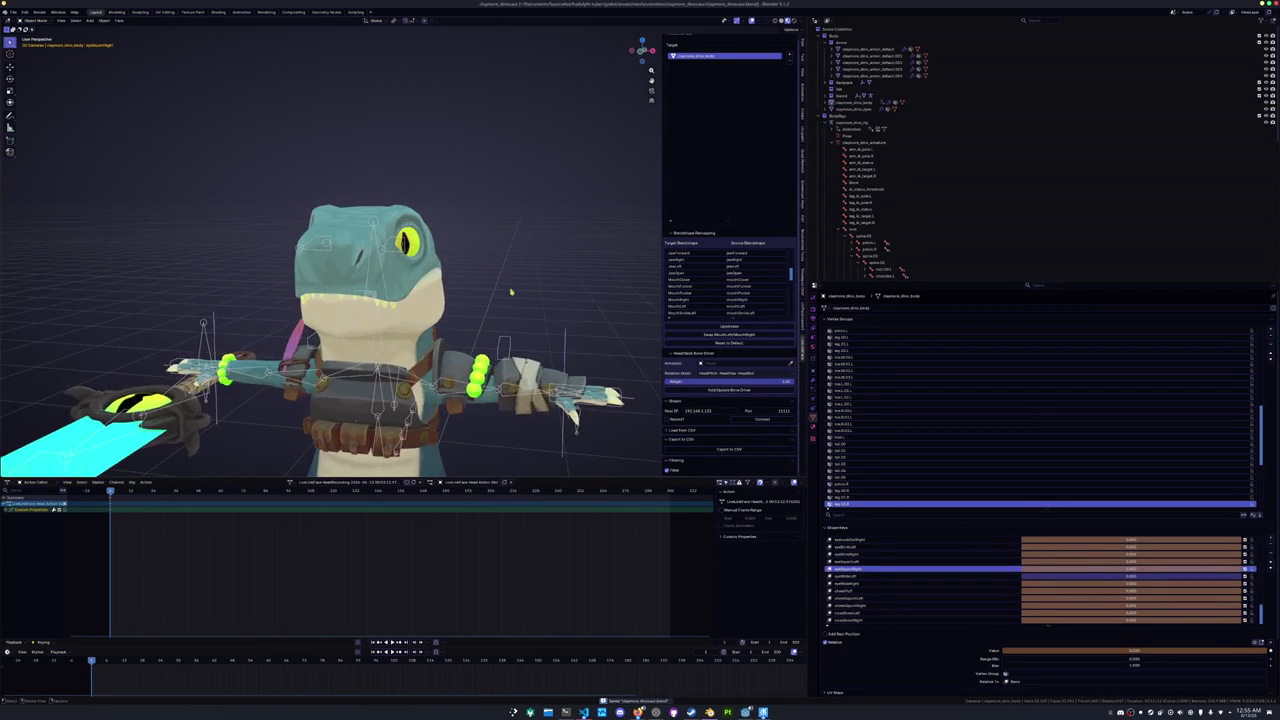
- Open hadalyth_arkit_mesh_driver.rs in the Rust project's VS Code window
{"action": "left_click", "coordinate": [583, 712]}
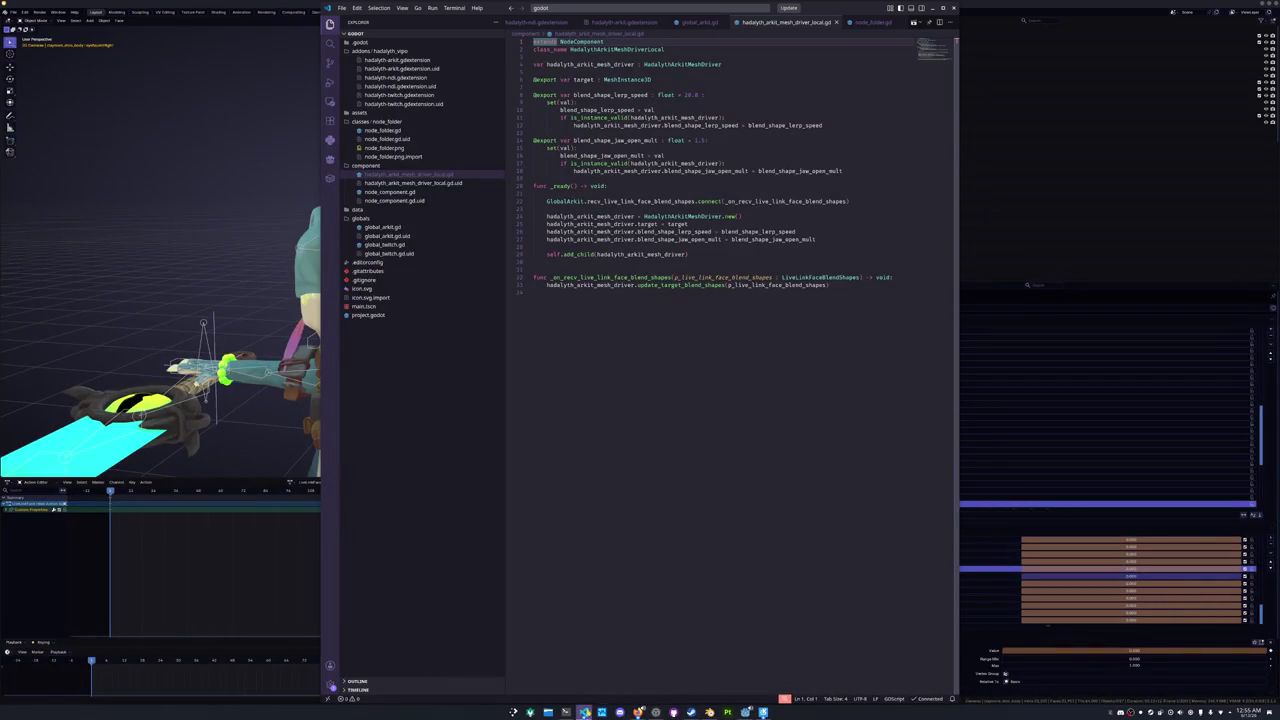
{"action": "left_click", "coordinate": [629, 570]}
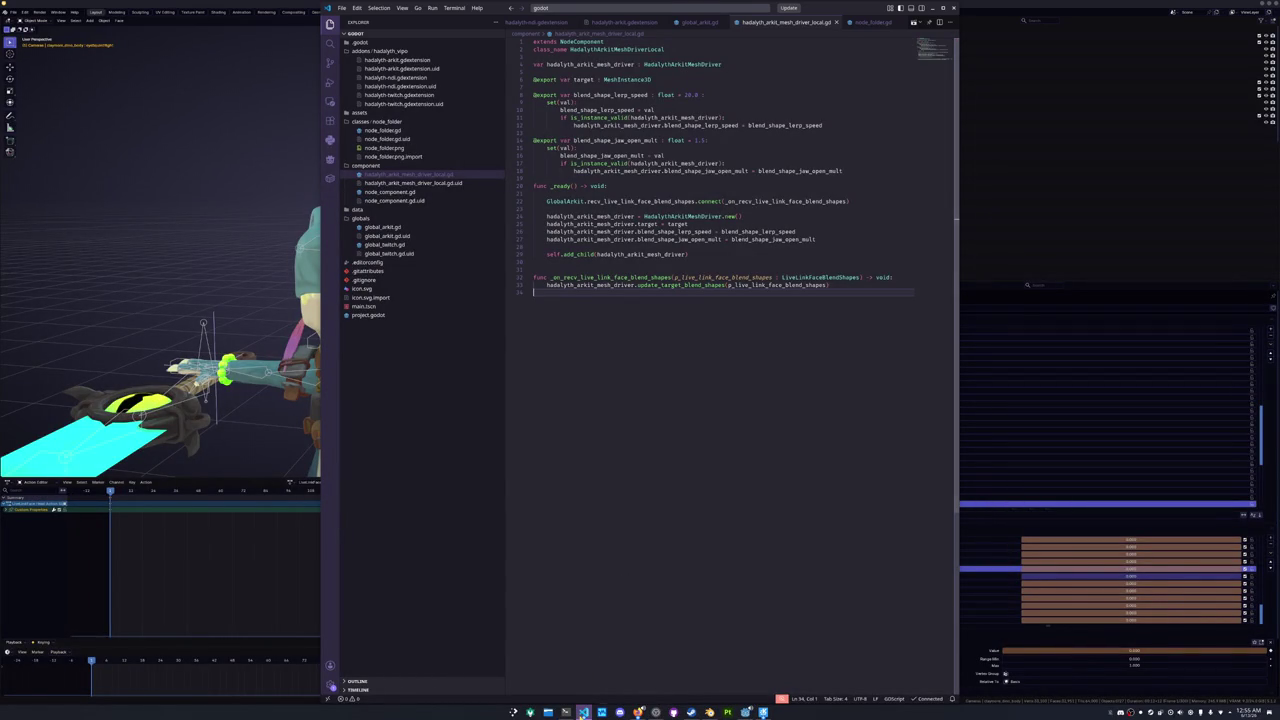
{"action": "left_click", "coordinate": [584, 712]}
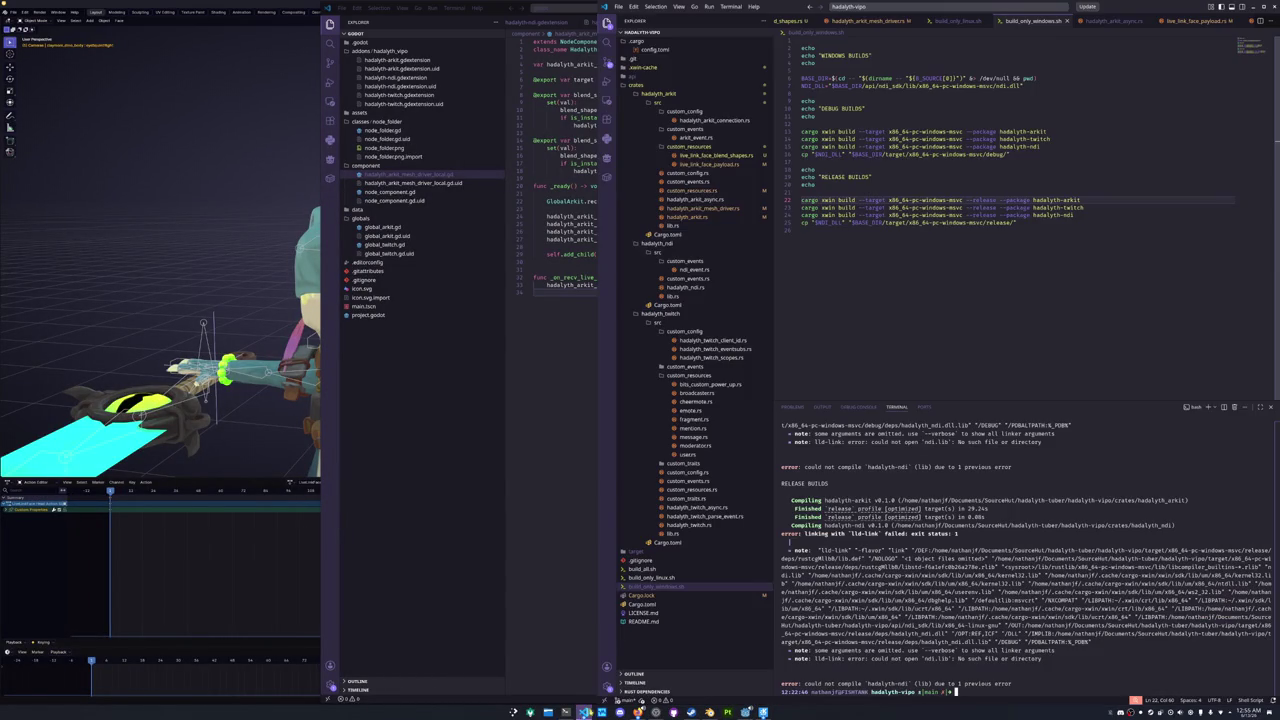
{"action": "left_click", "coordinate": [714, 208]}
{"action": "scroll", "coordinate": [866, 308], "scroll_direction": "up", "scroll_amount": 20}
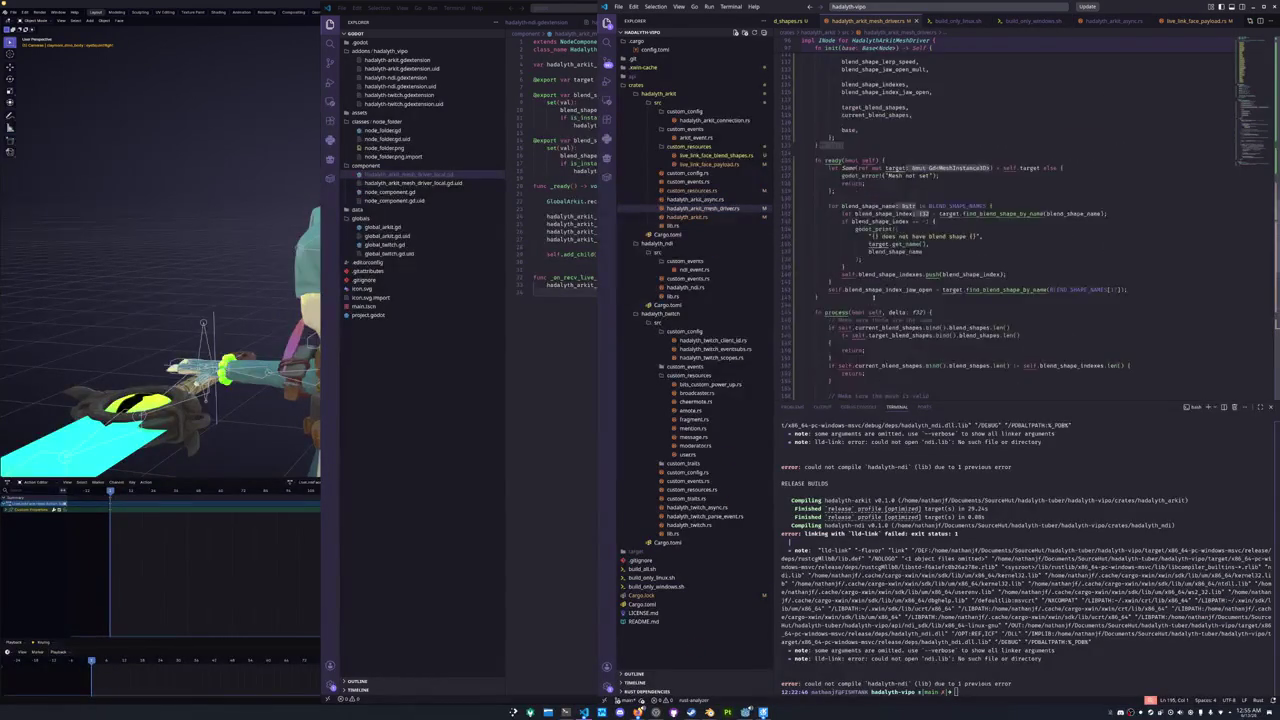
{"action": "scroll", "coordinate": [866, 307], "scroll_direction": "up", "scroll_amount": 5}
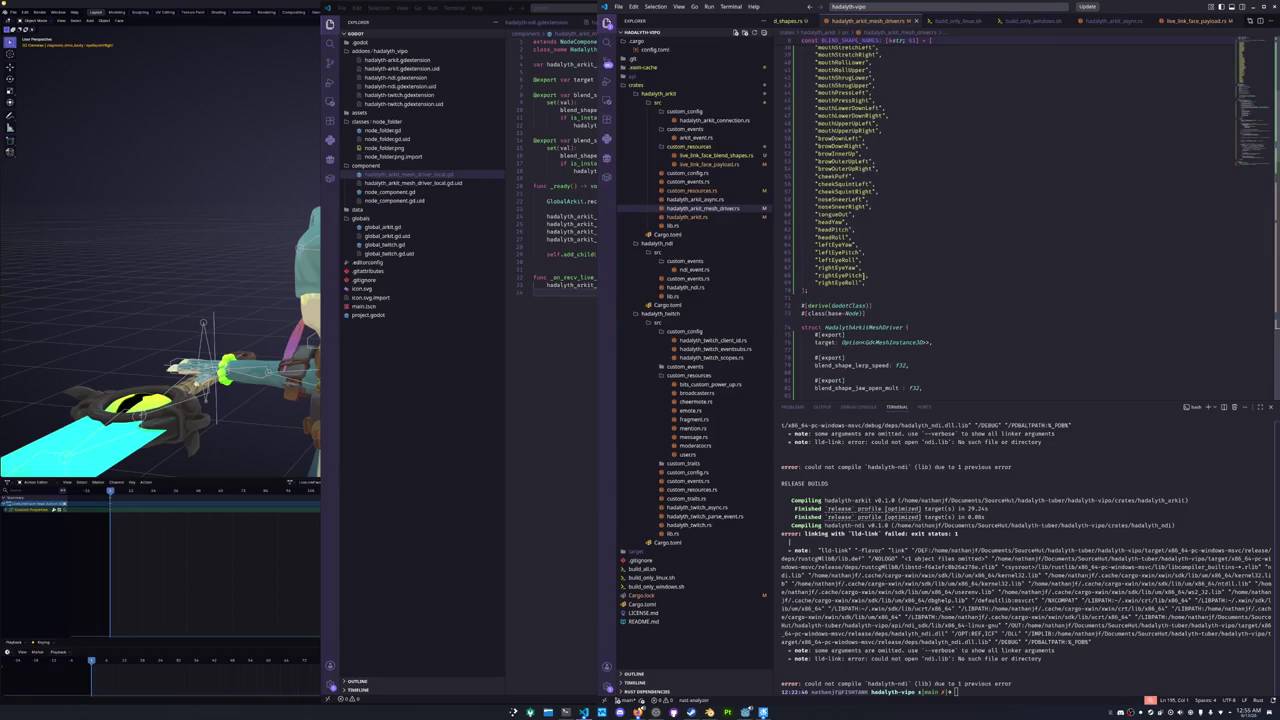
- Comment out headYaw through rightEyeRoll and paste them below the BLEND_SHAPE_NAMES list
{"action": "mouse_move", "coordinate": [866, 283]}
{"action": "left_mouse_down"}
{"action": "mouse_move", "coordinate": [805, 253]}
{"action": "mouse_move", "coordinate": [803, 221]}
{"action": "left_mouse_up"}
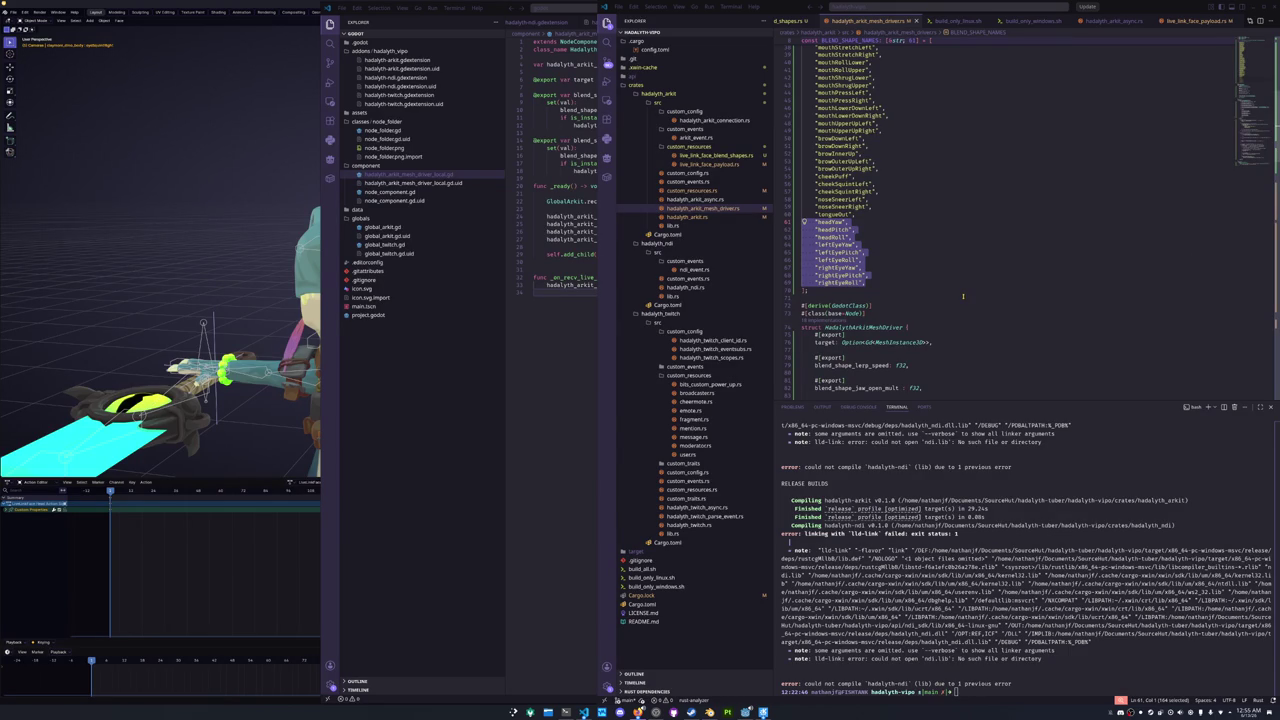
{"action": "left_click_drag", "start_coordinate": [878, 294], "coordinate": [784, 228]}
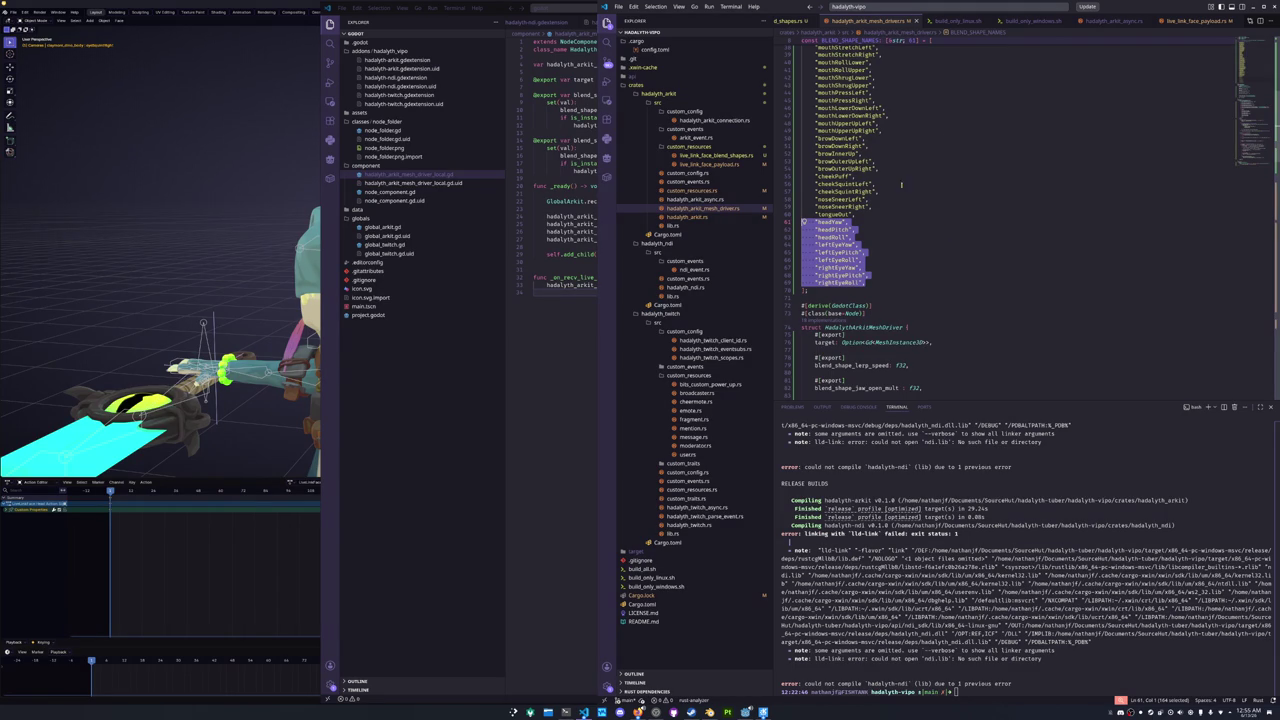
{"action": "mouse_move", "coordinate": [914, 210]}
{"action": "left_mouse_down"}
{"action": "mouse_move", "coordinate": [600, 245]}
{"action": "mouse_move", "coordinate": [637, 251]}
{"action": "left_mouse_up"}
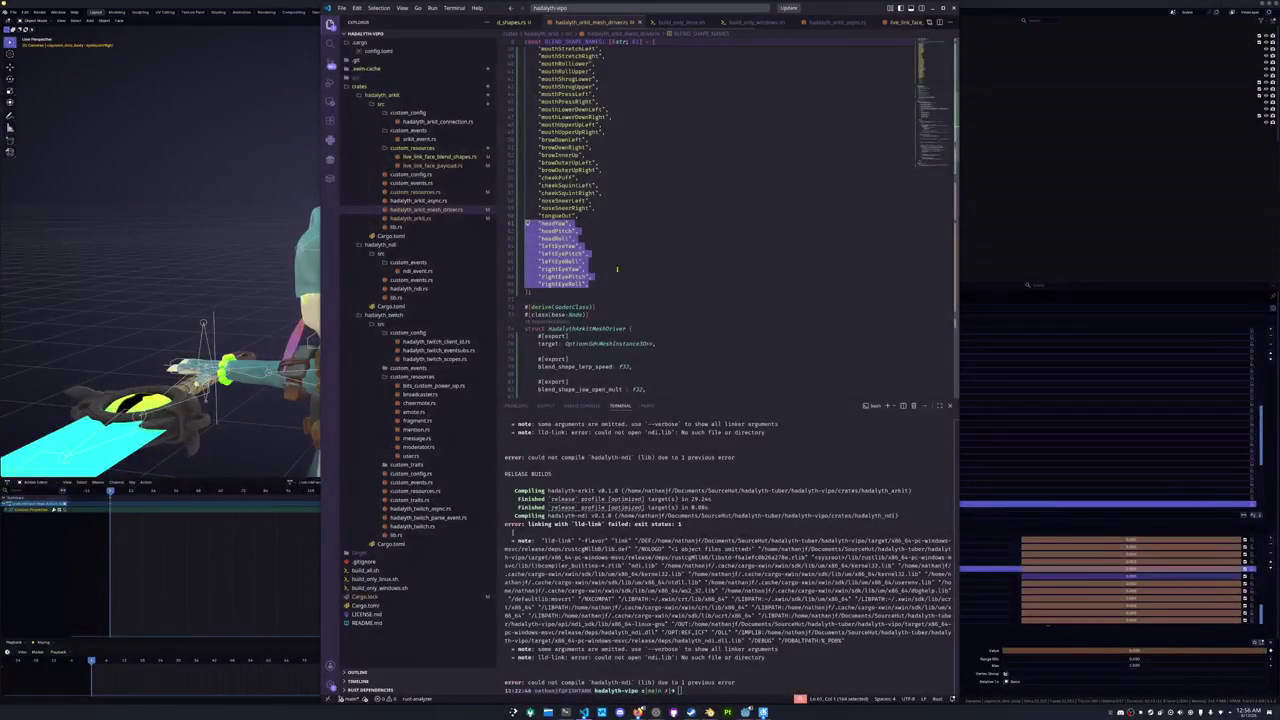
{"action": "scroll", "coordinate": [637, 251], "scroll_direction": "down", "scroll_amount": 20}
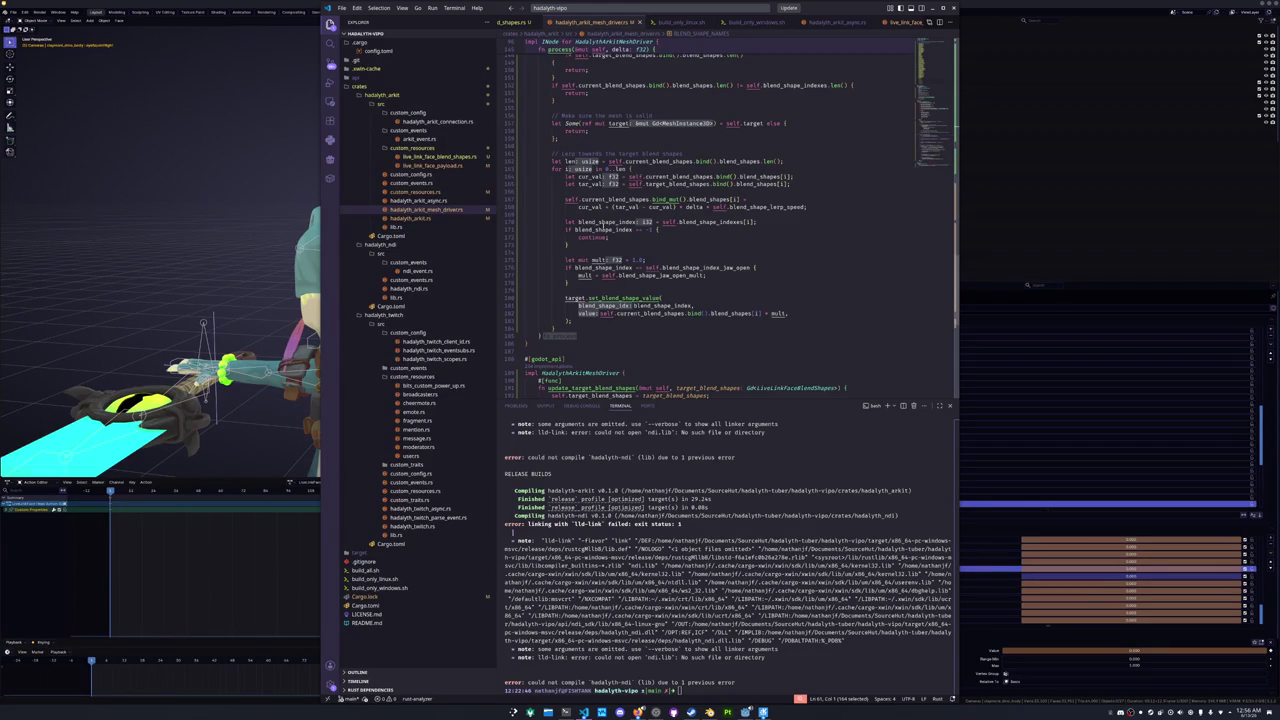
{"action": "scroll", "coordinate": [896, 100], "scroll_direction": "up", "scroll_amount": 20}
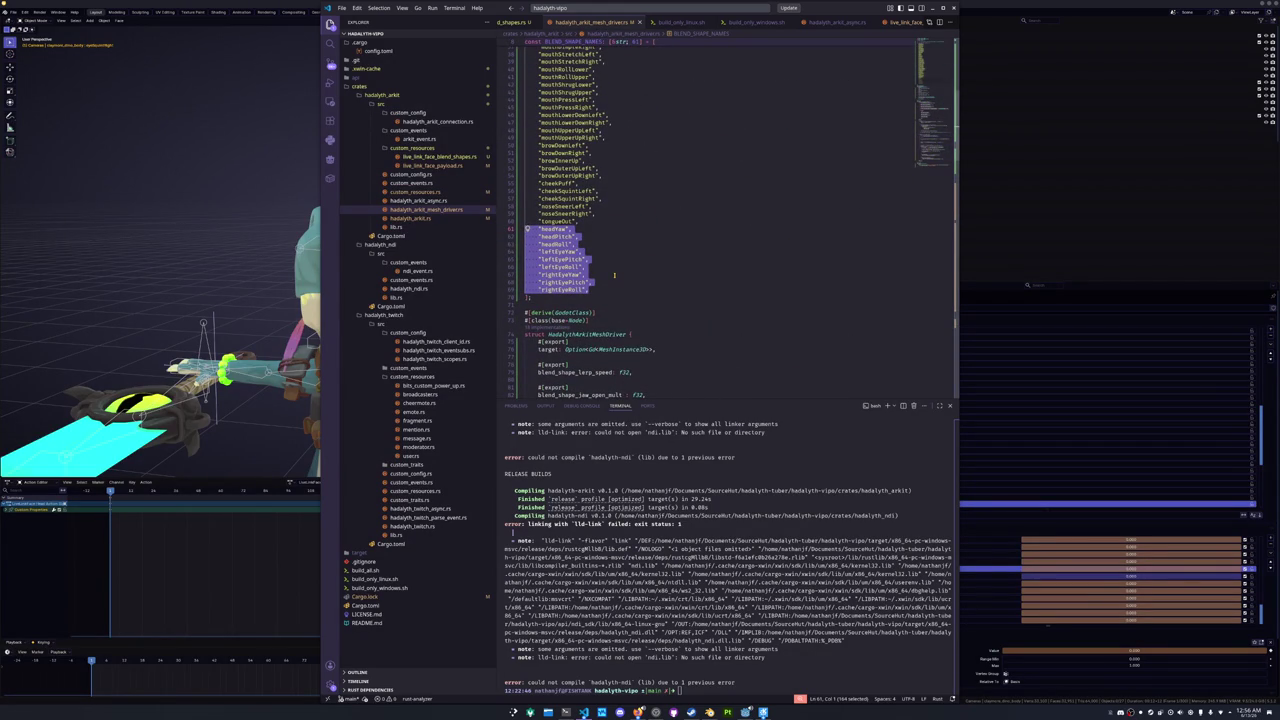
{"action": "key", "text": "Tab"}
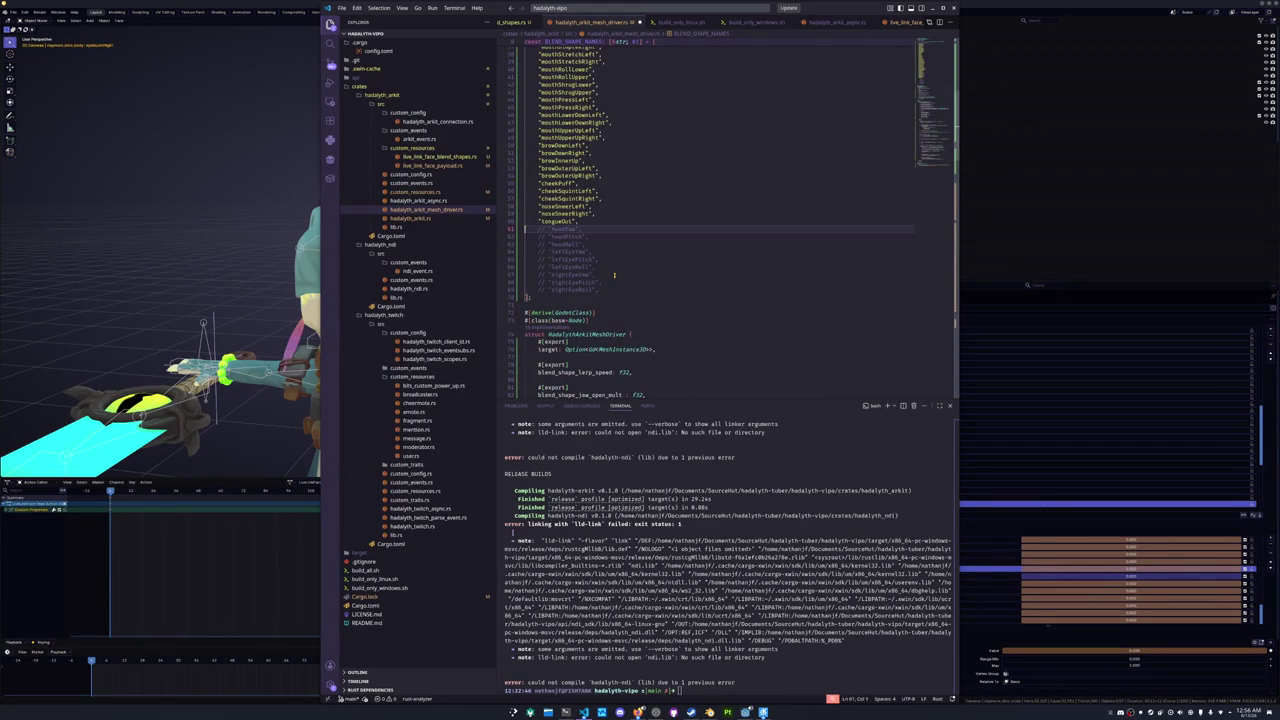
{"action": "key", "text": "ctrl+v"}
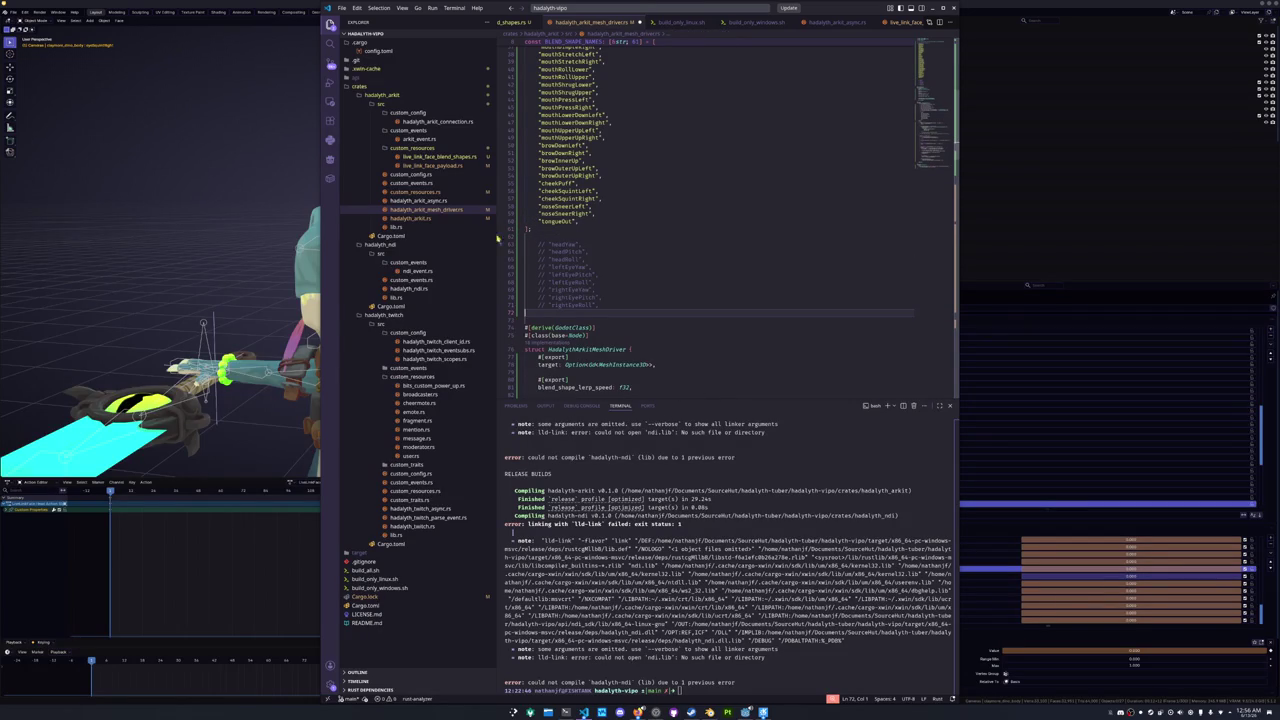
{"action": "left_click", "coordinate": [423, 192]}
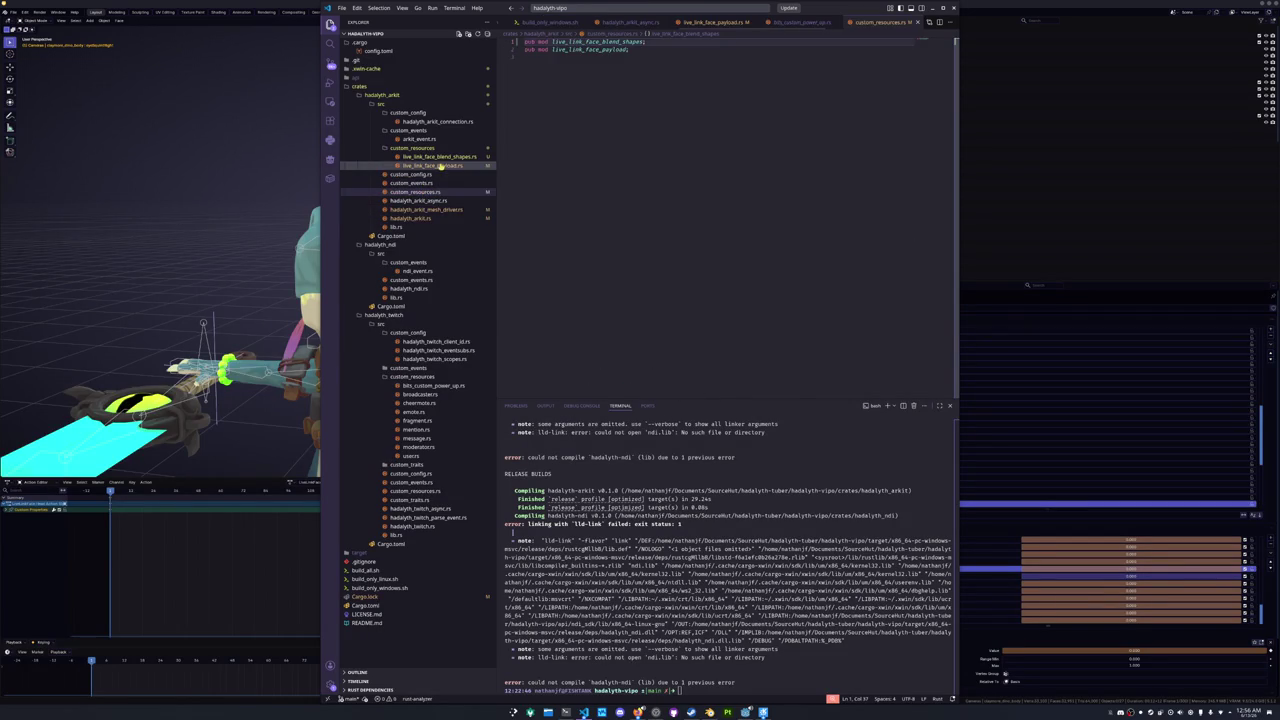
- Look through live_link_face_payload.rs and the LiveLinkFaceBlendShapes resource file
{"action": "left_click", "coordinate": [445, 165]}
{"action": "left_click", "coordinate": [449, 157]}
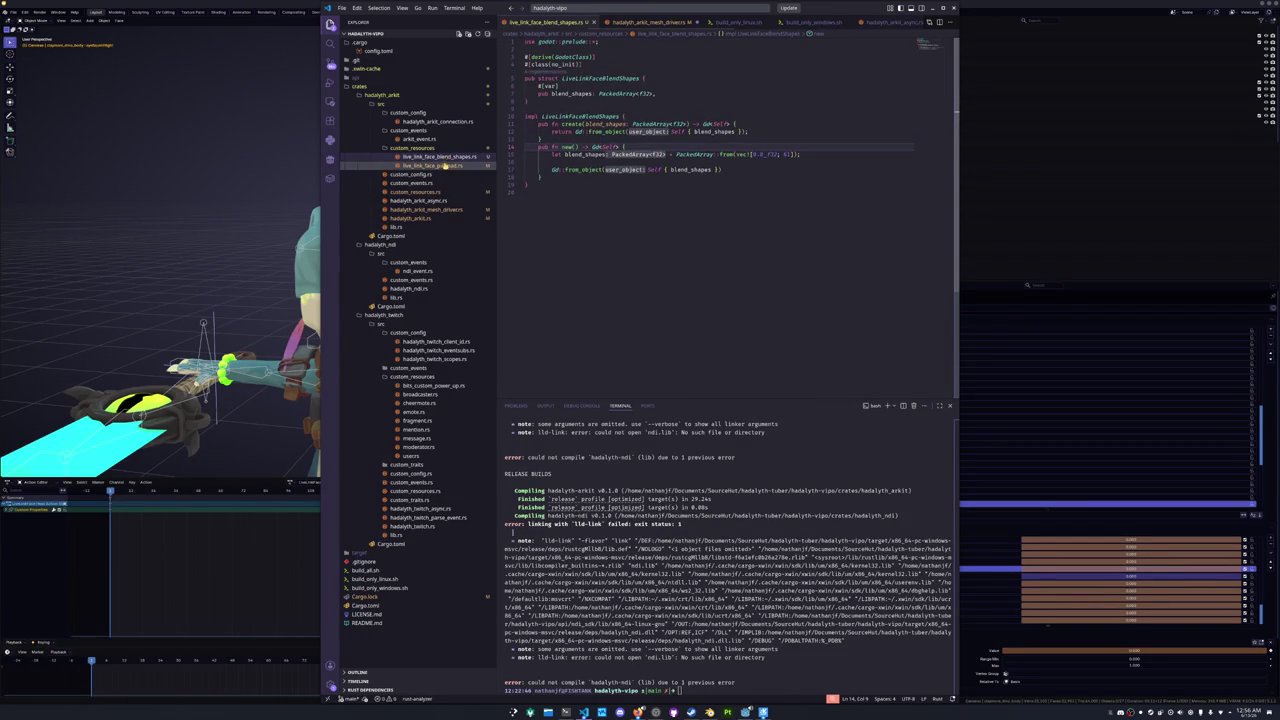
{"action": "left_click", "coordinate": [445, 165]}
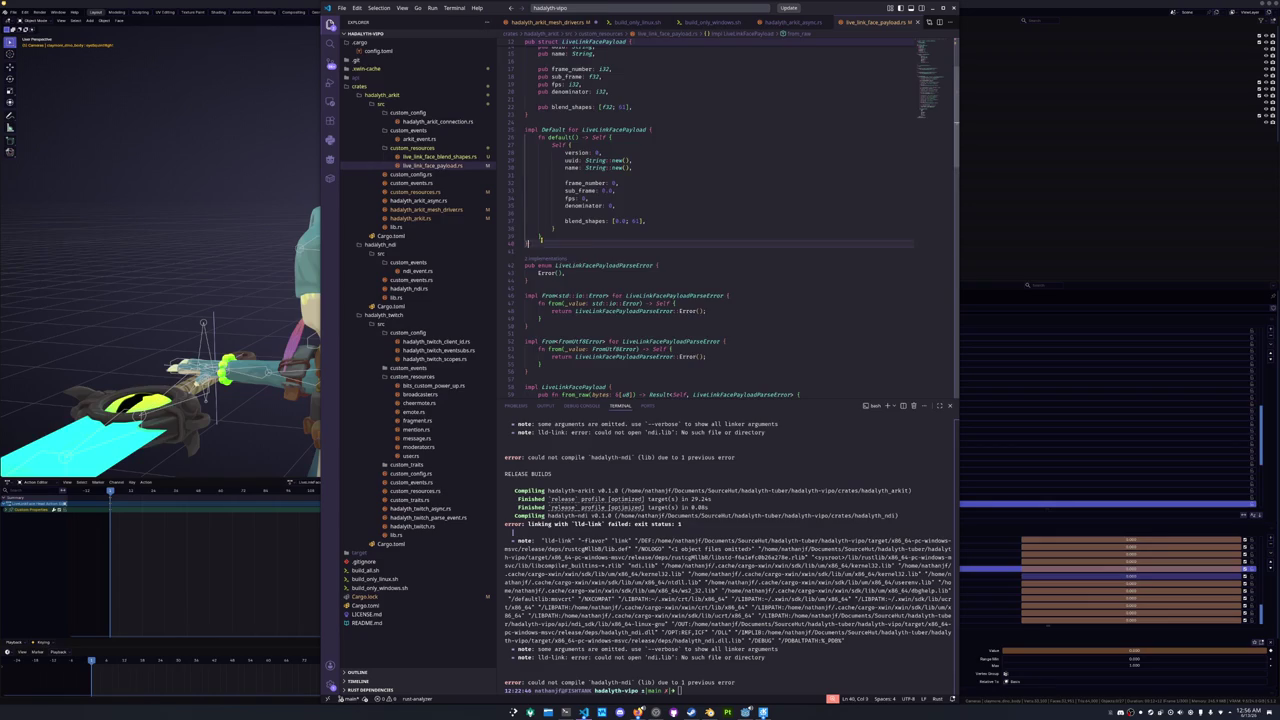
{"action": "scroll", "coordinate": [540, 237], "scroll_direction": "down", "scroll_amount": 20}
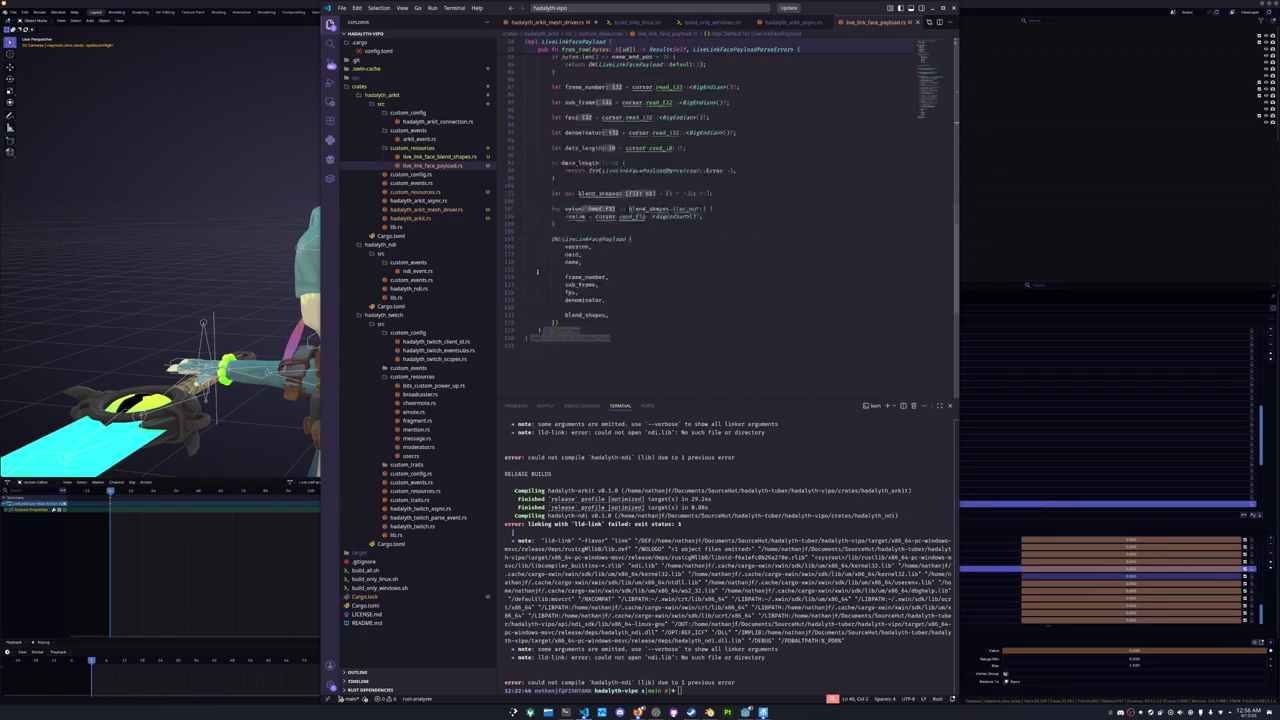
{"action": "scroll", "coordinate": [540, 298], "scroll_direction": "up", "scroll_amount": 7}
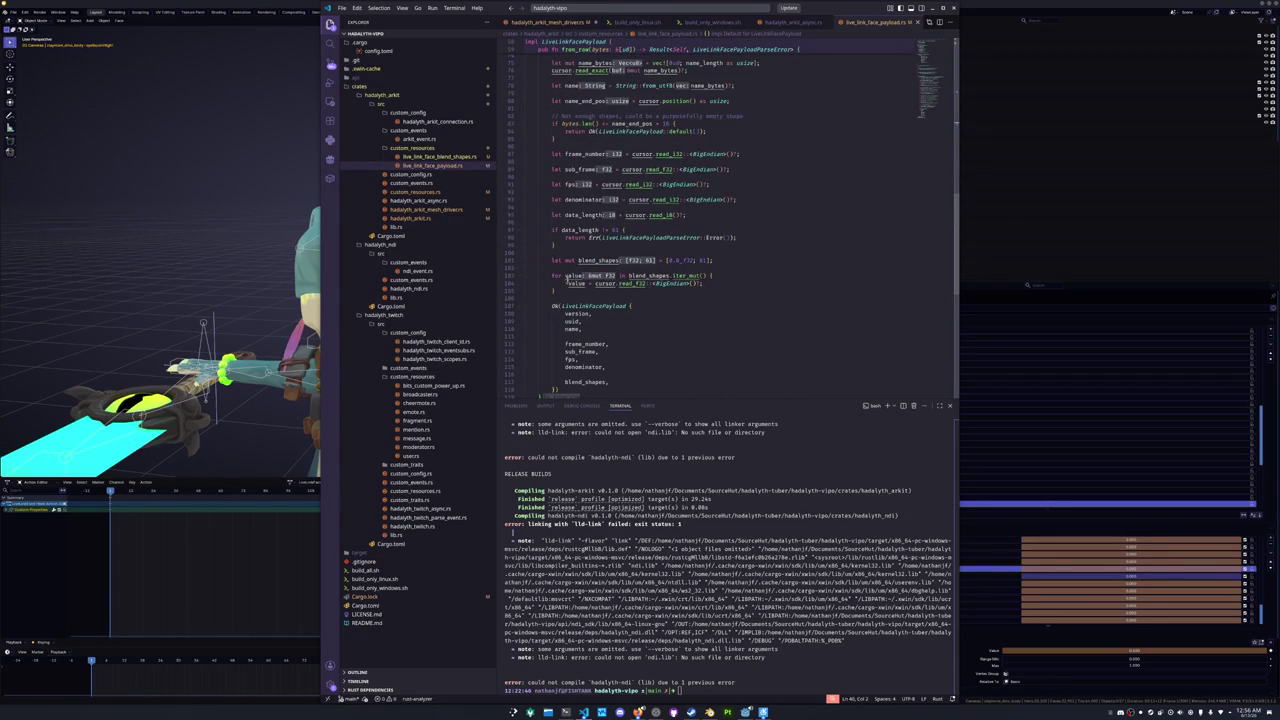
{"action": "left_click", "coordinate": [428, 158]}
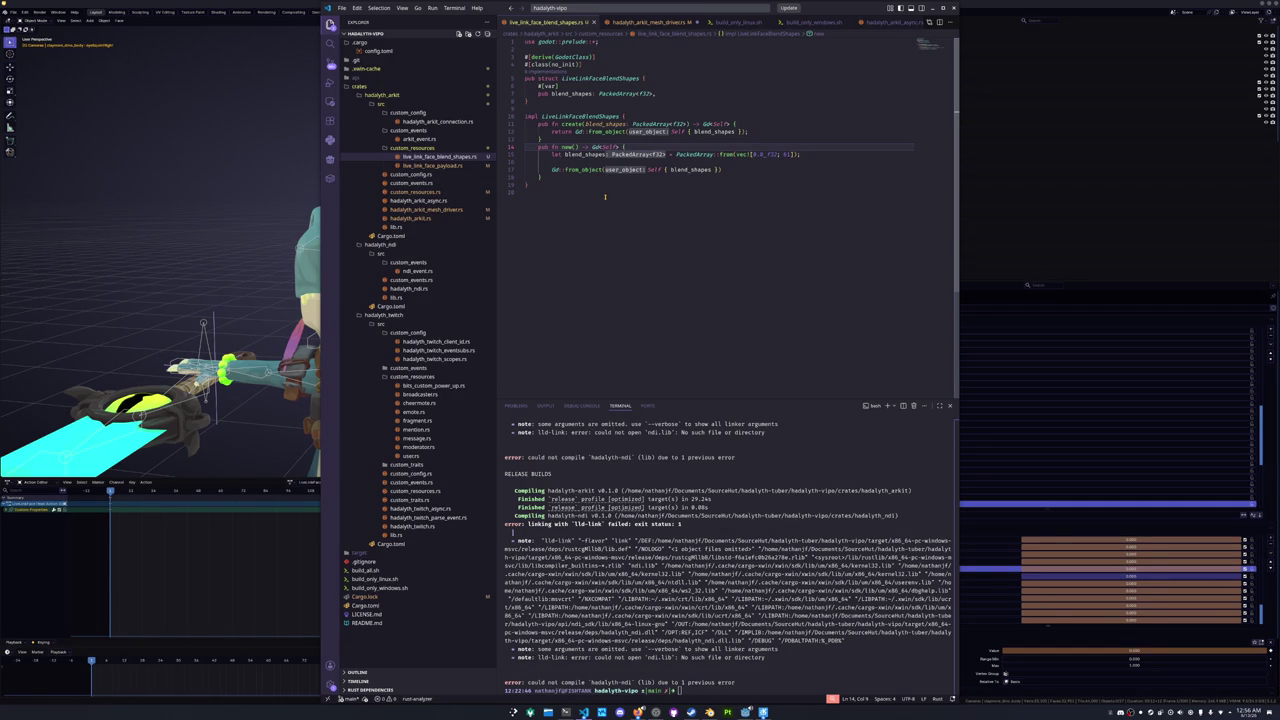
- Check custom_resources.rs and hadalyth_arkit.rs, then reopen hadalyth_arkit_mesh_driver.rs
{"action": "left_click", "coordinate": [416, 191]}
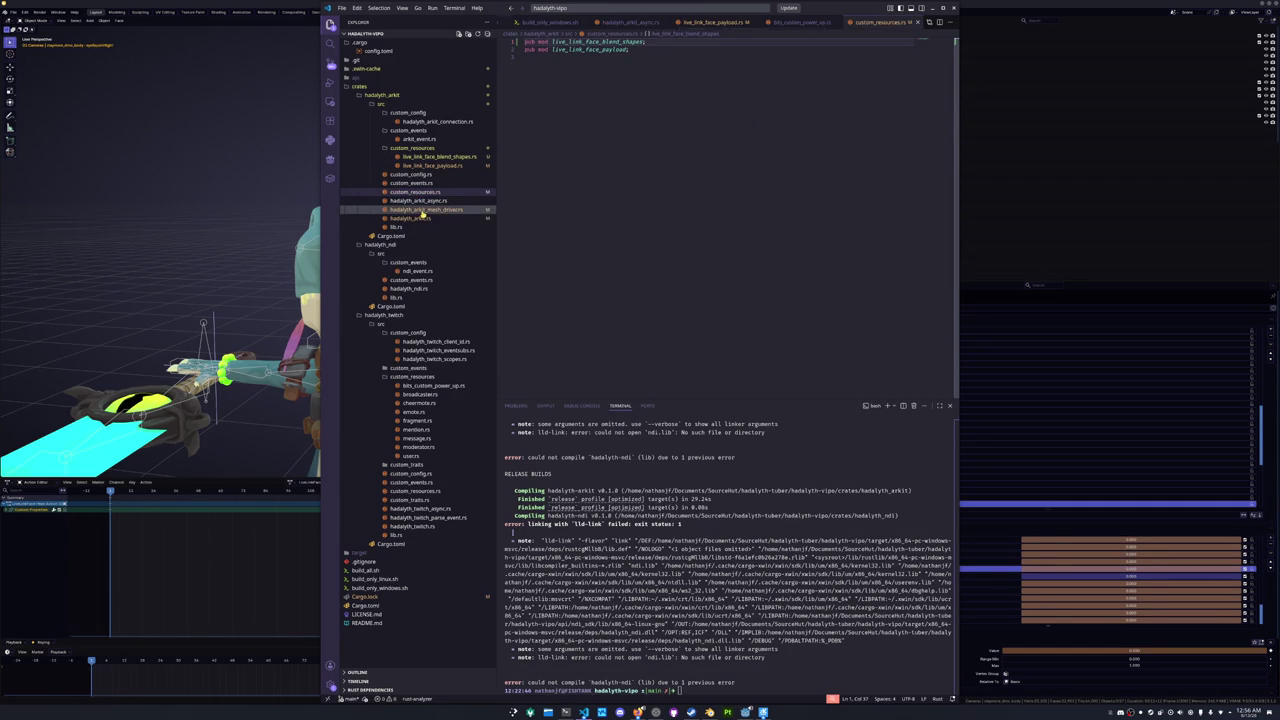
{"action": "left_click", "coordinate": [422, 210]}
{"action": "left_click", "coordinate": [420, 218]}
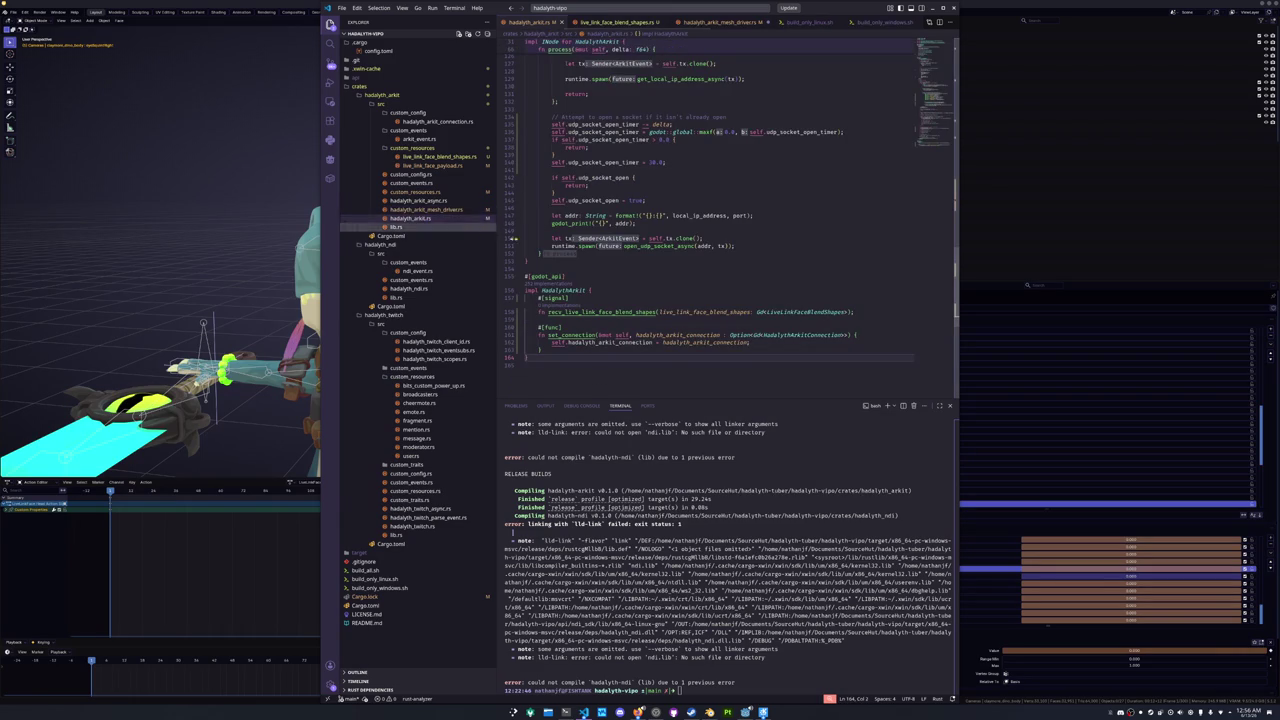
{"action": "left_click", "coordinate": [556, 269]}
{"action": "scroll", "coordinate": [540, 262], "scroll_direction": "up", "scroll_amount": 15}
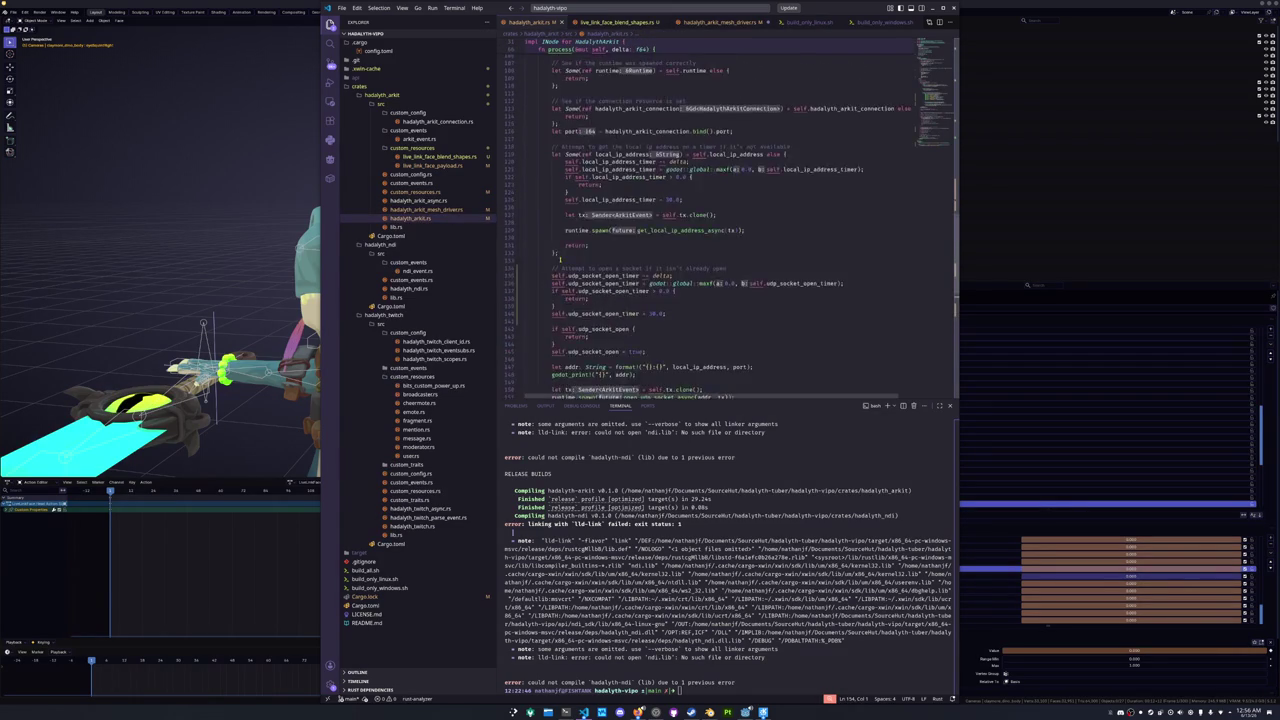
{"action": "scroll", "coordinate": [543, 270], "scroll_direction": "up", "scroll_amount": 10}
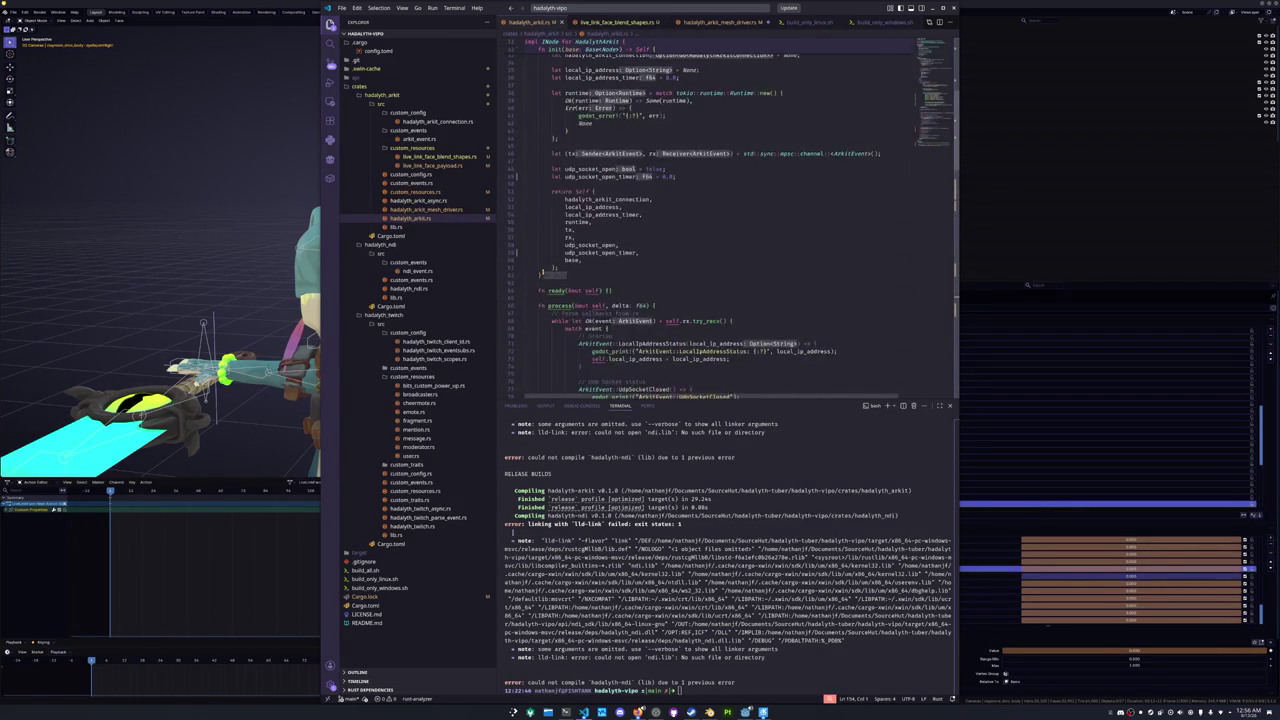
{"action": "scroll", "coordinate": [545, 268], "scroll_direction": "down", "scroll_amount": 20}
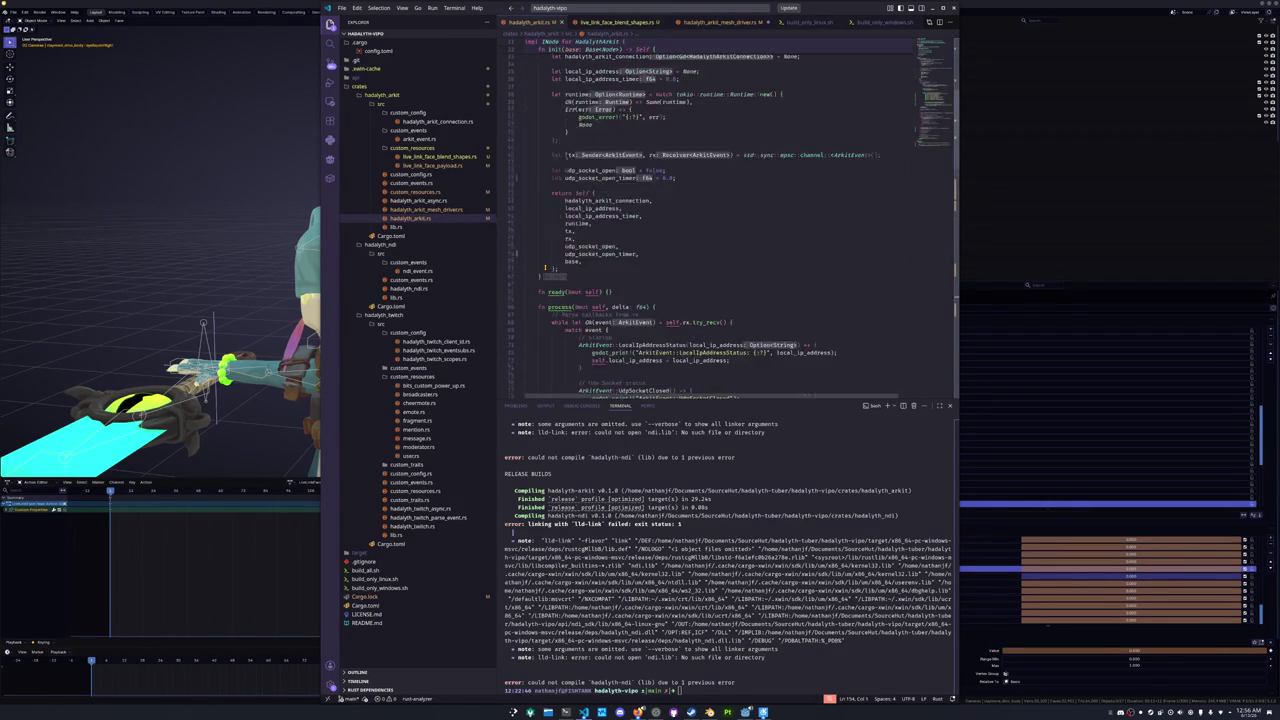
{"action": "scroll", "coordinate": [545, 268], "scroll_direction": "down", "scroll_amount": 8}
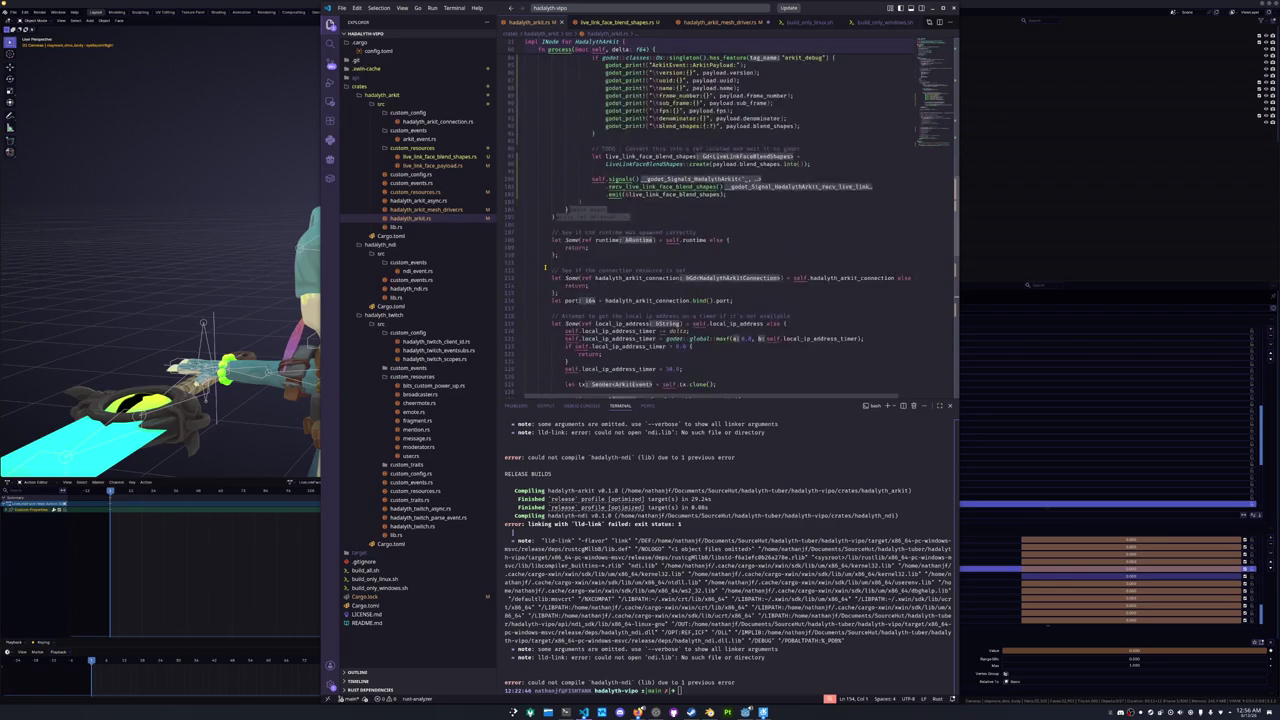
{"action": "left_click", "coordinate": [440, 210]}
{"action": "scroll", "coordinate": [529, 253], "scroll_direction": "down", "scroll_amount": 5}
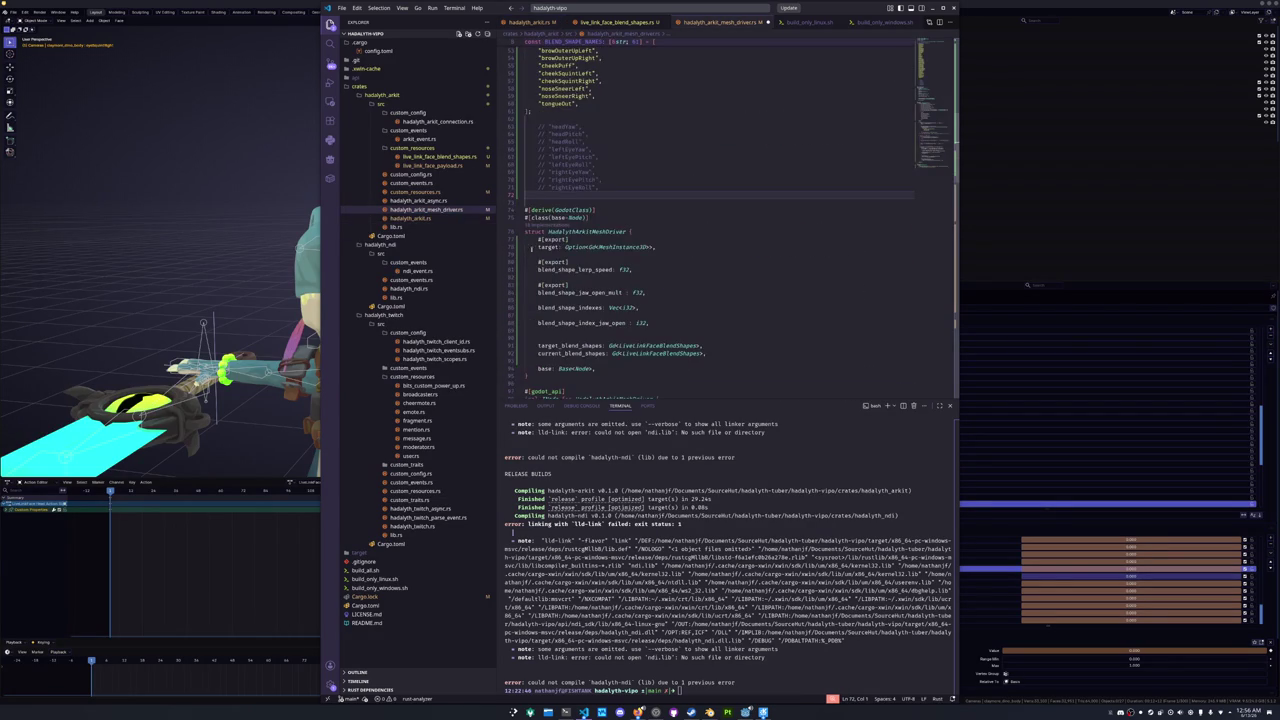
- Select the commented head and eye lines and scroll through process()
{"action": "left_click_drag", "start_coordinate": [598, 187], "coordinate": [524, 126]}
{"action": "scroll", "coordinate": [537, 237], "scroll_direction": "up", "scroll_amount": 6}
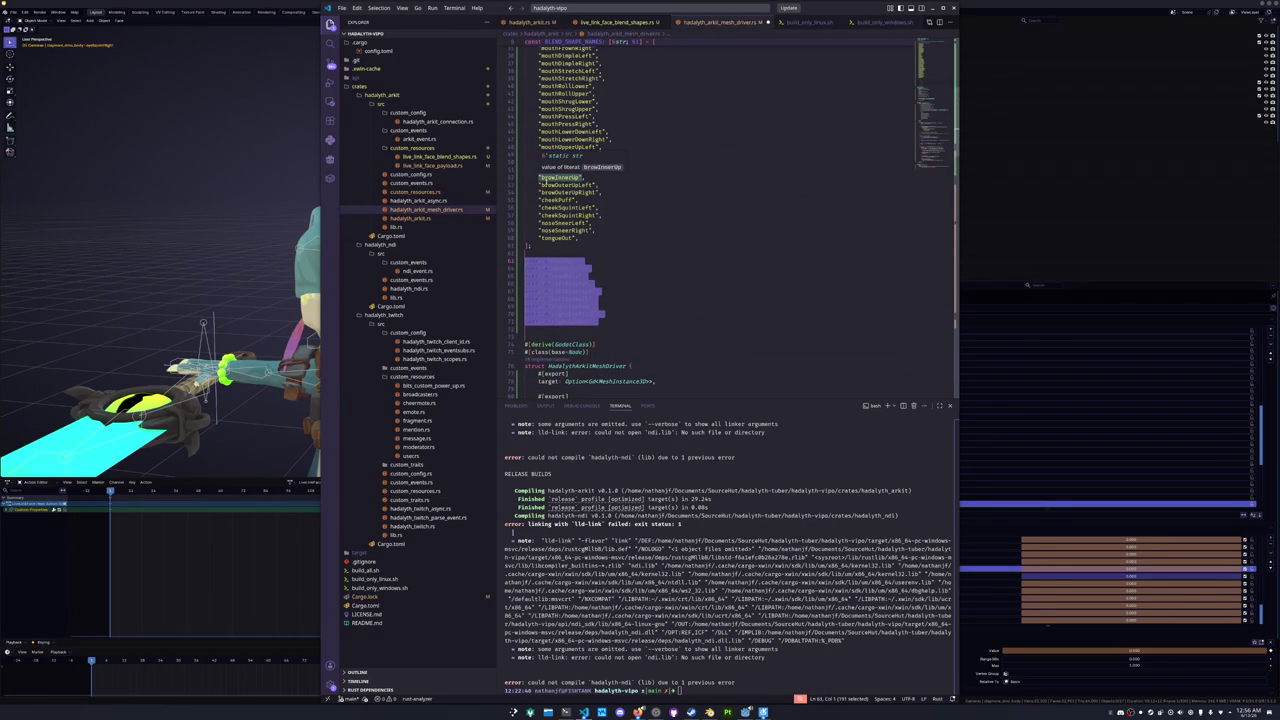
{"action": "left_click", "coordinate": [563, 261]}
{"action": "mouse_move", "coordinate": [540, 261]}
{"action": "left_mouse_down"}
{"action": "mouse_move", "coordinate": [603, 300]}
{"action": "mouse_move", "coordinate": [612, 321]}
{"action": "left_mouse_up"}
{"action": "scroll", "coordinate": [629, 303], "scroll_direction": "down", "scroll_amount": 14}
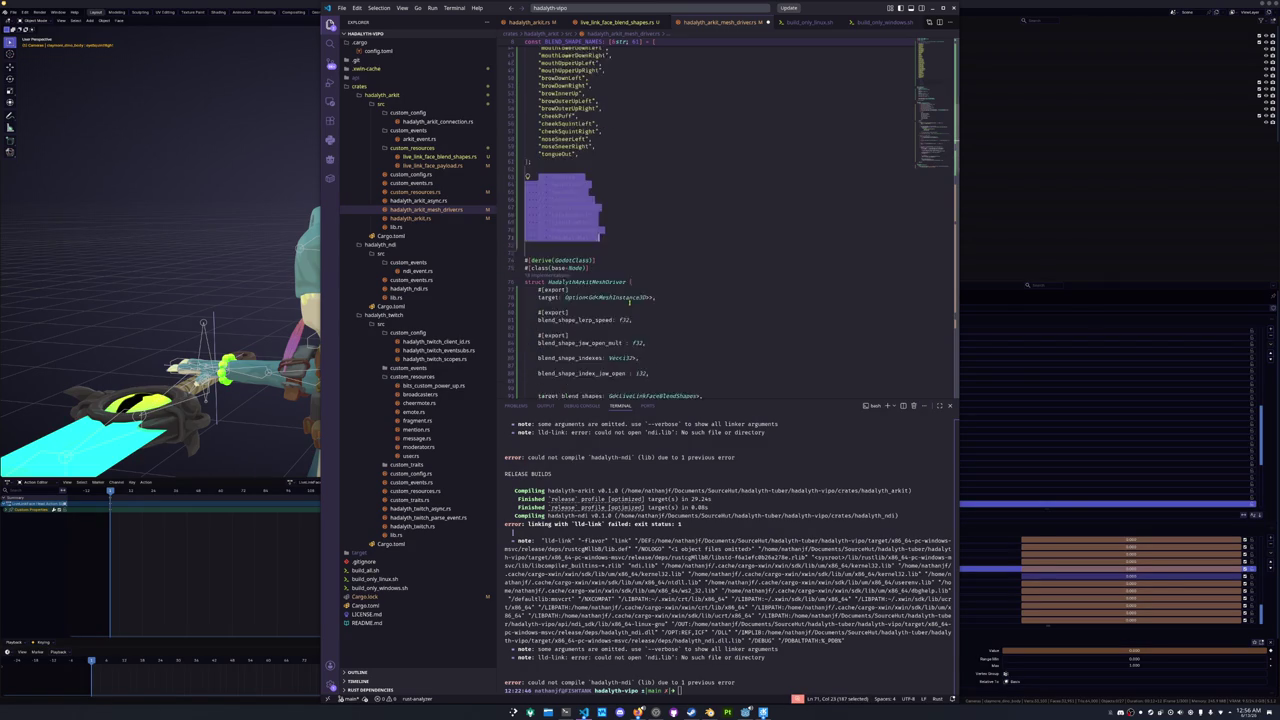
{"action": "scroll", "coordinate": [553, 279], "scroll_direction": "down", "scroll_amount": 2}
{"action": "scroll", "coordinate": [551, 280], "scroll_direction": "down", "scroll_amount": 8}
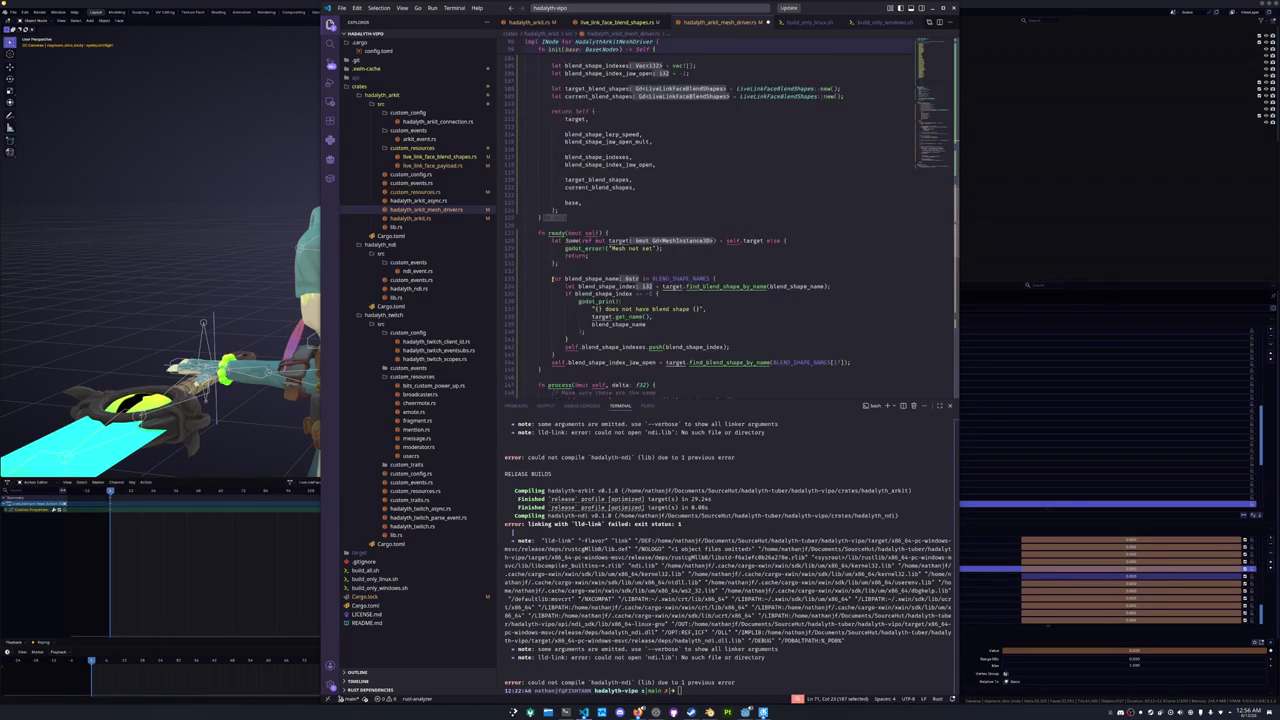
{"action": "scroll", "coordinate": [549, 283], "scroll_direction": "down", "scroll_amount": 13}
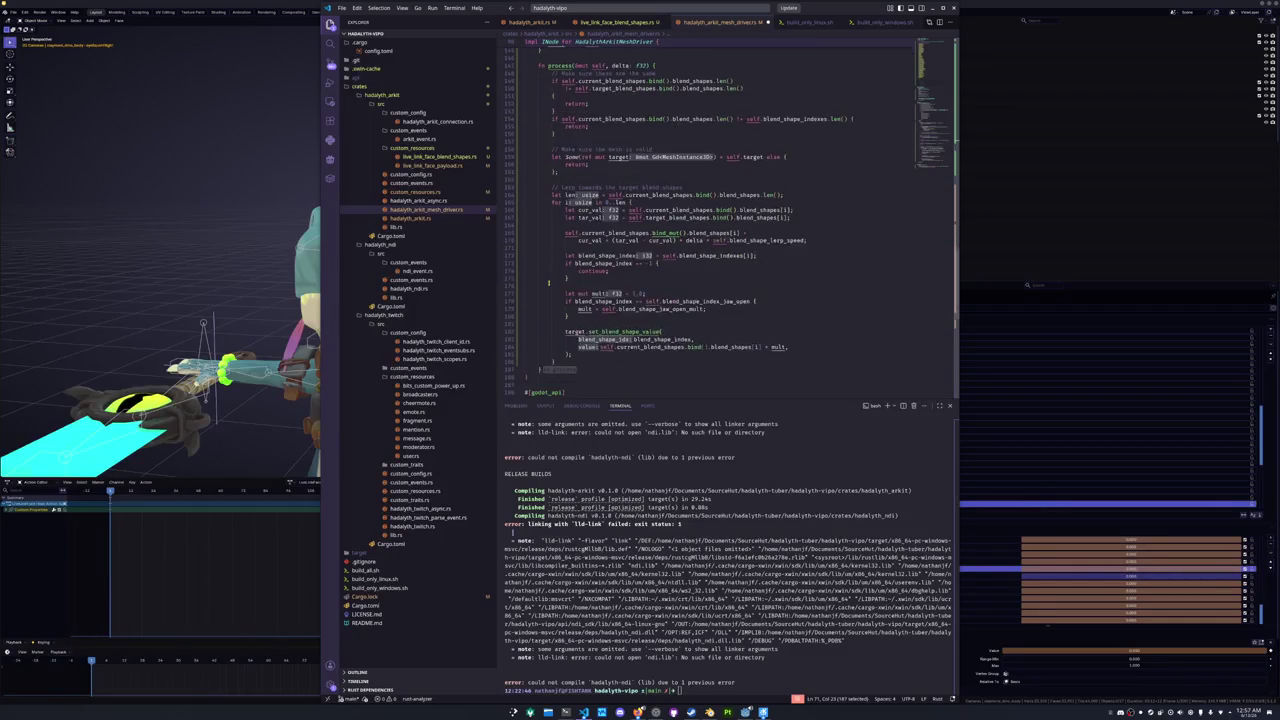
{"action": "scroll", "coordinate": [549, 287], "scroll_direction": "up", "scroll_amount": 2}
{"action": "left_click", "coordinate": [578, 287]}
{"action": "scroll", "coordinate": [565, 251], "scroll_direction": "up", "scroll_amount": 4}
- Highlight uses of current_blend_shapes and blend_shapes, then open live_link_face_blend_shapes.rs at line 7
{"action": "left_click_drag", "start_coordinate": [552, 212], "coordinate": [809, 212]}
{"action": "double_click", "coordinate": [680, 212]}
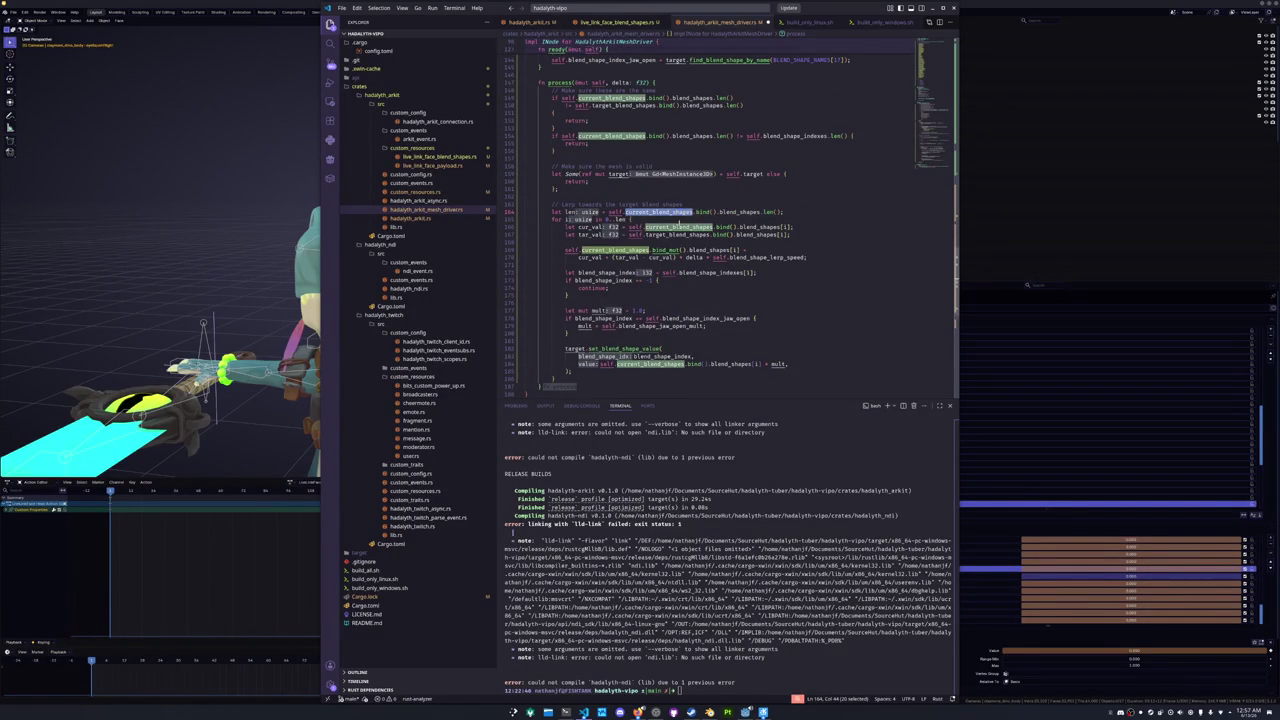
{"action": "scroll", "coordinate": [688, 213], "scroll_direction": "down", "scroll_amount": 3}
{"action": "left_click", "coordinate": [594, 305]}
{"action": "scroll", "coordinate": [595, 306], "scroll_direction": "up", "scroll_amount": 4}
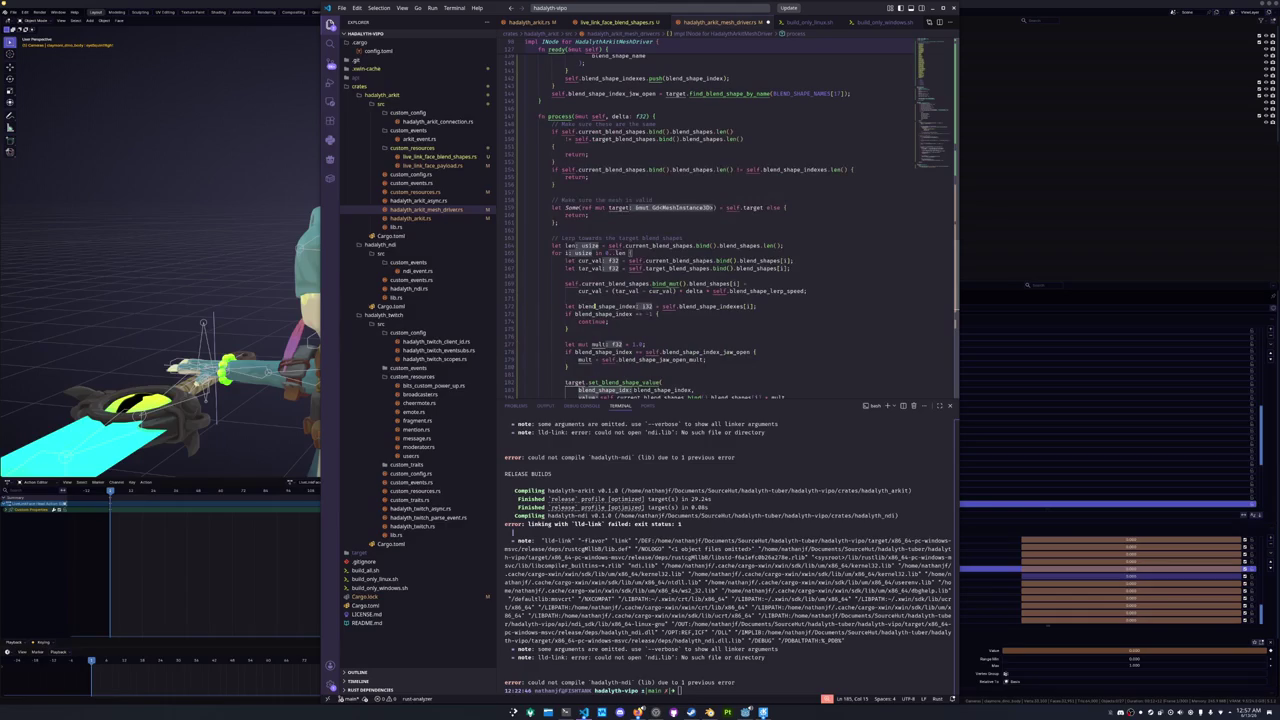
{"action": "double_click", "coordinate": [676, 245]}
{"action": "left_click", "coordinate": [594, 231]}
{"action": "scroll", "coordinate": [580, 245], "scroll_direction": "down", "scroll_amount": 3}
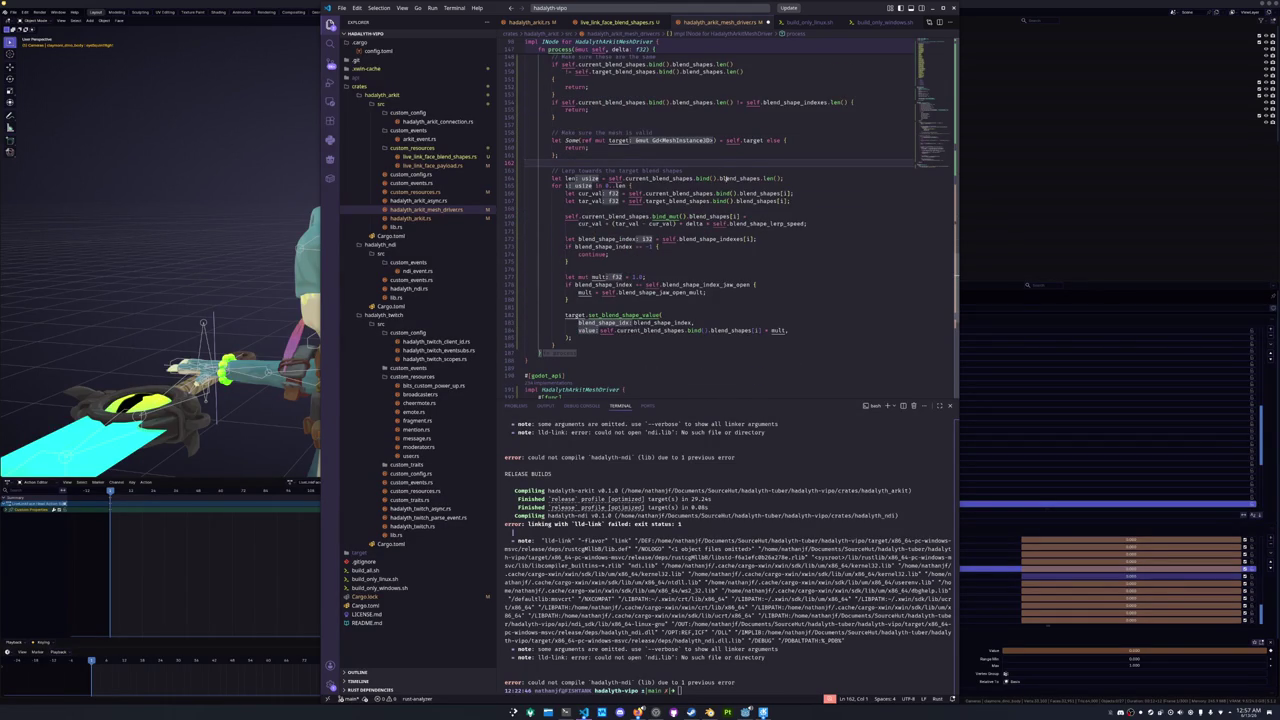
{"action": "double_click", "coordinate": [740, 178]}
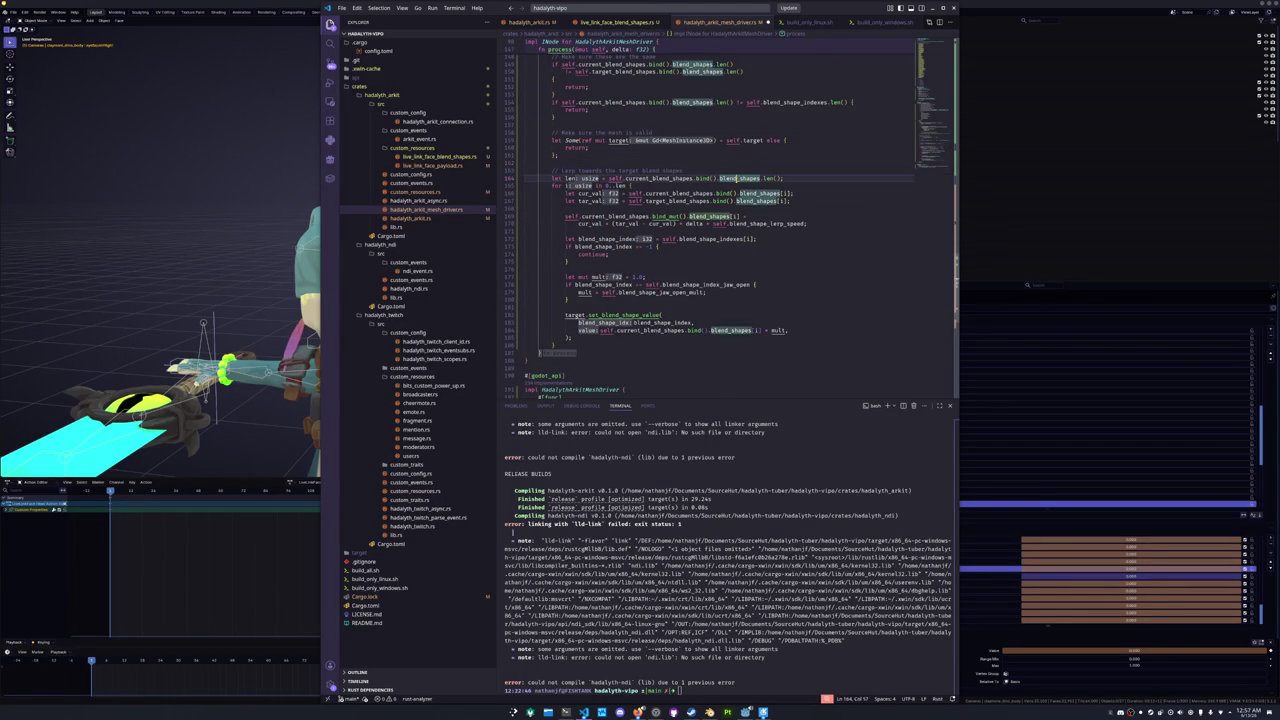
{"action": "left_click", "coordinate": [435, 157]}
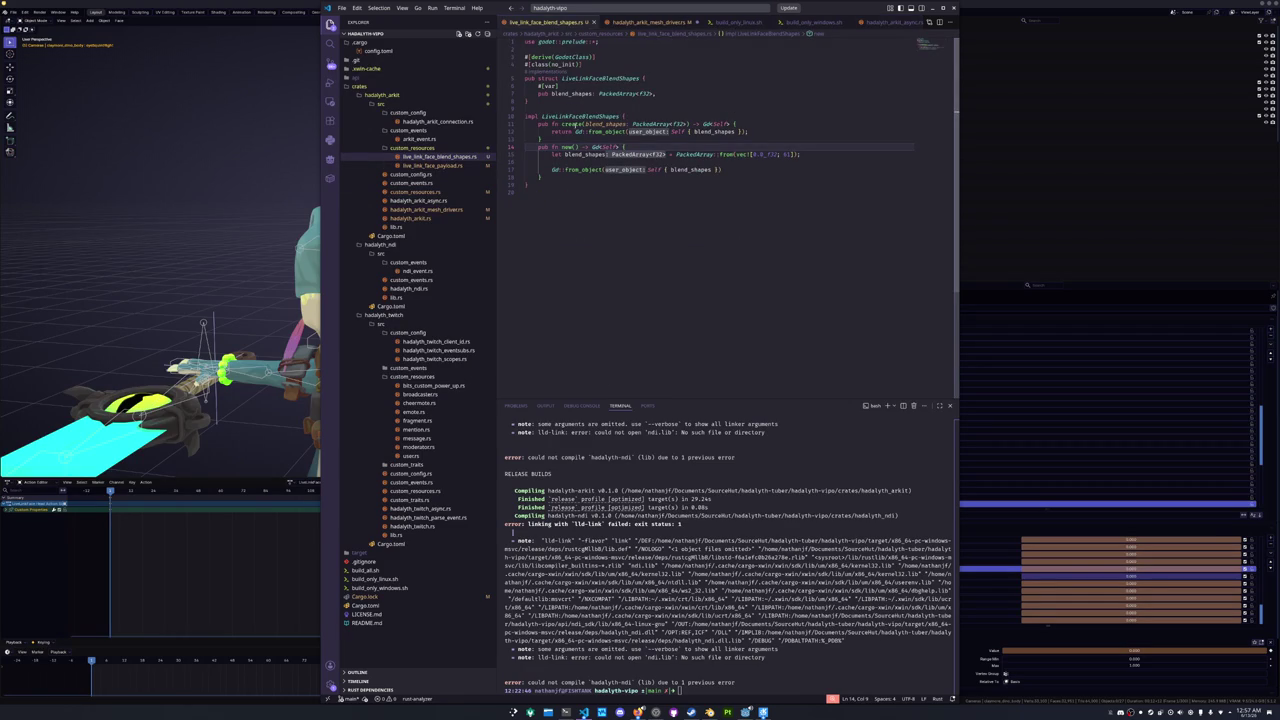
{"action": "left_click", "coordinate": [673, 93]}
- Paste the nine commented head and eye names after line 7 and convert each into a '#[var] pub <name>: f32,' field
{"action": "key", "text": "Return"}
{"action": "key", "text": "ctrl+v"}
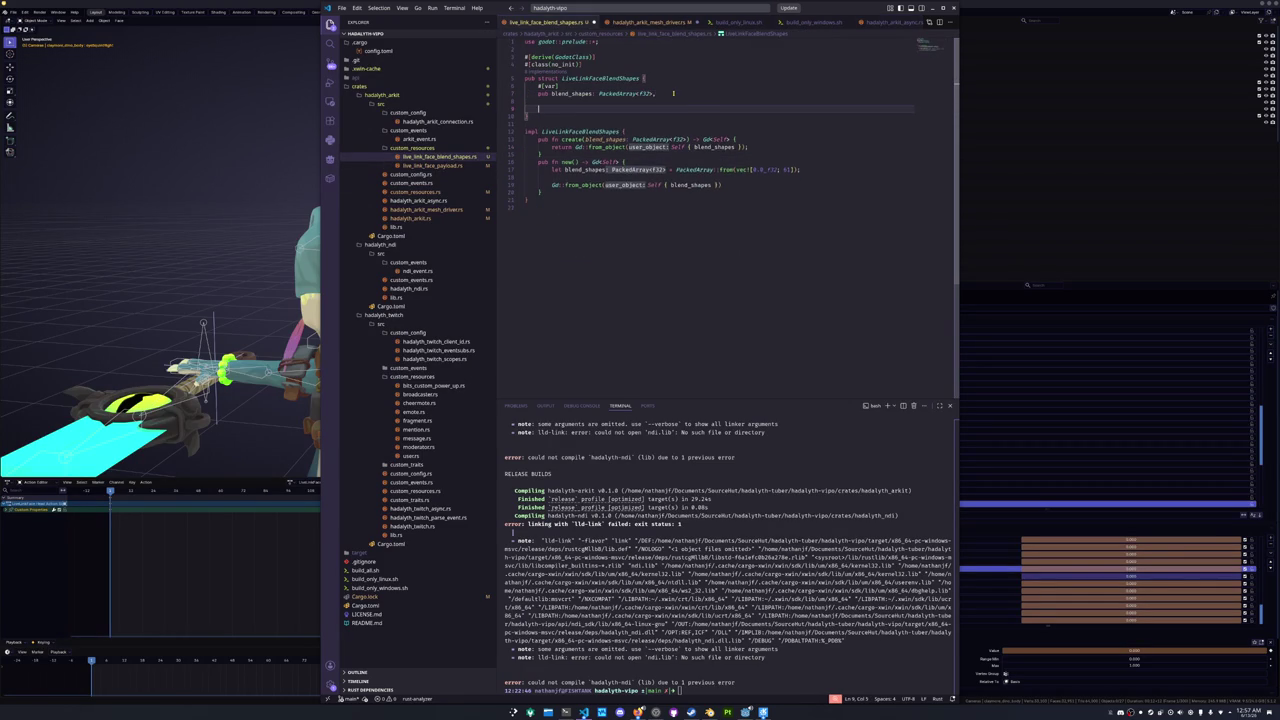
{"action": "key", "text": "Up"}
{"action": "key", "text": "Up"}
{"action": "key", "text": "Up"}
{"action": "key", "text": "Up"}
{"action": "key", "text": "Up"}
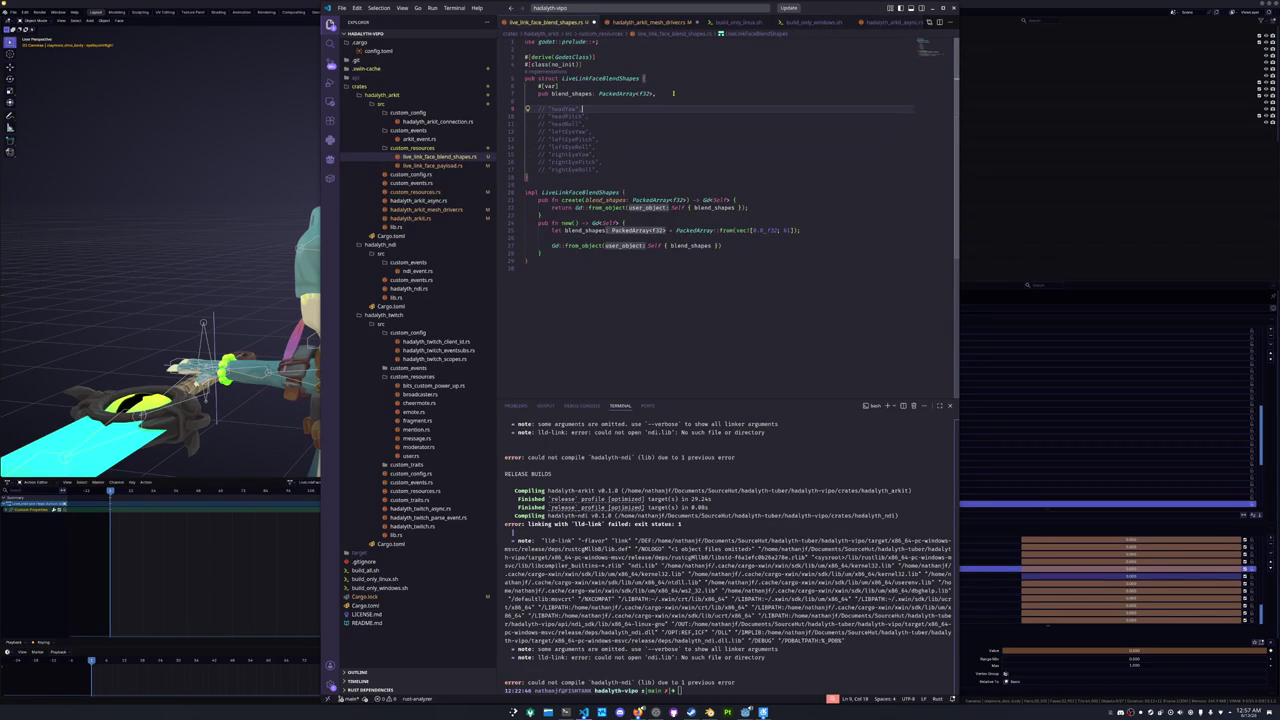
{"action": "key", "text": "shift+alt+Down"}
{"action": "key", "text": "shift+alt+Down"}
{"action": "key", "text": "shift+alt+Down"}
{"action": "key", "text": "shift+Home"}
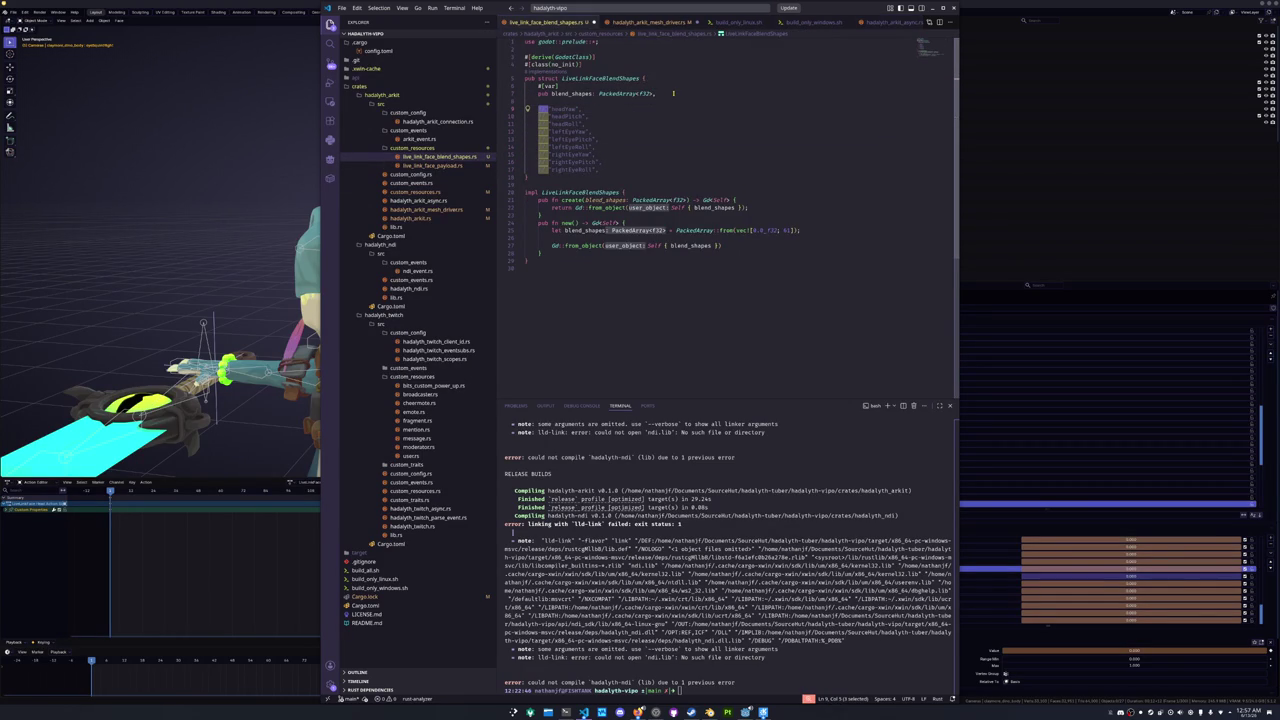
{"action": "key", "text": "ctrl+shift+l"}
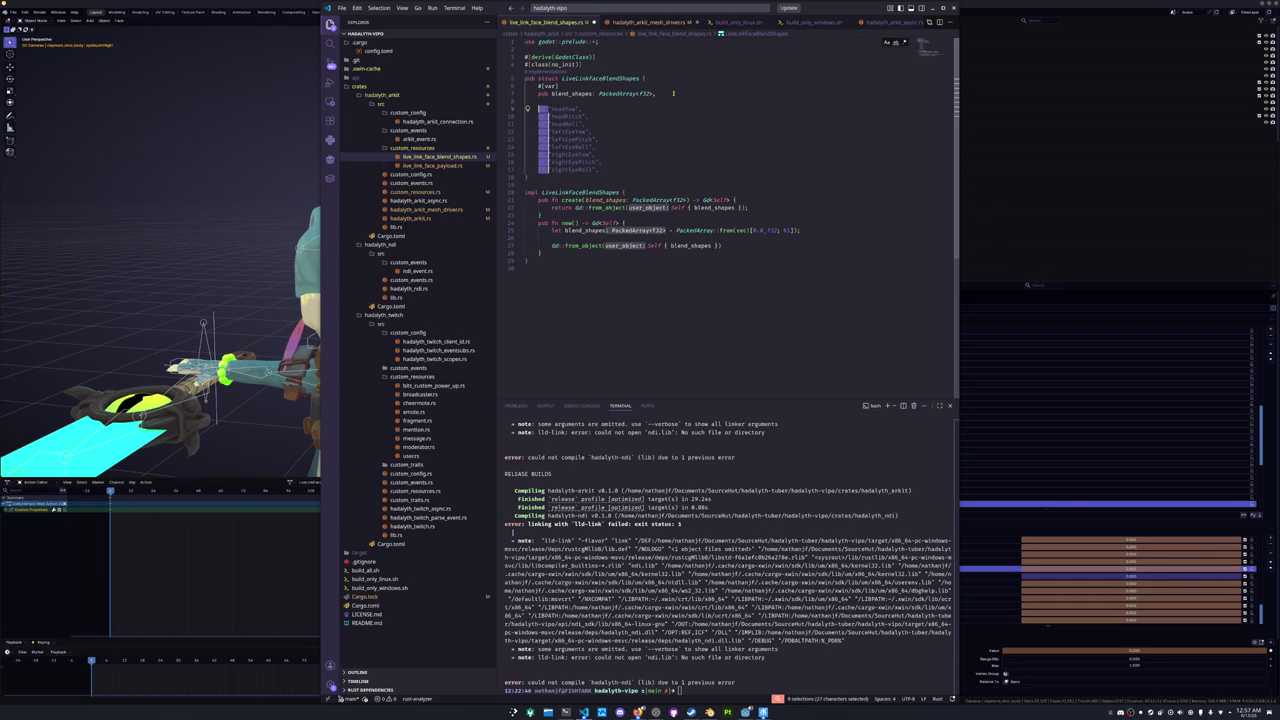
{"action": "type", "text": "#[var]"}
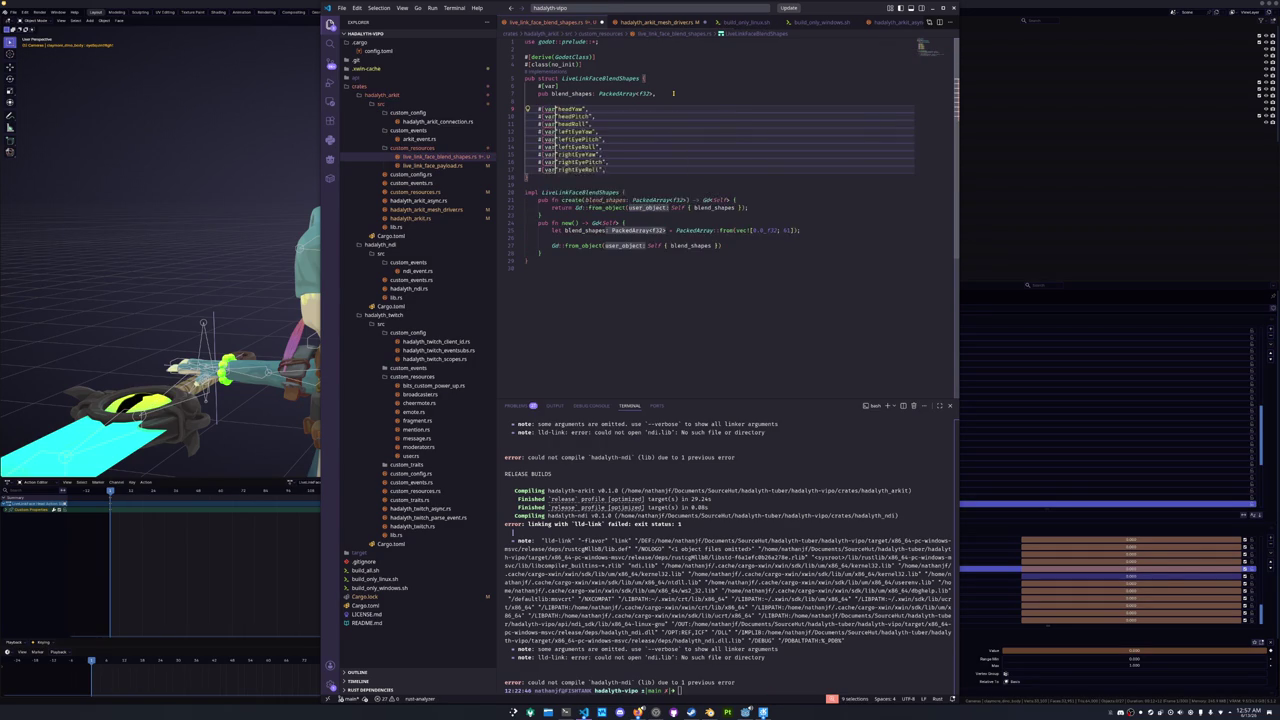
{"action": "key", "text": "Delete"}
{"action": "type", "text": "pub"}
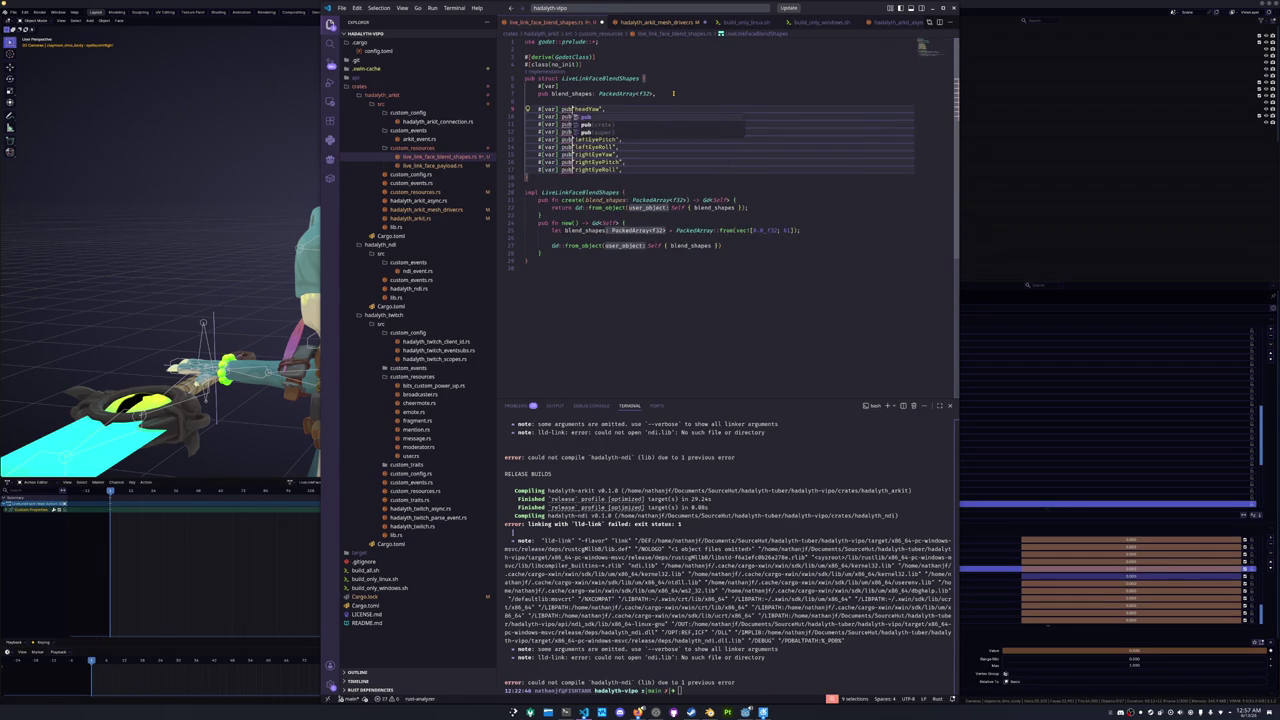
{"action": "key", "text": "End"}
{"action": "key", "text": "BackSpace"}
{"action": "key", "text": "BackSpace"}
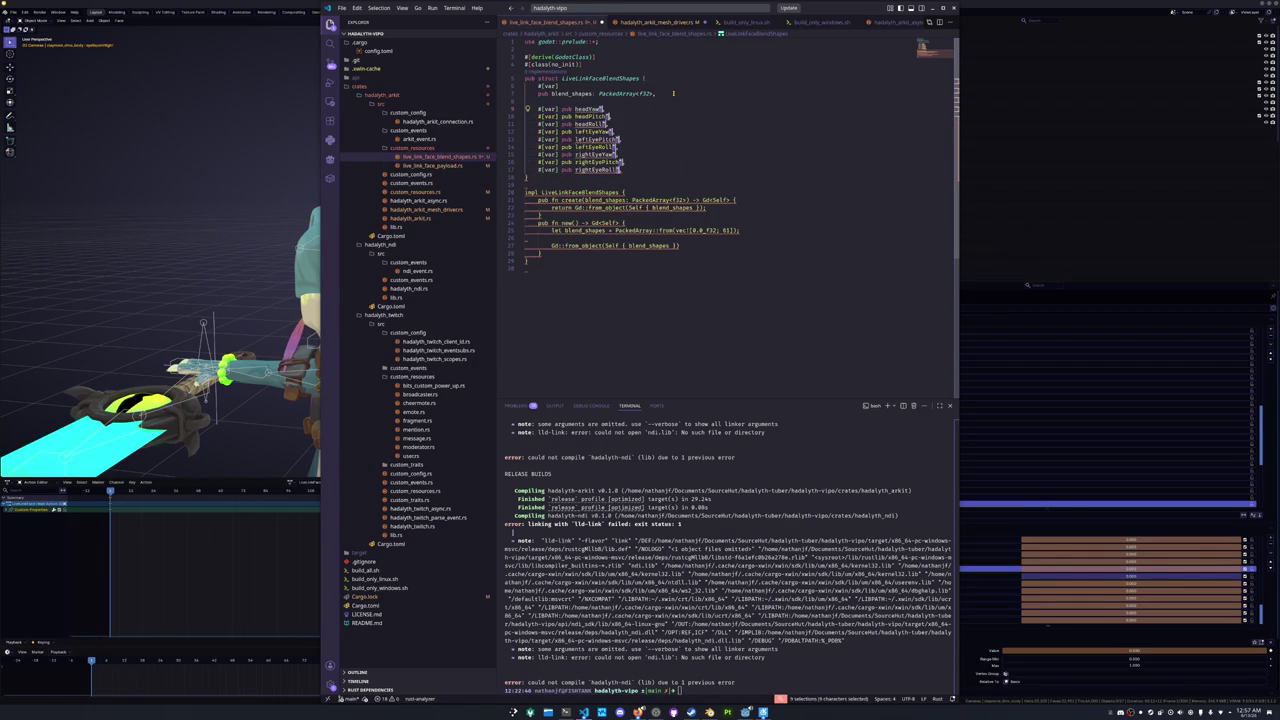
{"action": "type", "text": ": "}
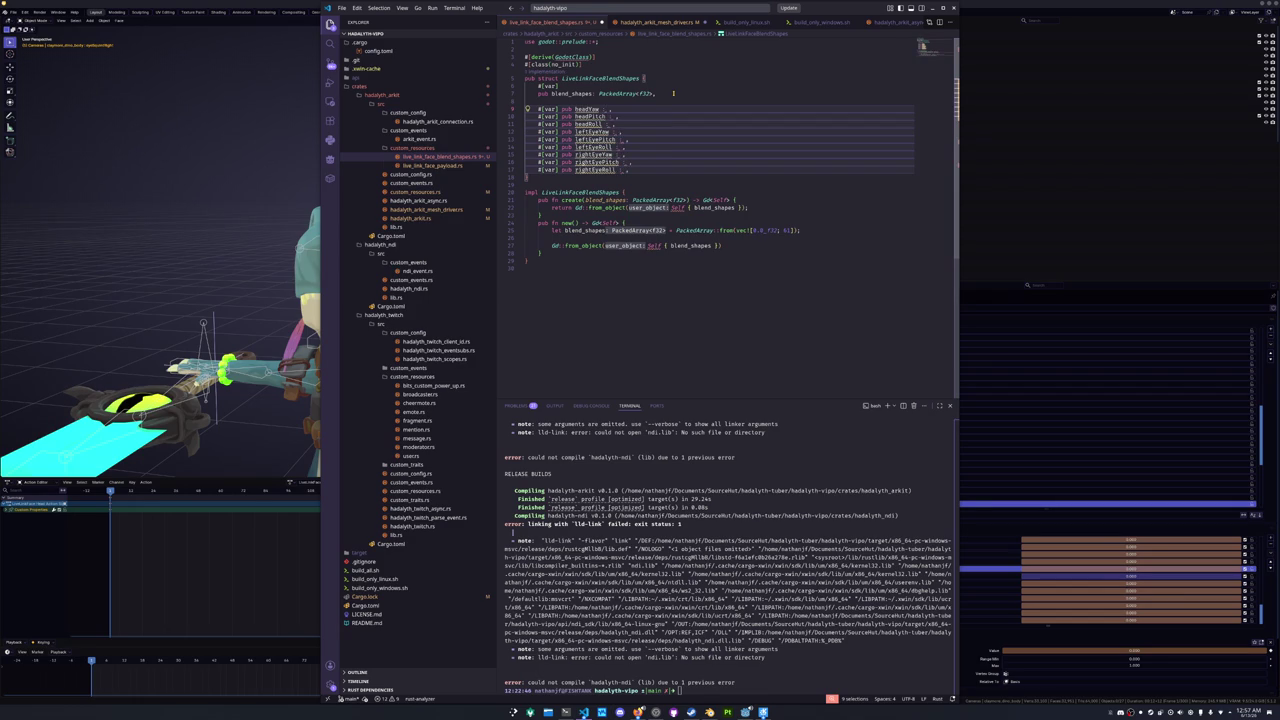
{"action": "type", "text": "f32"}
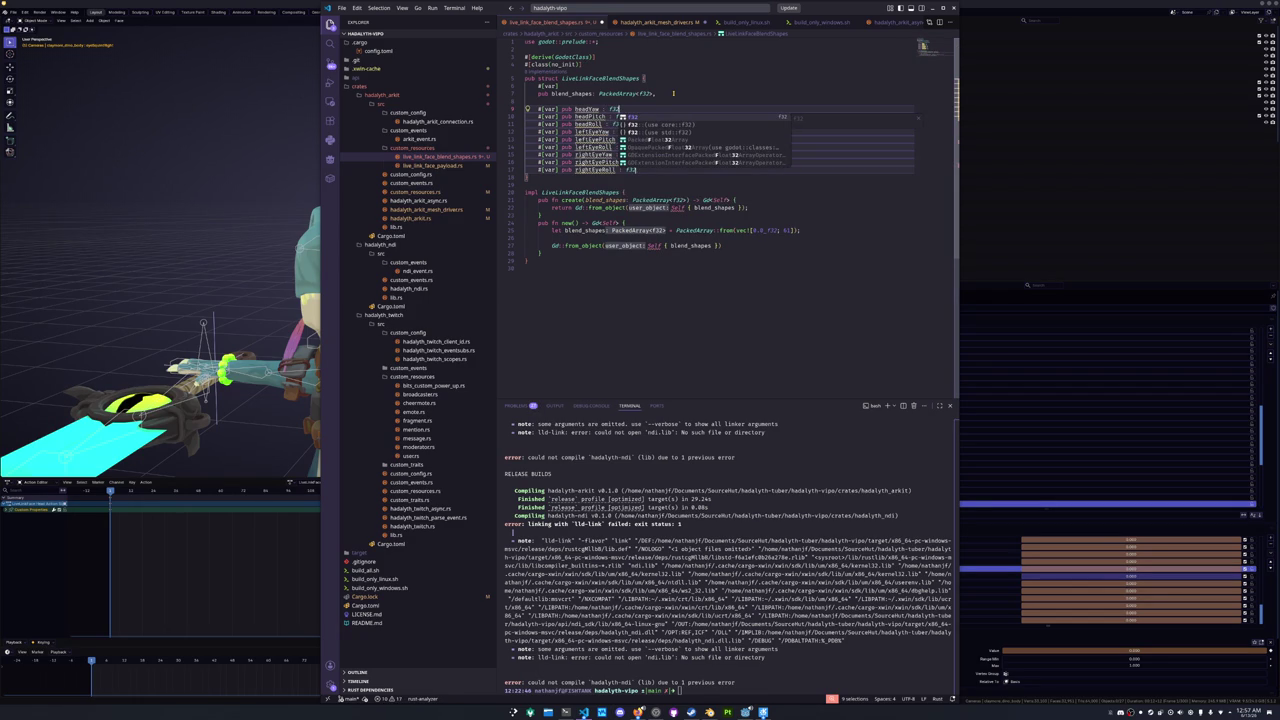
{"action": "type", "text": ","}
- Break the create() signature so its parameter and closing parenthesis sit on separate lines
{"action": "key", "text": "Escape"}
{"action": "key", "text": "Down"}
{"action": "key", "text": "Down"}
{"action": "key", "text": "Down"}
{"action": "key", "text": "Down"}
{"action": "key", "text": "Down"}
{"action": "key", "text": "Down"}
{"action": "key", "text": "Up"}
{"action": "key", "text": "End"}
{"action": "key", "text": "Left"}
{"action": "key", "text": "ctrl+Left"}
{"action": "key", "text": "ctrl+Left"}
{"action": "key", "text": "ctrl+Left"}
{"action": "key", "text": "Return"}
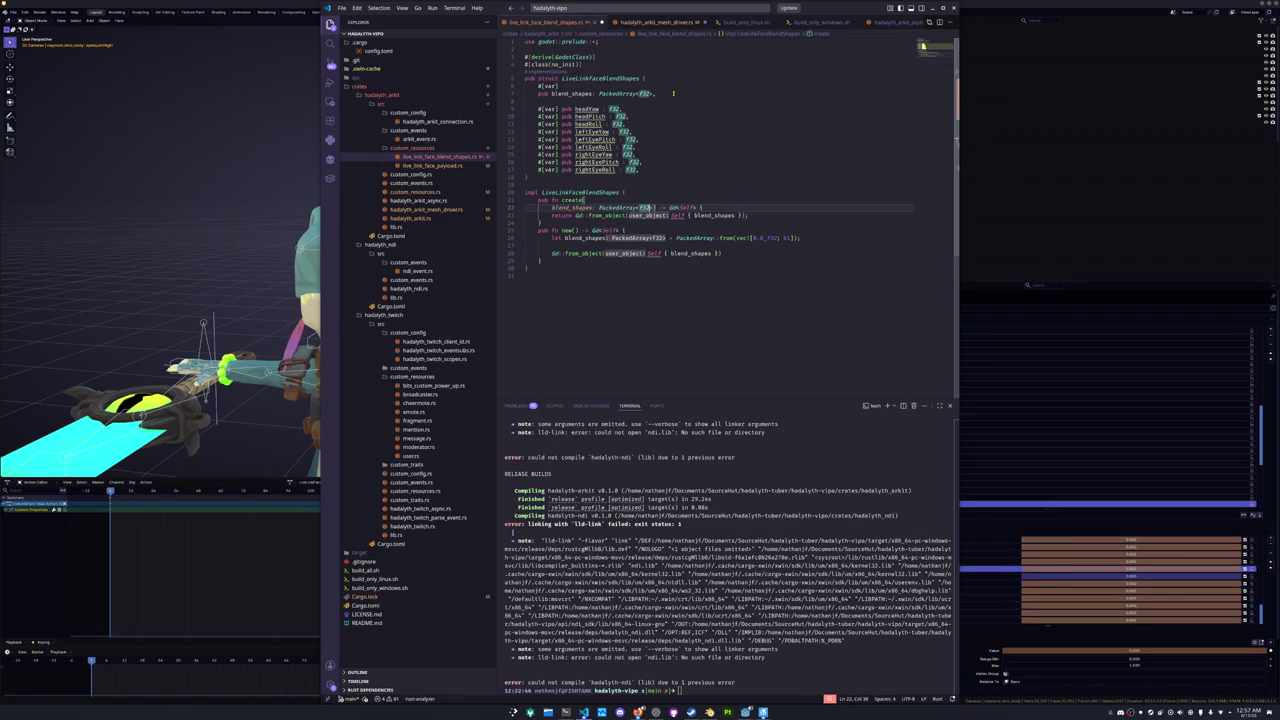
{"action": "key", "text": "Return"}
{"action": "key", "text": "Return"}
- Copy the nine field names, headYaw through rightEyeRoll, into create()'s parameter list
{"action": "key", "text": "Up"}
{"action": "key", "text": "Up"}
{"action": "key", "text": "Up"}
{"action": "key", "text": "ctrl+Right"}
{"action": "key", "text": "ctrl+Right"}
{"action": "key", "text": "ctrl+shift+Right"}
{"action": "key", "text": "Left"}
{"action": "key", "text": "Up"}
{"action": "key", "text": "Down"}
{"action": "key", "text": "ctrl+shift+Down"}
{"action": "key", "text": "ctrl+shift+Down"}
{"action": "key", "text": "ctrl+shift+Down"}
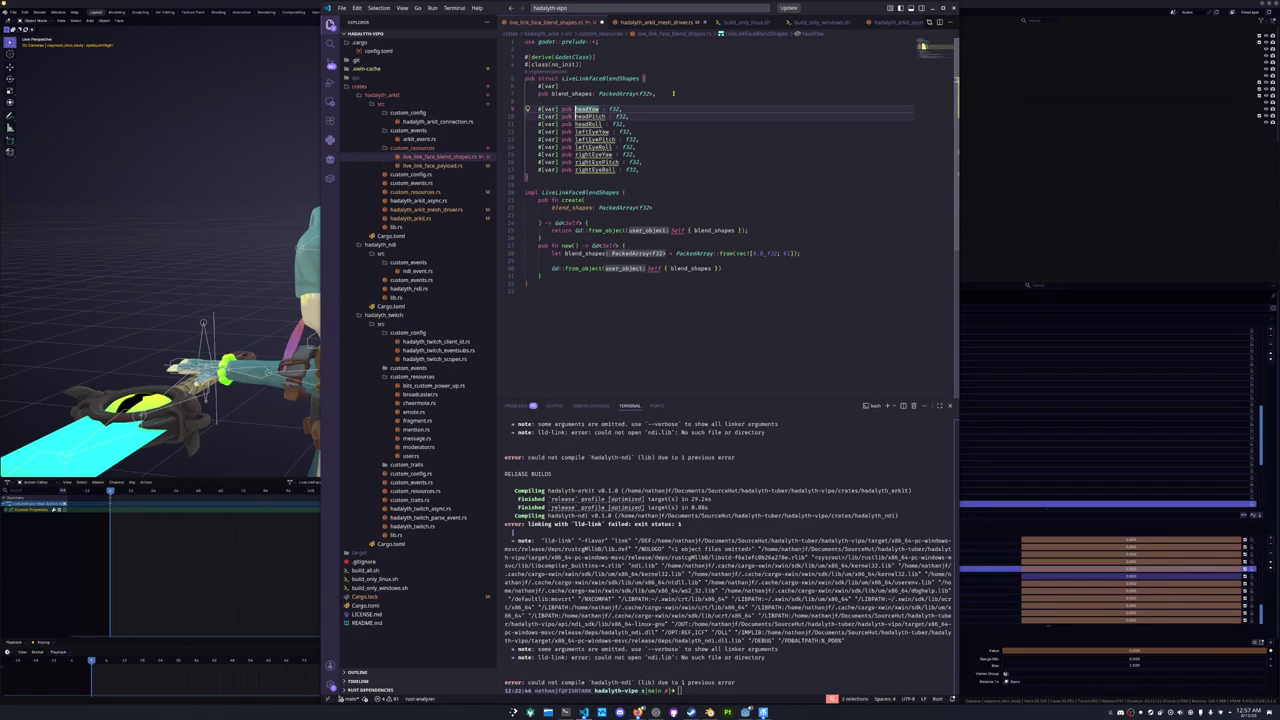
{"action": "key", "text": "ctrl+shift+Right"}
{"action": "key", "text": "ctrl+c"}
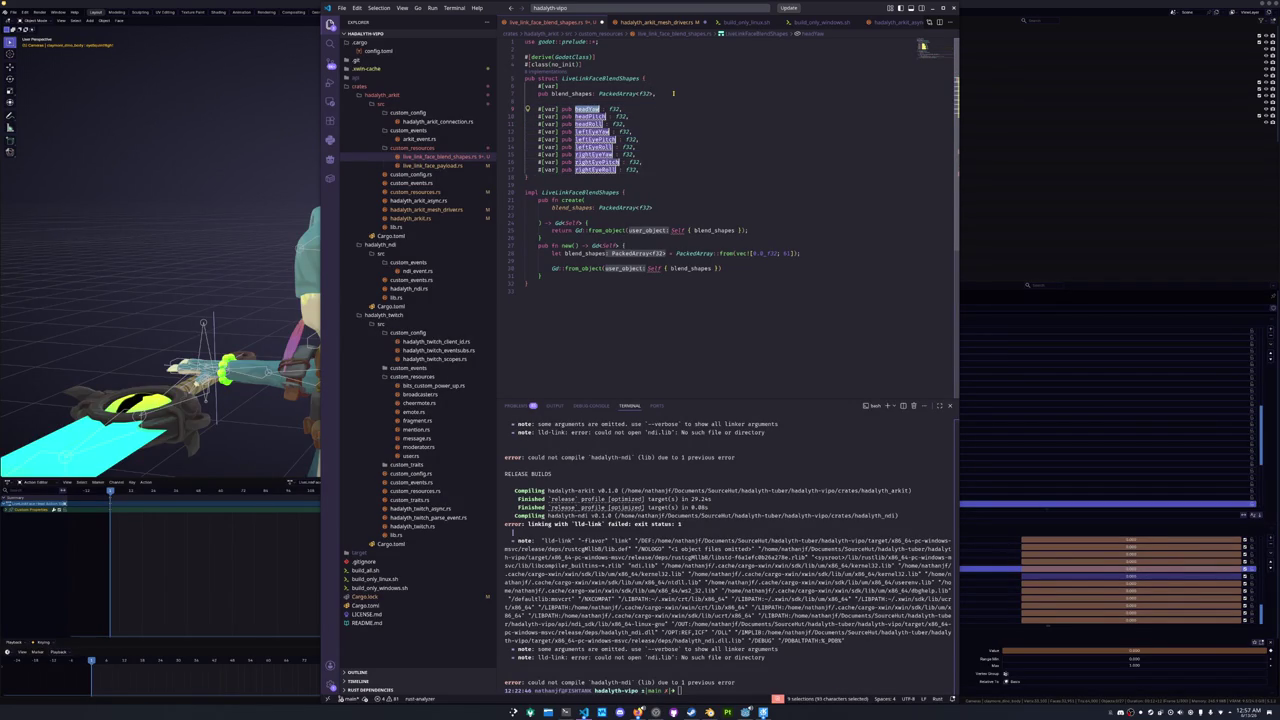
{"action": "key", "text": "Left"}
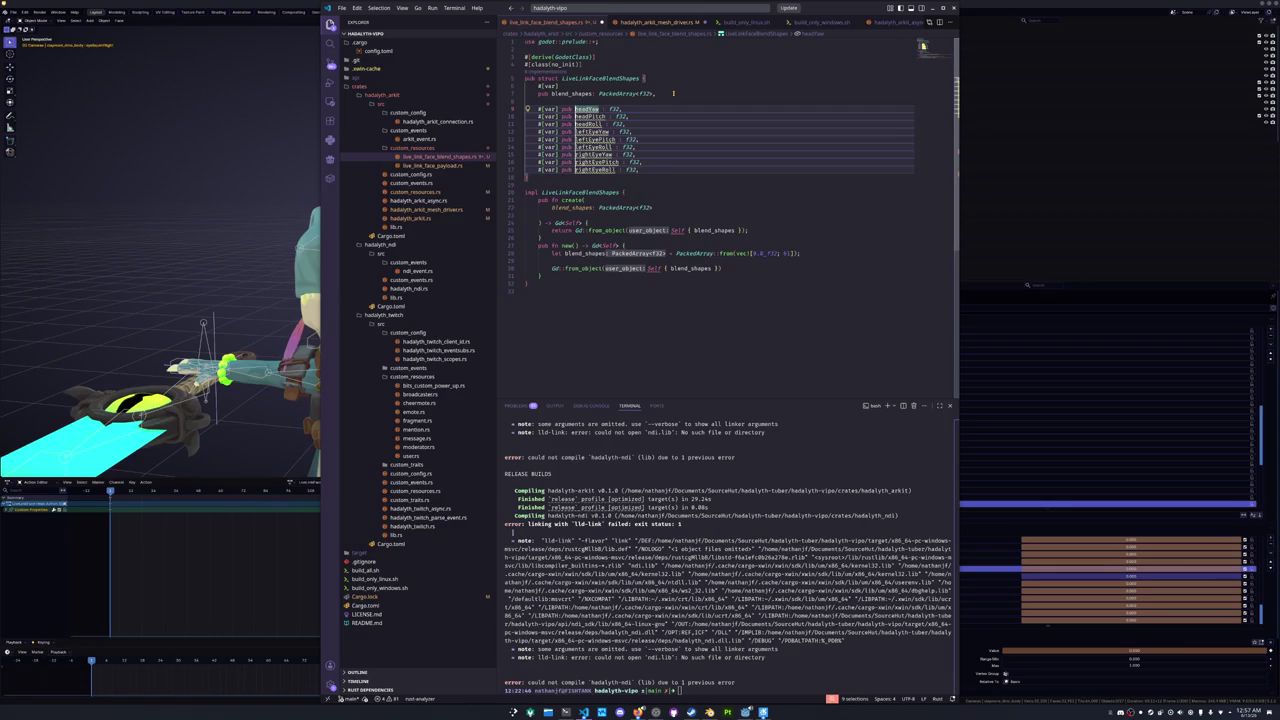
{"action": "key", "text": "Escape"}
{"action": "key", "text": "Down"}
{"action": "key", "text": "Down"}
{"action": "key", "text": "Down"}
{"action": "key", "text": "Down"}
{"action": "key", "text": "Down"}
{"action": "key", "text": "Down"}
{"action": "key", "text": "End"}
{"action": "type", "text": ","}
{"action": "key", "text": "Return"}
{"action": "key", "text": "ctrl+v"}
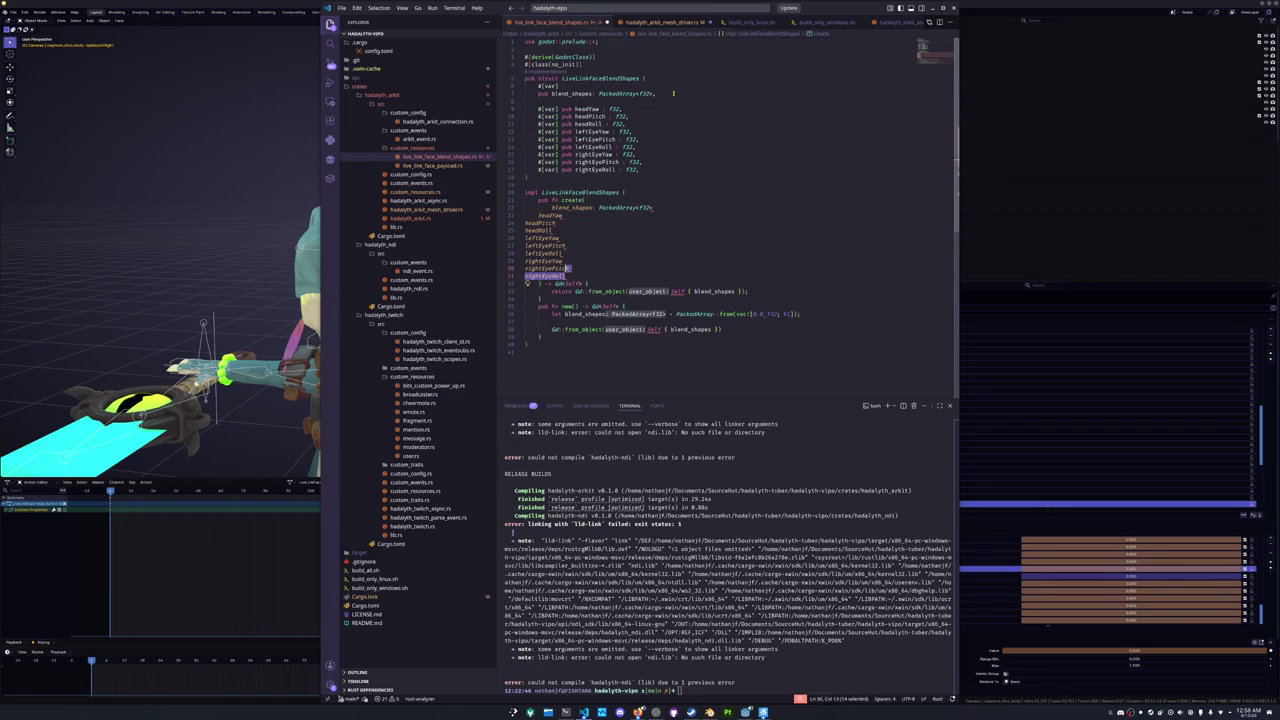
- Indent the pasted create() parameters, headYaw through rightEyeRoll
{"action": "key", "text": "shift+Up"}
{"action": "key", "text": "shift+Up"}
{"action": "key", "text": "shift+Up"}
{"action": "key", "text": "shift+Home"}
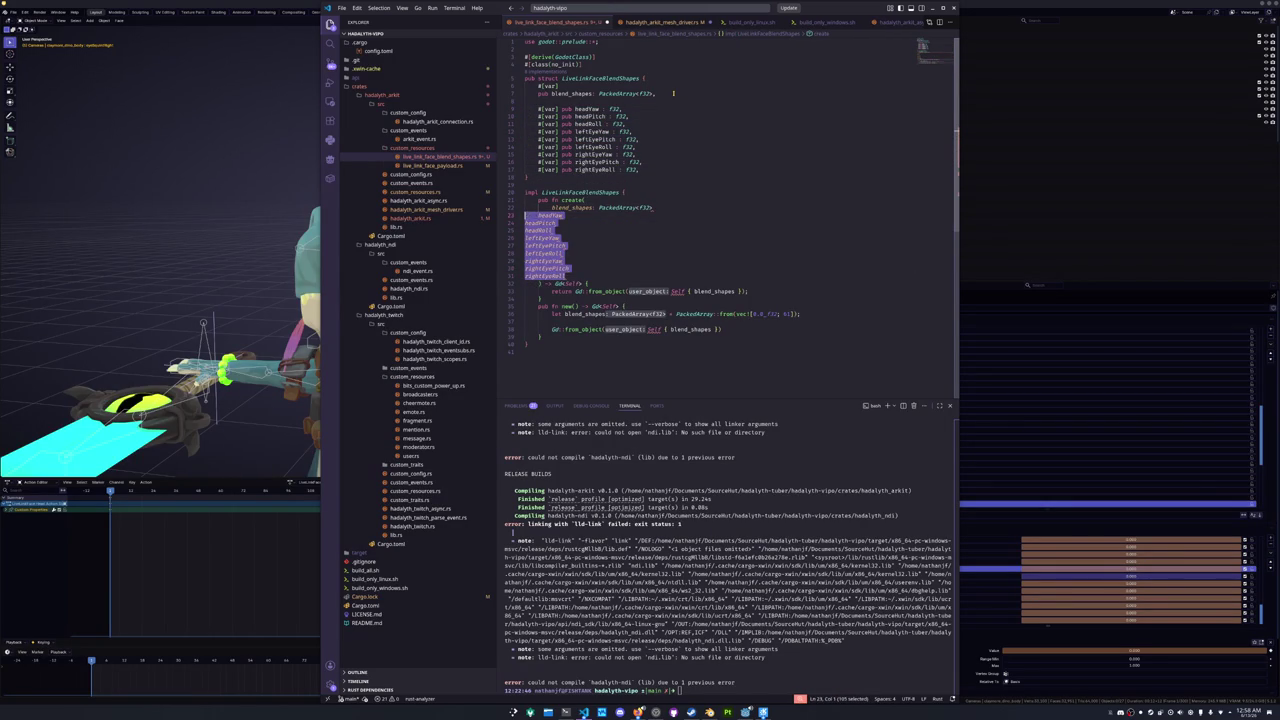
{"action": "key", "text": "Tab"}
{"action": "key", "text": "Right"}
{"action": "key", "text": "shift+Up"}
{"action": "key", "text": "shift+Up"}
{"action": "key", "text": "shift+Up"}
{"action": "key", "text": "shift+Home"}
{"action": "key", "text": "Tab"}
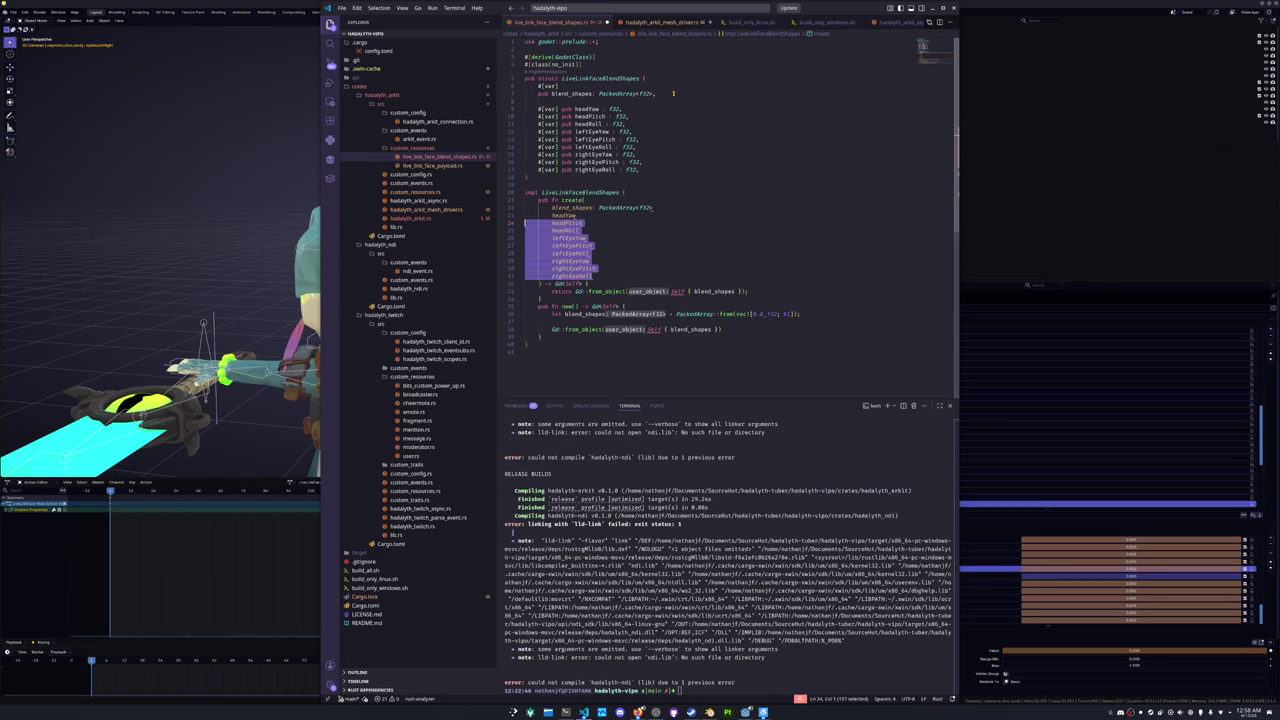
- Restore blank lines between the head and eye fields and begin a new '#[var] pub' line under blend_shapes
{"action": "key", "text": "ctrl+z"}
{"action": "key", "text": "ctrl+z"}
{"action": "key", "text": "ctrl+z"}
{"action": "key", "text": "ctrl+z"}
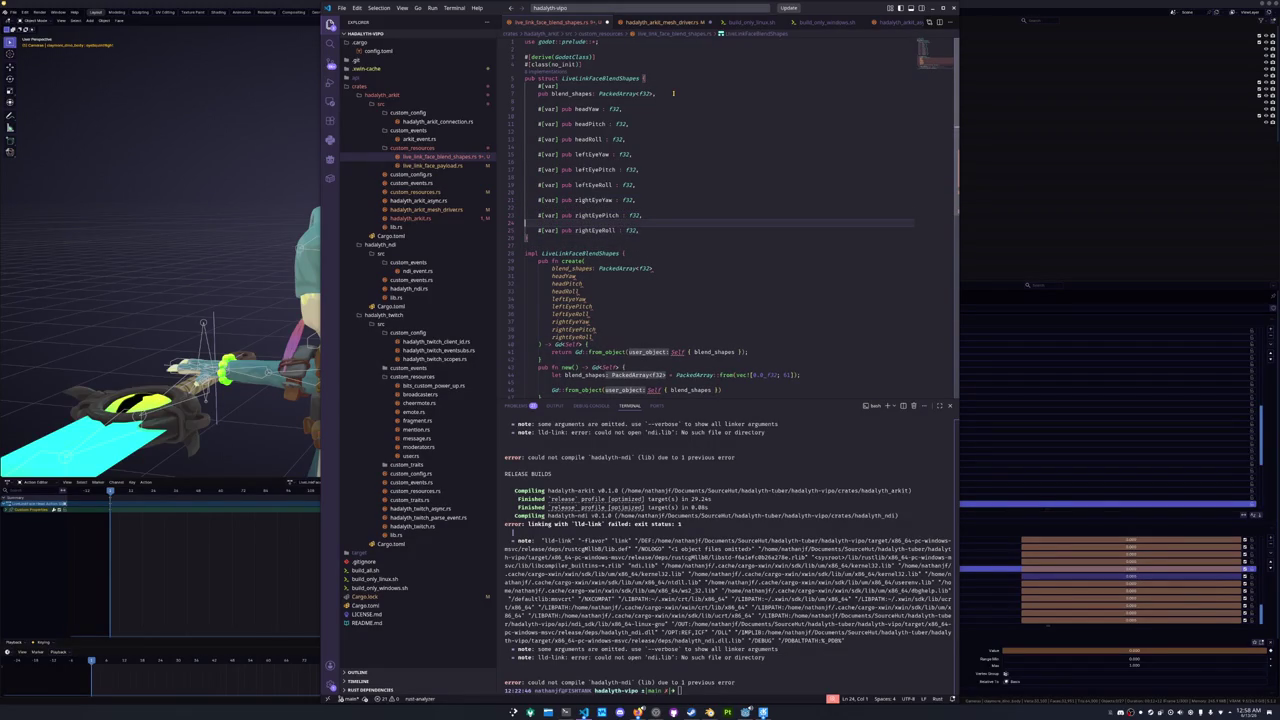
{"action": "key", "text": "ctrl+z"}
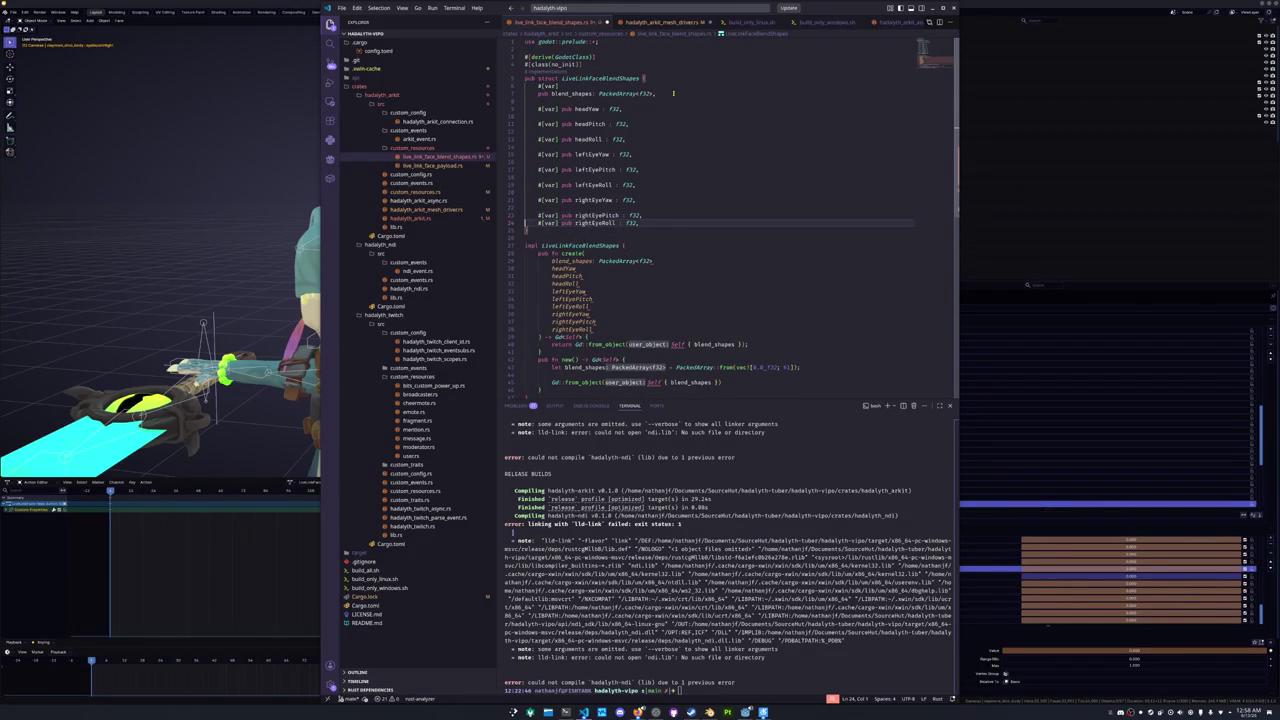
{"action": "key", "text": "Return"}
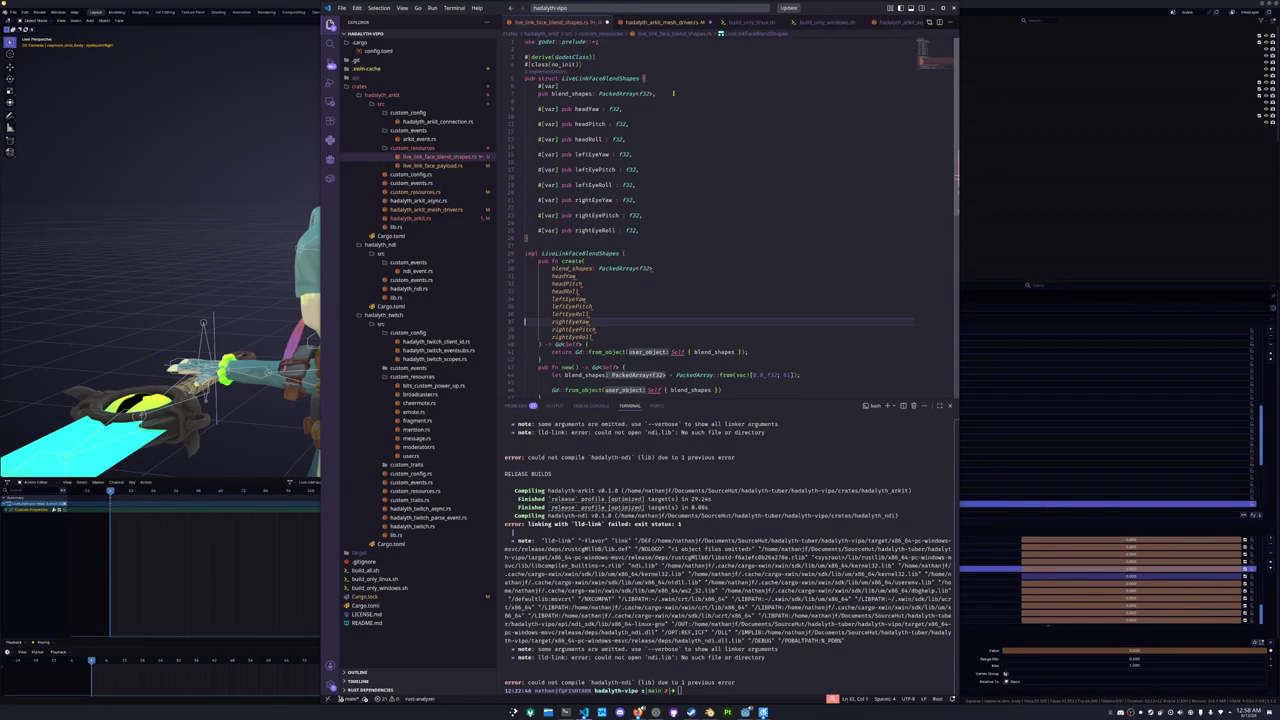
{"action": "scroll", "coordinate": [673, 93], "scroll_direction": "down", "scroll_amount": 2}
{"action": "key", "text": "Up"}
{"action": "key", "text": "Up"}
{"action": "key", "text": "Up"}
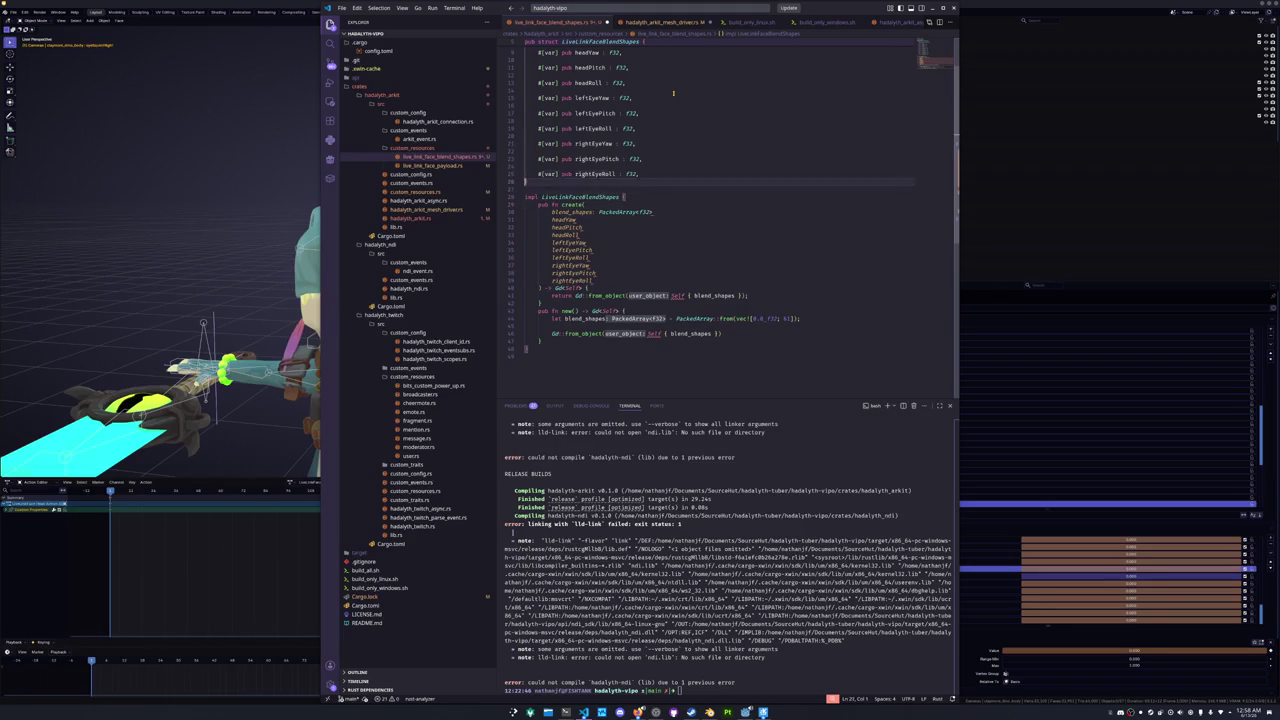
{"action": "key", "text": "Return"}
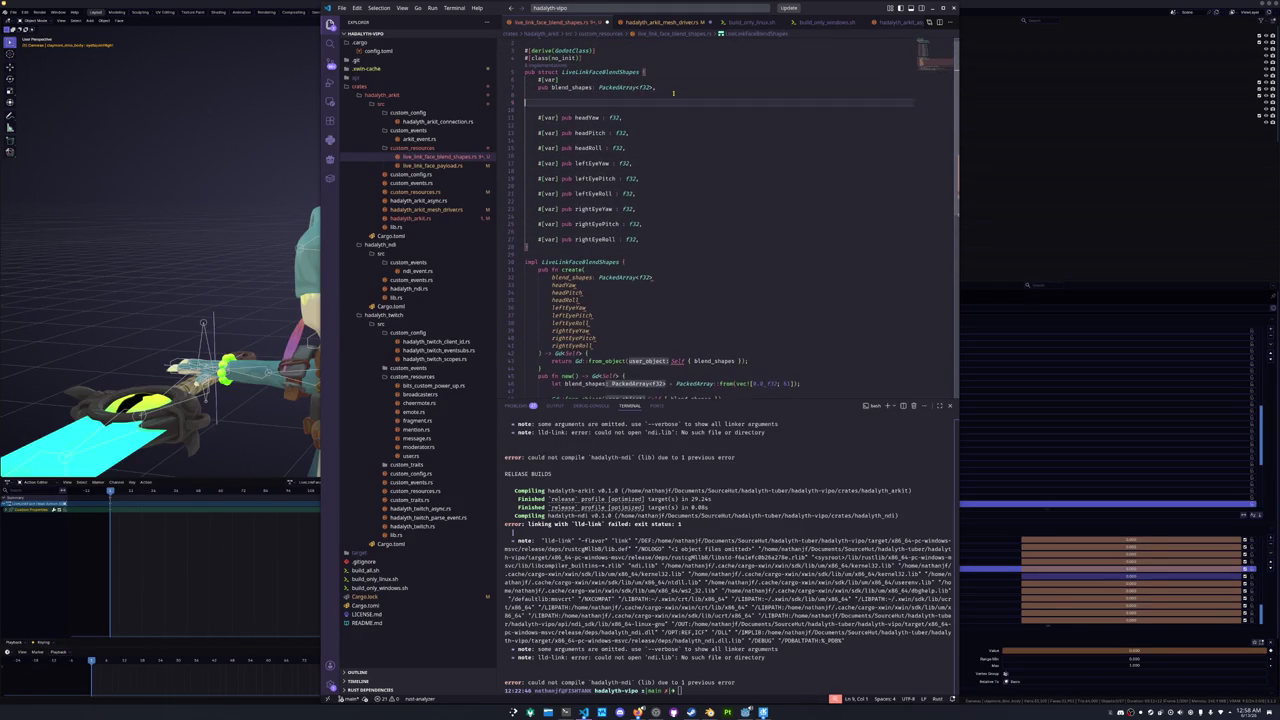
{"action": "type", "text": "#[var] pub tongue"}
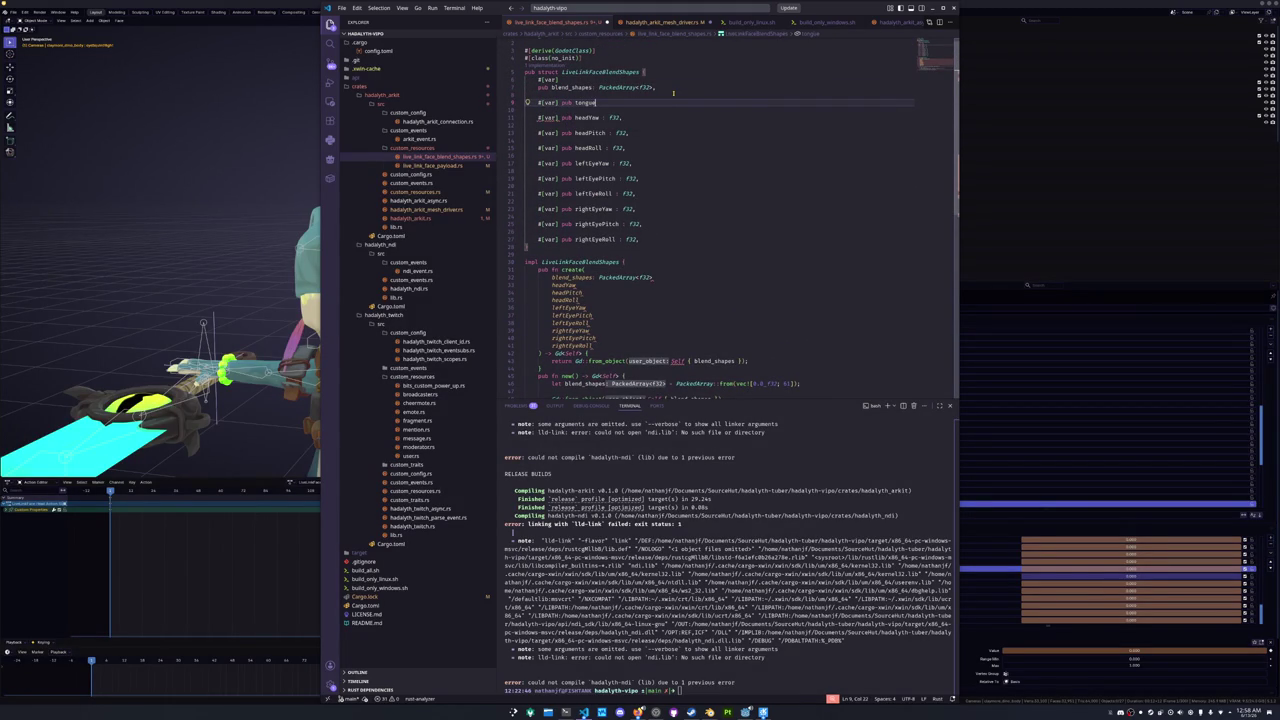
- In hadalyth_arkit_mesh_drivers.rs, move the tongueOut line from BLEND_SHAPE_NAMES into the commented-out block
{"action": "left_click", "coordinate": [451, 166]}
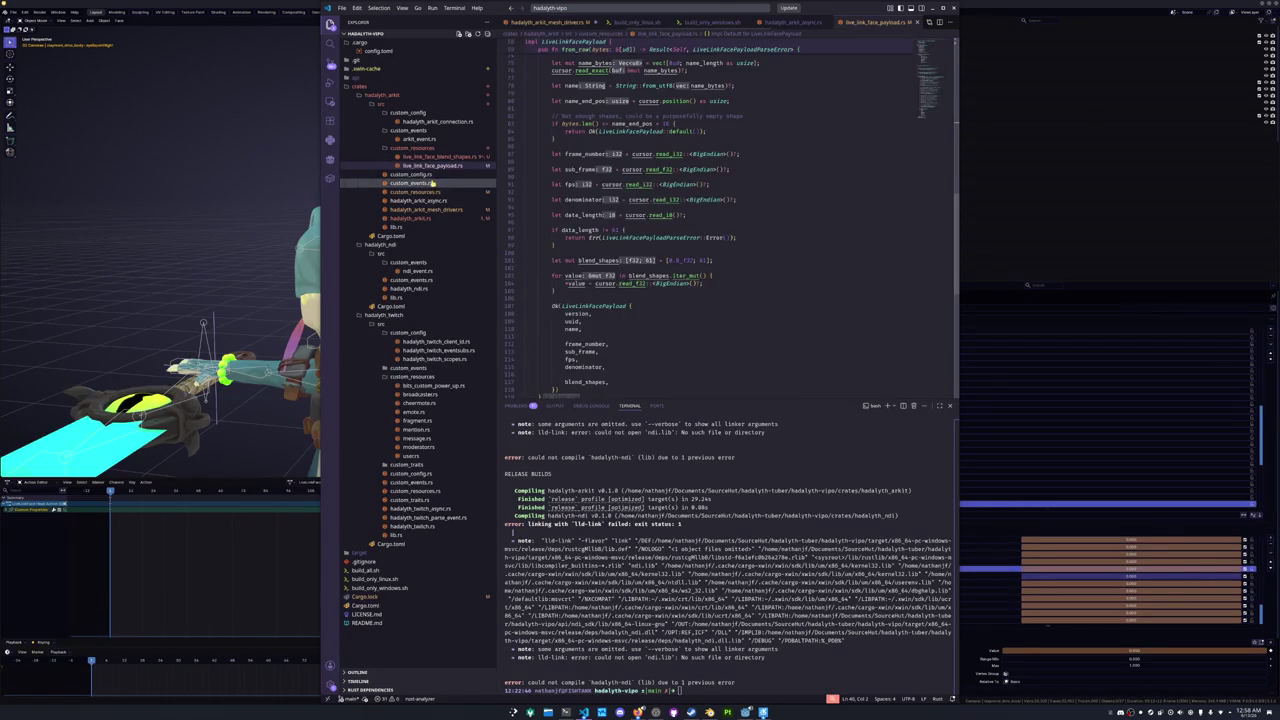
{"action": "left_click", "coordinate": [440, 209]}
{"action": "scroll", "coordinate": [547, 215], "scroll_direction": "up", "scroll_amount": 20}
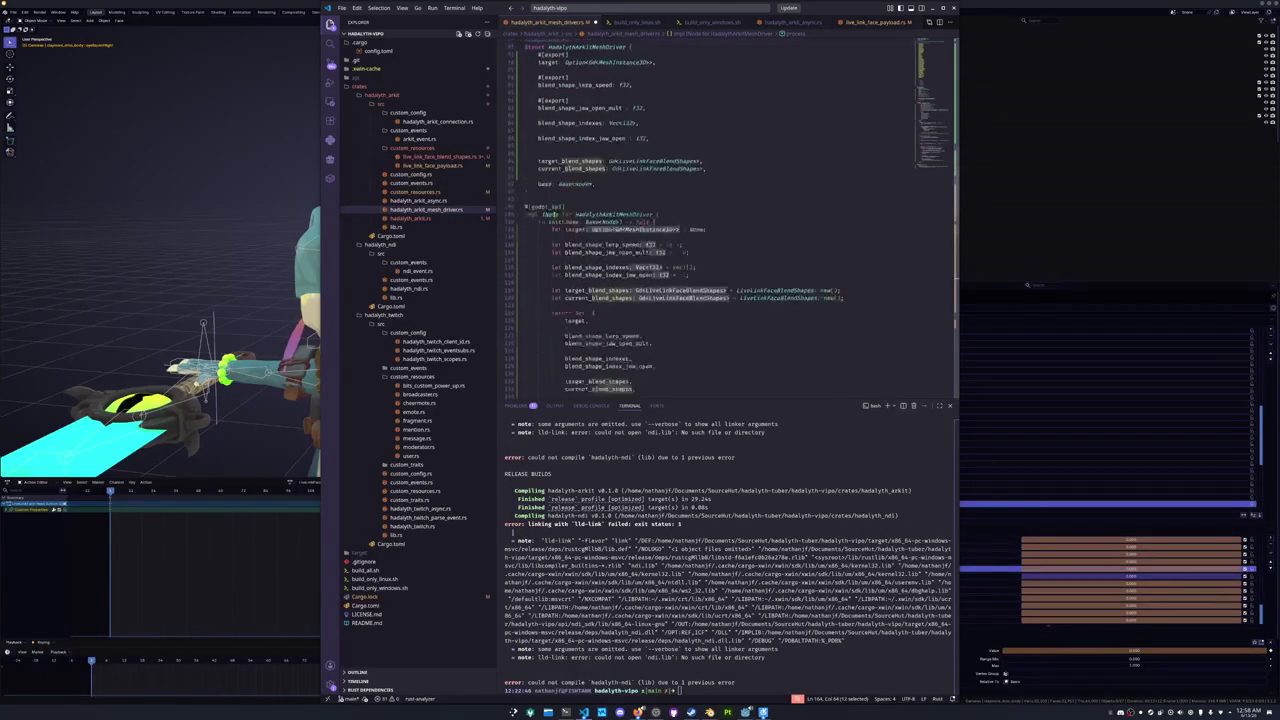
{"action": "key", "text": "ctrl+shift+k"}
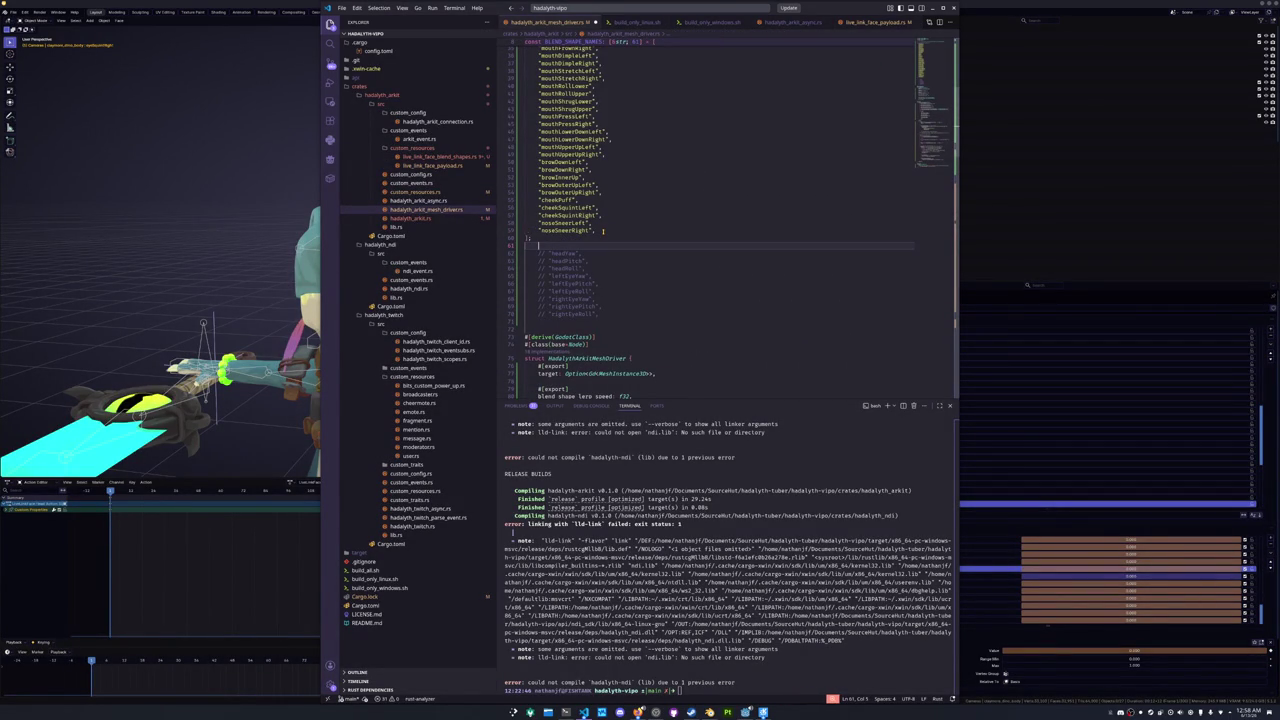
{"action": "key", "text": "ctrl+v"}
- Review the impl block in hadalyth_arkit.rs, then return to live_link_face_blend_shapes.rs
{"action": "left_click", "coordinate": [415, 218]}
{"action": "scroll", "coordinate": [545, 237], "scroll_direction": "up", "scroll_amount": 3}
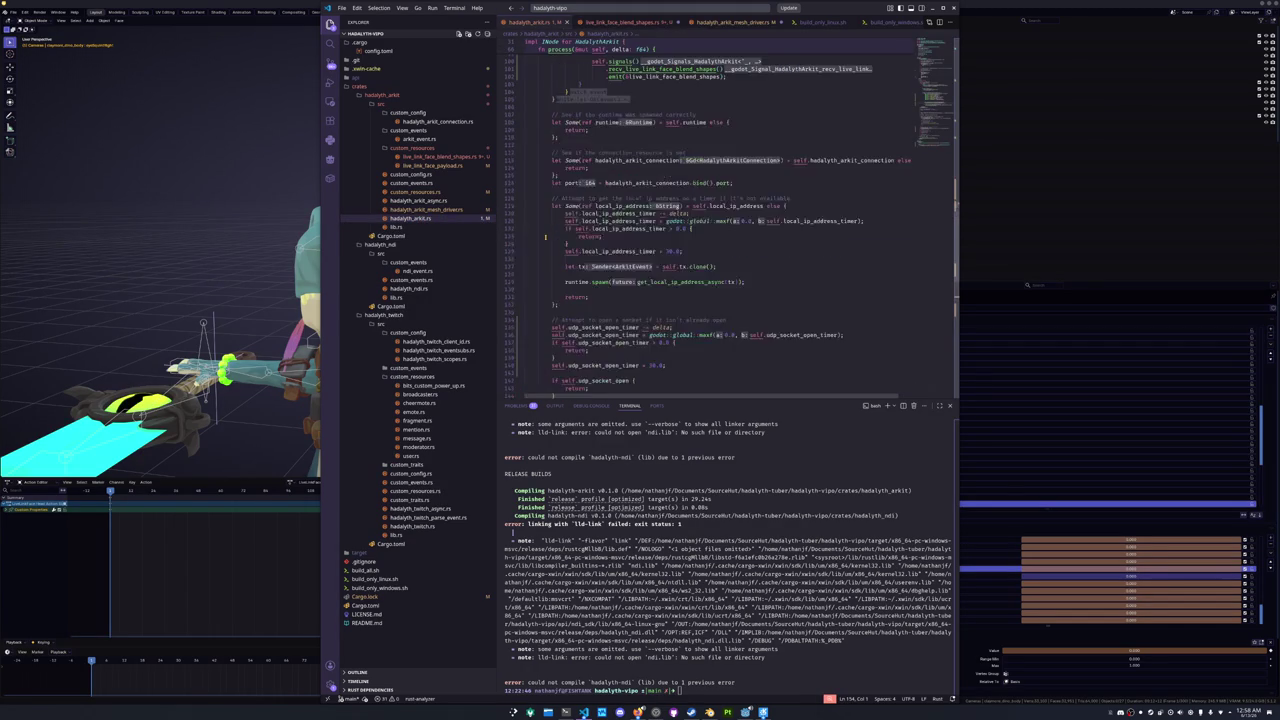
{"action": "scroll", "coordinate": [545, 237], "scroll_direction": "down", "scroll_amount": 10}
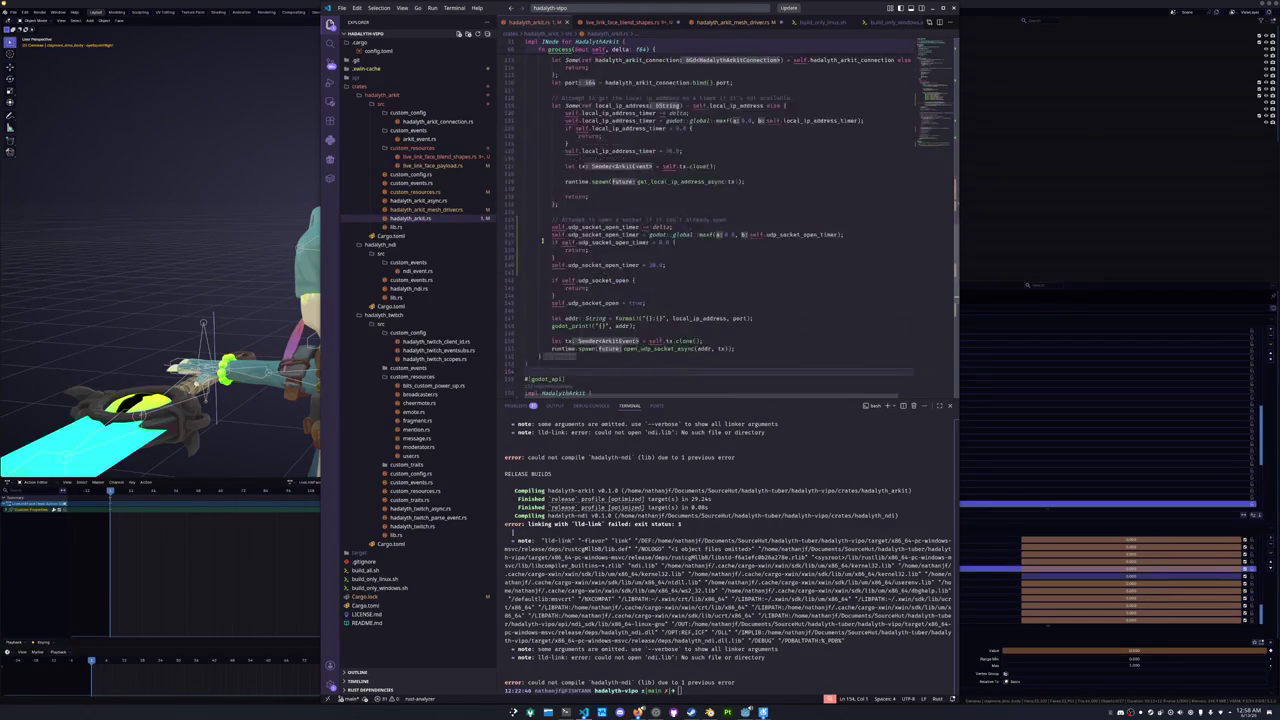
{"action": "left_click", "coordinate": [778, 299]}
{"action": "left_click", "coordinate": [806, 266], "text": "ctrl"}
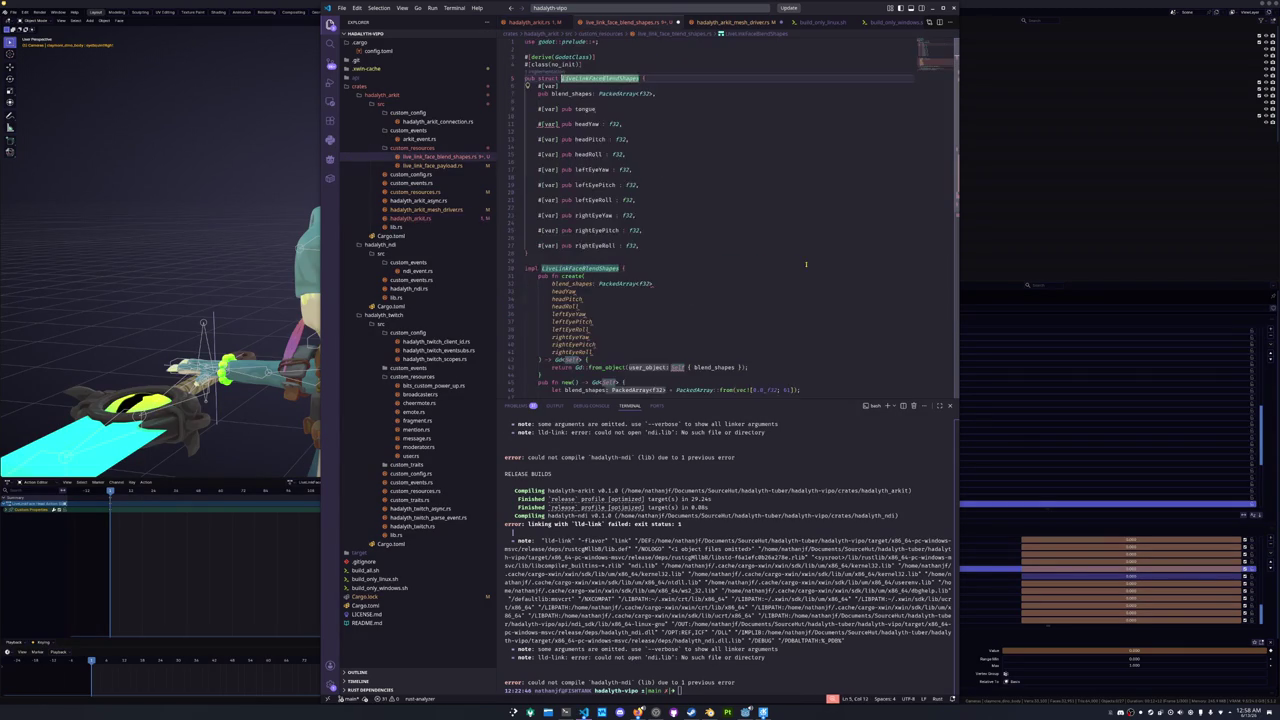
- Complete the new field as tongue_out: f32 and multi-select the struct's pub field lines
{"action": "left_click", "coordinate": [608, 109]}
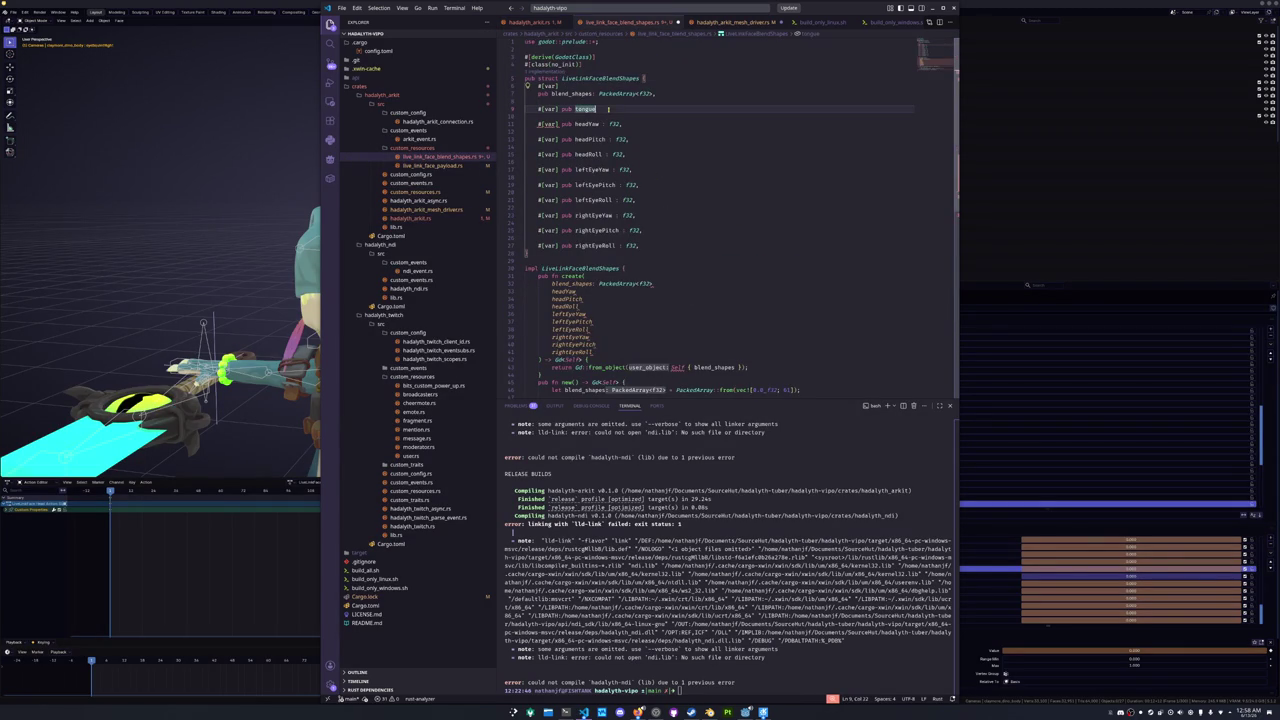
{"action": "type", "text": "_"}
{"action": "type", "text": "f32,"}
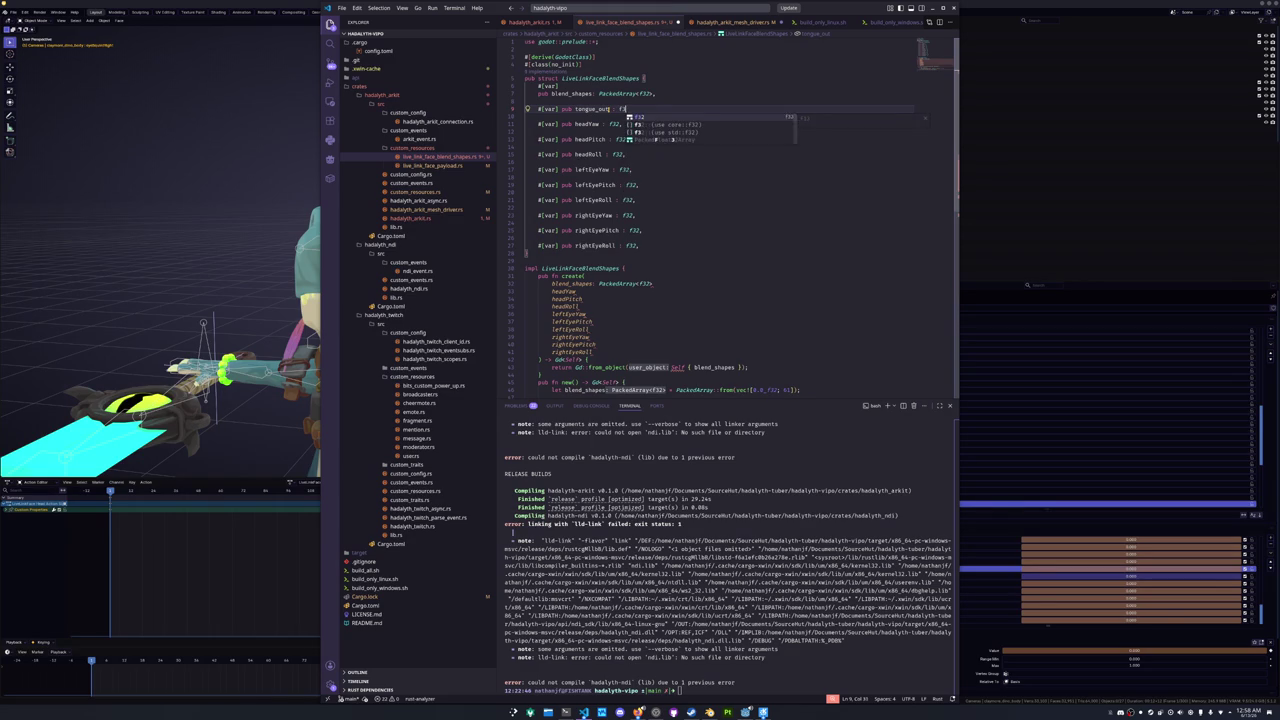
{"action": "key", "text": "Down"}
{"action": "key", "text": "Down"}
{"action": "key", "text": "ctrl+Left"}
{"action": "key", "text": "ctrl+Left"}
{"action": "key", "text": "ctrl+Left"}
{"action": "key", "text": "ctrl+Left"}
{"action": "key", "text": "ctrl+d"}
{"action": "key", "text": "ctrl+shift+l"}
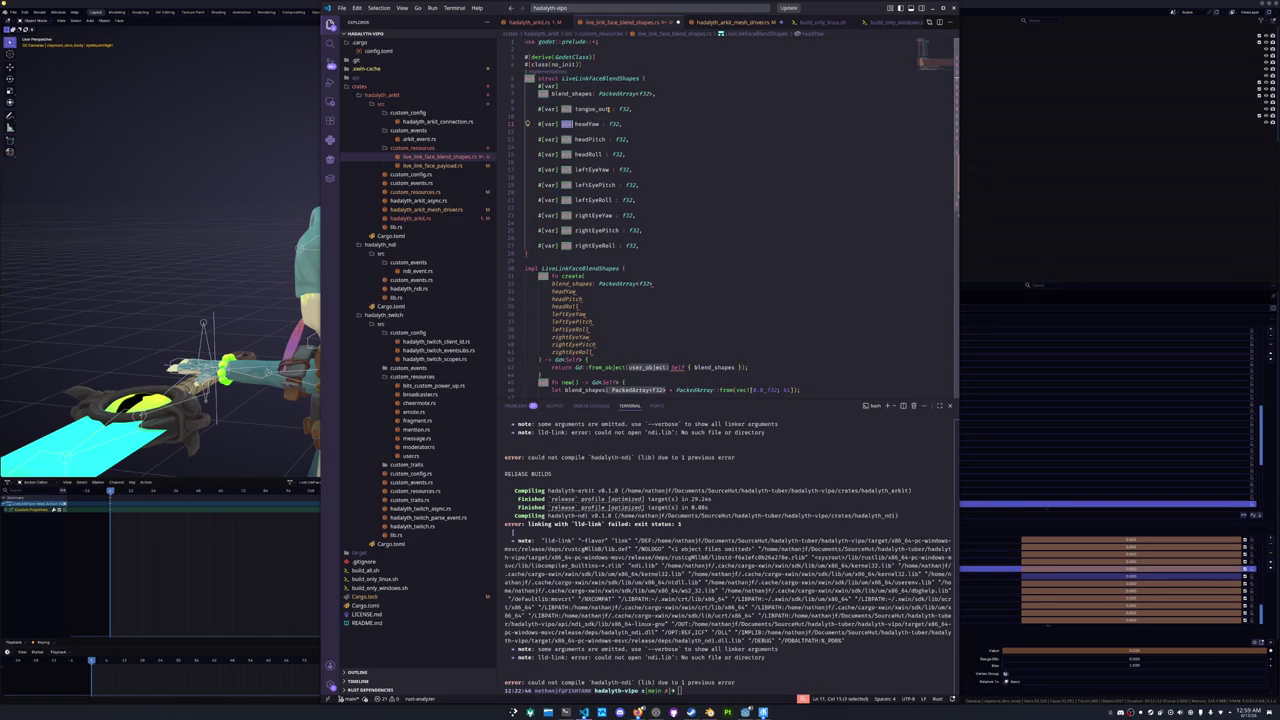
- Convert all field names to snake_case (head_yaw, left_eye_pitch) via Transform to Snake Case
{"action": "key", "text": "ctrl+Right"}
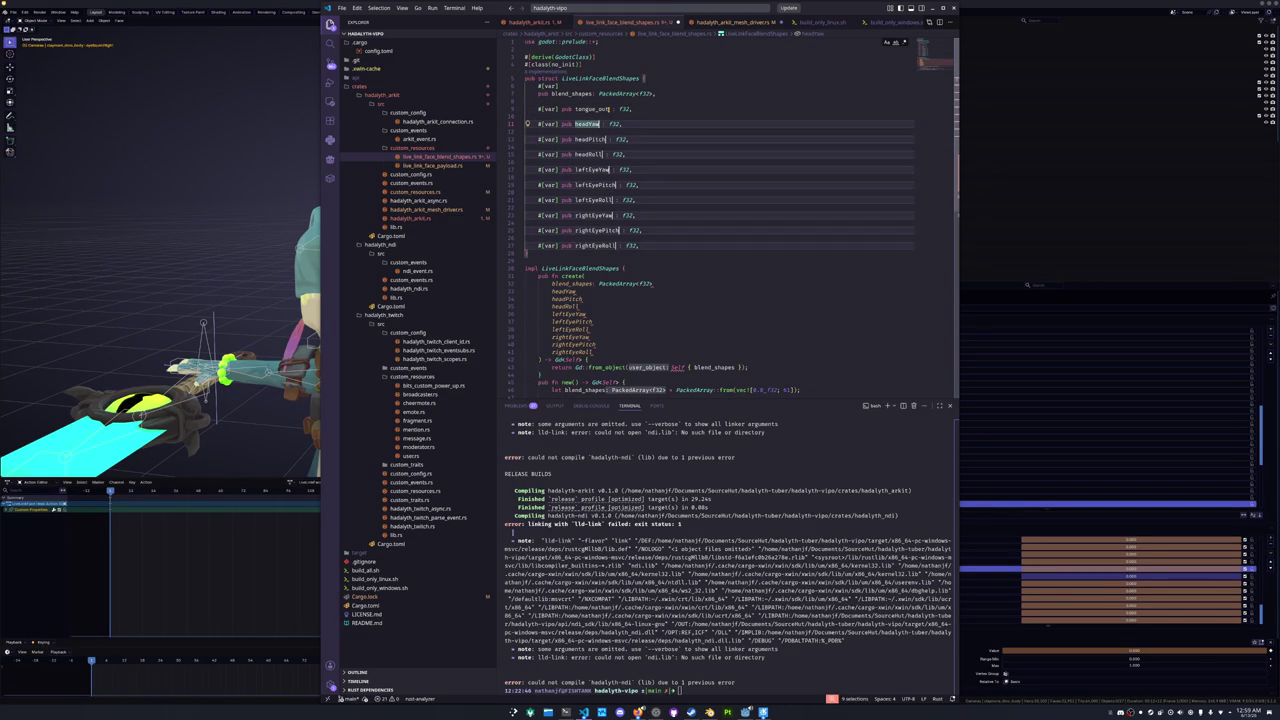
{"action": "key", "text": "ctrl+shift+Right"}
{"action": "key", "text": "ctrl+shift+p"}
{"action": "type", "text": "trans"}
{"action": "key", "text": "Down"}
{"action": "key", "text": "Return"}
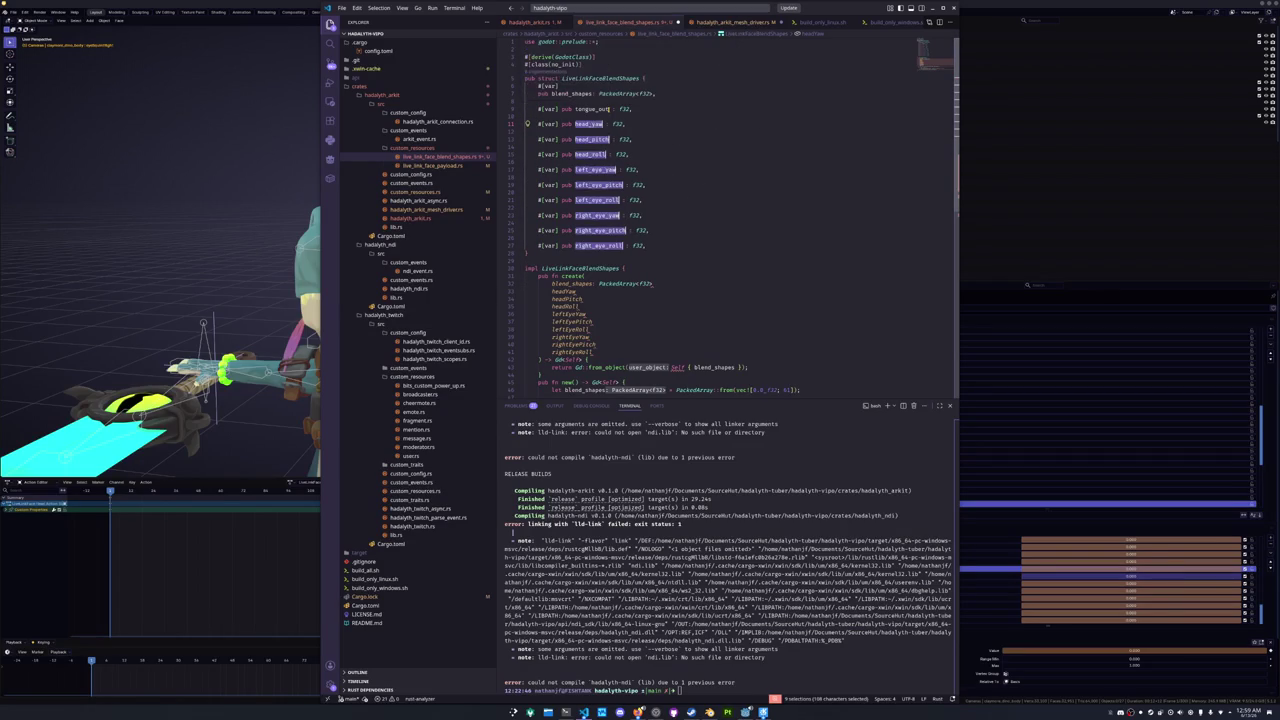
{"action": "key", "text": "Escape"}
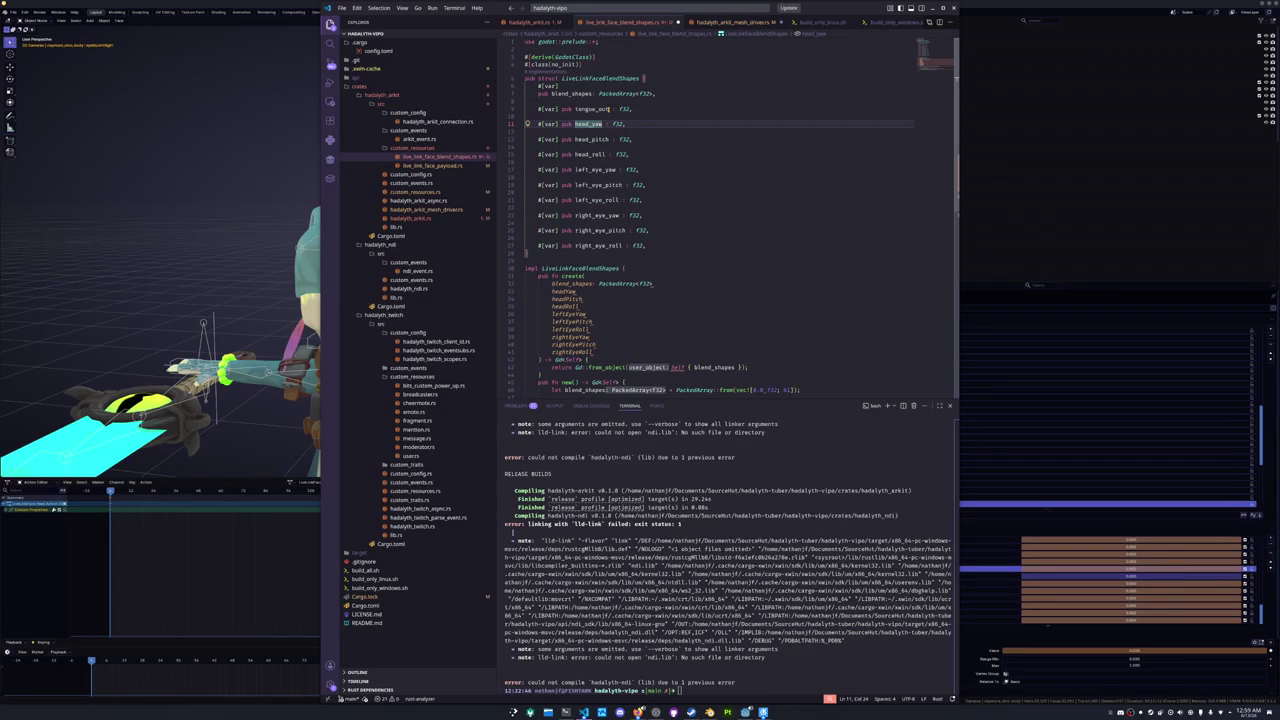
{"action": "mouse_move", "coordinate": [654, 283]}
{"action": "left_mouse_down"}
{"action": "mouse_move", "coordinate": [600, 296]}
{"action": "mouse_move", "coordinate": [595, 352]}
{"action": "left_mouse_up"}
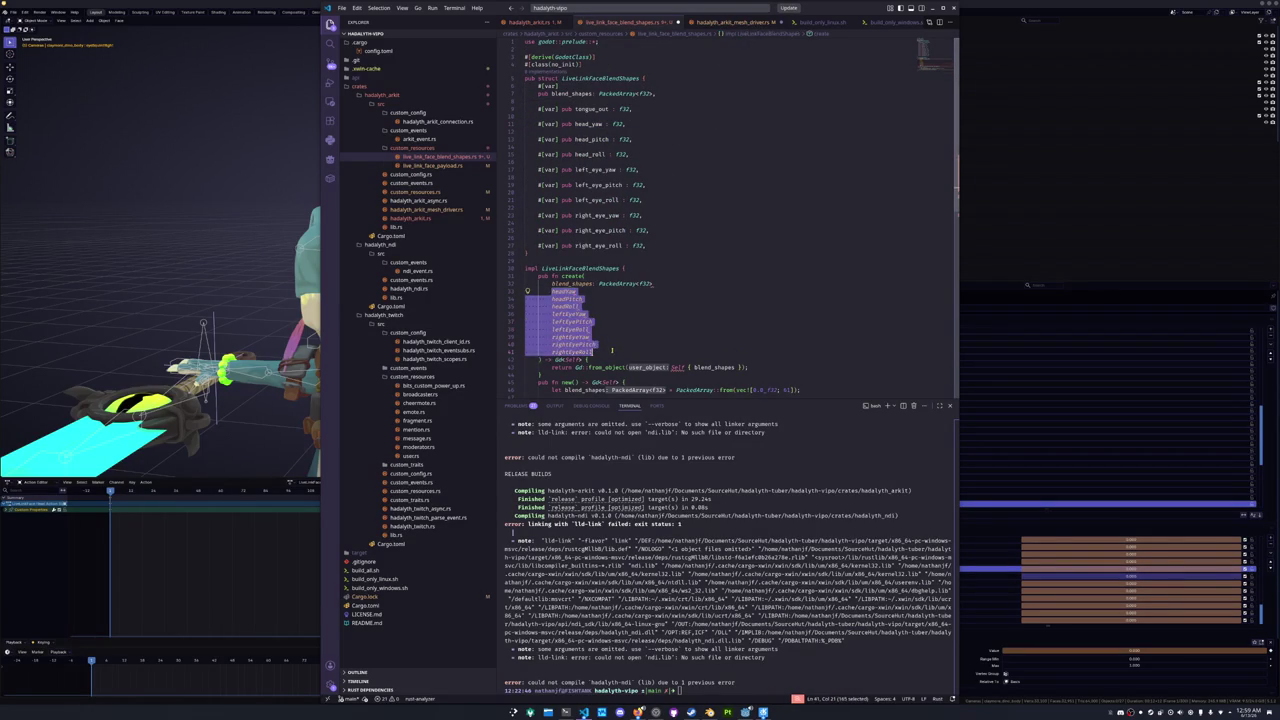
- Replace the camelCase create() parameters with the copied snake_case field names
{"action": "key", "text": "BackSpace"}
{"action": "left_click", "coordinate": [575, 109]}
{"action": "key", "text": "shift+alt+Down"}
{"action": "key", "text": "shift+alt+Down"}
{"action": "key", "text": "shift+alt+Down"}
{"action": "key", "text": "shift+alt+Down"}
{"action": "key", "text": "shift+alt+Down"}
{"action": "key", "text": "shift+alt+Down"}
{"action": "key", "text": "ctrl+shift+Right"}
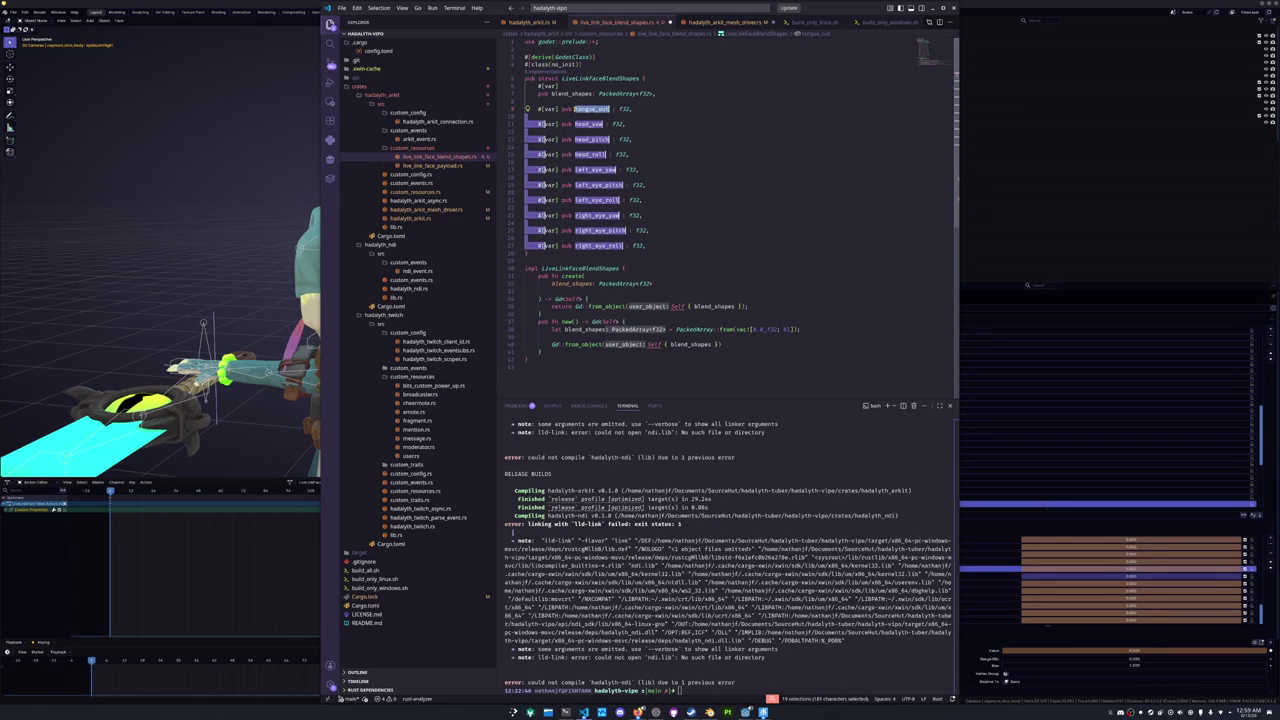
{"action": "key", "text": "Escape"}
{"action": "left_click", "coordinate": [660, 283]}
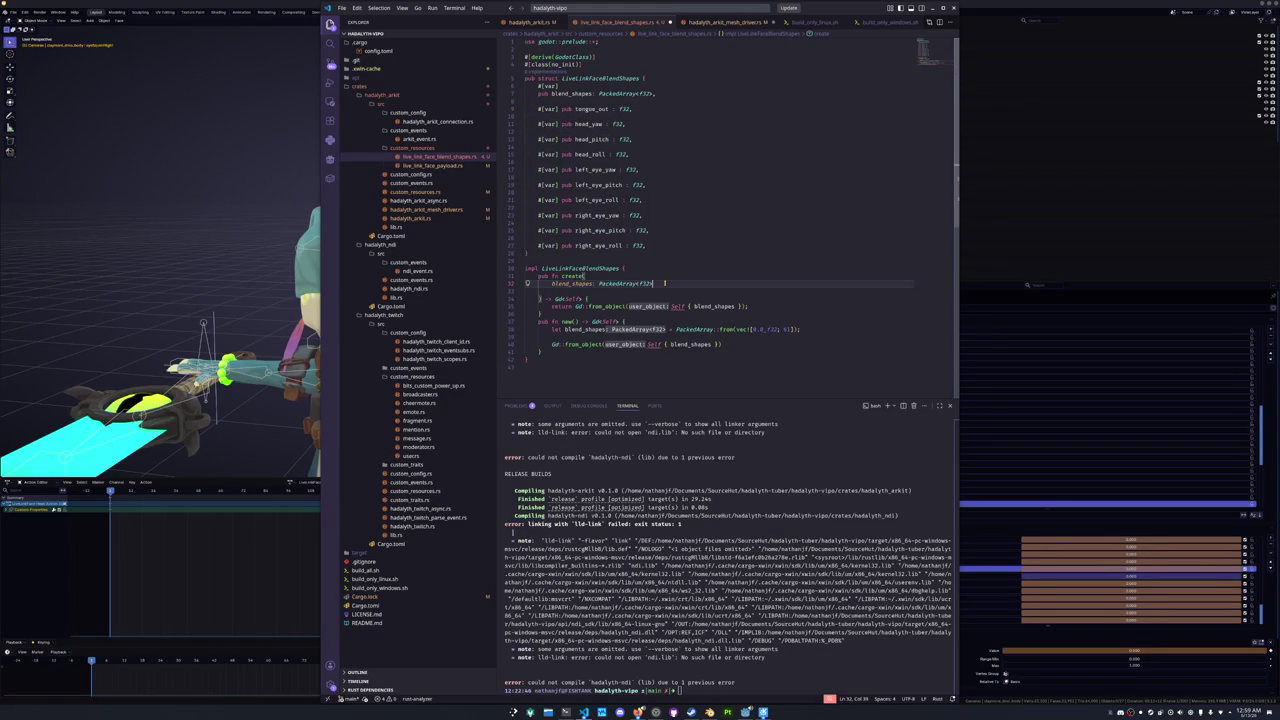
{"action": "key", "text": "ctrl+v"}
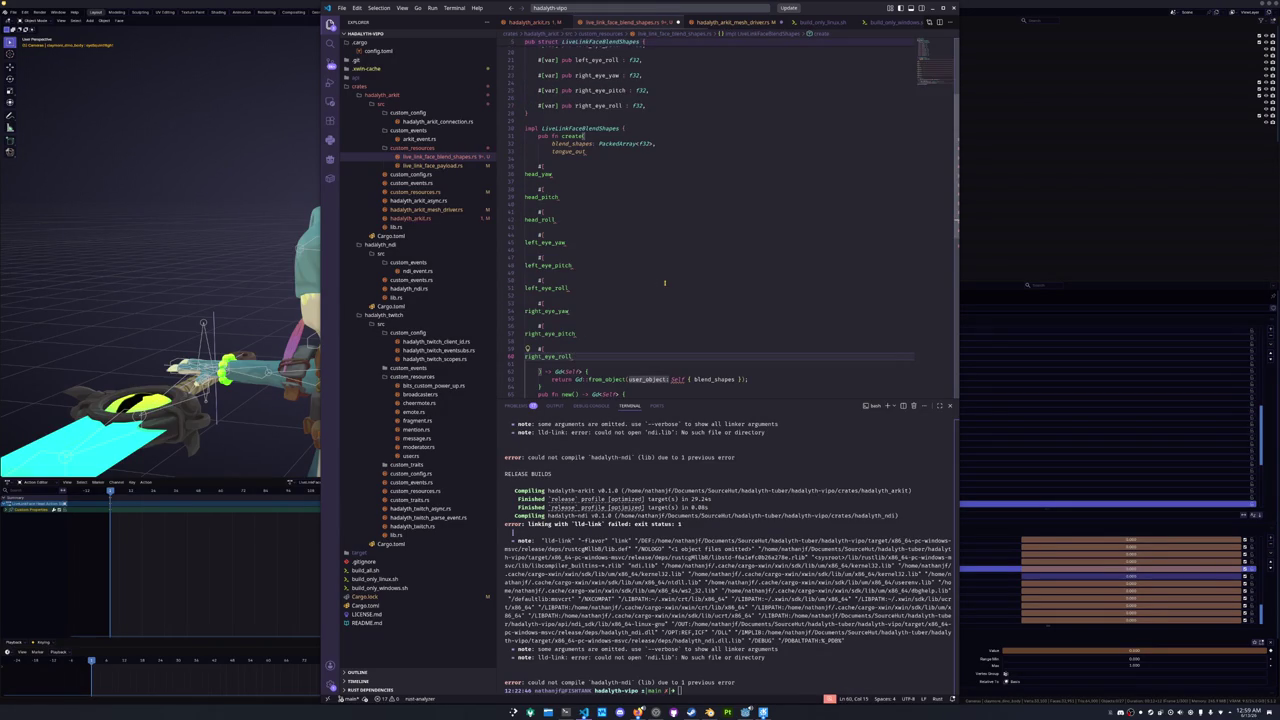
- Remove leftover and blank lines from the pasted parameters and indent them to match blend_shapes
{"action": "key", "text": "BackSpace"}
{"action": "key", "text": "BackSpace"}
{"action": "key", "text": "BackSpace"}
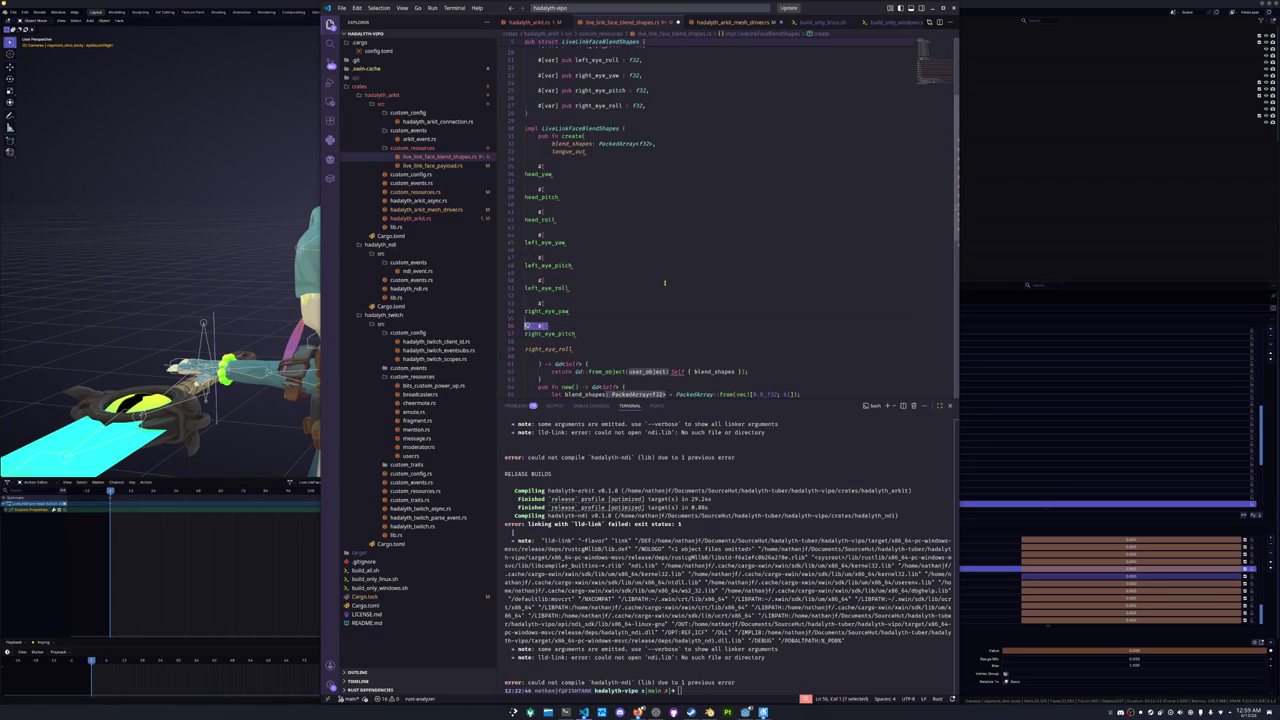
{"action": "key", "text": "BackSpace"}
{"action": "key", "text": "BackSpace"}
{"action": "key", "text": "BackSpace"}
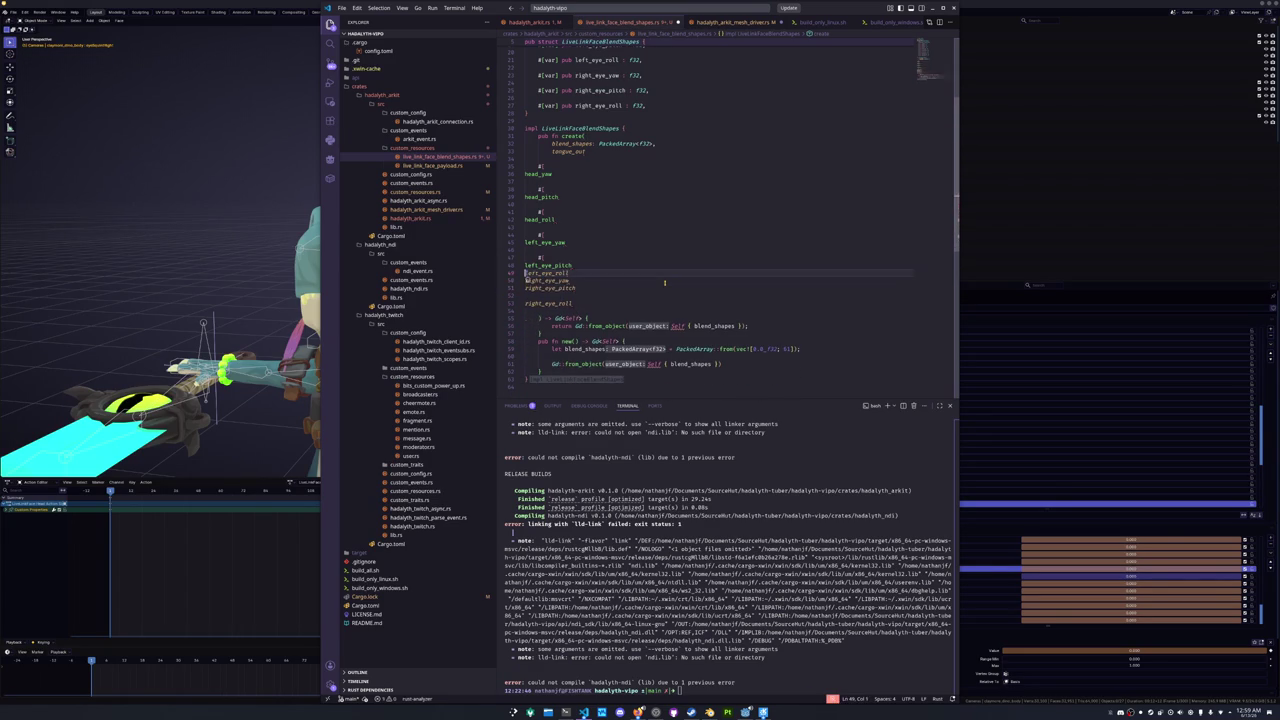
{"action": "key", "text": "BackSpace"}
{"action": "key", "text": "BackSpace"}
{"action": "key", "text": "BackSpace"}
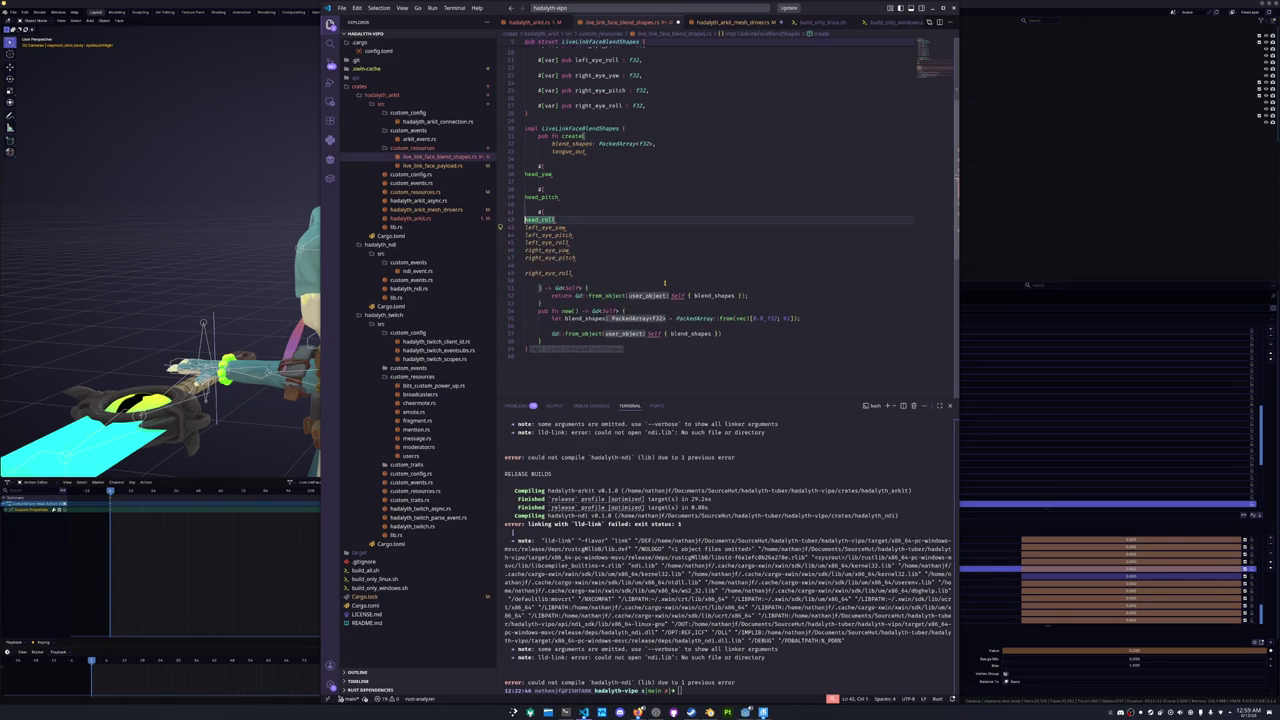
{"action": "key", "text": "BackSpace"}
{"action": "key", "text": "BackSpace"}
{"action": "key", "text": "BackSpace"}
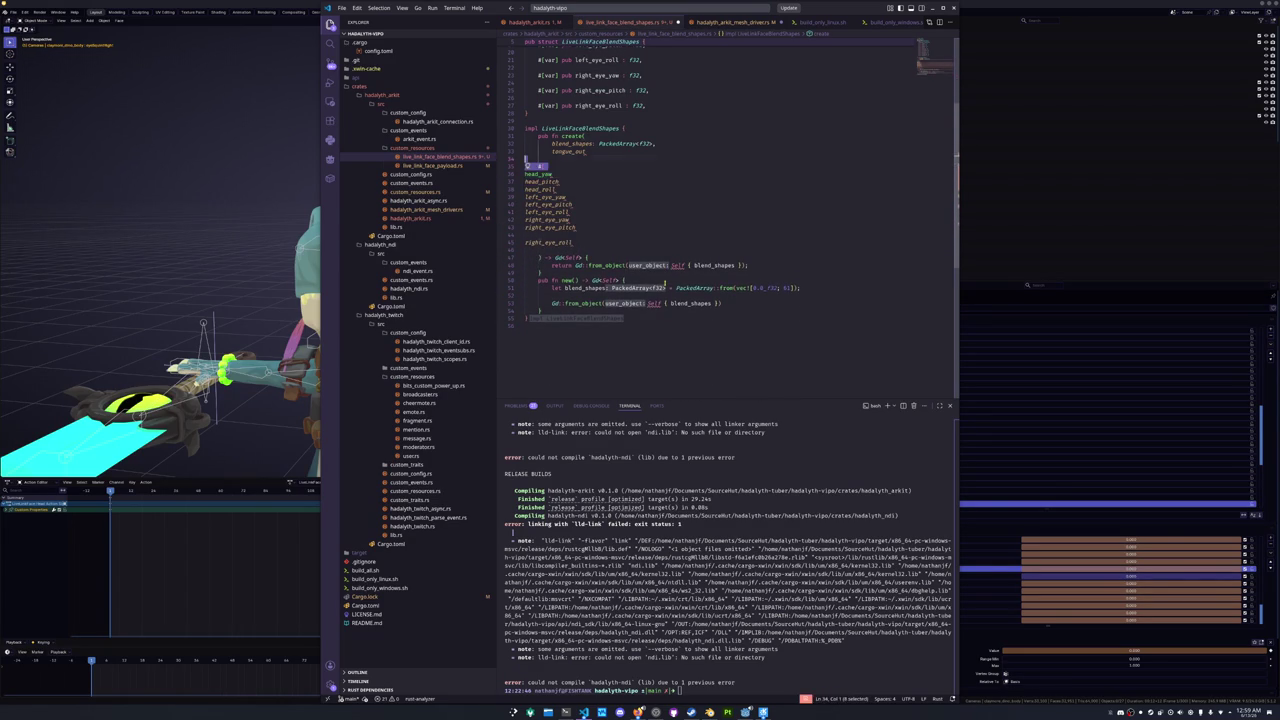
{"action": "key", "text": "shift+Up"}
{"action": "key", "text": "shift+Up"}
{"action": "key", "text": "shift+Up"}
{"action": "key", "text": "shift+Down"}
{"action": "key", "text": "shift+Down"}
{"action": "key", "text": "shift+Down"}
{"action": "key", "text": "Tab"}
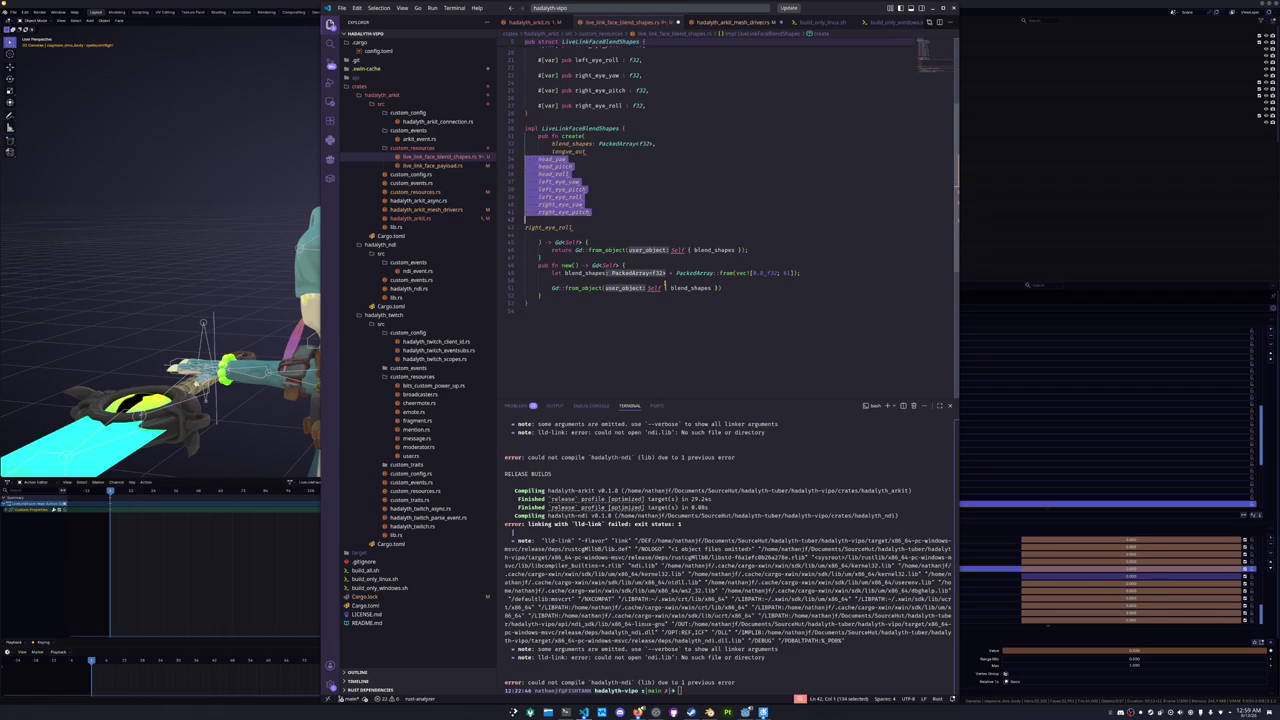
{"action": "key", "text": "Tab"}
{"action": "key", "text": "Down"}
{"action": "key", "text": "Tab"}
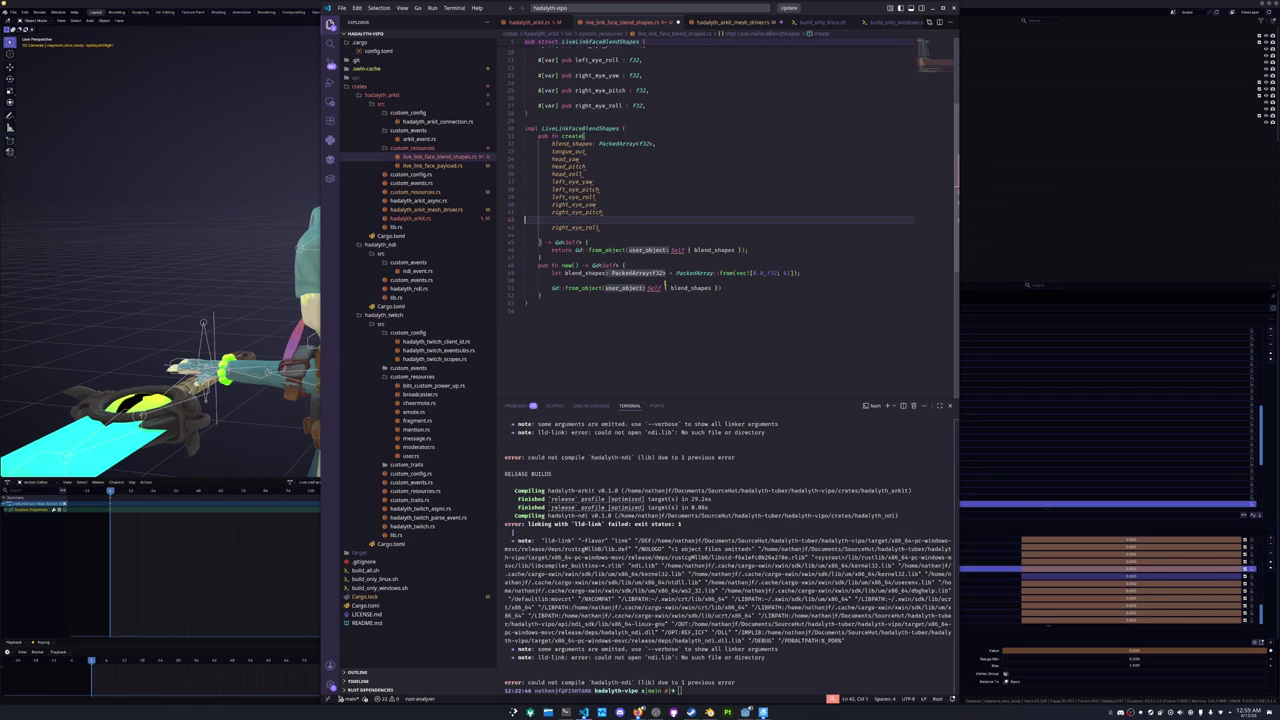
{"action": "key", "text": "BackSpace"}
{"action": "key", "text": "Up"}
{"action": "key", "text": "Up"}
{"action": "key", "text": "Up"}
{"action": "key", "text": "Up"}
{"action": "key", "text": "Up"}
{"action": "key", "text": "Up"}
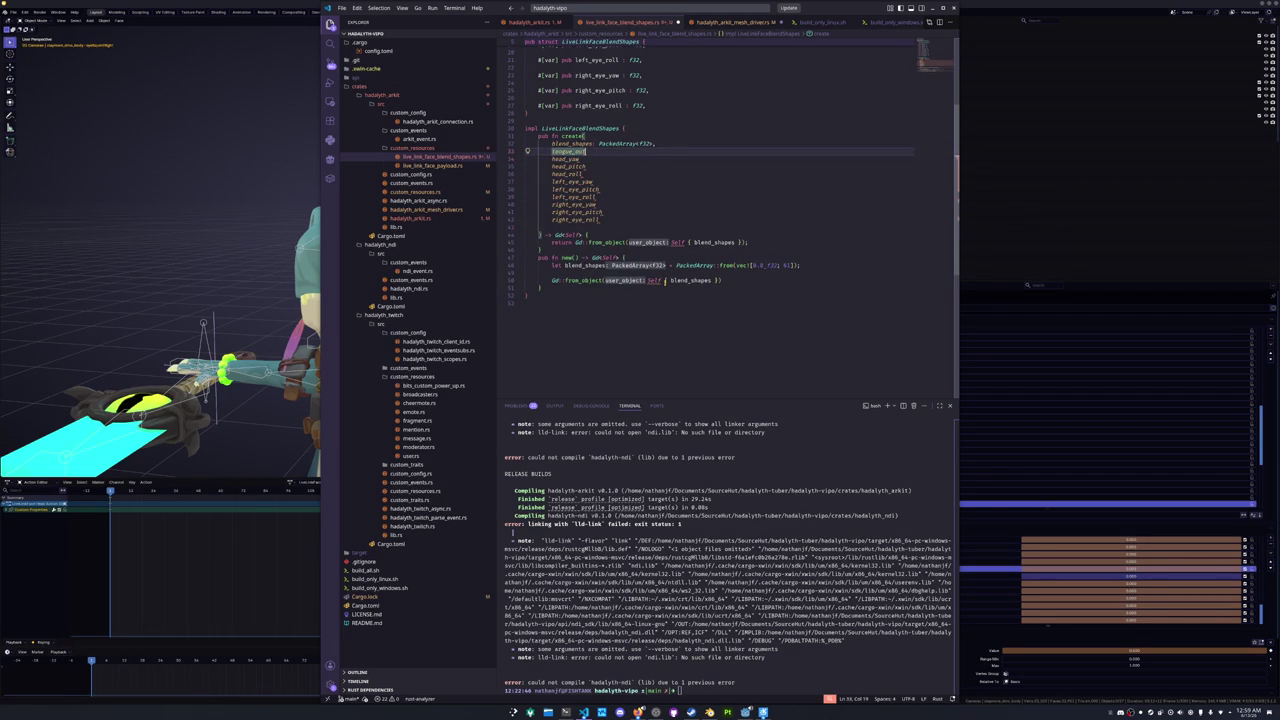
- Give every create() parameter from tongue_out to right_eye_roll the type : f32 and save the file
{"action": "key", "text": "End"}
{"action": "type", "text": ": f32"}
{"action": "key", "text": "Down"}
{"action": "key", "text": "ctrl+shift+Down"}
{"action": "key", "text": "ctrl+shift+Down"}
{"action": "key", "text": "ctrl+shift+Down"}
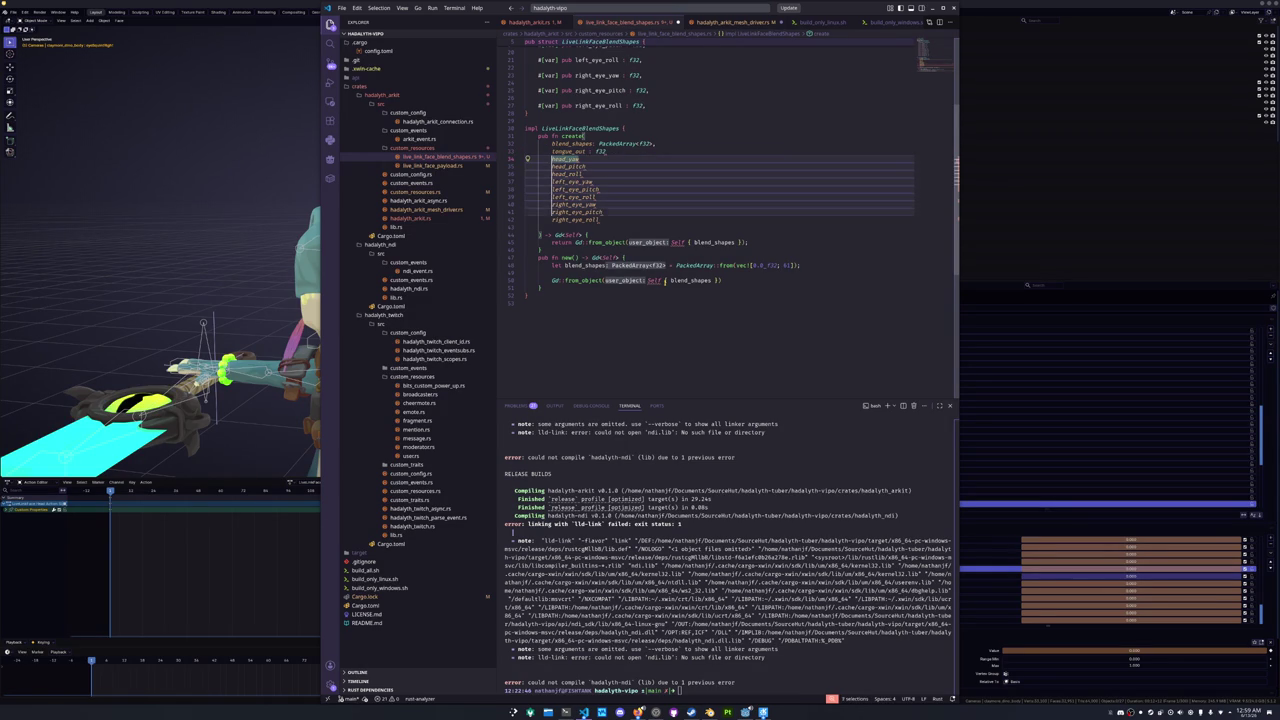
{"action": "key", "text": "End"}
{"action": "type", "text": ": f32"}
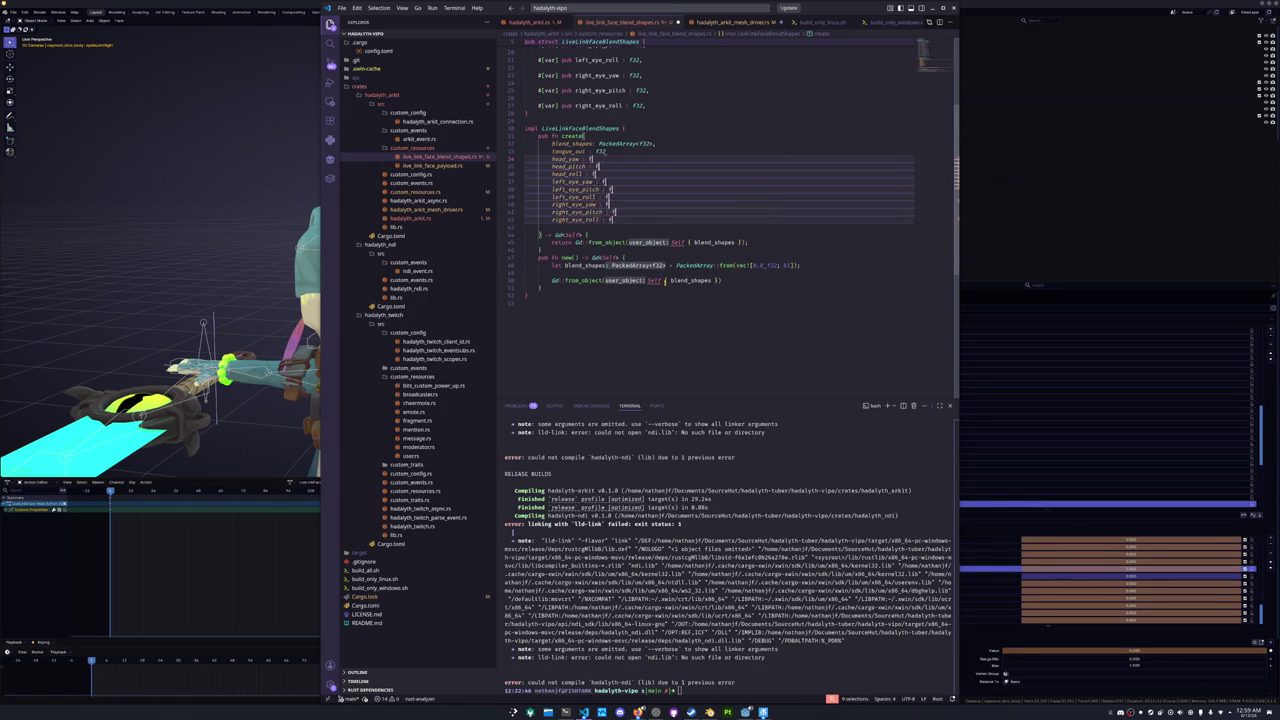
{"action": "key", "text": "Escape"}
{"action": "key", "text": "Escape"}
{"action": "key", "text": "ctrl+s"}
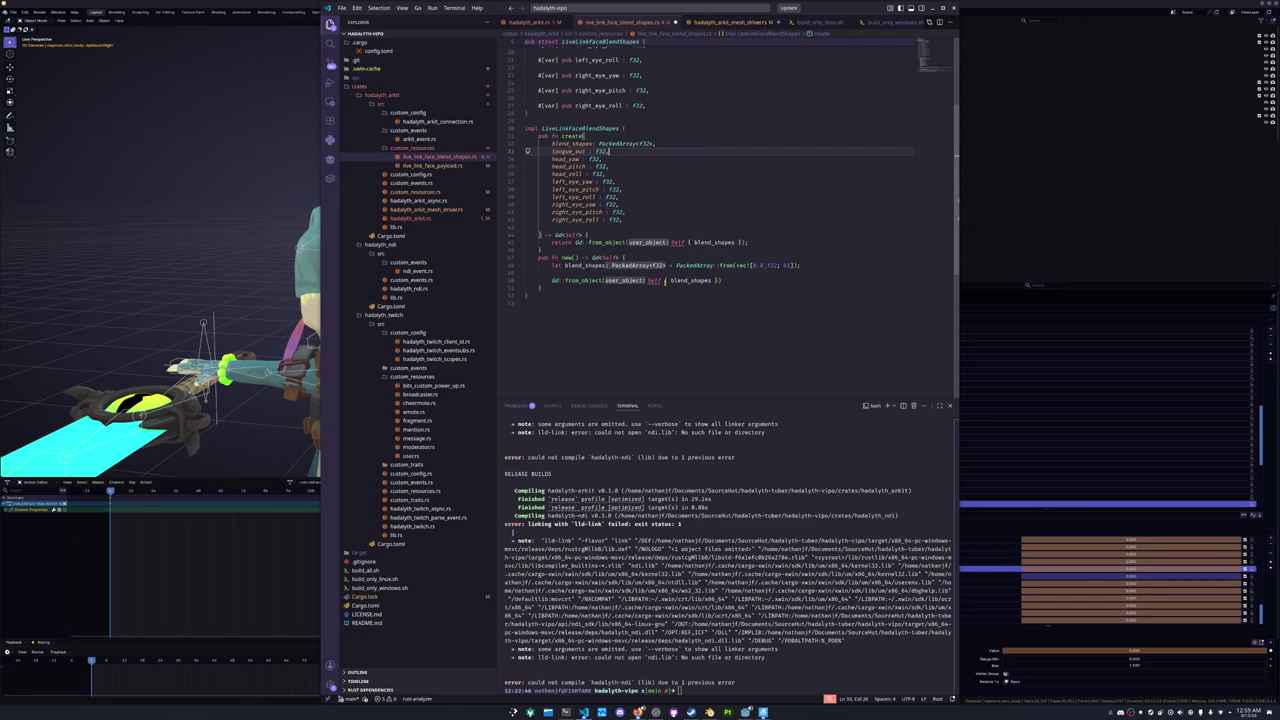
{"action": "key", "text": "Down"}
{"action": "key", "text": "Down"}
{"action": "key", "text": "Down"}
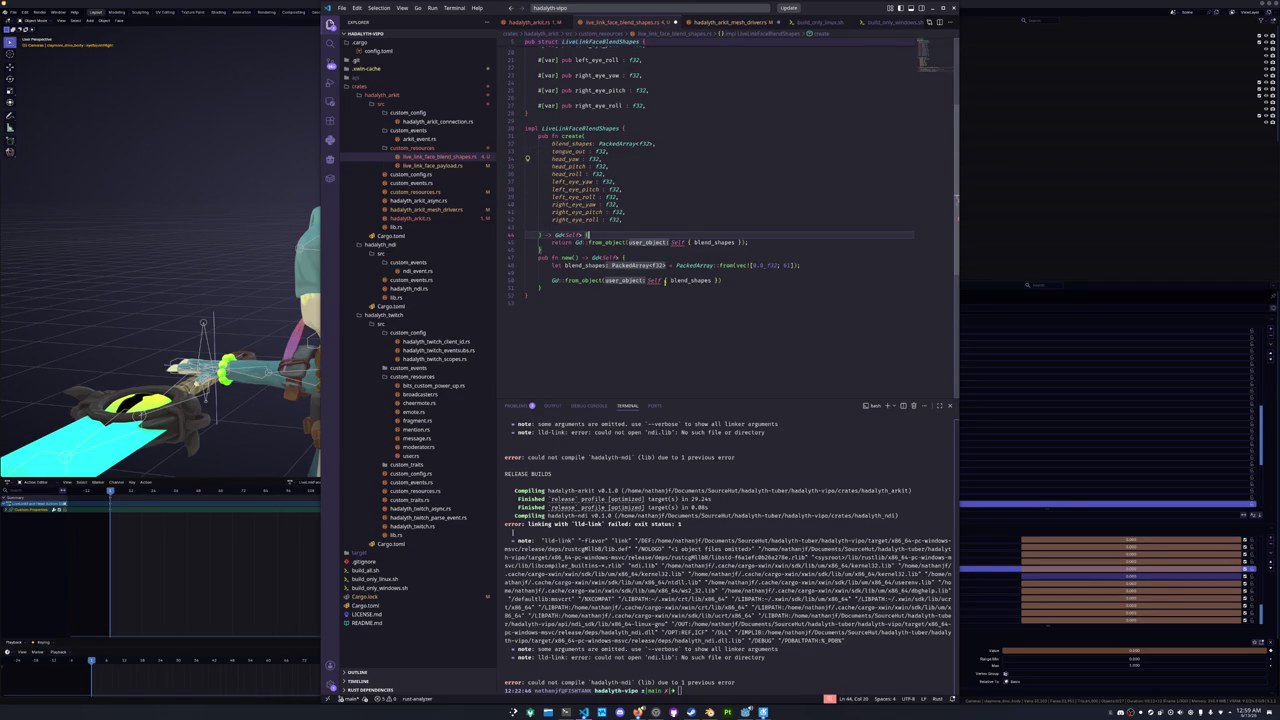
{"action": "key", "text": "Down"}
{"action": "key", "text": "ctrl+Right"}
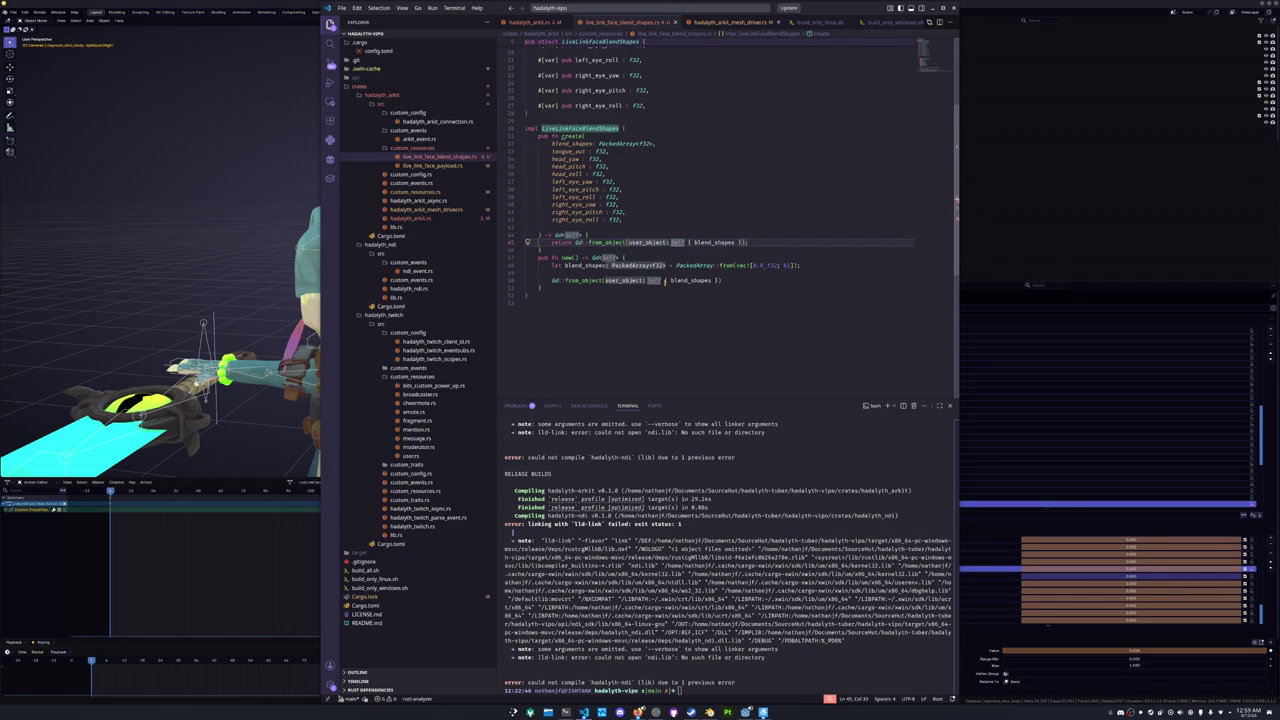
- Split the from_object call so Self { } spans several lines
{"action": "key", "text": "Return"}
{"action": "key", "text": "ctrl+Right"}
{"action": "key", "text": "Return"}
{"action": "key", "text": "Return"}
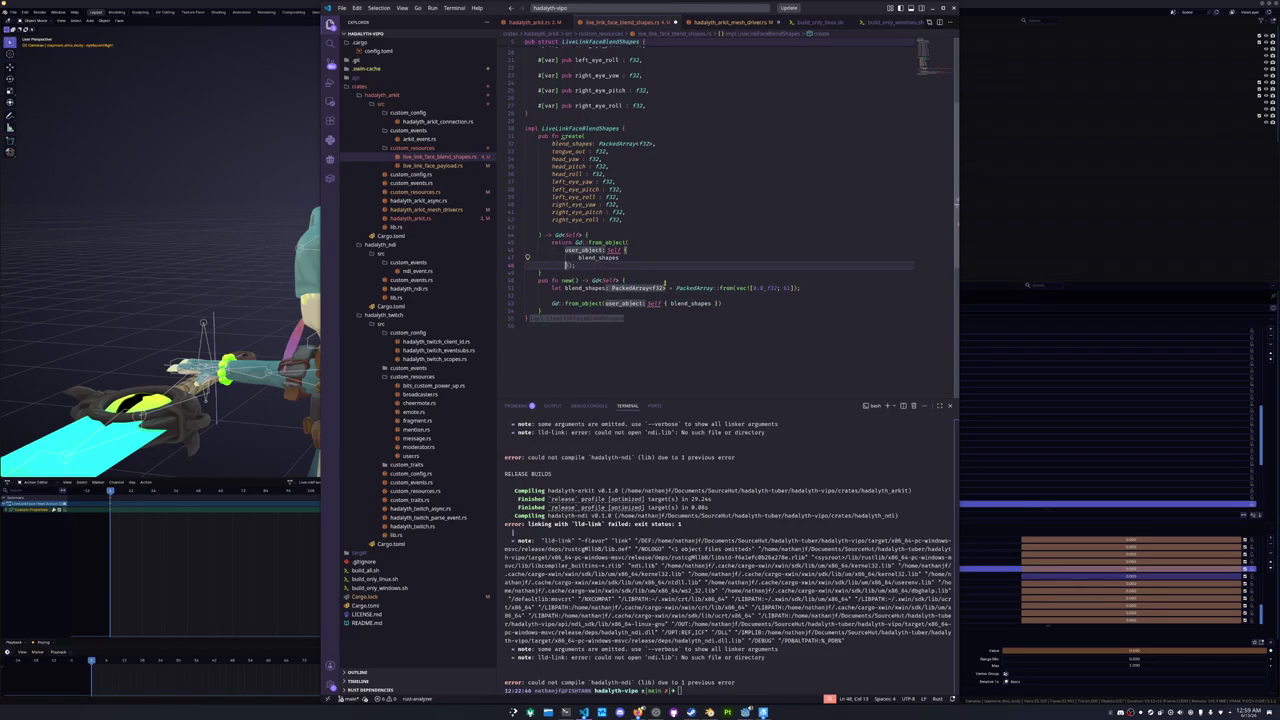
{"action": "key", "text": "Return"}
{"action": "key", "text": "Up"}
{"action": "key", "text": "Up"}
{"action": "key", "text": "Up"}
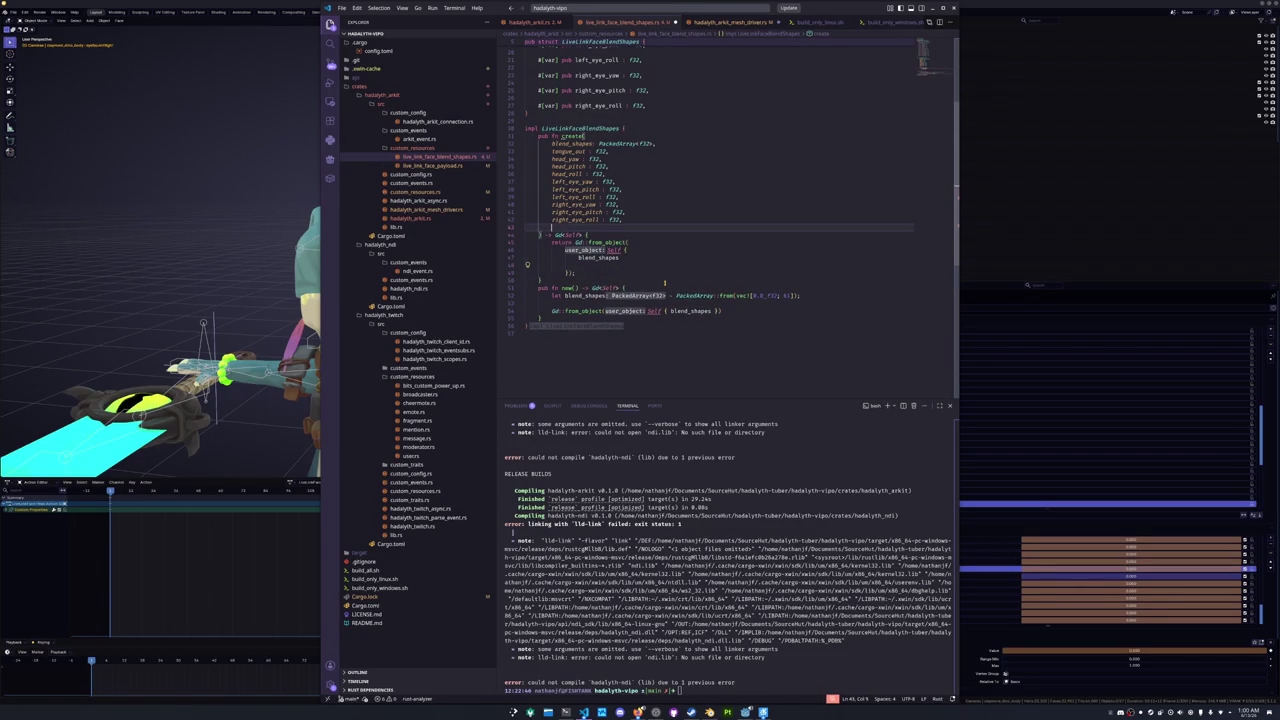
{"action": "key", "text": "BackSpace"}
- Paste tongue_out and the head and eye field names after blend_shapes, indented to match
{"action": "key", "text": "shift+Home"}
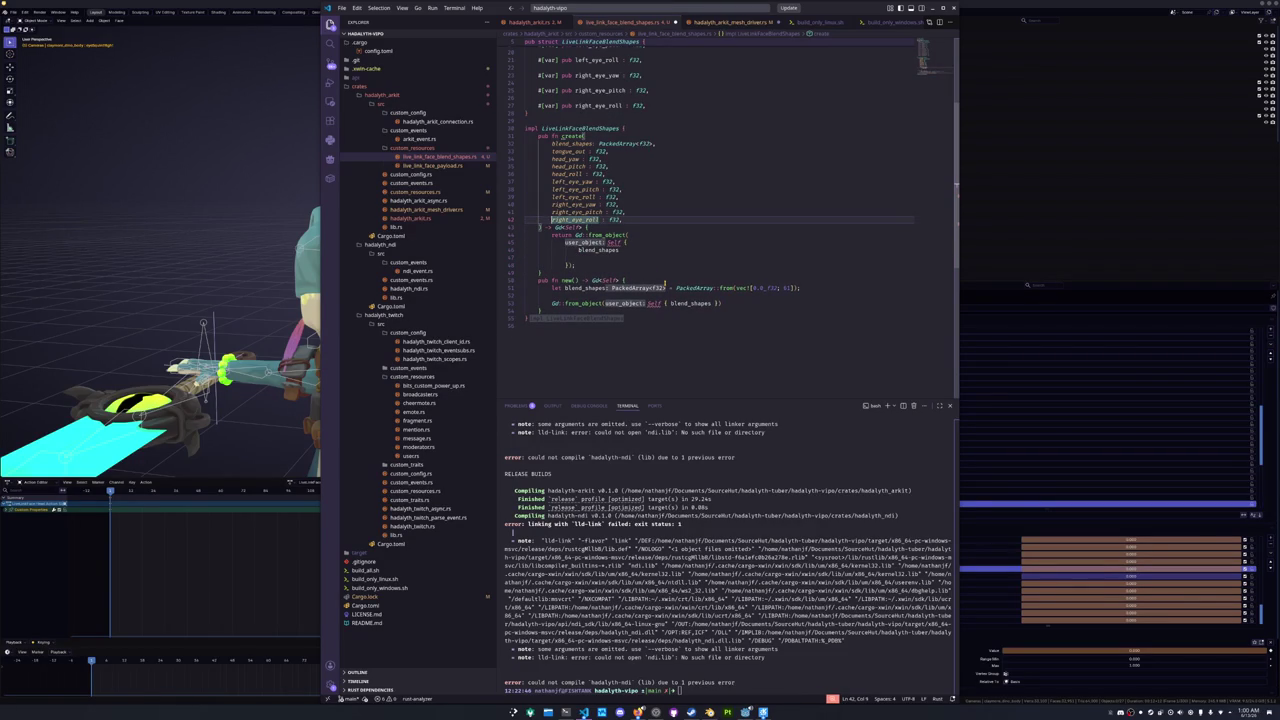
{"action": "key", "text": "shift+alt+Up"}
{"action": "key", "text": "shift+alt+Up"}
{"action": "key", "text": "shift+alt+Up"}
{"action": "key", "text": "Down"}
{"action": "key", "text": "Down"}
{"action": "key", "text": "Escape"}
{"action": "key", "text": "Return"}
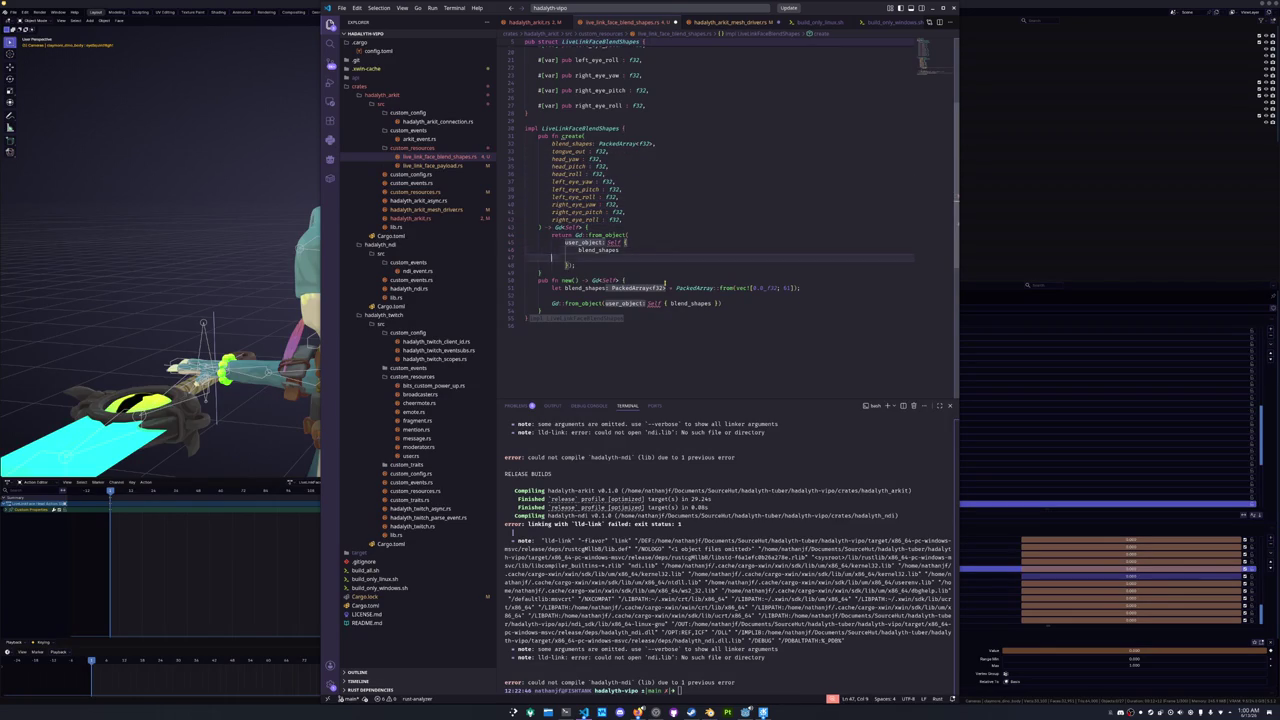
{"action": "key", "text": "ctrl+v"}
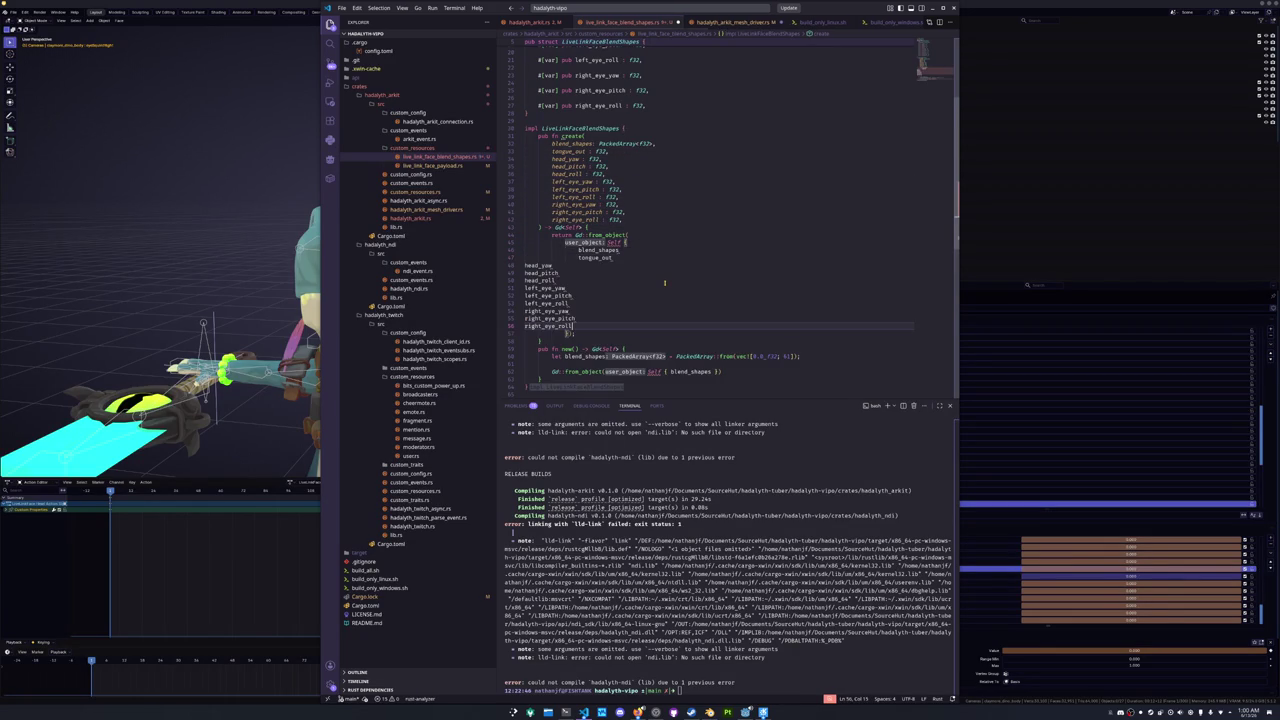
{"action": "key", "text": "shift+Up"}
{"action": "key", "text": "shift+Up"}
{"action": "key", "text": "shift+Up"}
{"action": "key", "text": "shift+Up"}
{"action": "key", "text": "shift+Up"}
{"action": "key", "text": "Tab"}
{"action": "key", "text": "Tab"}
{"action": "key", "text": "Tab"}
{"action": "key", "text": "Escape"}
- Add a trailing comma to each field line in the Self { } body
{"action": "key", "text": "Up"}
{"action": "key", "text": "ctrl+d"}
{"action": "key", "text": "ctrl+shift+Down"}
{"action": "key", "text": "ctrl+shift+Down"}
{"action": "key", "text": "ctrl+shift+Down"}
{"action": "key", "text": "ctrl+shift+Down"}
{"action": "key", "text": "ctrl+shift+Down"}
{"action": "key", "text": "ctrl+shift+Down"}
{"action": "key", "text": "End"}
{"action": "type", "text": ","}
{"action": "key", "text": "Escape"}
{"action": "key", "text": "Escape"}
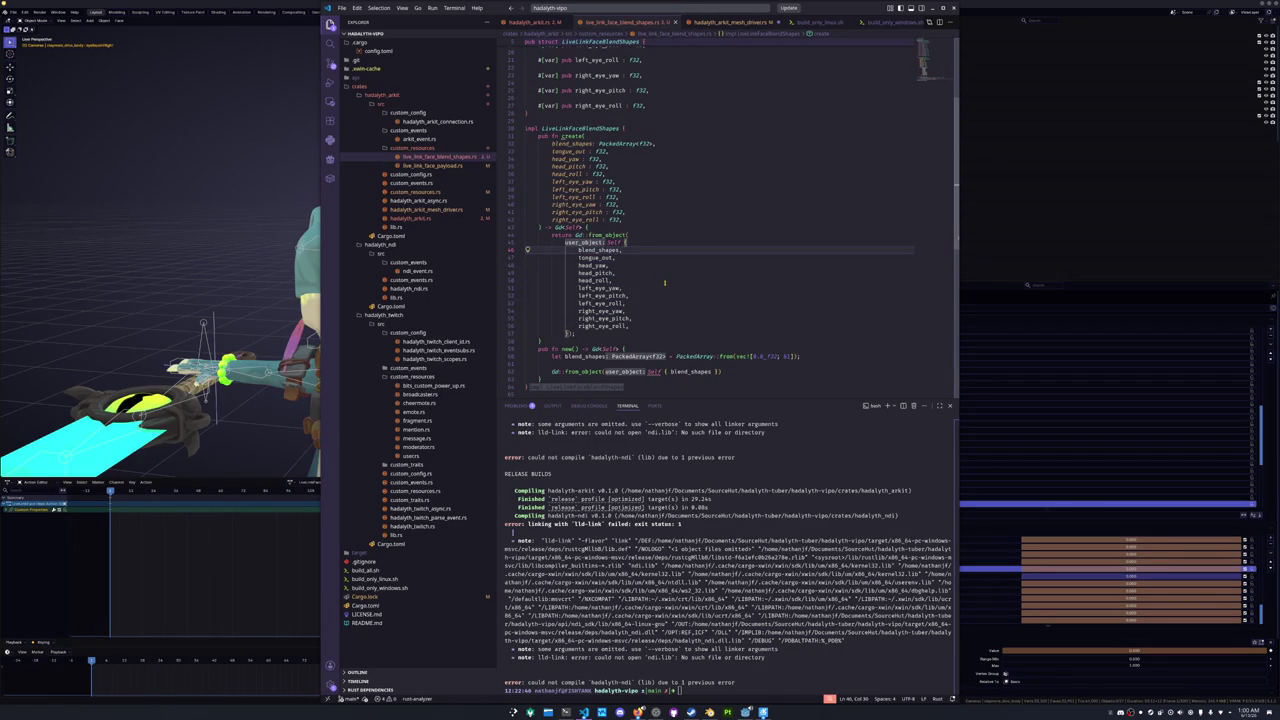
{"action": "scroll", "coordinate": [664, 283], "scroll_direction": "down", "scroll_amount": 3}
{"action": "mouse_move", "coordinate": [577, 267]}
{"action": "left_mouse_down"}
{"action": "mouse_move", "coordinate": [530, 190]}
{"action": "mouse_move", "coordinate": [503, 176]}
{"action": "left_mouse_up"}
{"action": "key", "text": "ctrl+c"}
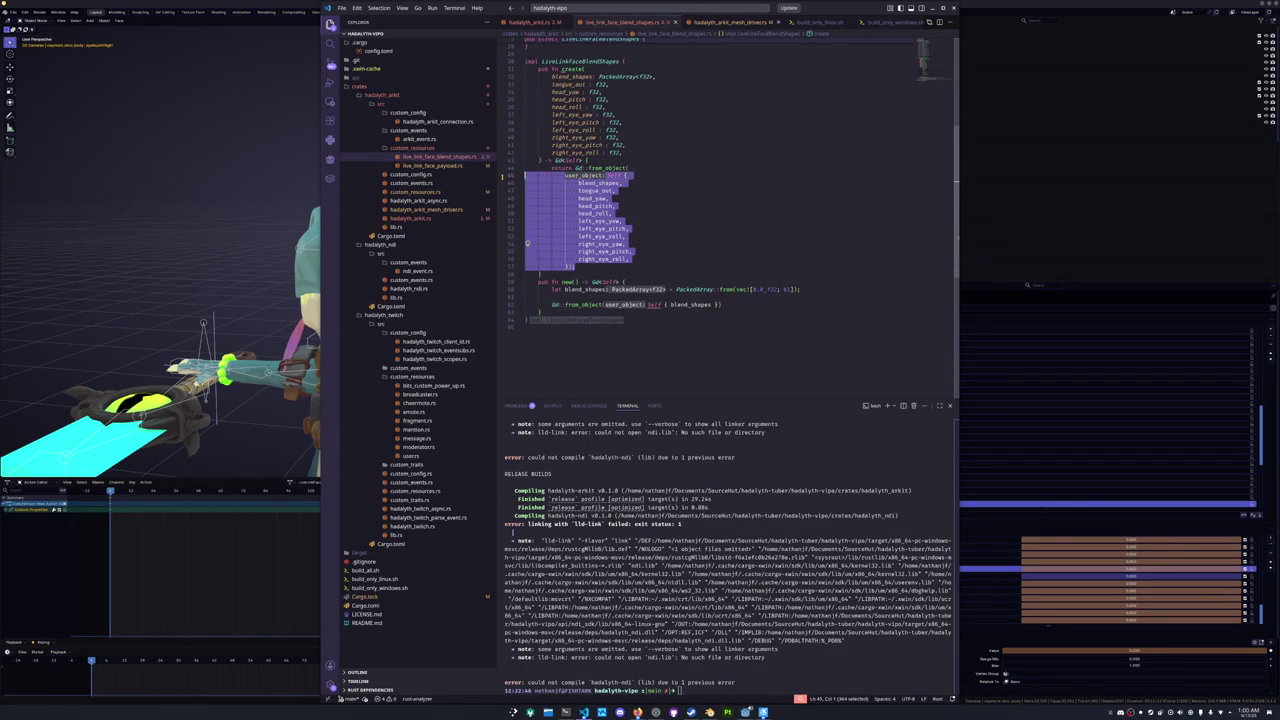
{"action": "left_click", "coordinate": [580, 297]}
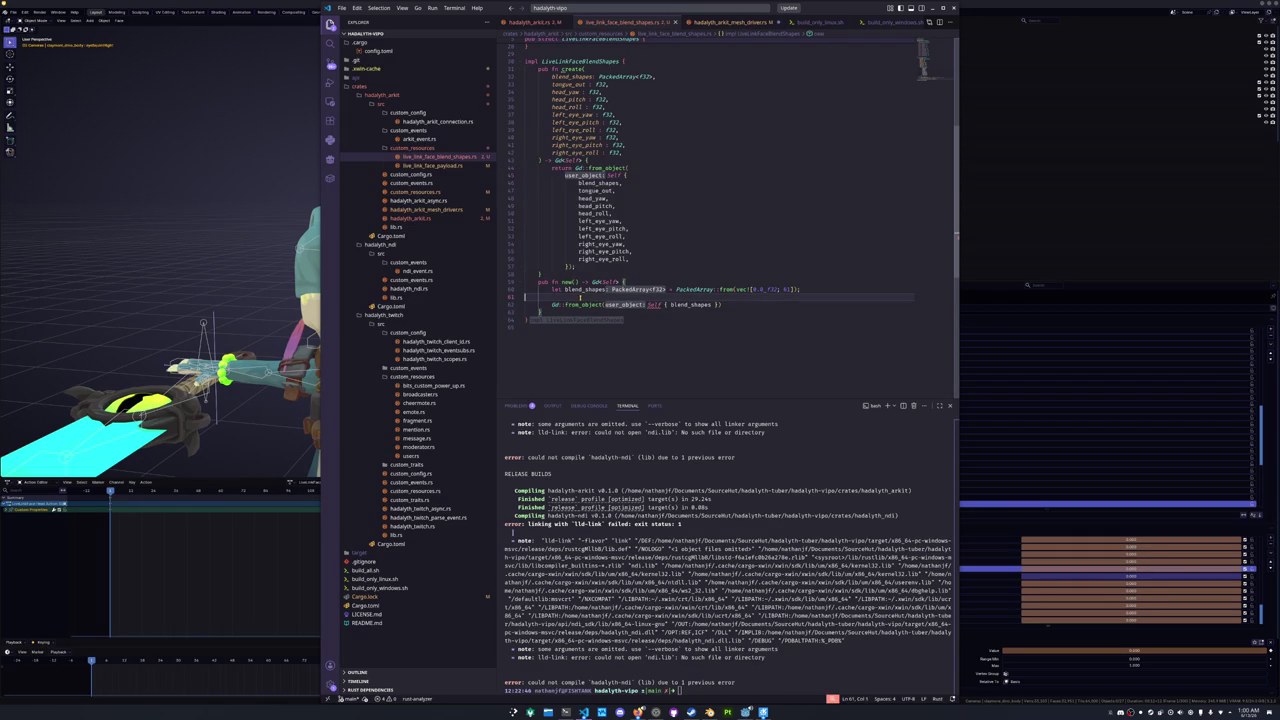
- Paste the full field list into new()'s Self { }, save, and outdent the pasted field lines
{"action": "left_click_drag", "start_coordinate": [713, 305], "coordinate": [668, 305]}
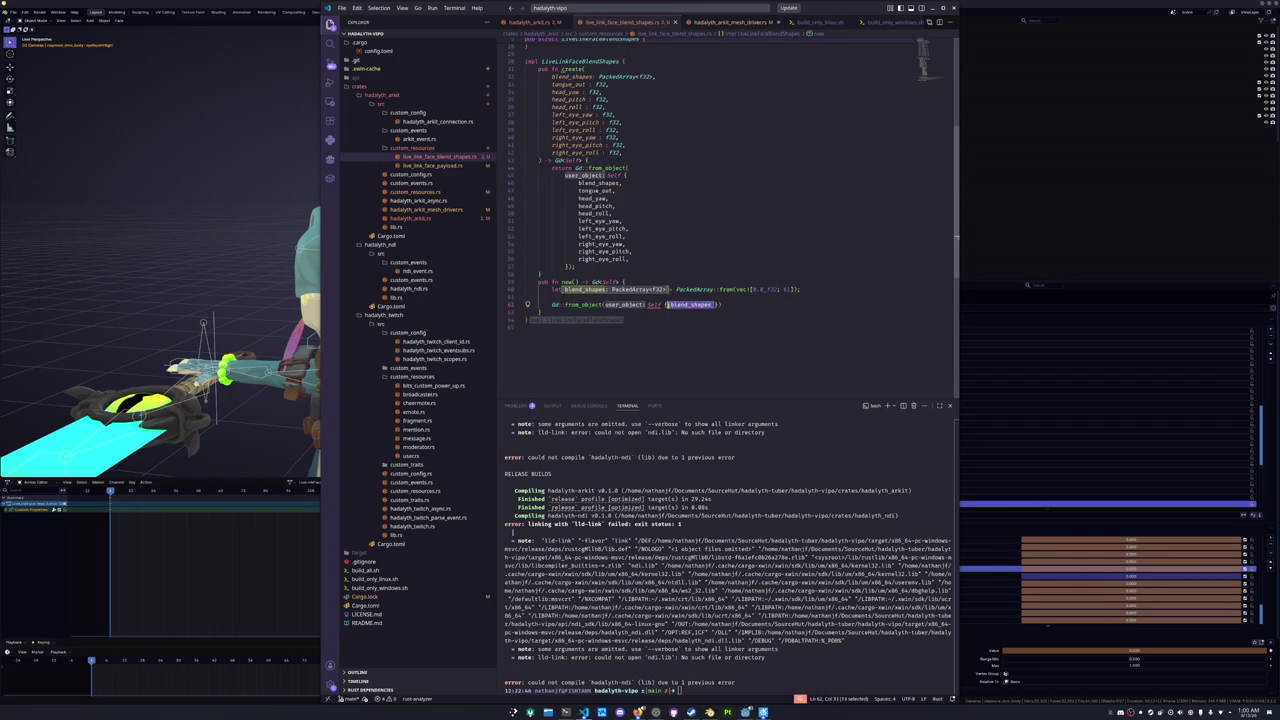
{"action": "key", "text": "ctrl+v"}
{"action": "key", "text": "ctrl+s"}
{"action": "left_click", "coordinate": [667, 265]}
{"action": "type", "text": ","}
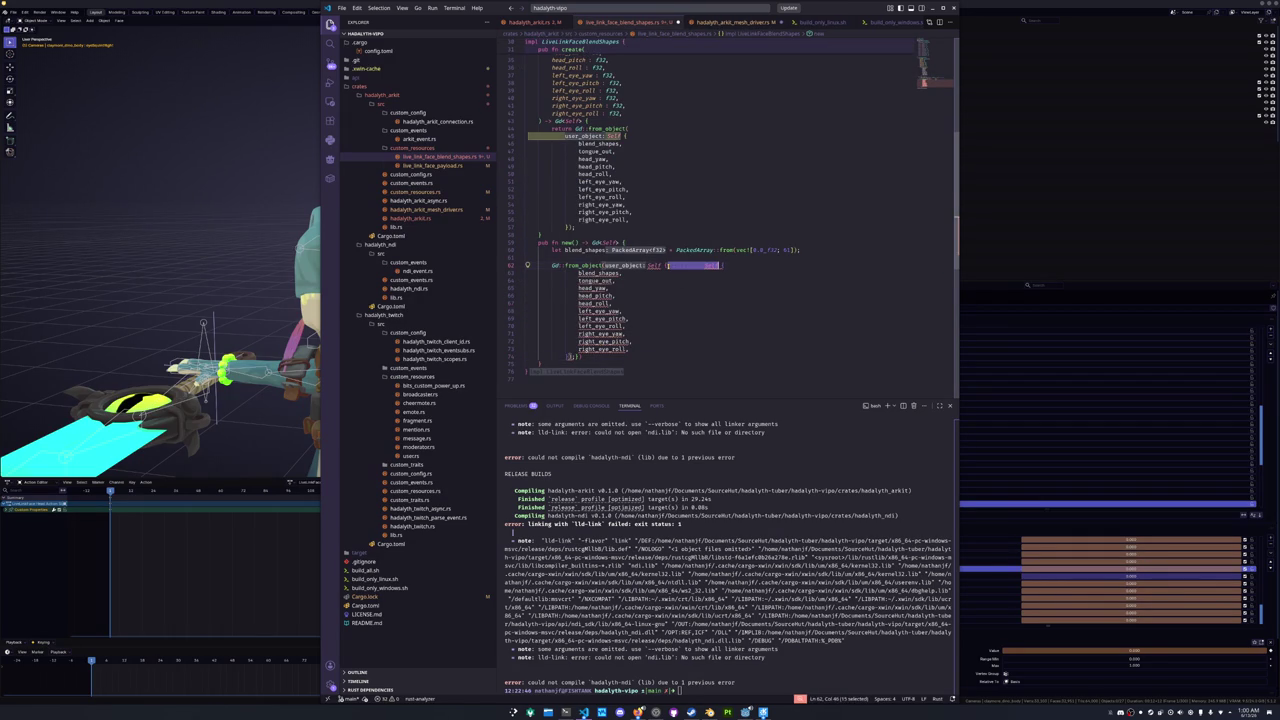
{"action": "left_click_drag", "start_coordinate": [525, 273], "coordinate": [525, 357]}
{"action": "key", "text": "shift+Tab"}
{"action": "left_click", "coordinate": [617, 341]}
- Reformat the Self block with user_object on its own line, indented fields and the closing brace on its own line
{"action": "key", "text": "Up"}
{"action": "key", "text": "Up"}
{"action": "key", "text": "Up"}
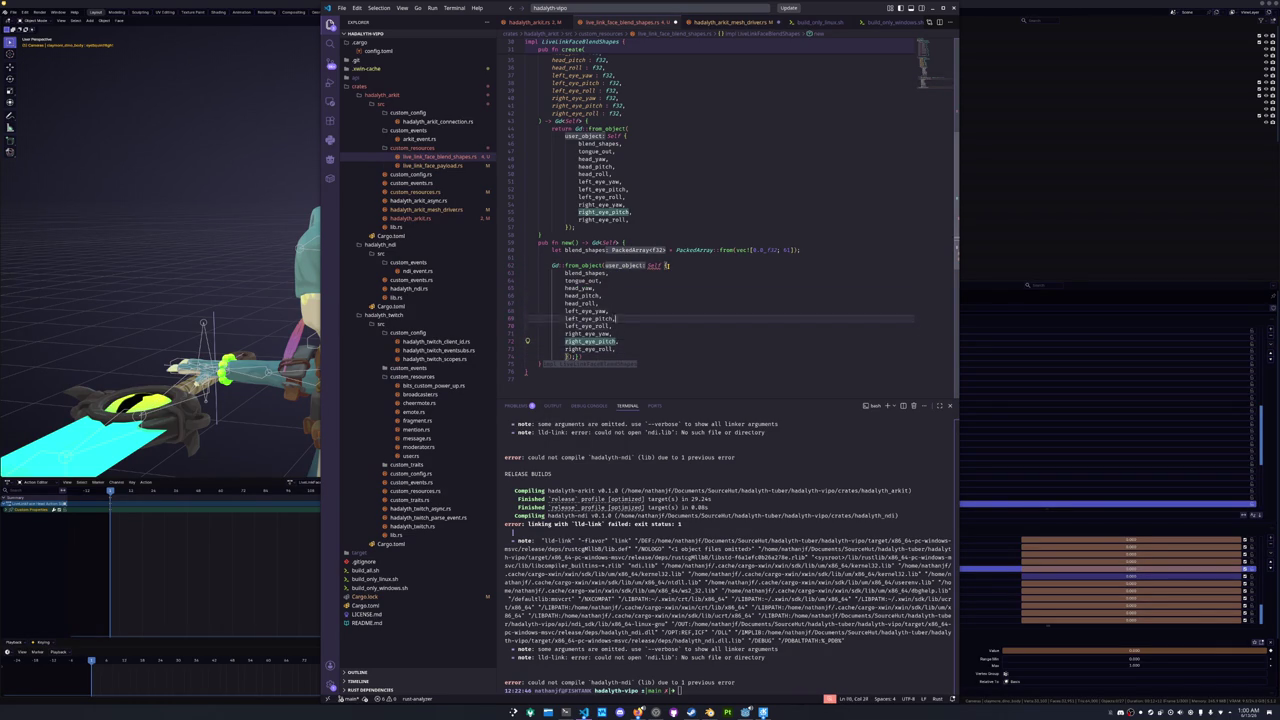
{"action": "key", "text": "Return"}
{"action": "key", "text": "Down"}
{"action": "key", "text": "Home"}
{"action": "key", "text": "shift+Down"}
{"action": "key", "text": "shift+Down"}
{"action": "key", "text": "shift+Down"}
{"action": "key", "text": "shift+Down"}
{"action": "key", "text": "shift+Down"}
{"action": "key", "text": "shift+Down"}
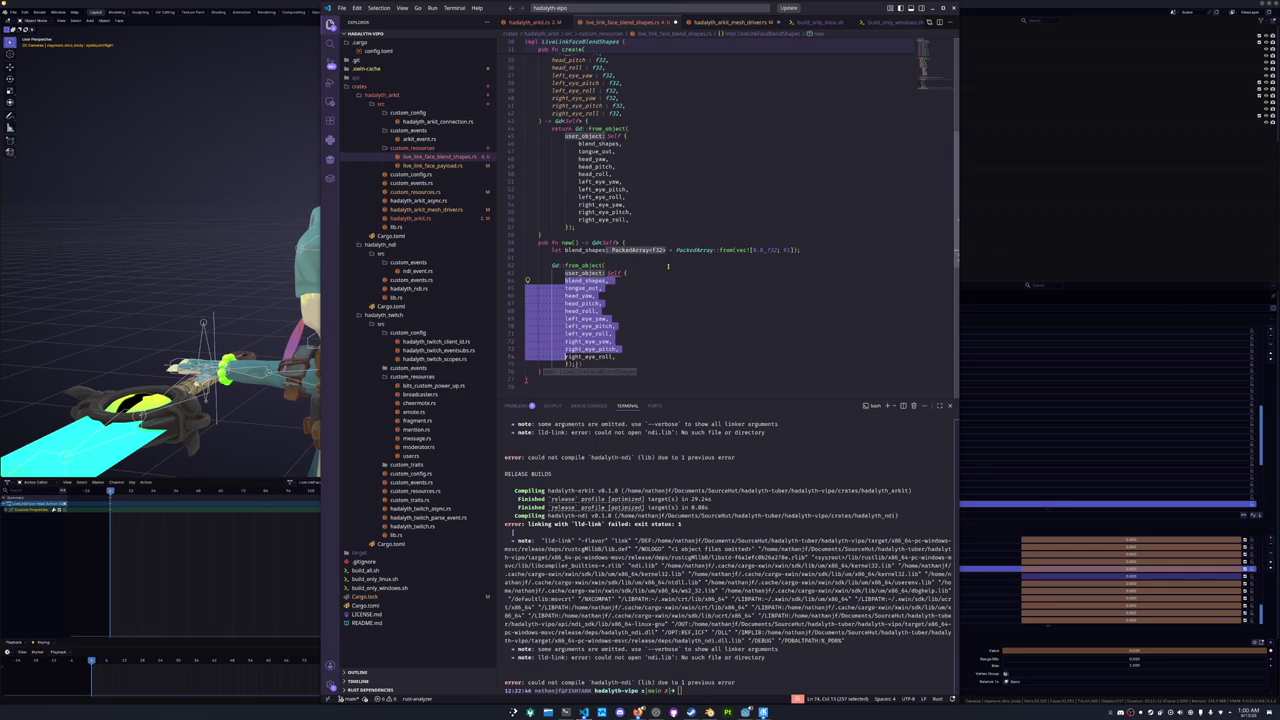
{"action": "key", "text": "Tab"}
{"action": "key", "text": "Home"}
{"action": "key", "text": "Right"}
{"action": "key", "text": "Return"}
{"action": "key", "text": "End"}
{"action": "key", "text": "Return"}
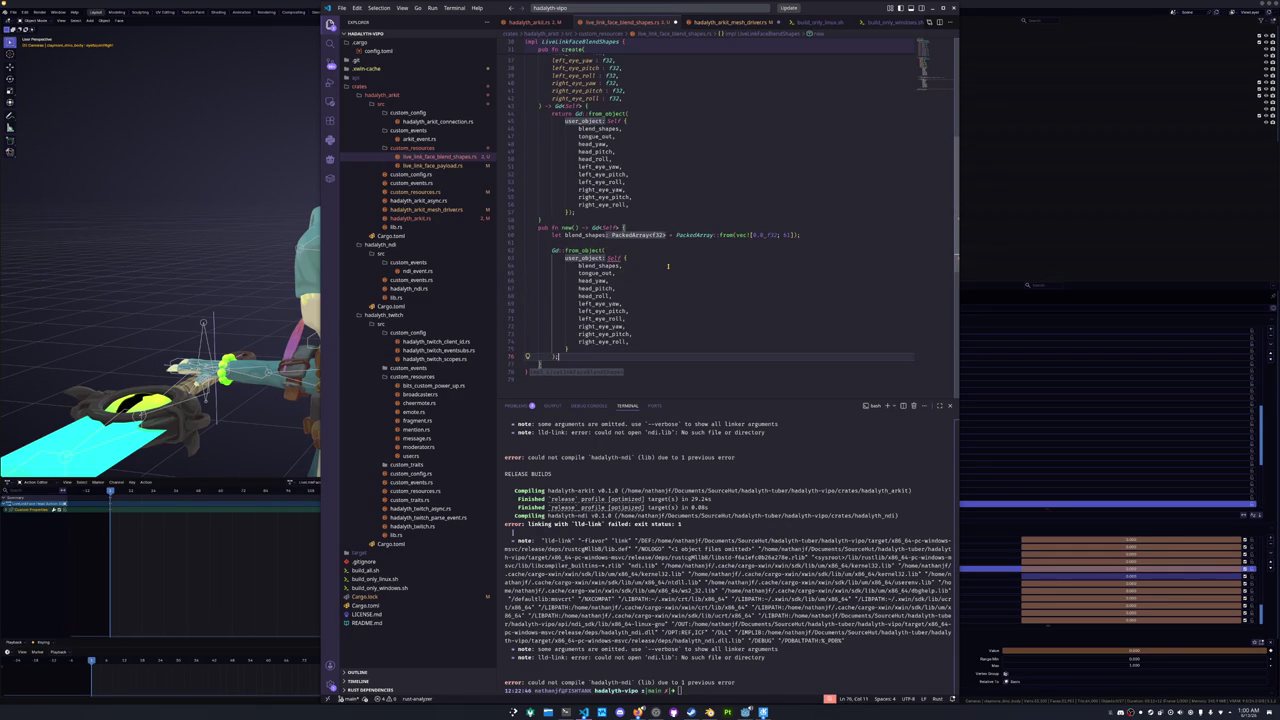
{"action": "key", "text": "ctrl+z"}
{"action": "key", "text": "ctrl+z"}
{"action": "key", "text": "ctrl+z"}
{"action": "key", "text": "ctrl+z"}
{"action": "key", "text": "ctrl+z"}
{"action": "key", "text": "ctrl+z"}
{"action": "key", "text": "ctrl+z"}
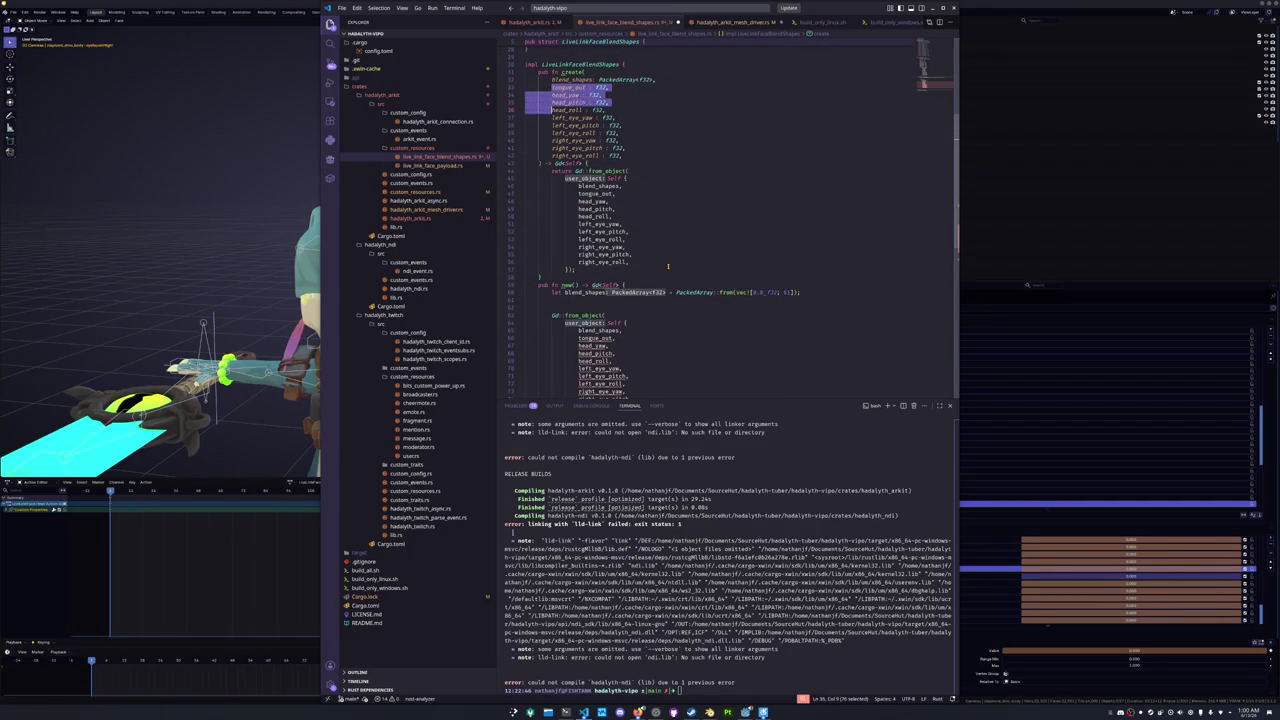
- Copy the struct's field declarations and paste them at the top of new()
{"action": "key", "text": "shift+Down"}
{"action": "key", "text": "shift+Down"}
{"action": "key", "text": "shift+Down"}
{"action": "key", "text": "shift+End"}
{"action": "key", "text": "ctrl+c"}
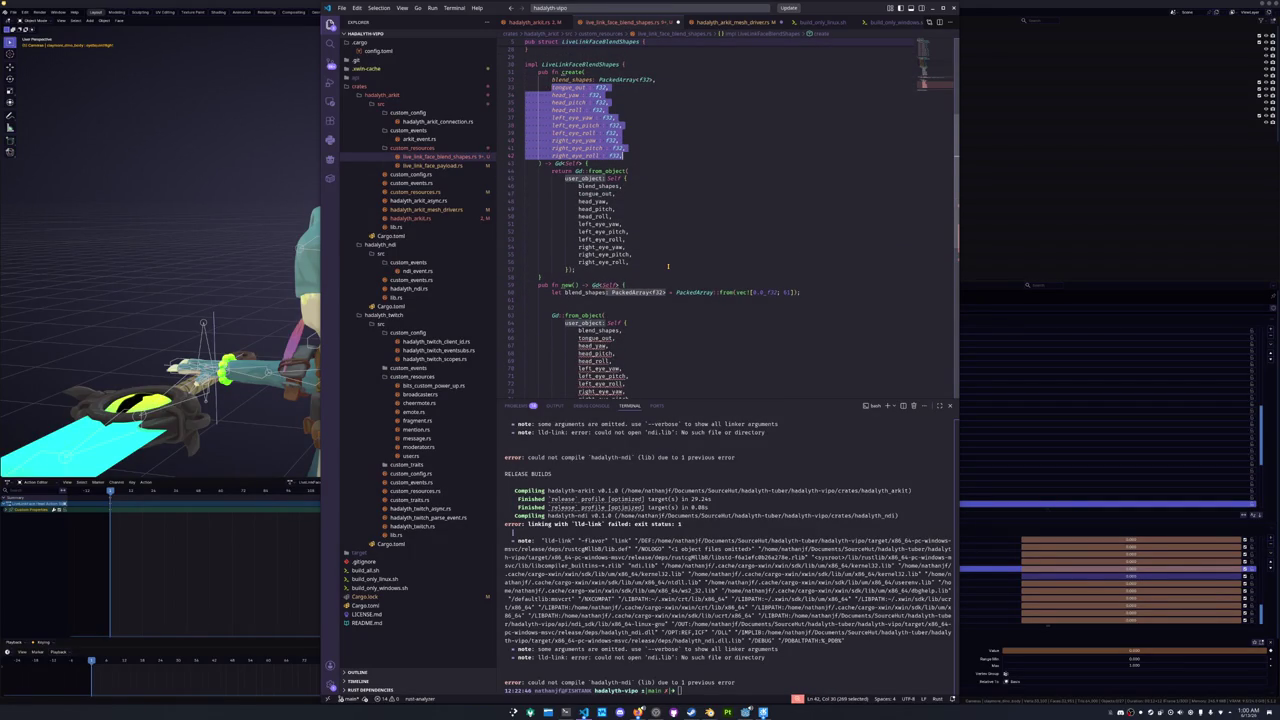
{"action": "key", "text": "Down"}
{"action": "key", "text": "Down"}
{"action": "key", "text": "Down"}
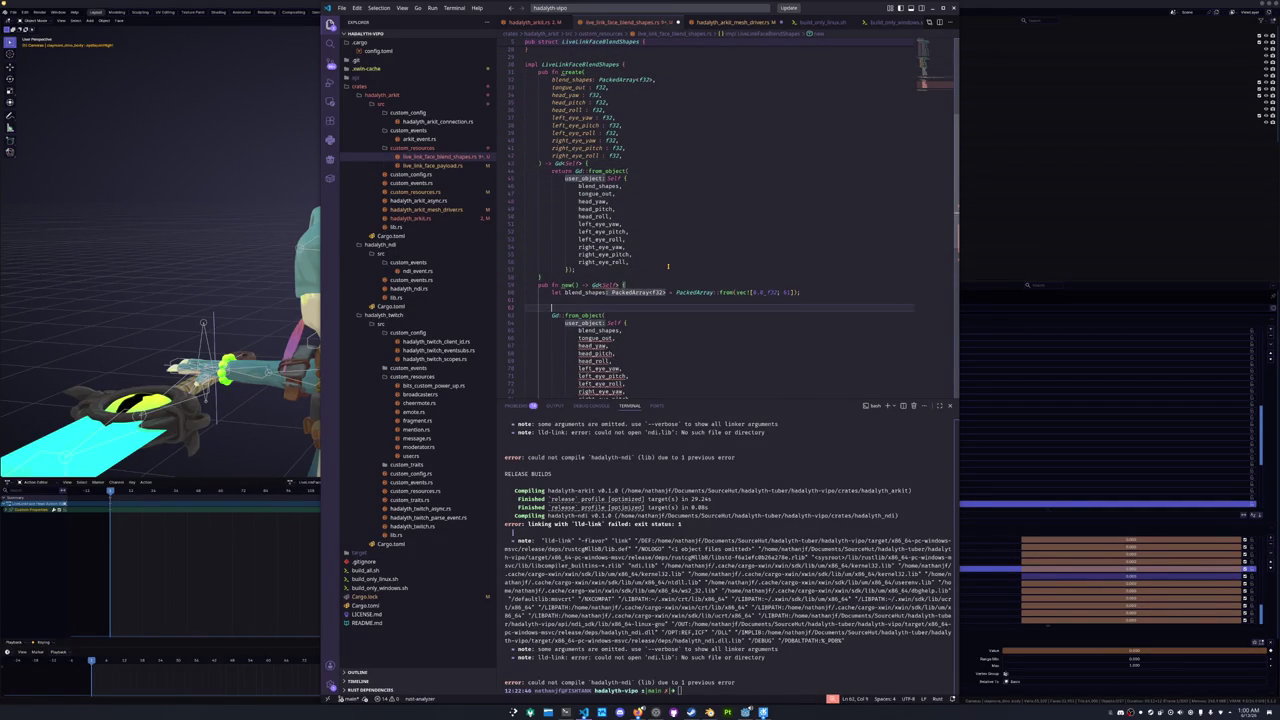
{"action": "key", "text": "ctrl+v"}
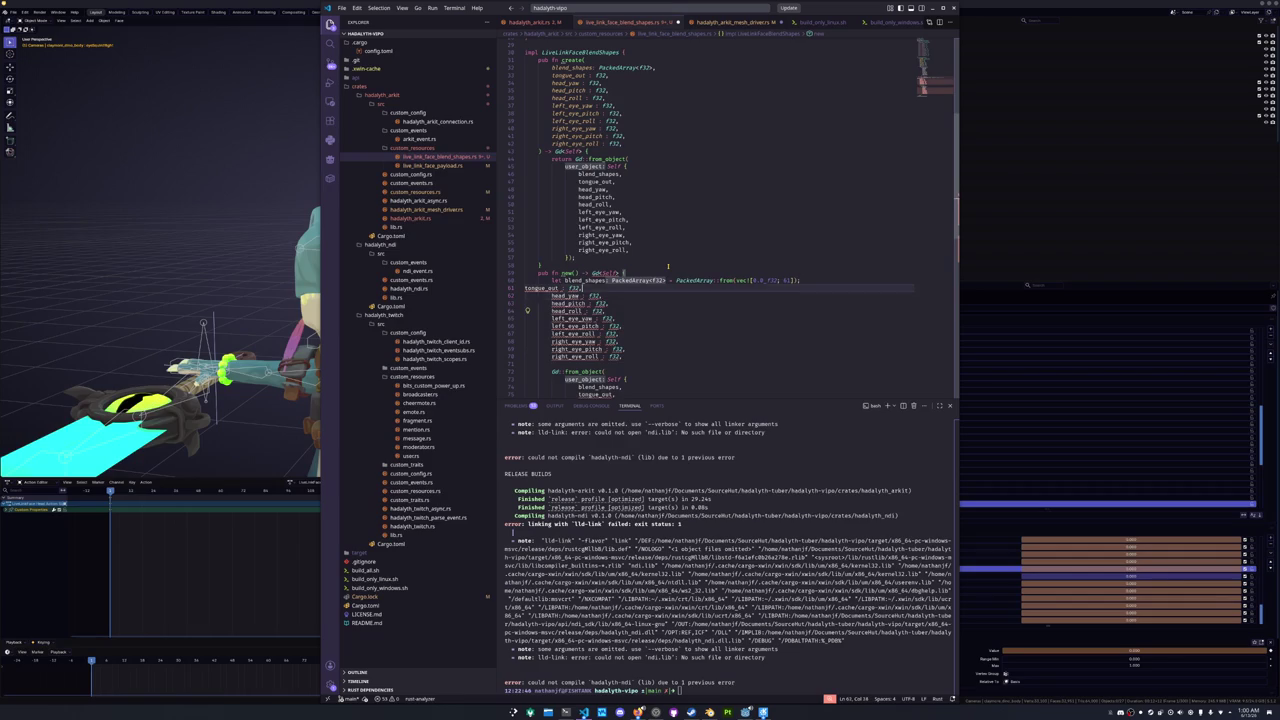
{"action": "key", "text": "Up"}
{"action": "key", "text": "Up"}
{"action": "key", "text": "Up"}
{"action": "key", "text": "Return"}
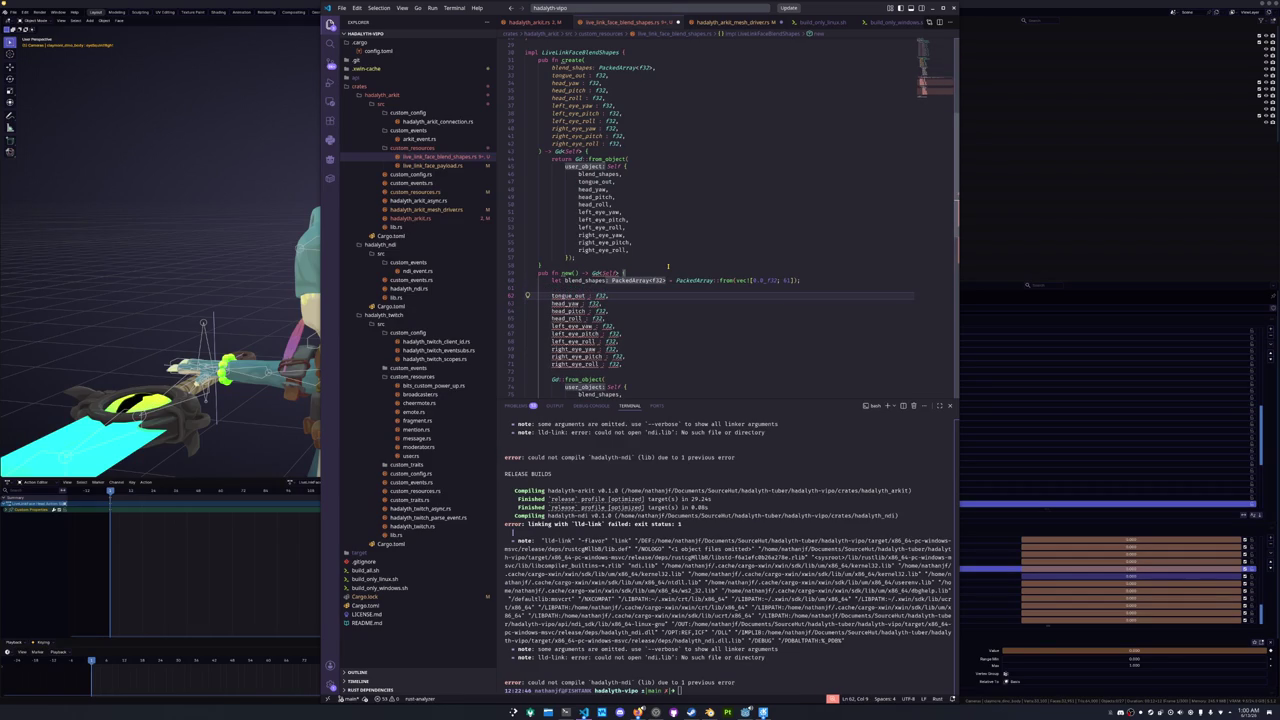
- Turn each pasted declaration into a let binding initialised with = 0.0
{"action": "key", "text": "shift+alt+Down"}
{"action": "key", "text": "shift+alt+Down"}
{"action": "key", "text": "shift+alt+Down"}
{"action": "key", "text": "ctrl+shift+Right"}
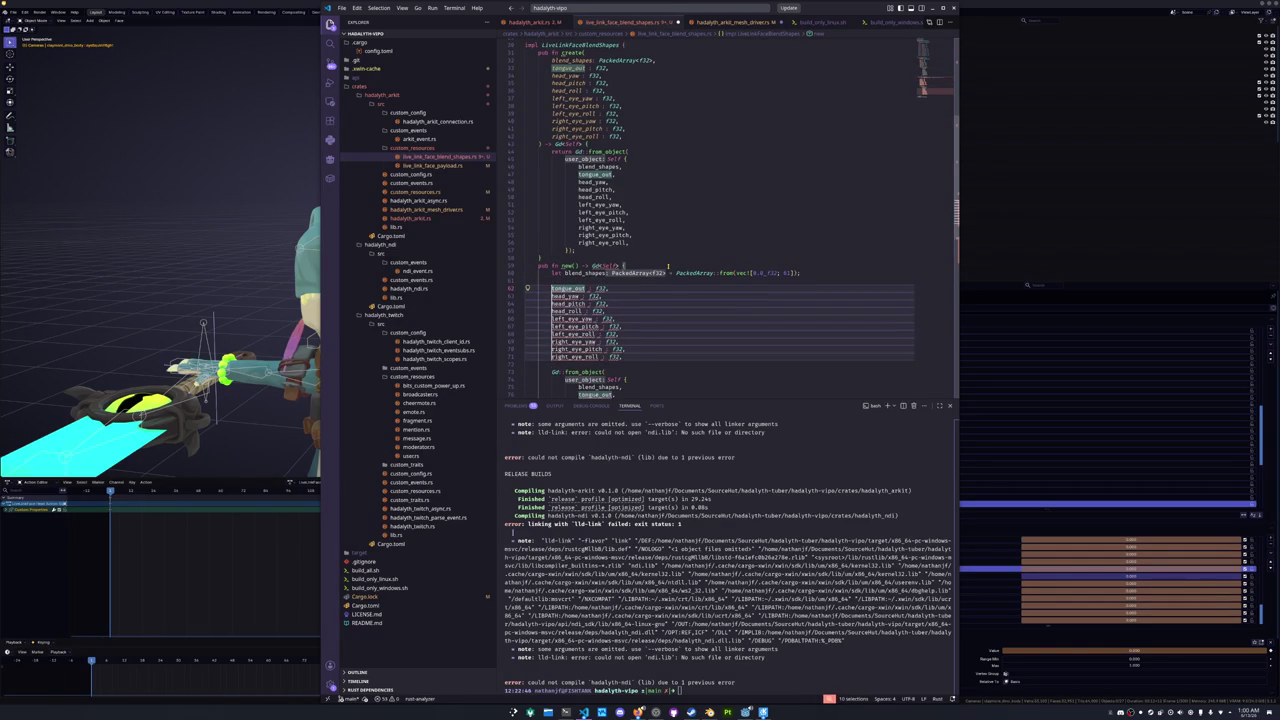
{"action": "key", "text": "Home"}
{"action": "type", "text": "let"}
{"action": "key", "text": "End"}
{"action": "key", "text": "ctrl+shift+Left"}
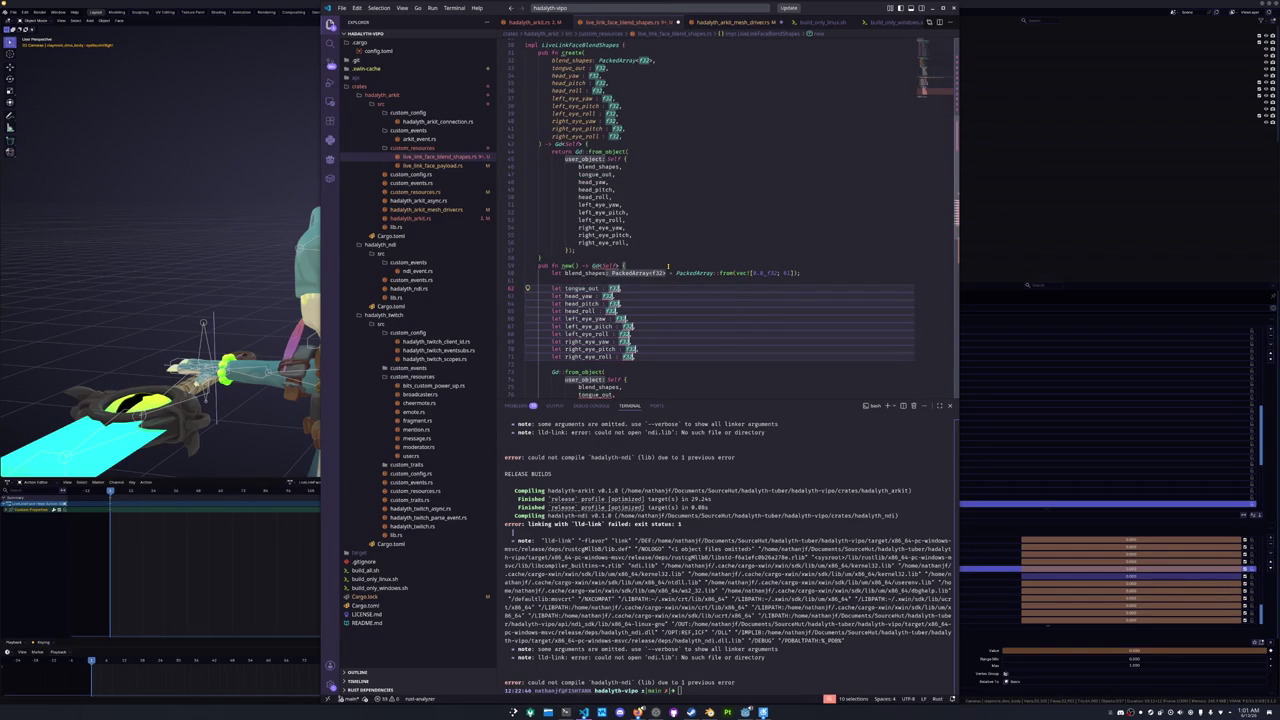
{"action": "key", "text": "Right"}
{"action": "type", "text": "= 0.0"}
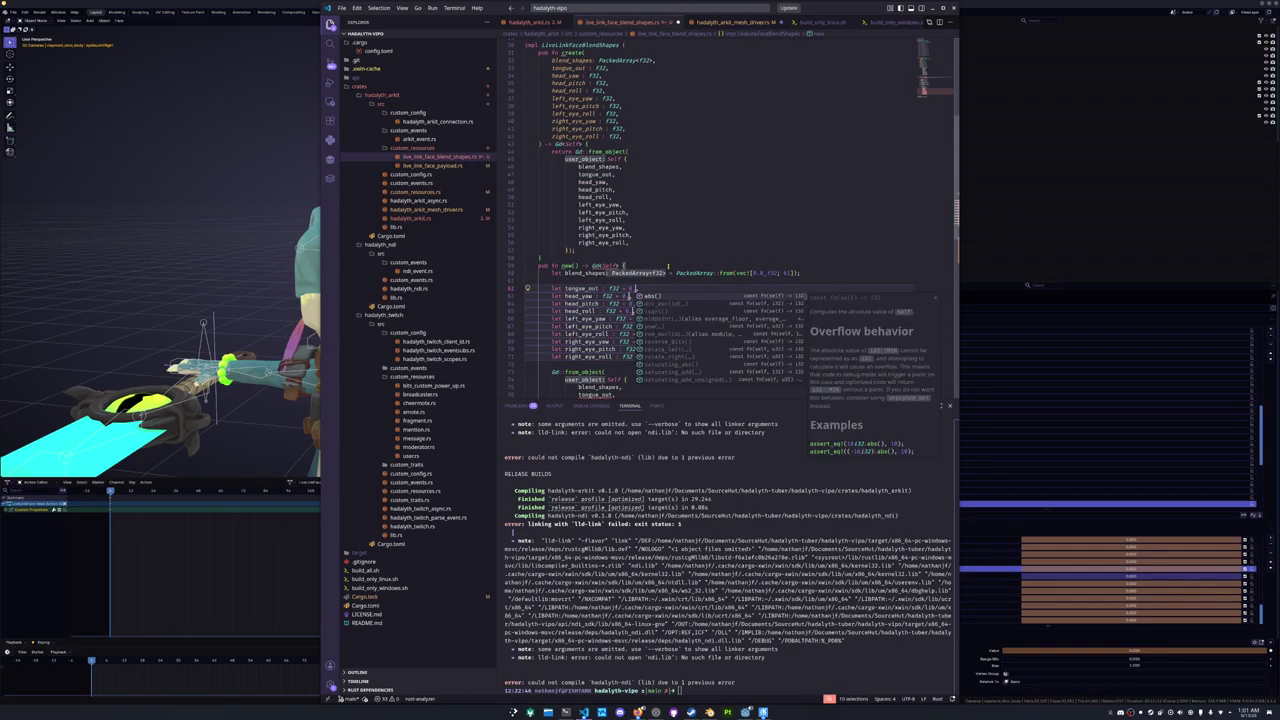
{"action": "key", "text": "shift+Left"}
{"action": "key", "text": "shift+Left"}
{"action": "key", "text": "shift+Left"}
{"action": "key", "text": "Right"}
- End the head_yaw through right_eye_roll let bindings with semicolons instead of commas
{"action": "key", "text": "Down"}
{"action": "key", "text": "BackSpace"}
{"action": "type", "text": ";"}
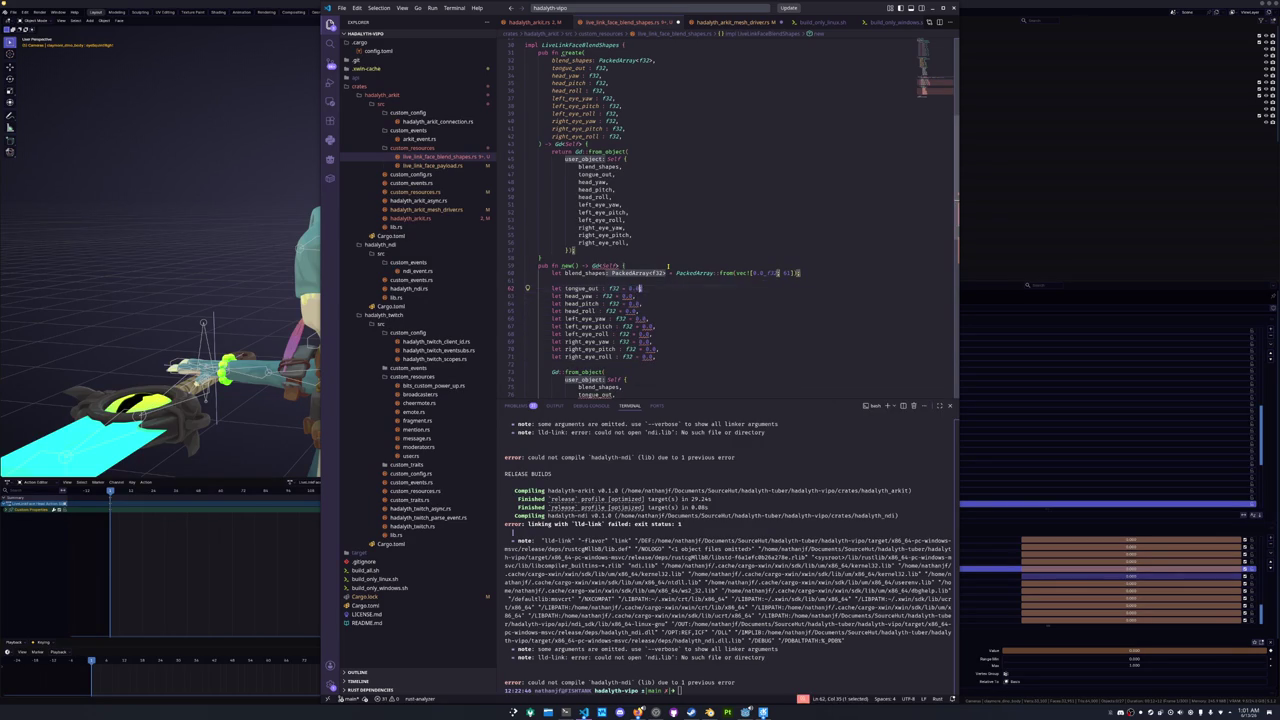
{"action": "key", "text": "Down"}
{"action": "key", "text": "BackSpace"}
{"action": "type", "text": ";"}
{"action": "key", "text": "Down"}
{"action": "key", "text": "BackSpace"}
{"action": "type", "text": ";"}
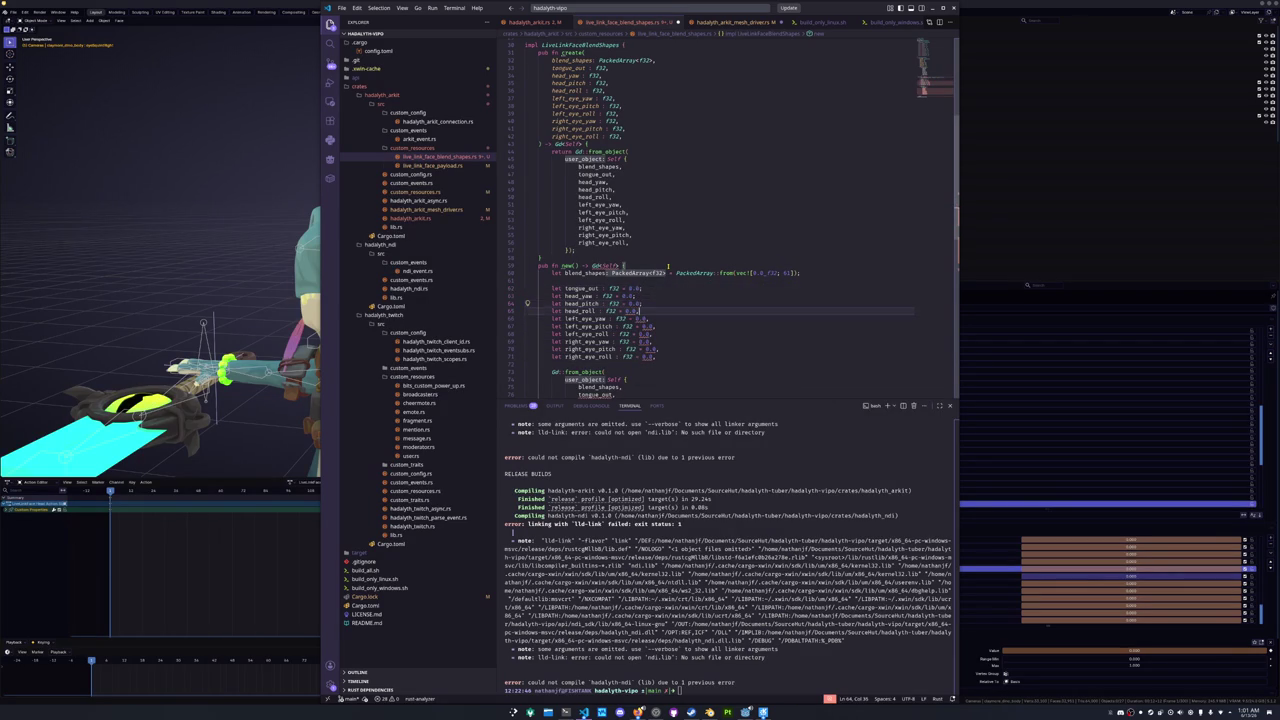
{"action": "key", "text": "Down"}
{"action": "key", "text": "BackSpace"}
{"action": "type", "text": ";"}
{"action": "key", "text": "Down"}
{"action": "key", "text": "BackSpace"}
{"action": "type", "text": ";"}
{"action": "key", "text": "Down"}
{"action": "key", "text": "BackSpace"}
{"action": "type", "text": ";"}
{"action": "key", "text": "Down"}
{"action": "key", "text": "BackSpace"}
{"action": "type", "text": ";"}
{"action": "key", "text": "Down"}
{"action": "key", "text": "BackSpace"}
{"action": "type", "text": ";"}
{"action": "key", "text": "Down"}
{"action": "key", "text": "BackSpace"}
{"action": "type", "text": ";"}
{"action": "key", "text": "Down"}
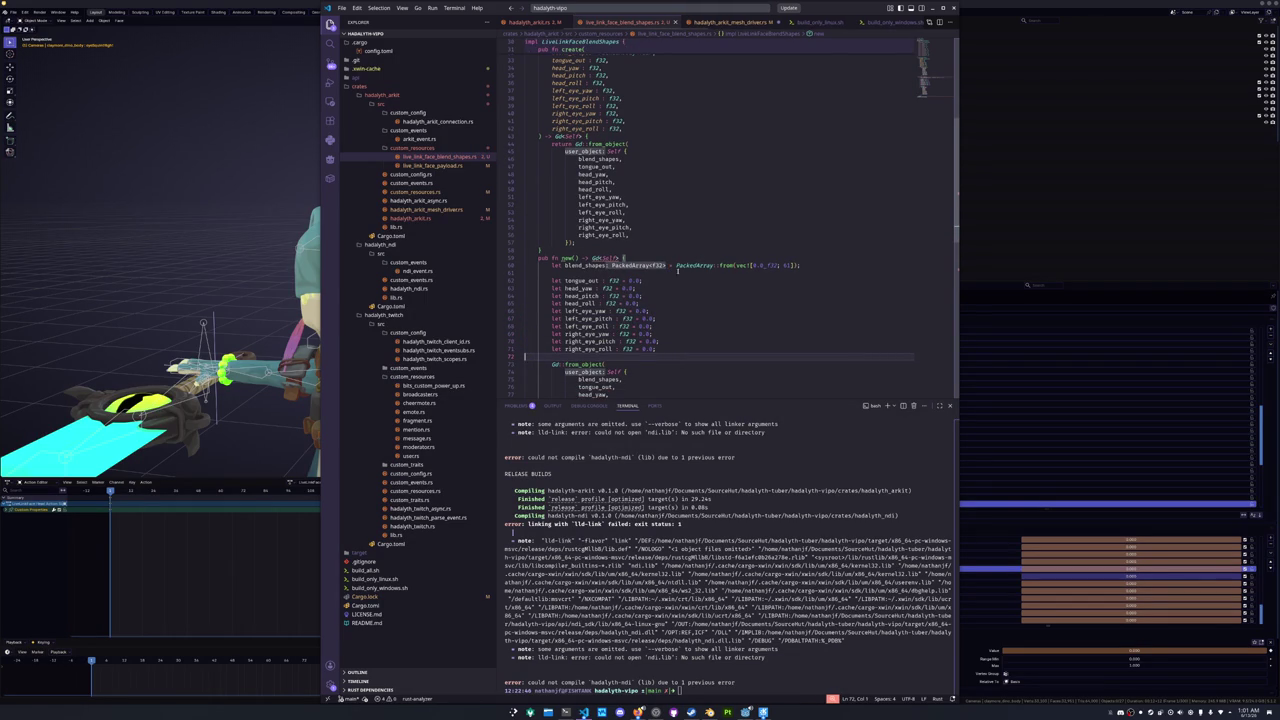
- Add a new empty line at the end of the file
{"action": "left_click", "coordinate": [610, 274]}
{"action": "scroll", "coordinate": [600, 285], "scroll_direction": "down", "scroll_amount": 6}
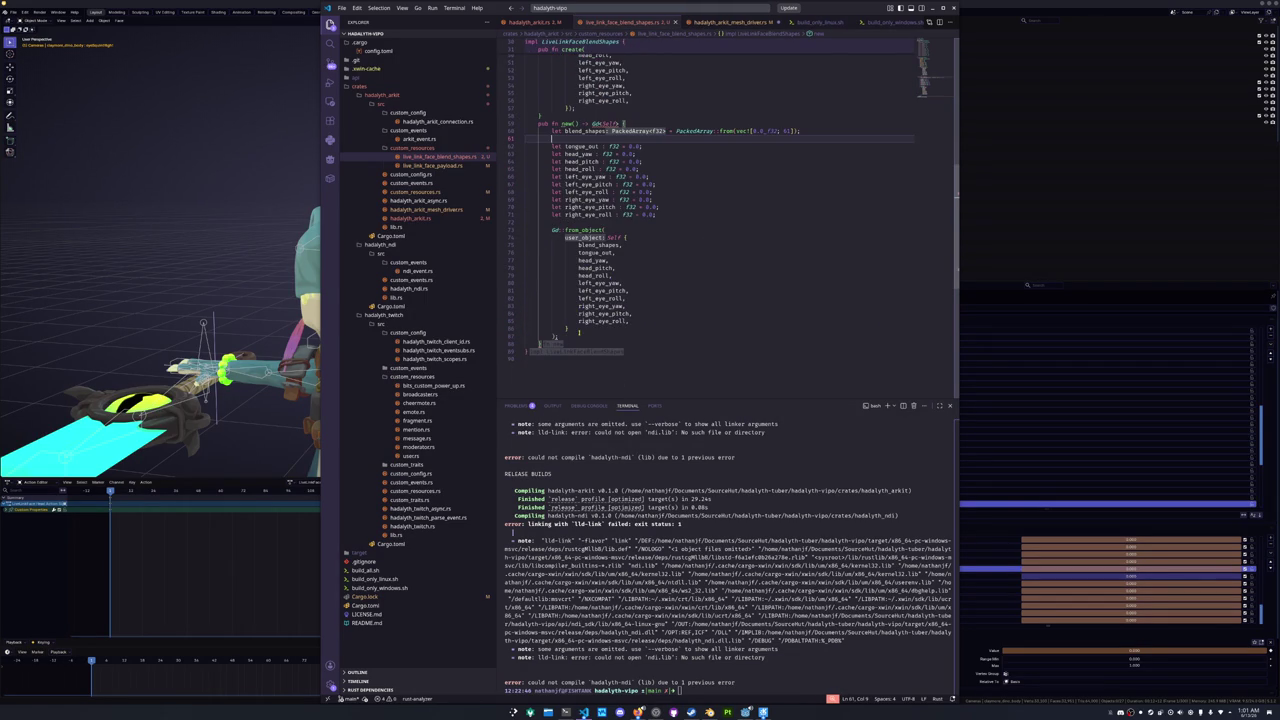
{"action": "left_click", "coordinate": [571, 343]}
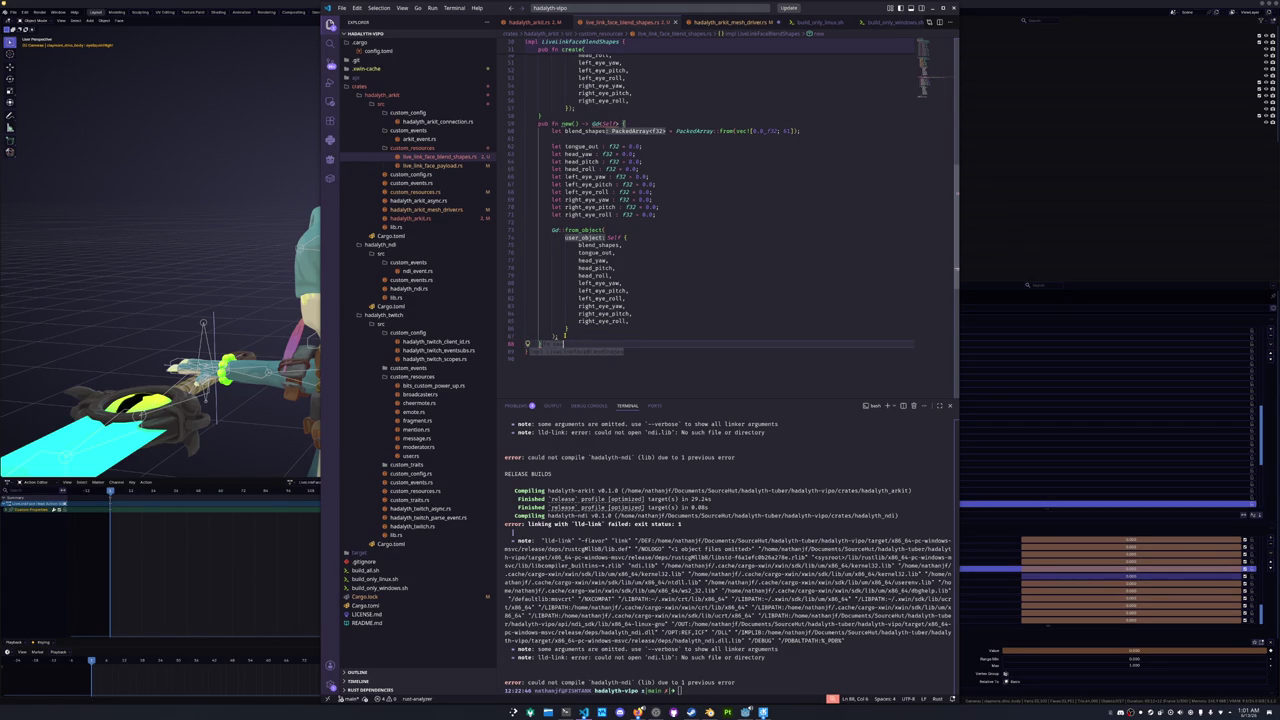
{"action": "key", "text": "Return"}
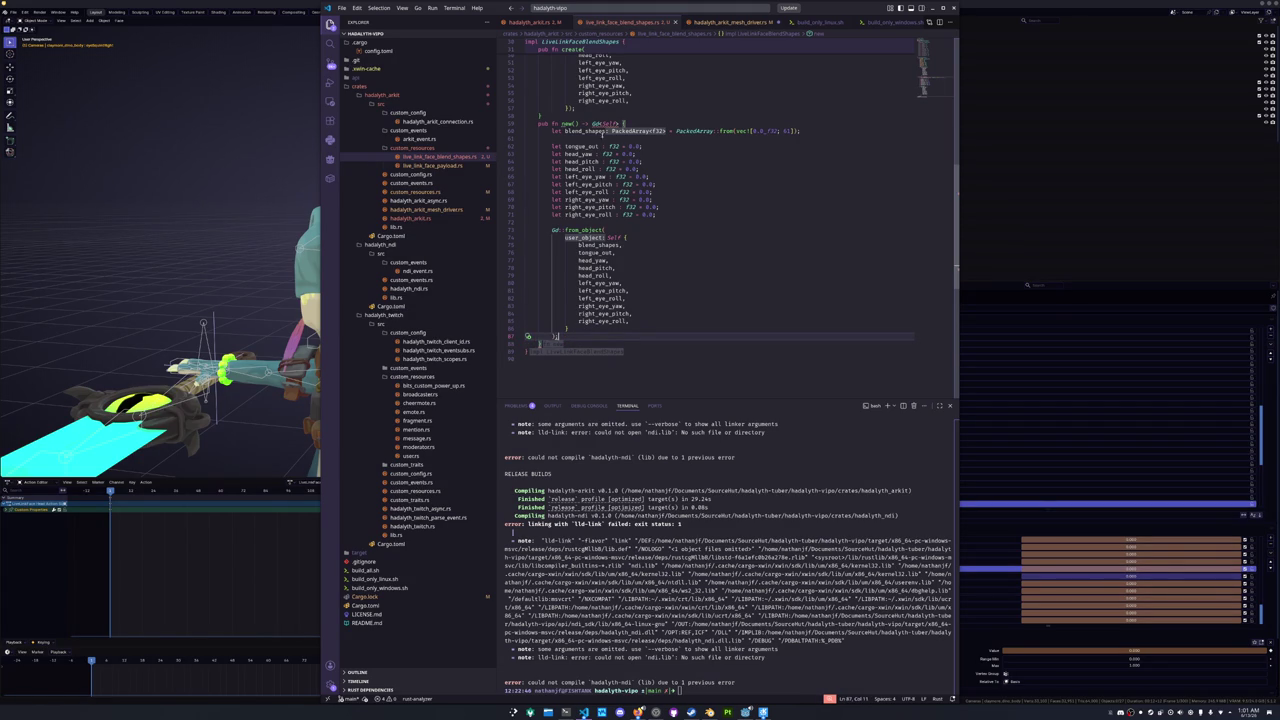
{"action": "mouse_move", "coordinate": [604, 124]}
{"action": "scroll", "coordinate": [607, 343], "scroll_direction": "up", "scroll_amount": 4}
- Open hadalyth_arkit.rs at the blend shape conversion code
{"action": "scroll", "coordinate": [607, 343], "scroll_direction": "up", "scroll_amount": 10}
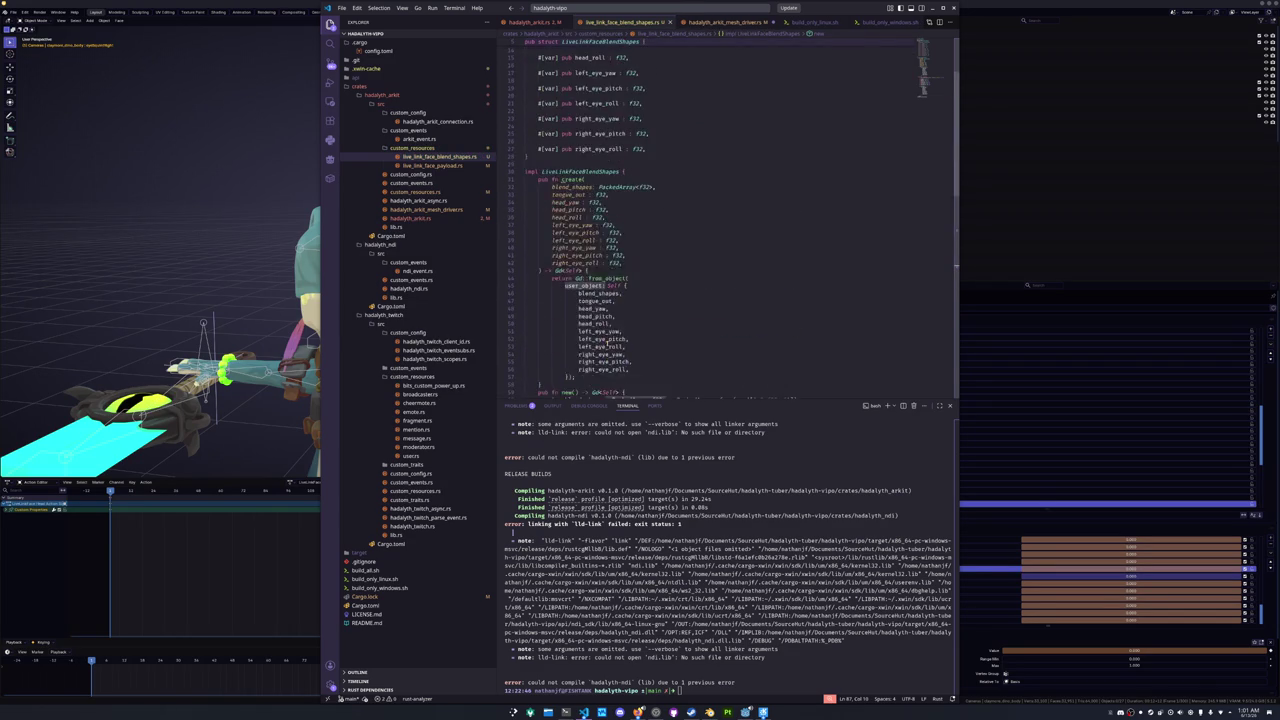
{"action": "left_click", "coordinate": [423, 221]}
{"action": "scroll", "coordinate": [751, 242], "scroll_direction": "up", "scroll_amount": 5}
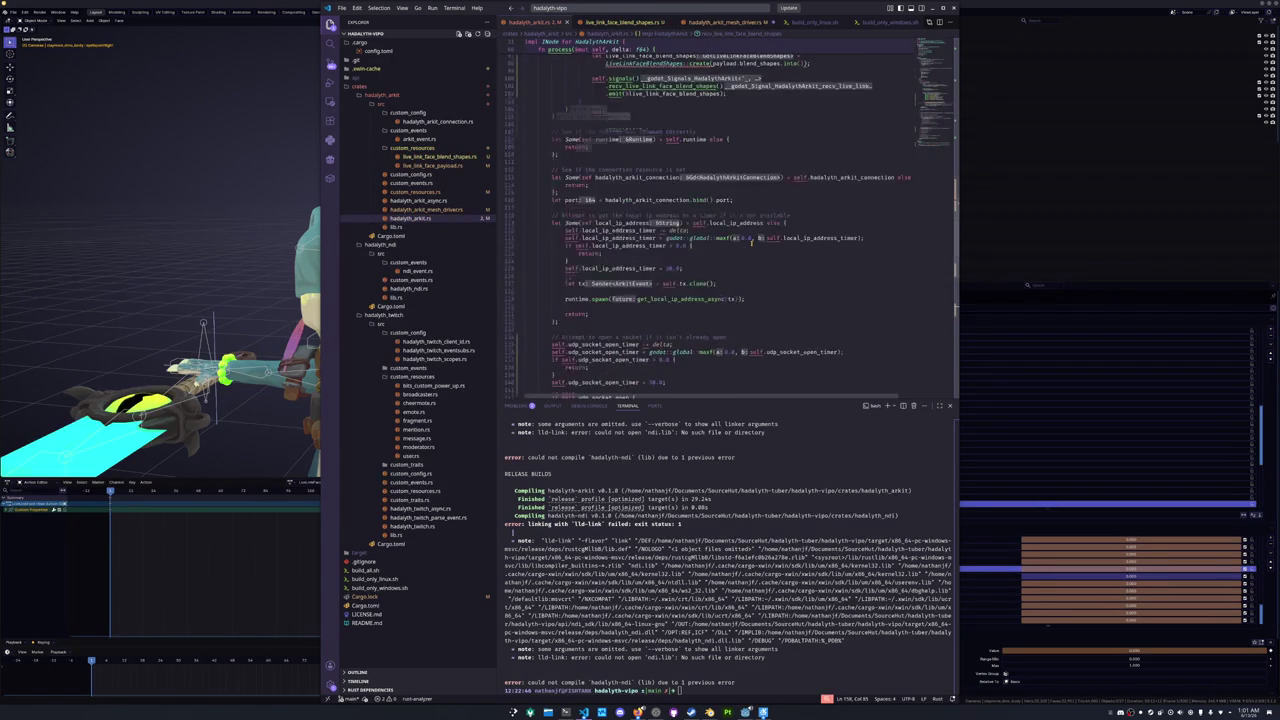
{"action": "scroll", "coordinate": [751, 242], "scroll_direction": "up", "scroll_amount": 5}
{"action": "left_click", "coordinate": [699, 272]}
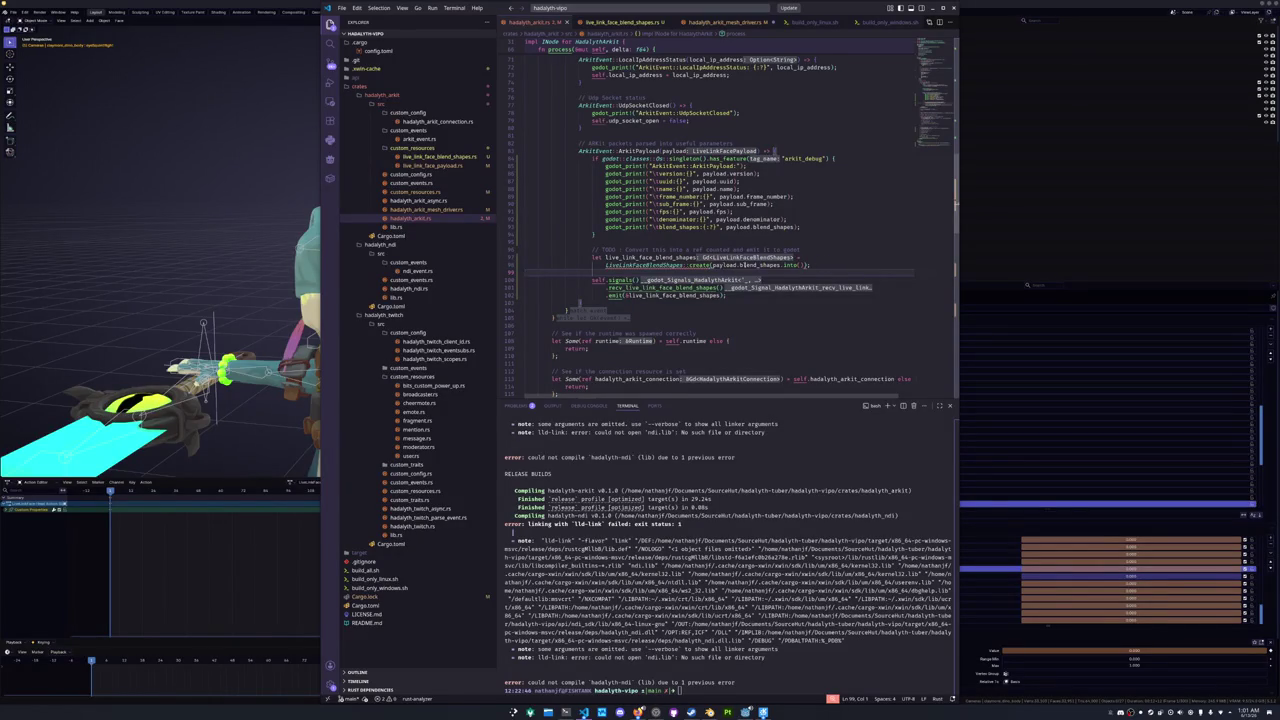
{"action": "mouse_move", "coordinate": [759, 265]}
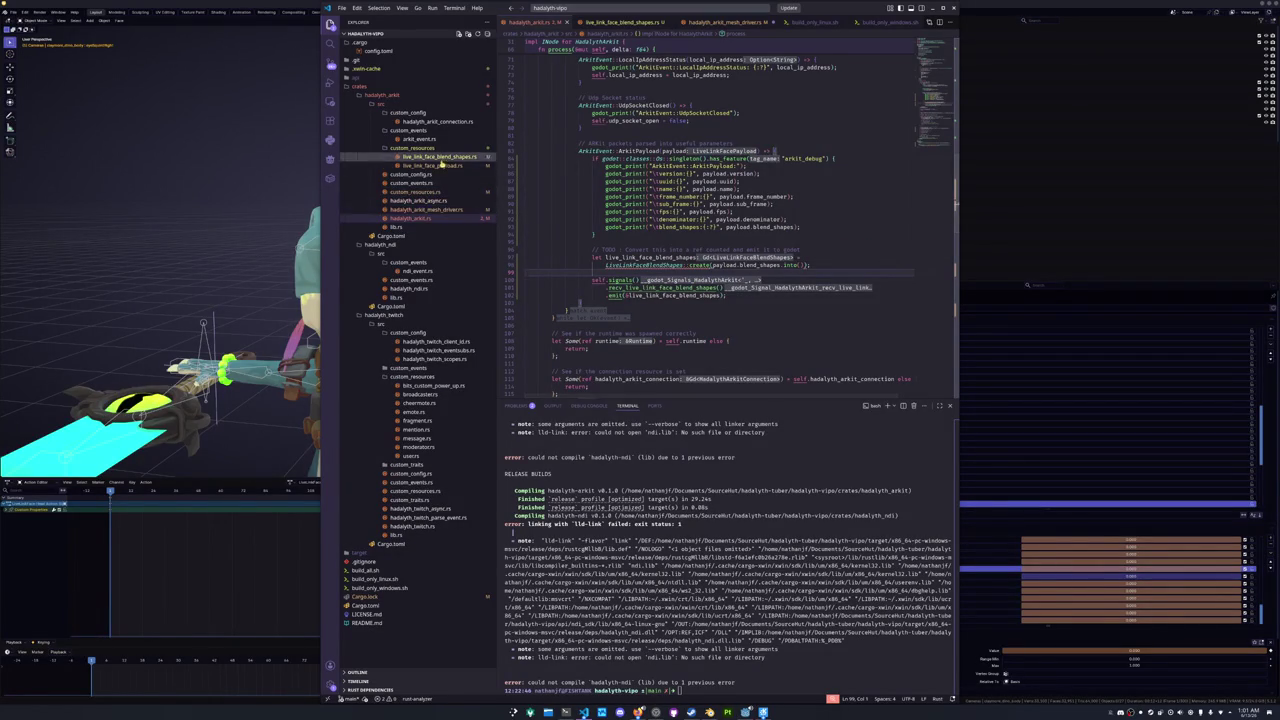
- Set the default blend_shapes vec! length in new() to 52 and close live_link_face_blend_shapes.rs
{"action": "left_click", "coordinate": [440, 157]}
{"action": "scroll", "coordinate": [690, 258], "scroll_direction": "down", "scroll_amount": 10}
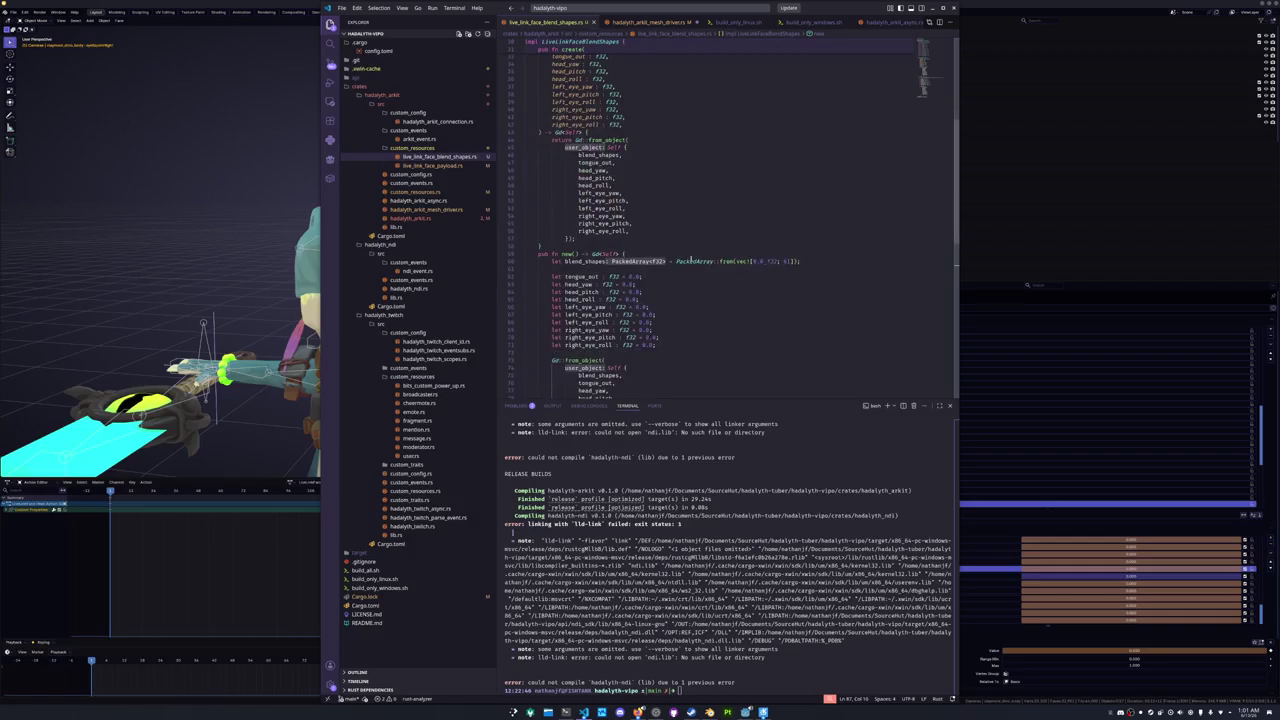
{"action": "double_click", "coordinate": [786, 261]}
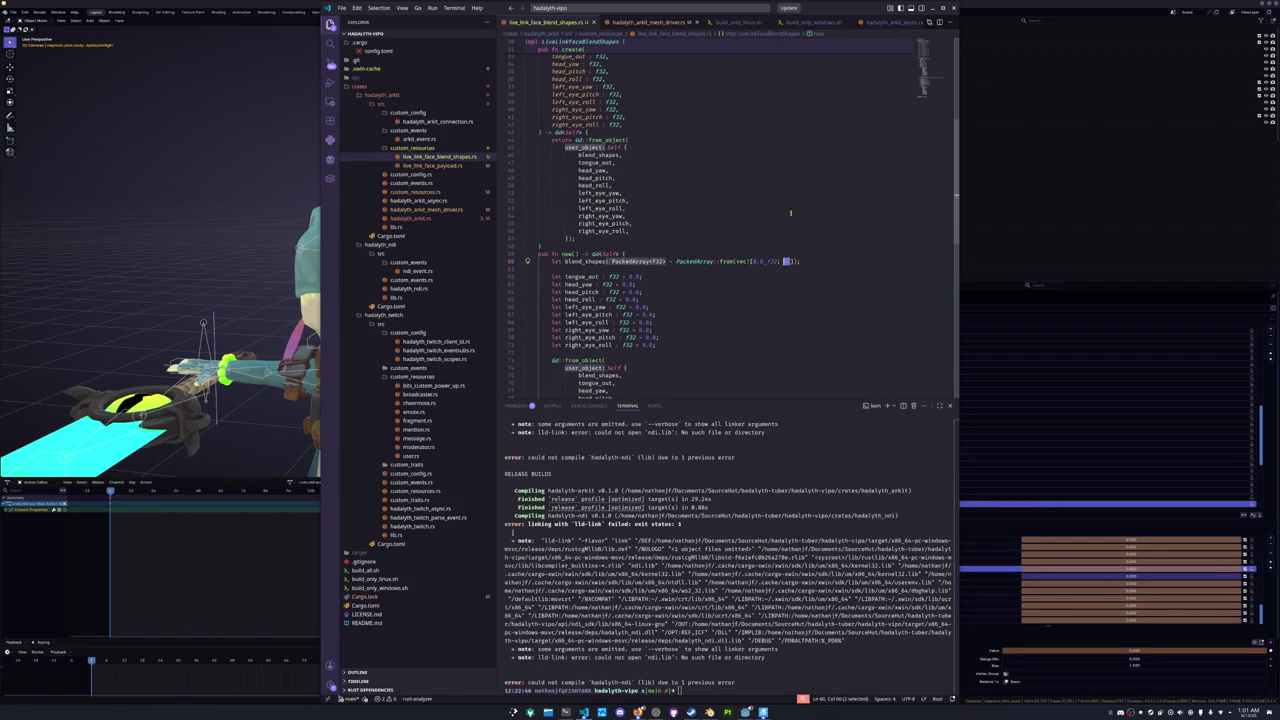
{"action": "type", "text": "52"}
{"action": "scroll", "coordinate": [790, 207], "scroll_direction": "up", "scroll_amount": 10}
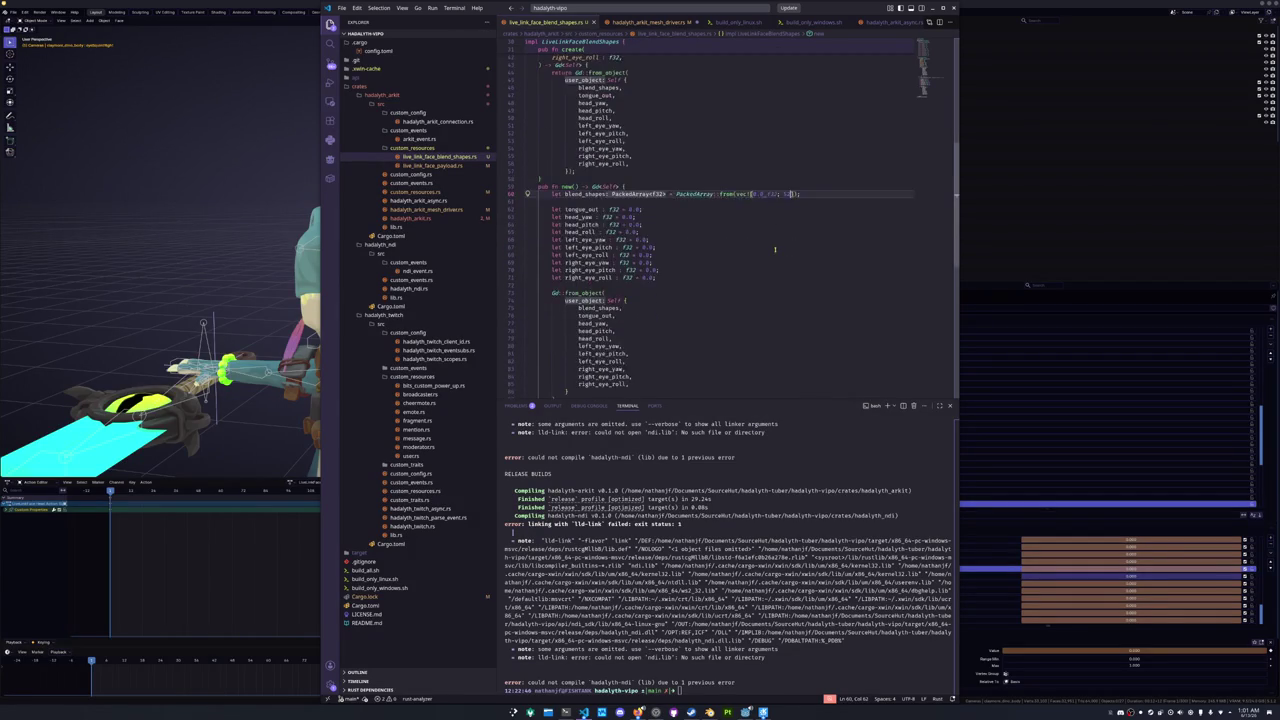
{"action": "scroll", "coordinate": [714, 272], "scroll_direction": "up", "scroll_amount": 2}
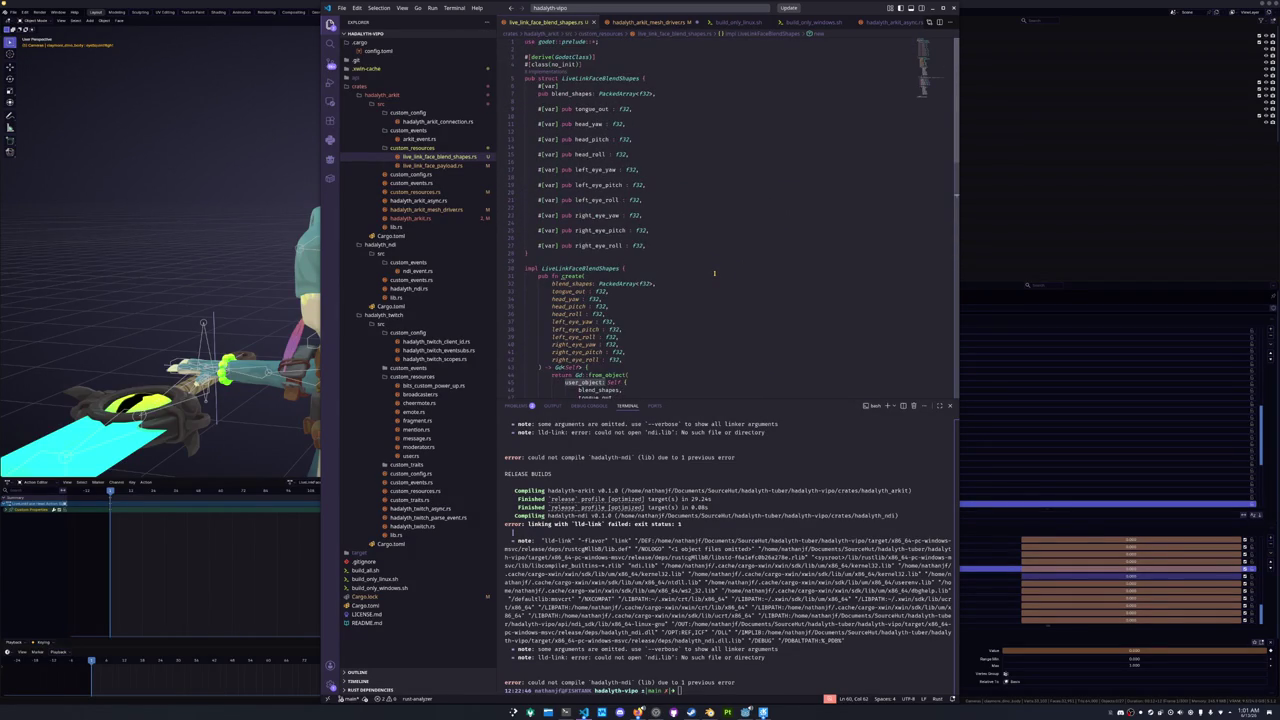
{"action": "key", "text": "ctrl+w"}
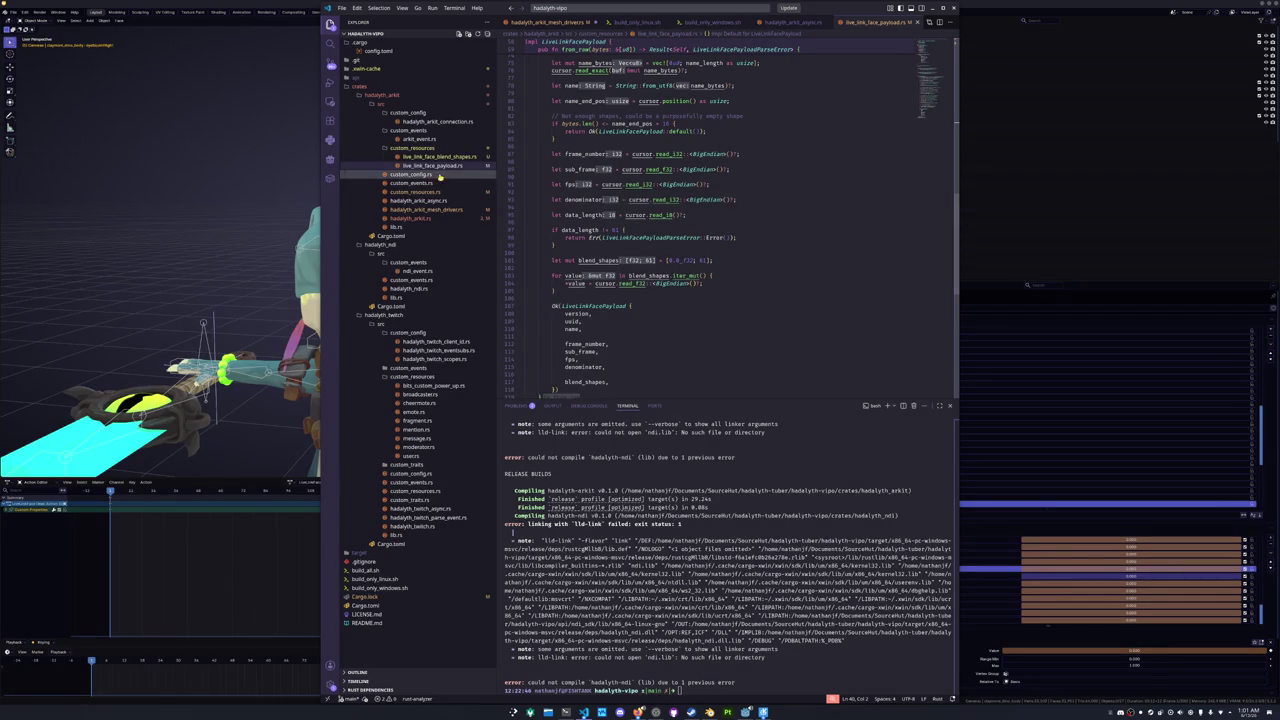
- In hadalyth_arkit.rs, check the create call error and insert blank lines before the TODO block
{"action": "left_click", "coordinate": [412, 218]}
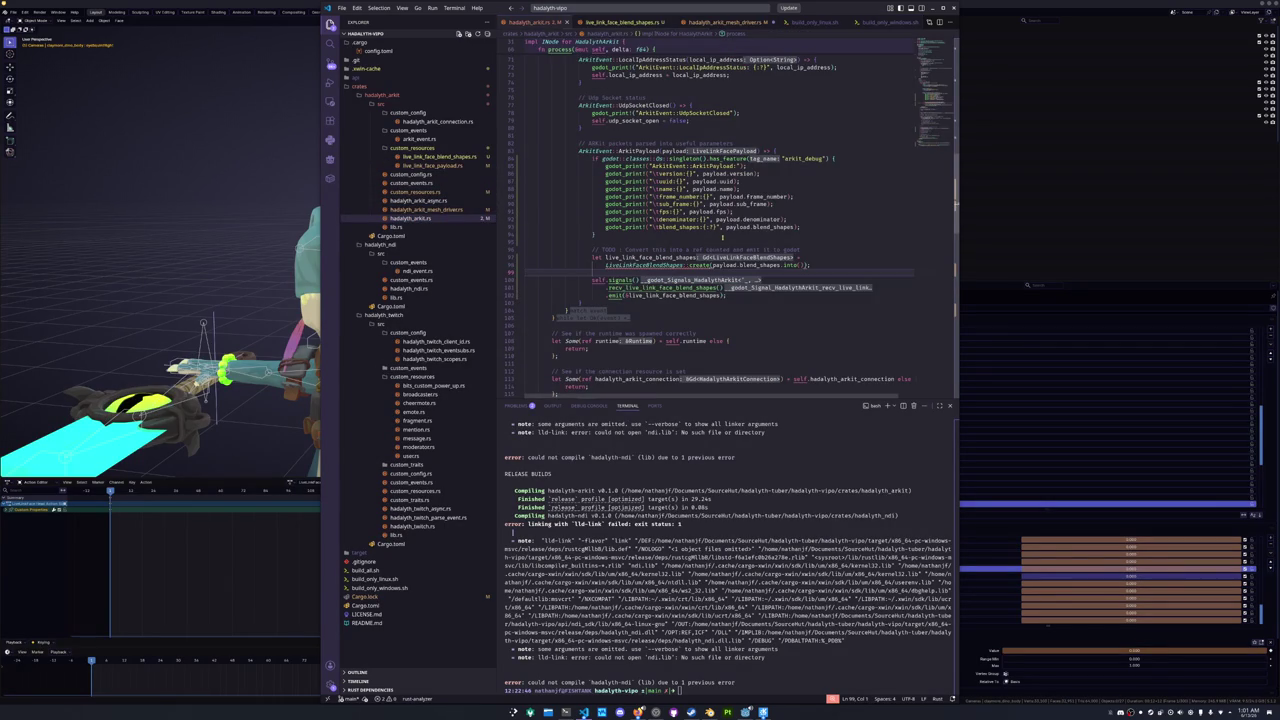
{"action": "left_click", "coordinate": [724, 241]}
{"action": "left_click", "coordinate": [686, 272]}
{"action": "mouse_move", "coordinate": [806, 265]}
{"action": "left_mouse_down"}
{"action": "mouse_move", "coordinate": [712, 265]}
{"action": "mouse_move", "coordinate": [830, 265]}
{"action": "mouse_move", "coordinate": [716, 265]}
{"action": "left_mouse_up"}
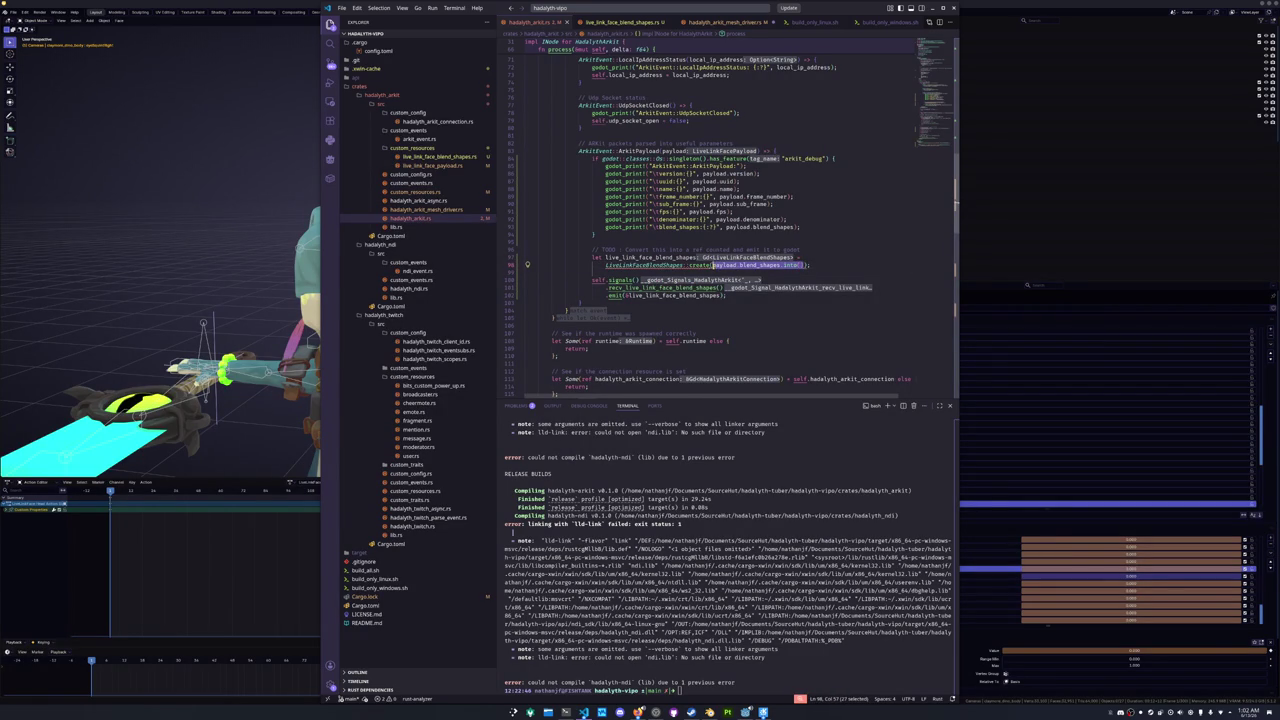
{"action": "mouse_move", "coordinate": [714, 265]}
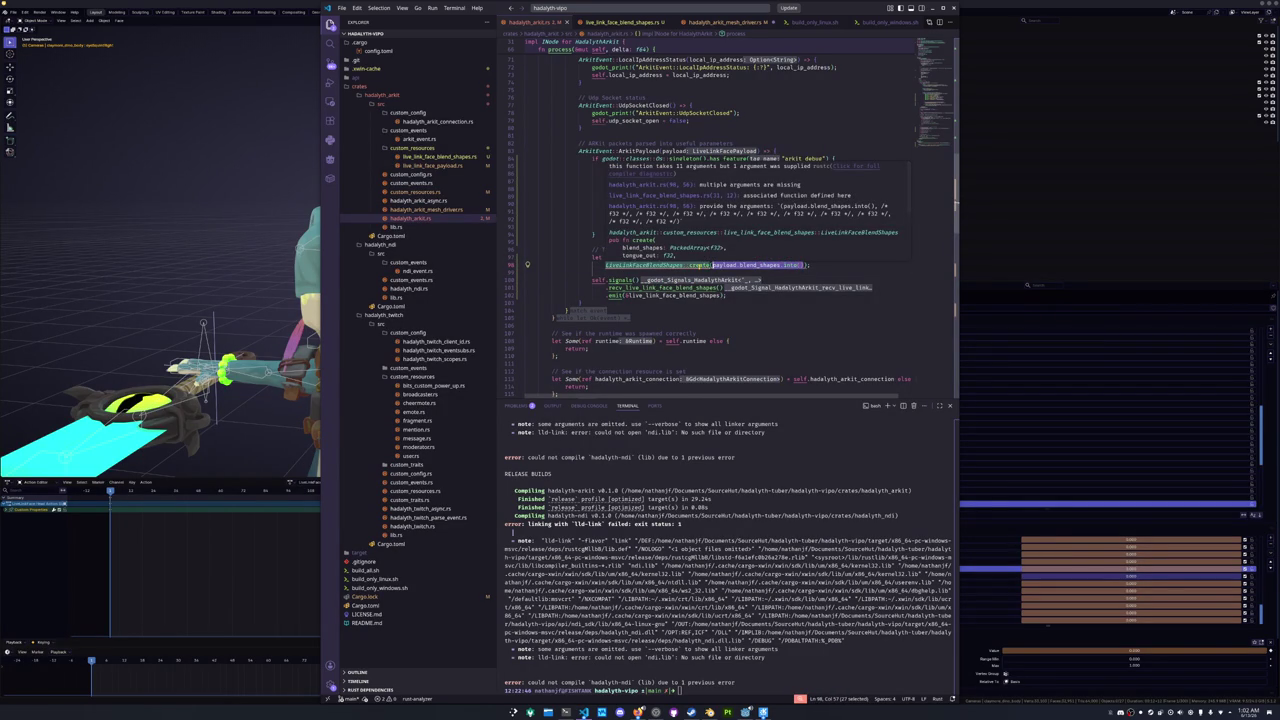
{"action": "left_click", "coordinate": [818, 239]}
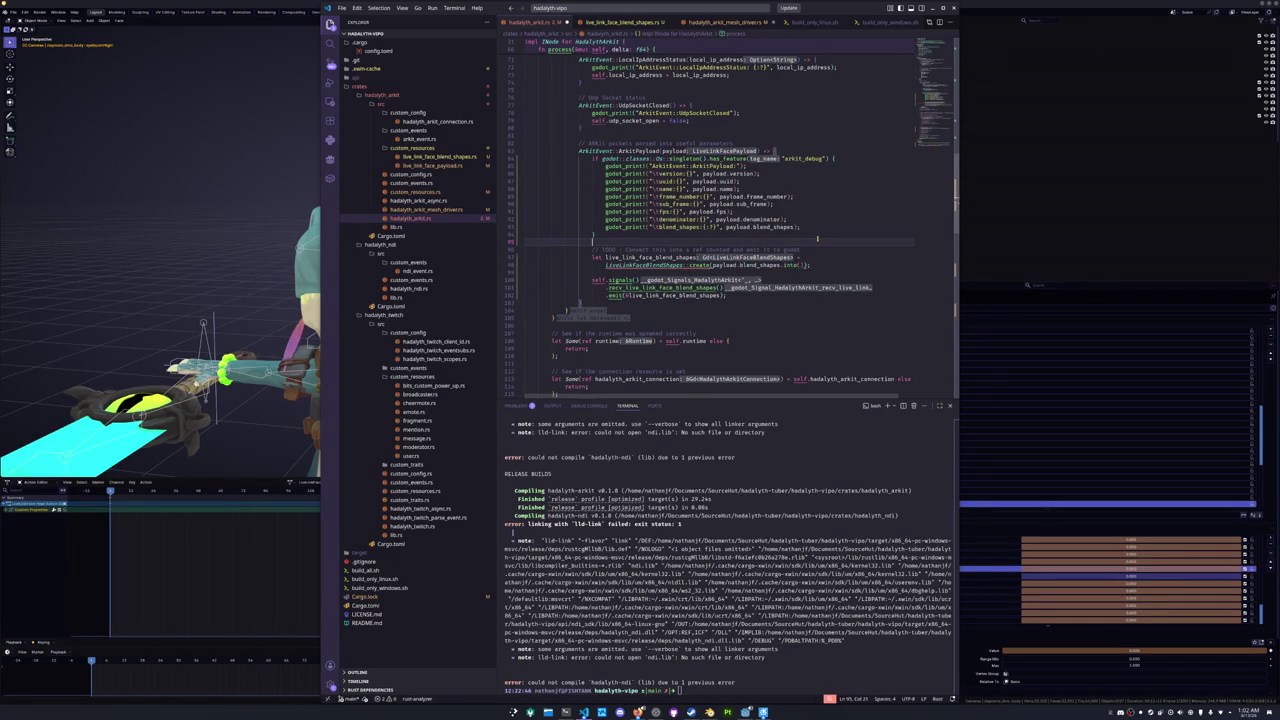
{"action": "key", "text": "Return"}
{"action": "key", "text": "Return"}
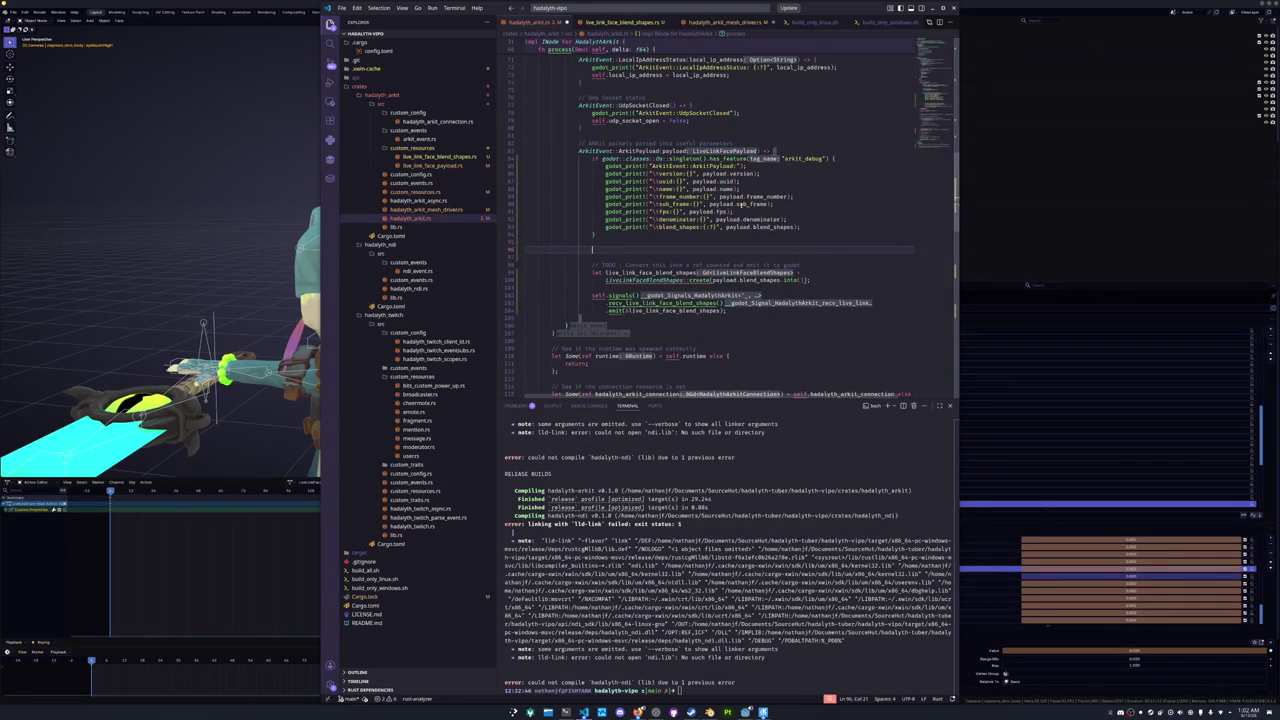
- Copy the zeroed declarations from new() in live_link_face_blend_shapes.rs
{"action": "left_click", "coordinate": [440, 165]}
{"action": "left_click", "coordinate": [445, 157]}
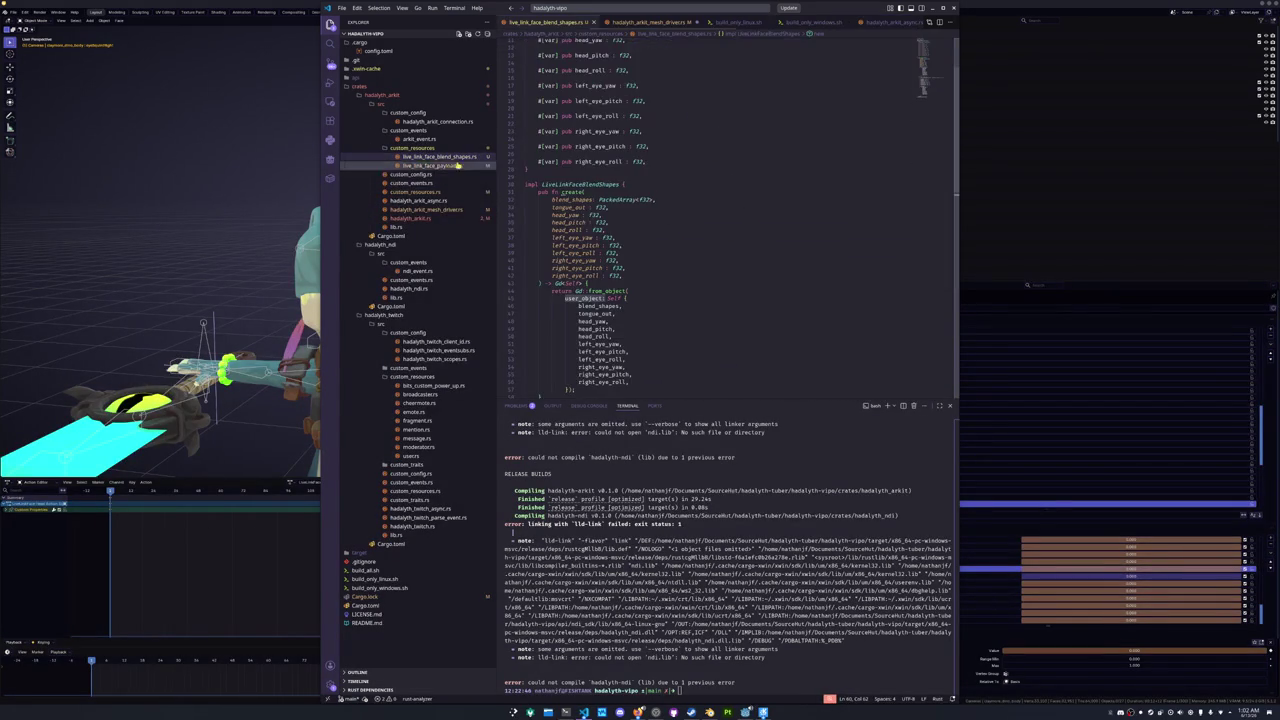
{"action": "scroll", "coordinate": [700, 250], "scroll_direction": "down", "scroll_amount": 8}
{"action": "mouse_move", "coordinate": [660, 278]}
{"action": "left_mouse_down"}
{"action": "mouse_move", "coordinate": [568, 262]}
{"action": "mouse_move", "coordinate": [552, 193]}
{"action": "left_mouse_up"}
{"action": "key", "text": "ctrl+c"}
{"action": "left_click", "coordinate": [428, 218]}
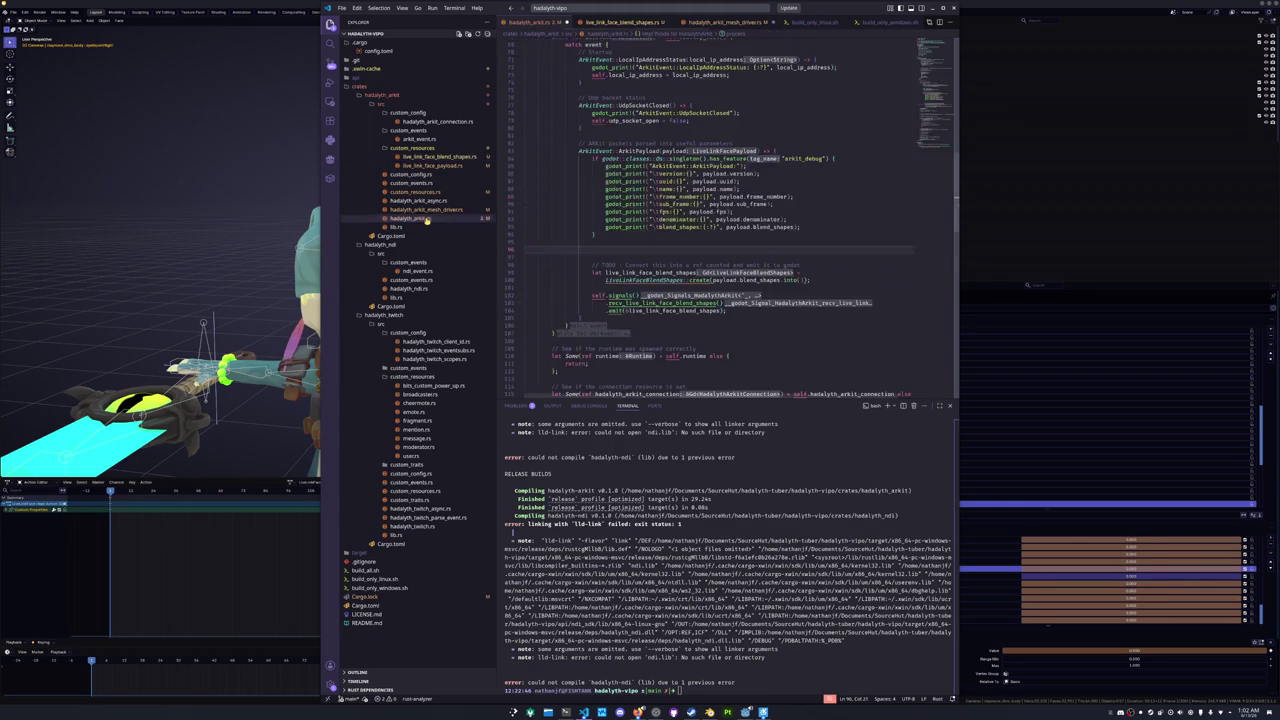
- Paste the copied declarations at line 96 and indent them into the handler block
{"action": "left_click", "coordinate": [604, 248]}
{"action": "key", "text": "ctrl+v"}
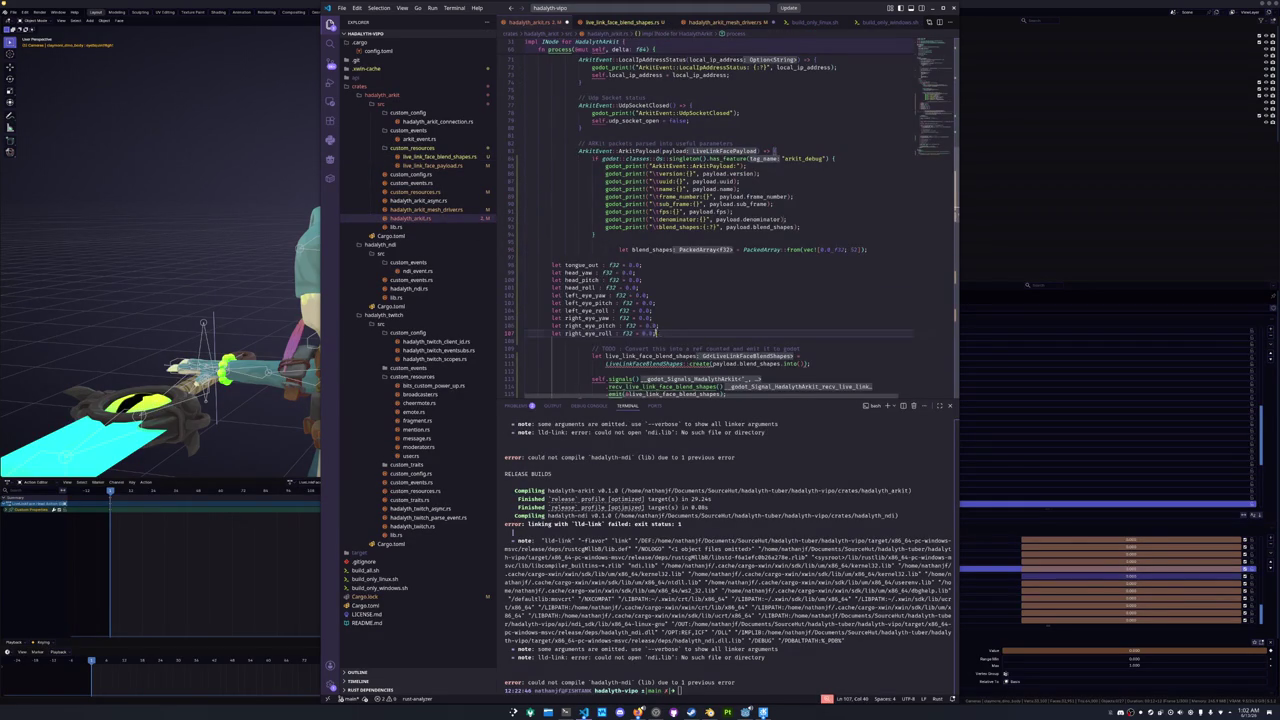
{"action": "left_click_drag", "start_coordinate": [656, 336], "coordinate": [526, 264]}
{"action": "key", "text": "Tab"}
{"action": "key", "text": "Tab"}
{"action": "key", "text": "Tab"}
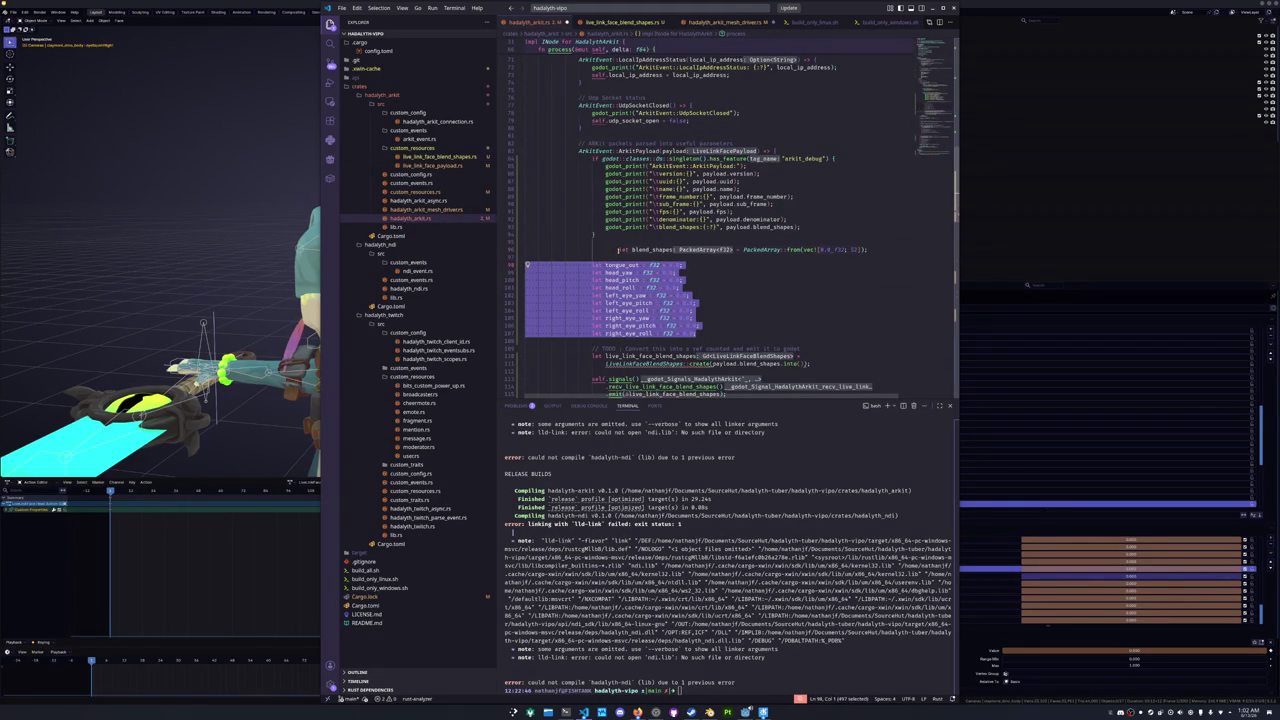
{"action": "left_click", "coordinate": [618, 250]}
{"action": "key", "text": "shift+Tab"}
- Replace the PackedArray default initialiser with payload.blend_shapes sliced to [0..52]
{"action": "left_click_drag", "start_coordinate": [716, 249], "coordinate": [836, 250]}
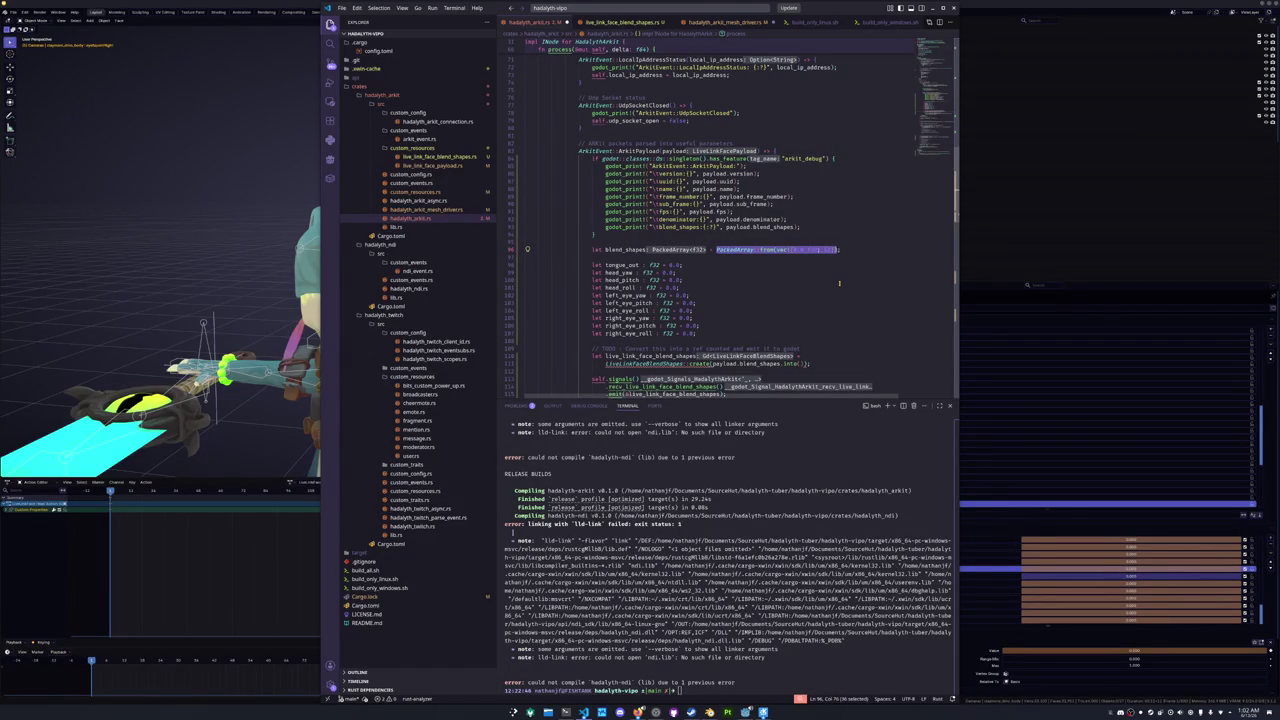
{"action": "type", "text": "payload.blend_shapes.slice"}
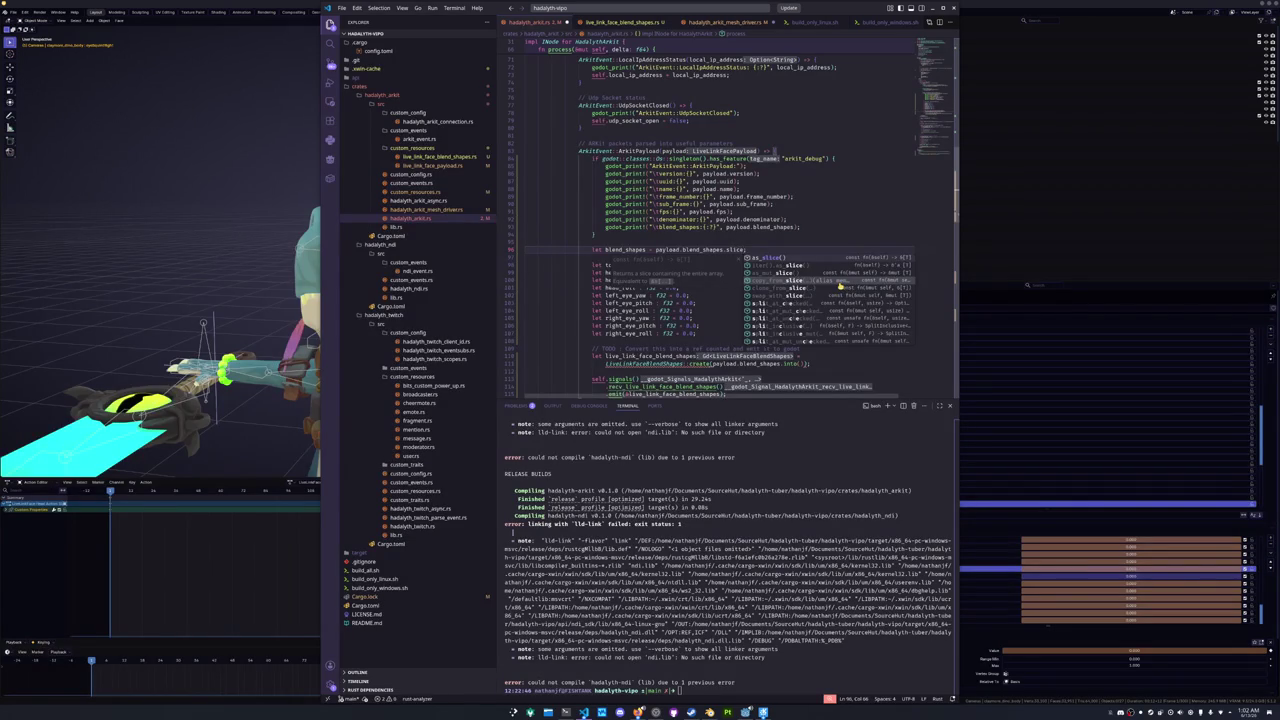
{"action": "key", "text": "Return"}
{"action": "type", "text": "[0.."}
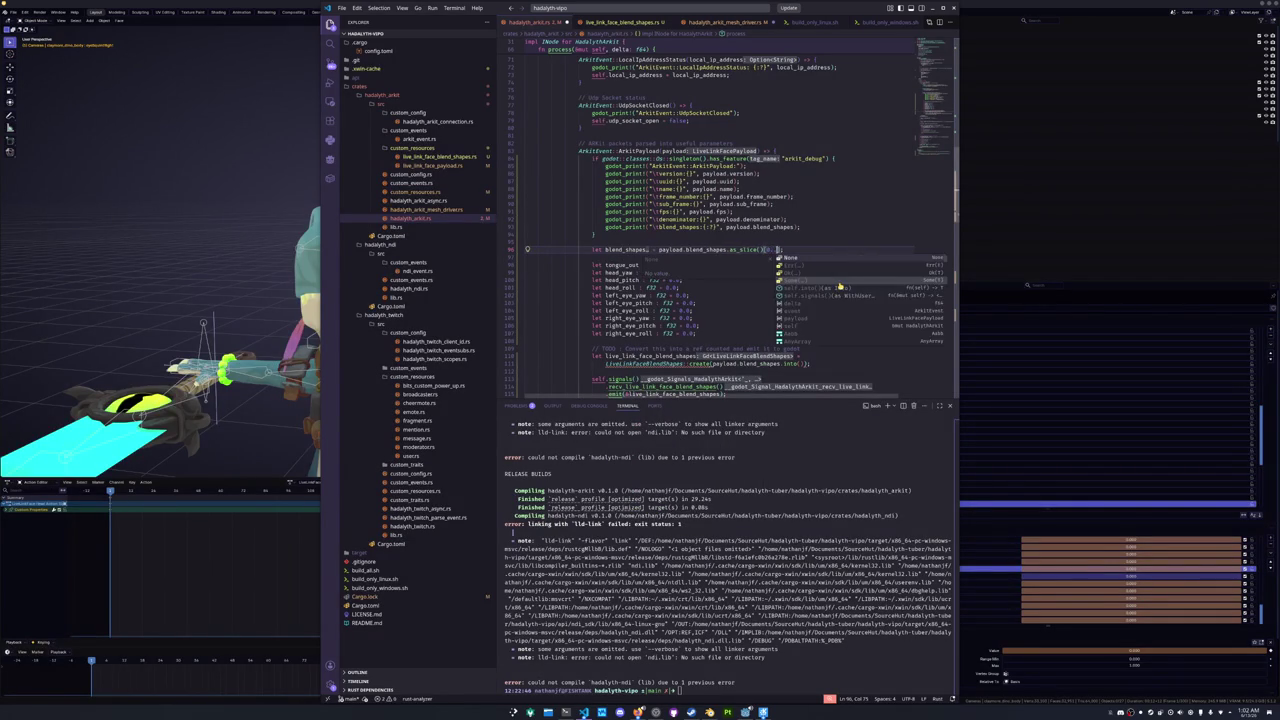
{"action": "type", "text": "52"}
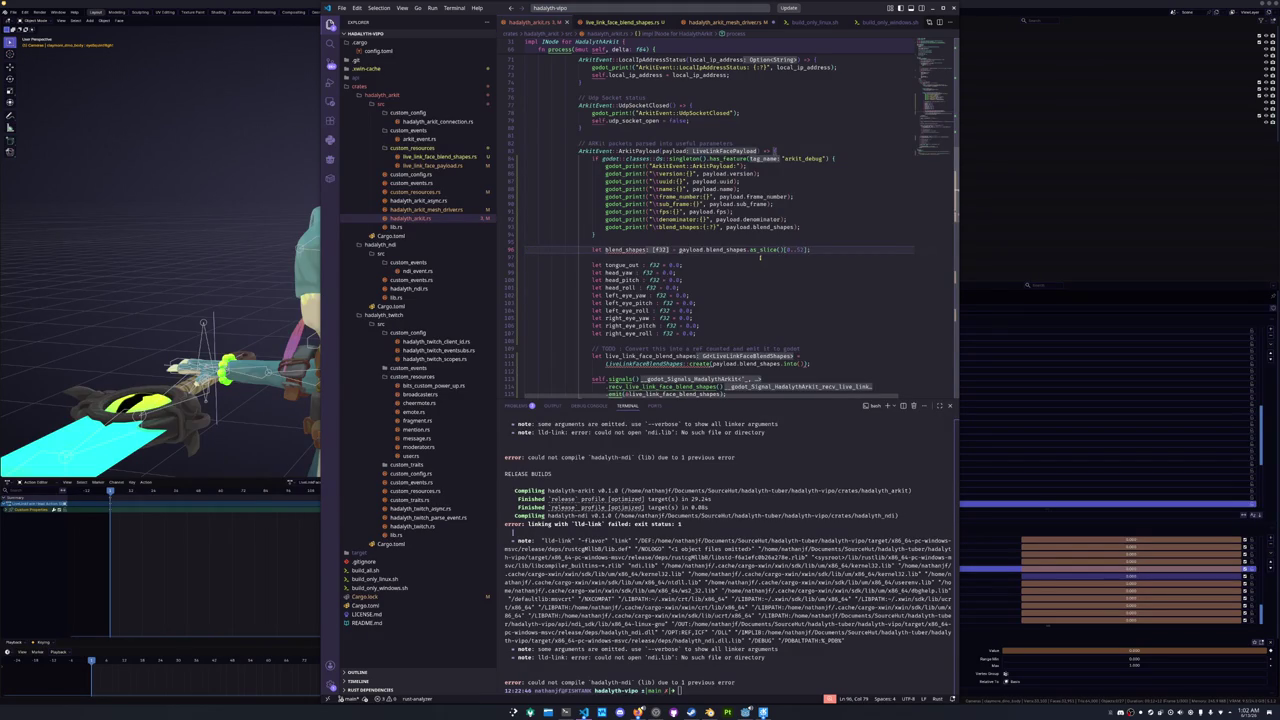
{"action": "mouse_move", "coordinate": [762, 249]}
{"action": "mouse_move", "coordinate": [612, 250]}
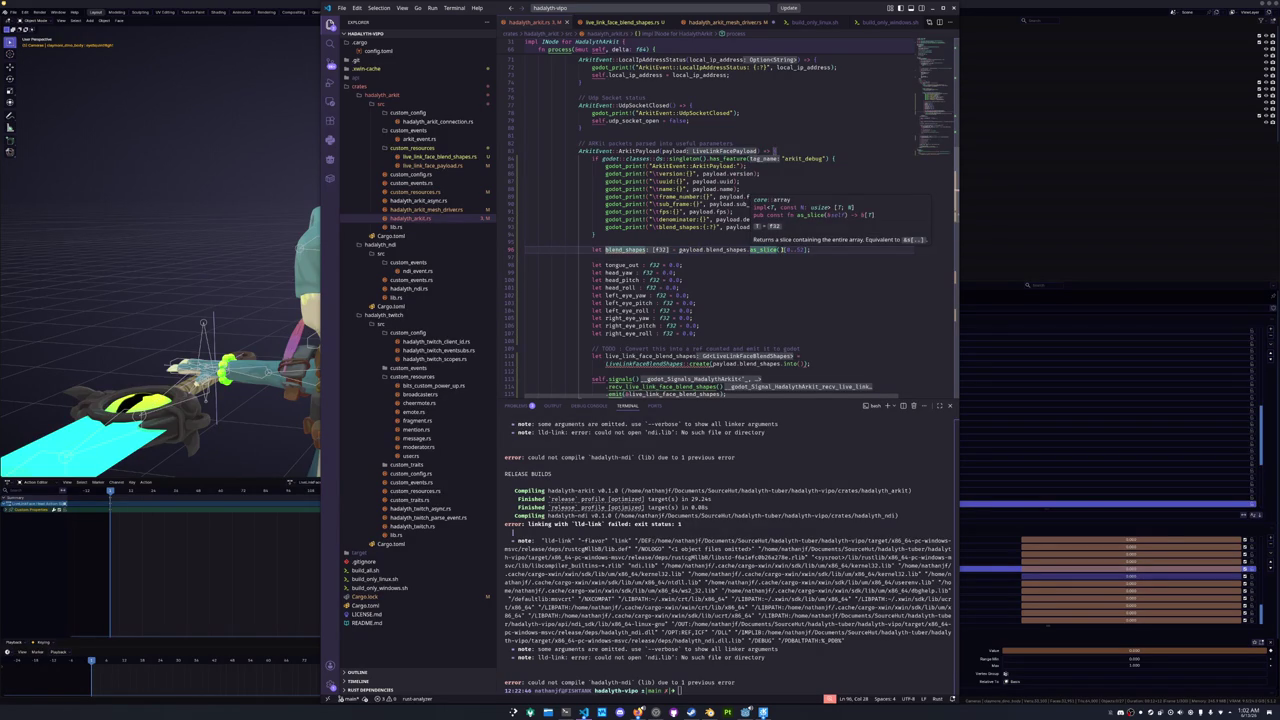
{"action": "scroll", "coordinate": [783, 250], "scroll_direction": "down", "scroll_amount": 2}
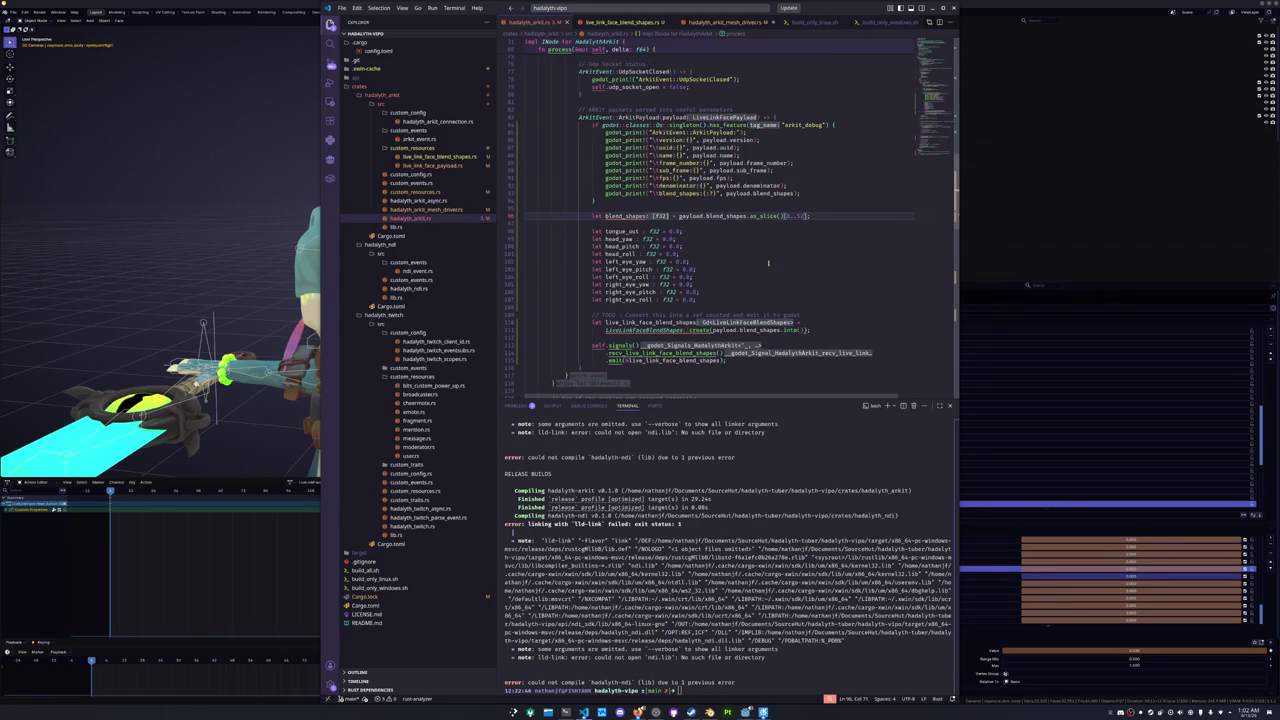
- Make blend_shapes equal payload.blend_shapes[0..52].to_vec() instead of using as_slice
{"action": "type", "text": ".to"}
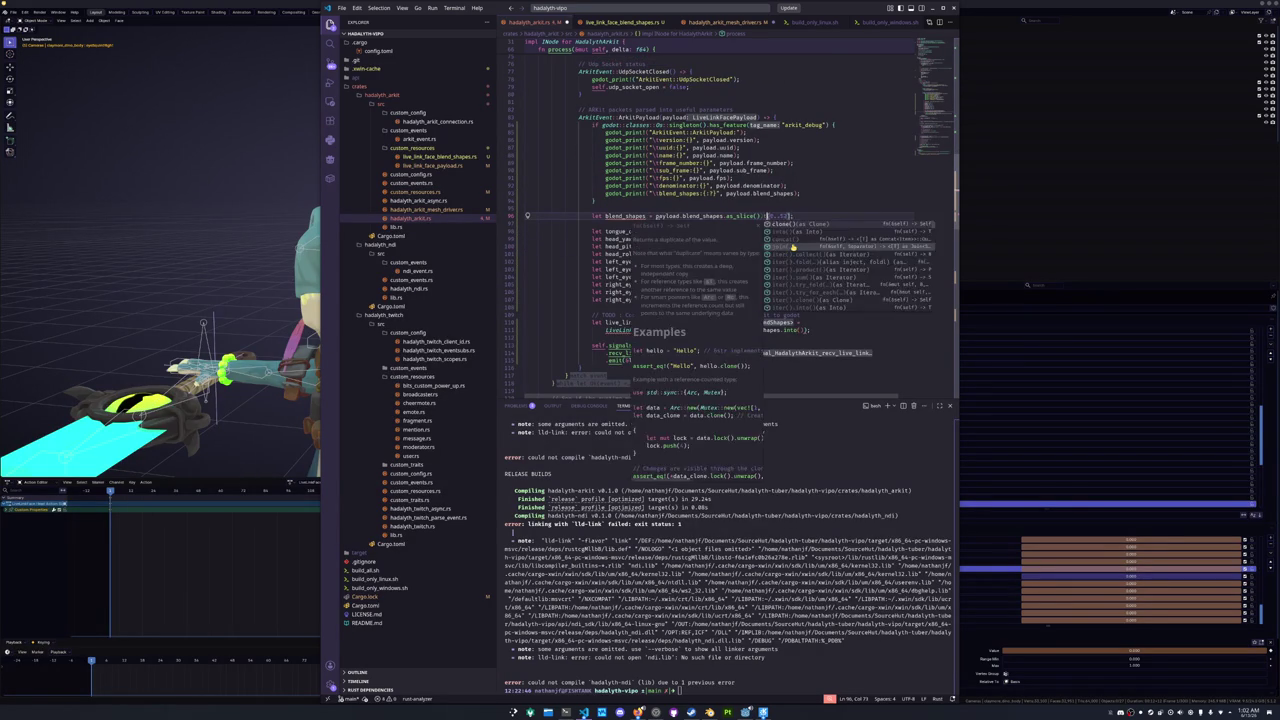
{"action": "key", "text": "BackSpace"}
{"action": "key", "text": "BackSpace"}
{"action": "key", "text": "BackSpace"}
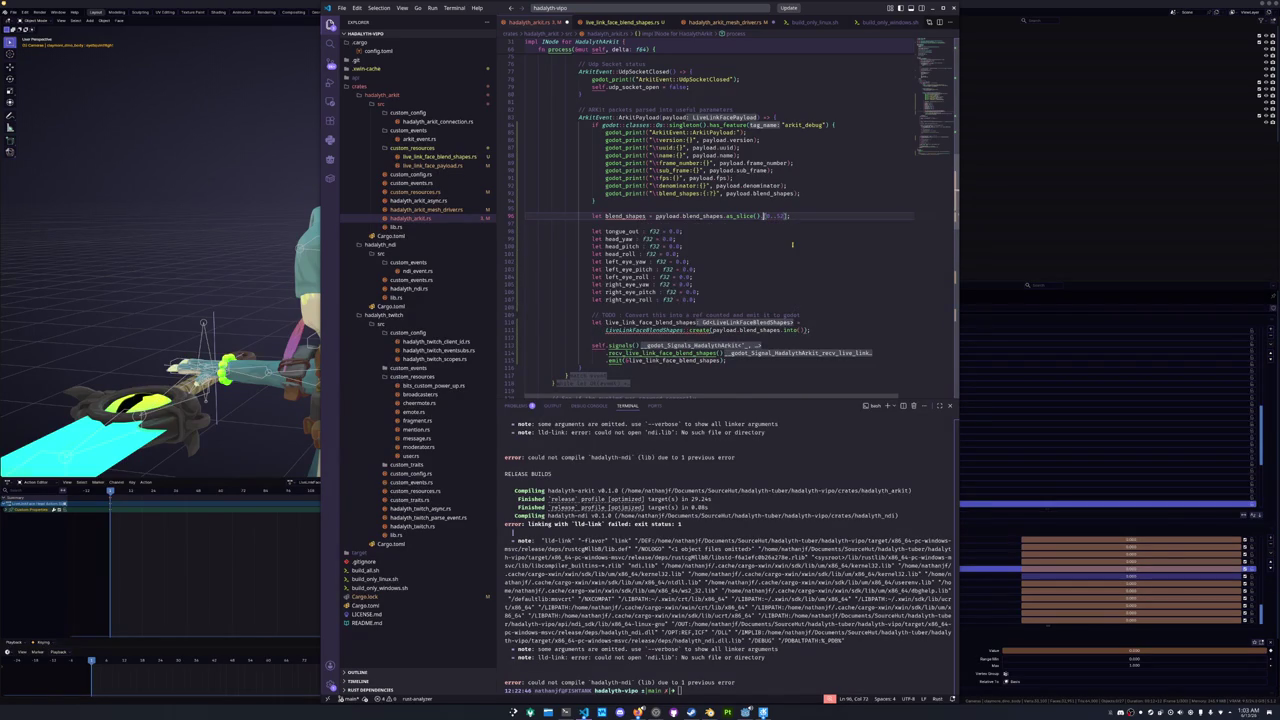
{"action": "key", "text": "ctrl+shift+Left"}
{"action": "key", "text": "ctrl+shift+Left"}
{"action": "key", "text": "BackSpace"}
{"action": "key", "text": "BackSpace"}
{"action": "mouse_move", "coordinate": [715, 216]}
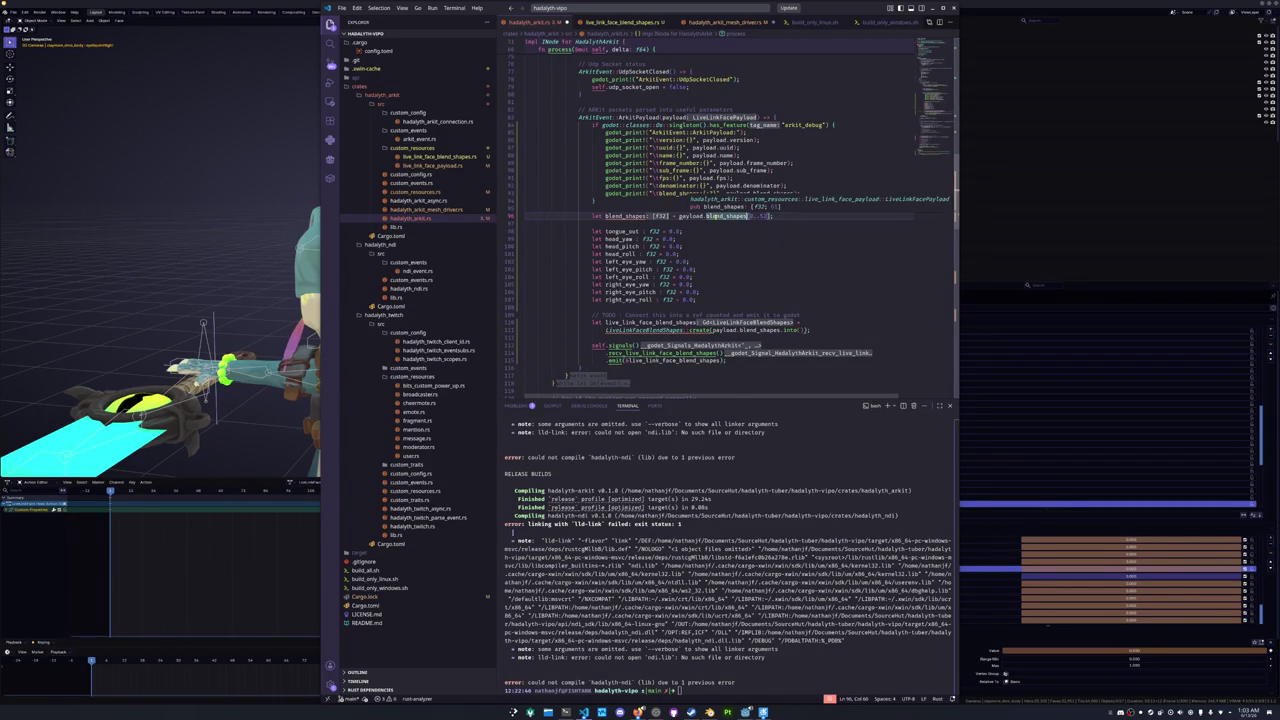
{"action": "type", "text": ".to_vec("}
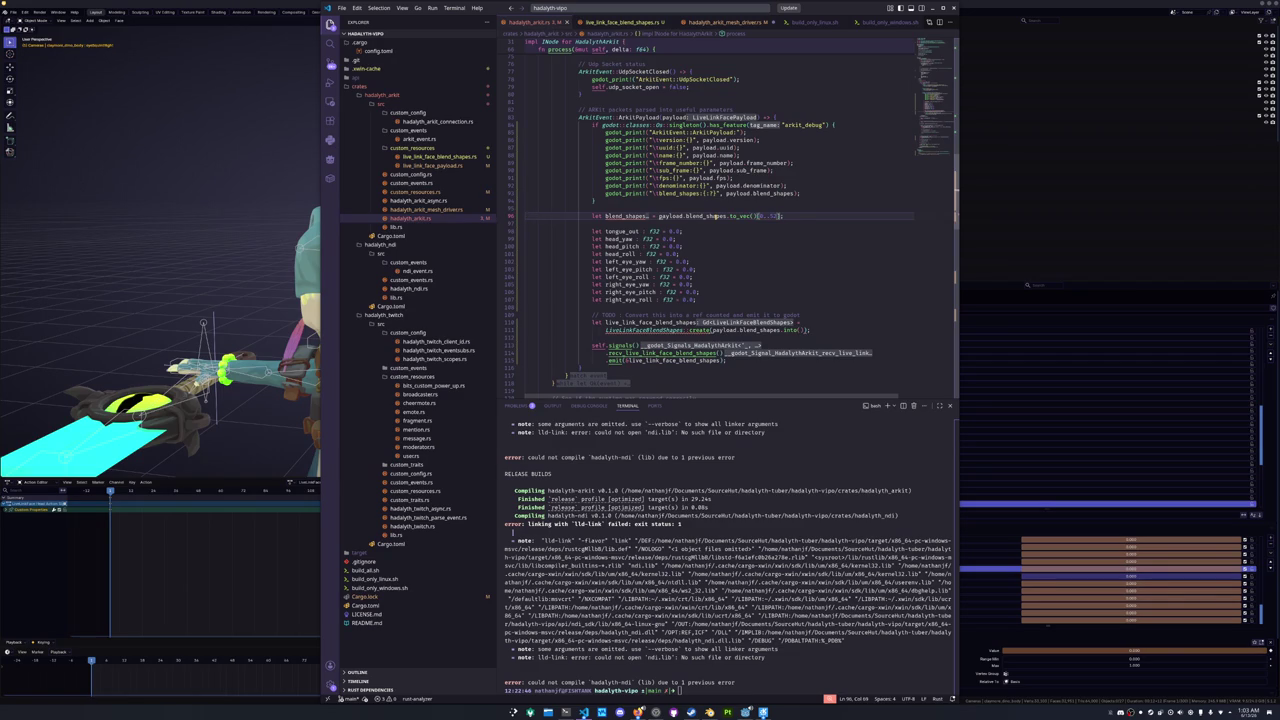
{"action": "key", "text": "Down"}
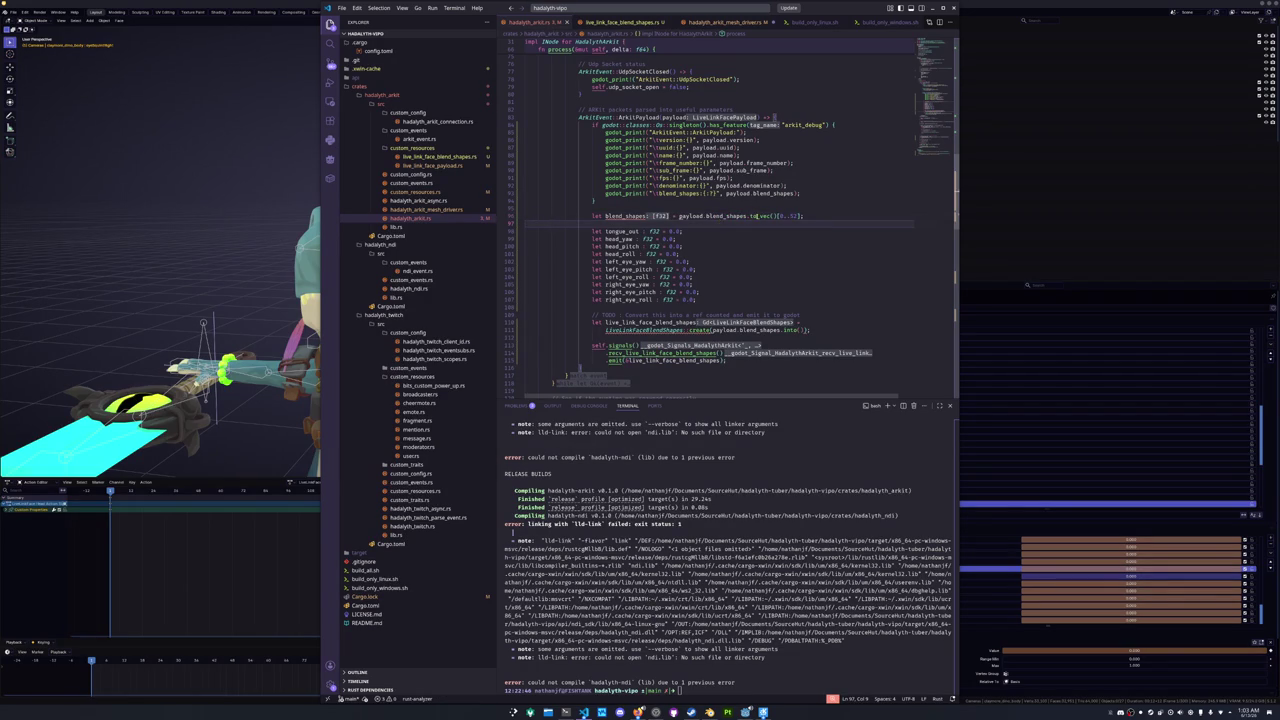
{"action": "left_click", "coordinate": [777, 216]}
{"action": "key", "text": "BackSpace"}
{"action": "key", "text": "BackSpace"}
{"action": "key", "text": "BackSpace"}
{"action": "key", "text": "Escape"}
{"action": "type", "text": ".to_vec()"}
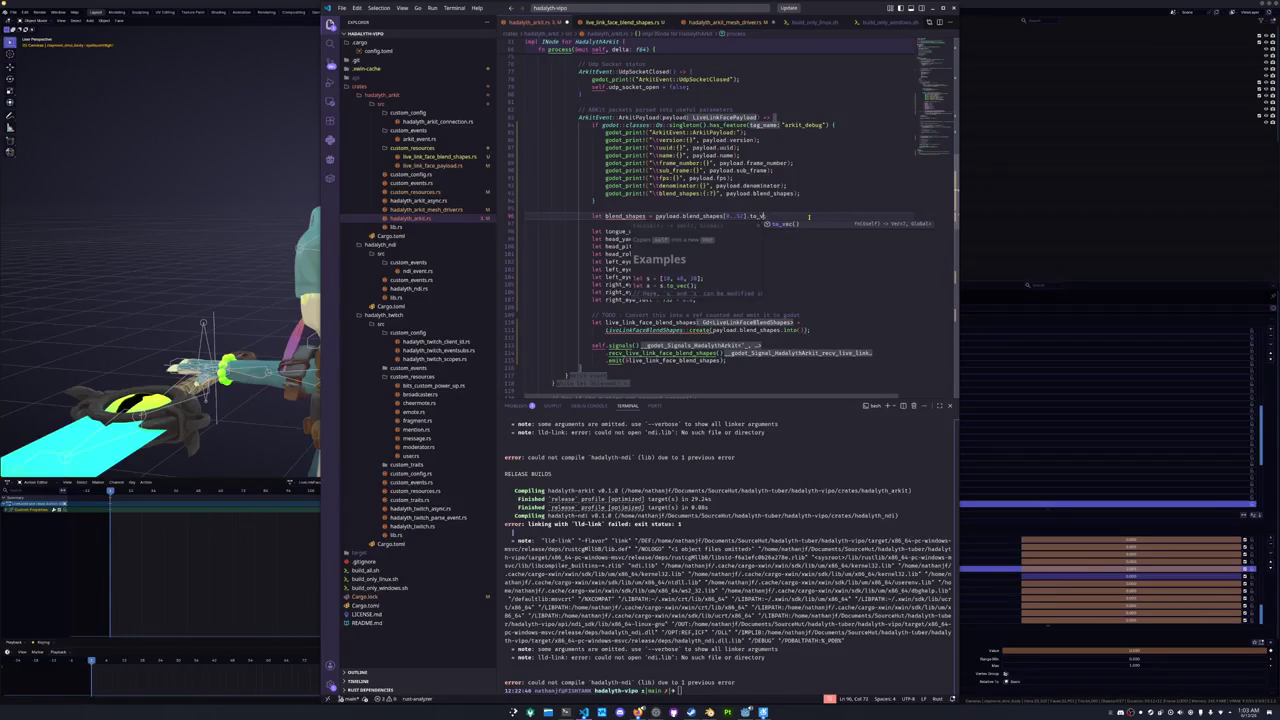
{"action": "key", "text": "Right"}
- Replace every 0.0 placeholder in the declarations with payload.blend_shapes[52]
{"action": "left_click_drag", "start_coordinate": [670, 231], "coordinate": [694, 299]}
{"action": "type", "text": "payloa"}
{"action": "key", "text": "BackSpace"}
{"action": "key", "text": "BackSpace"}
{"action": "key", "text": "BackSpace"}
{"action": "type", "text": "load"}
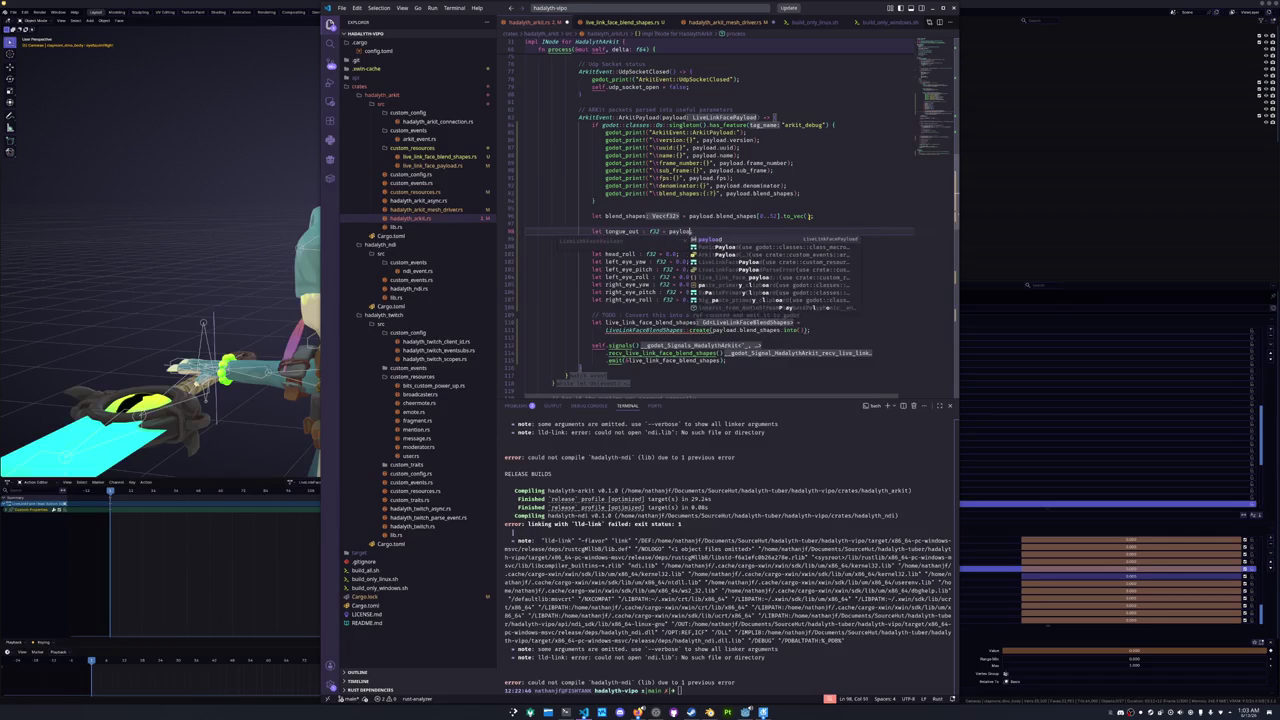
{"action": "type", "text": ".bl"}
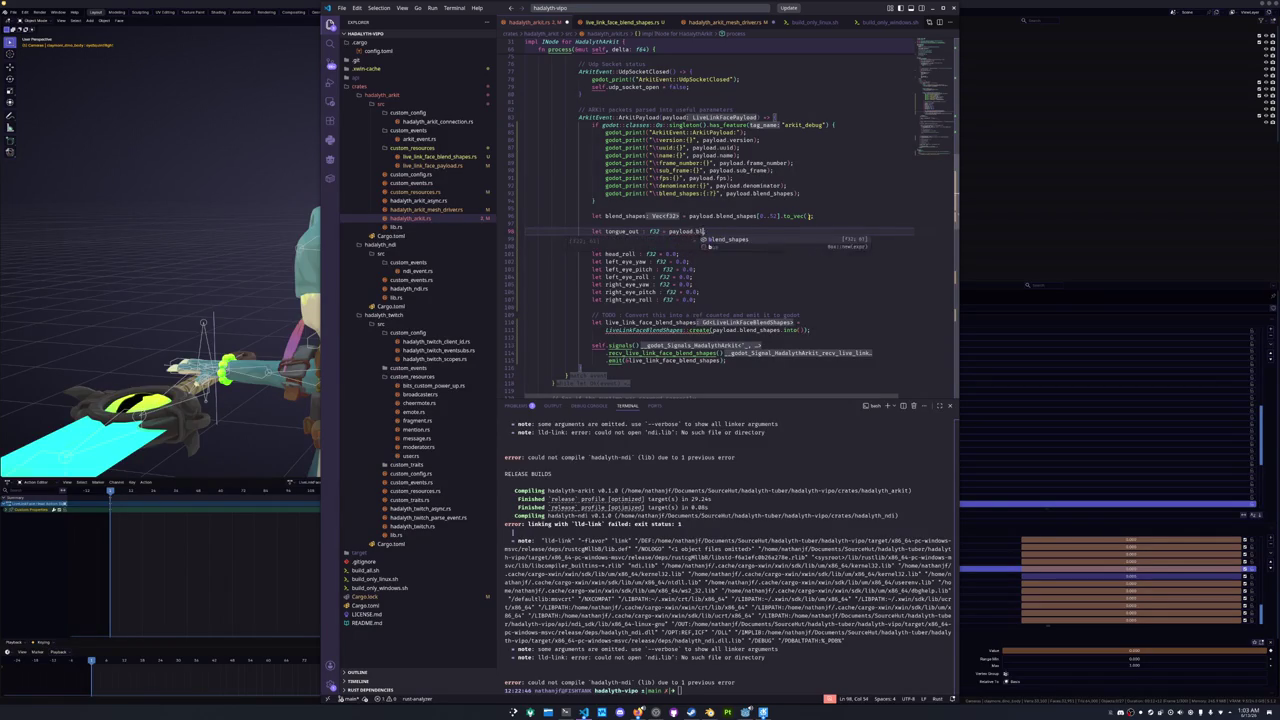
{"action": "type", "text": "end_shapes["}
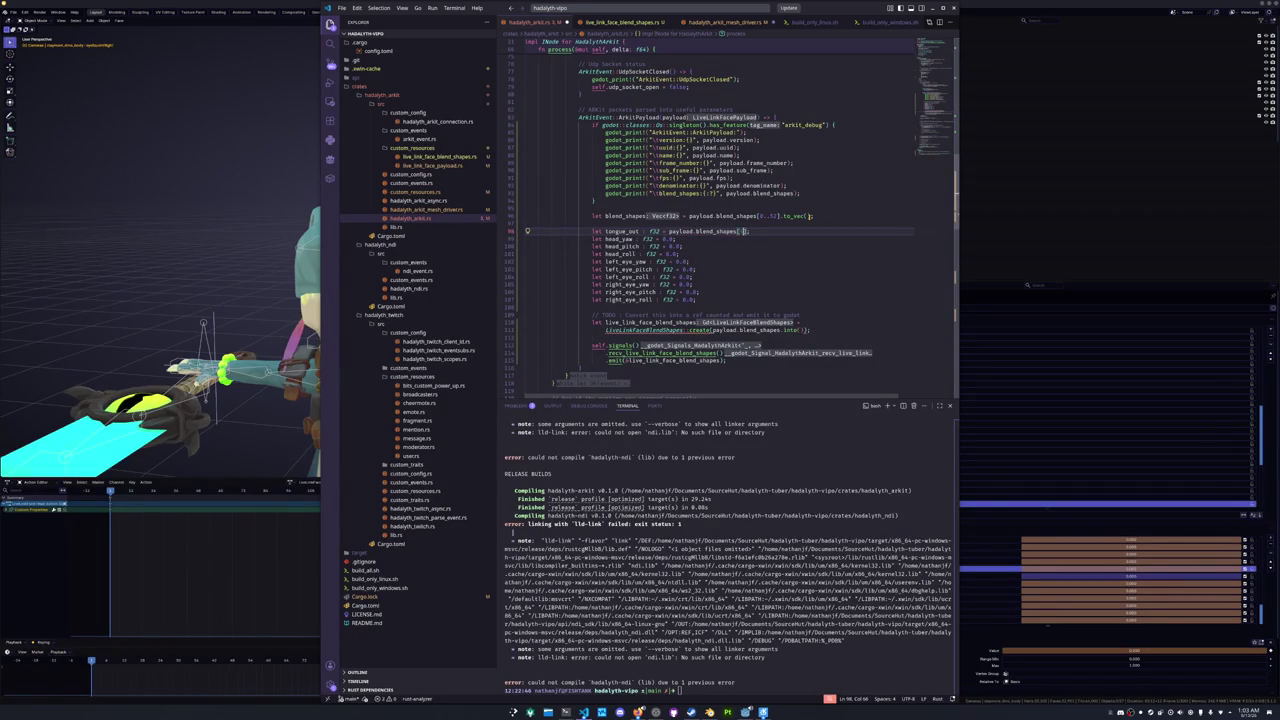
{"action": "key", "text": "ctrl+shift+Left"}
{"action": "key", "text": "ctrl+shift+Left"}
{"action": "key", "text": "ctrl+shift+Left"}
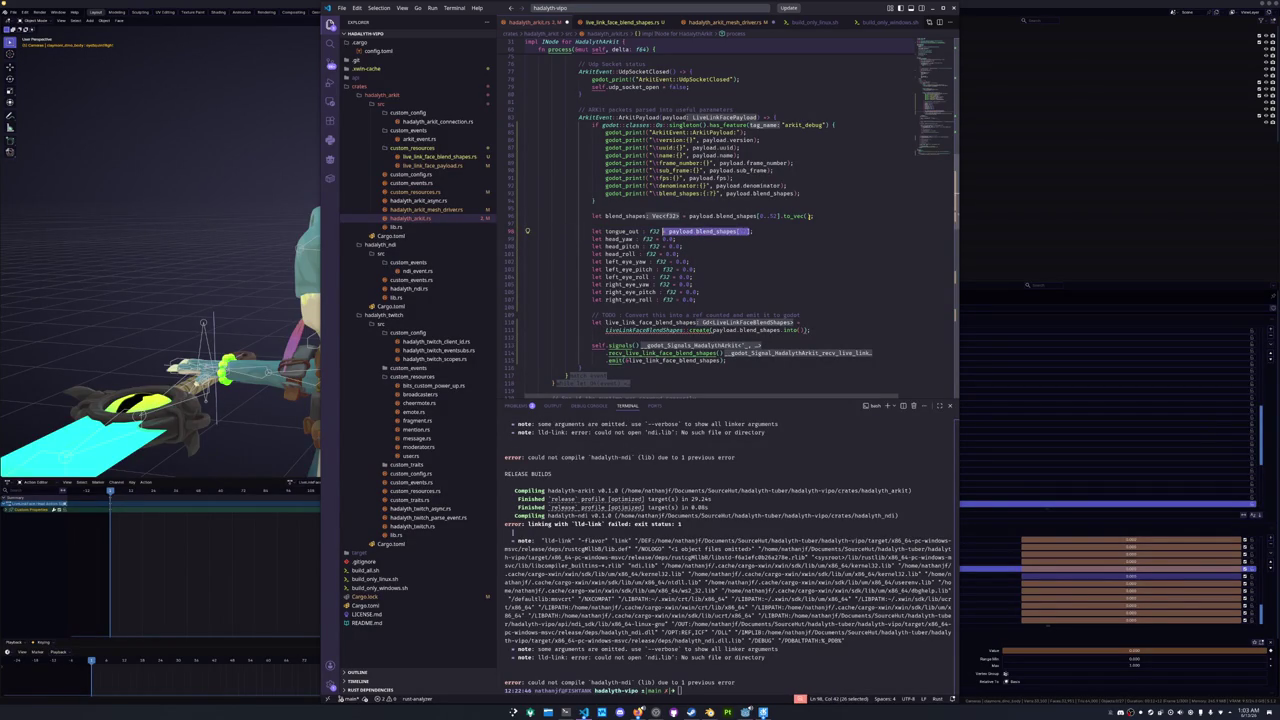
{"action": "double_click", "coordinate": [676, 239]}
{"action": "key", "text": "ctrl+d"}
{"action": "key", "text": "ctrl+d"}
{"action": "key", "text": "ctrl+d"}
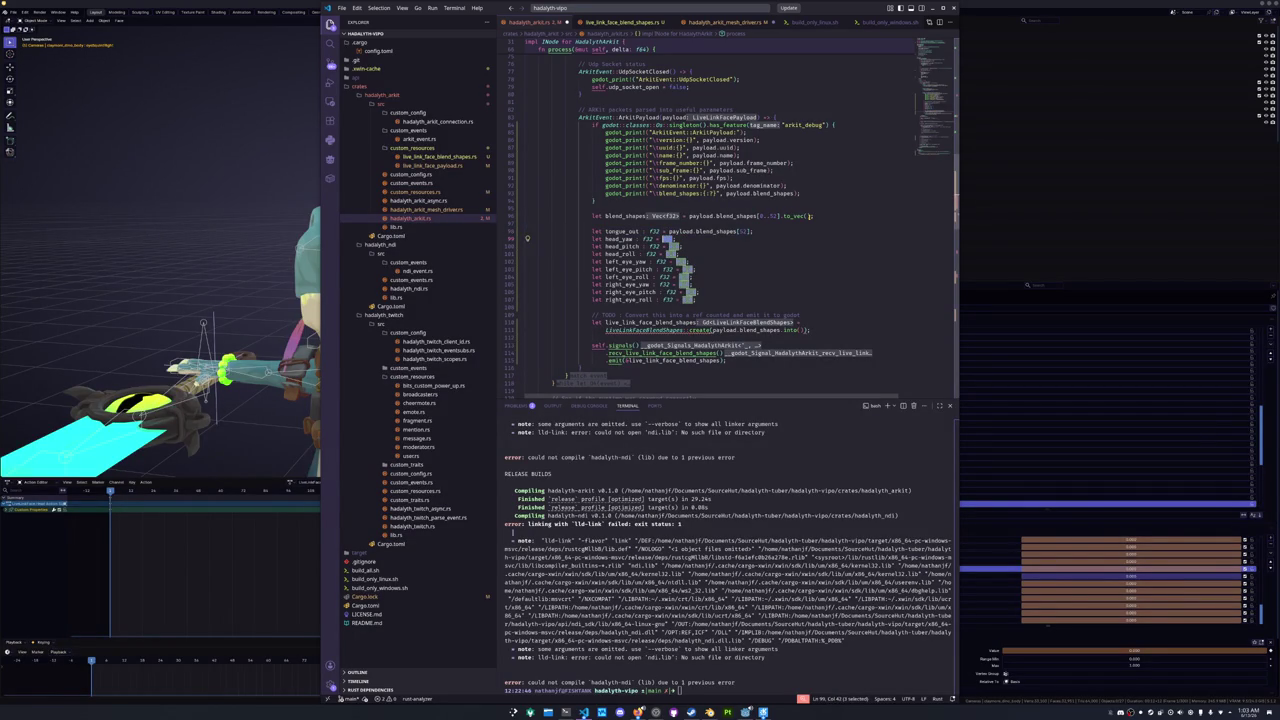
{"action": "key", "text": "ctrl+d"}
{"action": "key", "text": "ctrl+d"}
{"action": "key", "text": "ctrl+d"}
{"action": "type", "text": "payload.blend_shapes[52]"}
- Renumber the head_pitch through right_eye_roll lookups to indices 54 through 61
{"action": "double_click", "coordinate": [748, 246]}
{"action": "type", "text": "54"}
{"action": "double_click", "coordinate": [748, 254]}
{"action": "type", "text": "55"}
{"action": "double_click", "coordinate": [748, 261]}
{"action": "type", "text": "56"}
{"action": "double_click", "coordinate": [750, 269]}
{"action": "type", "text": "57"}
{"action": "double_click", "coordinate": [750, 277]}
{"action": "type", "text": "58"}
{"action": "double_click", "coordinate": [750, 284]}
{"action": "type", "text": "59"}
{"action": "double_click", "coordinate": [750, 292]}
{"action": "type", "text": "60"}
{"action": "double_click", "coordinate": [750, 299]}
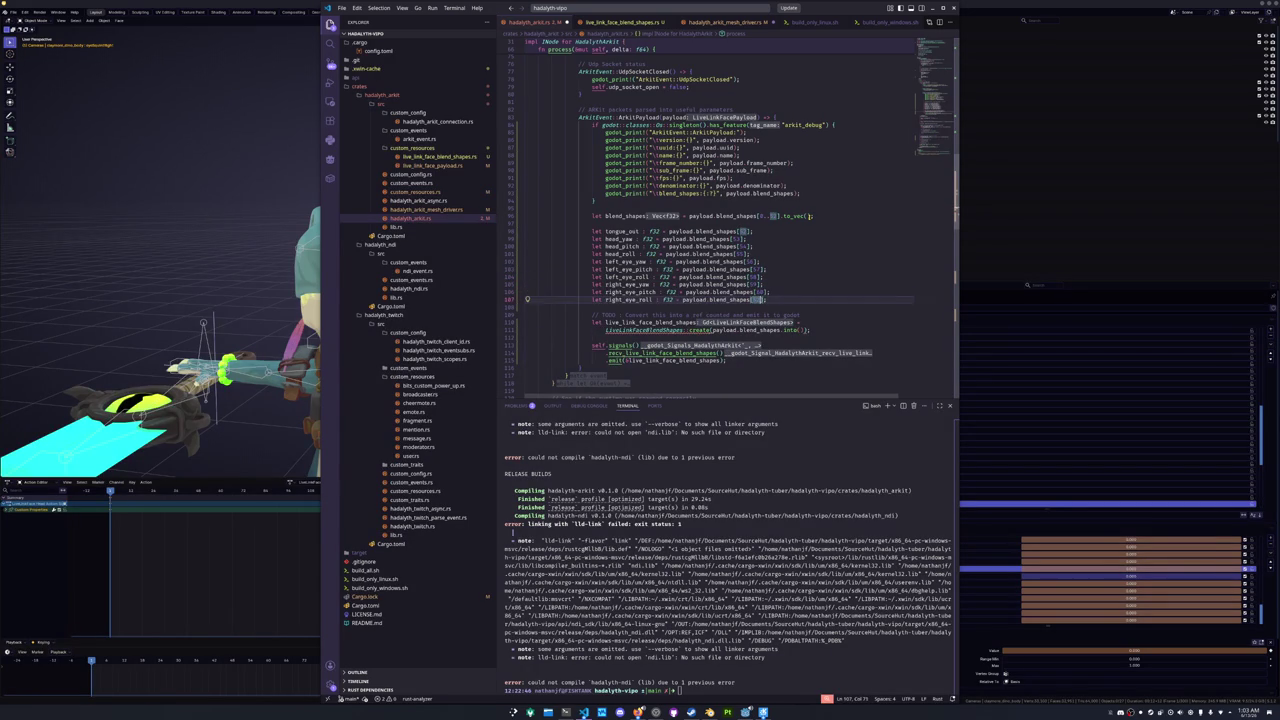
{"action": "type", "text": "6"}
{"action": "key", "text": "BackSpace"}
{"action": "type", "text": "61"}
- Make create() take blend_shapes and tongue_out, each argument on its own line
{"action": "left_click", "coordinate": [525, 307]}
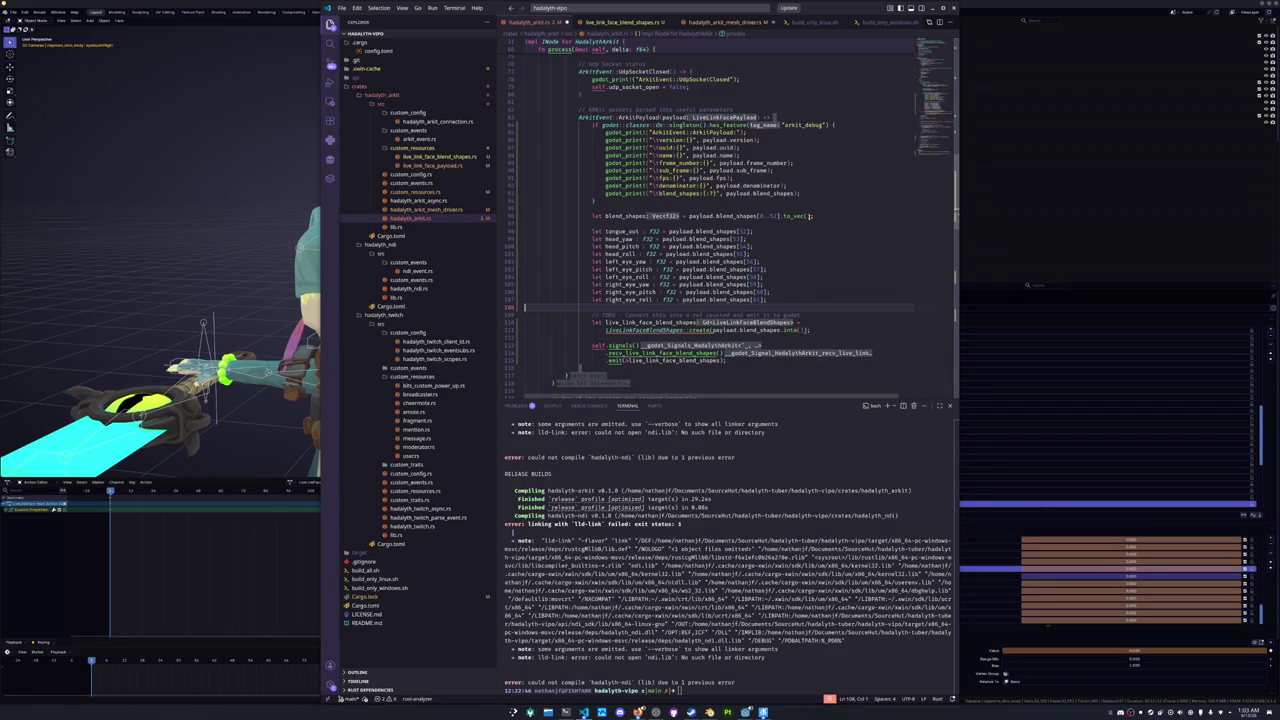
{"action": "left_click", "coordinate": [801, 330]}
{"action": "left_click_drag", "start_coordinate": [801, 330], "coordinate": [809, 330]}
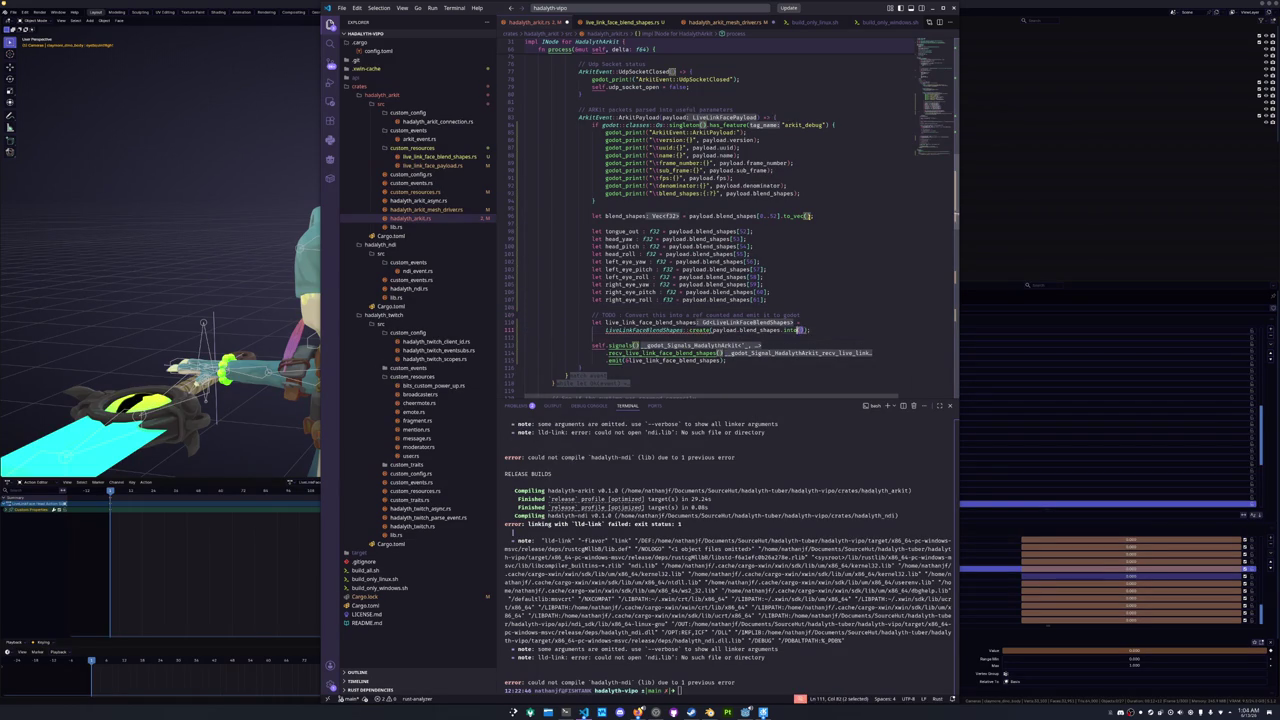
{"action": "key", "text": "ctrl+shift+Left"}
{"action": "key", "text": "ctrl+shift+Left"}
{"action": "key", "text": "ctrl+shift+Left"}
{"action": "type", "text": "blend_shapes"}
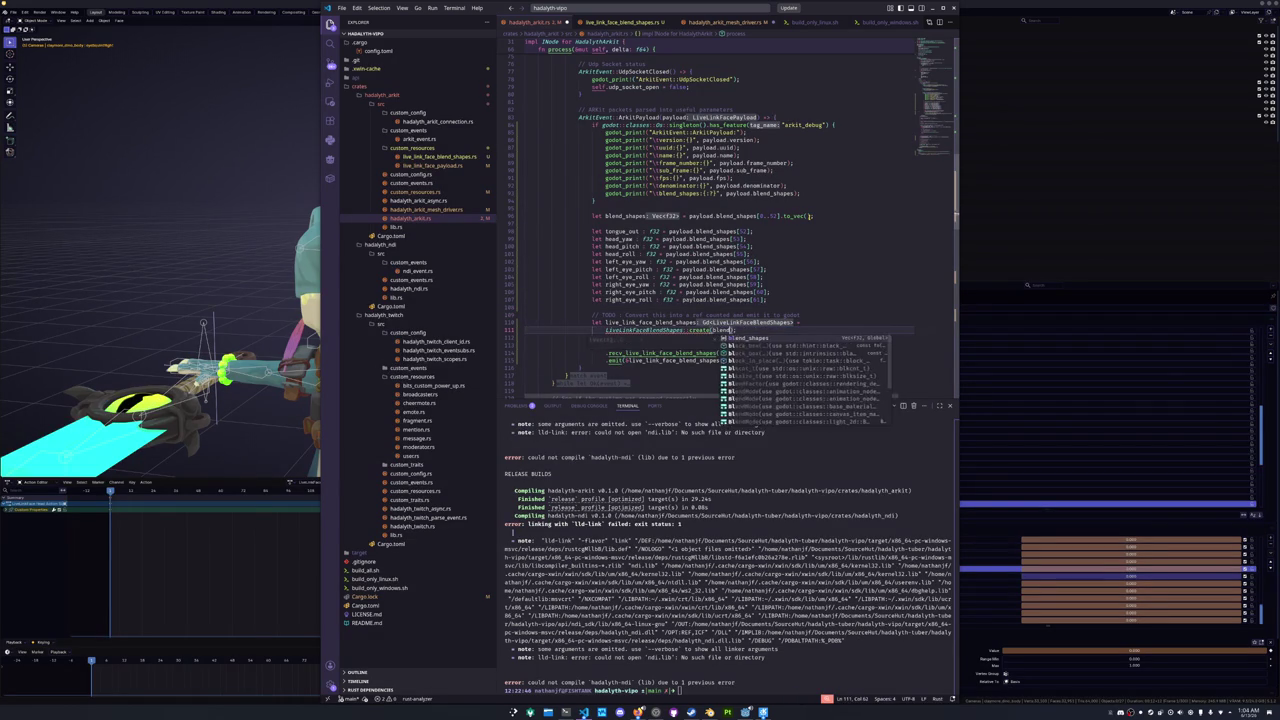
{"action": "key", "text": "Return"}
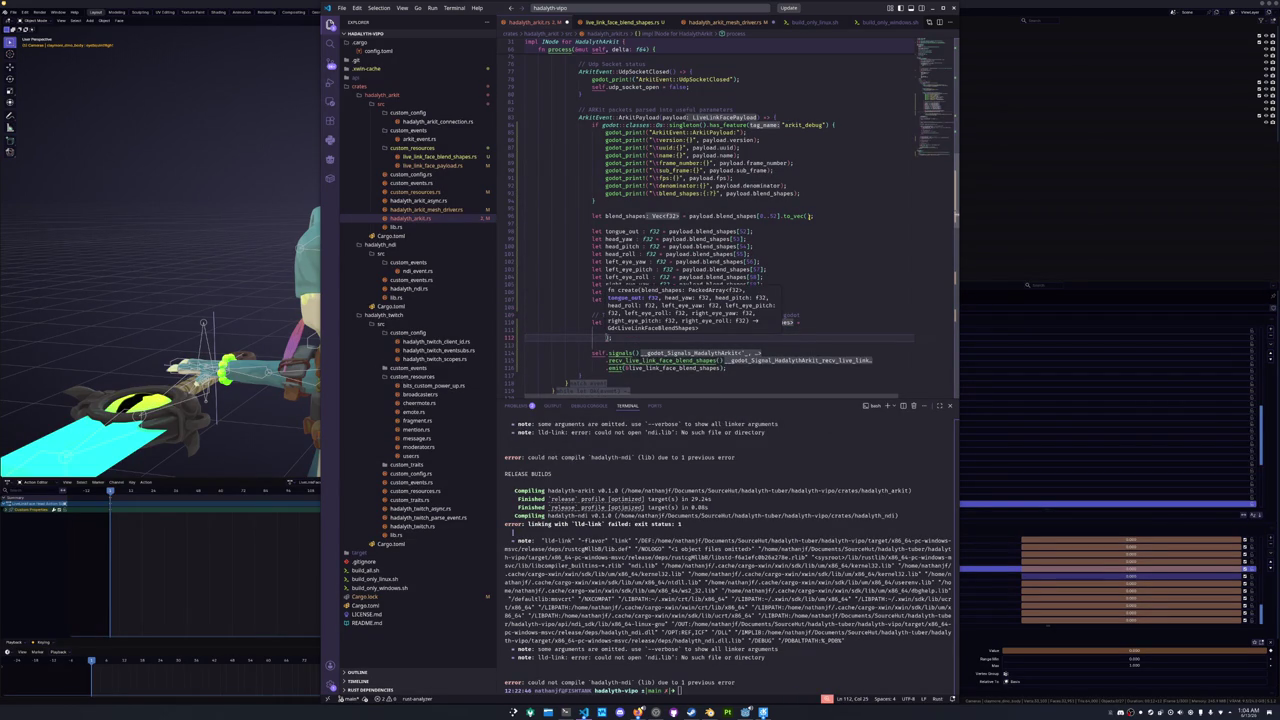
{"action": "type", "text": "tongue_out,"}
{"action": "left_click", "coordinate": [711, 329]}
{"action": "key", "text": "Return"}
{"action": "key", "text": "Down"}
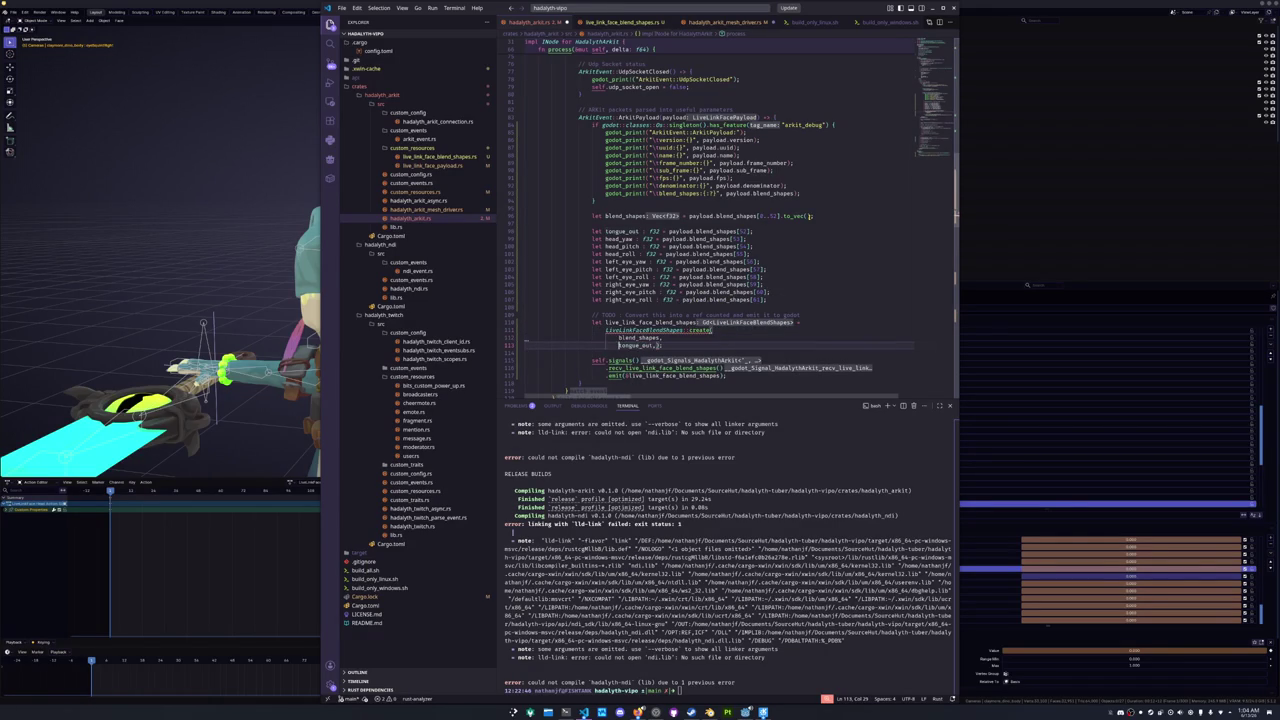
{"action": "key", "text": "Return"}
- Copy the head and eye variable names into create()'s argument list below tongue_out, indented
{"action": "key", "text": "Up"}
{"action": "key", "text": "Up"}
{"action": "key", "text": "Up"}
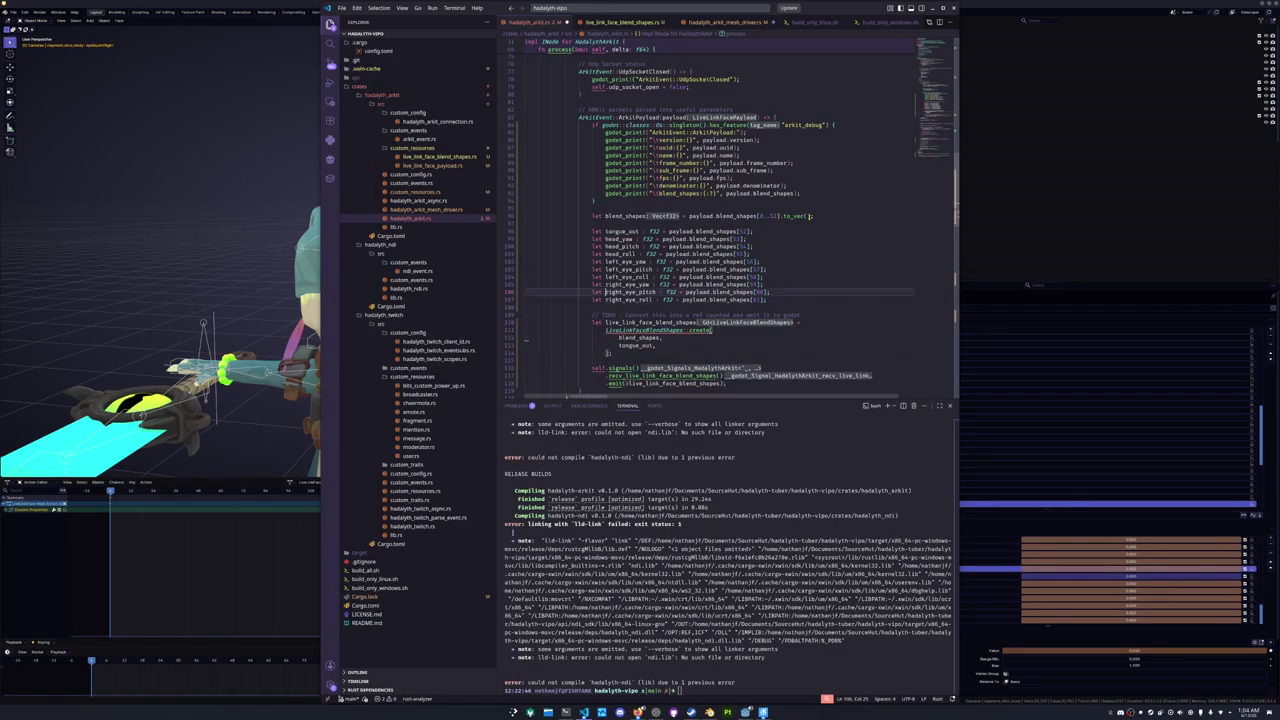
{"action": "key", "text": "shift+alt+Down"}
{"action": "key", "text": "shift+alt+Down"}
{"action": "key", "text": "shift+alt+Down"}
{"action": "key", "text": "shift+alt+Down"}
{"action": "key", "text": "shift+alt+Down"}
{"action": "key", "text": "shift+alt+Down"}
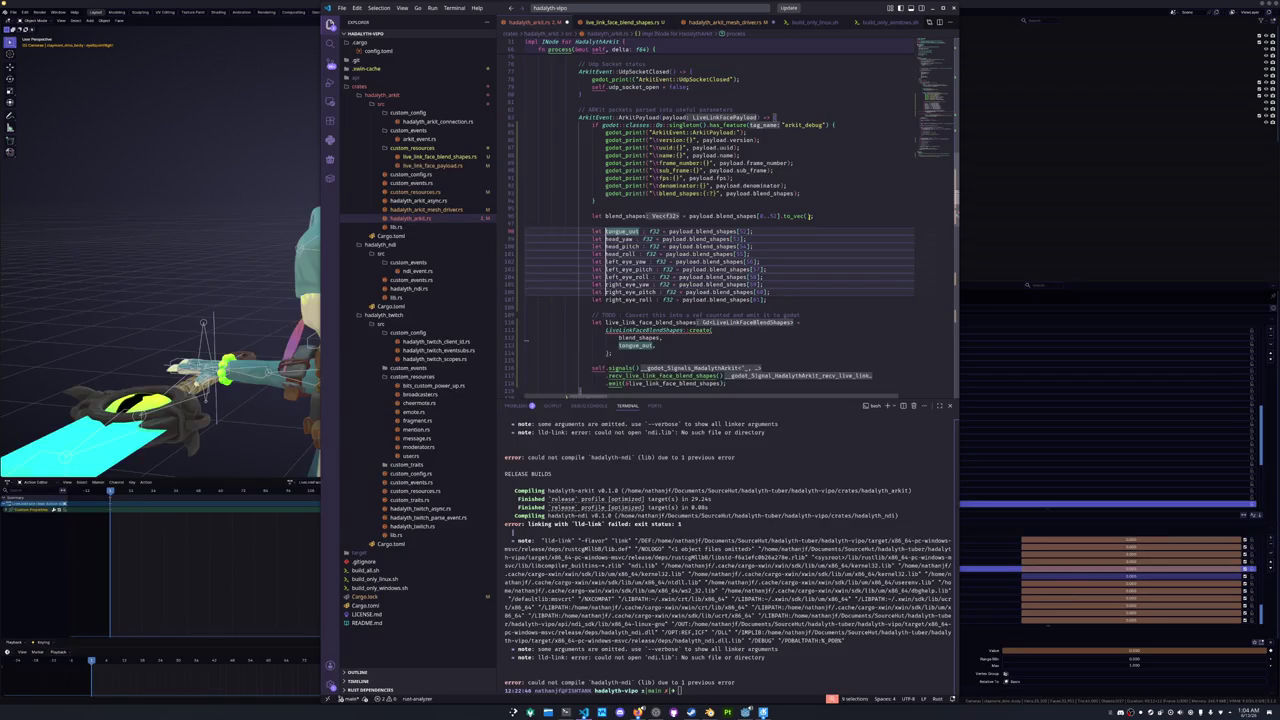
{"action": "key", "text": "ctrl+shift+Right"}
{"action": "key", "text": "ctrl+c"}
{"action": "key", "text": "Escape"}
{"action": "key", "text": "Down"}
{"action": "key", "text": "Down"}
{"action": "key", "text": "Down"}
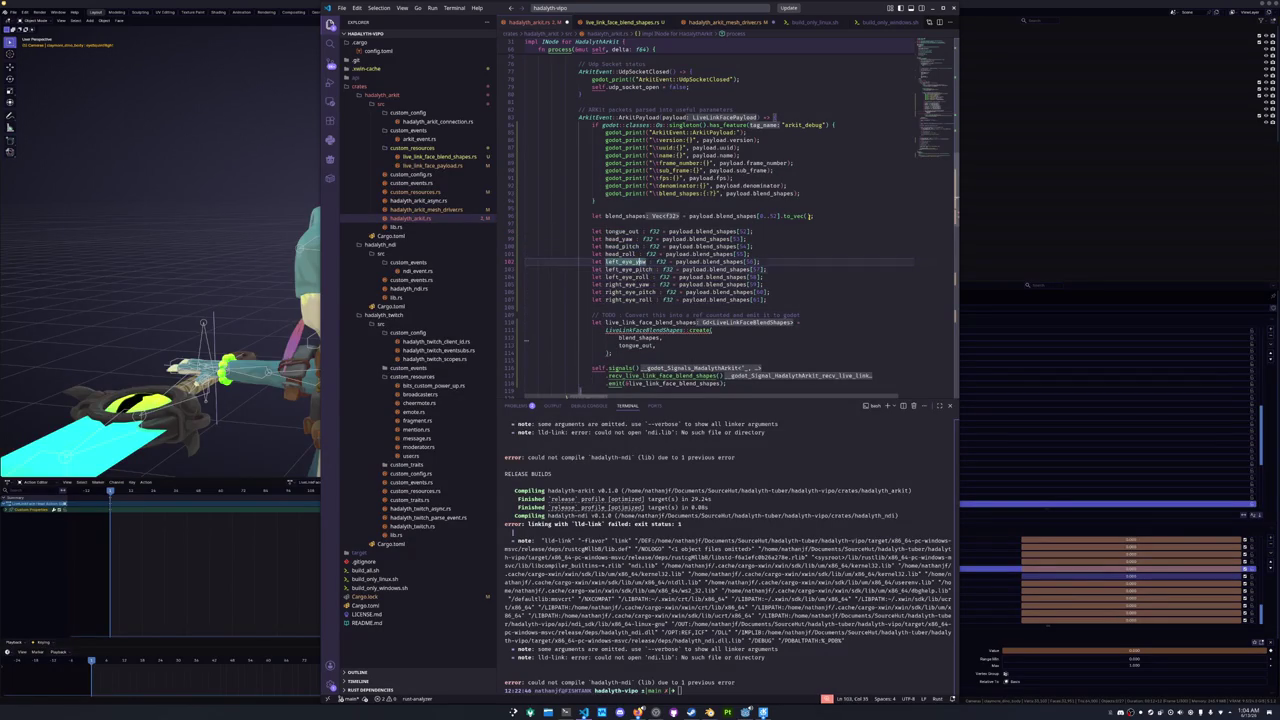
{"action": "key", "text": "Down"}
{"action": "key", "text": "Down"}
{"action": "key", "text": "Down"}
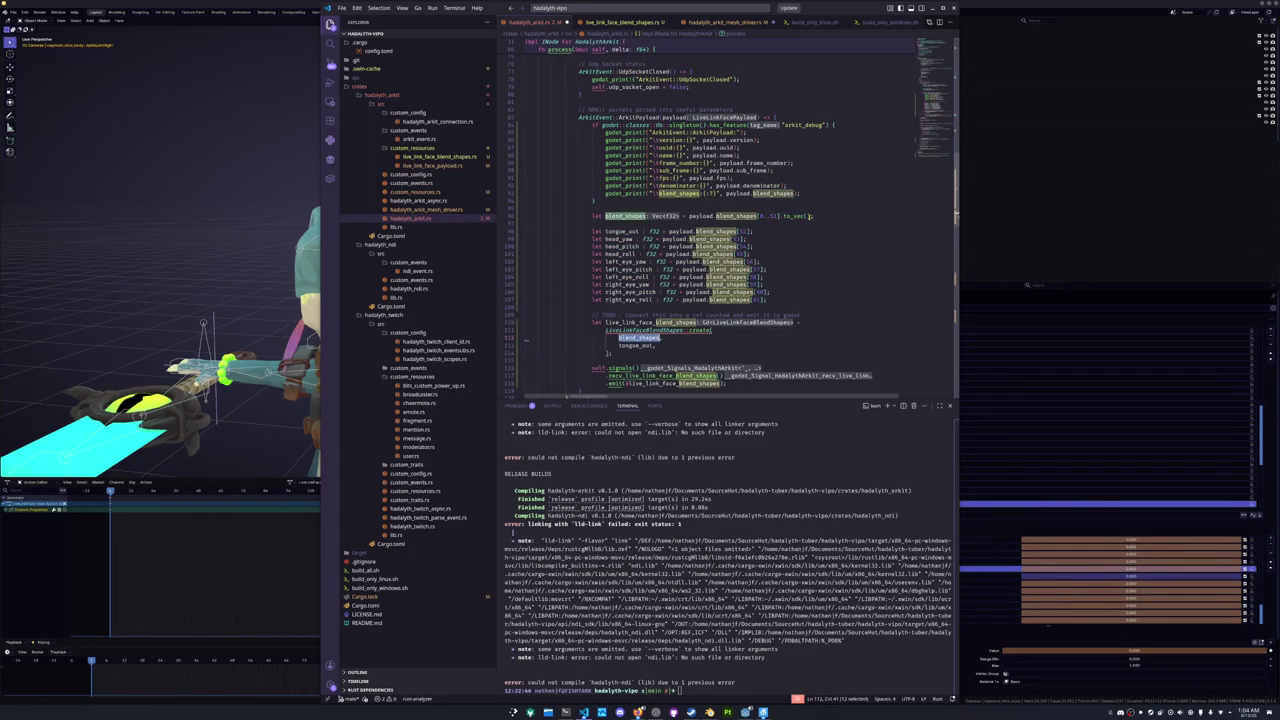
{"action": "key", "text": "ctrl+shift+Right"}
{"action": "key", "text": "ctrl+v"}
{"action": "key", "text": "shift+alt+Up"}
{"action": "key", "text": "shift+alt+Up"}
{"action": "key", "text": "shift+alt+Up"}
{"action": "key", "text": "shift+alt+Up"}
{"action": "key", "text": "shift+alt+Up"}
{"action": "key", "text": "shift+alt+Up"}
{"action": "key", "text": "shift+Home"}
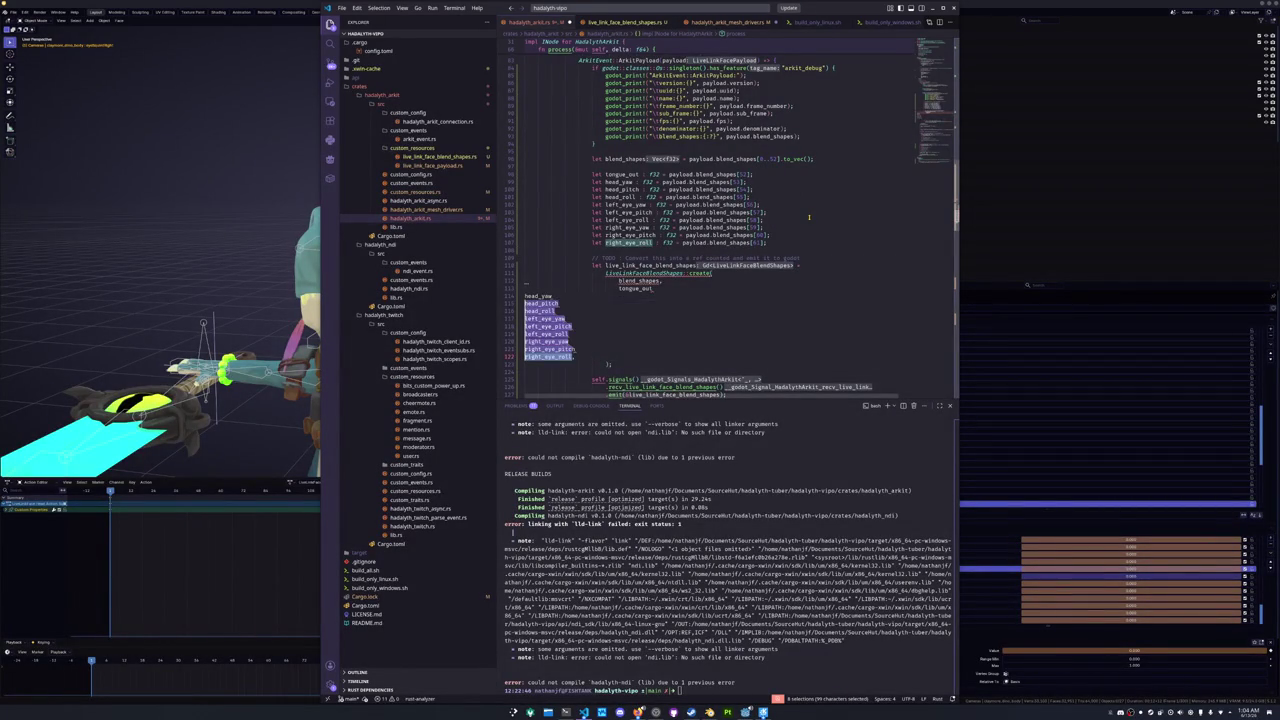
{"action": "key", "text": "Tab"}
{"action": "key", "text": "Tab"}
{"action": "key", "text": "Tab"}
{"action": "key", "text": "Tab"}
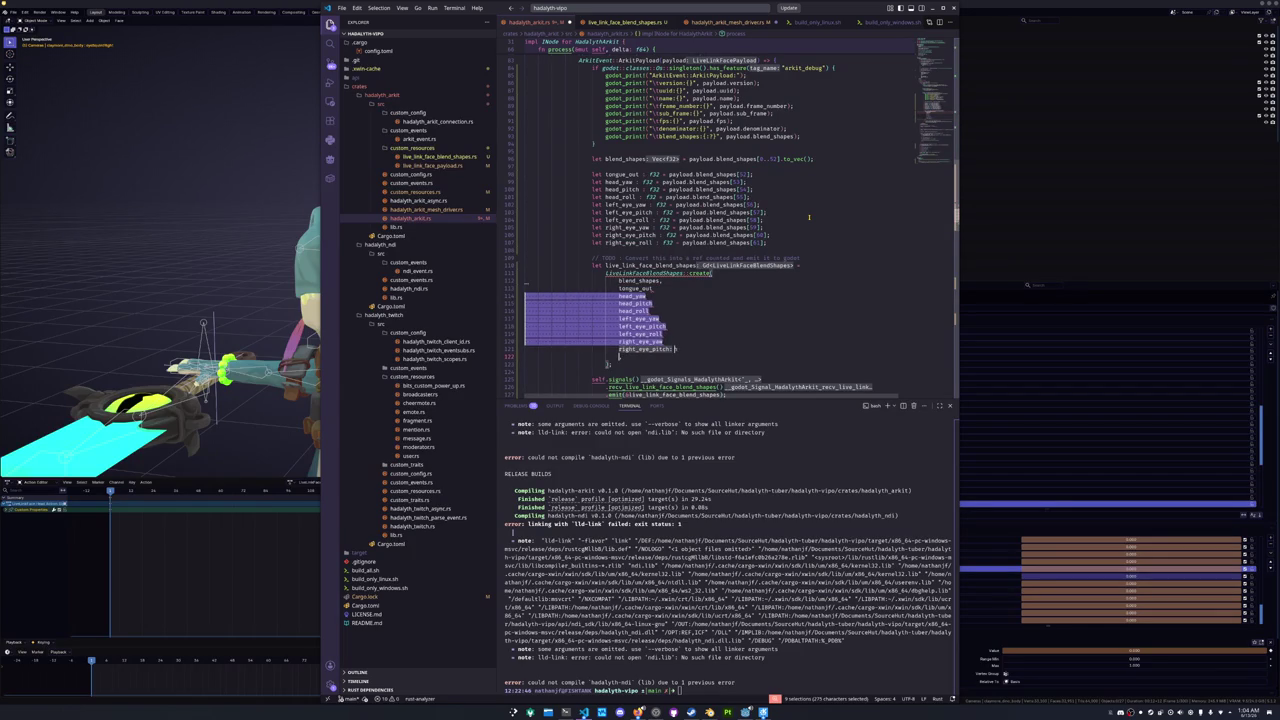
{"action": "key", "text": "Escape"}
- Add trailing commas after each head and eye argument in create()
{"action": "key", "text": "Up"}
{"action": "key", "text": "Up"}
{"action": "key", "text": "Up"}
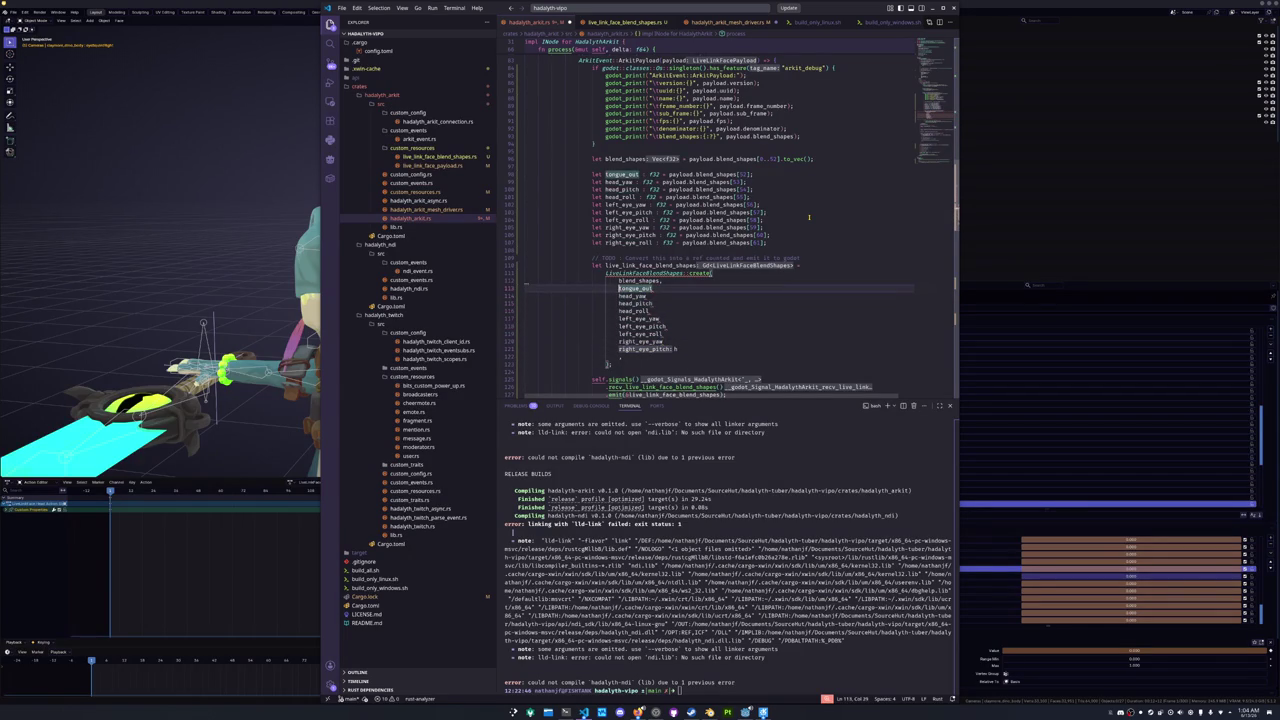
{"action": "key", "text": "ctrl+shift+space"}
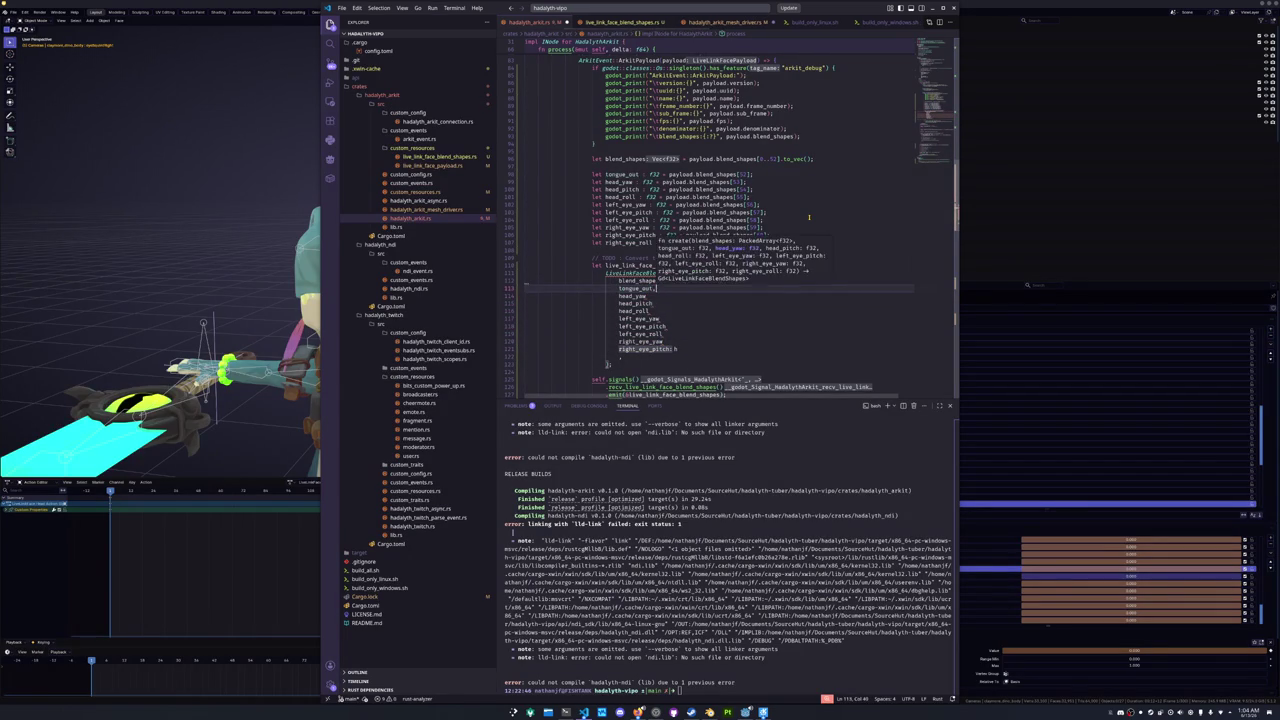
{"action": "key", "text": "Down"}
{"action": "key", "text": "Down"}
{"action": "type", "text": ","}
{"action": "key", "text": "Down"}
{"action": "type", "text": ","}
{"action": "key", "text": "Down"}
{"action": "key", "text": "End"}
{"action": "type", "text": ","}
{"action": "key", "text": "Down"}
{"action": "type", "text": ","}
{"action": "key", "text": "Down"}
{"action": "type", "text": ","}
{"action": "key", "text": "Down"}
{"action": "type", "text": ","}
{"action": "key", "text": "Down"}
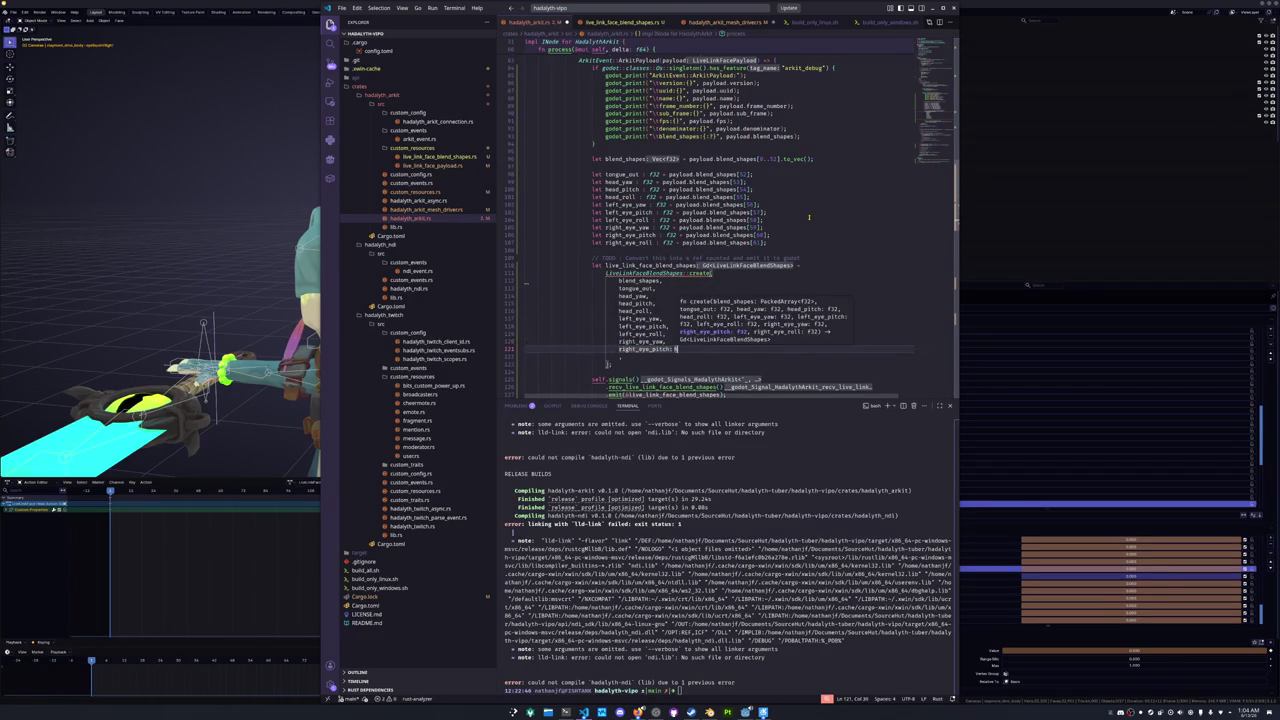
- Fix the last arguments to right_eye_pitch and right_eye_roll, and pass blend_shapes.as_slice
{"action": "key", "text": "shift+Up"}
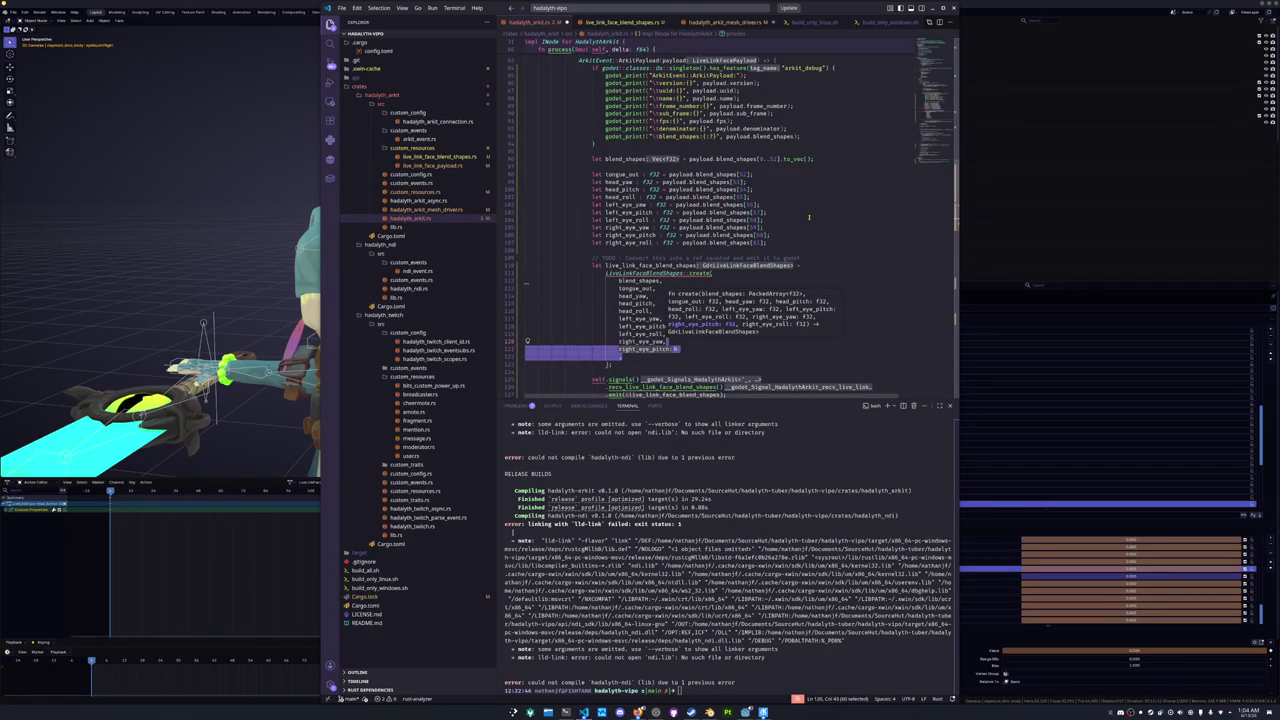
{"action": "type", "text": "right"}
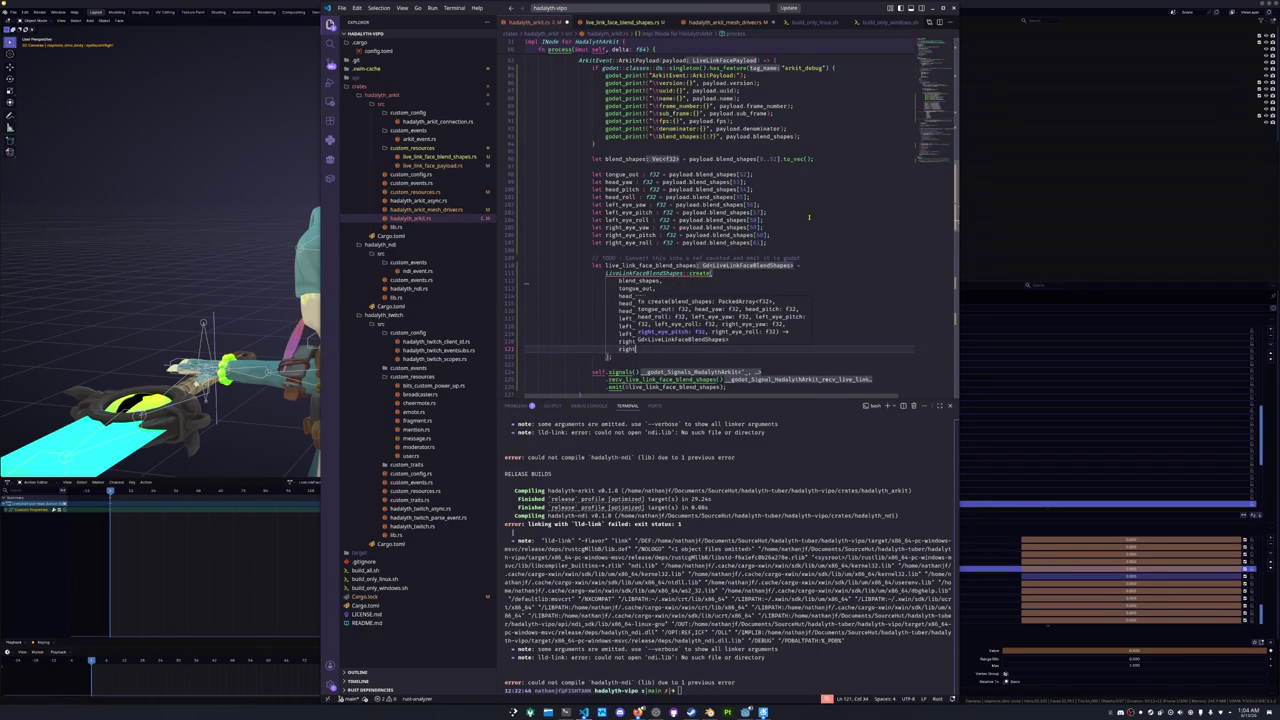
{"action": "type", "text": "_eye_"}
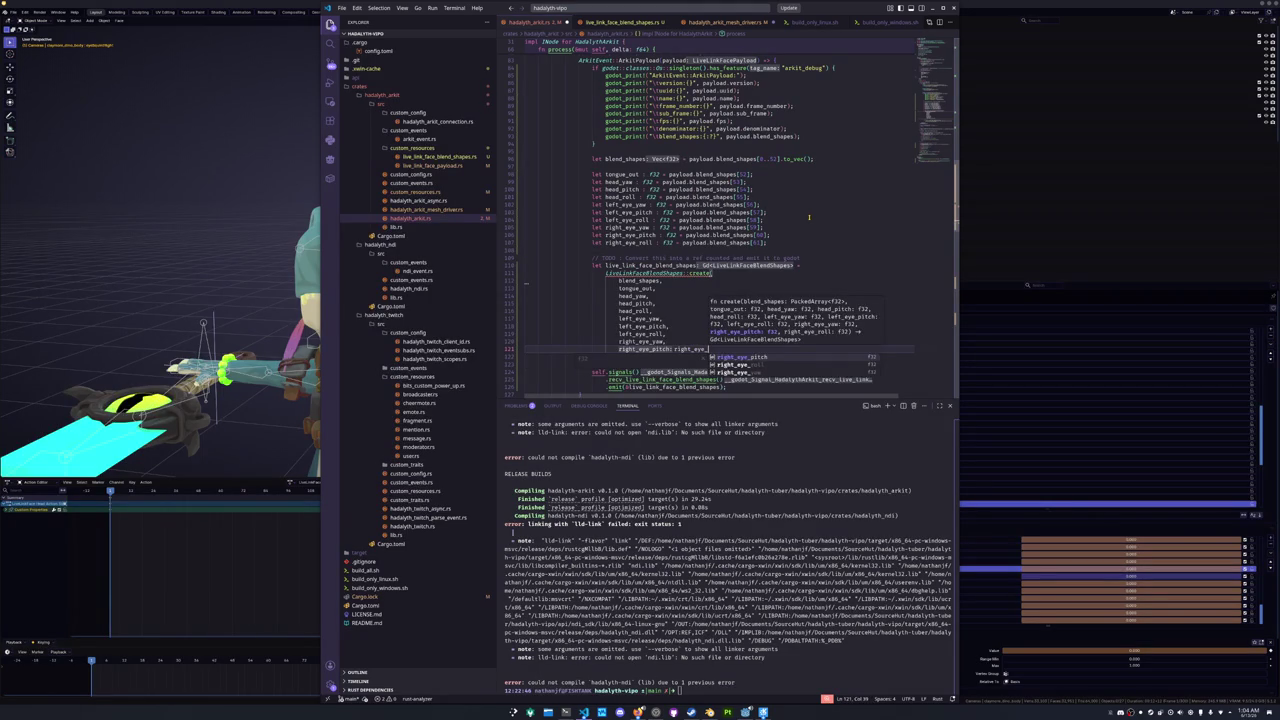
{"action": "key", "text": "Tab"}
{"action": "key", "text": "Return"}
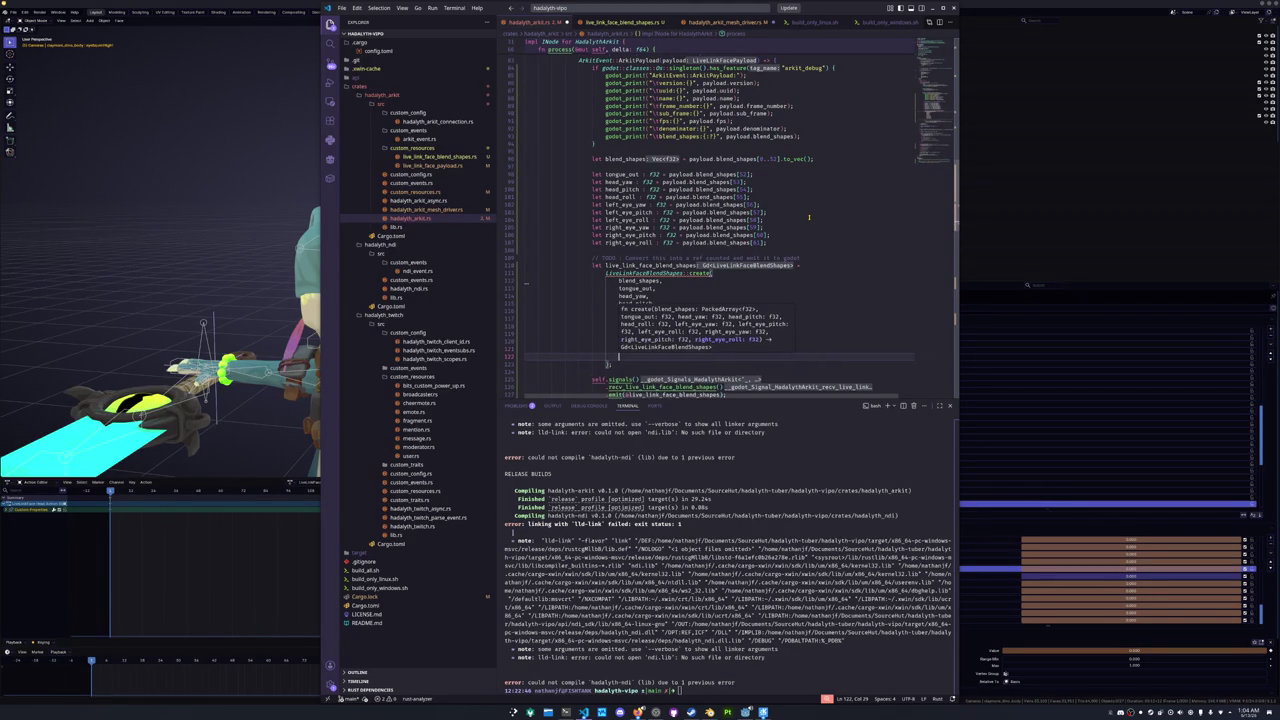
{"action": "type", "text": "right_eye_roll"}
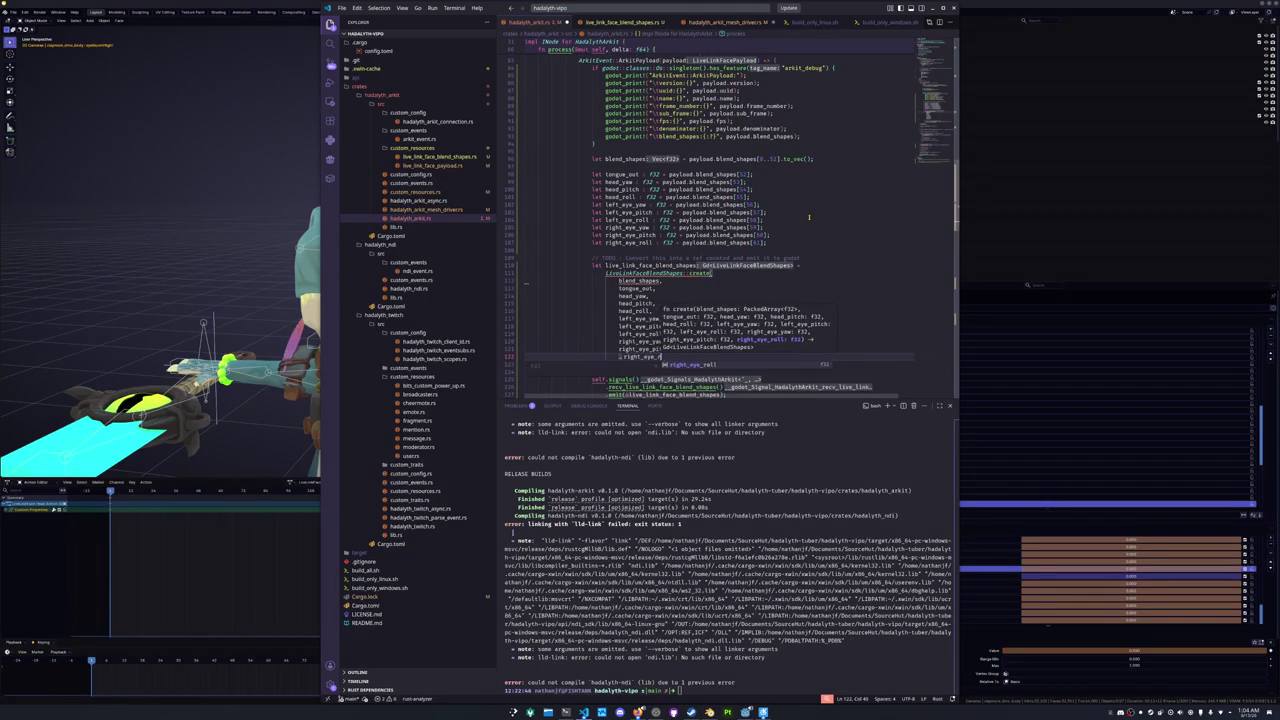
{"action": "key", "text": "Escape"}
{"action": "key", "text": "Up"}
{"action": "key", "text": "Up"}
{"action": "key", "text": "Up"}
{"action": "key", "text": "Up"}
{"action": "key", "text": "Up"}
{"action": "key", "text": "Up"}
{"action": "key", "text": "BackSpace"}
{"action": "type", "text": ".as_slice"}
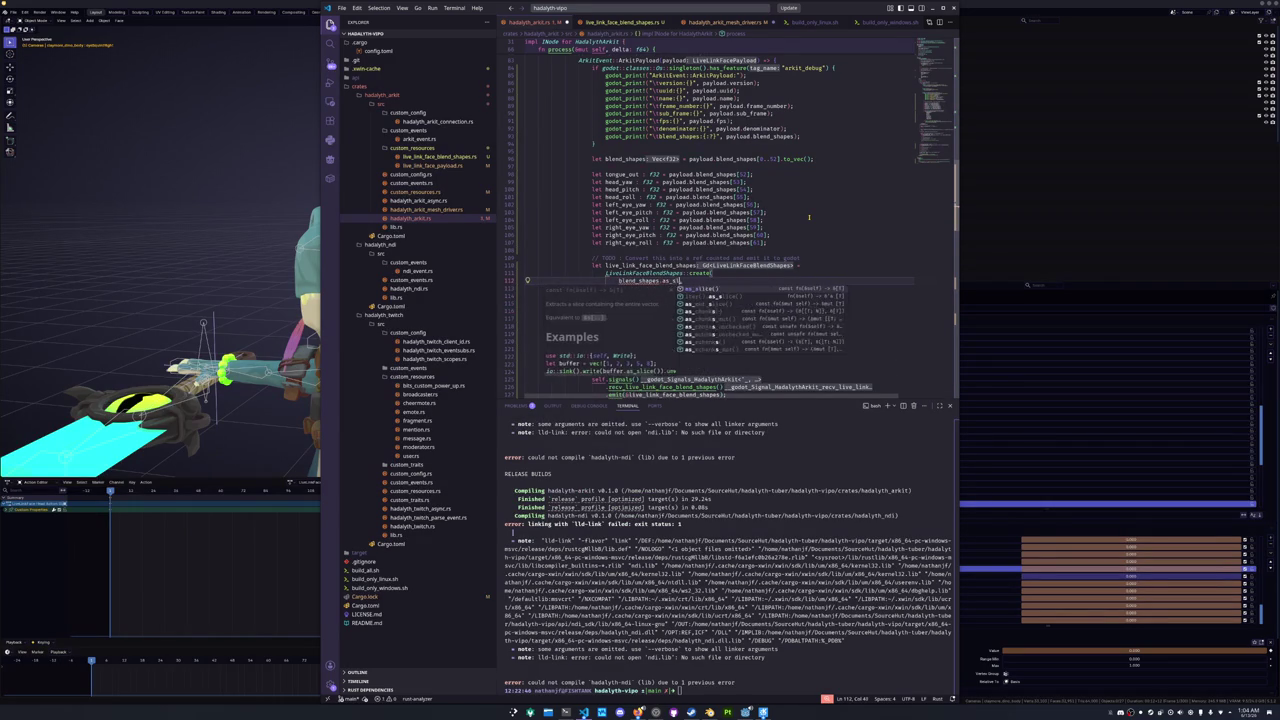
- Switch the blend_shapes argument from as_slice() back to into() and add a comma
{"action": "key", "text": "Return"}
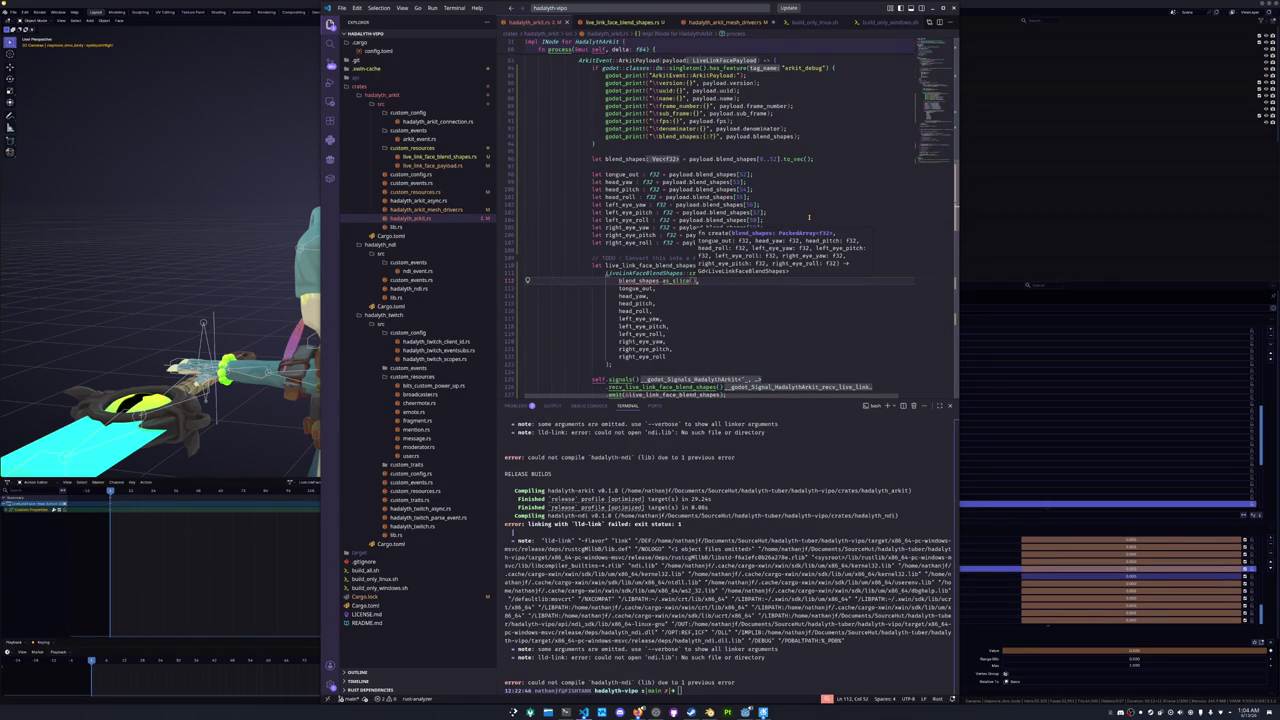
{"action": "key", "text": "Escape"}
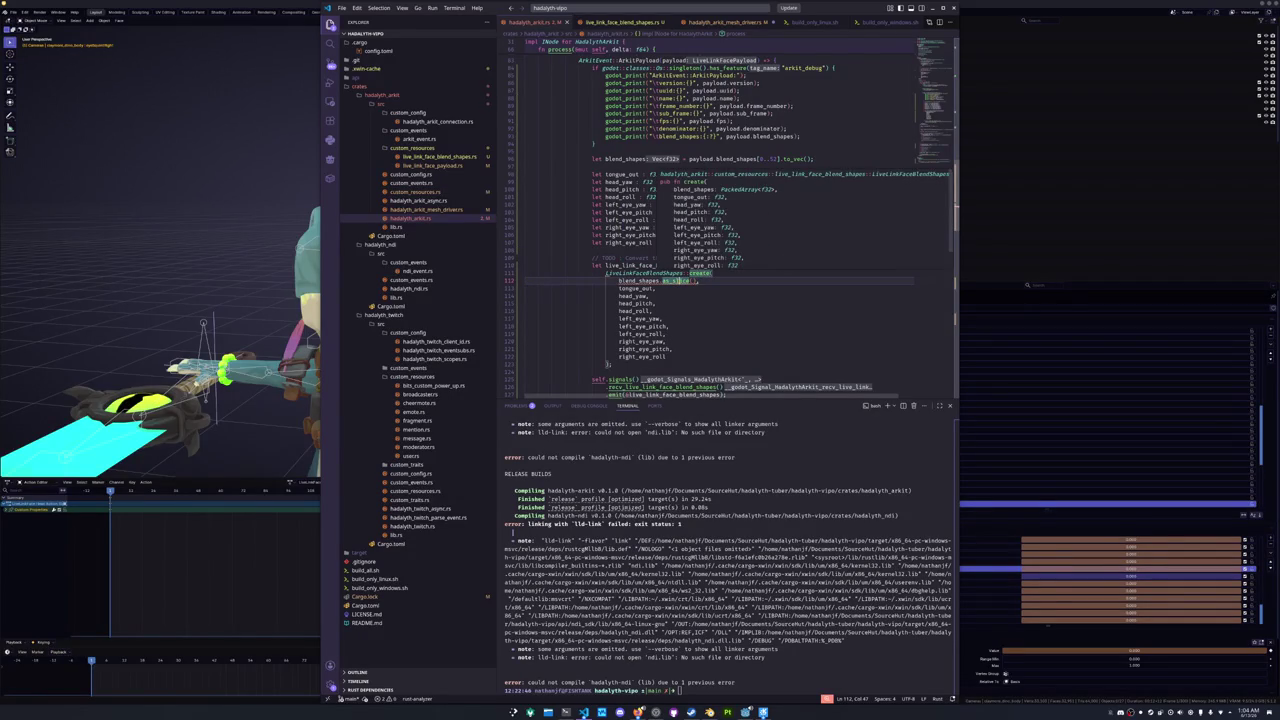
{"action": "key", "text": "BackSpace"}
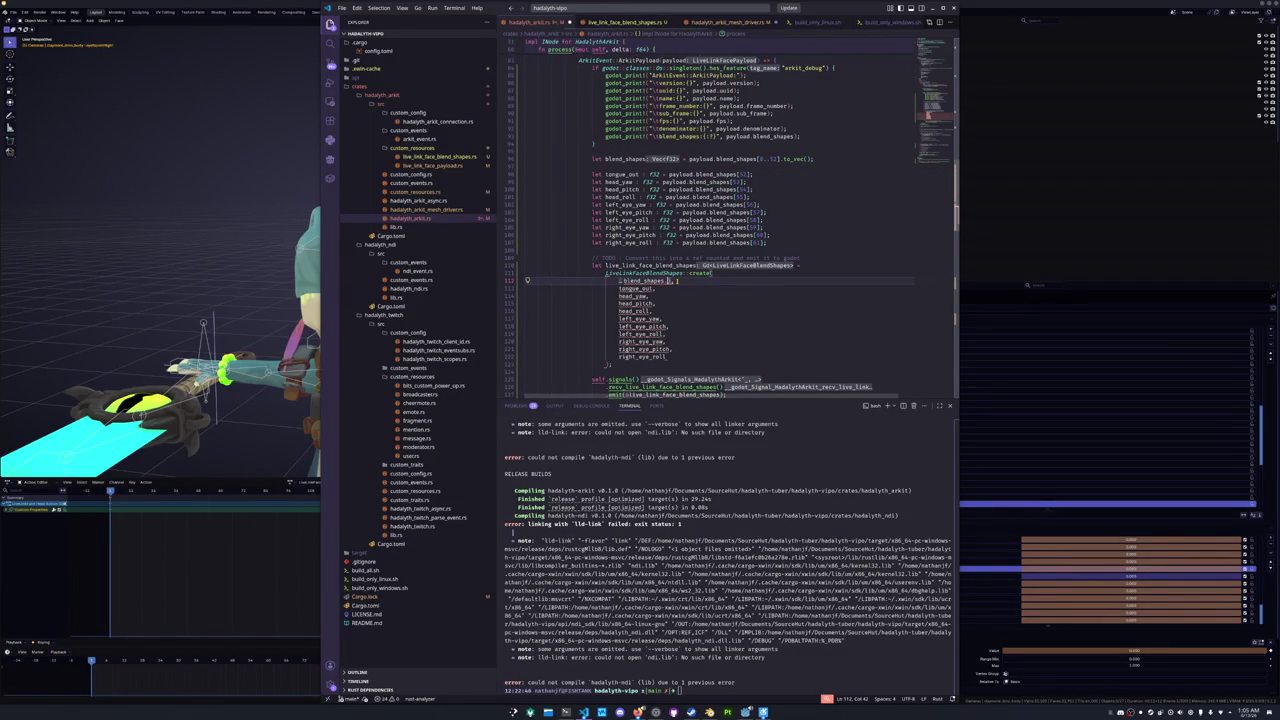
{"action": "type", "text": "into"}
{"action": "key", "text": "Return"}
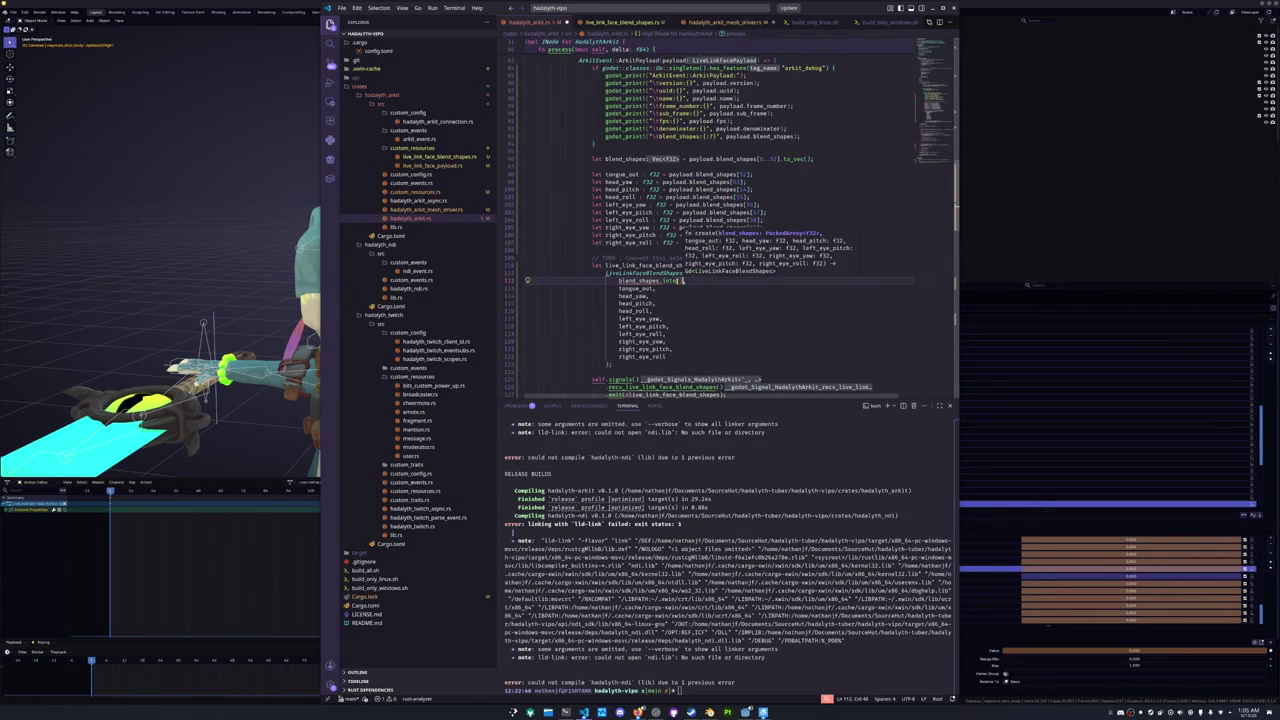
{"action": "type", "text": ","}
{"action": "key", "text": "Down"}
{"action": "key", "text": "Down"}
{"action": "key", "text": "Down"}
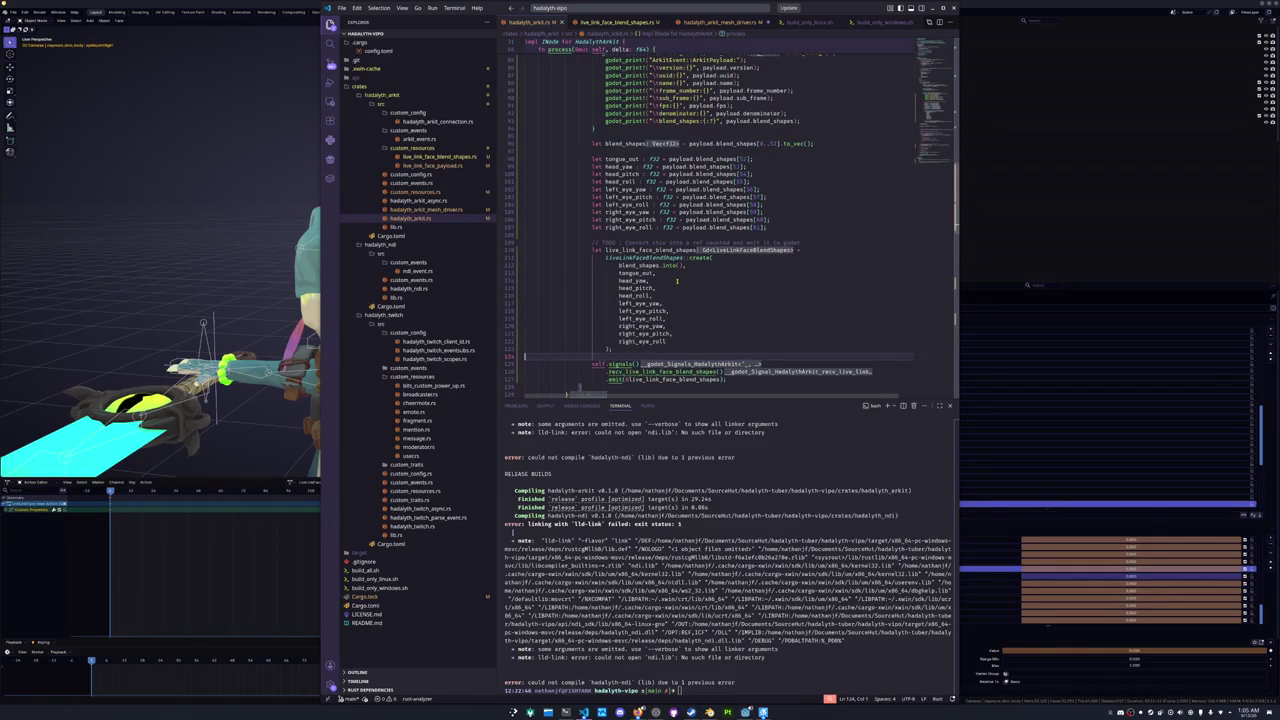
{"action": "scroll", "coordinate": [677, 281], "scroll_direction": "down", "scroll_amount": 3}
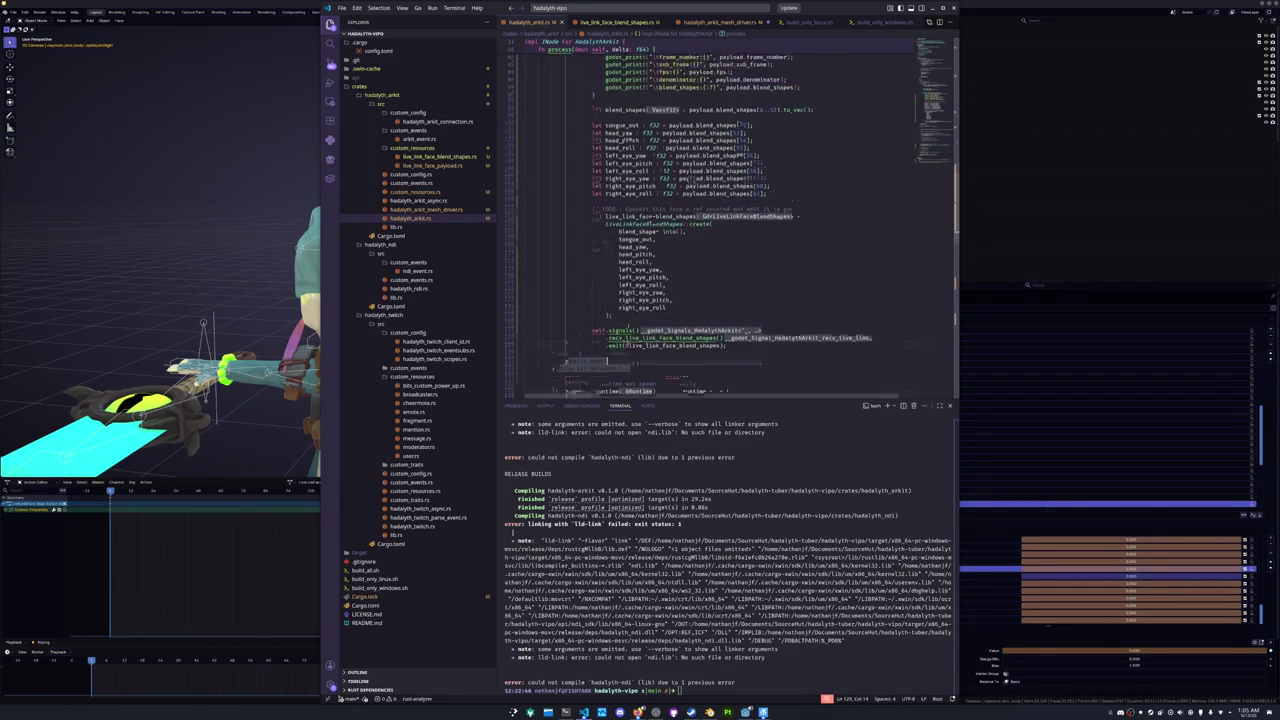
{"action": "scroll", "coordinate": [687, 264], "scroll_direction": "up", "scroll_amount": 2}
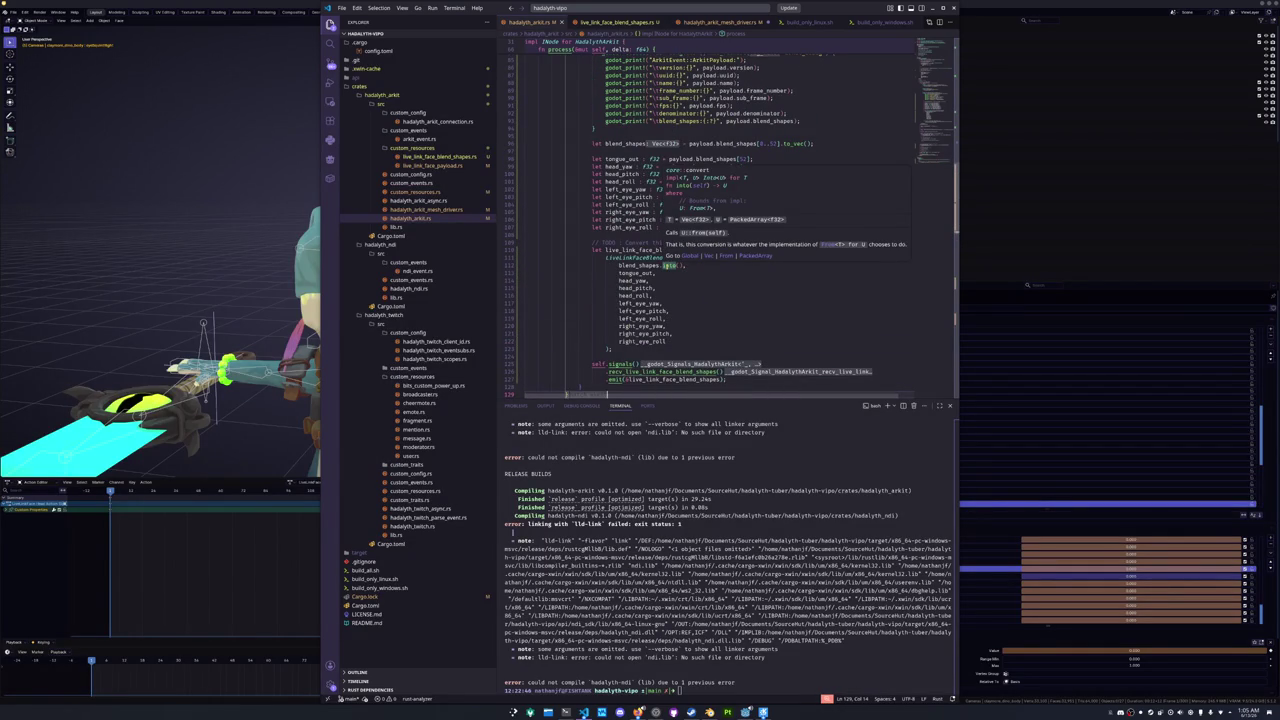
- Wrap blend_shapes in PackedArray::<f32>::from( and delete the leftover .into()
{"action": "left_click", "coordinate": [672, 266]}
{"action": "key", "text": "Home"}
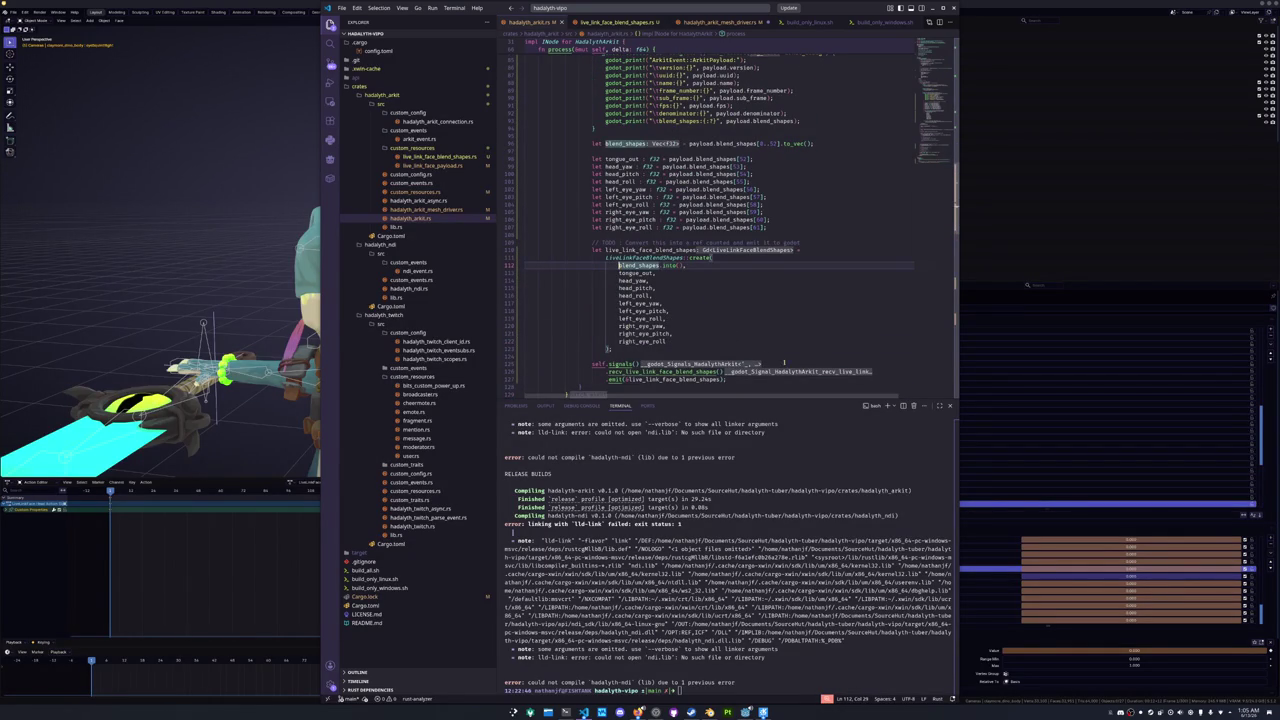
{"action": "type", "text": "PackedArra"}
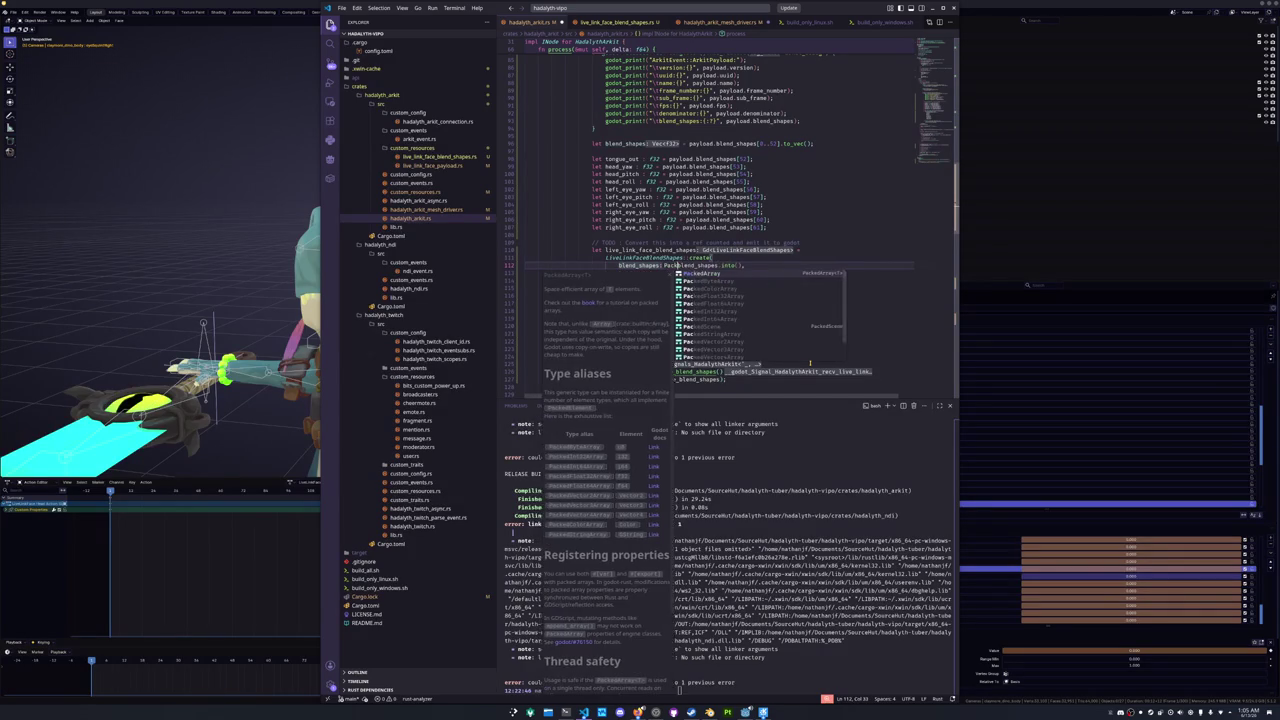
{"action": "type", "text": "y"}
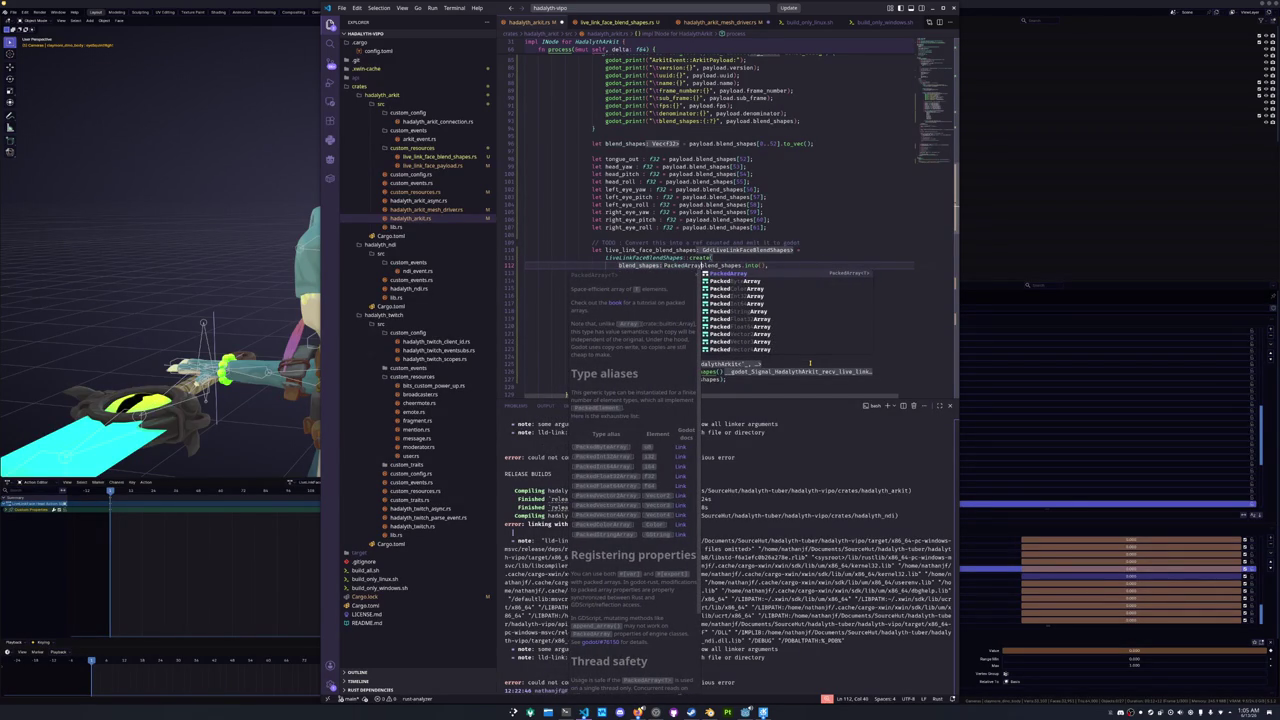
{"action": "type", "text": "::<f32>"}
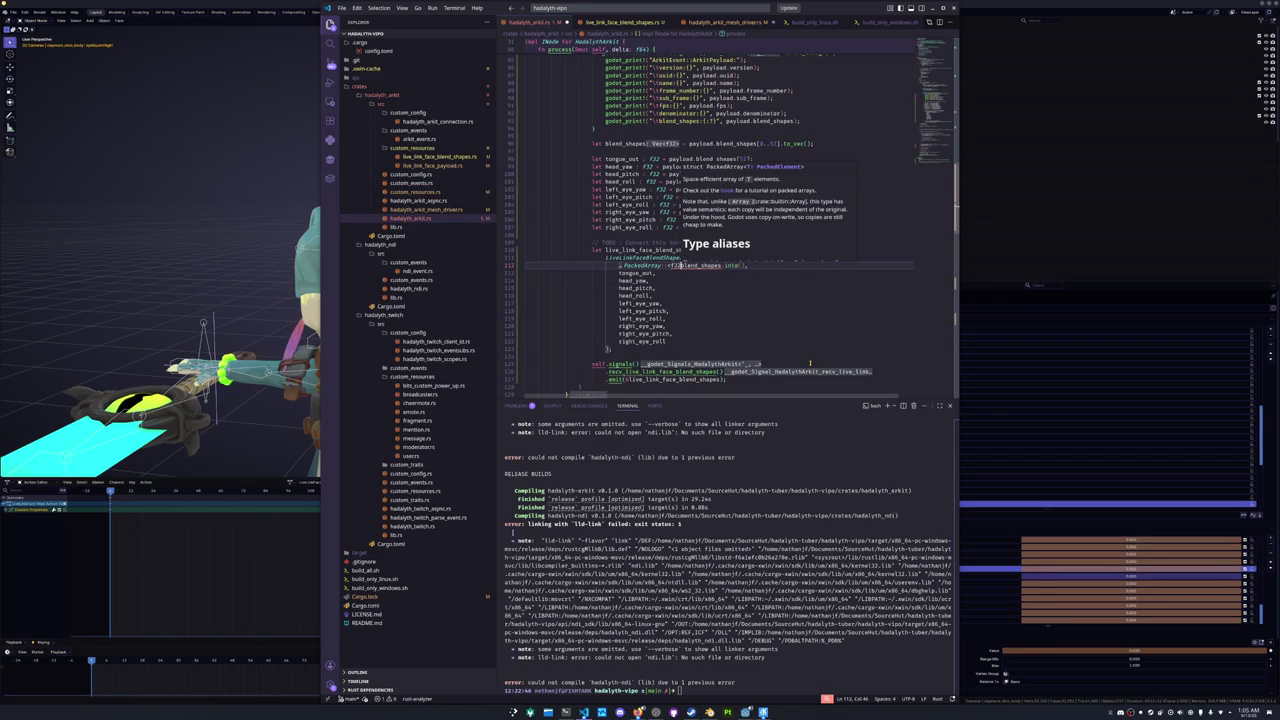
{"action": "type", "text": "::"}
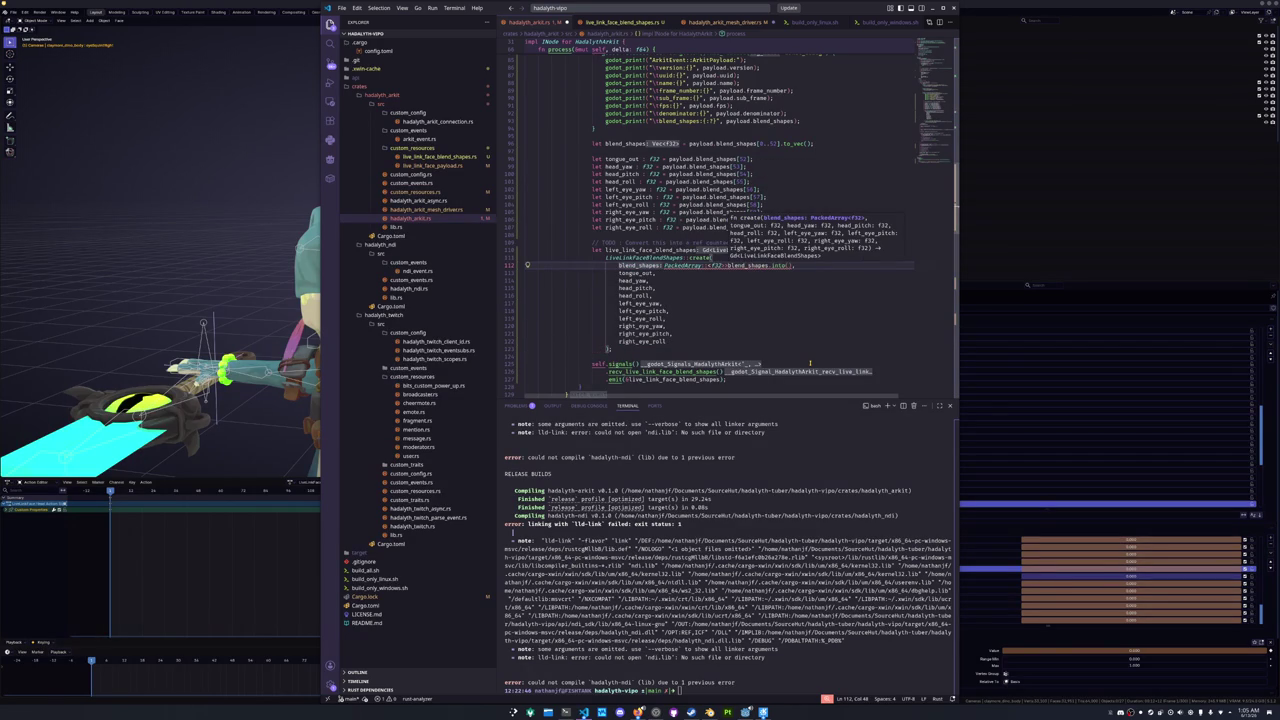
{"action": "type", "text": "from("}
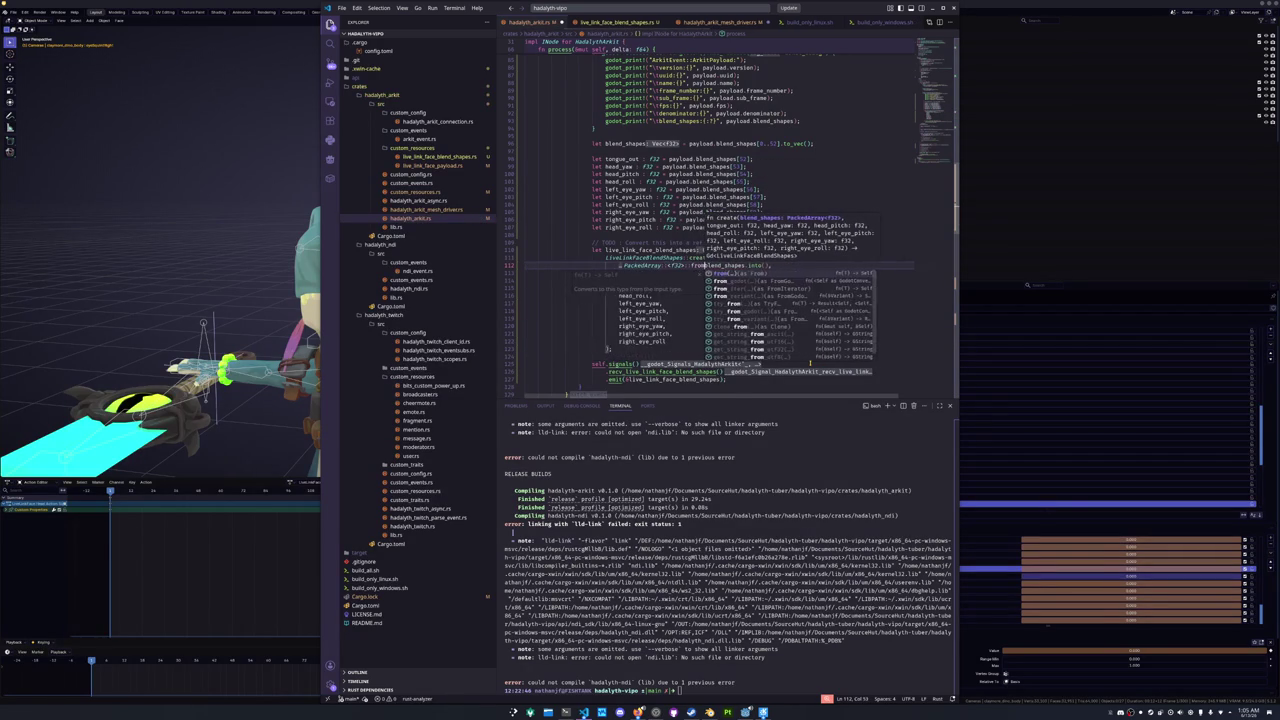
{"action": "key", "text": "ctrl+Right"}
{"action": "key", "text": "ctrl+Right"}
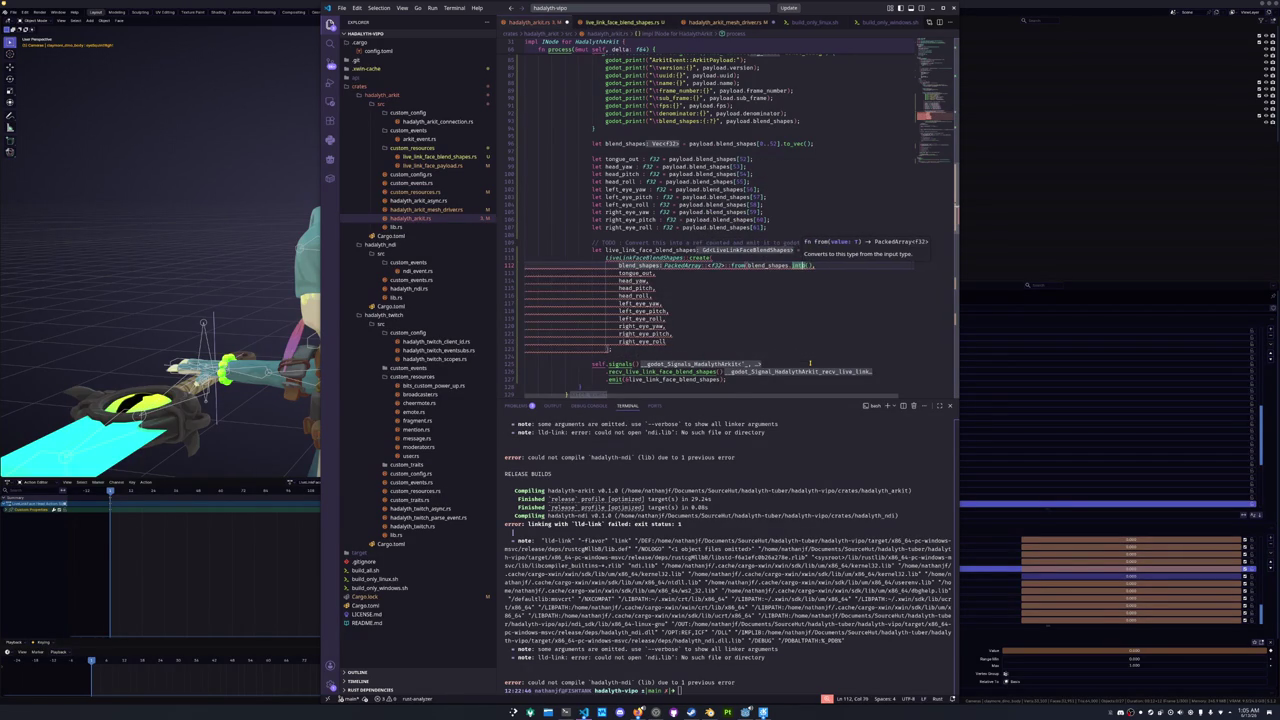
{"action": "key", "text": "ctrl+shift+Left"}
{"action": "key", "text": "BackSpace"}
{"action": "key", "text": "BackSpace"}
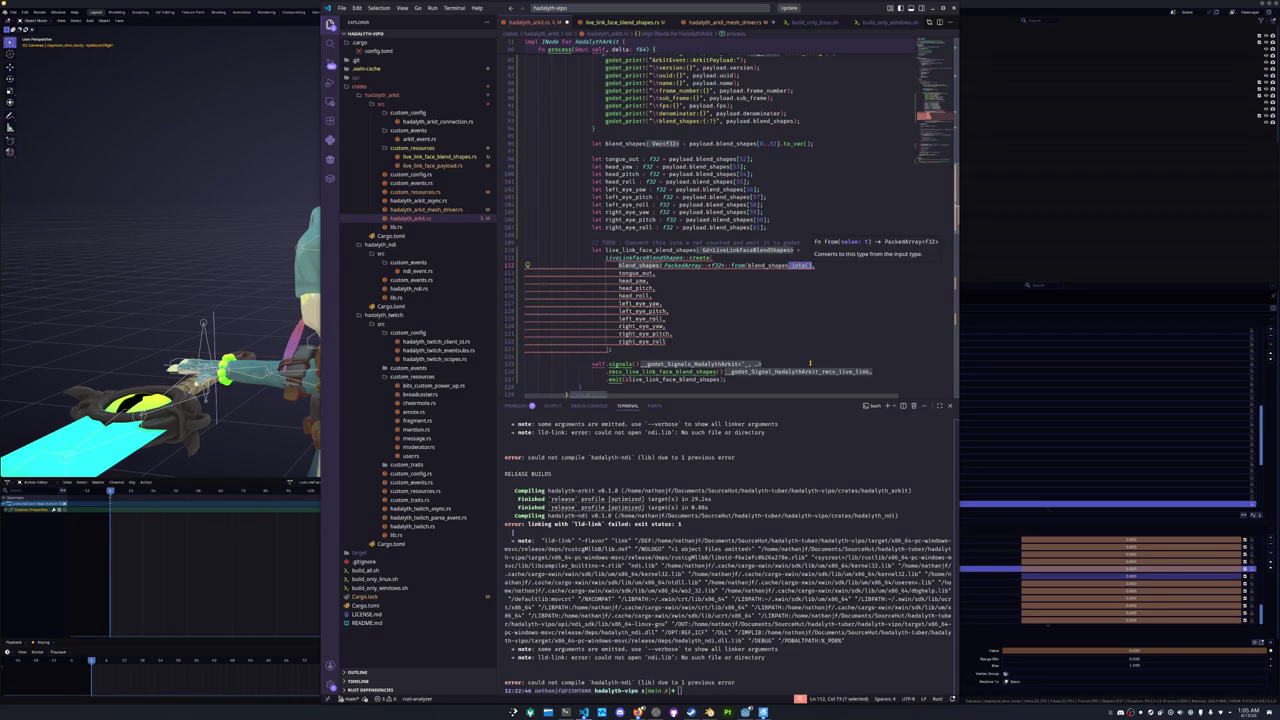
{"action": "key", "text": "Delete"}
{"action": "key", "text": "Delete"}
{"action": "key", "text": "Escape"}
{"action": "key", "text": "Down"}
{"action": "key", "text": "Down"}
{"action": "key", "text": "Down"}
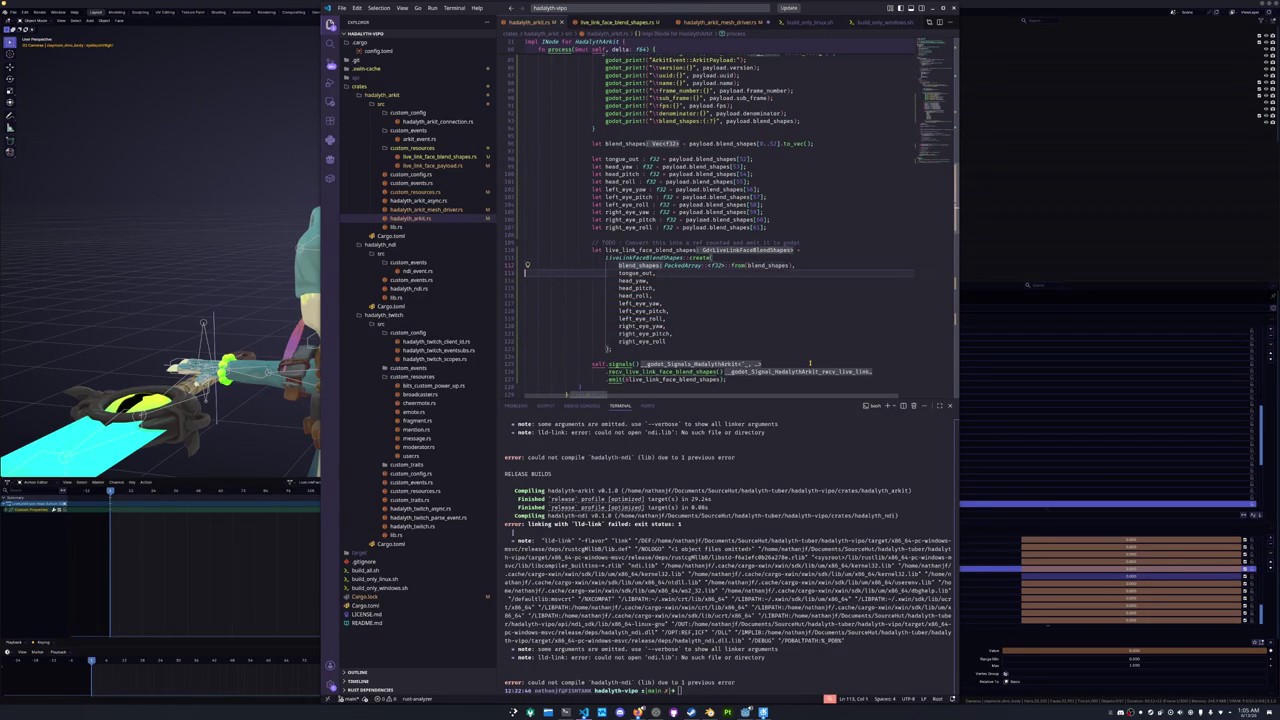
{"action": "key", "text": "Down"}
{"action": "key", "text": "Down"}
{"action": "key", "text": "Down"}
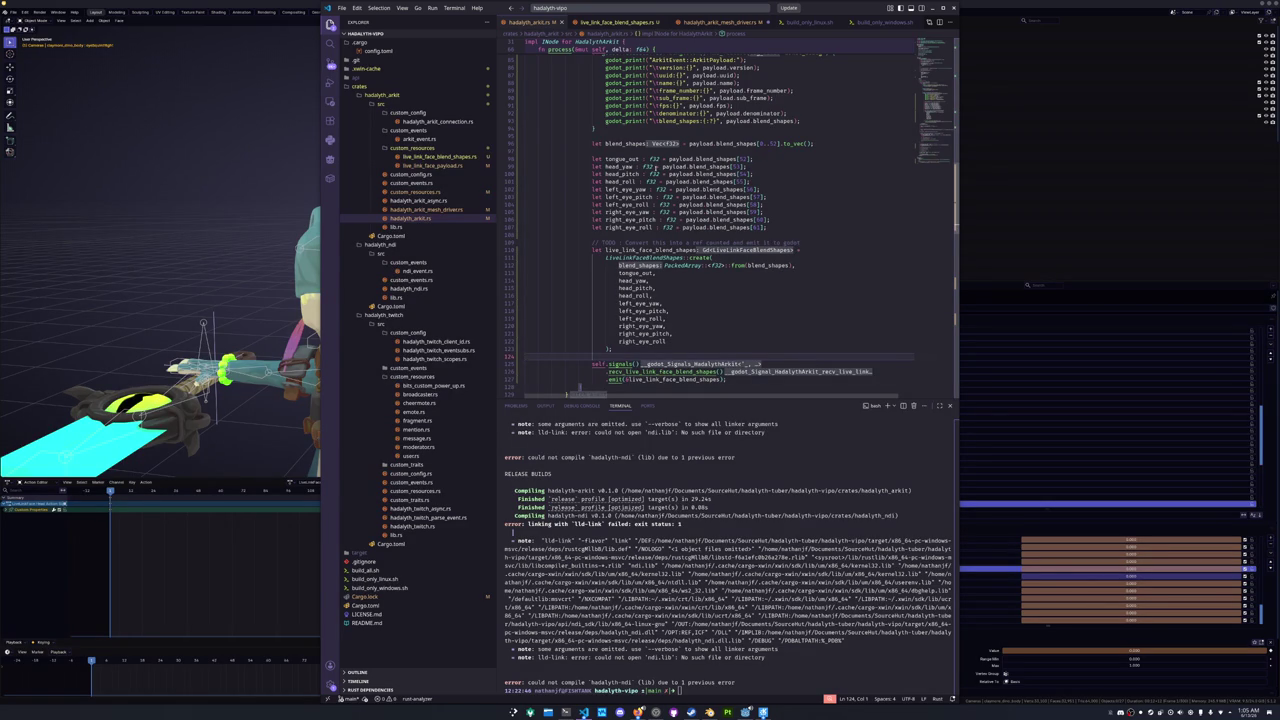
- Wrap the payload slice on line 96 in PackedArray::<f32>::from(...) and end it with a semicolon
{"action": "left_click_drag", "start_coordinate": [663, 265], "coordinate": [748, 265]}
{"action": "key", "text": "ctrl+c"}
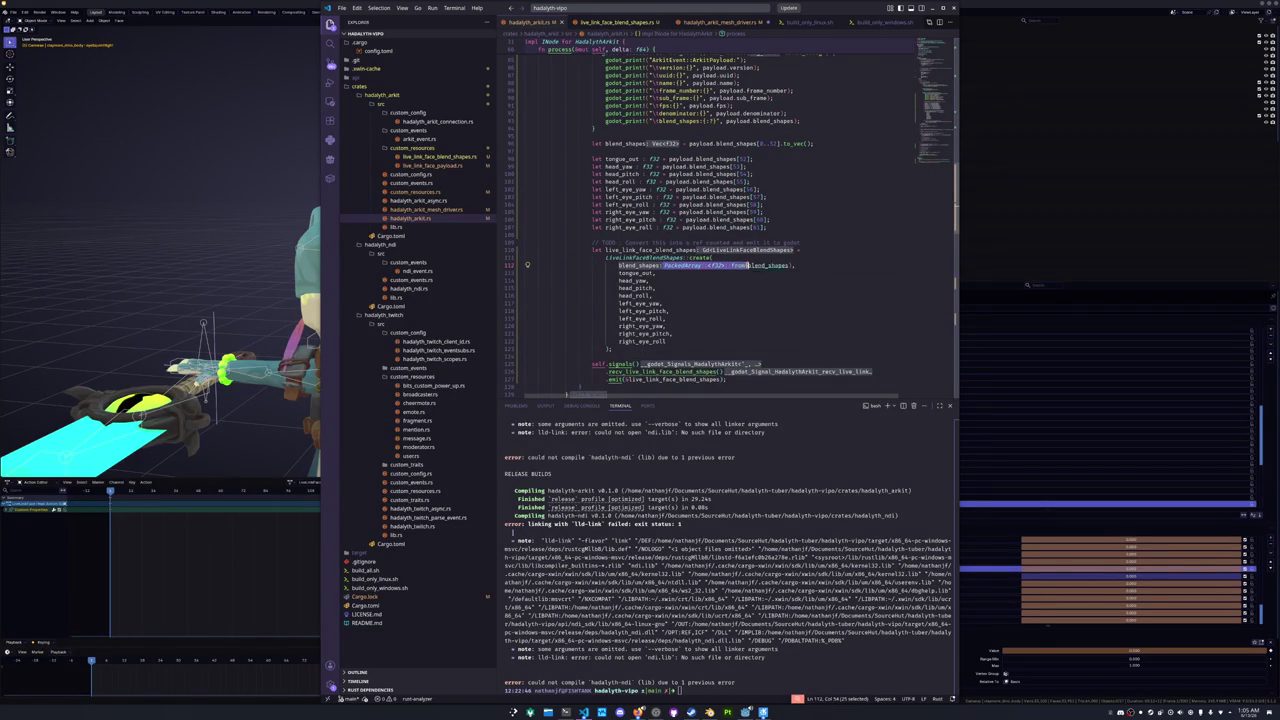
{"action": "left_click", "coordinate": [681, 143]}
{"action": "key", "text": "ctrl+v"}
{"action": "type", "text": "("}
{"action": "left_click", "coordinate": [877, 143]}
{"action": "type", "text": ")"}
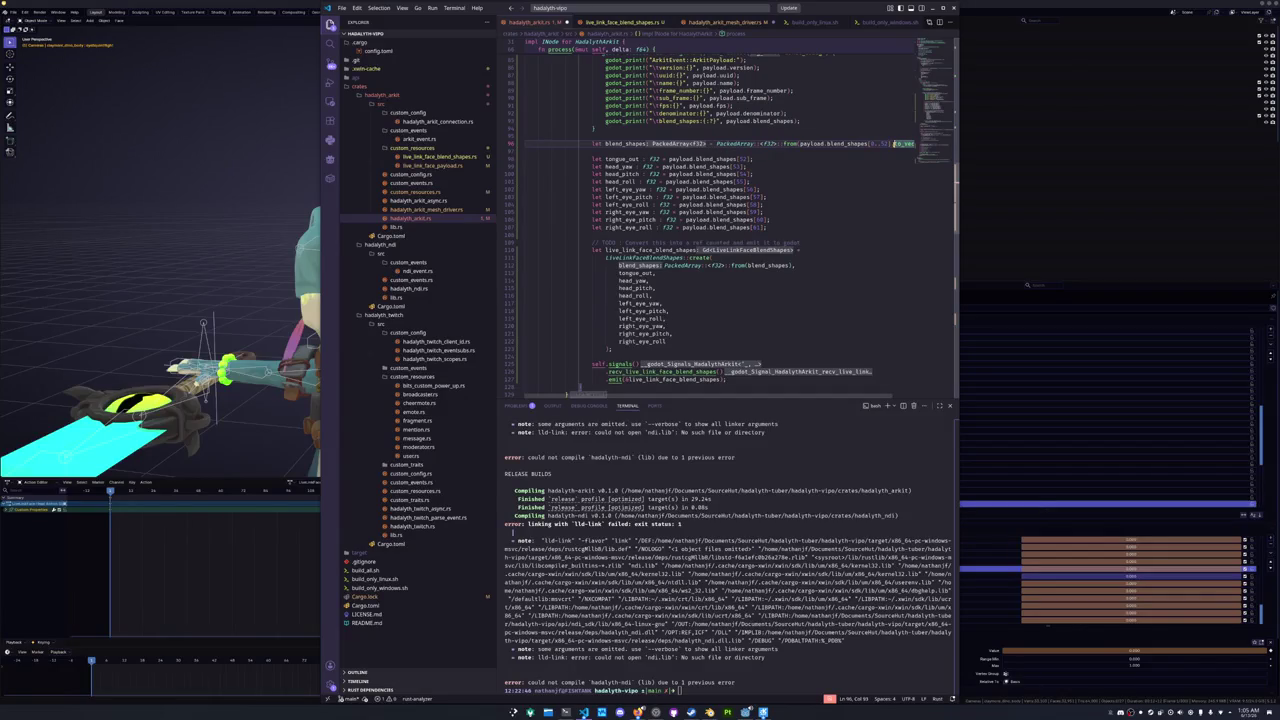
{"action": "scroll", "coordinate": [891, 148], "scroll_direction": "right", "scroll_amount": 1}
{"action": "type", "text": ";"}
- Trim the create() argument on line 112 down to plain blend_shapes
{"action": "double_click", "coordinate": [609, 143]}
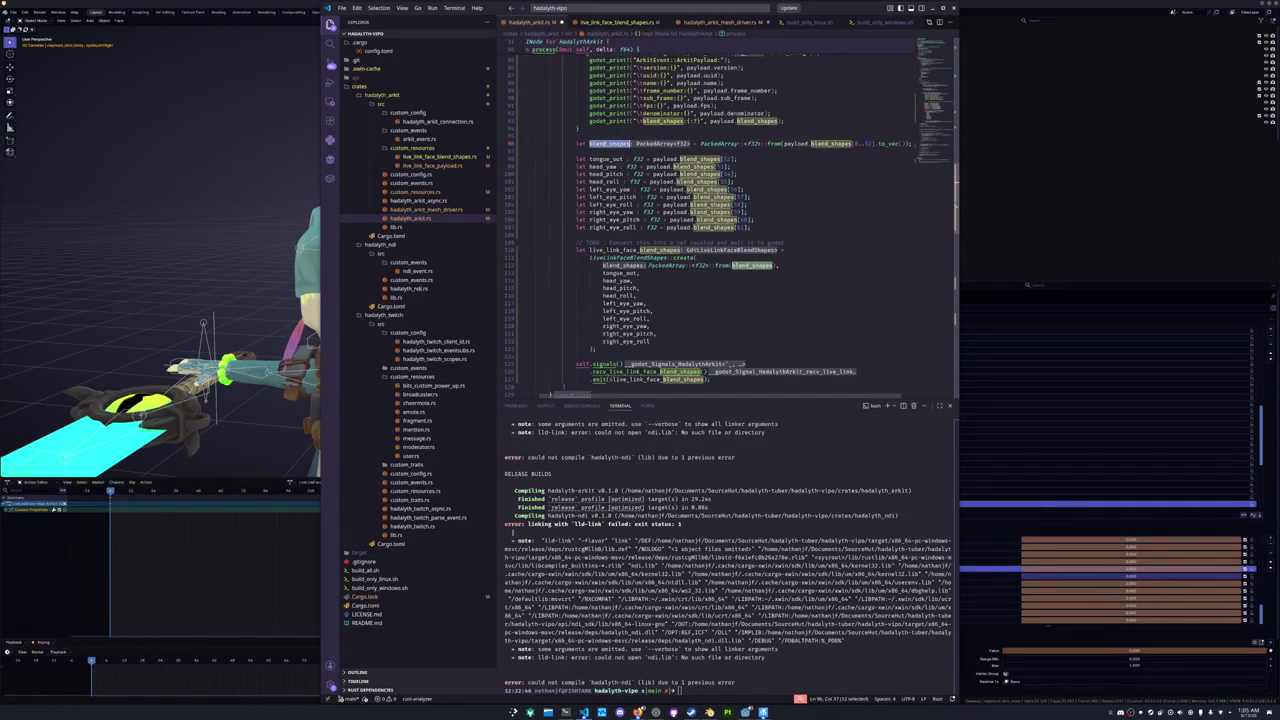
{"action": "left_click_drag", "start_coordinate": [772, 265], "coordinate": [603, 265]}
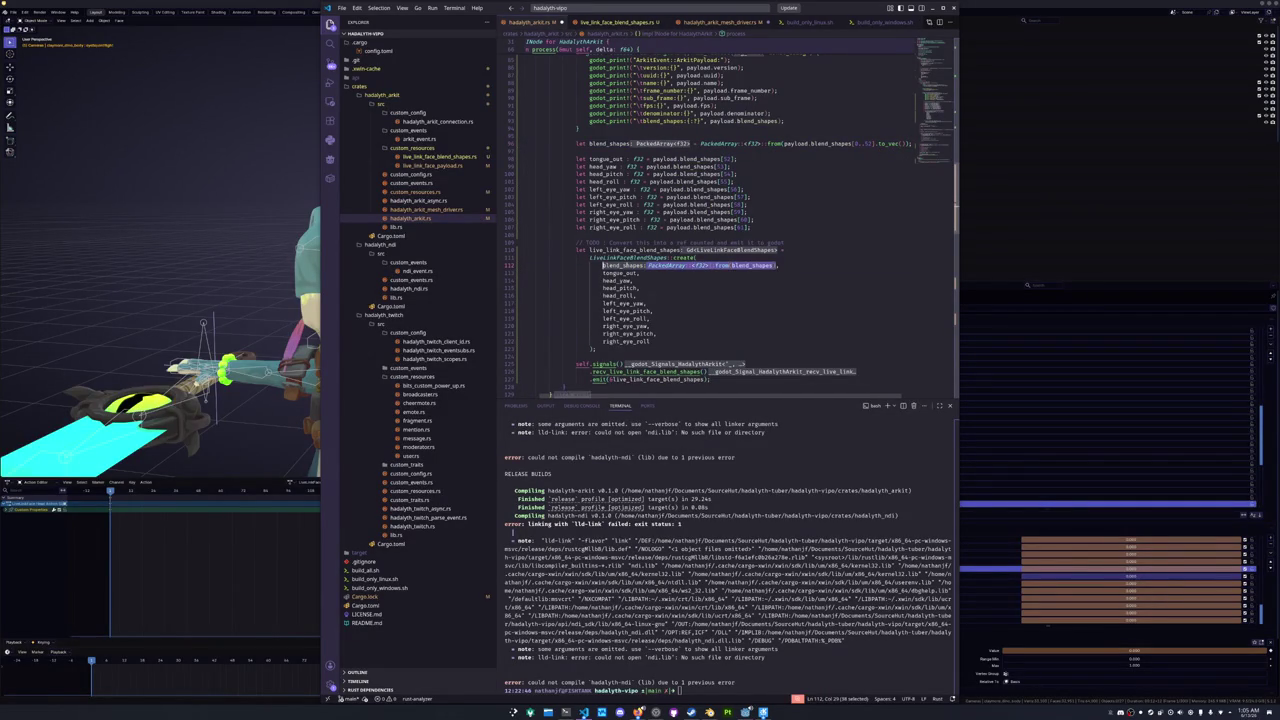
{"action": "key", "text": "BackSpace"}
{"action": "left_click", "coordinate": [668, 280]}
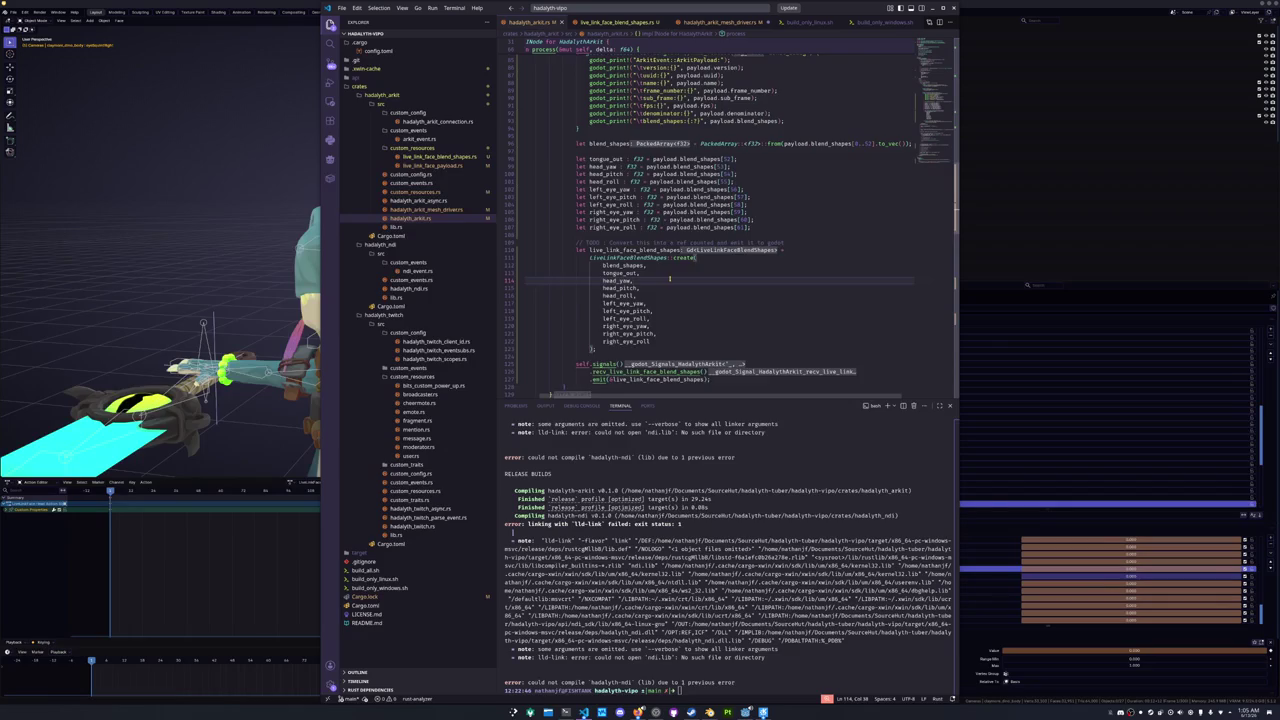
{"action": "scroll", "coordinate": [668, 280], "scroll_direction": "down", "scroll_amount": 3}
{"action": "left_click", "coordinate": [627, 272]}
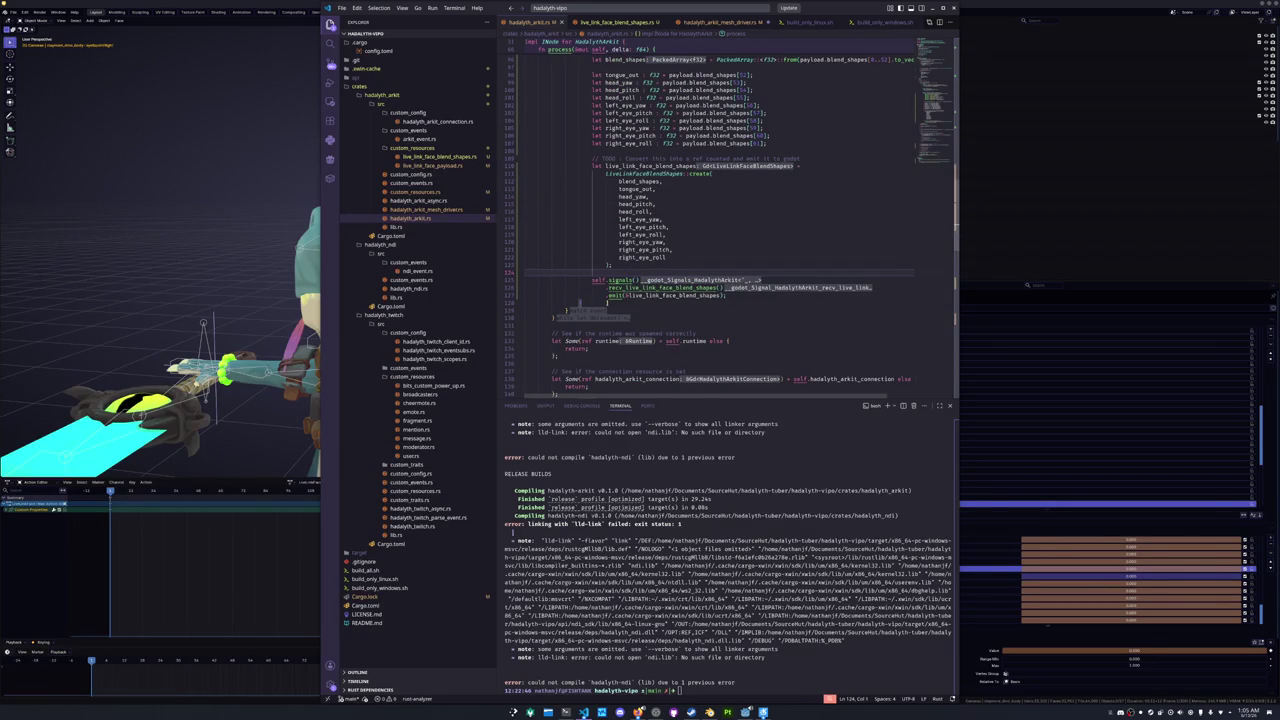
{"action": "scroll", "coordinate": [578, 325], "scroll_direction": "up", "scroll_amount": 1}
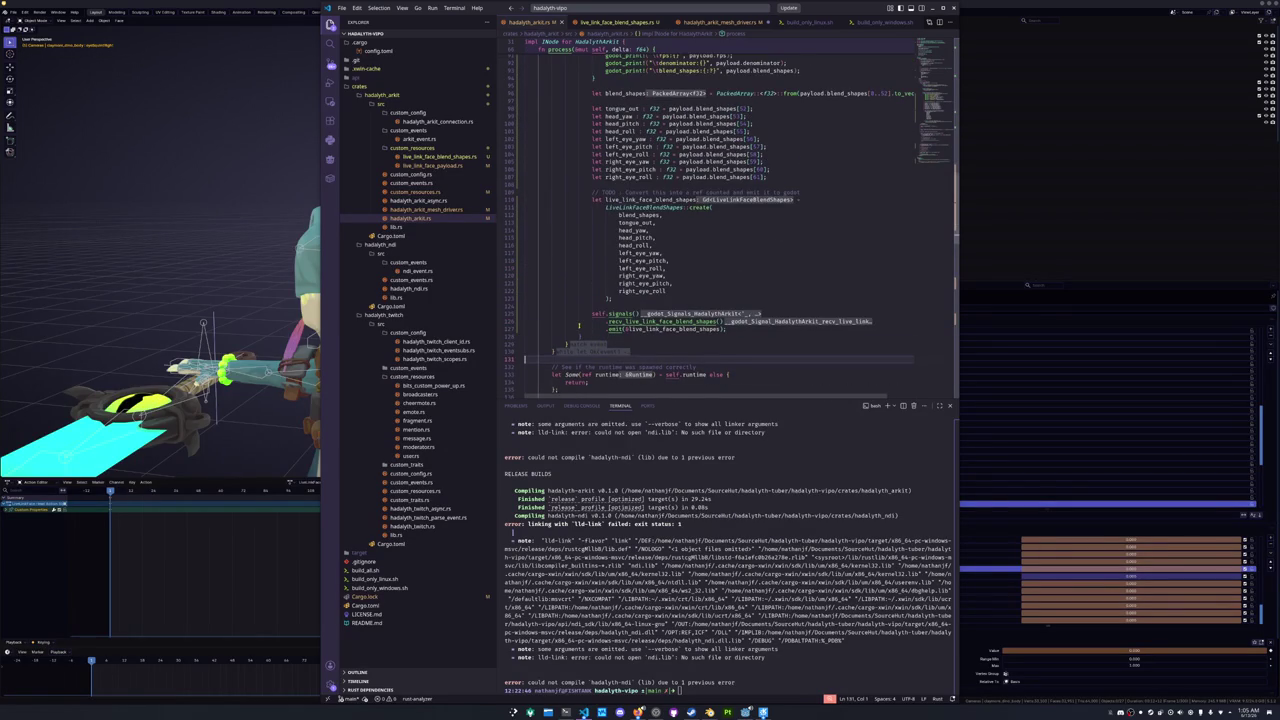
{"action": "scroll", "coordinate": [578, 325], "scroll_direction": "down", "scroll_amount": 1}
{"action": "scroll", "coordinate": [540, 320], "scroll_direction": "down", "scroll_amount": 3}
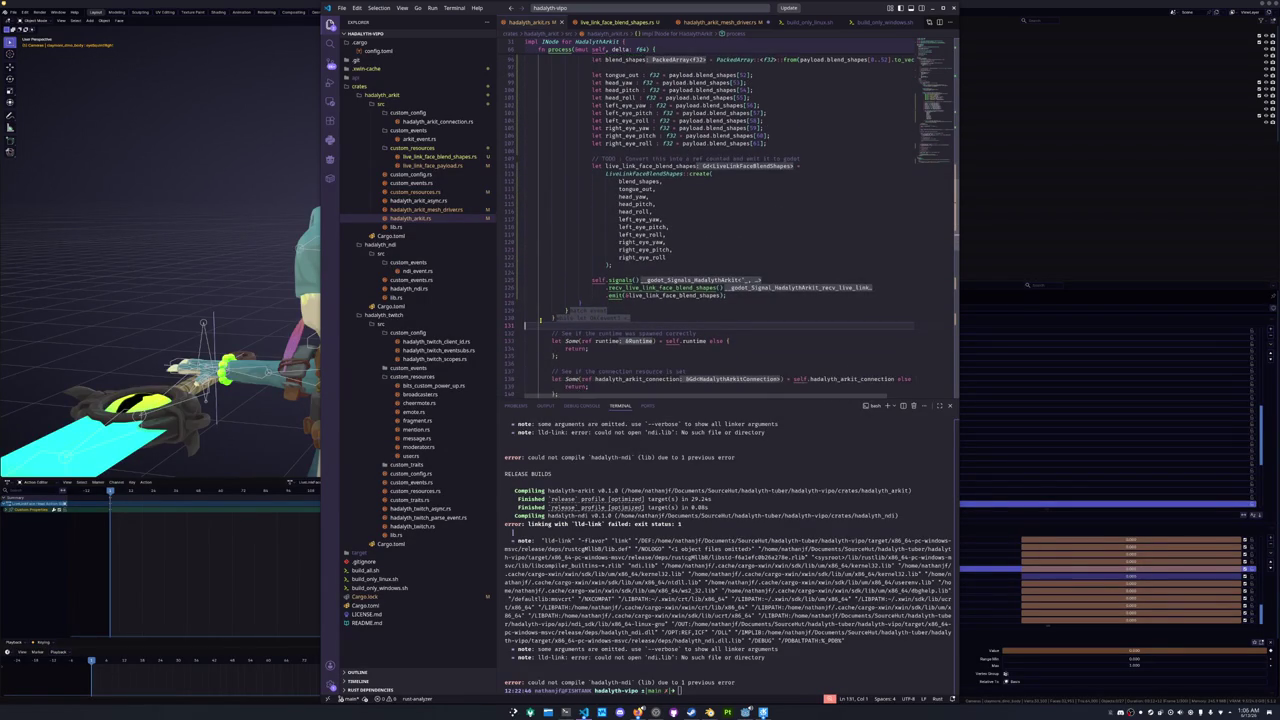
{"action": "scroll", "coordinate": [540, 320], "scroll_direction": "down", "scroll_amount": 2}
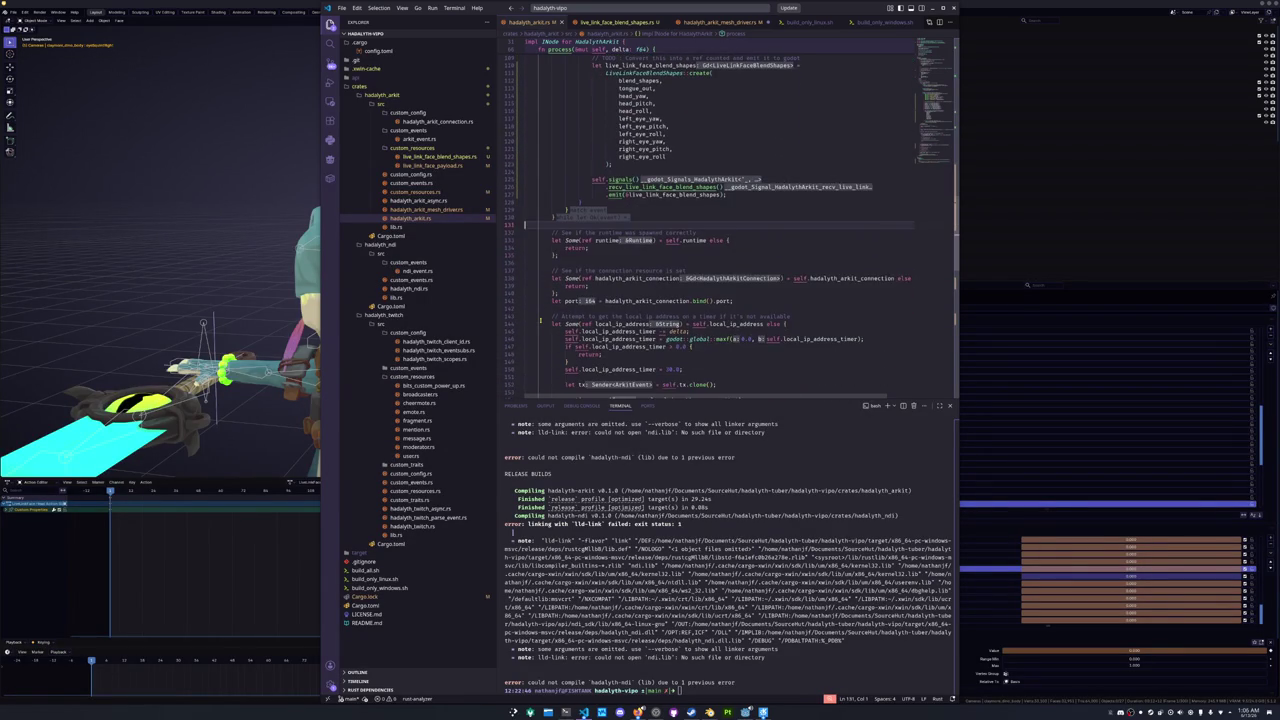
- In hadalyth_arkit_mesh_drivers.rs, add a new line after process()'s blend-shape loop
{"action": "left_click", "coordinate": [430, 209]}
{"action": "mouse_move", "coordinate": [605, 317]}
{"action": "left_mouse_down"}
{"action": "mouse_move", "coordinate": [535, 302]}
{"action": "mouse_move", "coordinate": [522, 246]}
{"action": "left_mouse_up"}
{"action": "scroll", "coordinate": [927, 157], "scroll_direction": "down", "scroll_amount": 4}
{"action": "left_click", "coordinate": [927, 157]}
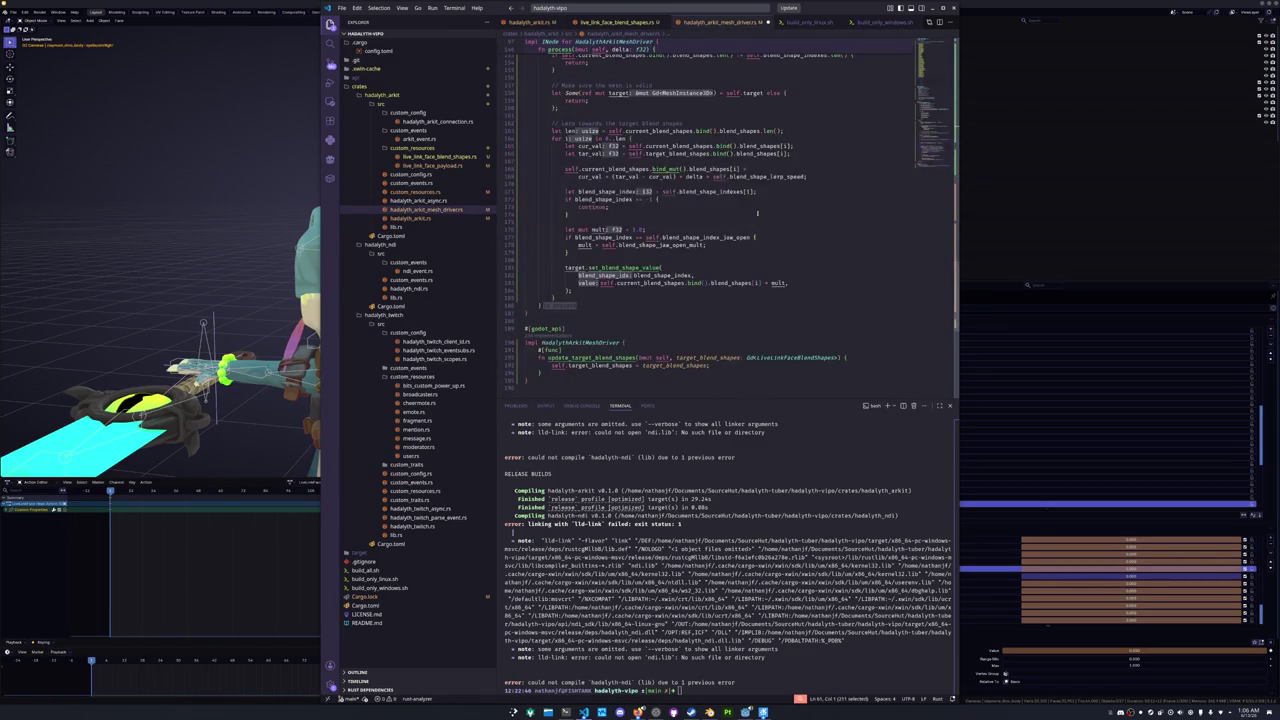
{"action": "left_click", "coordinate": [575, 297]}
{"action": "scroll", "coordinate": [577, 298], "scroll_direction": "up", "scroll_amount": 1}
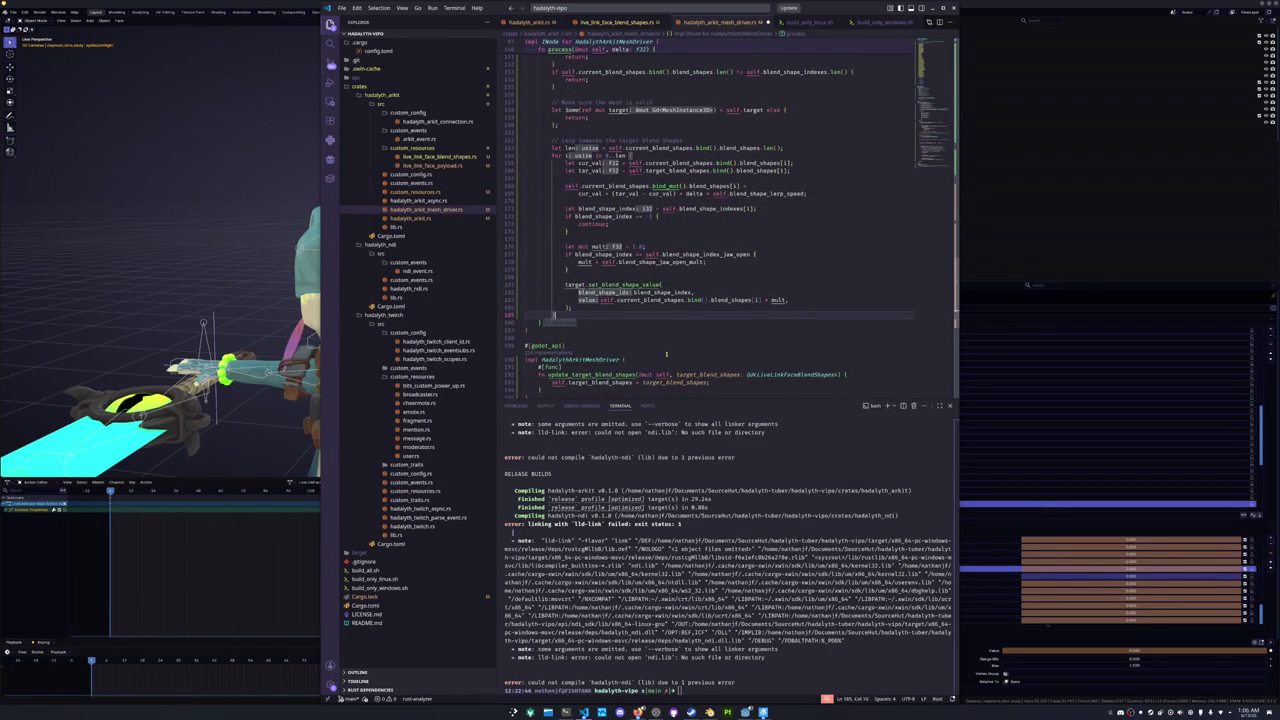
{"action": "key", "text": "Return"}
{"action": "key", "text": "Return"}
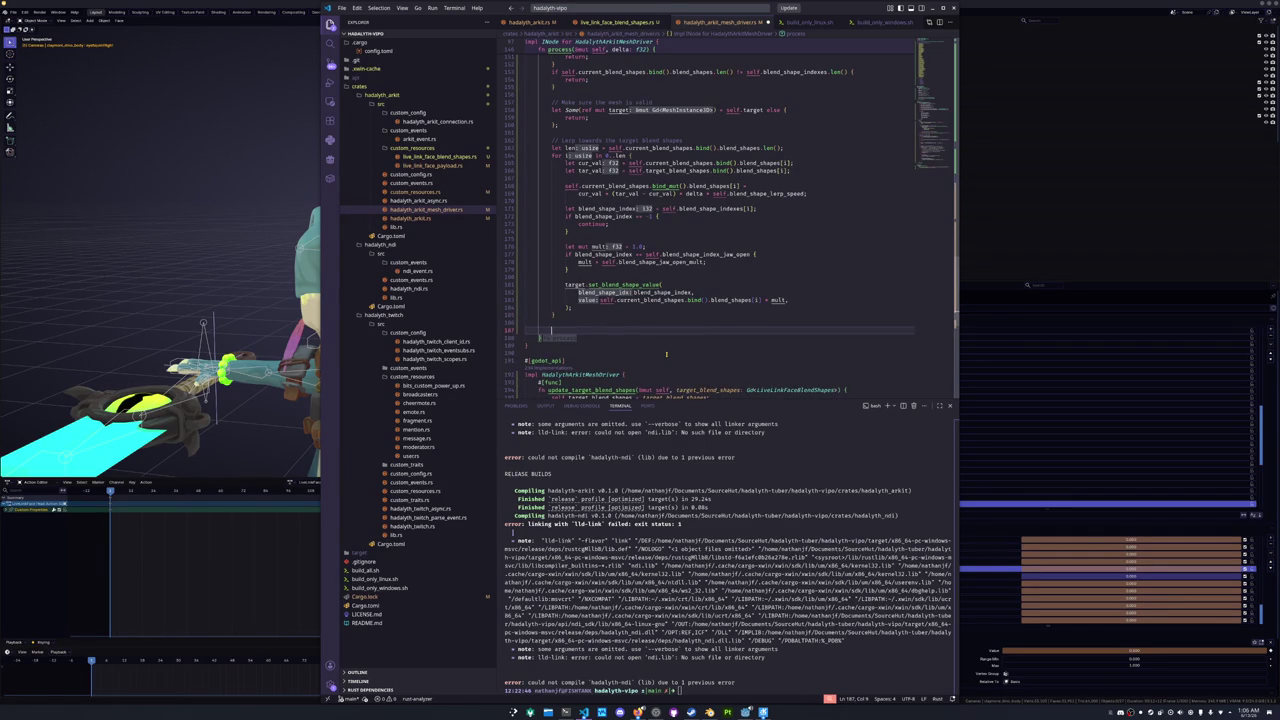
- Lerp current tongue_out toward target tongue_out by delta * blend_shape_lerp_speed
{"action": "type", "text": "self.current_blend_shapes."}
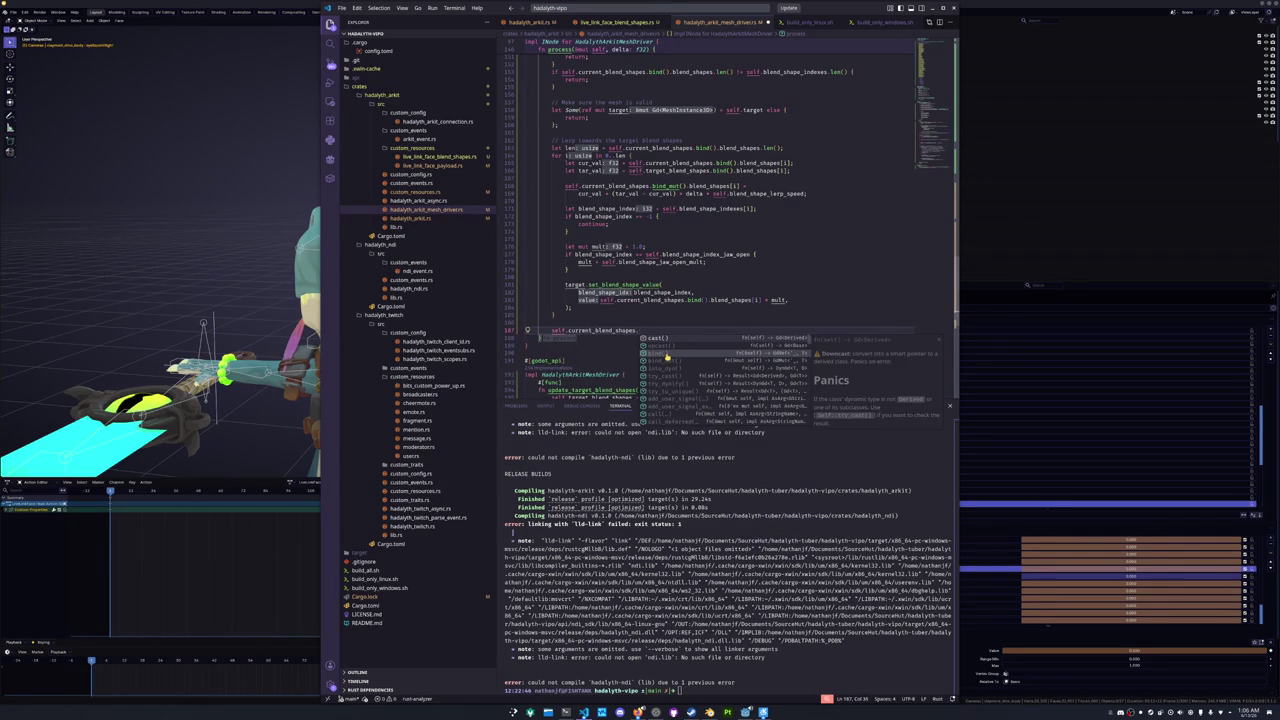
{"action": "type", "text": "bind"}
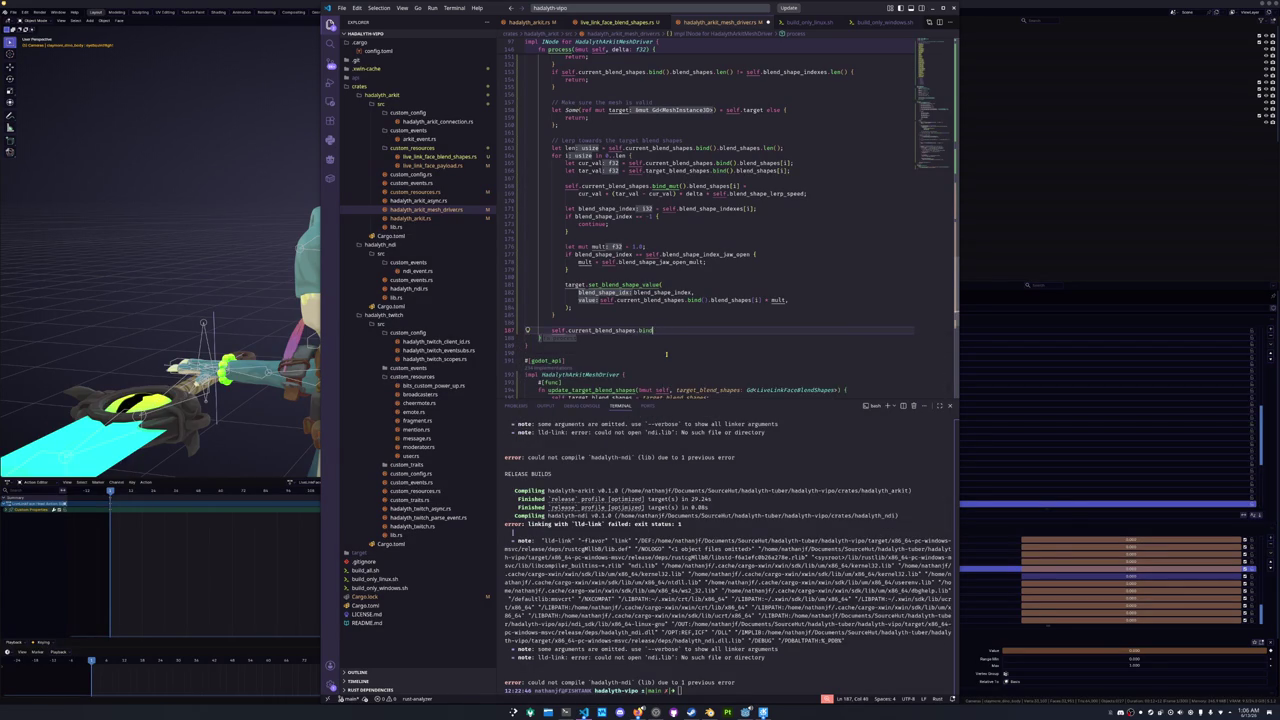
{"action": "type", "text": "_mut().tongue_out.le"}
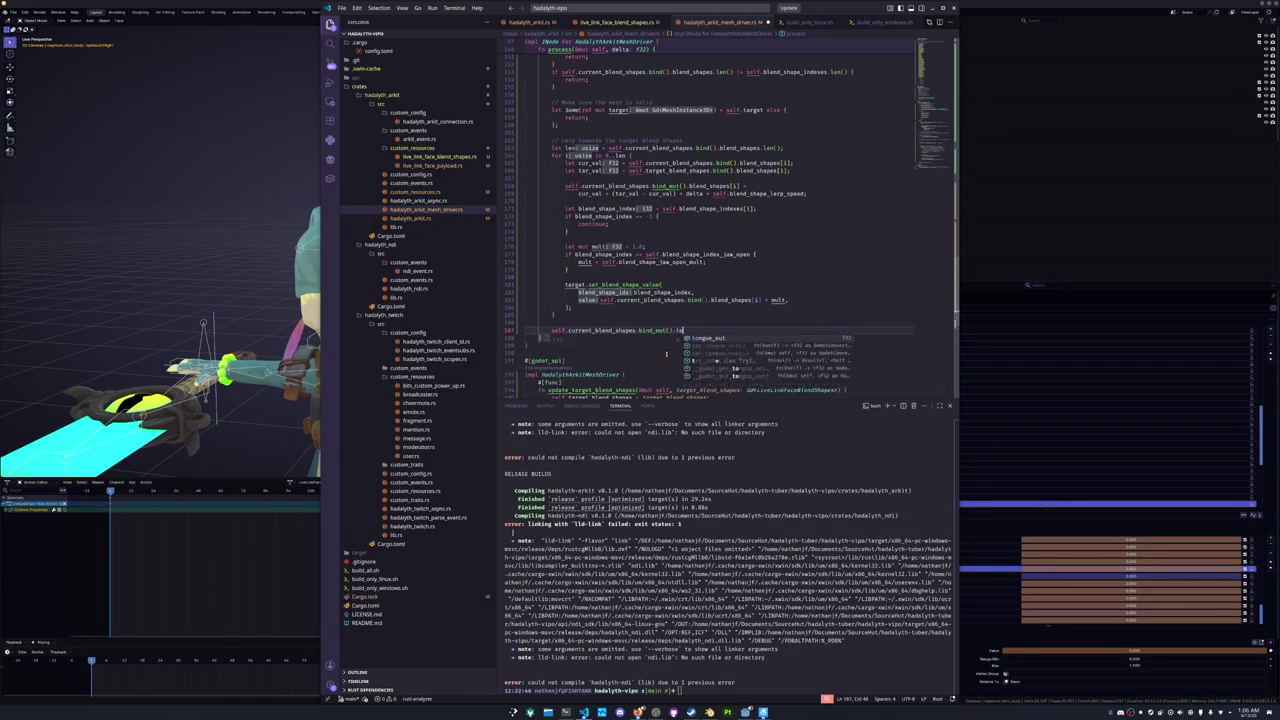
{"action": "type", "text": "rp"}
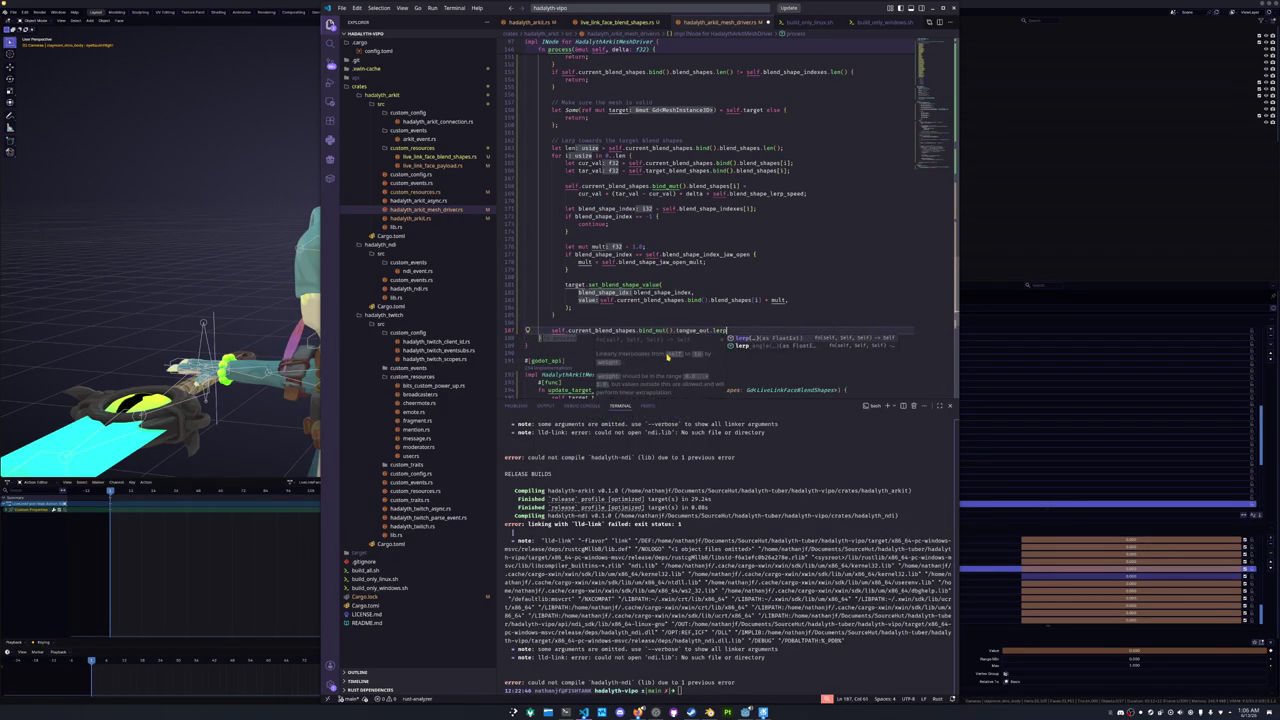
{"action": "key", "text": "Tab"}
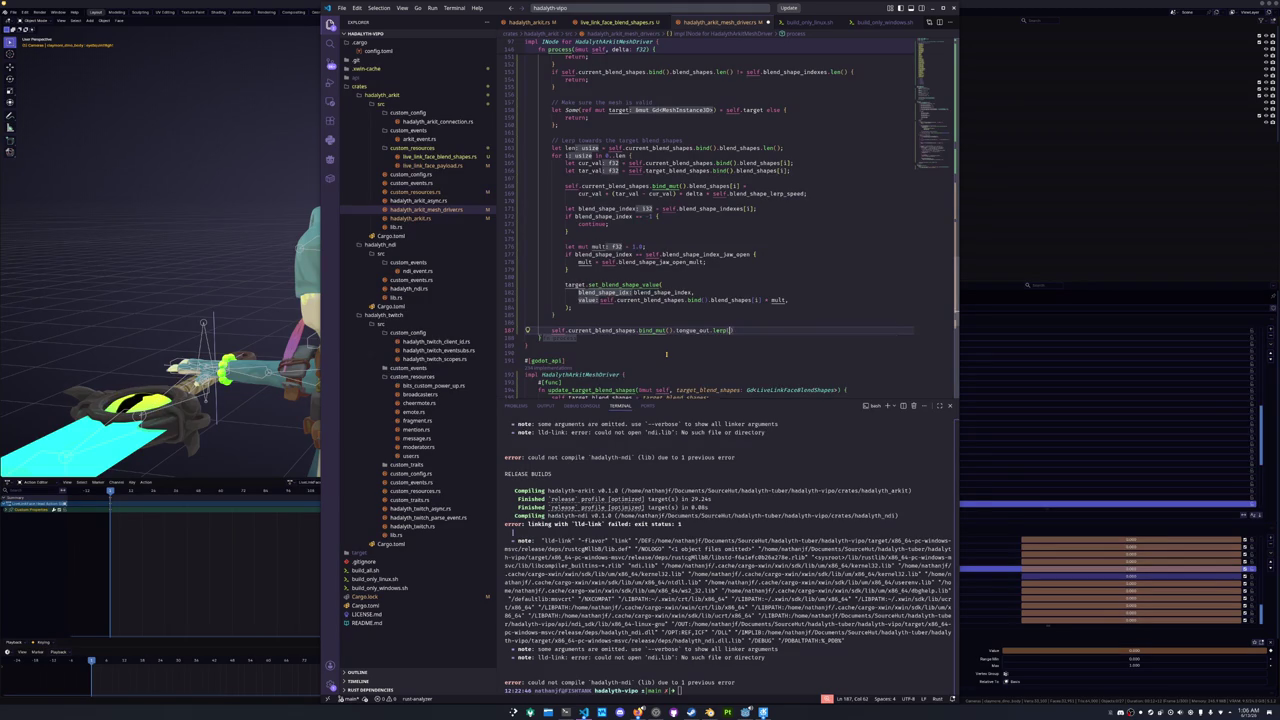
{"action": "type", "text": ", self.target.b"}
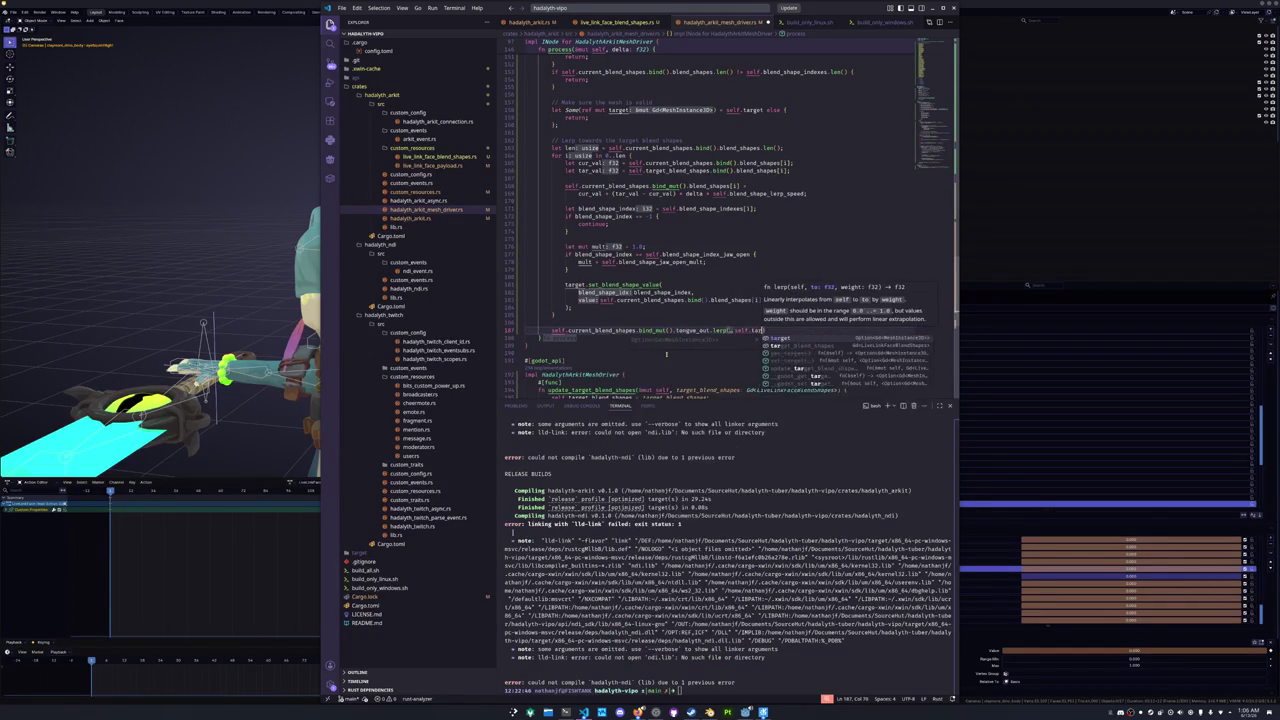
{"action": "key", "text": "Tab"}
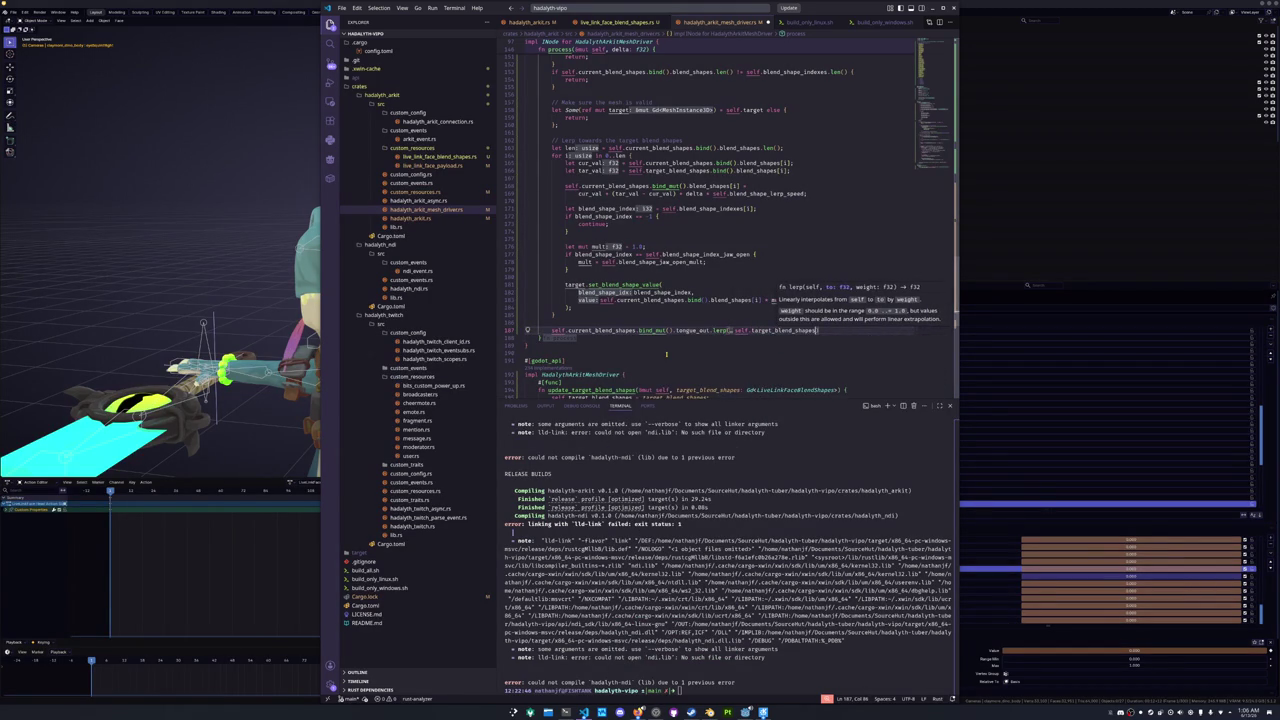
{"action": "type", "text": "to"}
{"action": "type", "text": "."}
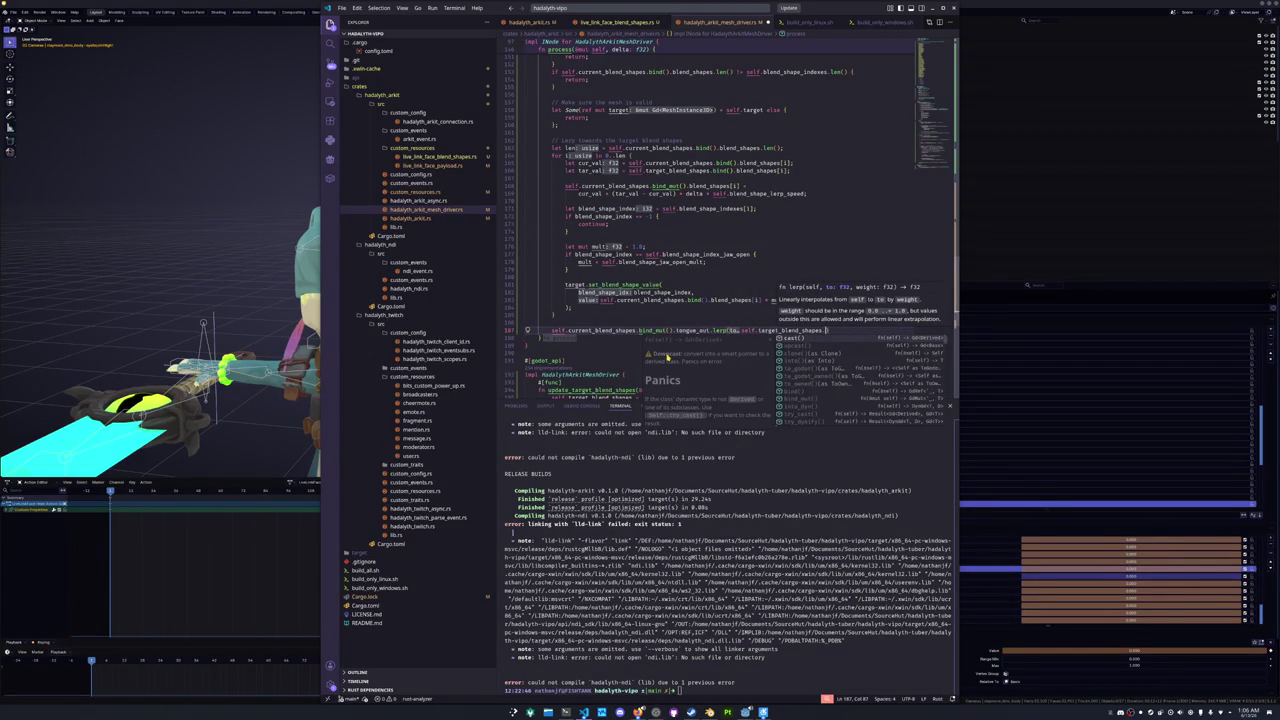
{"action": "type", "text": "bind().to"}
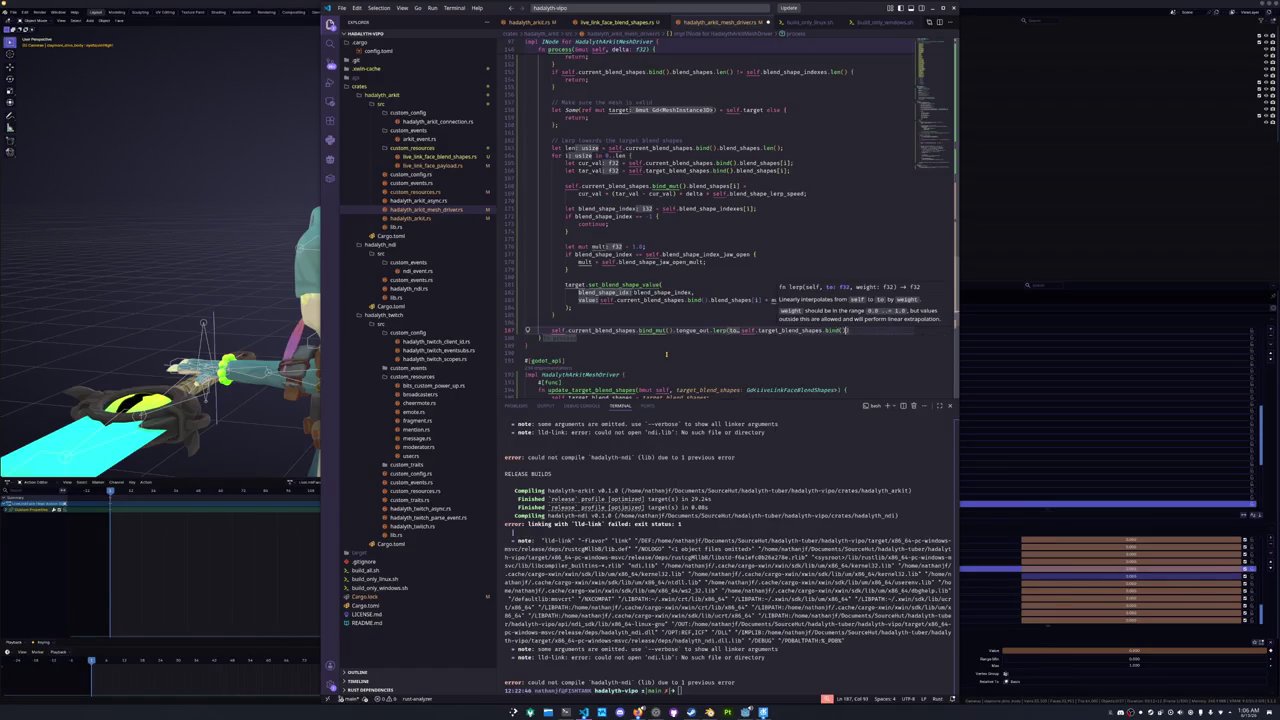
{"action": "key", "text": "Return"}
{"action": "type", "text": ", delta * "}
{"action": "type", "text": "self.blend"}
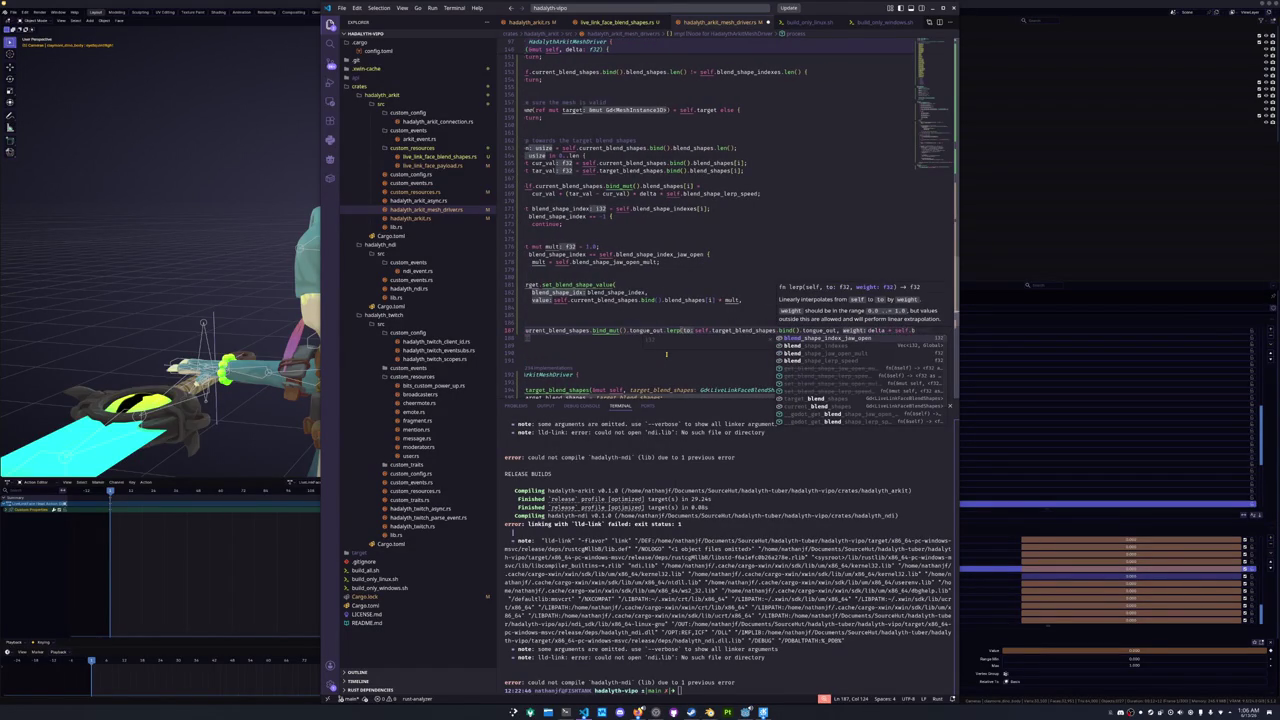
{"action": "type", "text": "l"}
{"action": "key", "text": "Return"}
{"action": "type", "text": ");"}
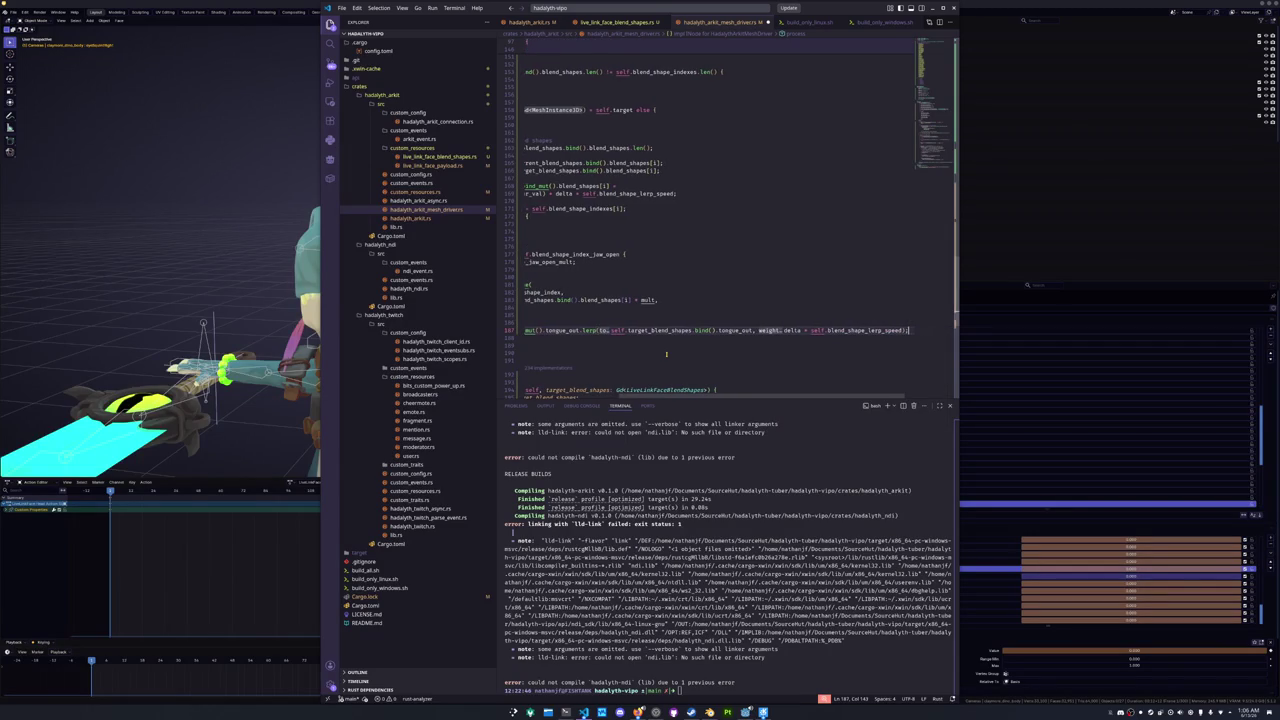
{"action": "key", "text": "Return"}
{"action": "key", "text": "Return"}
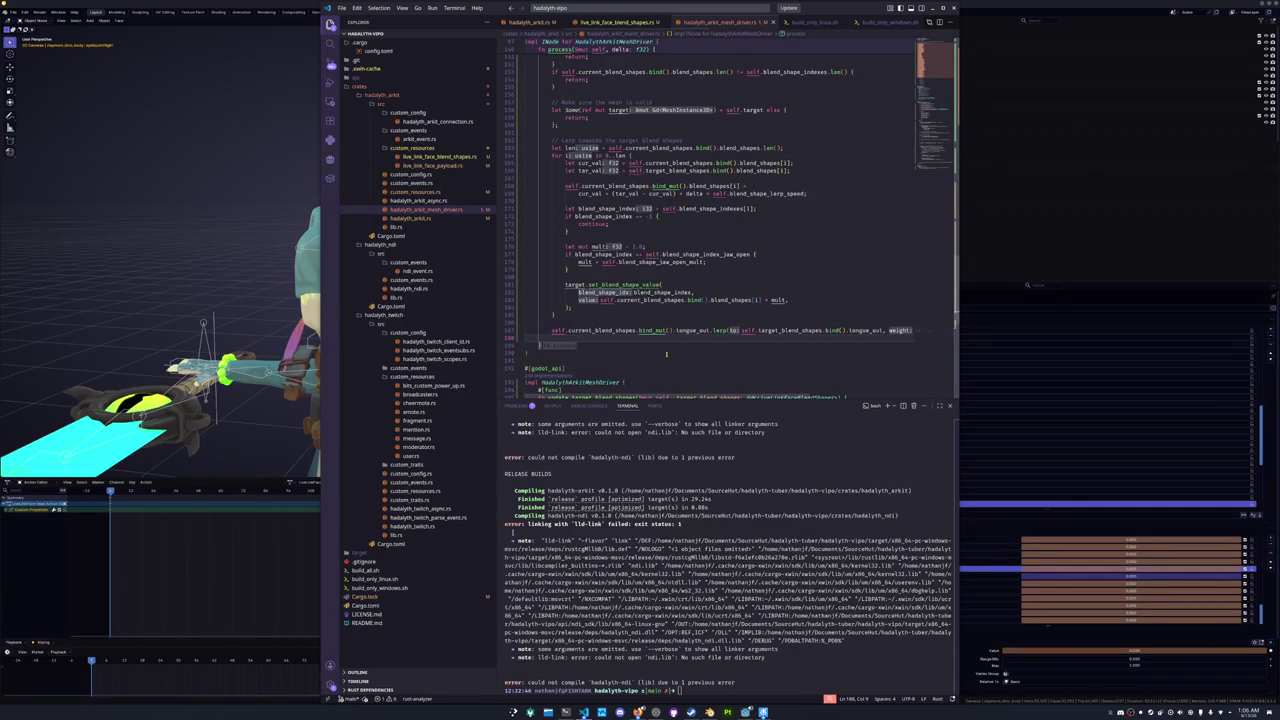
- Change the BLEND_SHAPE_NAMES array length from 61 to 52
{"action": "scroll", "coordinate": [753, 168], "scroll_direction": "up", "scroll_amount": 20}
{"action": "scroll", "coordinate": [753, 168], "scroll_direction": "up", "scroll_amount": 7}
{"action": "double_click", "coordinate": [636, 95]}
{"action": "type", "text": "52"}
{"action": "left_click", "coordinate": [636, 116]}
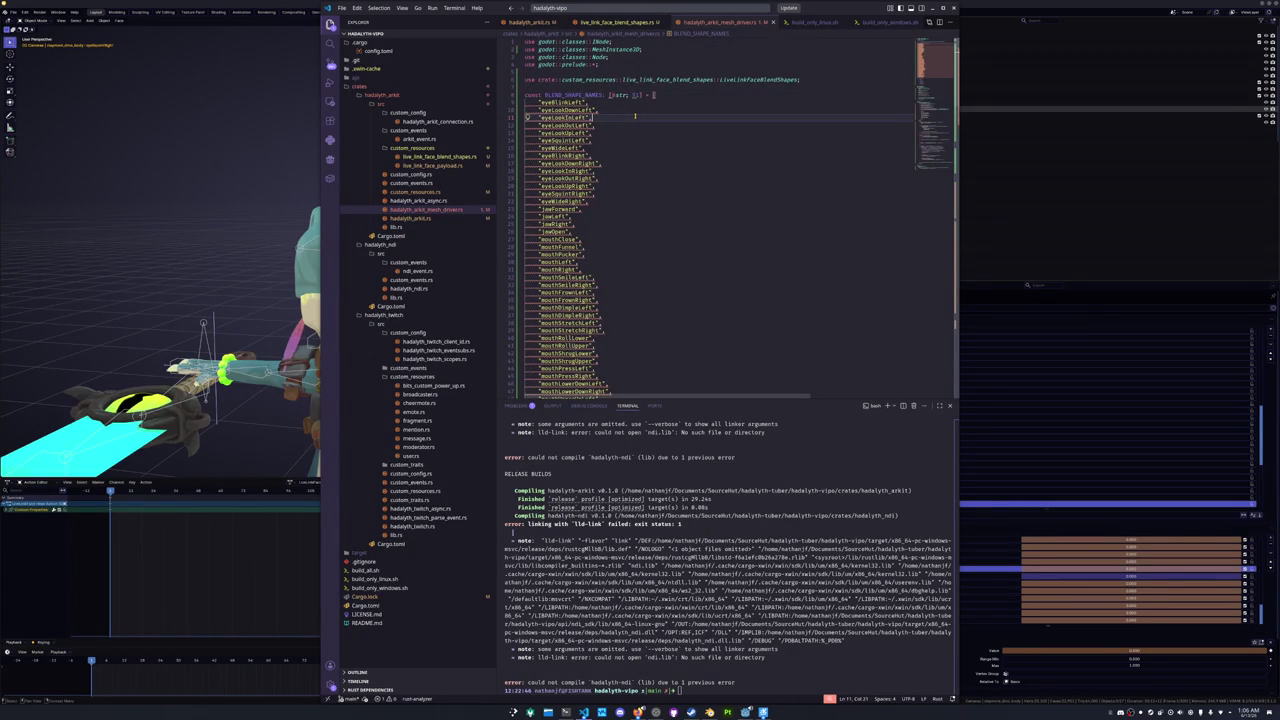
- Review BLEND_SHAPE_NAMES from eyeBlinkLeft down to noseSneerRight and the commented tongueOut entry
{"action": "double_click", "coordinate": [635, 95]}
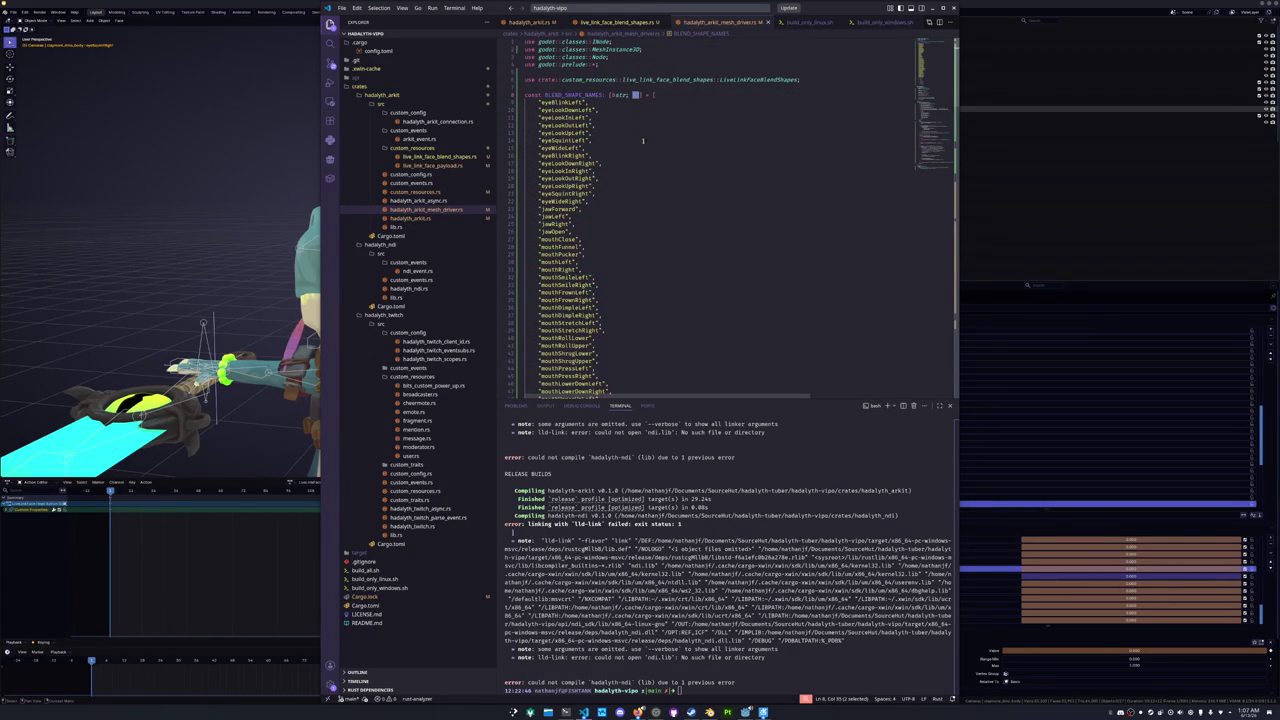
{"action": "scroll", "coordinate": [611, 119], "scroll_direction": "down", "scroll_amount": 8}
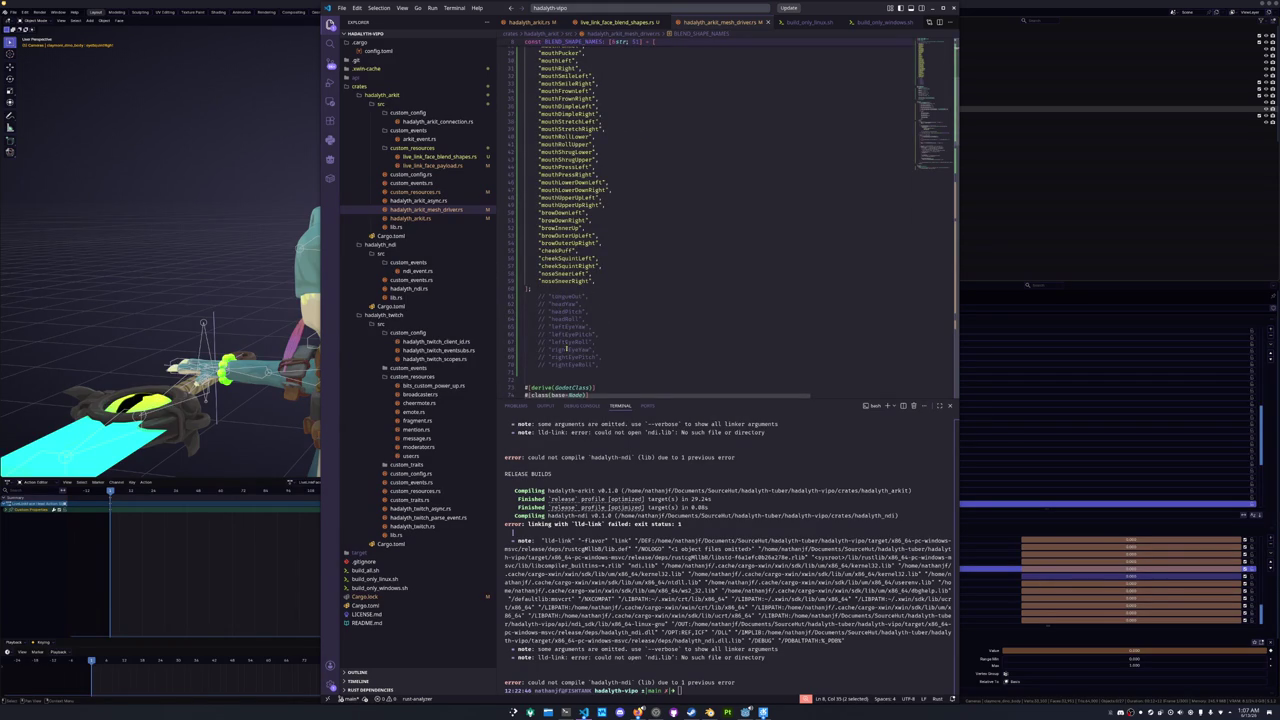
{"action": "double_click", "coordinate": [564, 297]}
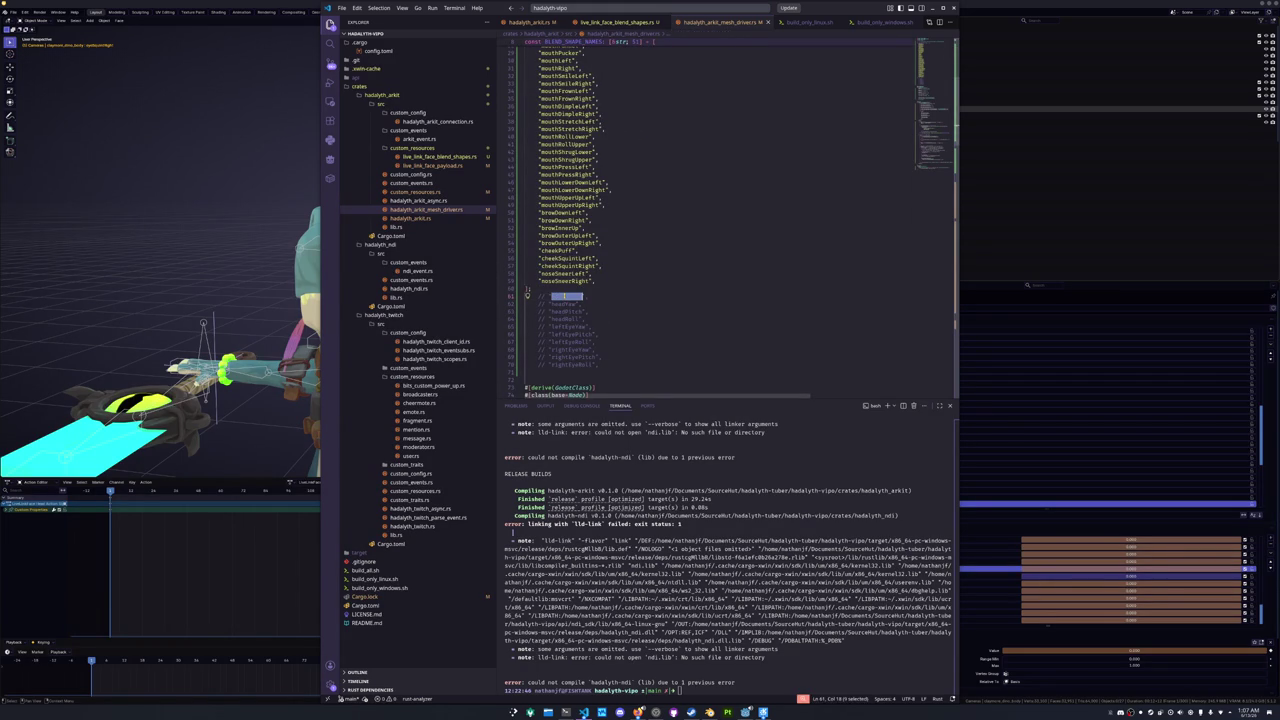
{"action": "scroll", "coordinate": [580, 290], "scroll_direction": "up", "scroll_amount": 6}
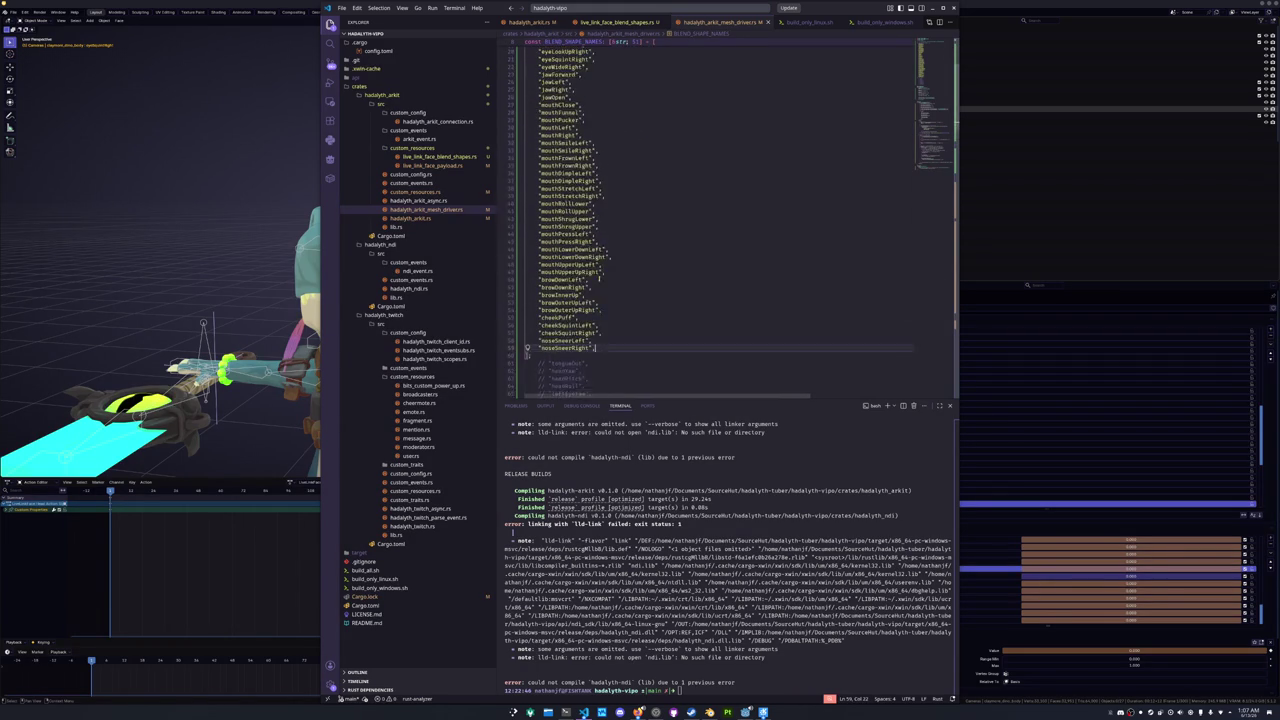
{"action": "scroll", "coordinate": [599, 280], "scroll_direction": "up", "scroll_amount": 3}
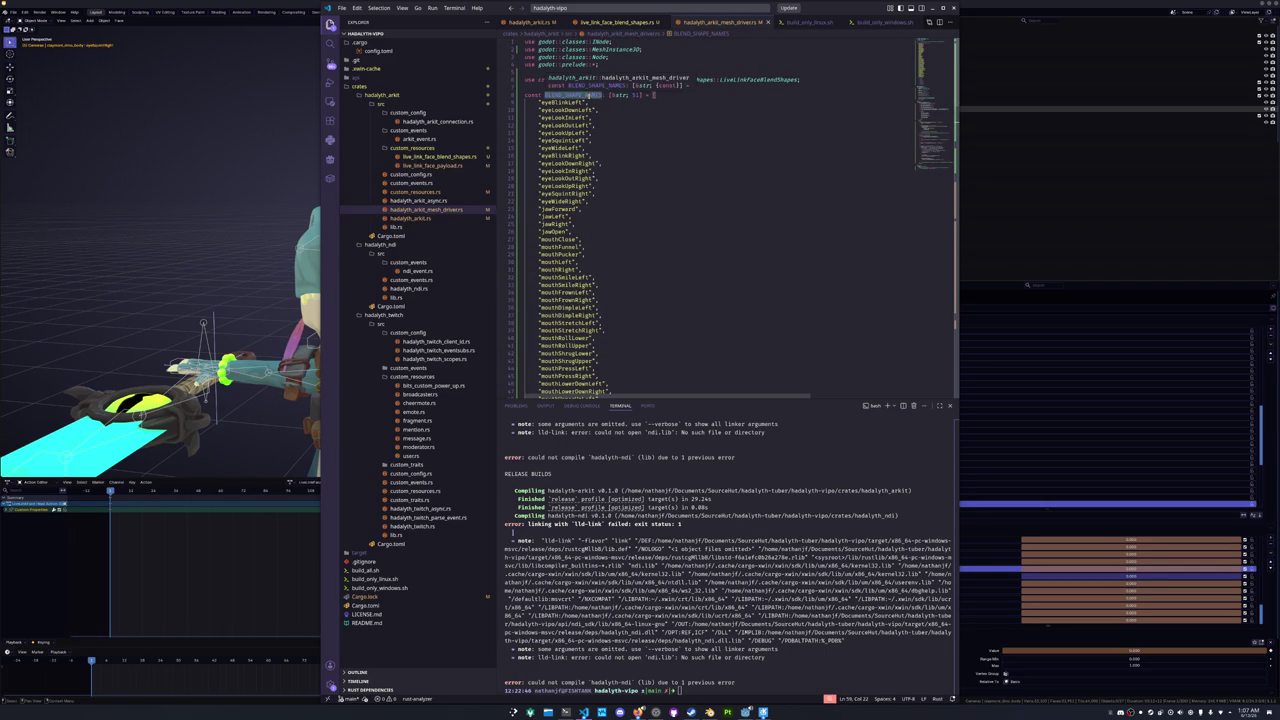
{"action": "left_click", "coordinate": [599, 101]}
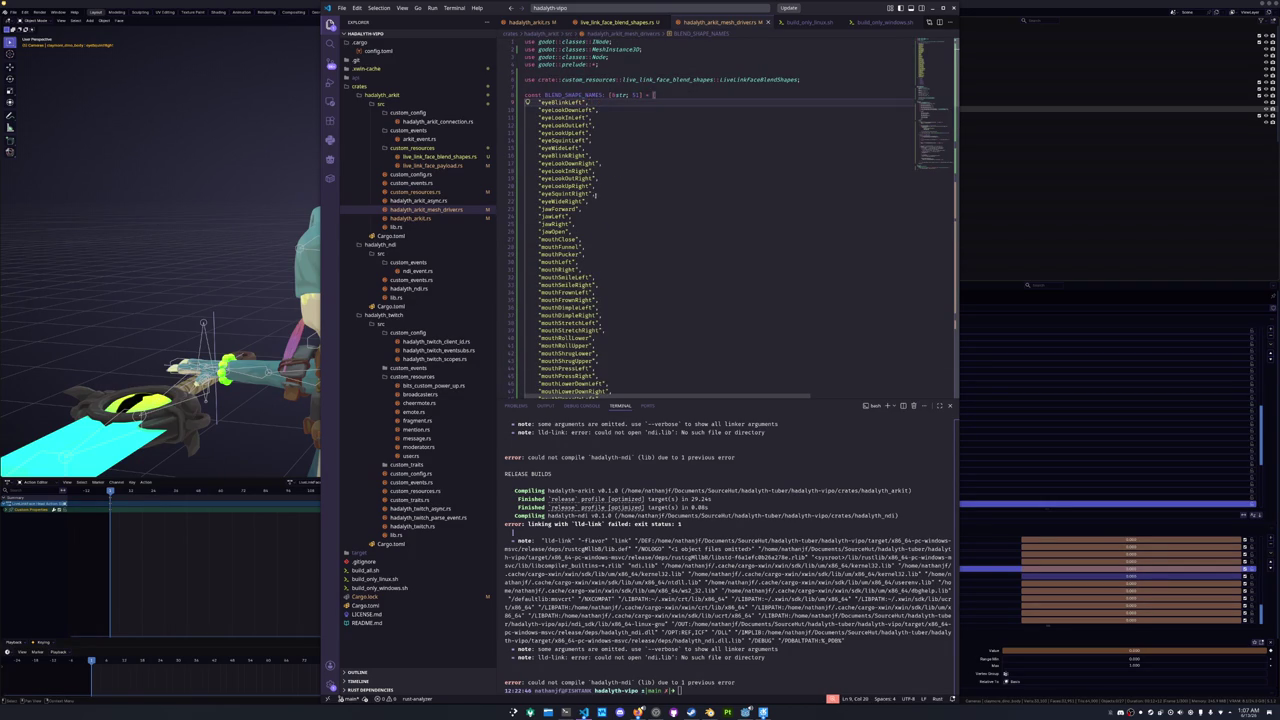
{"action": "scroll", "coordinate": [595, 229], "scroll_direction": "down", "scroll_amount": 5}
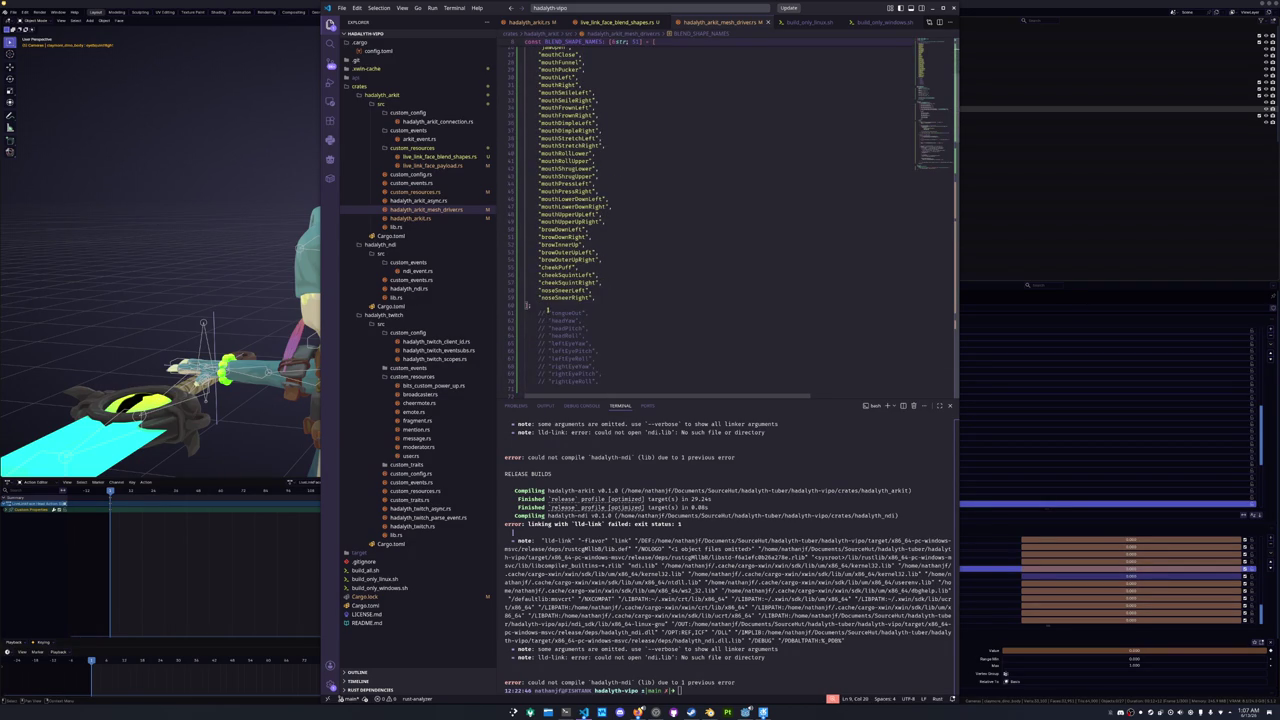
{"action": "left_click", "coordinate": [542, 298]}
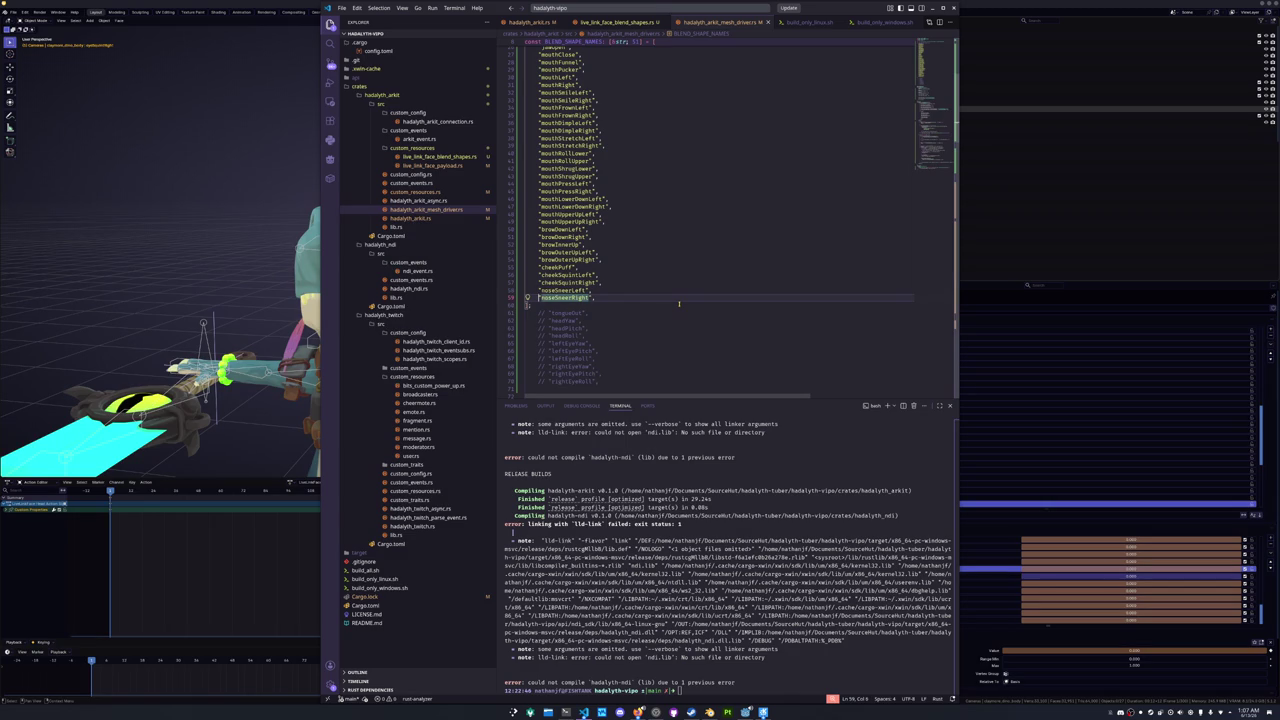
{"action": "key", "text": "ctrl+shift+Up"}
{"action": "key", "text": "ctrl+shift+Up"}
{"action": "key", "text": "ctrl+shift+Up"}
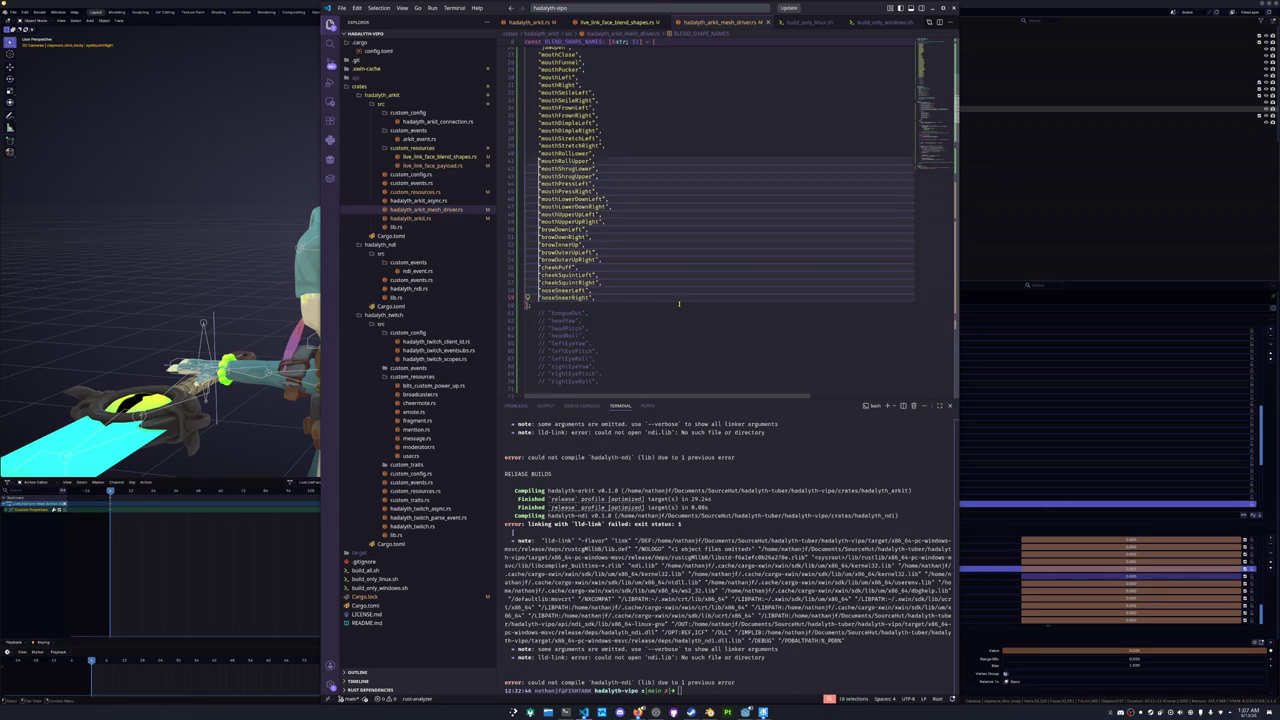
{"action": "key", "text": "ctrl+shift+Up"}
{"action": "key", "text": "ctrl+shift+Up"}
{"action": "key", "text": "ctrl+shift+Up"}
{"action": "scroll", "coordinate": [679, 304], "scroll_direction": "up", "scroll_amount": 1}
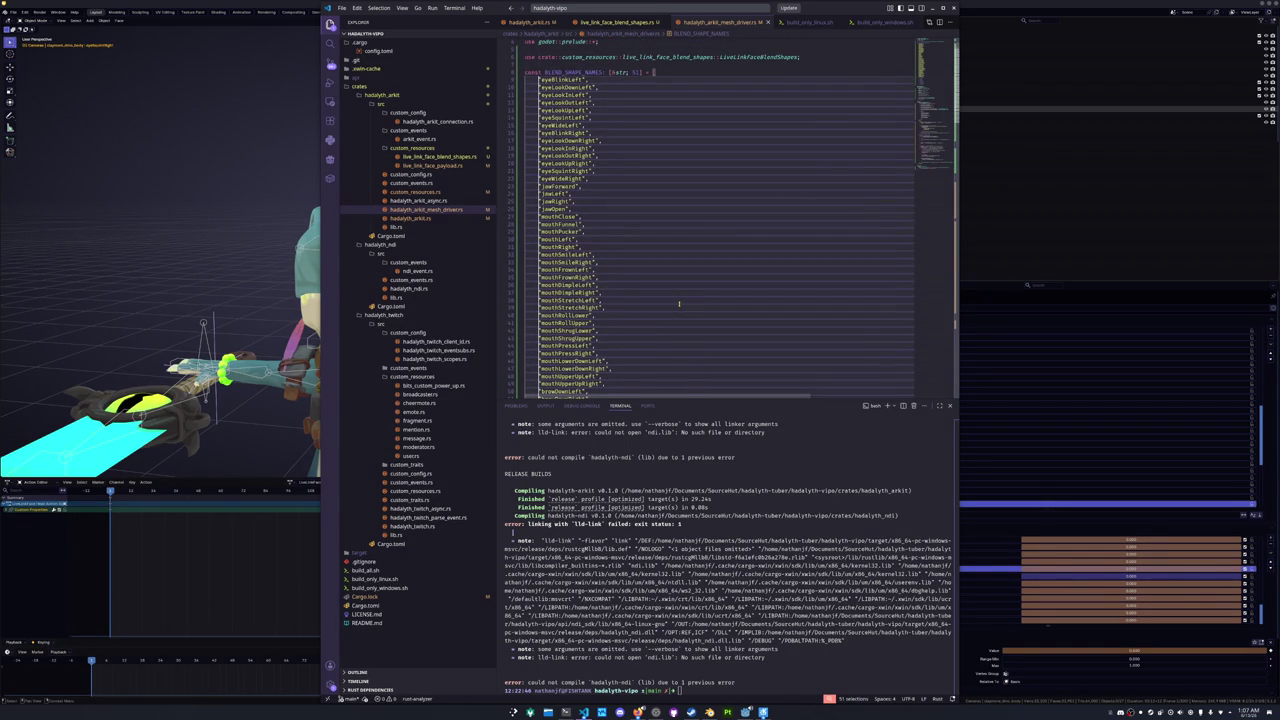
{"action": "key", "text": "Escape"}
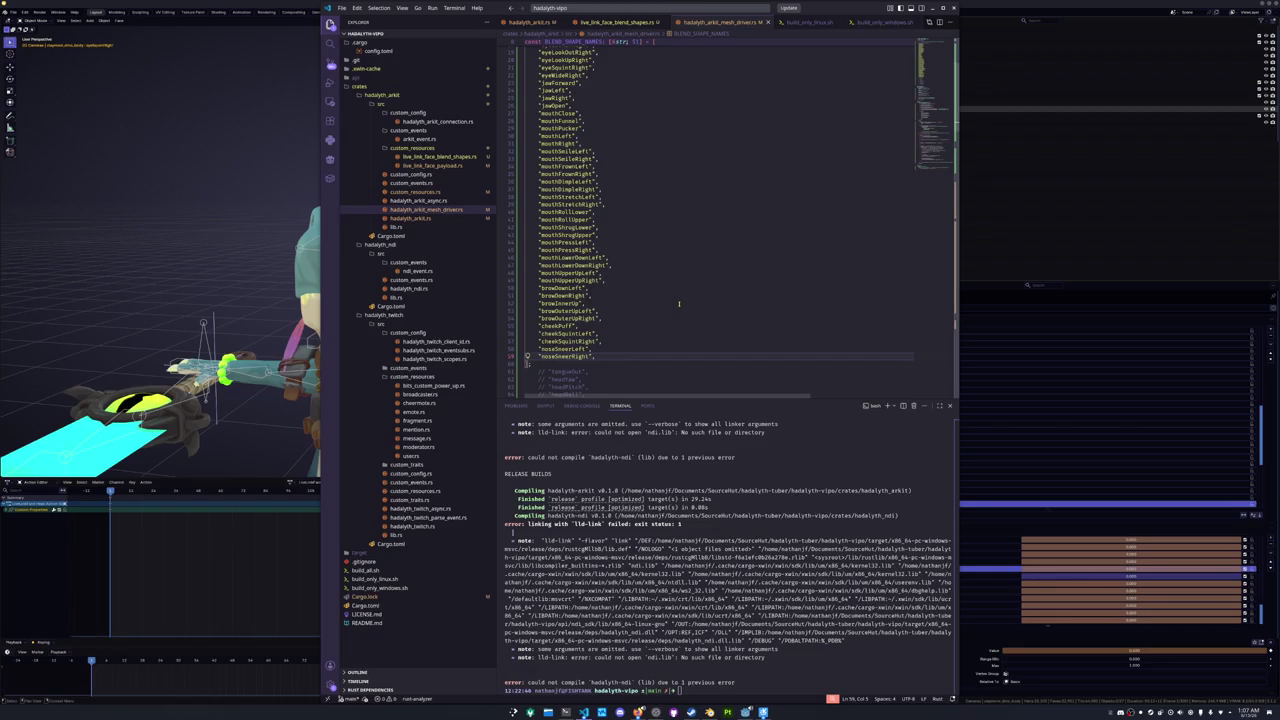
{"action": "scroll", "coordinate": [667, 300], "scroll_direction": "down", "scroll_amount": 3}
- Uncomment tongueOut and move the closing '];' so the array ends right after it
{"action": "type", "text": "];"}
{"action": "scroll", "coordinate": [584, 313], "scroll_direction": "down", "scroll_amount": 2}
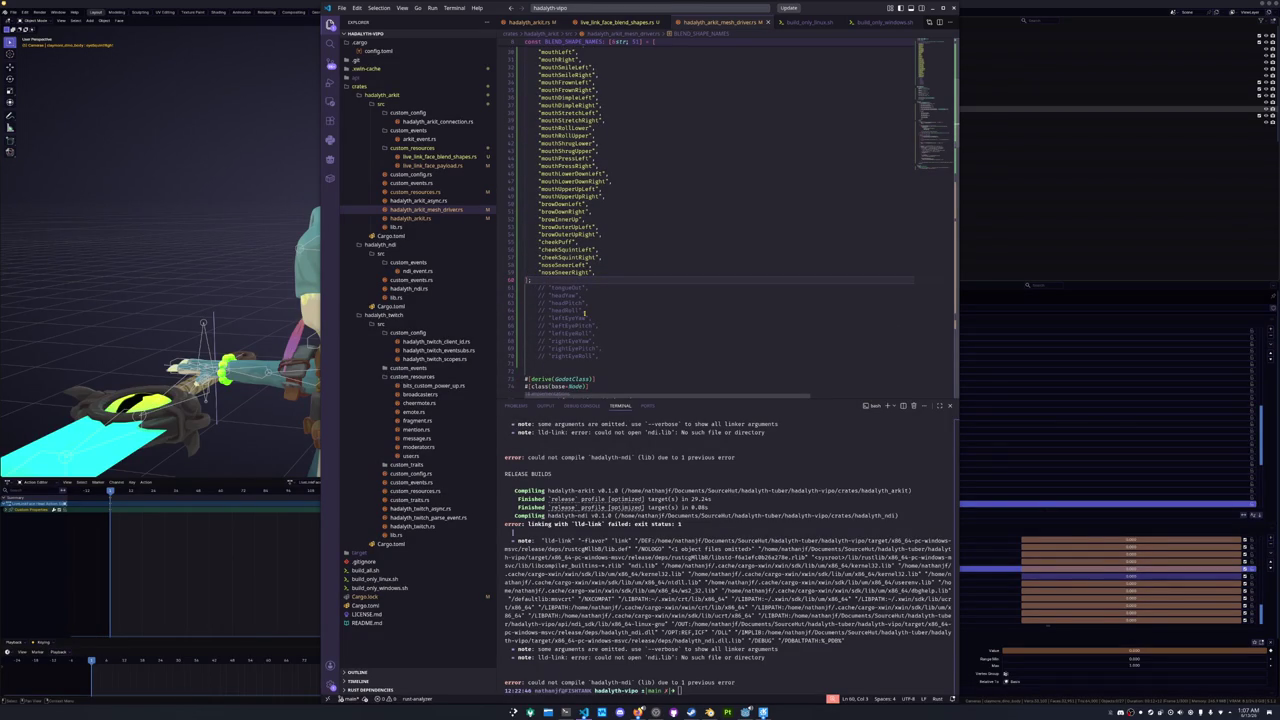
{"action": "key", "text": "Down"}
{"action": "key", "text": "Up"}
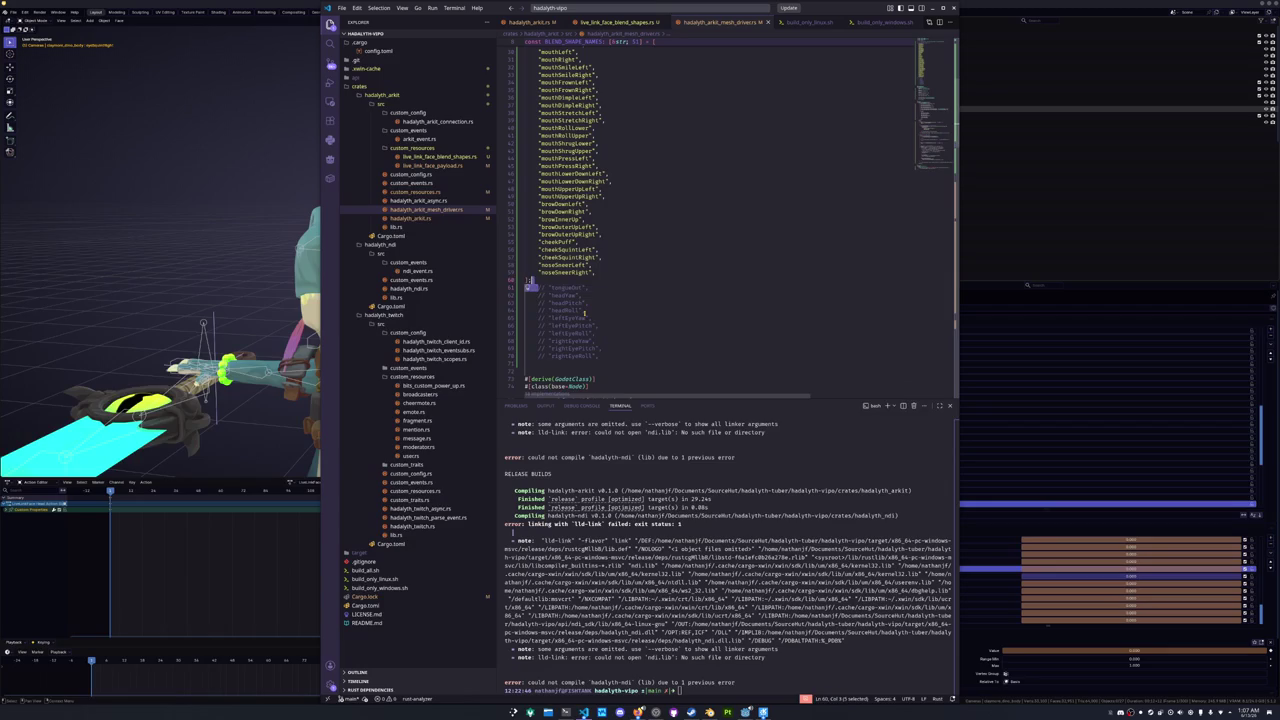
{"action": "key", "text": "ctrl+shift+k"}
{"action": "key", "text": "ctrl+slash"}
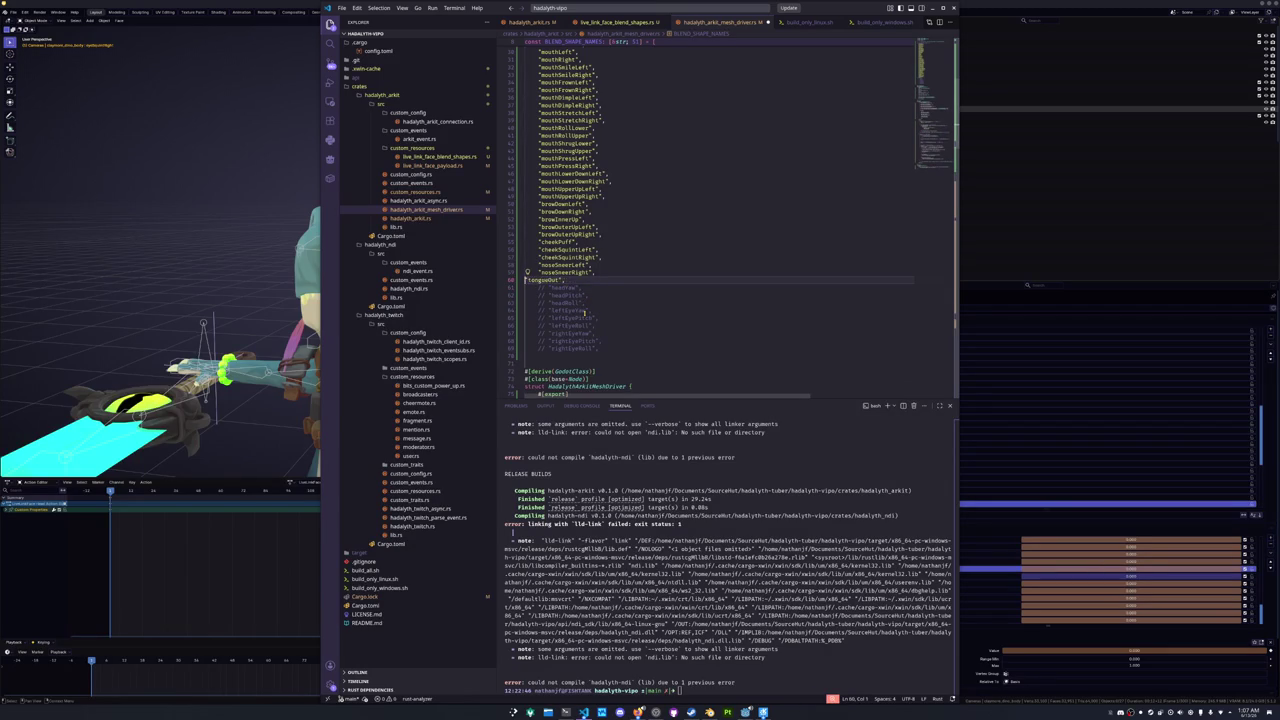
{"action": "key", "text": "Return"}
{"action": "key", "text": "BackSpace"}
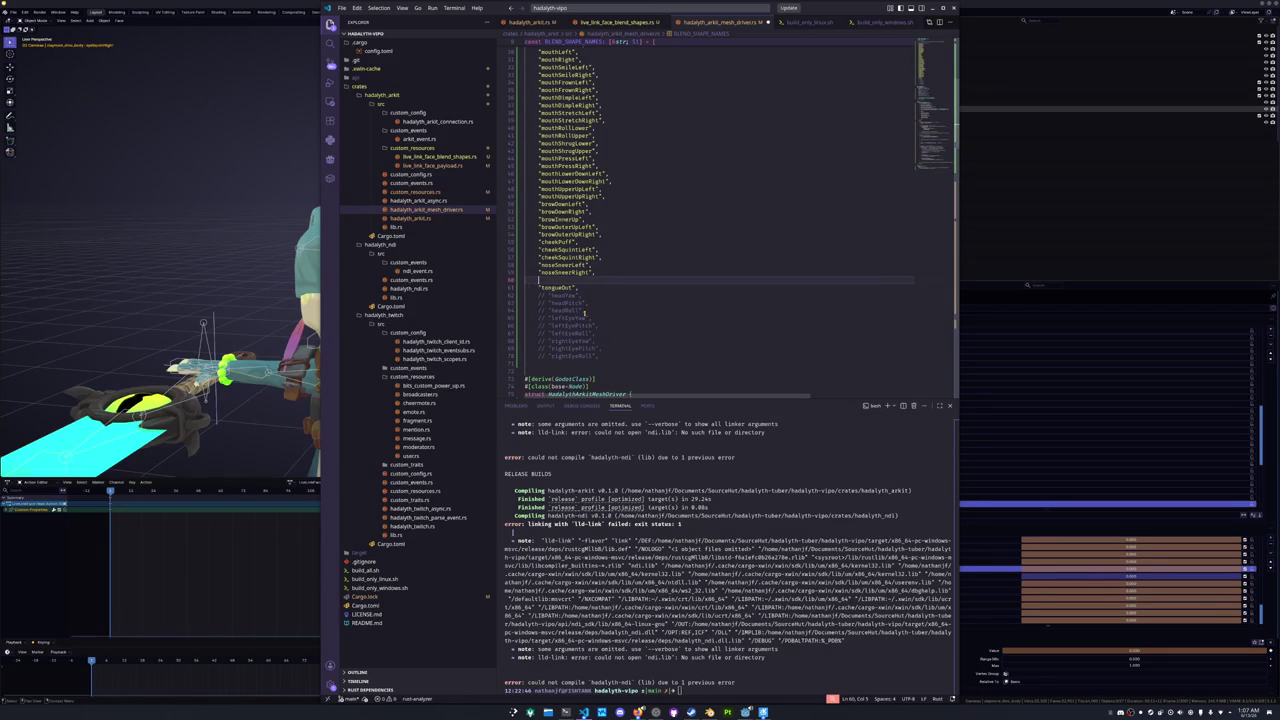
{"action": "key", "text": "End"}
{"action": "key", "text": "Return"}
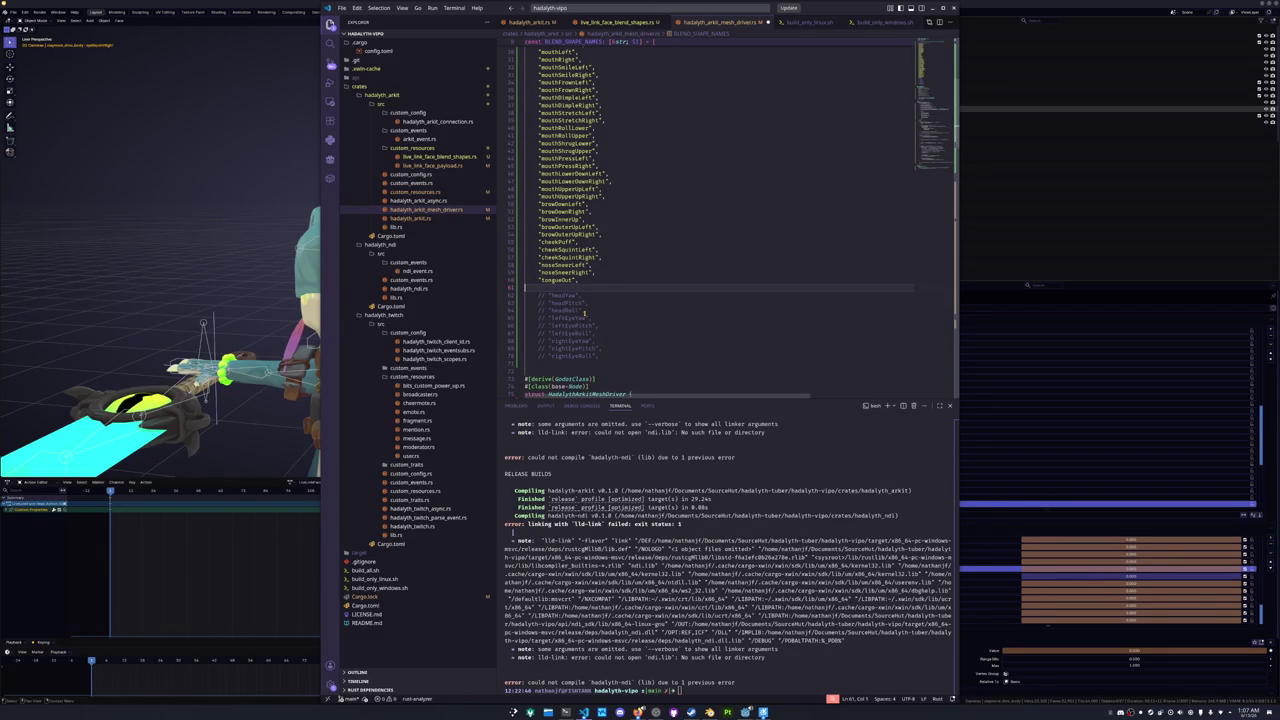
{"action": "key", "text": "BackSpace"}
- Check the list now closes after tongueOut and open hadalyth_arkit.rs
{"action": "scroll", "coordinate": [619, 135], "scroll_direction": "up", "scroll_amount": 10}
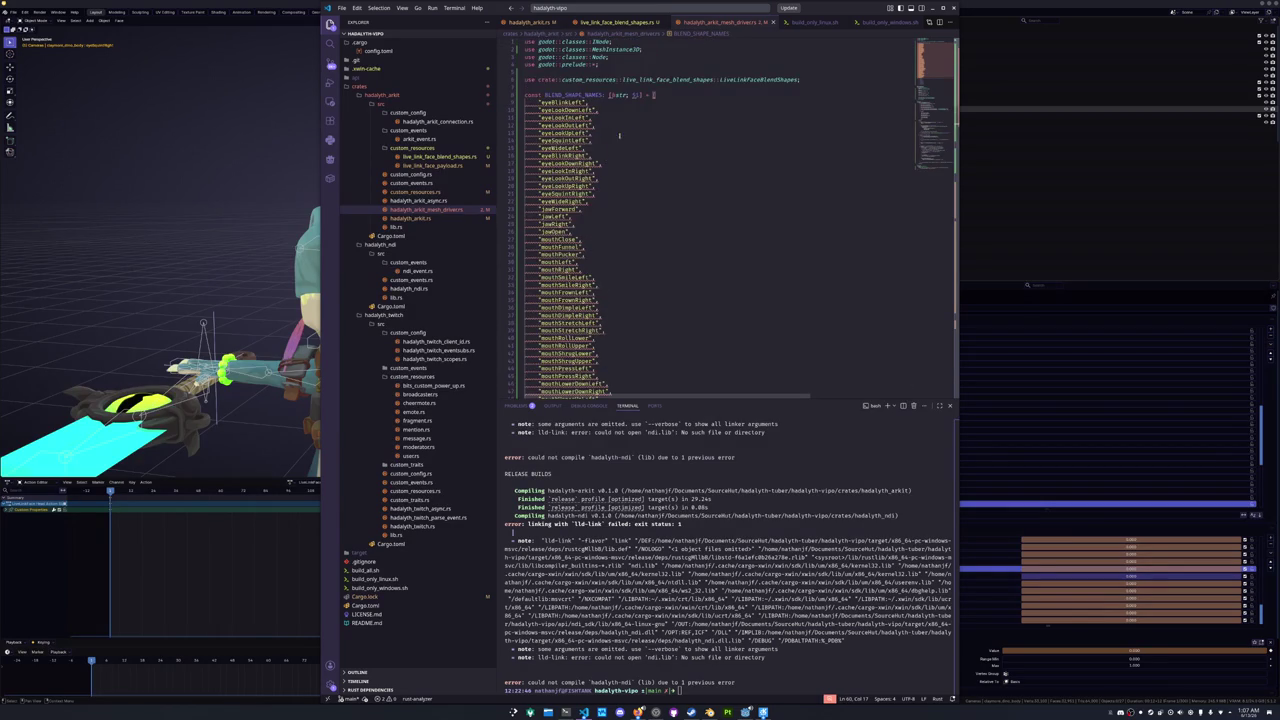
{"action": "left_click", "coordinate": [633, 111]}
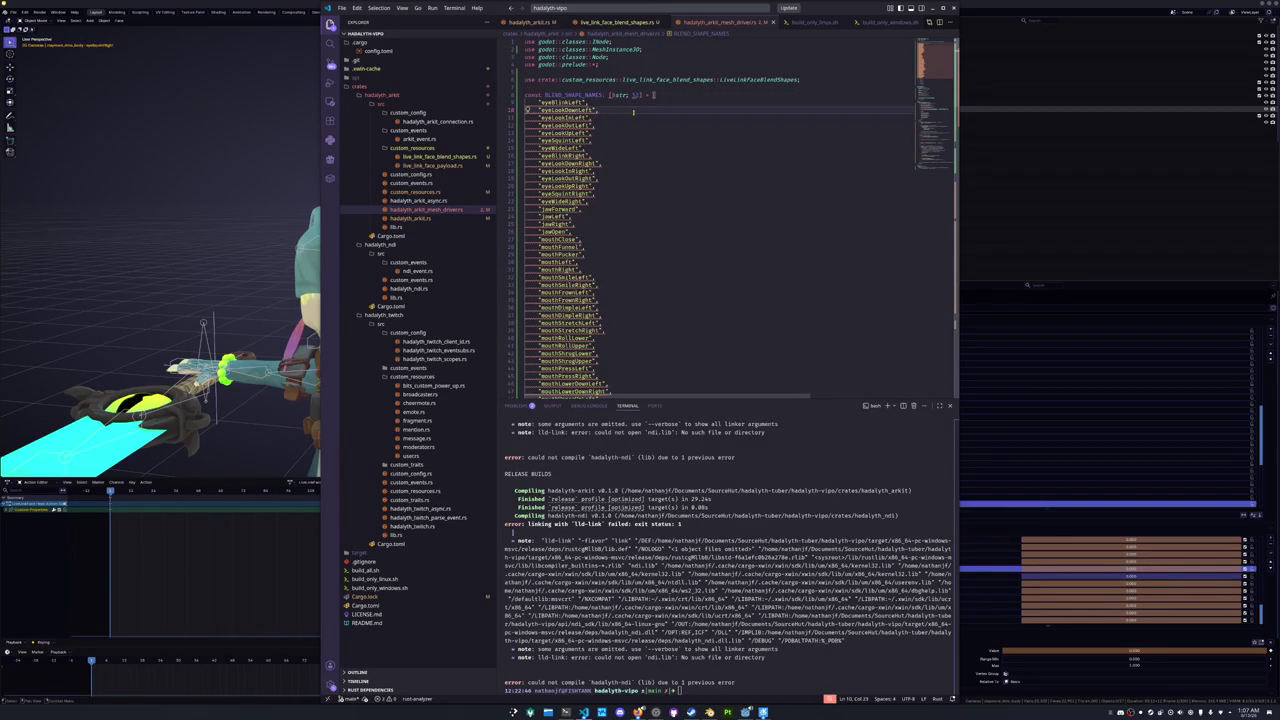
{"action": "scroll", "coordinate": [625, 229], "scroll_direction": "down", "scroll_amount": 8}
{"action": "left_click", "coordinate": [577, 297]}
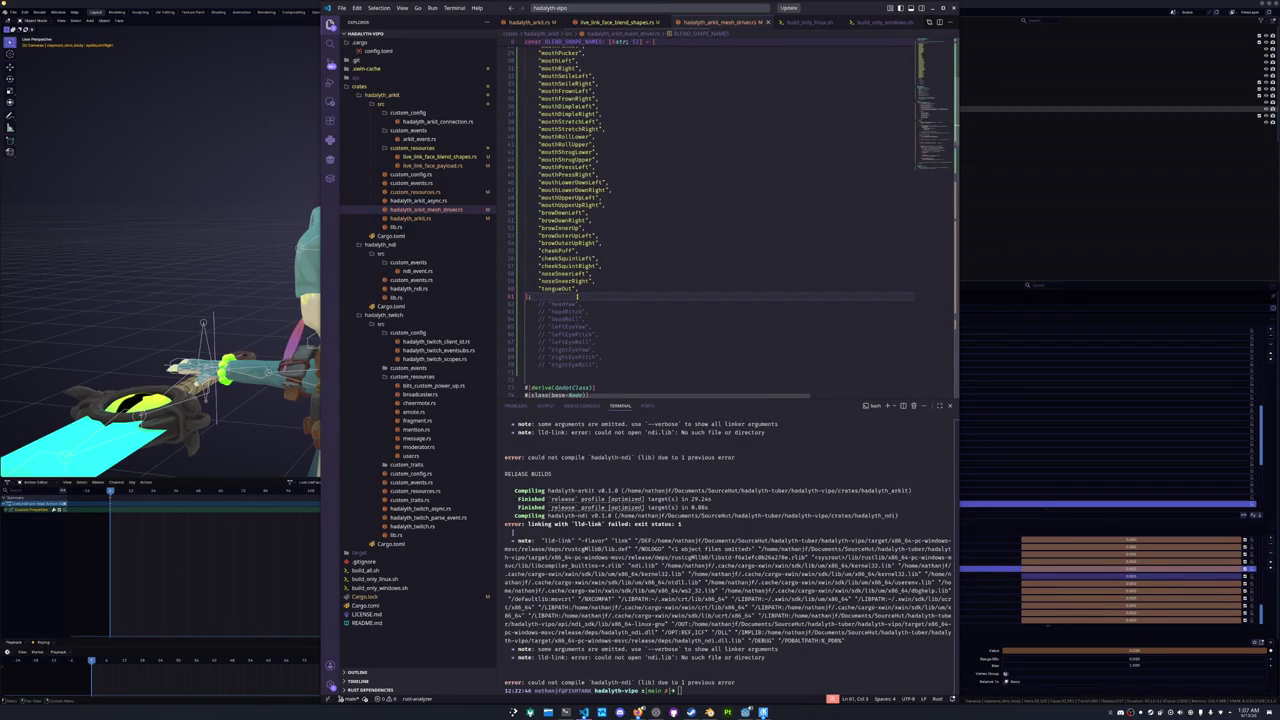
{"action": "left_click", "coordinate": [412, 218]}
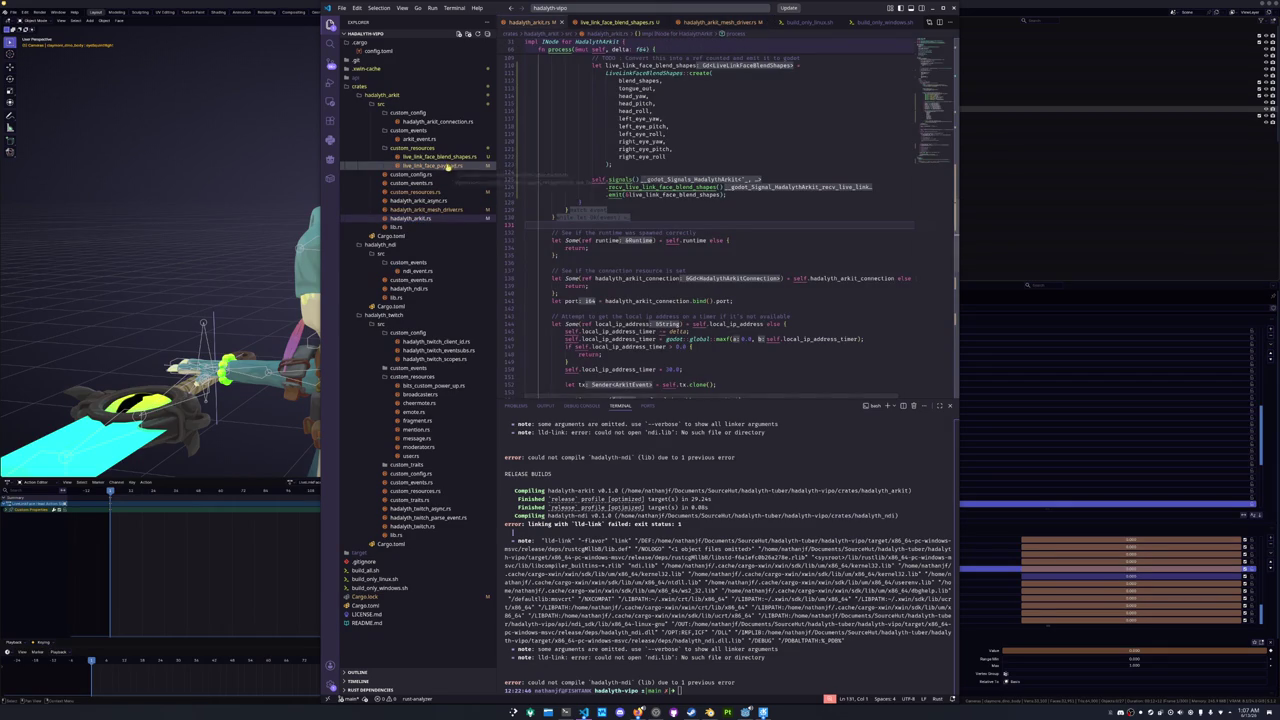
- Delete the separate tongue_out line and check the documentation for the 0..61 range
{"action": "scroll", "coordinate": [688, 172], "scroll_direction": "up", "scroll_amount": 5}
{"action": "scroll", "coordinate": [688, 172], "scroll_direction": "up", "scroll_amount": 3}
{"action": "left_click_drag", "start_coordinate": [758, 175], "coordinate": [551, 175]}
{"action": "key", "text": "BackSpace"}
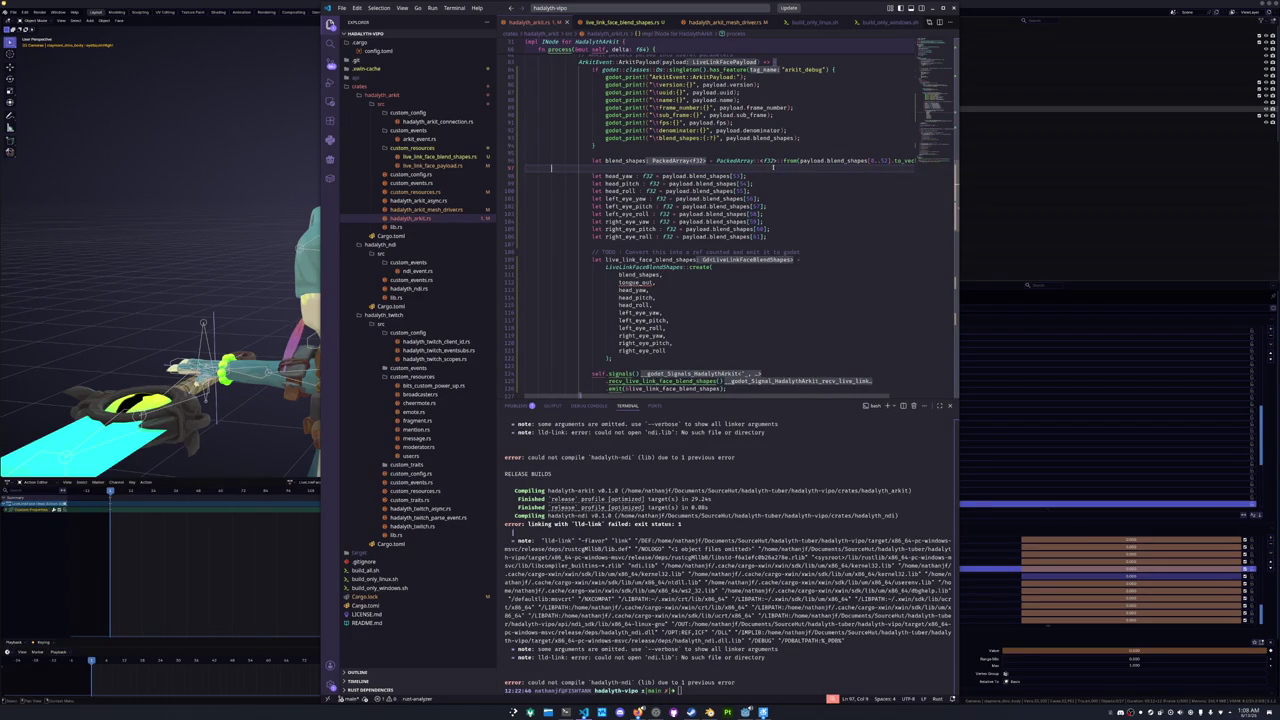
{"action": "mouse_move", "coordinate": [857, 160]}
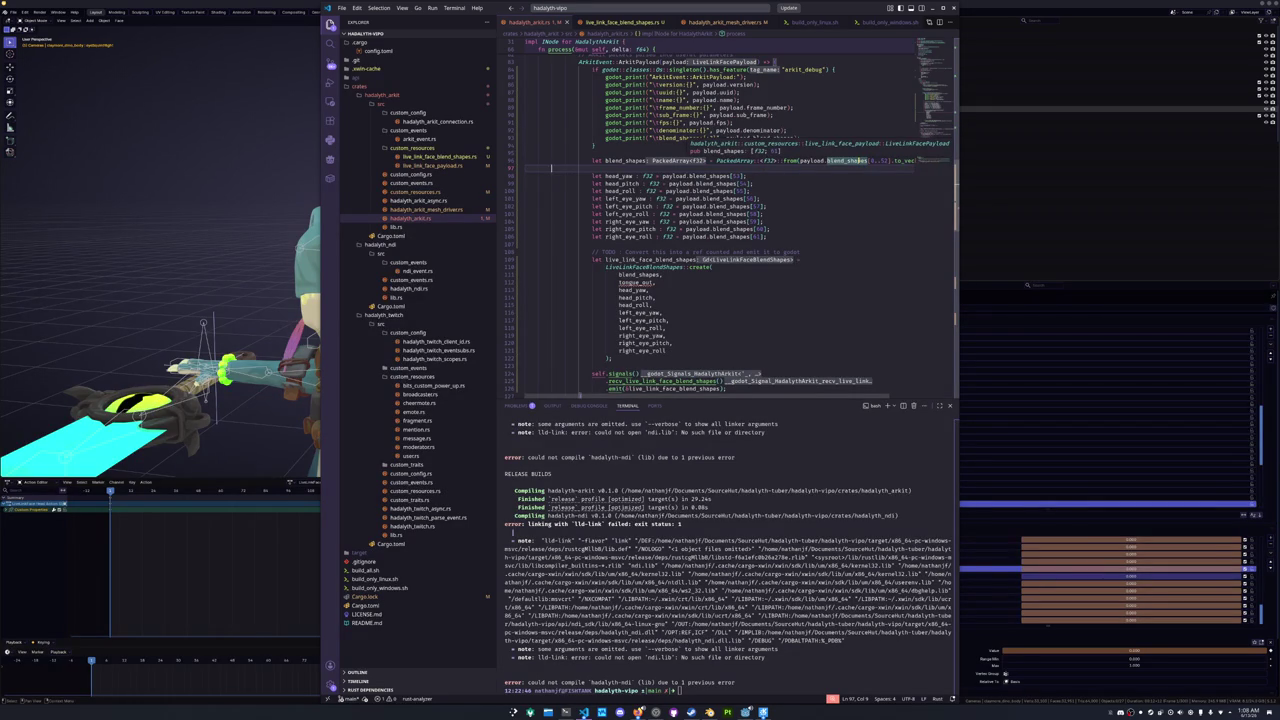
{"action": "key", "text": "ctrl+k"}
{"action": "key", "text": "ctrl+i"}
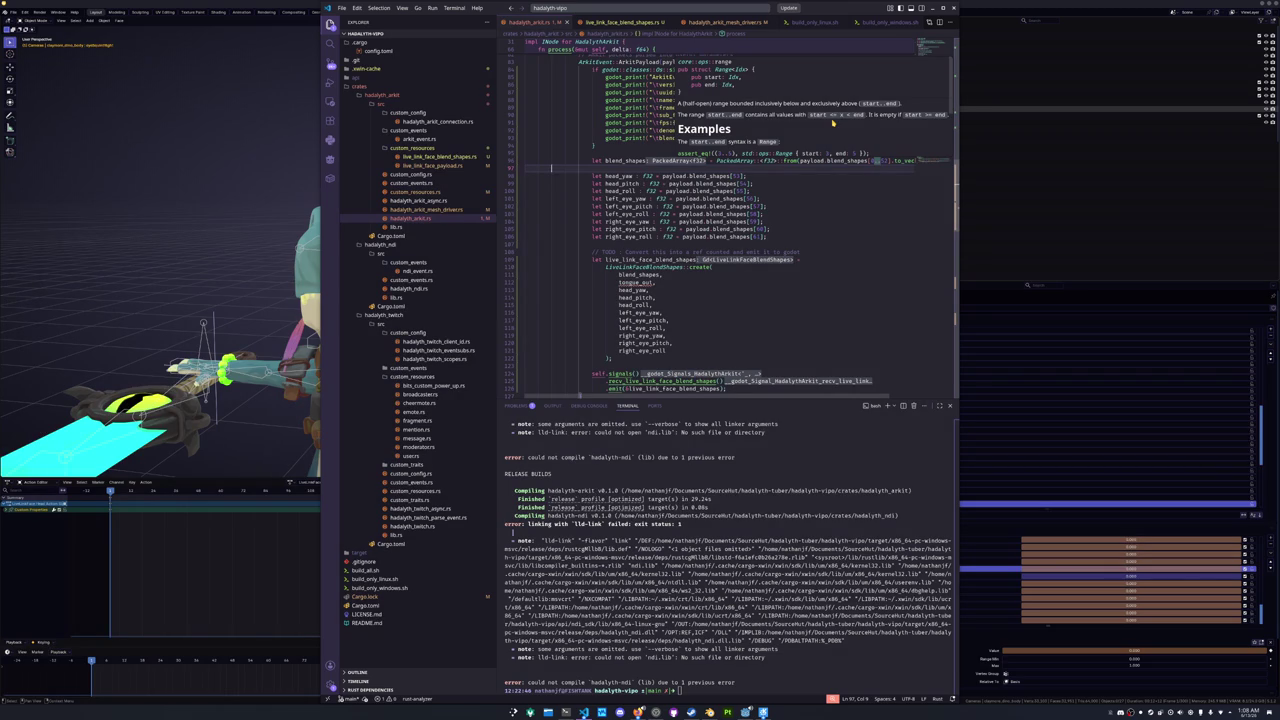
- Renumber the blend_shapes indices head_yaw through right_eye_roll to 52, 53, 54 … 60
{"action": "left_click", "coordinate": [783, 212]}
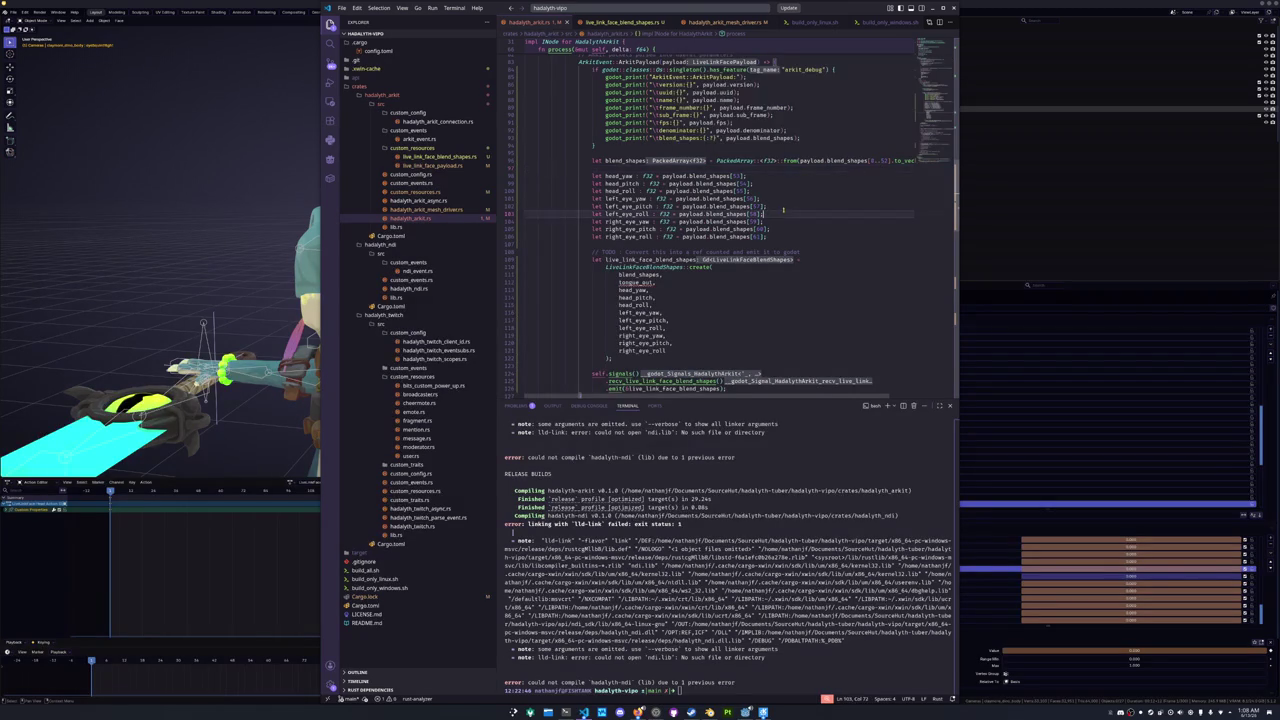
{"action": "left_click", "coordinate": [781, 237]}
{"action": "left_click", "coordinate": [740, 176]}
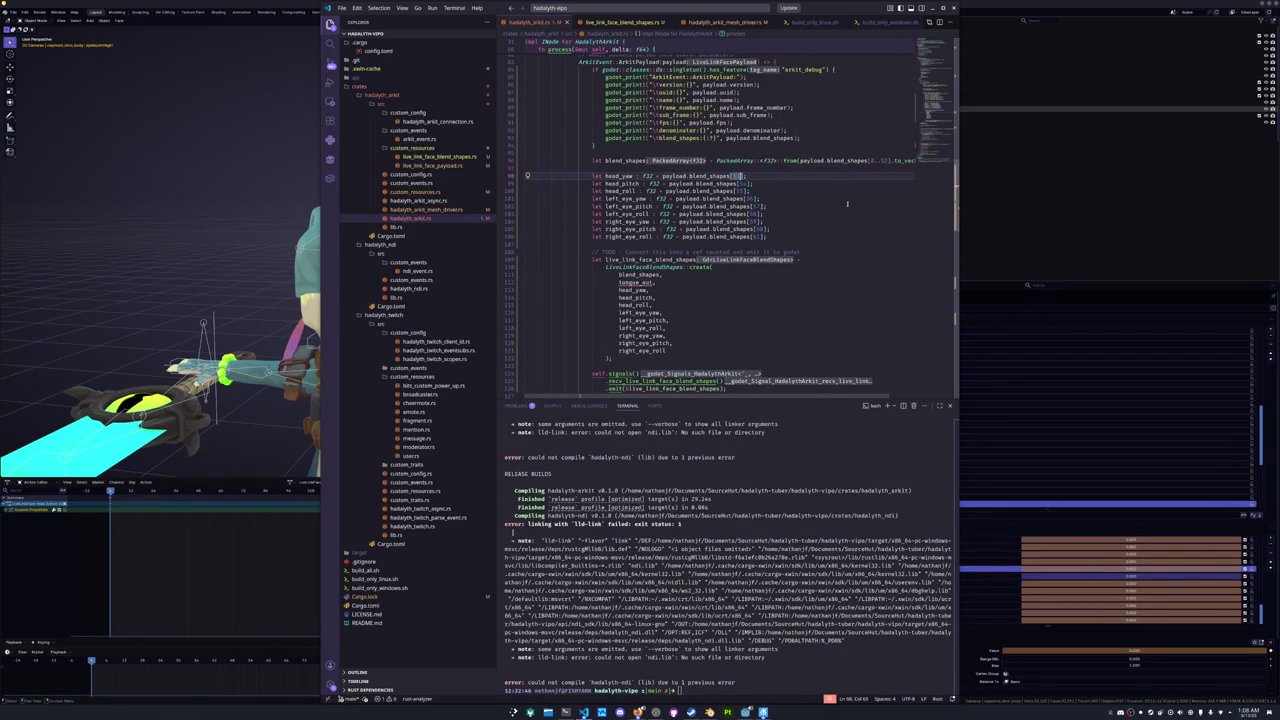
{"action": "mouse_move", "coordinate": [740, 237]}
{"action": "key", "text": "BackSpace"}
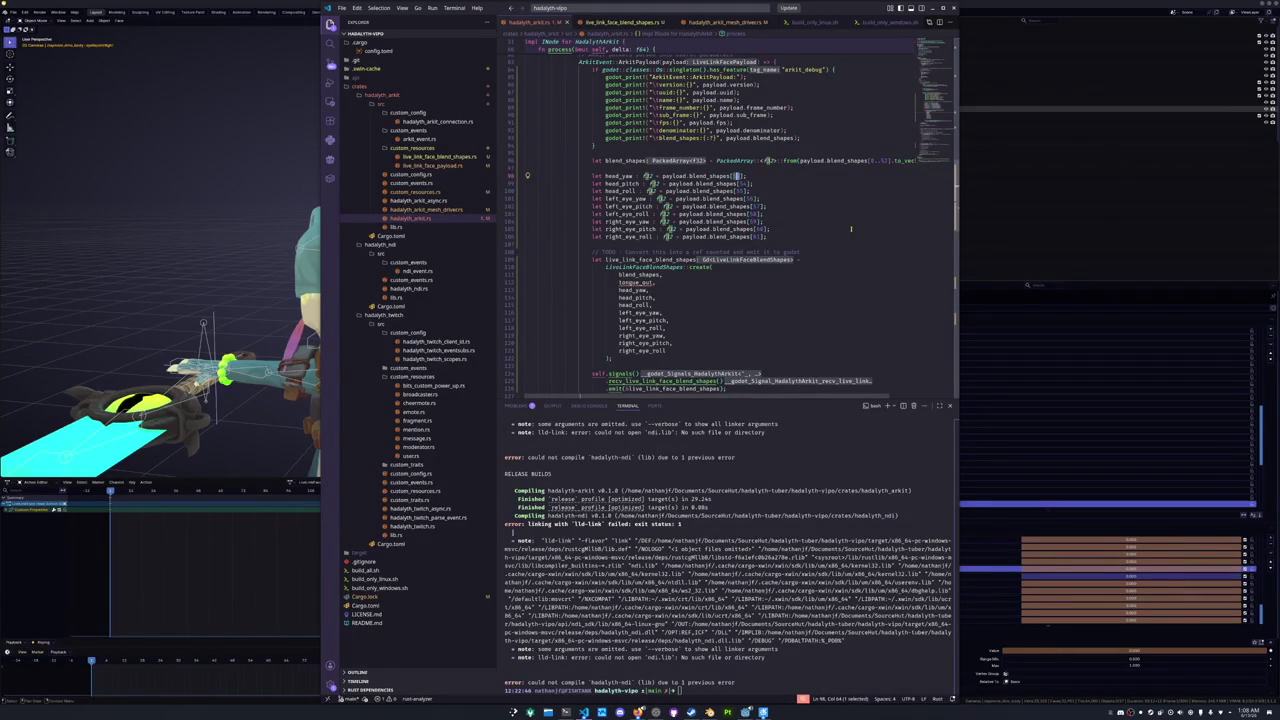
{"action": "type", "text": "52"}
{"action": "key", "text": "Down"}
{"action": "type", "text": "53"}
{"action": "key", "text": "Down"}
{"action": "type", "text": "54"}
{"action": "key", "text": "Down"}
{"action": "type", "text": "55"}
{"action": "key", "text": "Down"}
{"action": "type", "text": "56"}
{"action": "key", "text": "Down"}
{"action": "type", "text": "57"}
{"action": "key", "text": "Down"}
{"action": "type", "text": "58"}
{"action": "key", "text": "Down"}
{"action": "type", "text": "59"}
{"action": "key", "text": "Down"}
{"action": "type", "text": "60"}
{"action": "key", "text": "Down"}
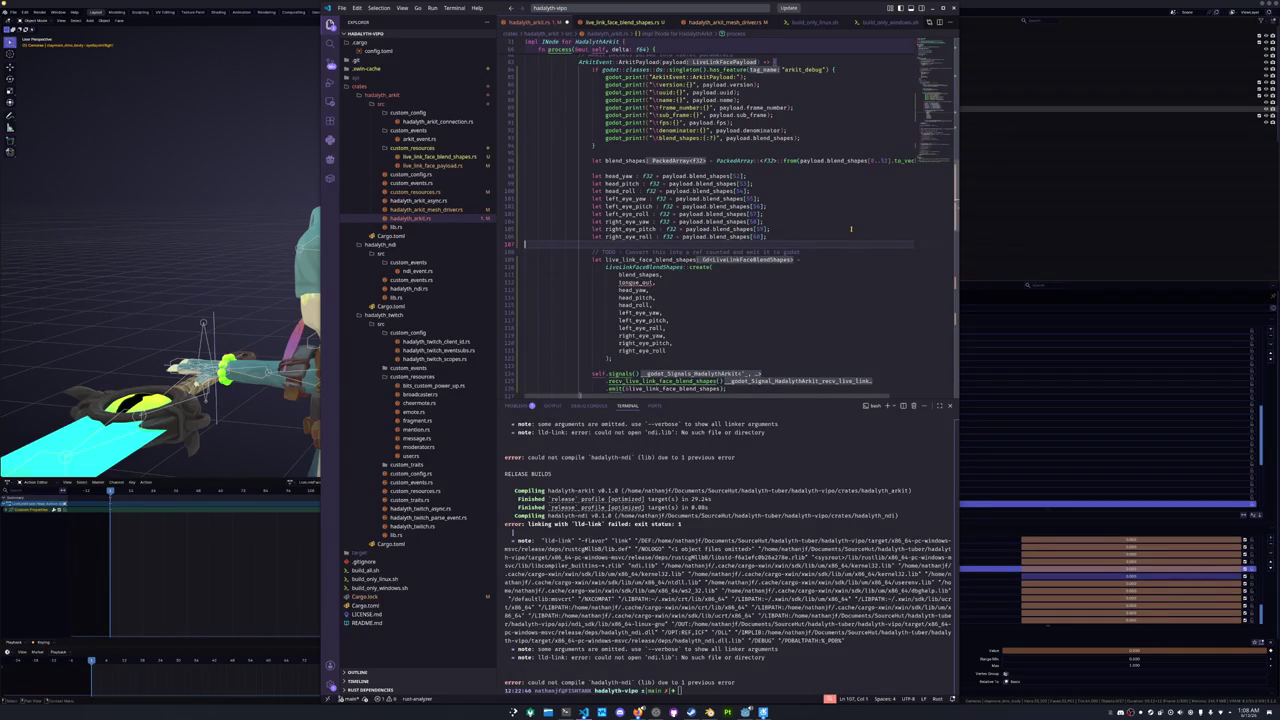
- Remove tongue_out from create()'s arguments and jump to the LiveLinkFaceBlendShapes definition
{"action": "left_click_drag", "start_coordinate": [657, 284], "coordinate": [667, 275]}
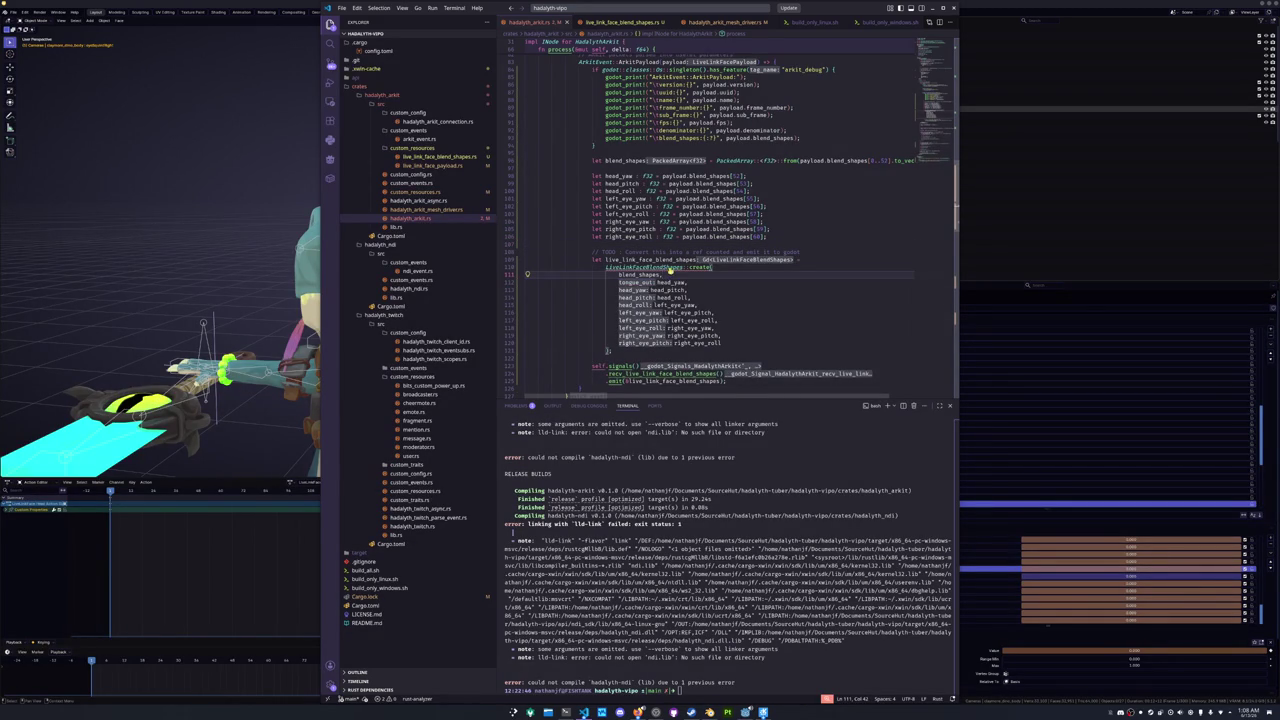
{"action": "left_click", "coordinate": [669, 267], "text": "ctrl"}
{"action": "left_click_drag", "start_coordinate": [641, 108], "coordinate": [641, 101]}
- Delete the tongue_out field, its create() parameter and its from_object entry
{"action": "key", "text": "BackSpace"}
{"action": "scroll", "coordinate": [635, 150], "scroll_direction": "down", "scroll_amount": 1}
{"action": "scroll", "coordinate": [622, 184], "scroll_direction": "down", "scroll_amount": 2}
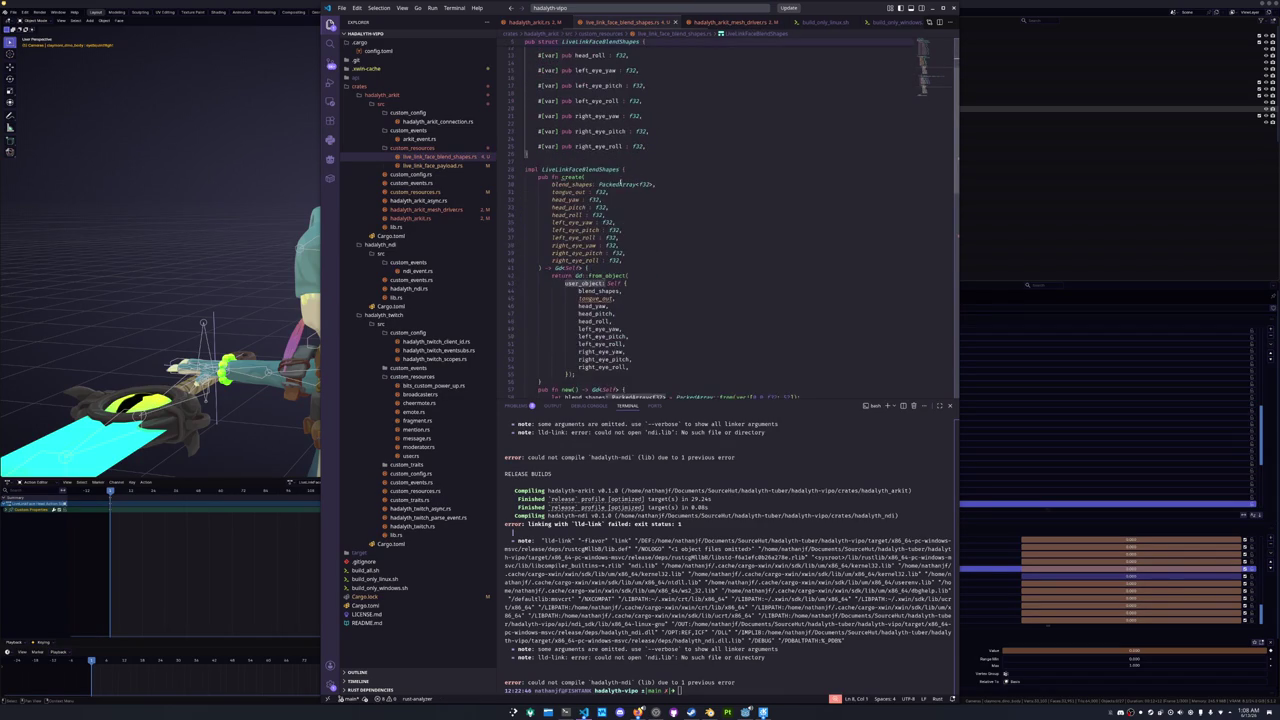
{"action": "left_click_drag", "start_coordinate": [611, 191], "coordinate": [656, 184]}
{"action": "key", "text": "BackSpace"}
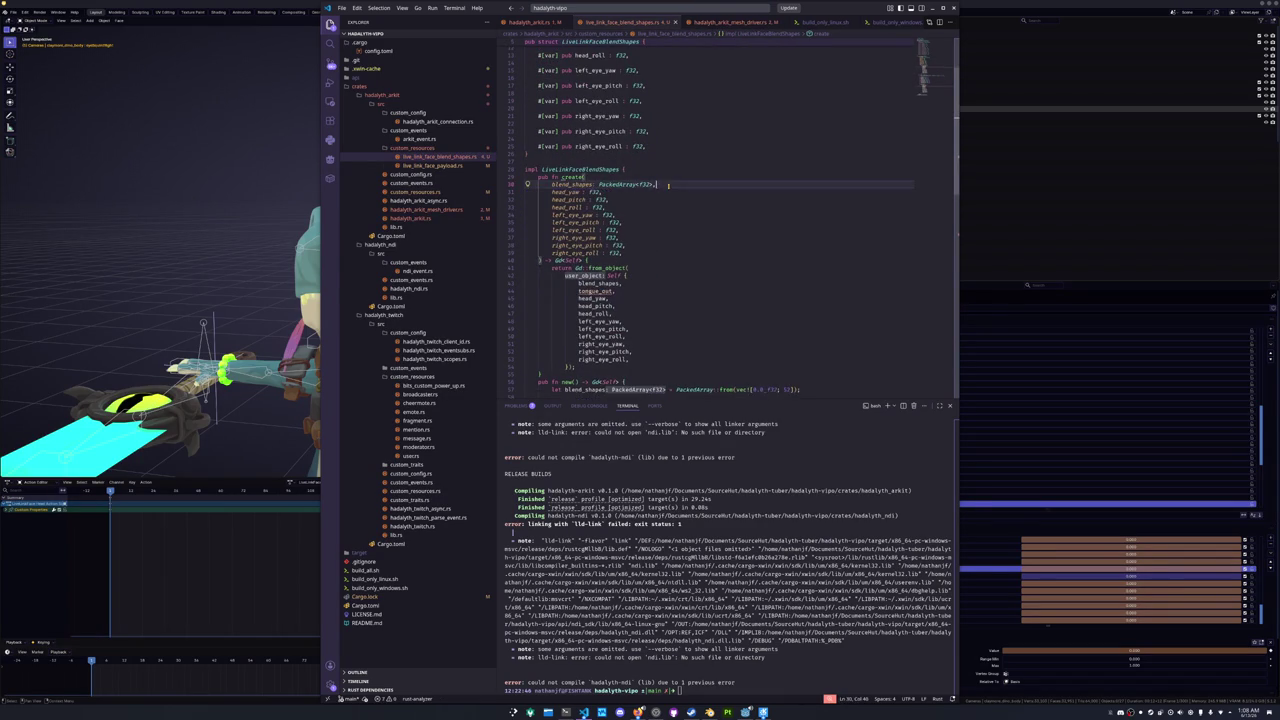
{"action": "scroll", "coordinate": [641, 220], "scroll_direction": "down", "scroll_amount": 3}
{"action": "left_click_drag", "start_coordinate": [616, 224], "coordinate": [641, 216]}
{"action": "key", "text": "BackSpace"}
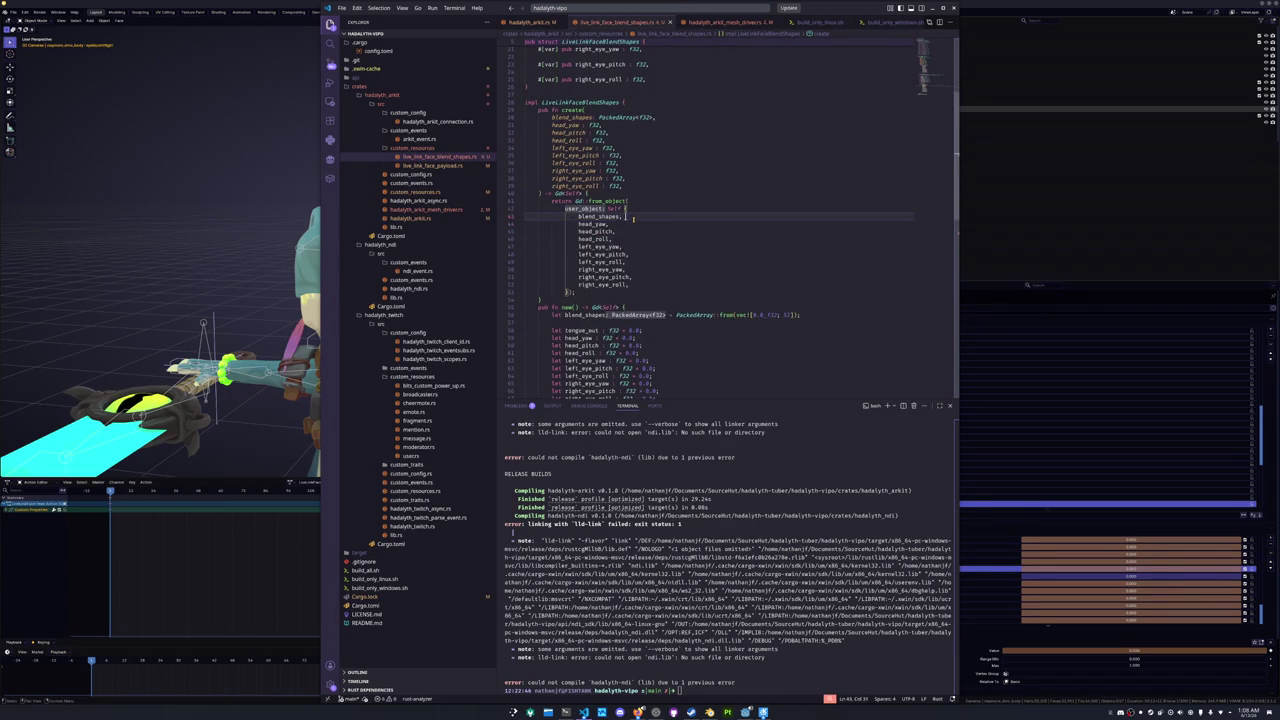
- Remove tongue_out's default and field-list entry from new(), confirming the 52-entry array size
{"action": "scroll", "coordinate": [769, 258], "scroll_direction": "down", "scroll_amount": 3}
{"action": "double_click", "coordinate": [787, 247]}
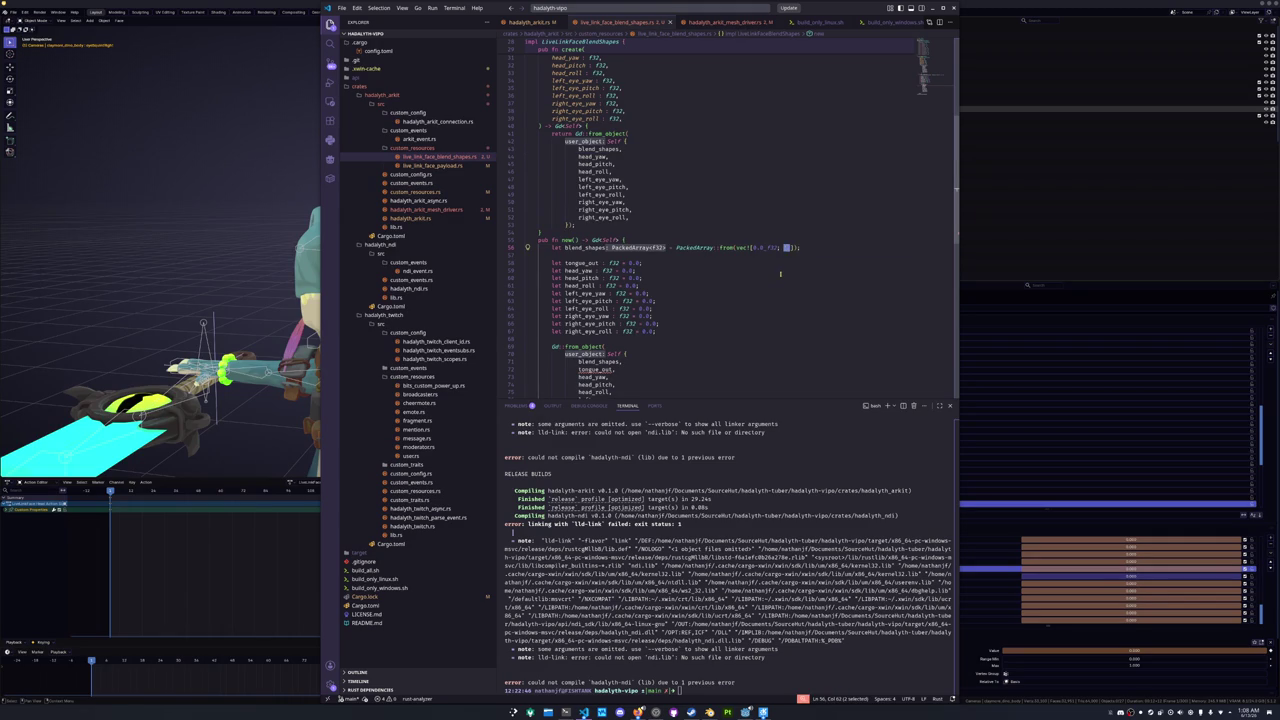
{"action": "scroll", "coordinate": [780, 273], "scroll_direction": "down", "scroll_amount": 2}
{"action": "left_click_drag", "start_coordinate": [640, 214], "coordinate": [663, 205]}
{"action": "key", "text": "BackSpace"}
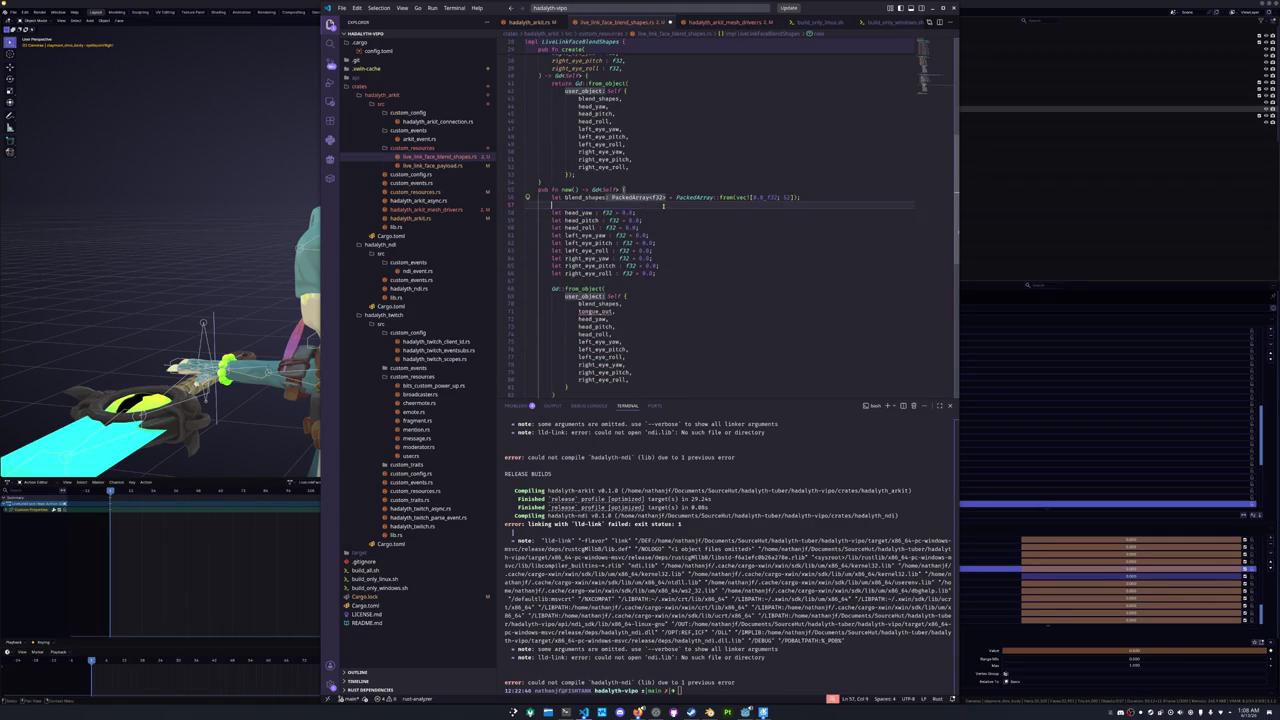
{"action": "scroll", "coordinate": [663, 205], "scroll_direction": "down", "scroll_amount": 2}
{"action": "left_click_drag", "start_coordinate": [640, 262], "coordinate": [629, 253]}
{"action": "key", "text": "BackSpace"}
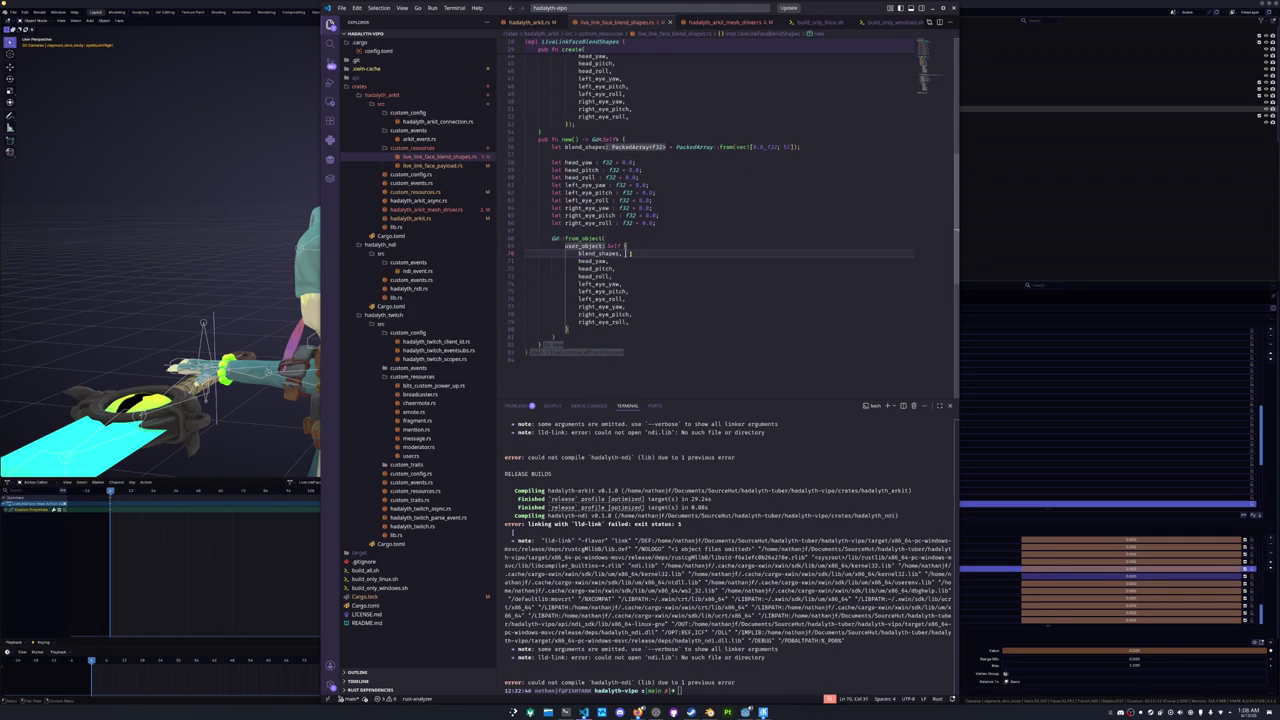
{"action": "left_click", "coordinate": [617, 331]}
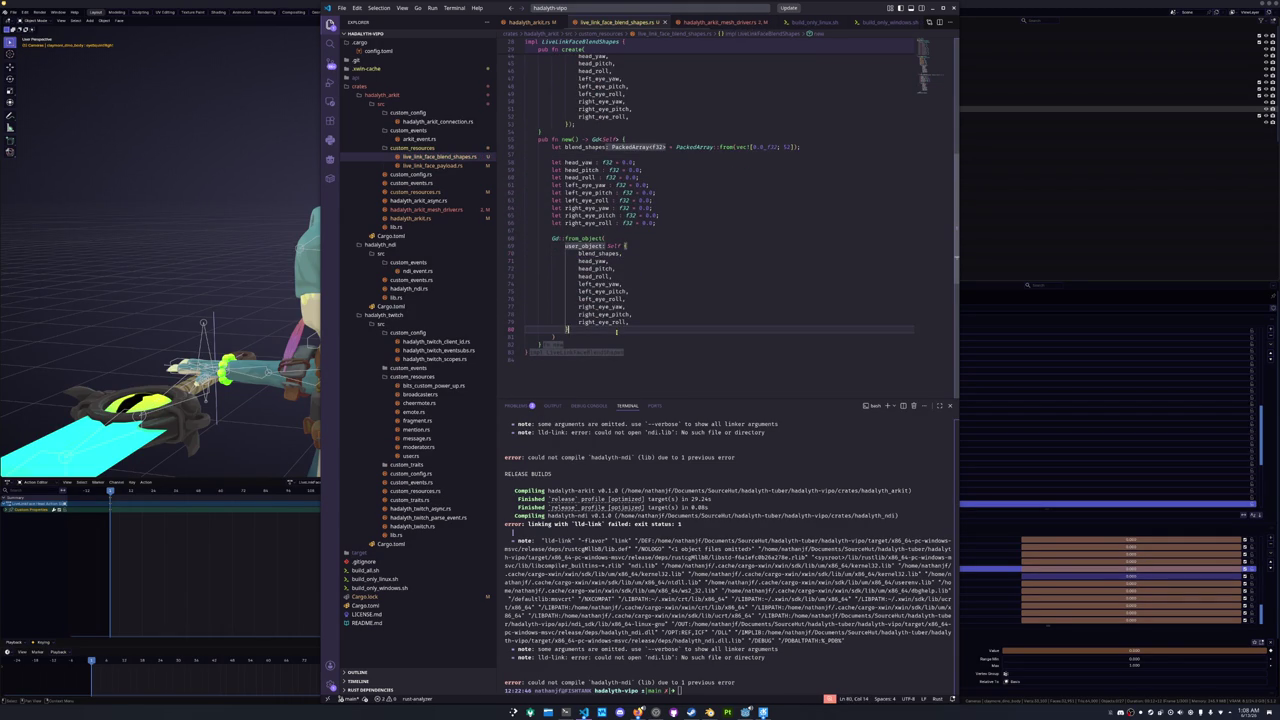
{"action": "left_click", "coordinate": [450, 165]}
- Inspect the payload's blend shape reading loop and locate the tongue_out lerp in the mesh driver's process()
{"action": "left_click", "coordinate": [569, 298]}
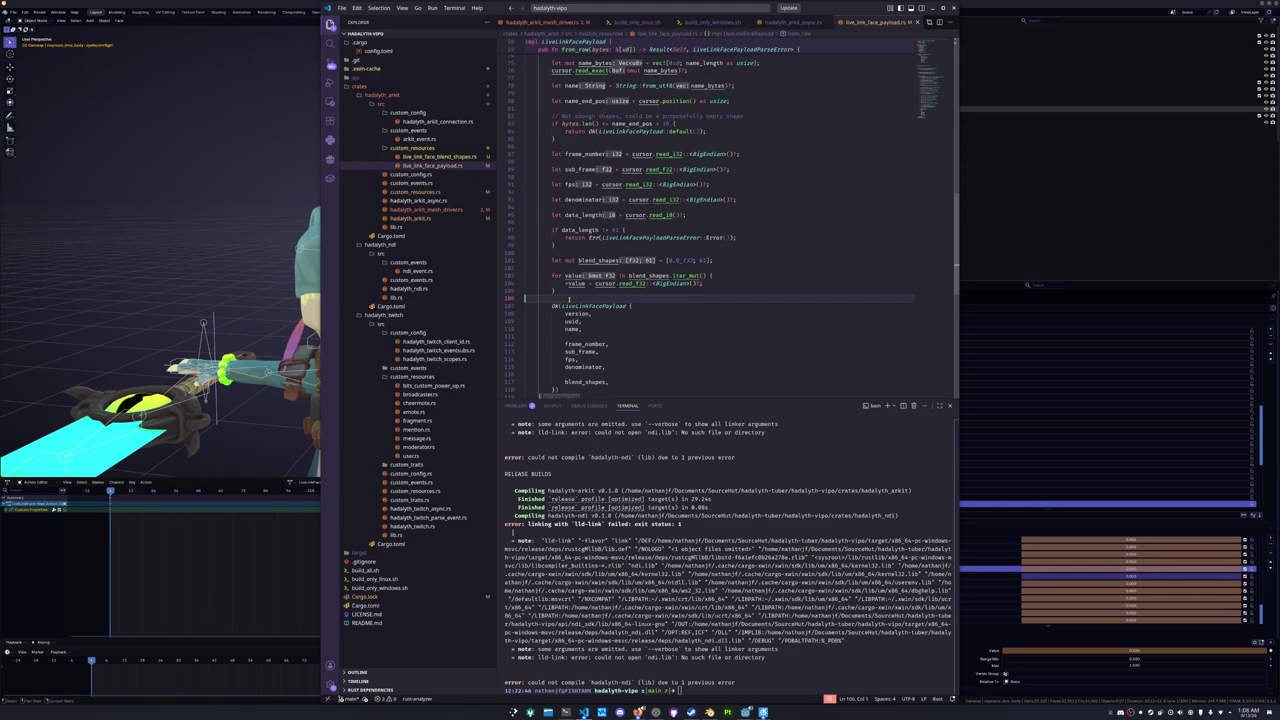
{"action": "mouse_move", "coordinate": [703, 260]}
{"action": "scroll", "coordinate": [703, 260], "scroll_direction": "up", "scroll_amount": 18}
{"action": "scroll", "coordinate": [703, 260], "scroll_direction": "up", "scroll_amount": 8}
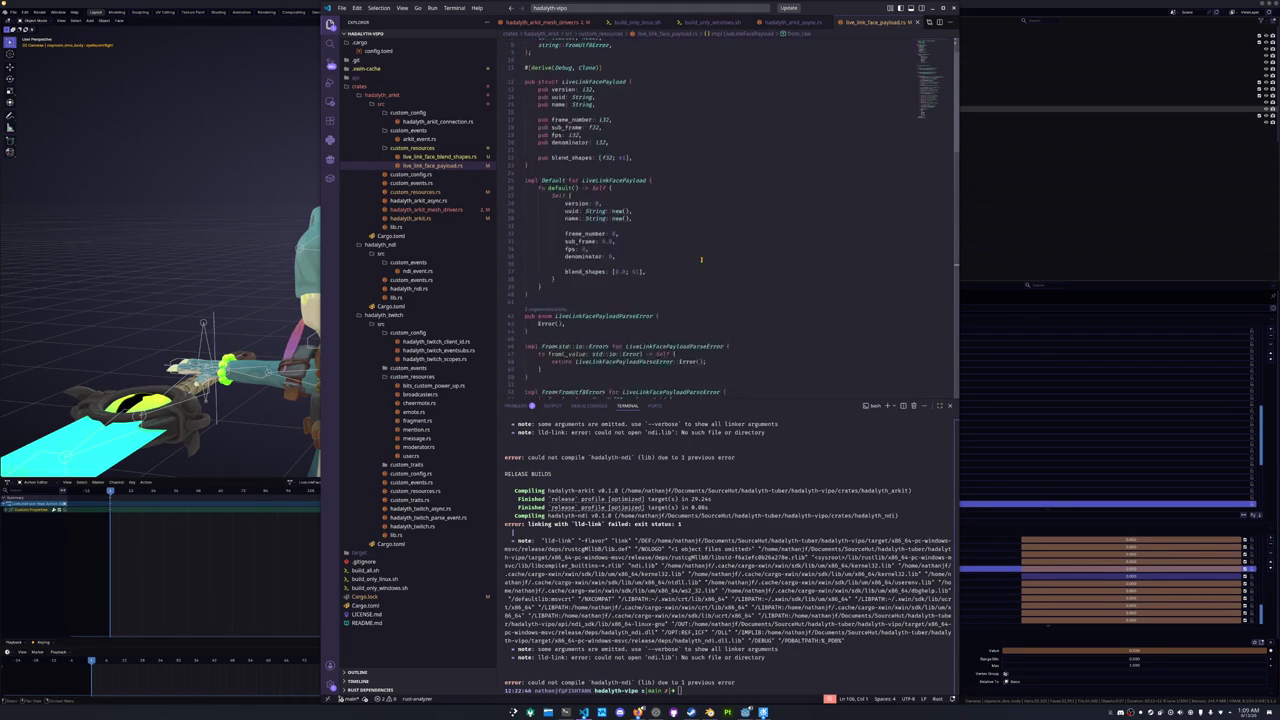
{"action": "left_click", "coordinate": [455, 211]}
{"action": "left_click", "coordinate": [622, 280]}
{"action": "scroll", "coordinate": [622, 278], "scroll_direction": "down", "scroll_amount": 20}
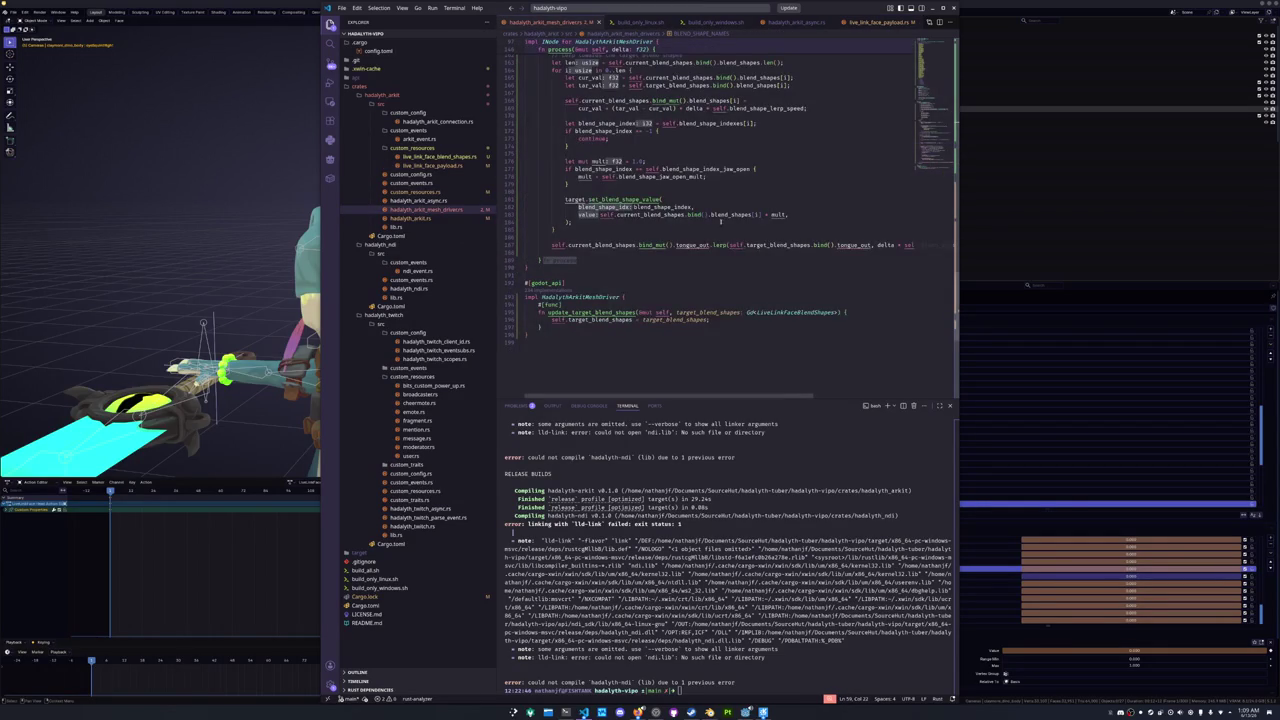
{"action": "left_click", "coordinate": [684, 246]}
{"action": "double_click", "coordinate": [684, 246]}
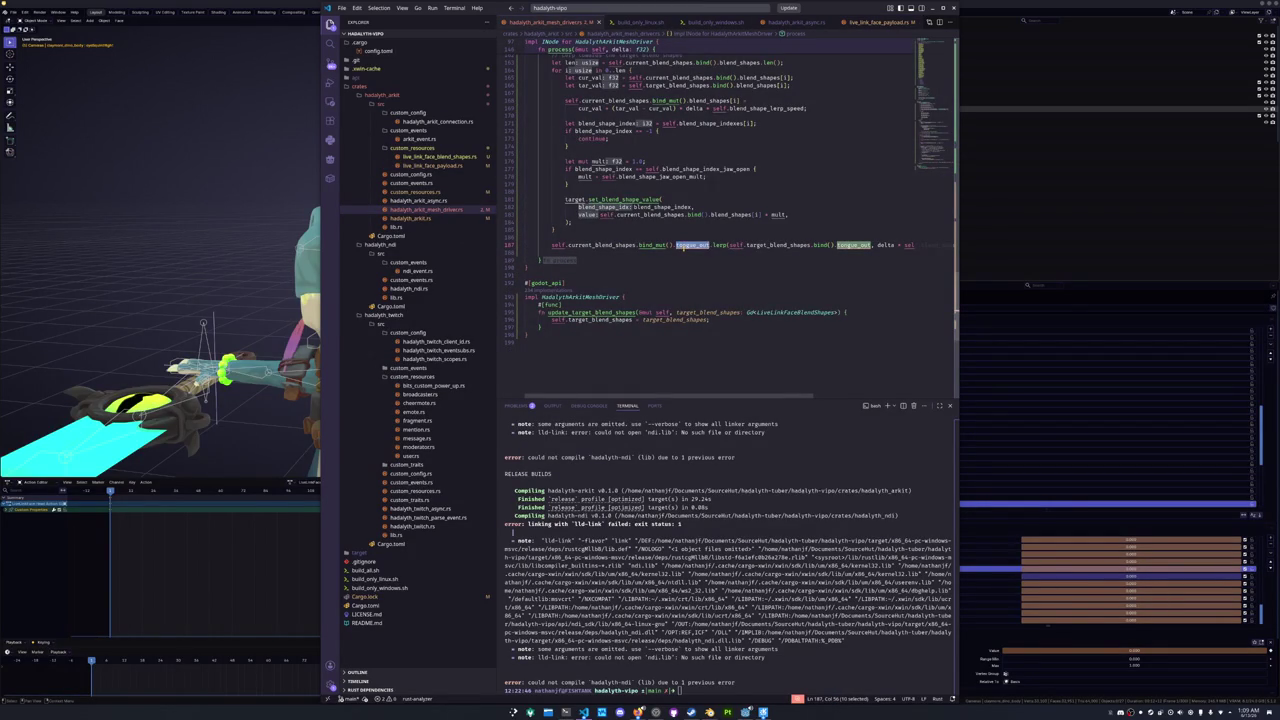
{"action": "scroll", "coordinate": [531, 201], "scroll_direction": "up", "scroll_amount": 20}
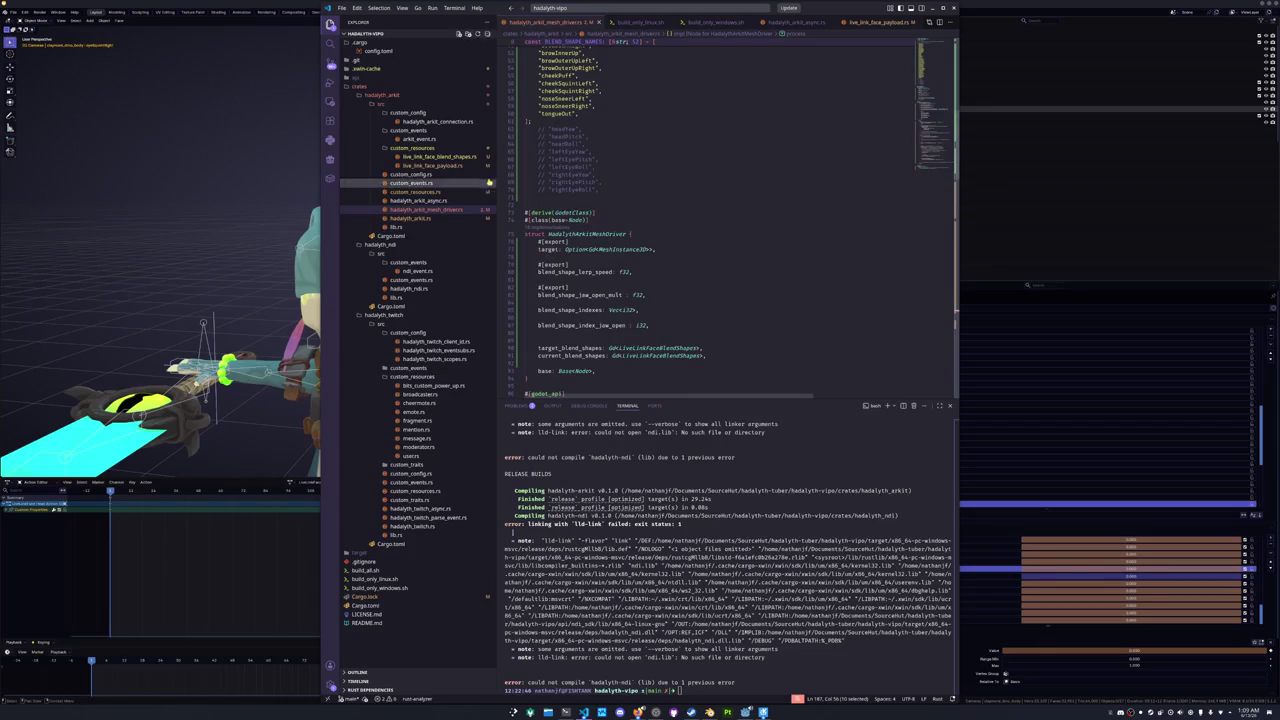
{"action": "scroll", "coordinate": [531, 201], "scroll_direction": "up", "scroll_amount": 5}
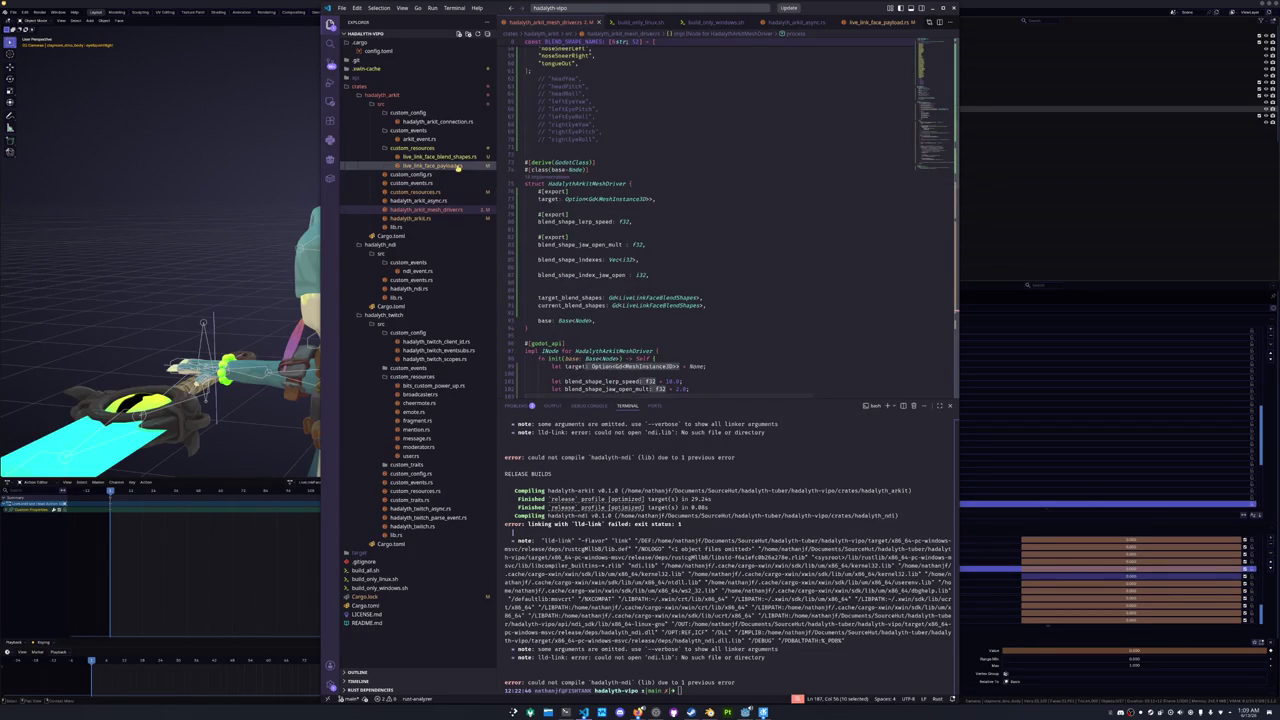
- Copy the nine angle names head_yaw through right_eye_roll from new() in live_link_face_blend_shapes.rs
{"action": "left_click", "coordinate": [457, 165]}
{"action": "left_click", "coordinate": [460, 158]}
{"action": "mouse_move", "coordinate": [565, 161]}
{"action": "left_mouse_down"}
{"action": "mouse_move", "coordinate": [600, 214]}
{"action": "mouse_move", "coordinate": [564, 223]}
{"action": "left_mouse_up"}
{"action": "left_click", "coordinate": [564, 223]}
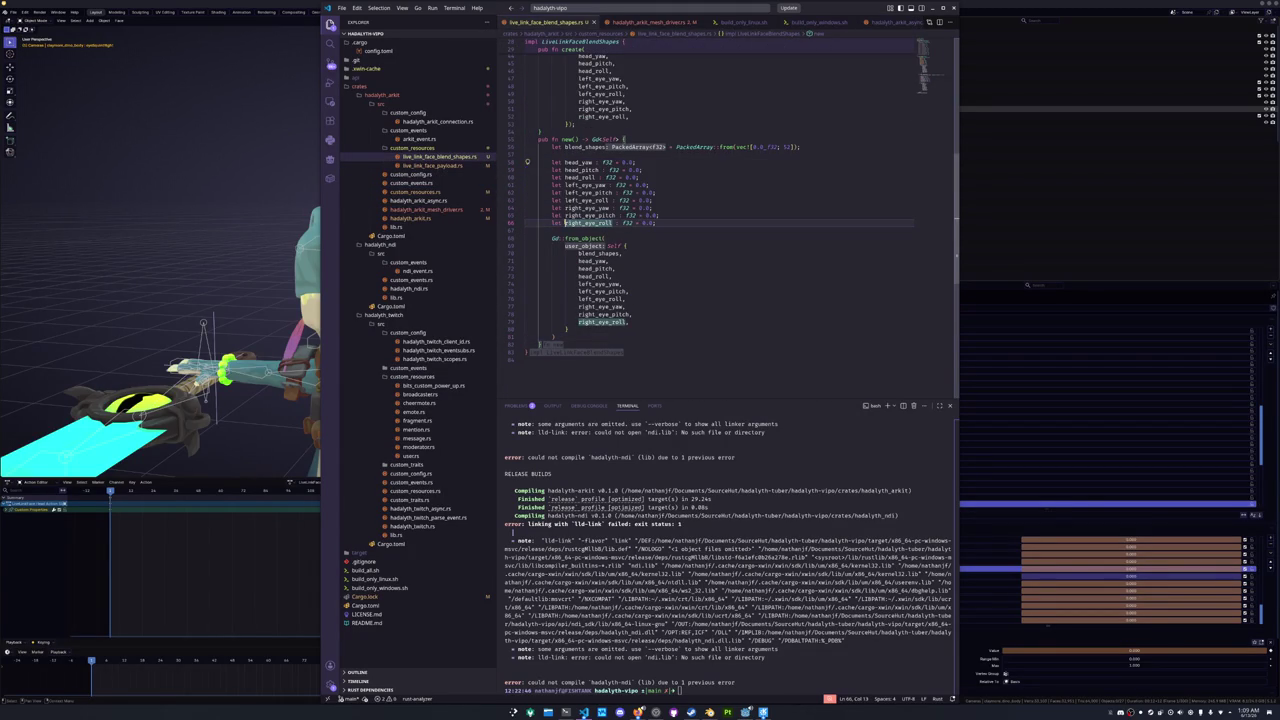
{"action": "left_click", "coordinate": [565, 161]}
{"action": "key", "text": "ctrl+alt+Down"}
{"action": "key", "text": "ctrl+alt+Down"}
{"action": "key", "text": "ctrl+alt+Down"}
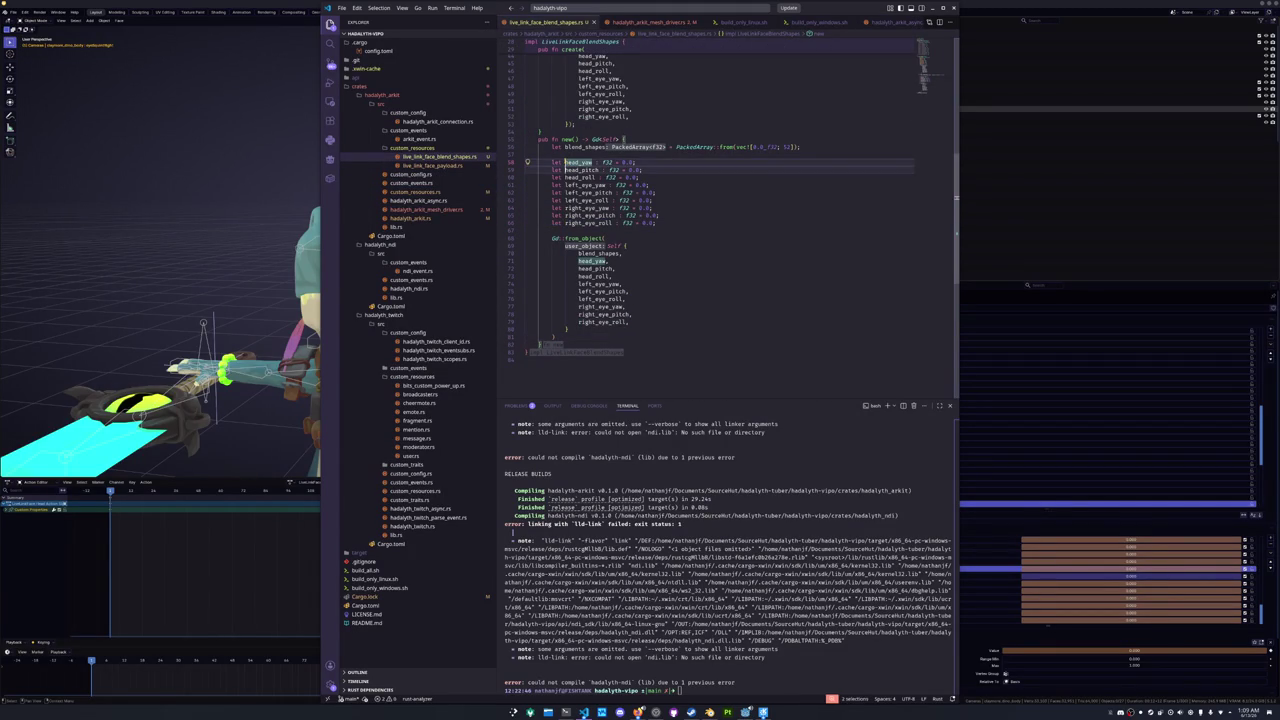
{"action": "key", "text": "ctrl+shift+Right"}
{"action": "key", "text": "ctrl+c"}
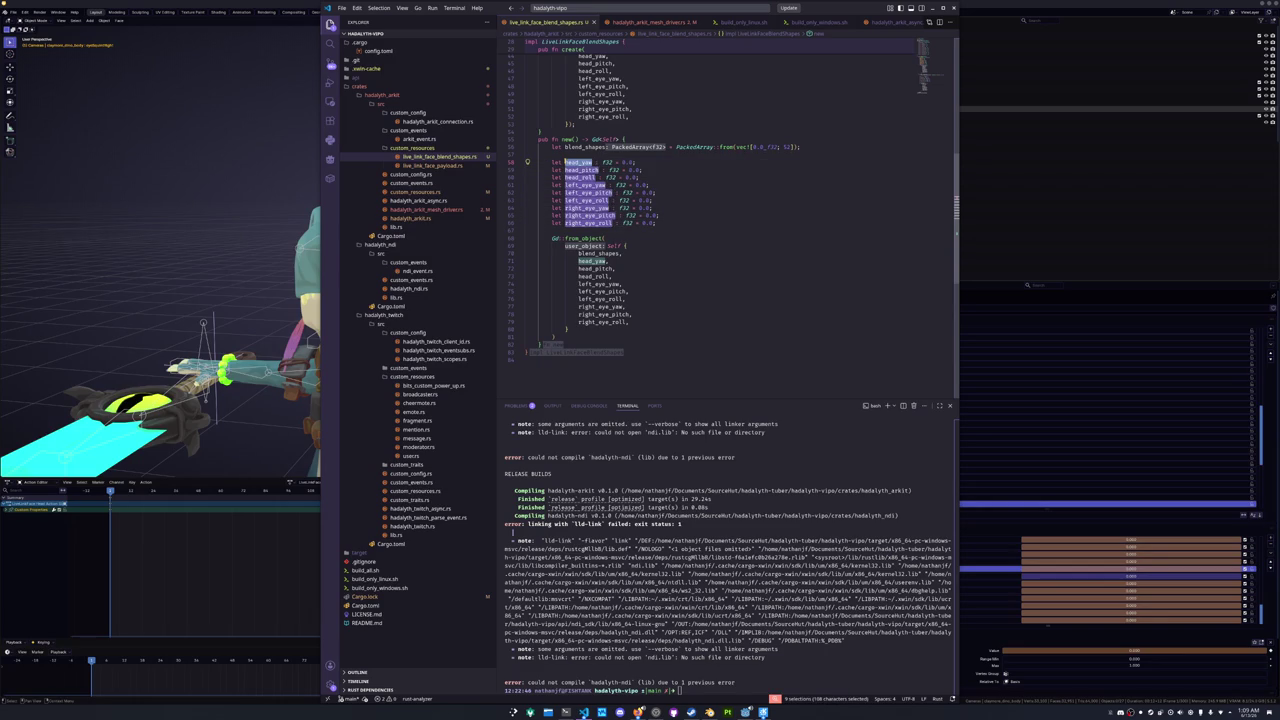
{"action": "left_click", "coordinate": [428, 209]}
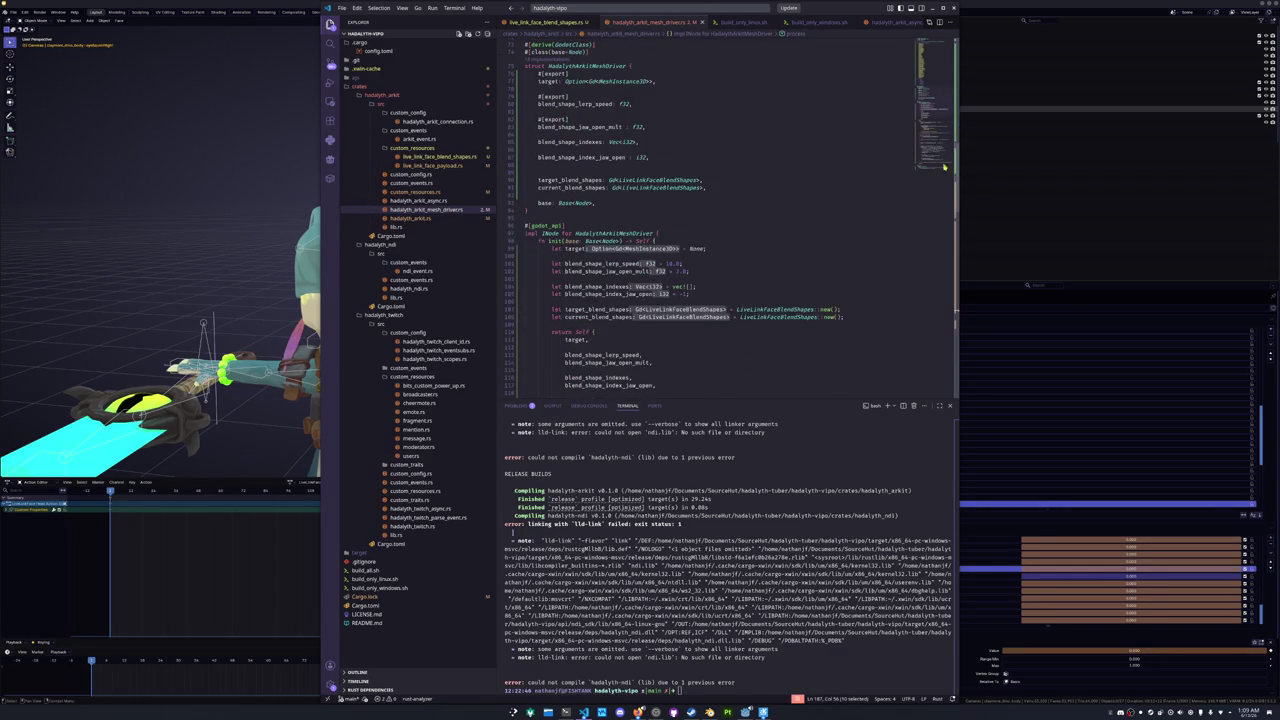
{"action": "scroll", "coordinate": [943, 167], "scroll_direction": "down", "scroll_amount": 20}
- Paste the nine indented angle names into process(), replacing the tongue_out lerp line
{"action": "left_click", "coordinate": [525, 248]}
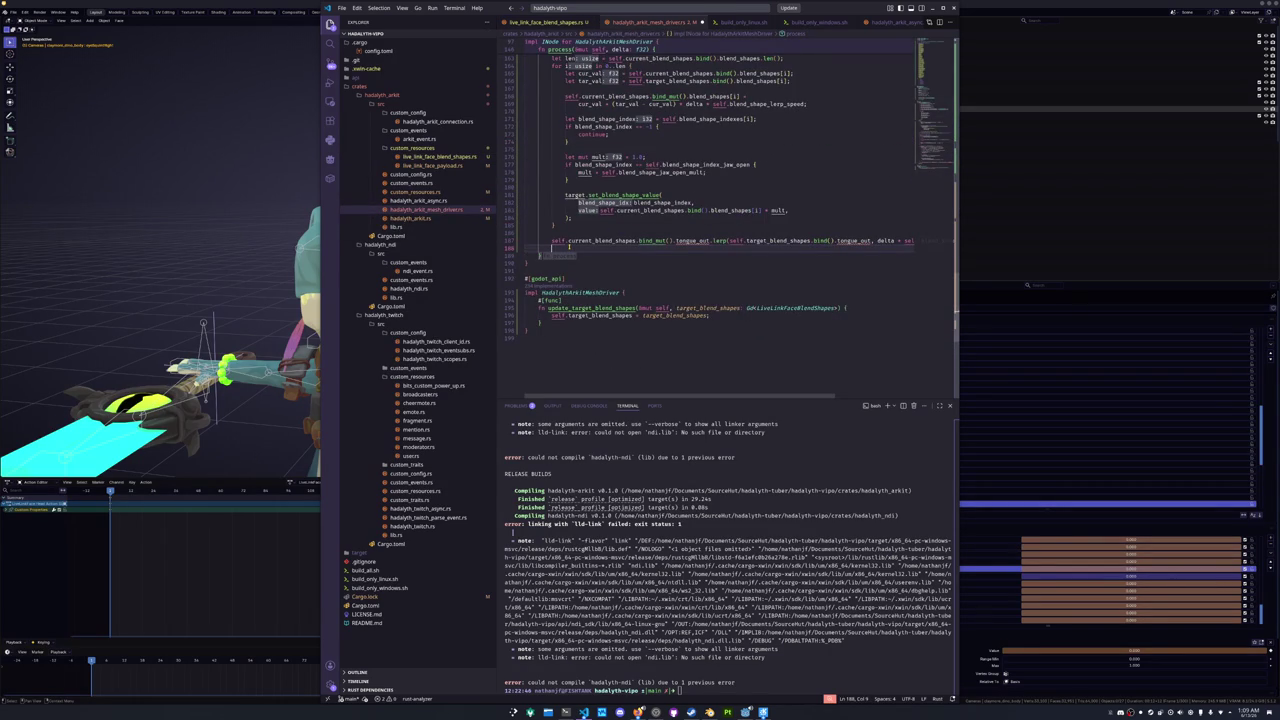
{"action": "key", "text": "ctrl+v"}
{"action": "key", "text": "shift+Up"}
{"action": "key", "text": "shift+Up"}
{"action": "key", "text": "shift+Up"}
{"action": "key", "text": "shift+Up"}
{"action": "key", "text": "shift+Up"}
{"action": "key", "text": "Tab"}
{"action": "key", "text": "Escape"}
{"action": "key", "text": "Up"}
{"action": "key", "text": "ctrl+l"}
{"action": "key", "text": "BackSpace"}
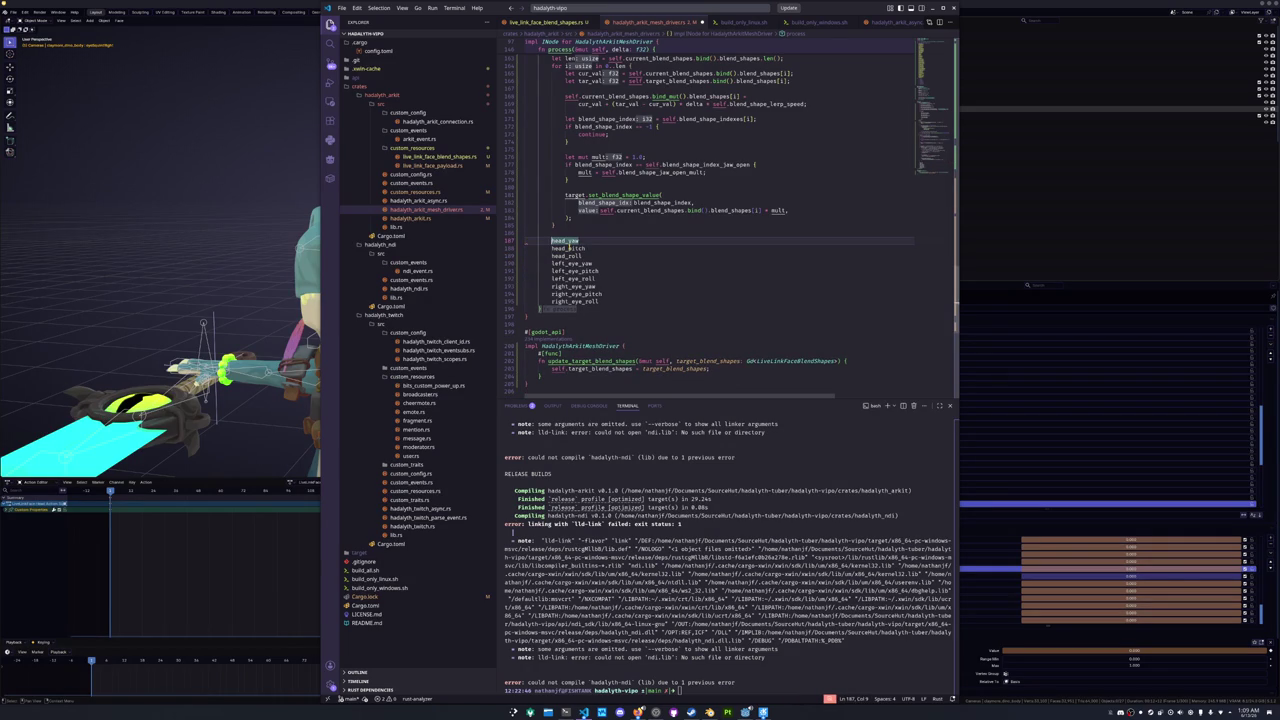
- Turn each angle line into a self.current_blend_shapes.bind_mut() … lerp_angle call
{"action": "key", "text": "shift+alt+Down"}
{"action": "key", "text": "shift+alt+Down"}
{"action": "key", "text": "shift+alt+Down"}
{"action": "type", "text": "self."}
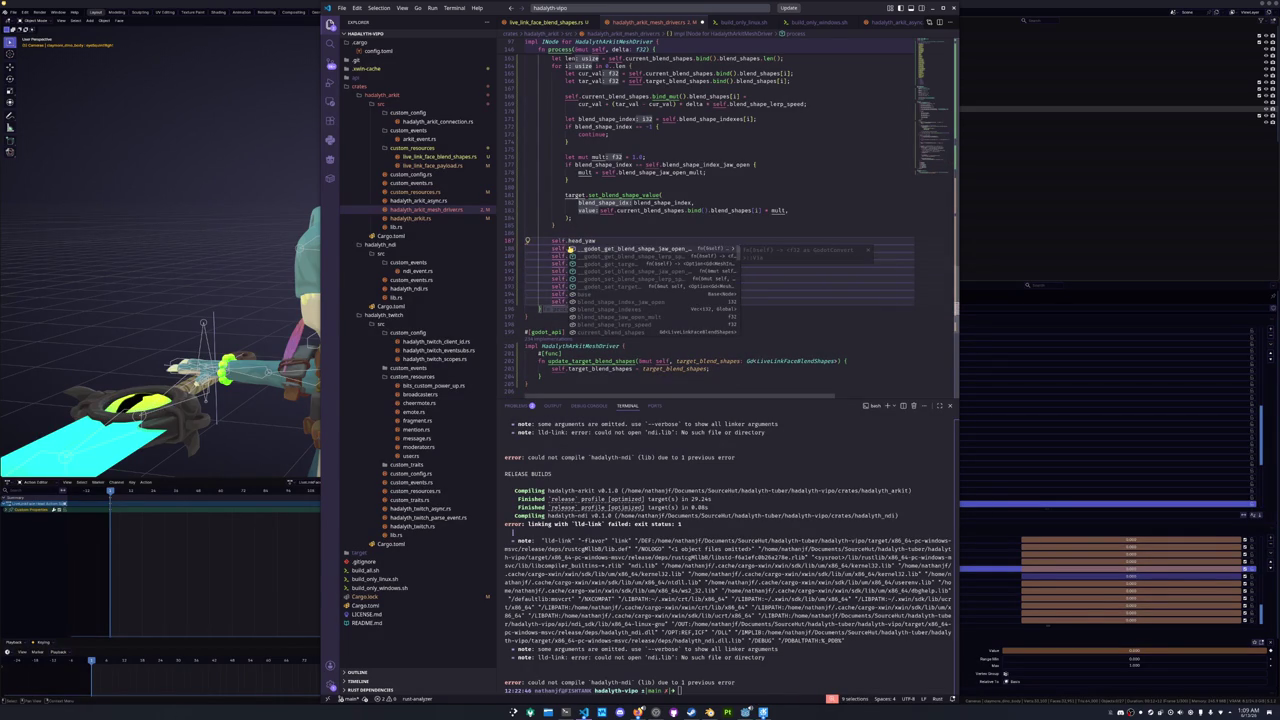
{"action": "type", "text": "current_blend_sha"}
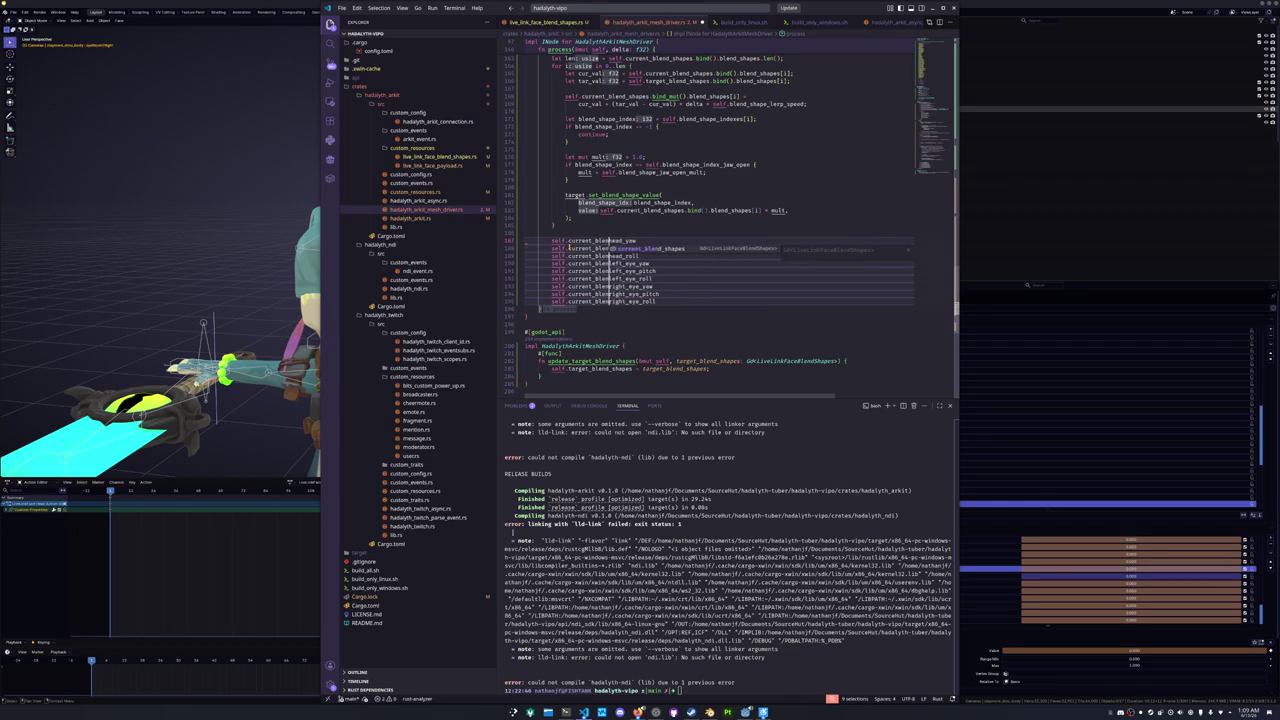
{"action": "type", "text": "pes"}
{"action": "type", "text": ".bi"}
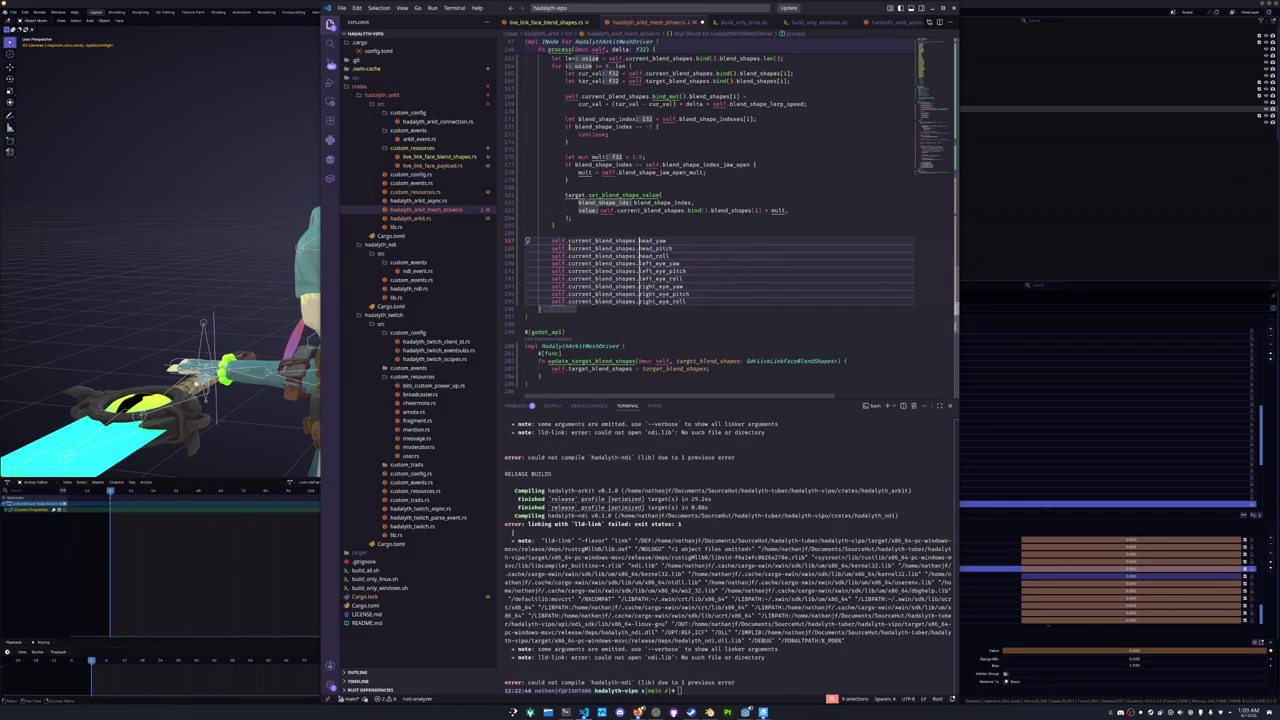
{"action": "type", "text": "nd_mut"}
{"action": "key", "text": "Return"}
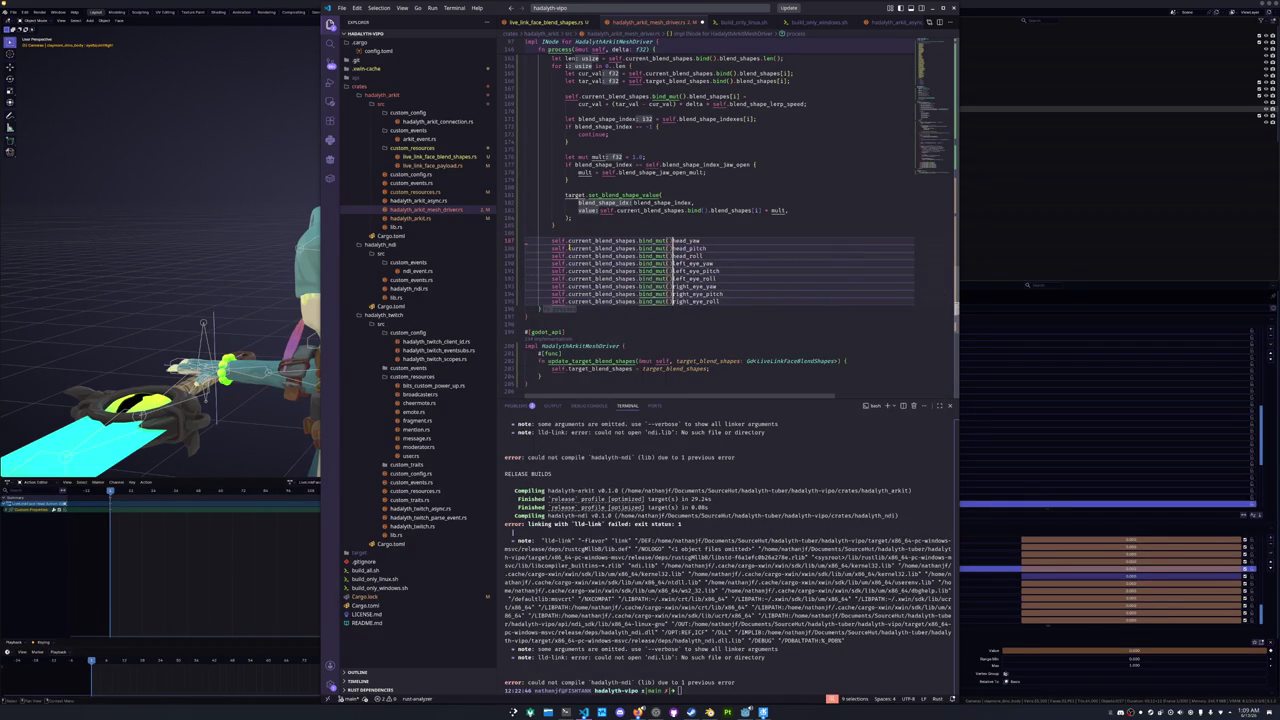
{"action": "key", "text": "shift+End"}
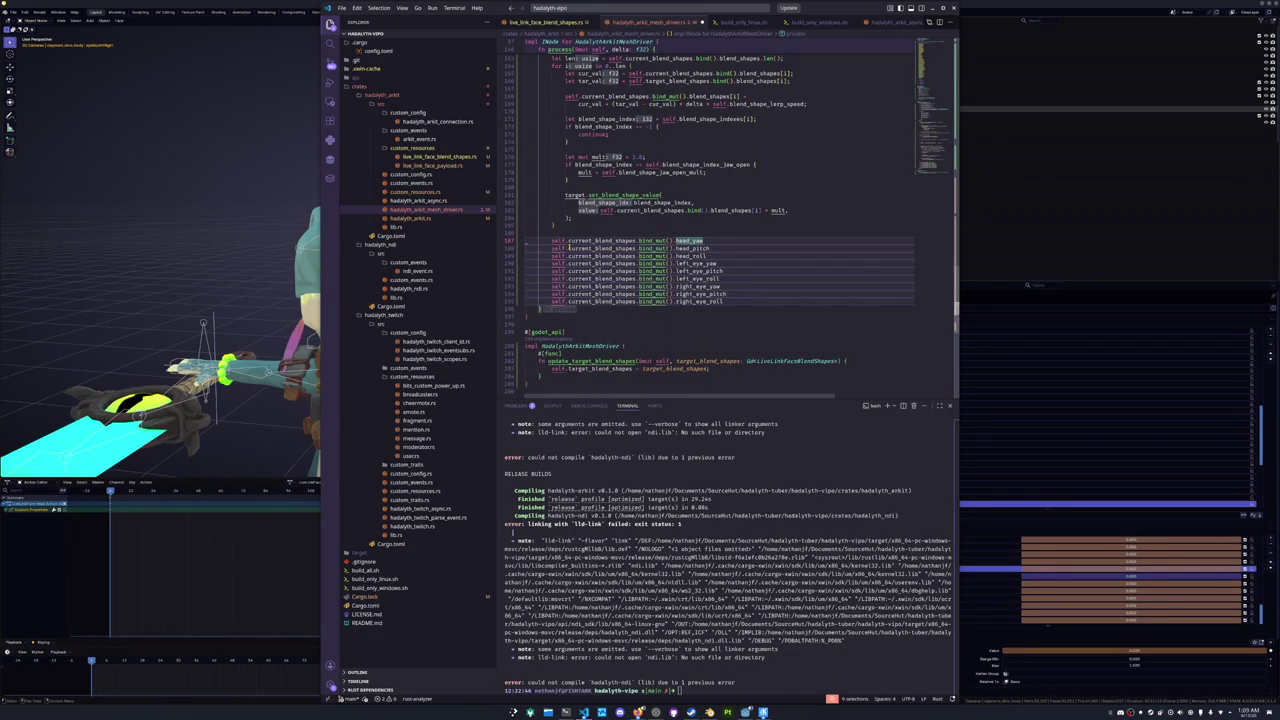
{"action": "key", "text": "End"}
{"action": "type", "text": "."}
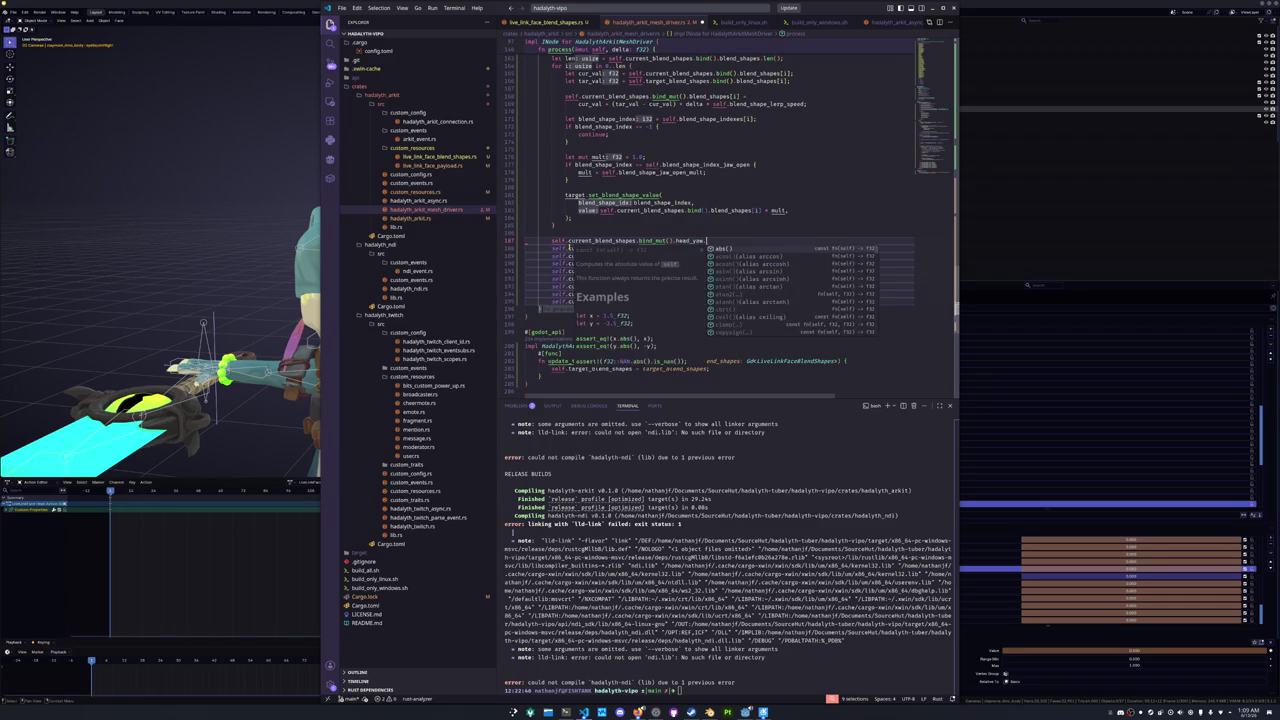
{"action": "type", "text": "lerp_angle"}
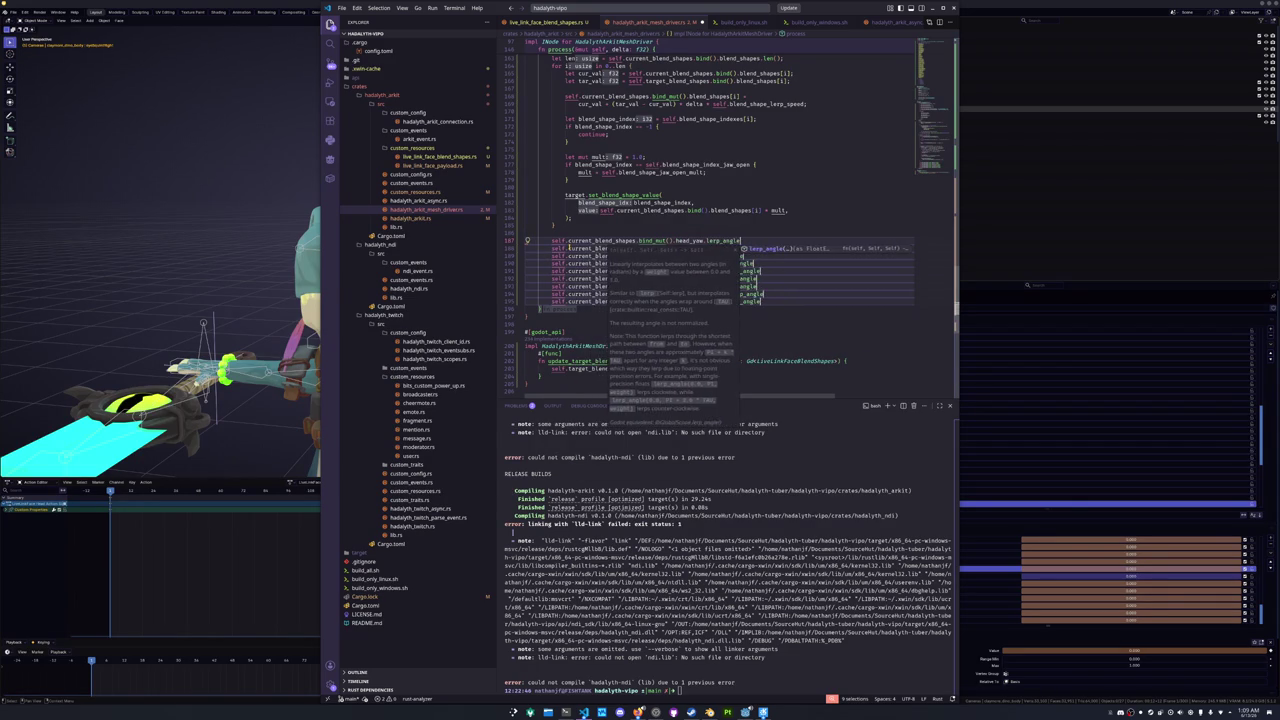
{"action": "key", "text": "Return"}
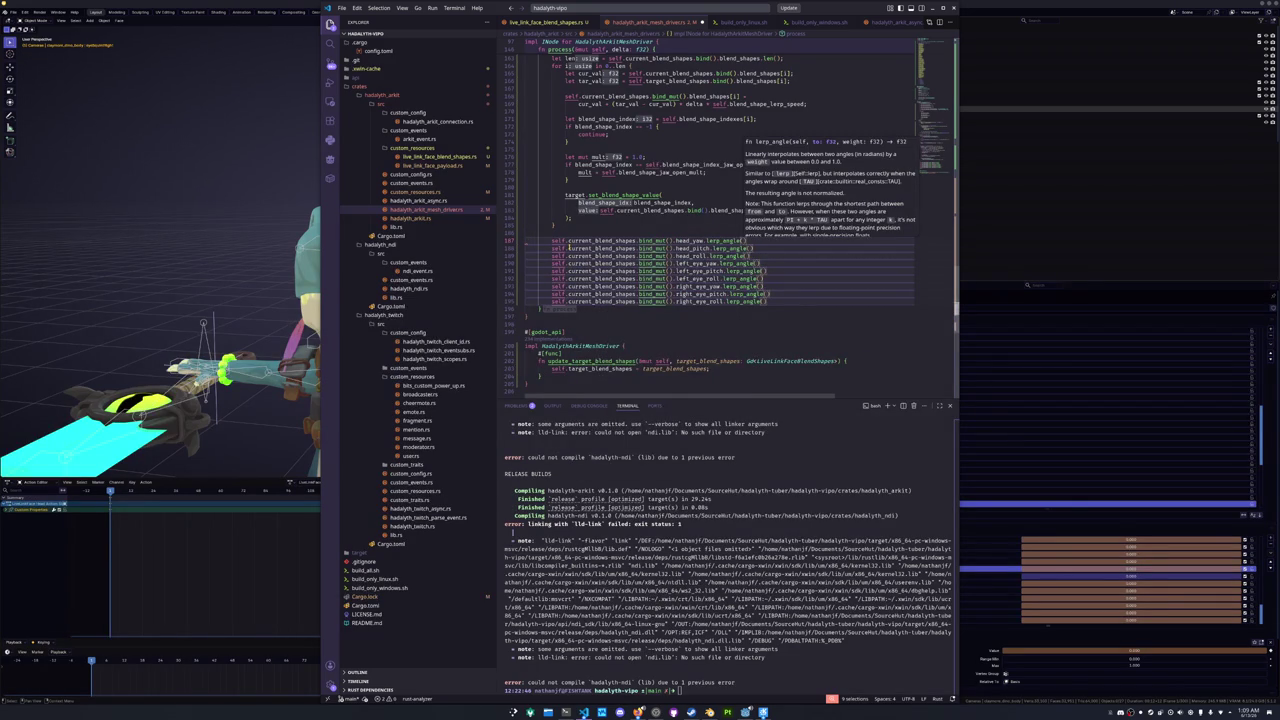
- Pass self.target_blend_shapes.bind() angles with weight delta * self.blend_shape_lerp_speed, fixing the lerP typo
{"action": "type", "text": "self.tar"}
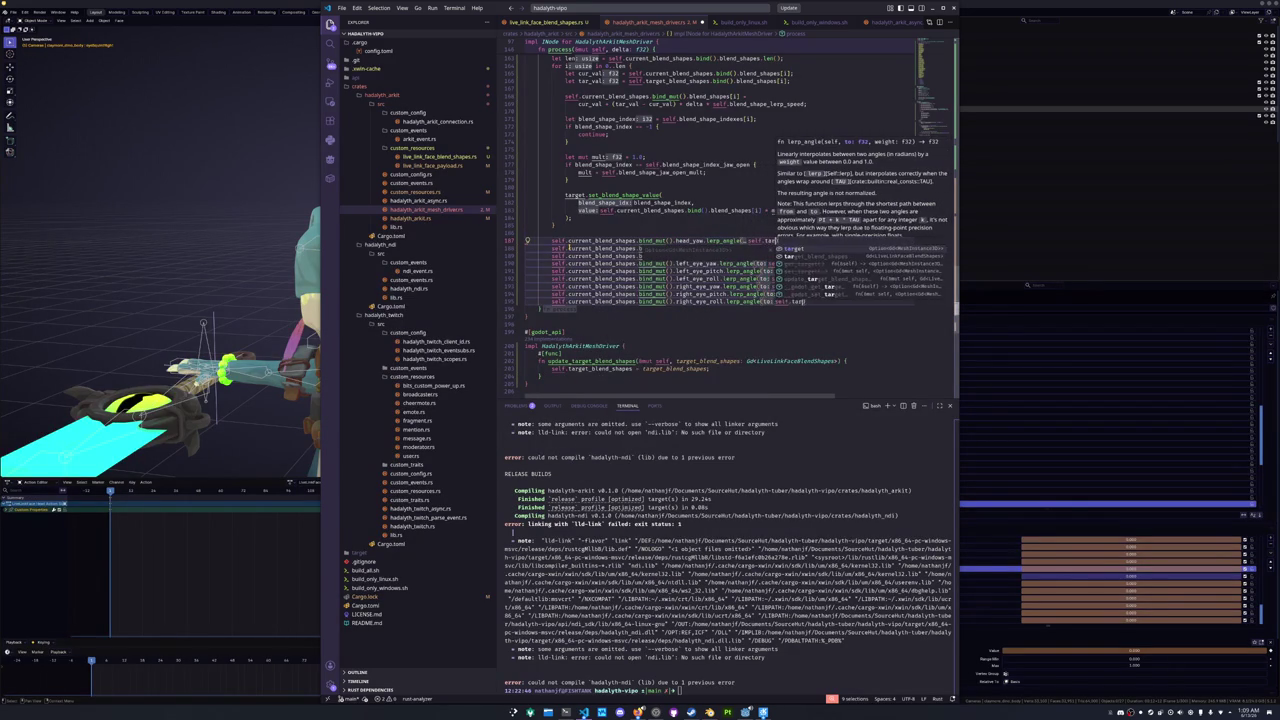
{"action": "key", "text": "Return"}
{"action": "type", "text": "."}
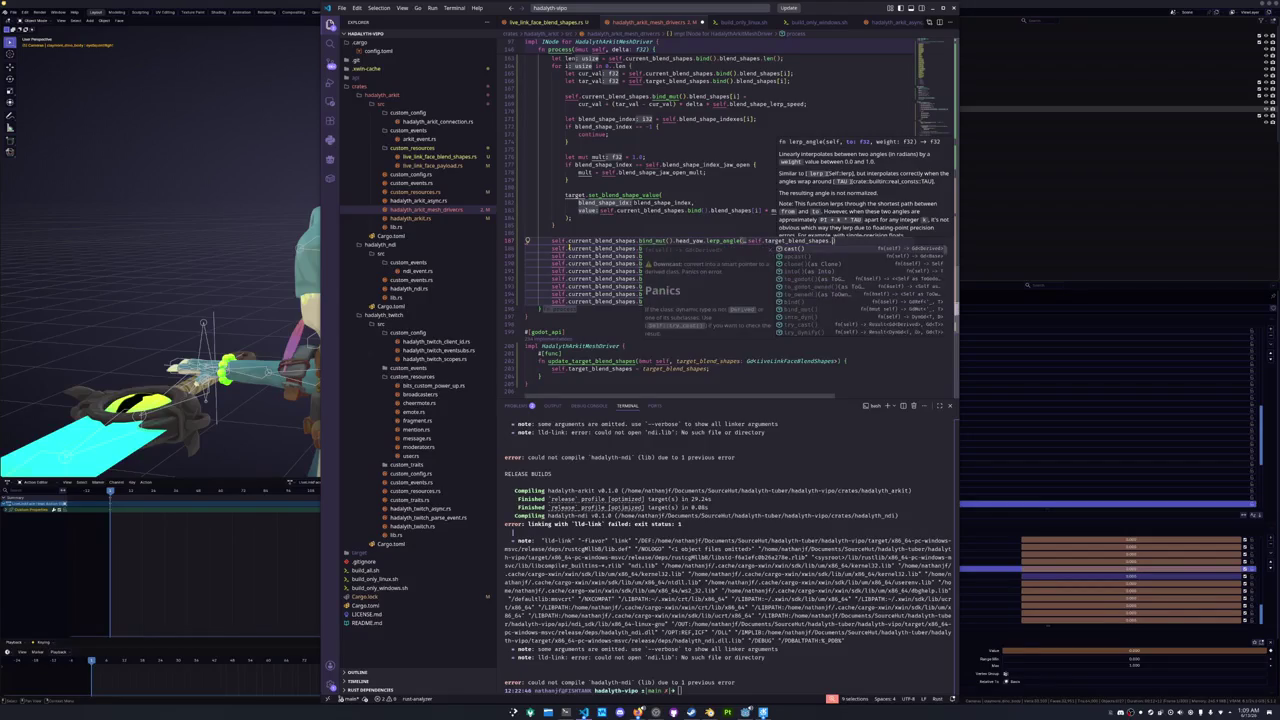
{"action": "type", "text": "bind().head_yaw,"}
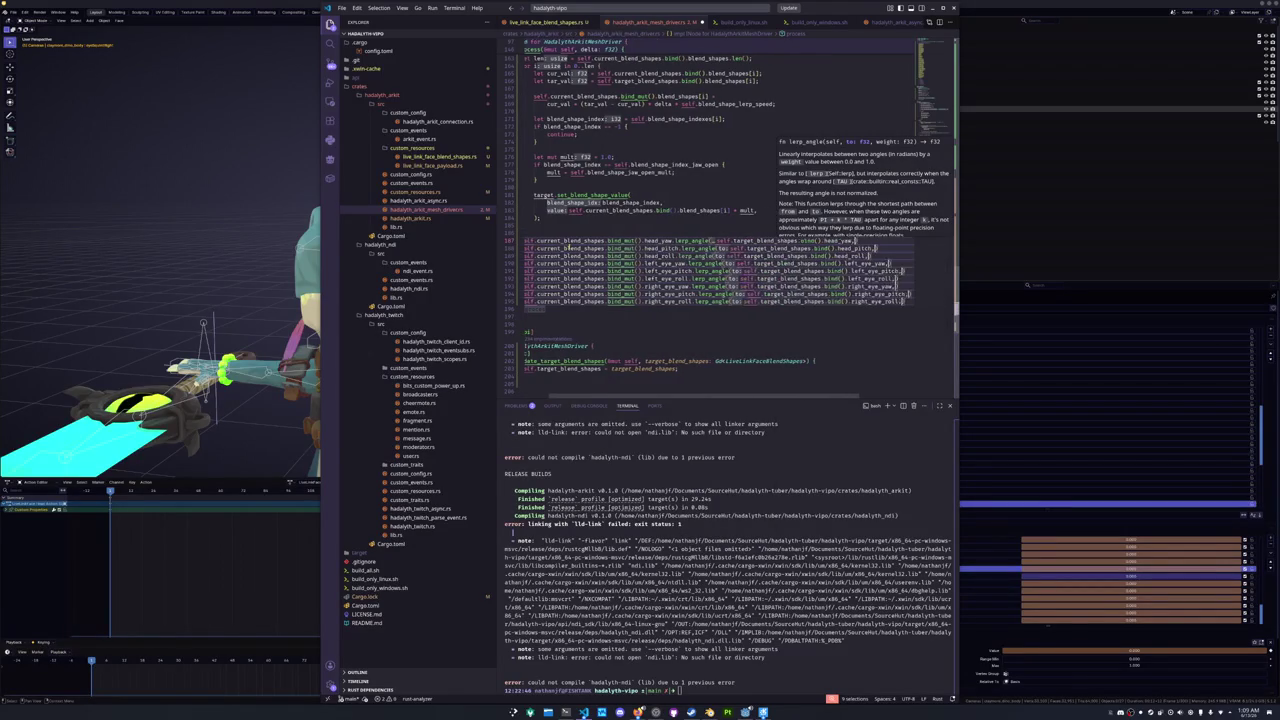
{"action": "type", "text": " delta * sel"}
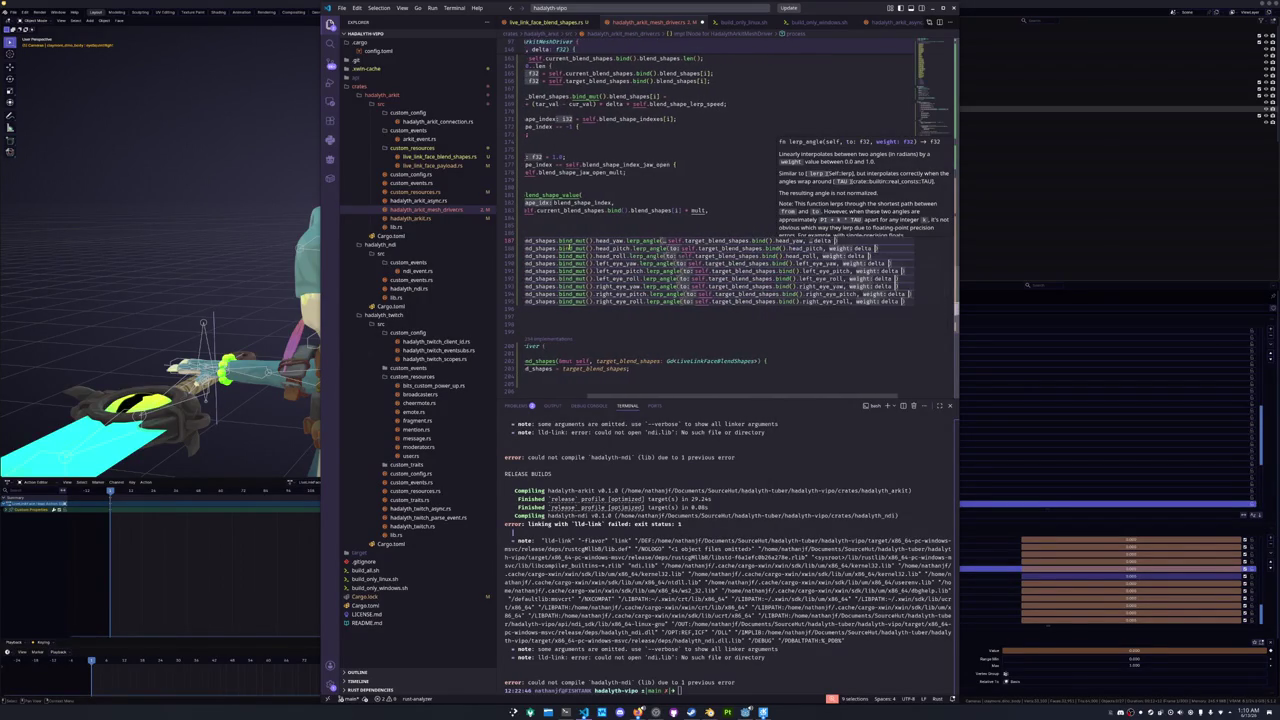
{"action": "type", "text": "f.ble"}
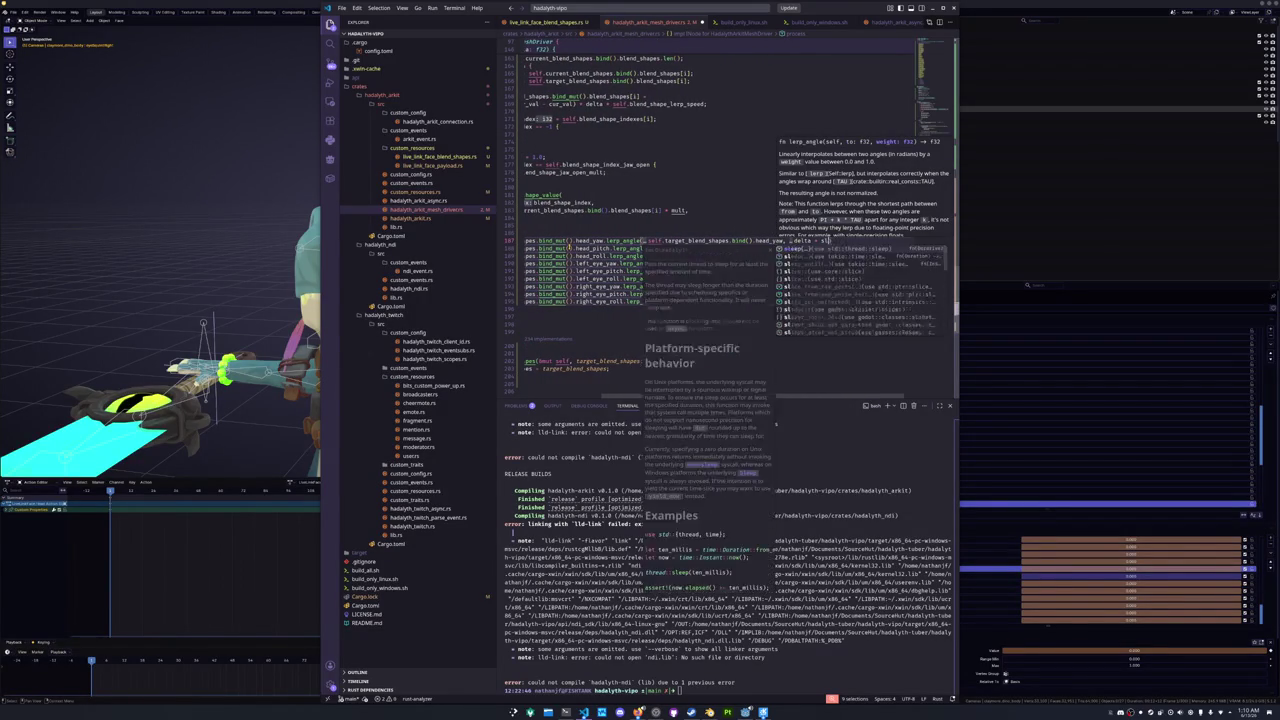
{"action": "type", "text": "sha"}
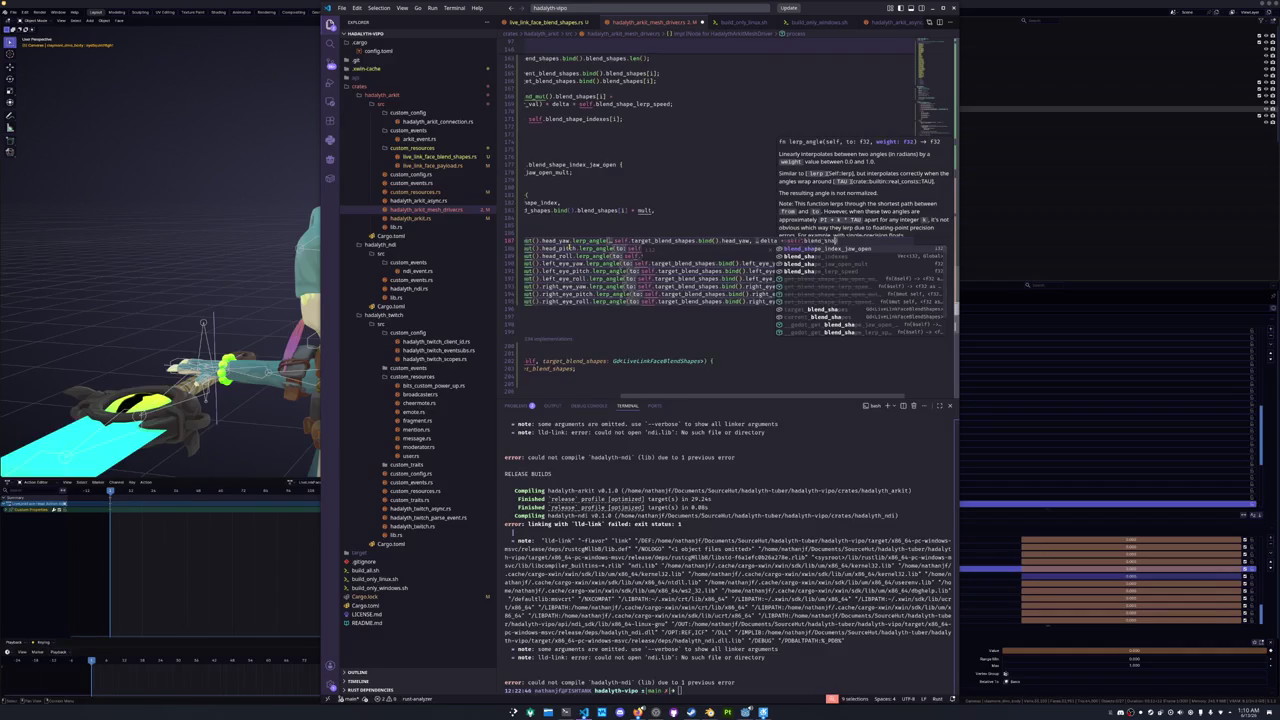
{"action": "type", "text": "pe_lerP_speed"}
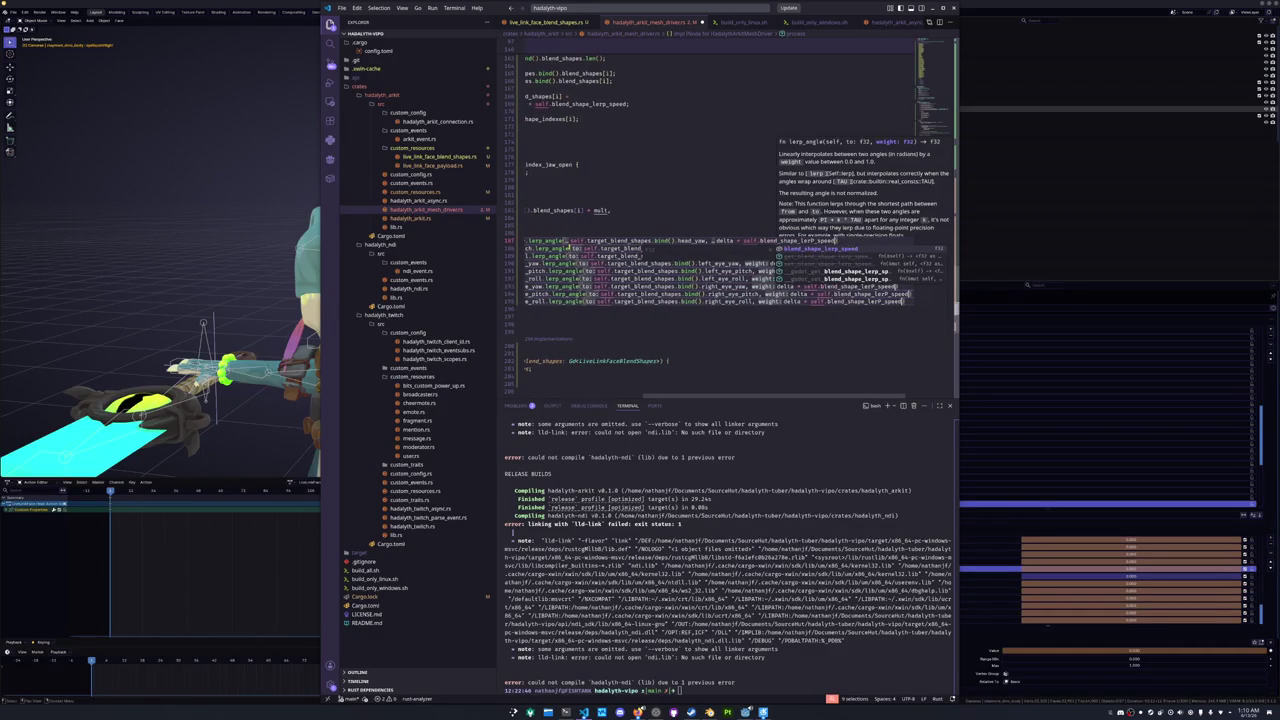
{"action": "key", "text": "End"}
{"action": "type", "text": ";"}
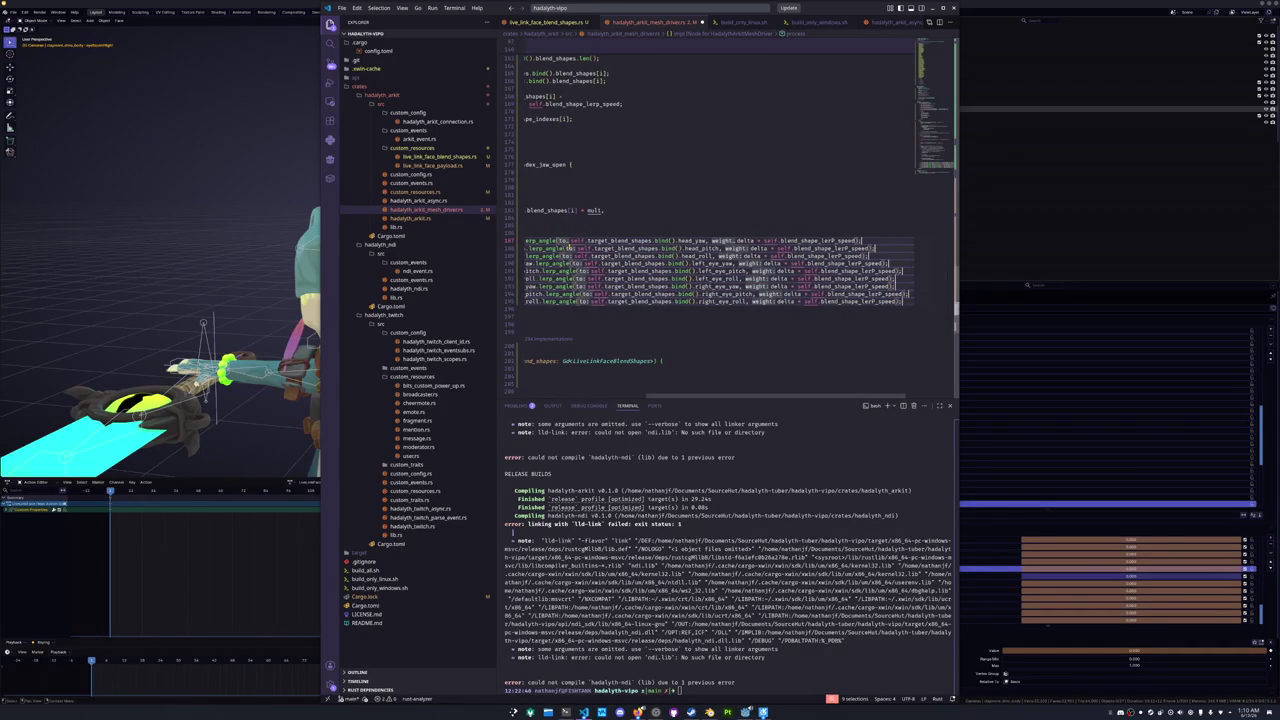
{"action": "key", "text": "Left"}
{"action": "key", "text": "Left"}
{"action": "key", "text": "Left"}
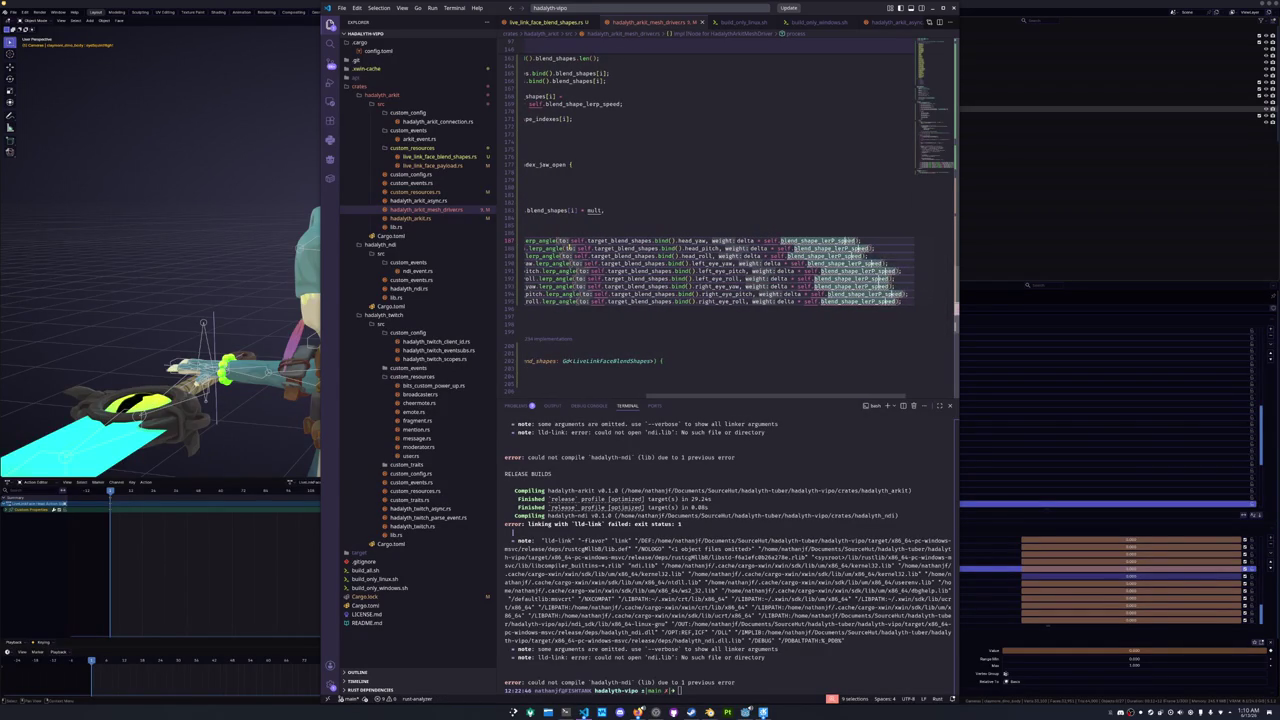
{"action": "key", "text": "BackSpace"}
{"action": "type", "text": "p"}
{"action": "key", "text": "Escape"}
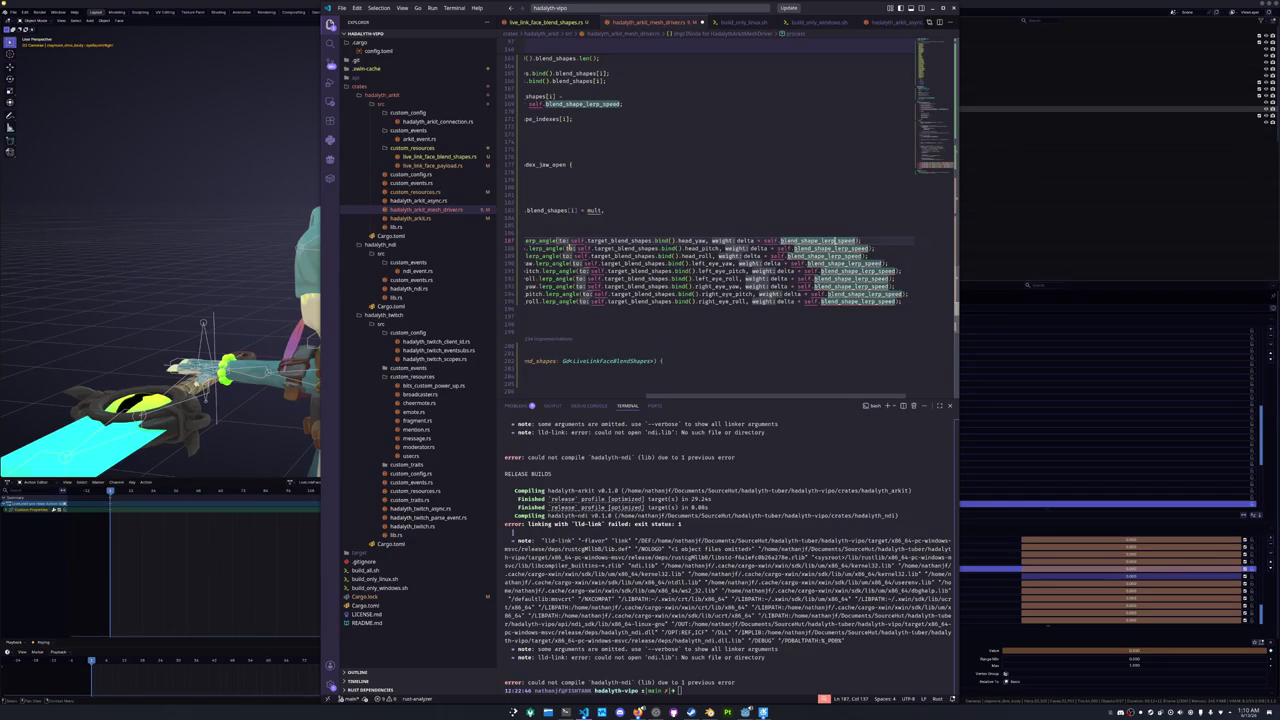
- Add a blank line after the nine angle update lines
{"action": "key", "text": "Home"}
{"action": "key", "text": "Down"}
{"action": "key", "text": "Down"}
{"action": "key", "text": "Down"}
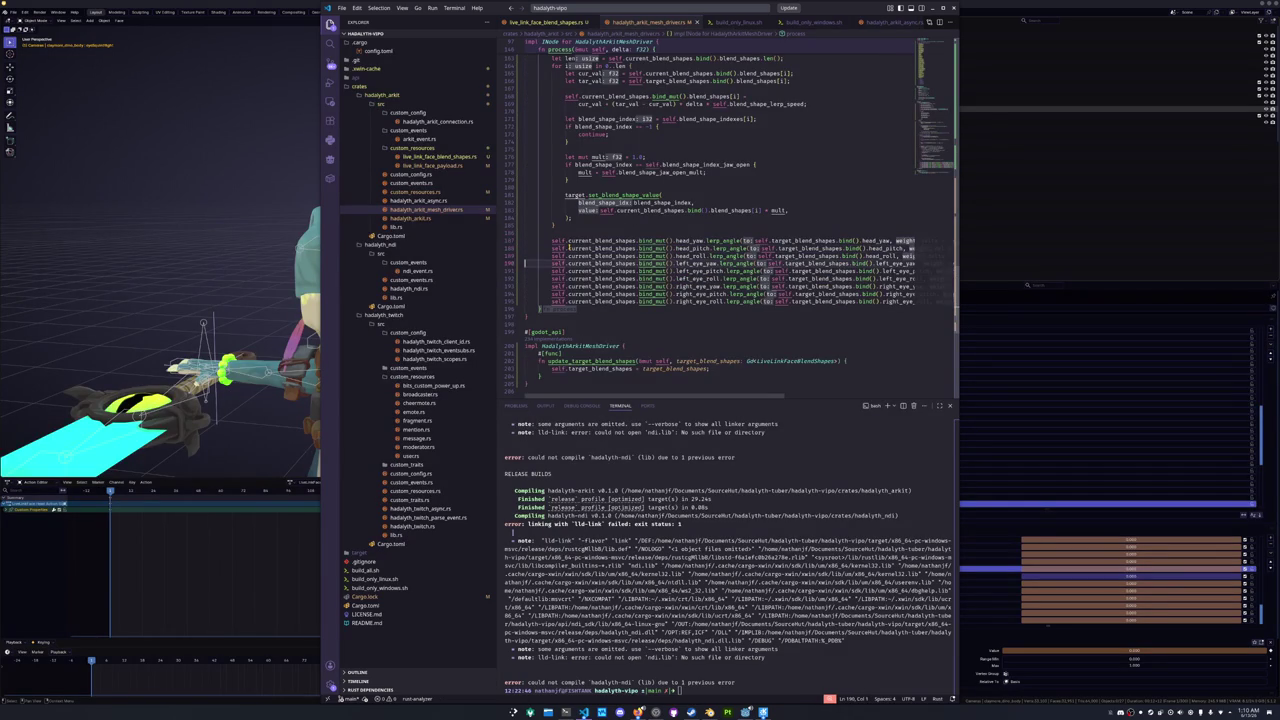
{"action": "key", "text": "Down"}
{"action": "key", "text": "Down"}
{"action": "key", "text": "Down"}
{"action": "key", "text": "Return"}
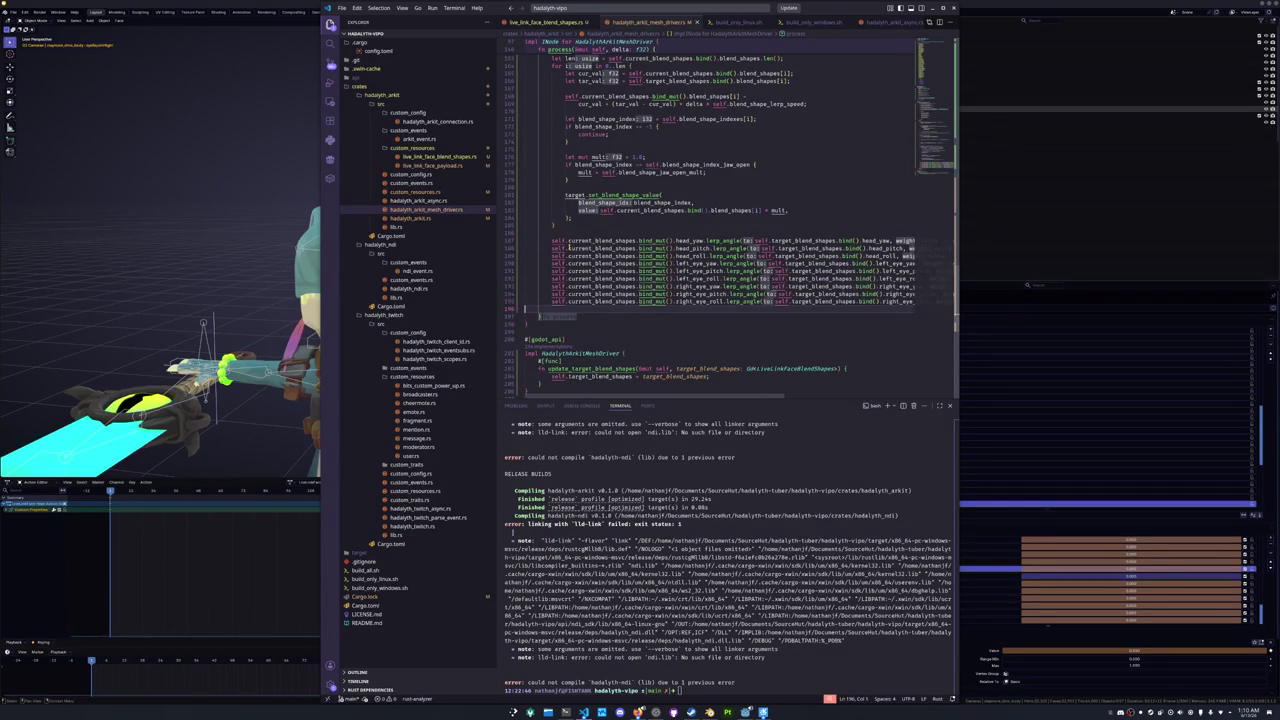
{"action": "scroll", "coordinate": [577, 307], "scroll_direction": "down", "scroll_amount": 2}
- Add a #[var] attribute line above the target_blend_shapes field in HadalythArkitMeshDriver
{"action": "scroll", "coordinate": [577, 307], "scroll_direction": "up", "scroll_amount": 3}
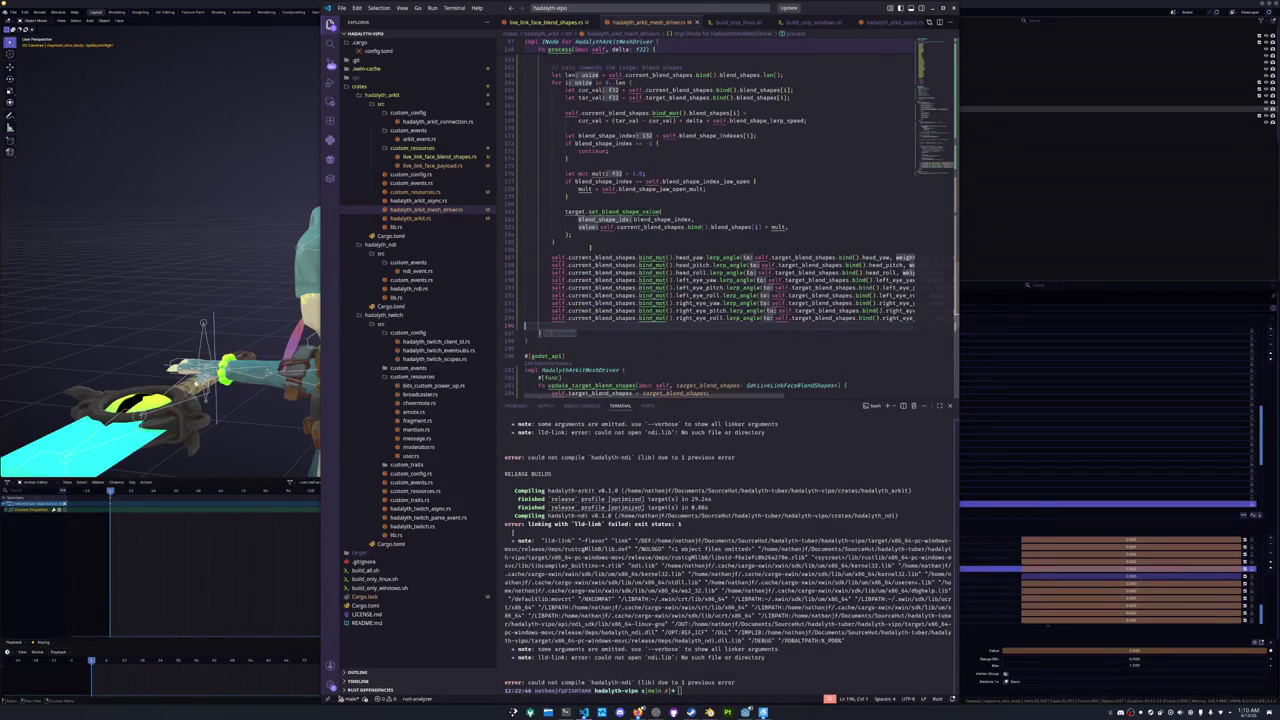
{"action": "left_click", "coordinate": [929, 62]}
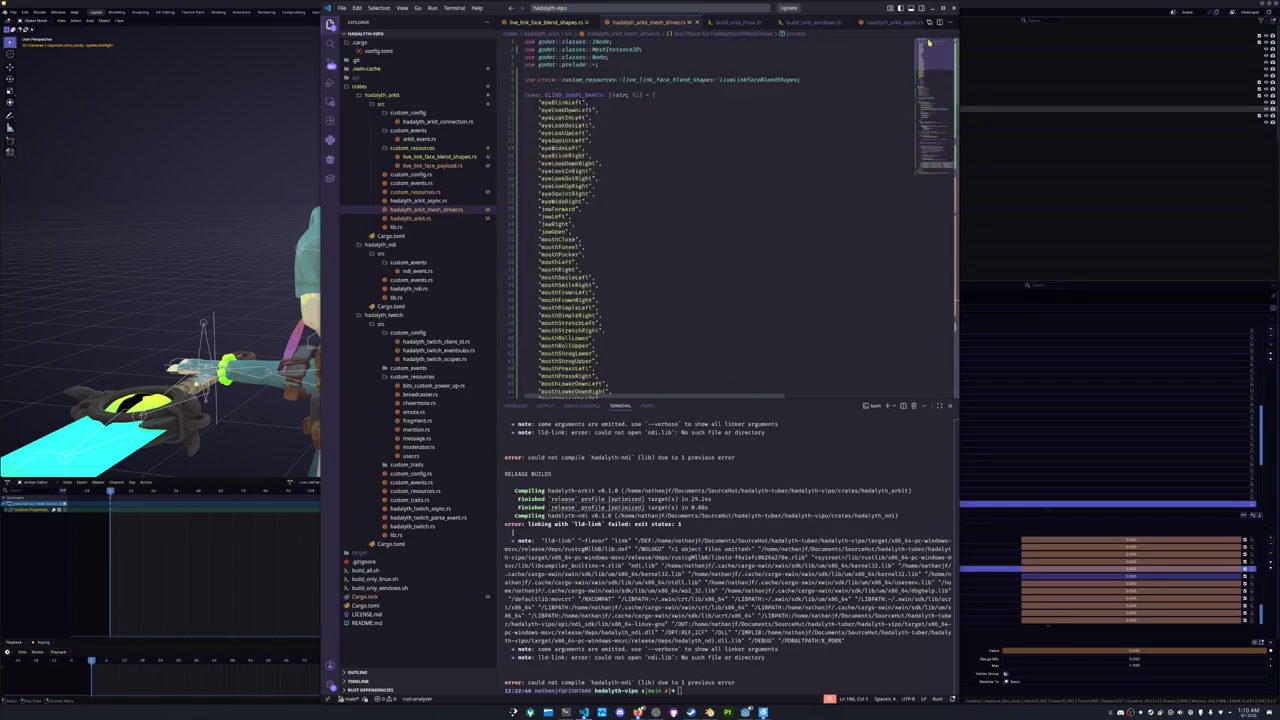
{"action": "scroll", "coordinate": [657, 231], "scroll_direction": "down", "scroll_amount": 10}
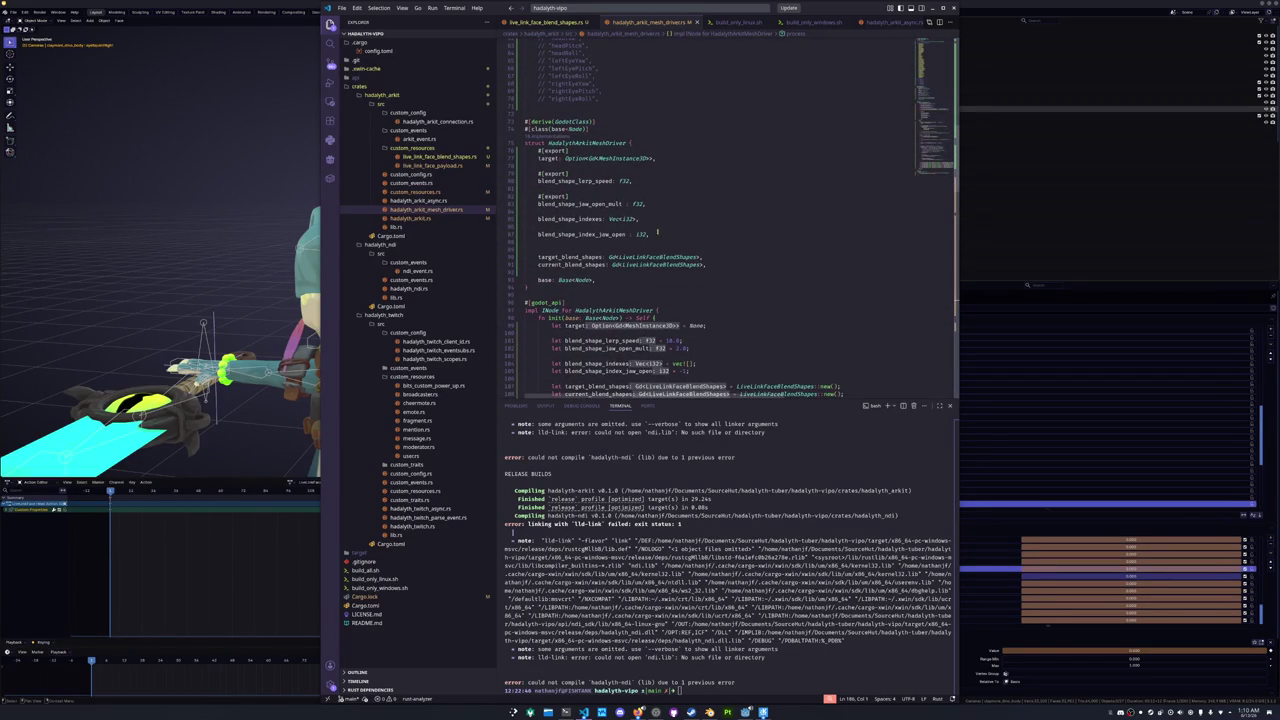
{"action": "left_click", "coordinate": [625, 247]}
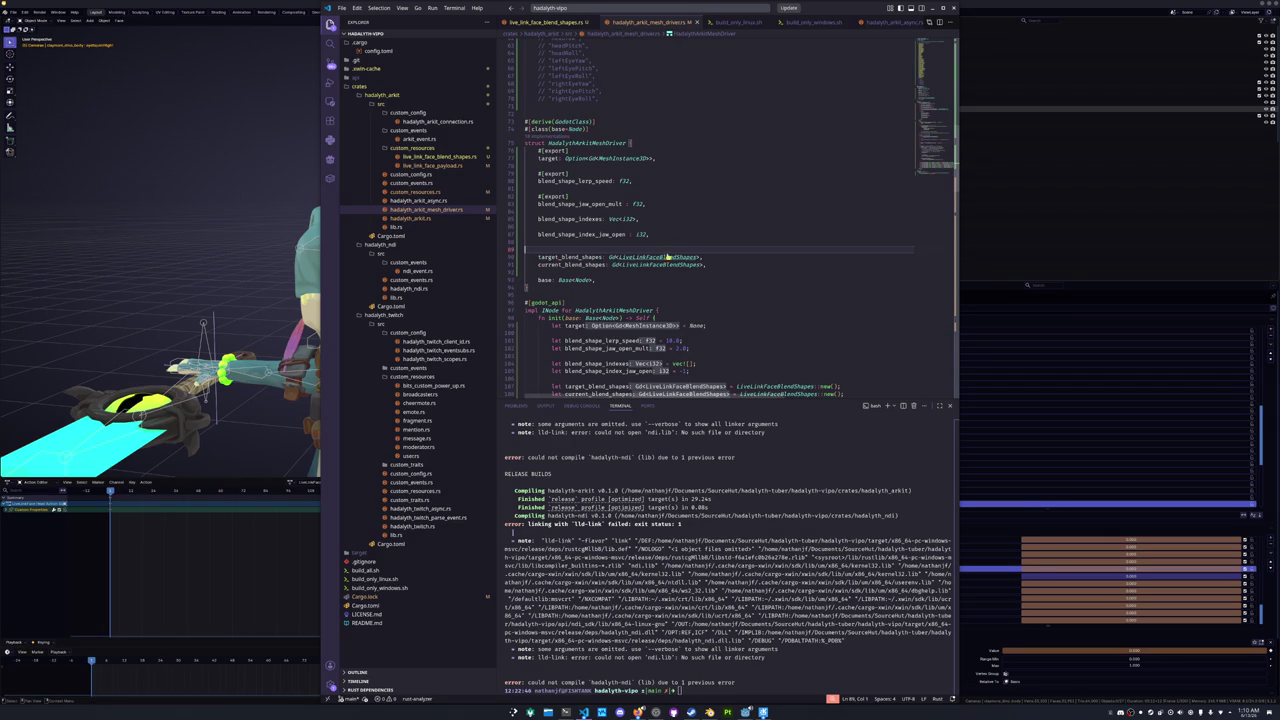
{"action": "double_click", "coordinate": [540, 264]}
{"action": "key", "text": "Home"}
{"action": "key", "text": "Return"}
{"action": "key", "text": "Up"}
{"action": "key", "text": "Up"}
{"action": "key", "text": "Up"}
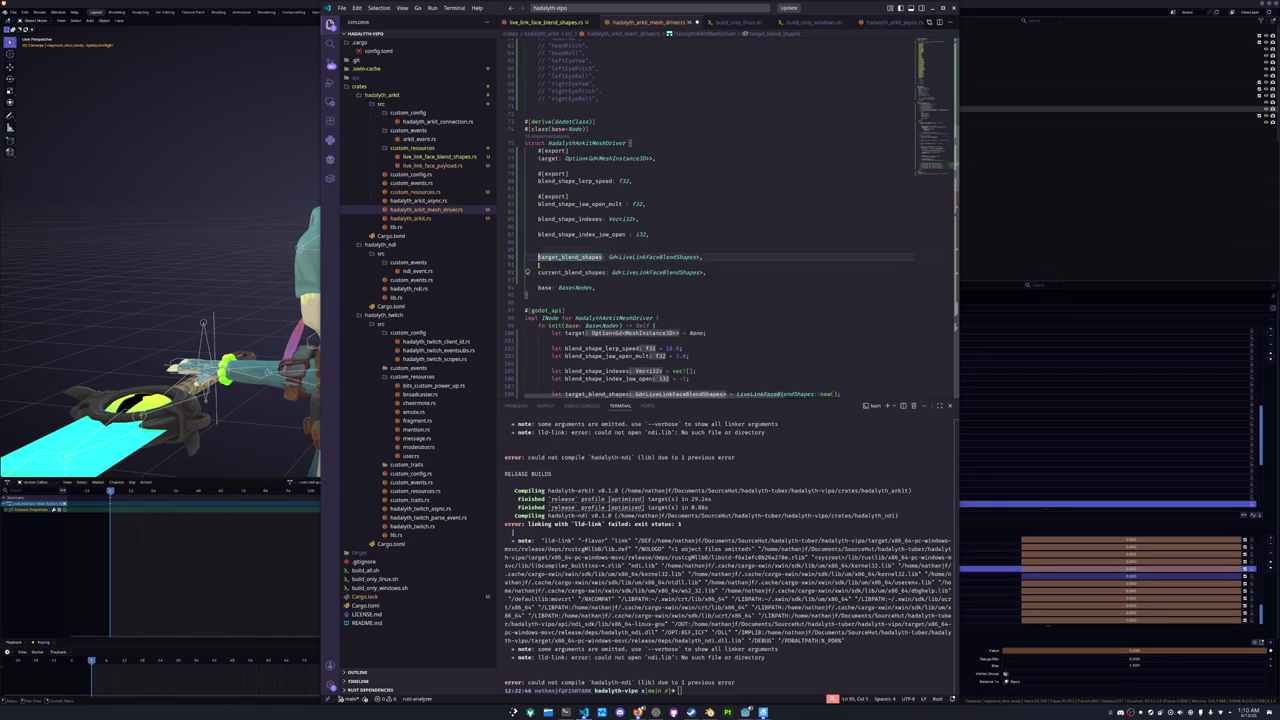
{"action": "type", "text": "[var]"}
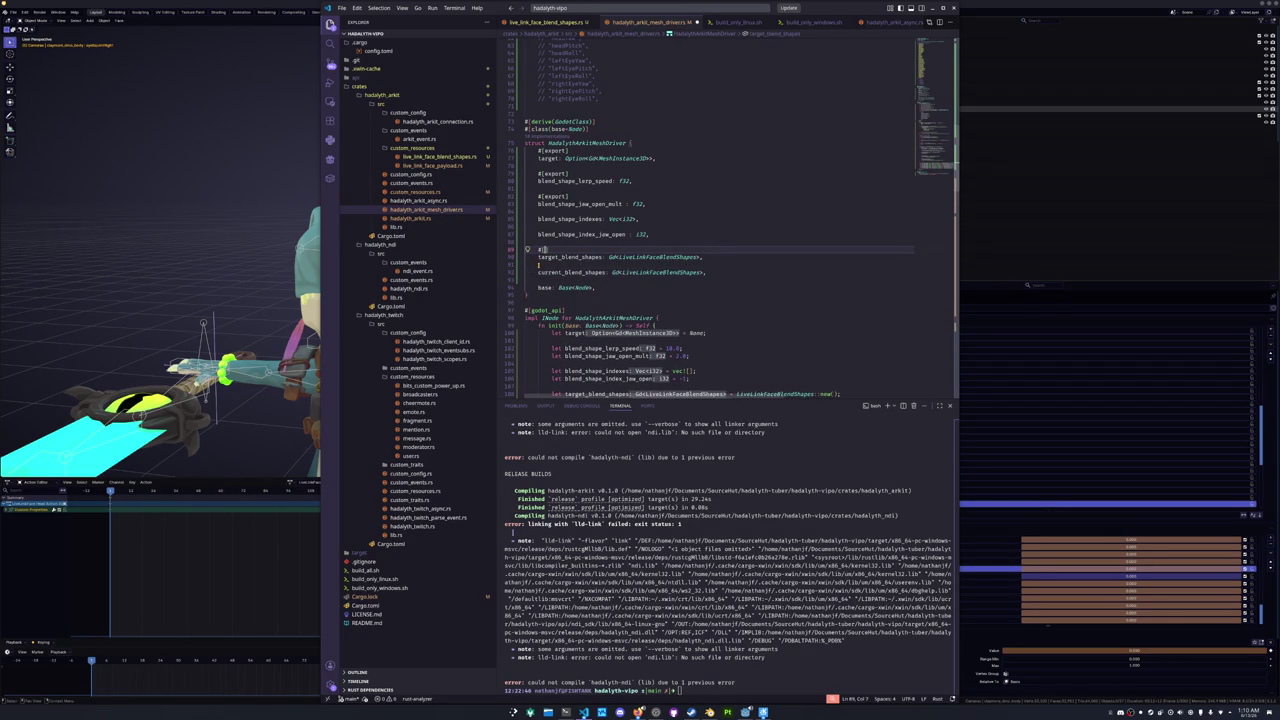
- Copy the #[var] line and paste it above current_blend_shapes, keeping the original above target_blend_shapes
{"action": "key", "text": "shift+Up"}
{"action": "key", "text": "ctrl+c"}
{"action": "left_click", "coordinate": [538, 264]}
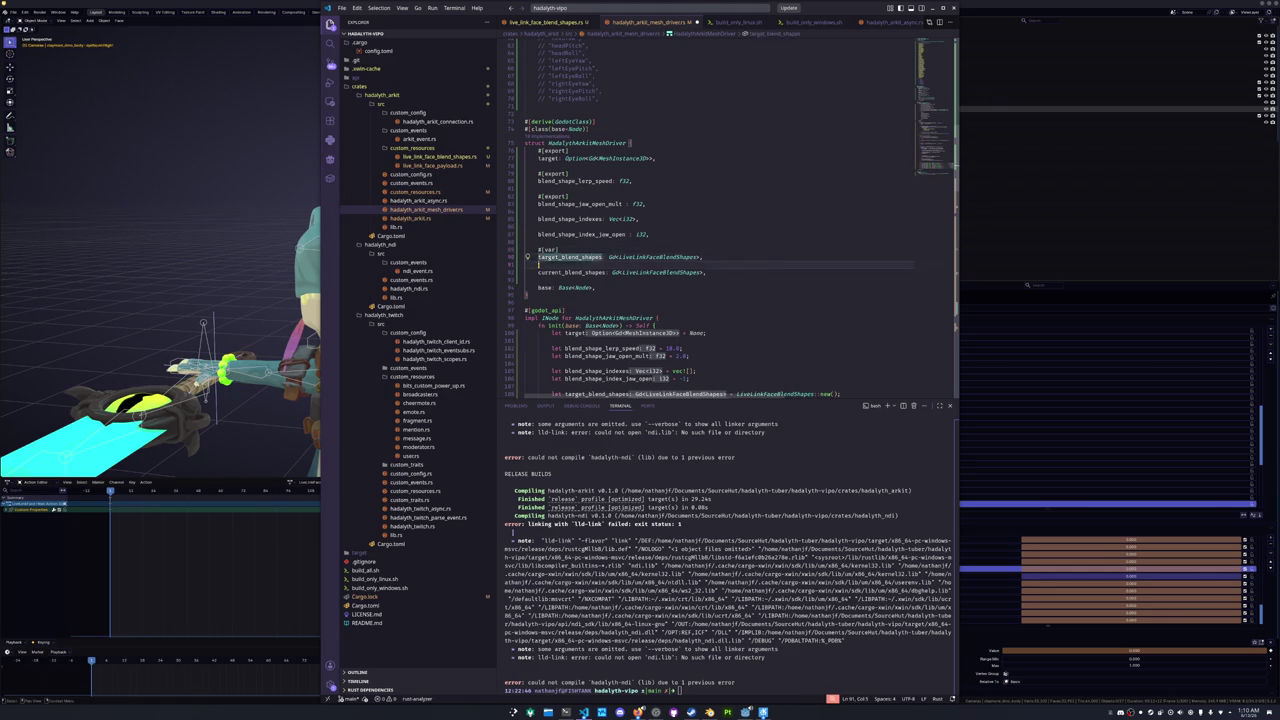
{"action": "key", "text": "ctrl+v"}
{"action": "key", "text": "Up"}
{"action": "key", "text": "Up"}
{"action": "key", "text": "Up"}
{"action": "key", "text": "shift+Up"}
{"action": "key", "text": "BackSpace"}
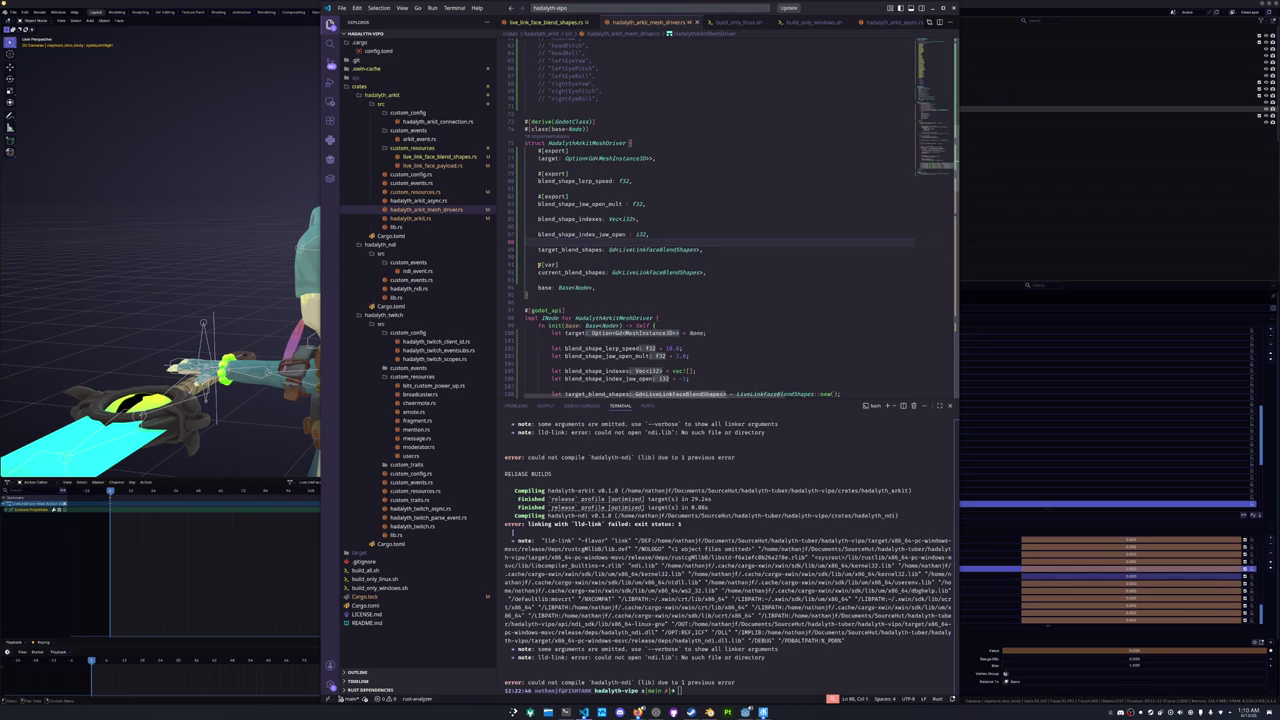
{"action": "key", "text": "ctrl+z"}
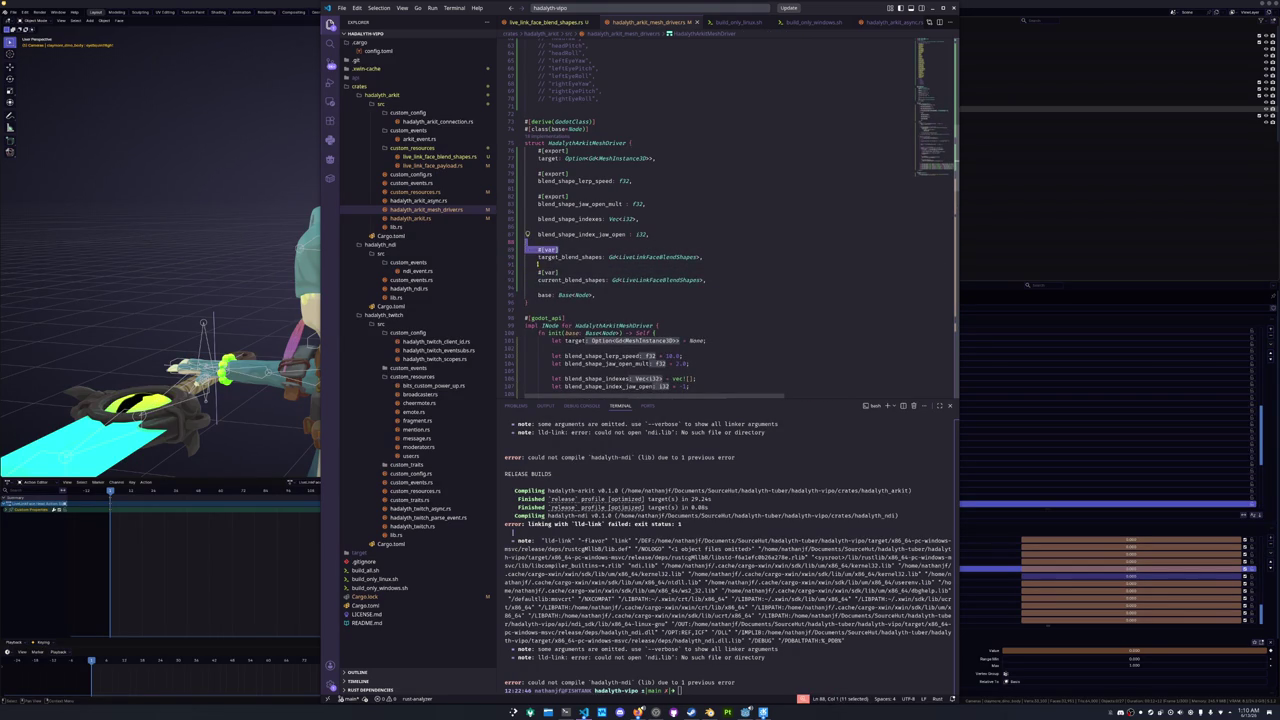
{"action": "left_click", "coordinate": [546, 264]}
{"action": "double_click", "coordinate": [564, 281]}
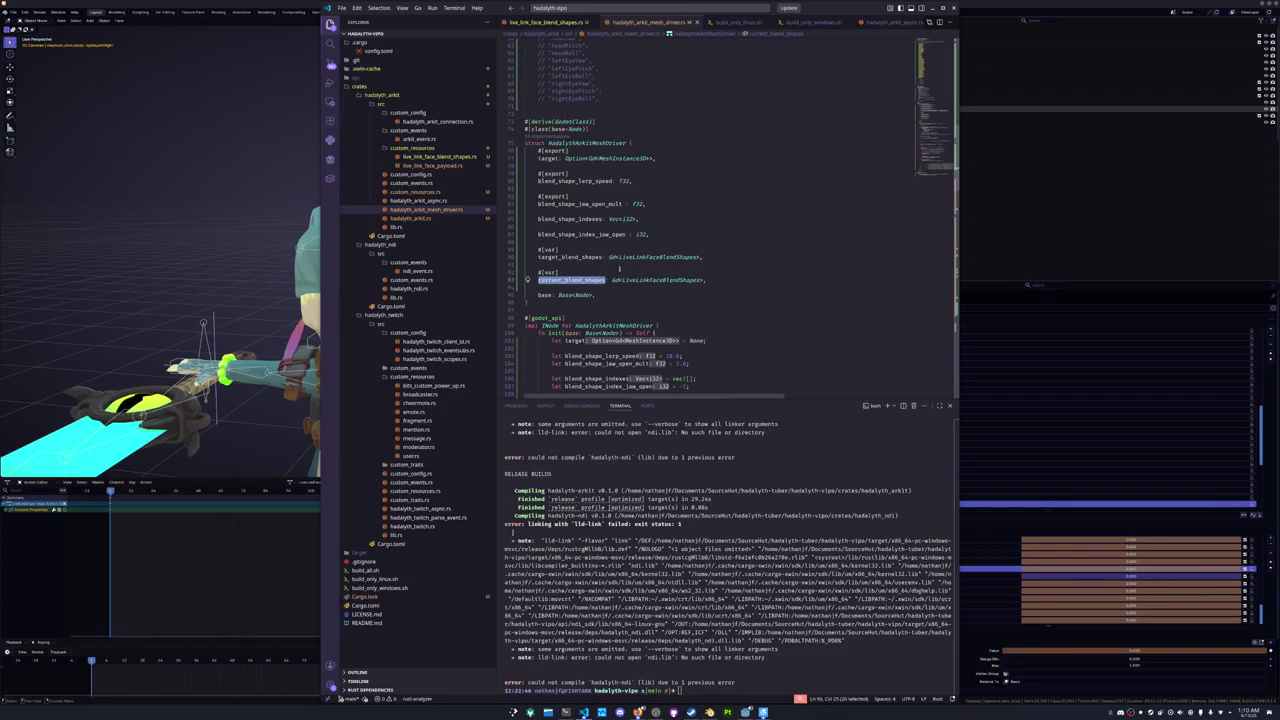
{"action": "scroll", "coordinate": [619, 268], "scroll_direction": "down", "scroll_amount": 15}
- Review the process function, then switch to live_link_face_blend_shapes.rs and clear leftover selections
{"action": "left_click", "coordinate": [689, 260]}
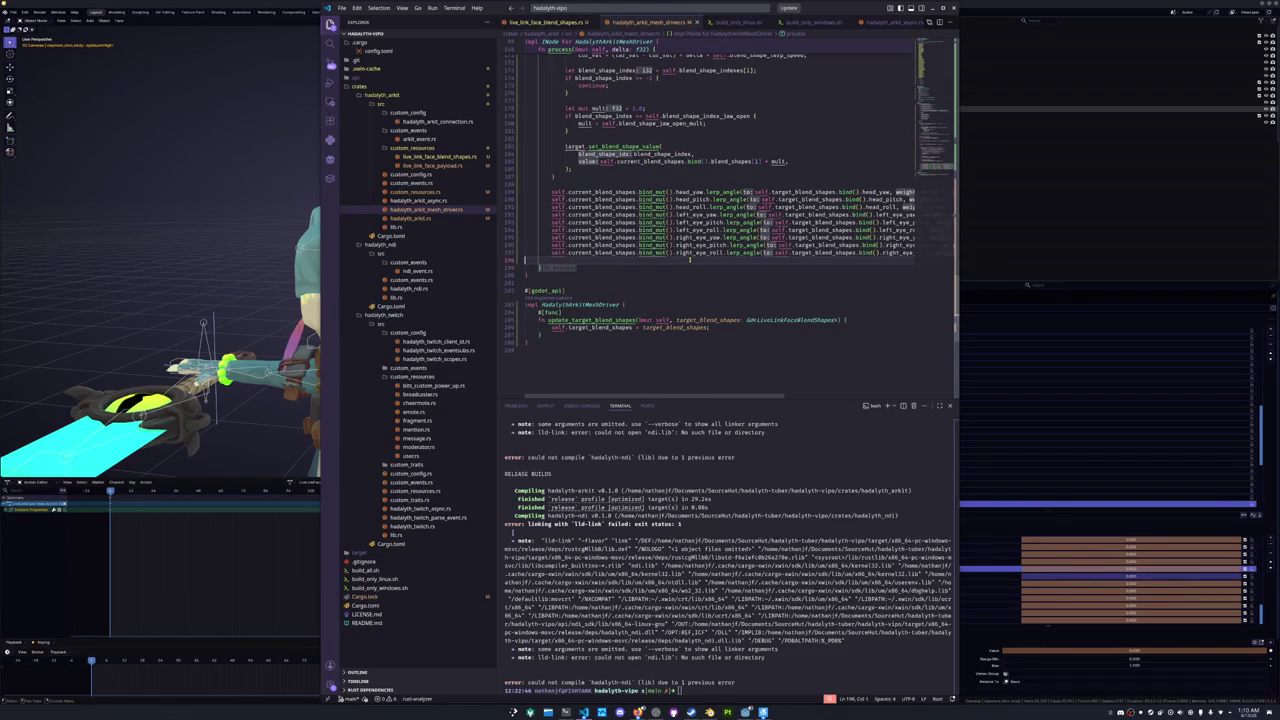
{"action": "scroll", "coordinate": [689, 260], "scroll_direction": "down", "scroll_amount": 1}
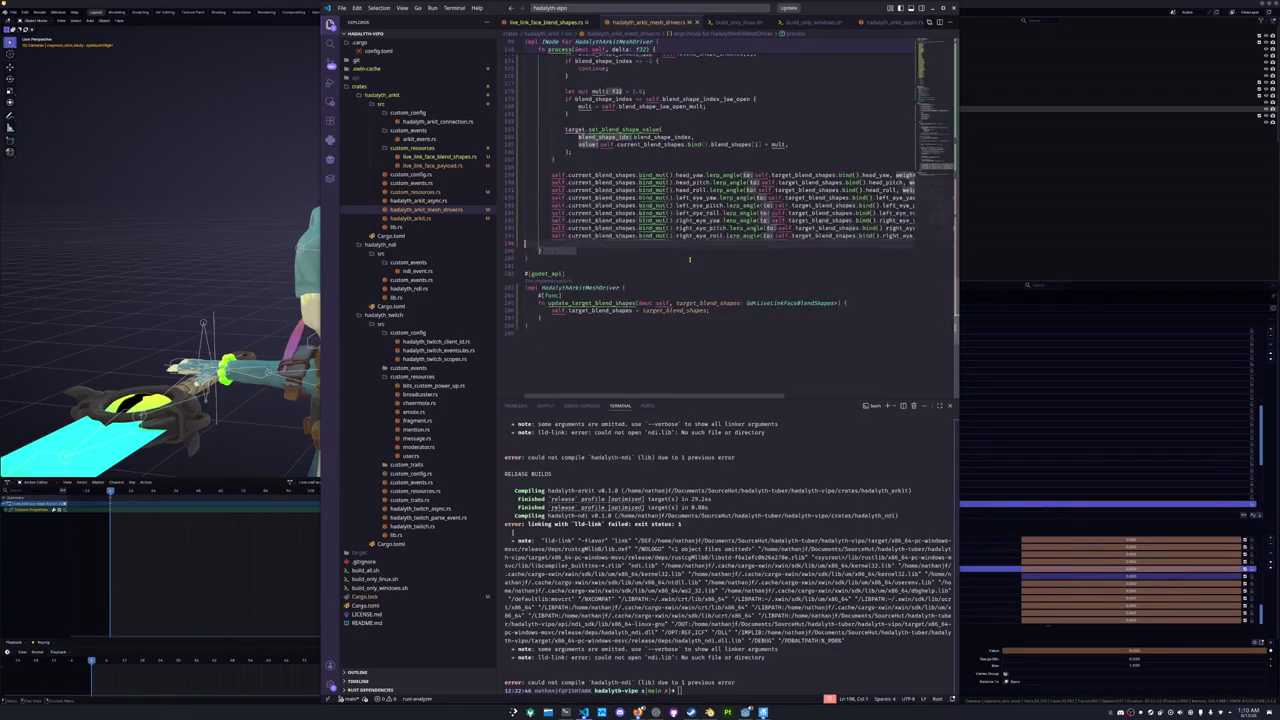
{"action": "scroll", "coordinate": [689, 260], "scroll_direction": "up", "scroll_amount": 2}
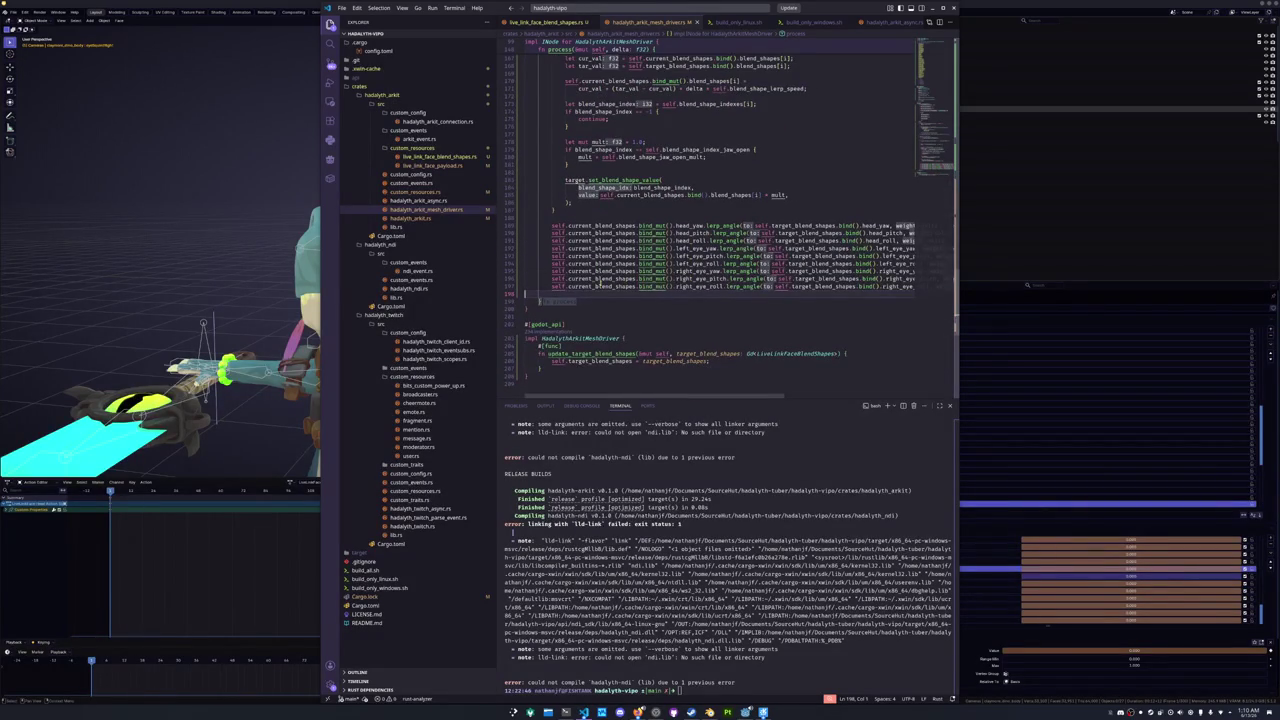
{"action": "left_click", "coordinate": [584, 316]}
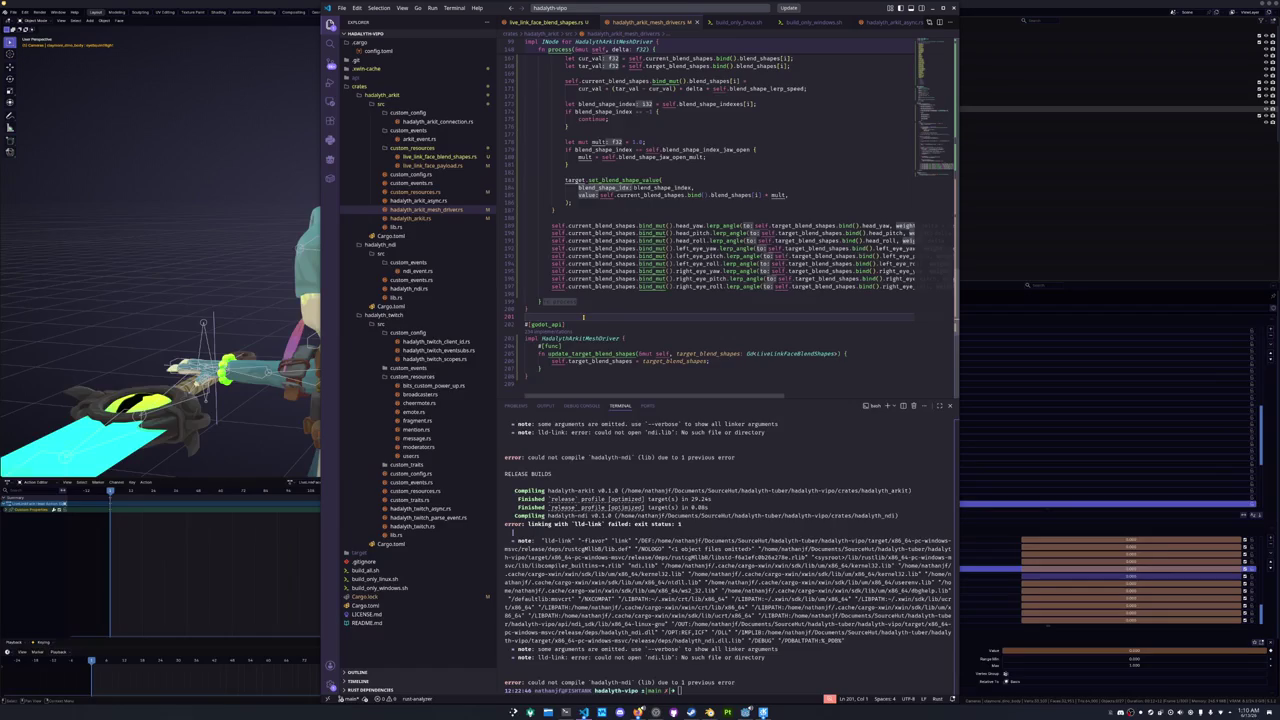
{"action": "scroll", "coordinate": [584, 316], "scroll_direction": "down", "scroll_amount": 2}
{"action": "scroll", "coordinate": [584, 316], "scroll_direction": "up", "scroll_amount": 2}
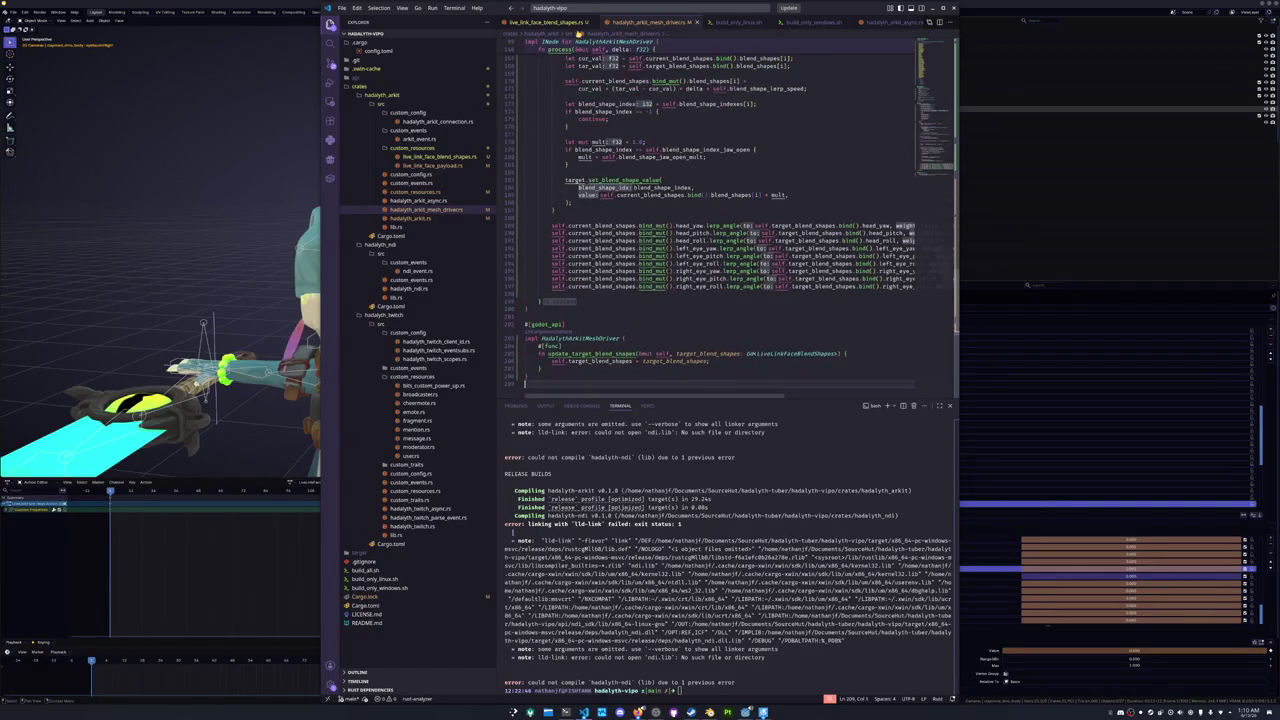
{"action": "left_click", "coordinate": [548, 22]}
{"action": "left_click", "coordinate": [585, 231]}
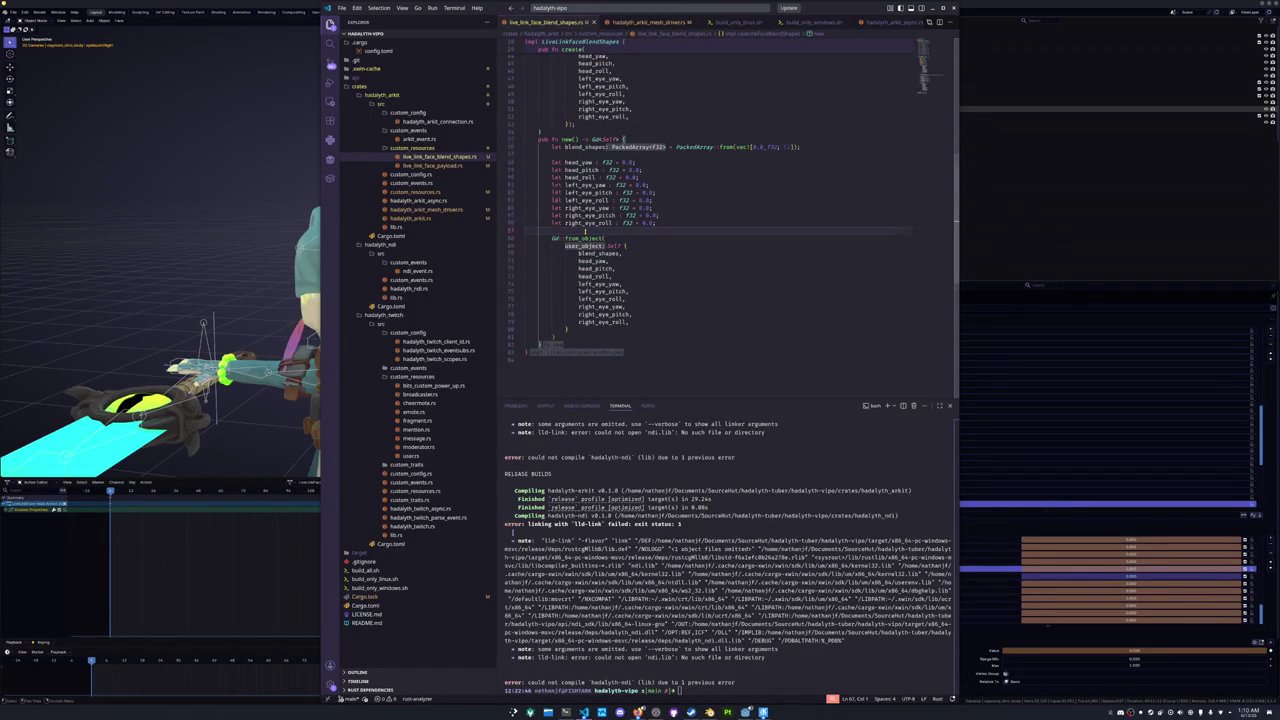
- Open live_link_face_payload.rs and re-run ./build_all.sh in the terminal
{"action": "scroll", "coordinate": [585, 231], "scroll_direction": "up", "scroll_amount": 1}
{"action": "scroll", "coordinate": [668, 176], "scroll_direction": "up", "scroll_amount": 1}
{"action": "left_click", "coordinate": [432, 165]}
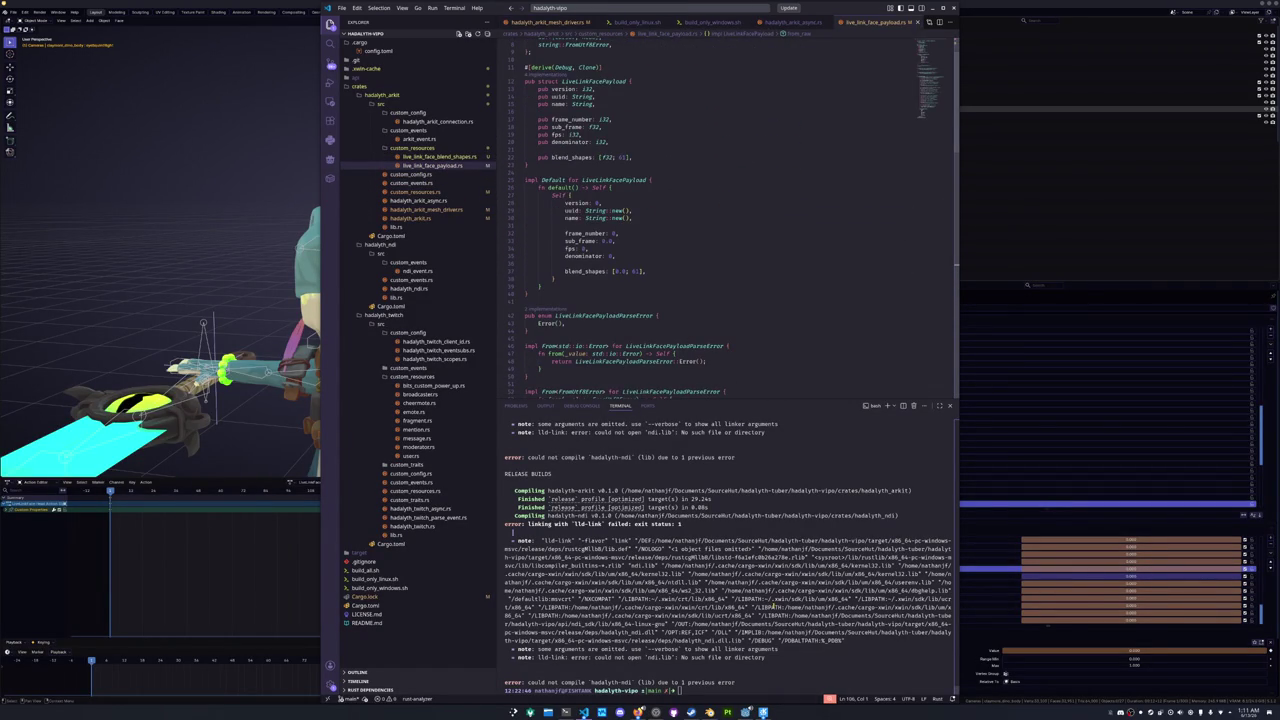
{"action": "key", "text": "Up"}
{"action": "key", "text": "Return"}
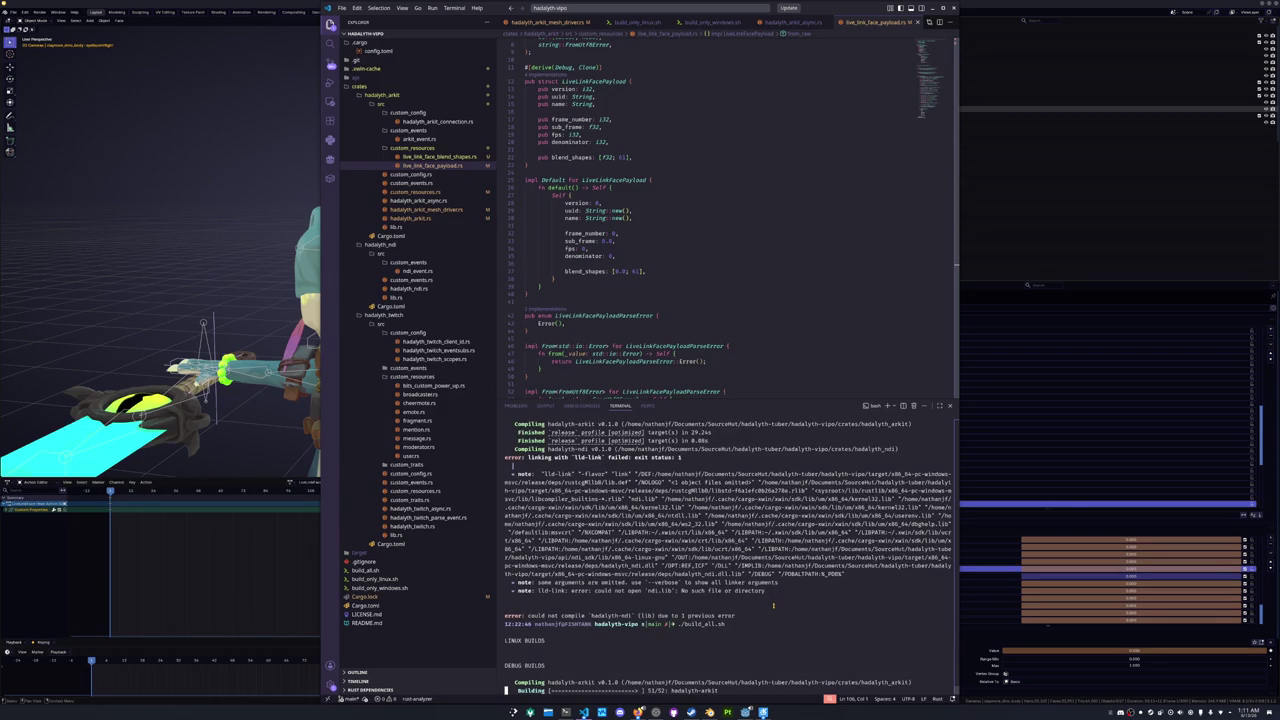
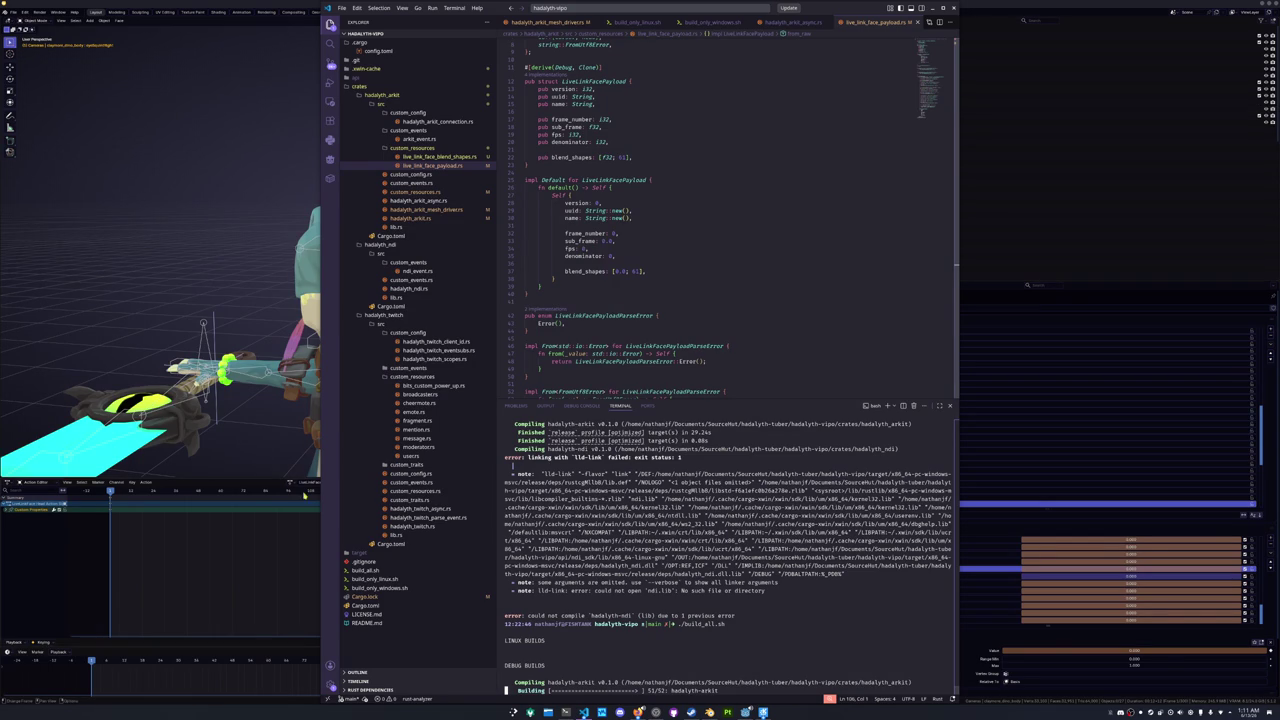
- Insert the cache folder entry on a new first line of .gitignore and save it
{"action": "left_click", "coordinate": [364, 562]}
{"action": "left_click", "coordinate": [555, 78]}
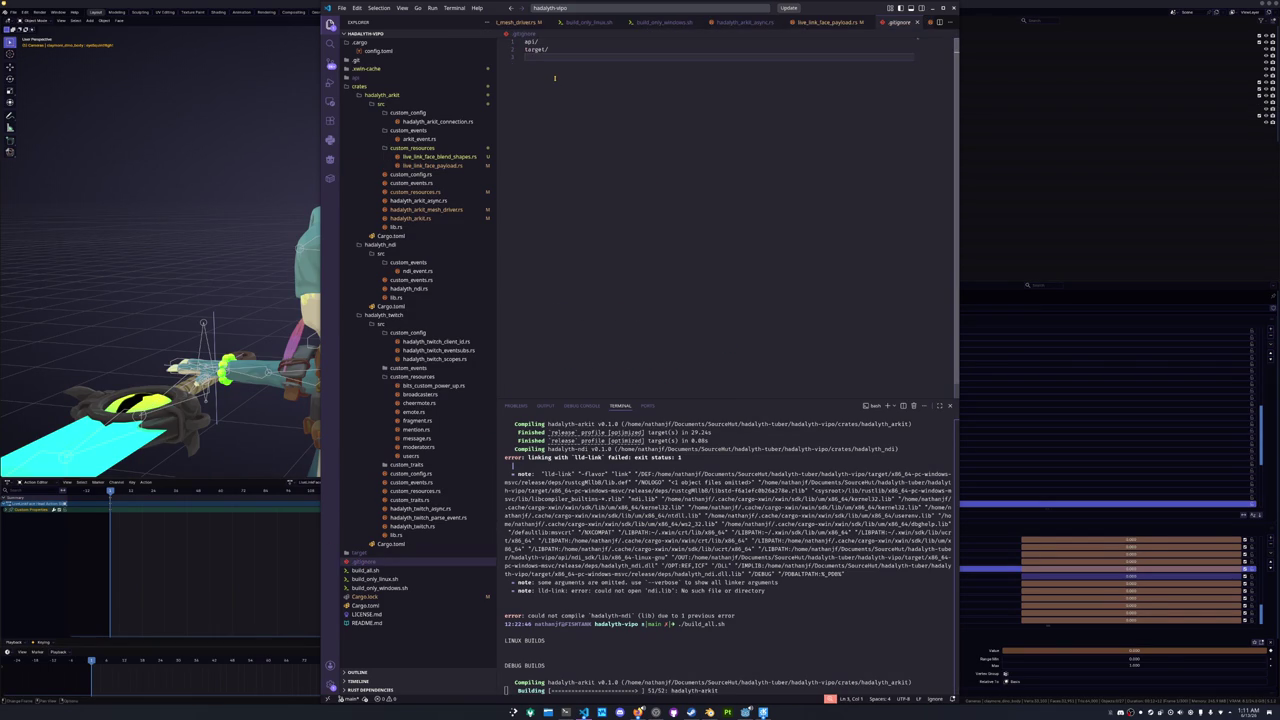
{"action": "key", "text": "Up"}
{"action": "key", "text": "Up"}
{"action": "key", "text": "Return"}
{"action": "key", "text": "Return"}
{"action": "key", "text": "Up"}
{"action": "key", "text": "Up"}
{"action": "type", "text": "win"}
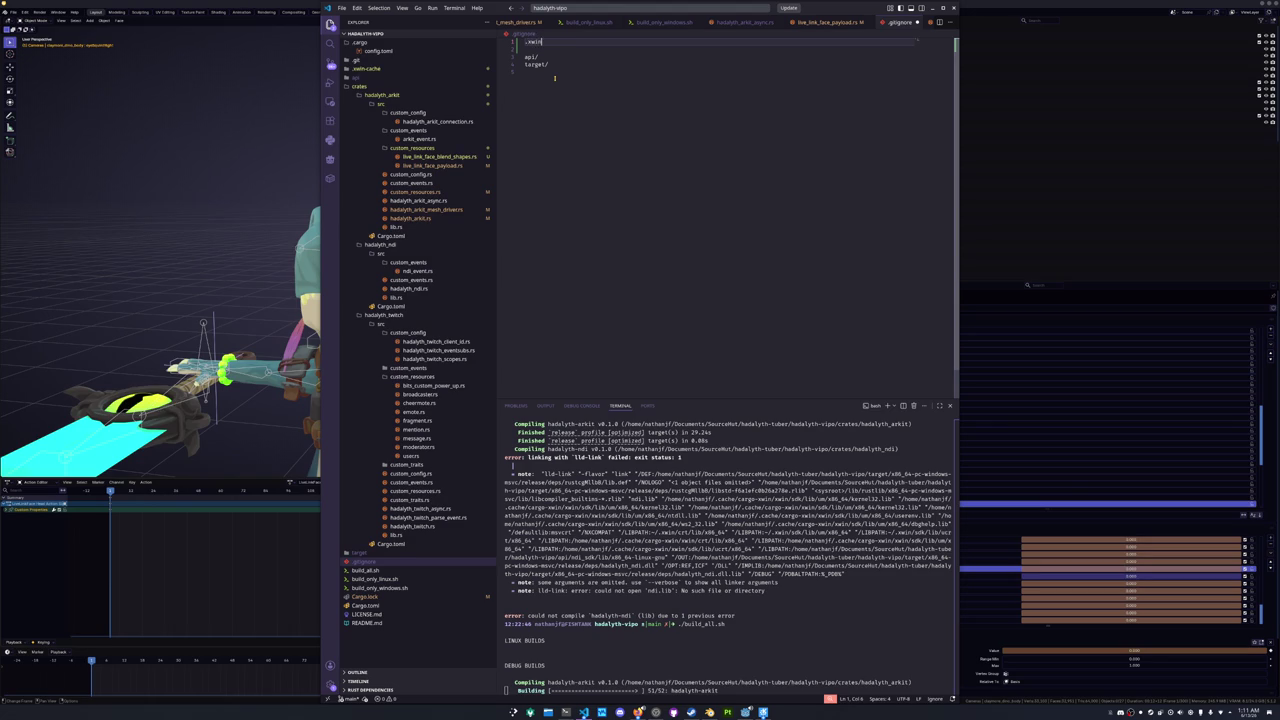
{"action": "type", "text": "_cache/"}
{"action": "key", "text": "Down"}
{"action": "key", "text": "ctrl+s"}
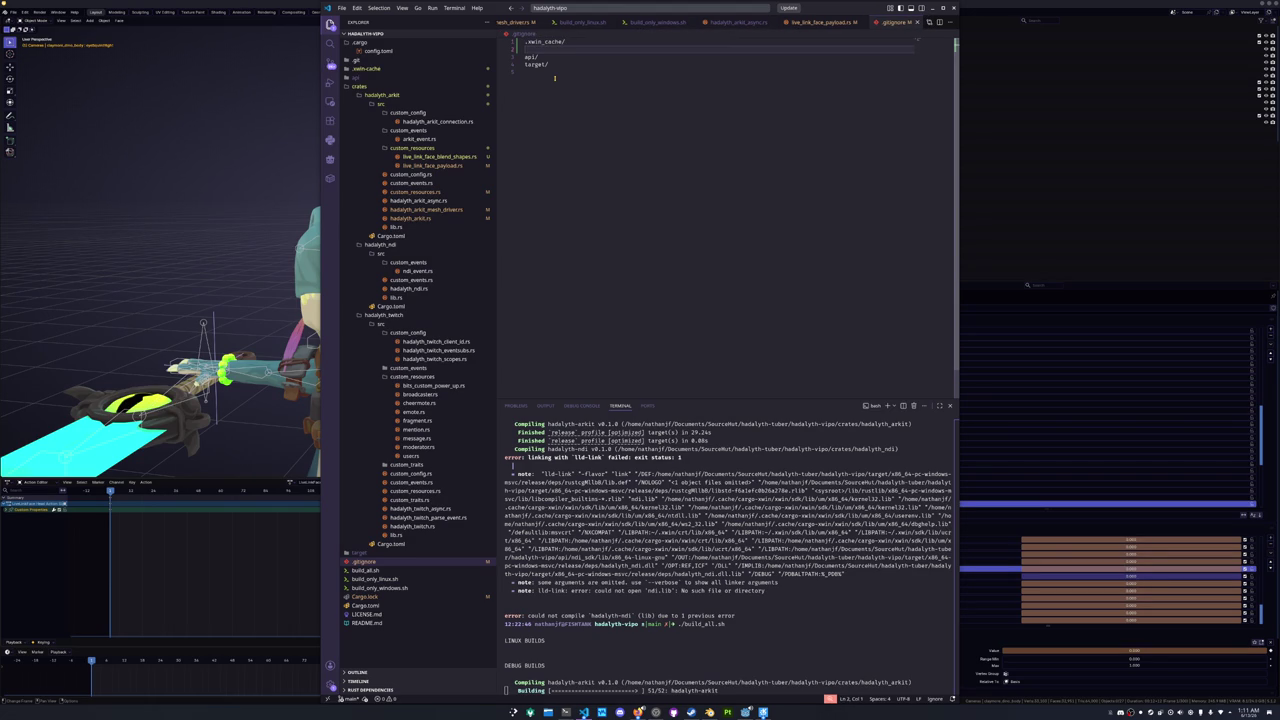
- Replace the underscore with a hyphen so the entry reads .xwin-cache/, and save again
{"action": "key", "text": "Up"}
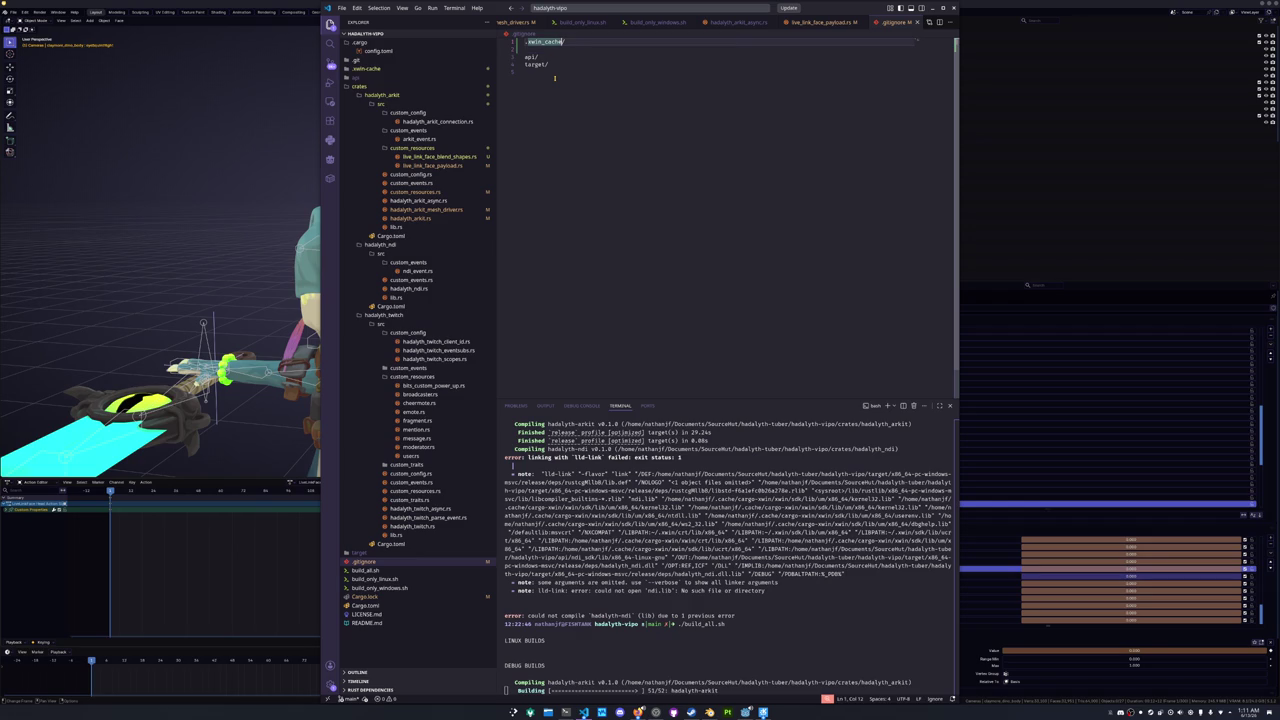
{"action": "key", "text": "BackSpace"}
{"action": "type", "text": "-"}
{"action": "key", "text": "Down"}
{"action": "key", "text": "ctrl+s"}
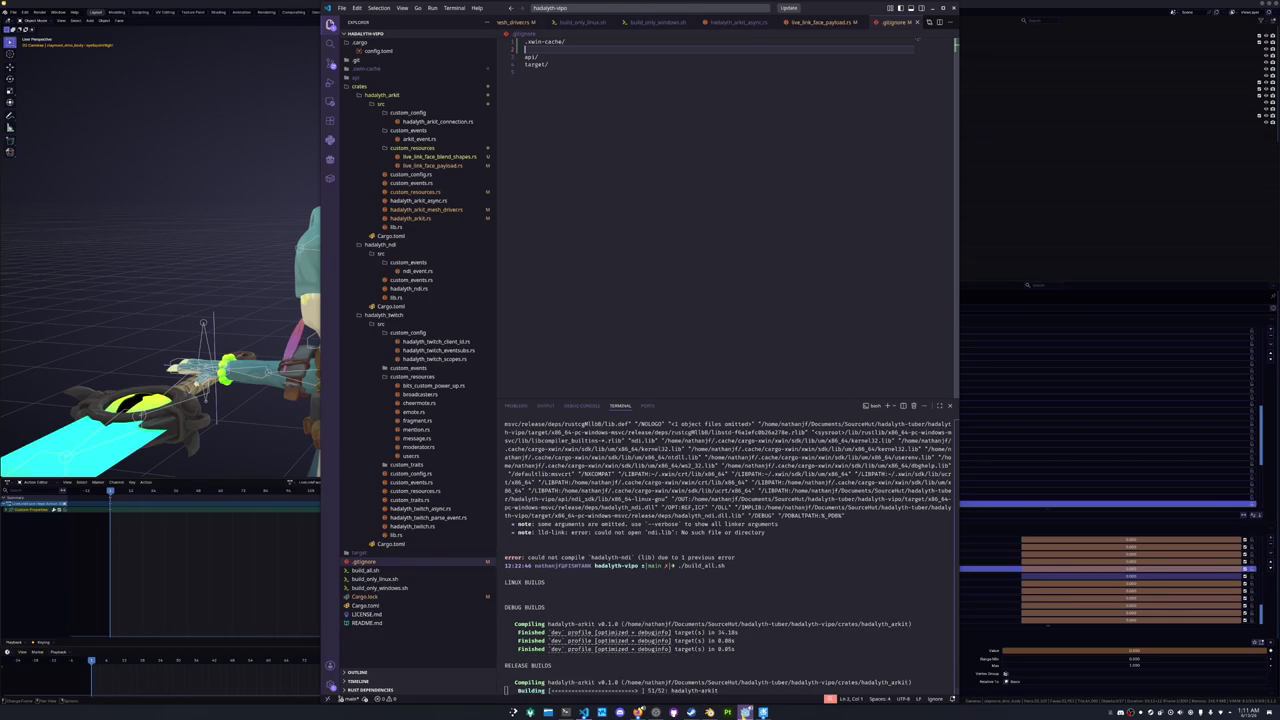
{"action": "left_click", "coordinate": [745, 712]}
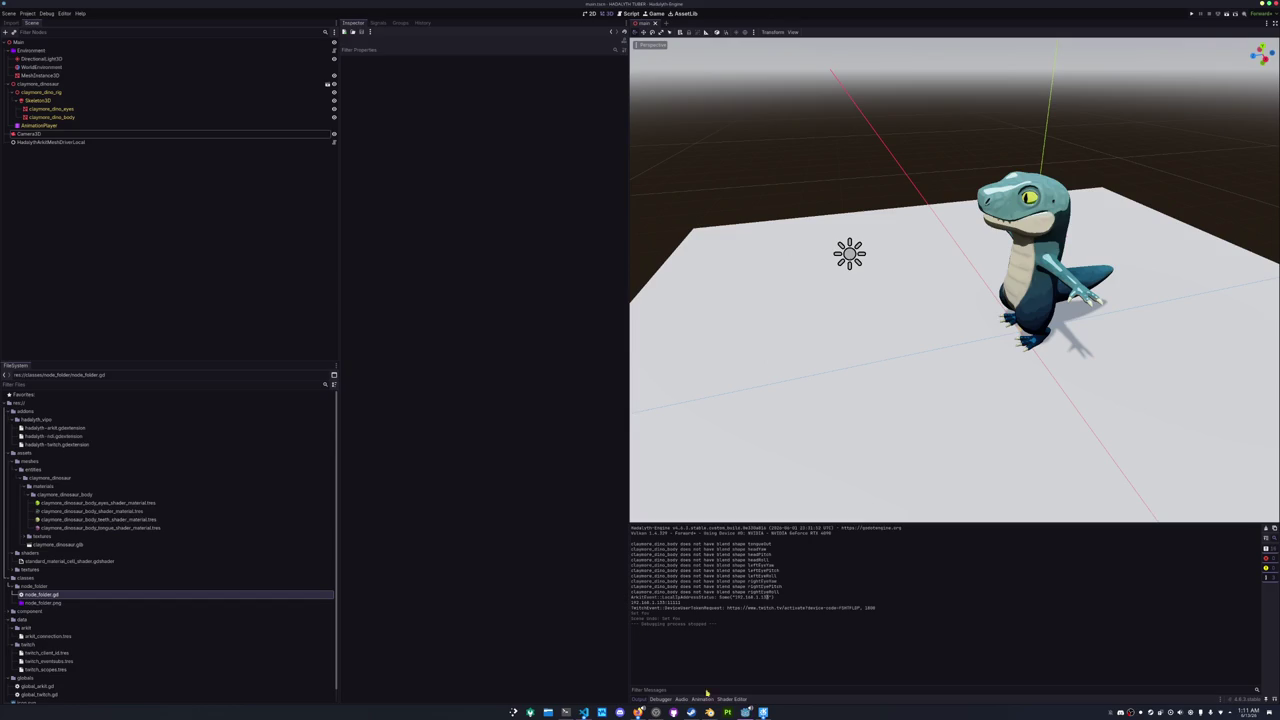
{"action": "left_click", "coordinate": [48, 84]}
{"action": "right_click", "coordinate": [40, 101]}
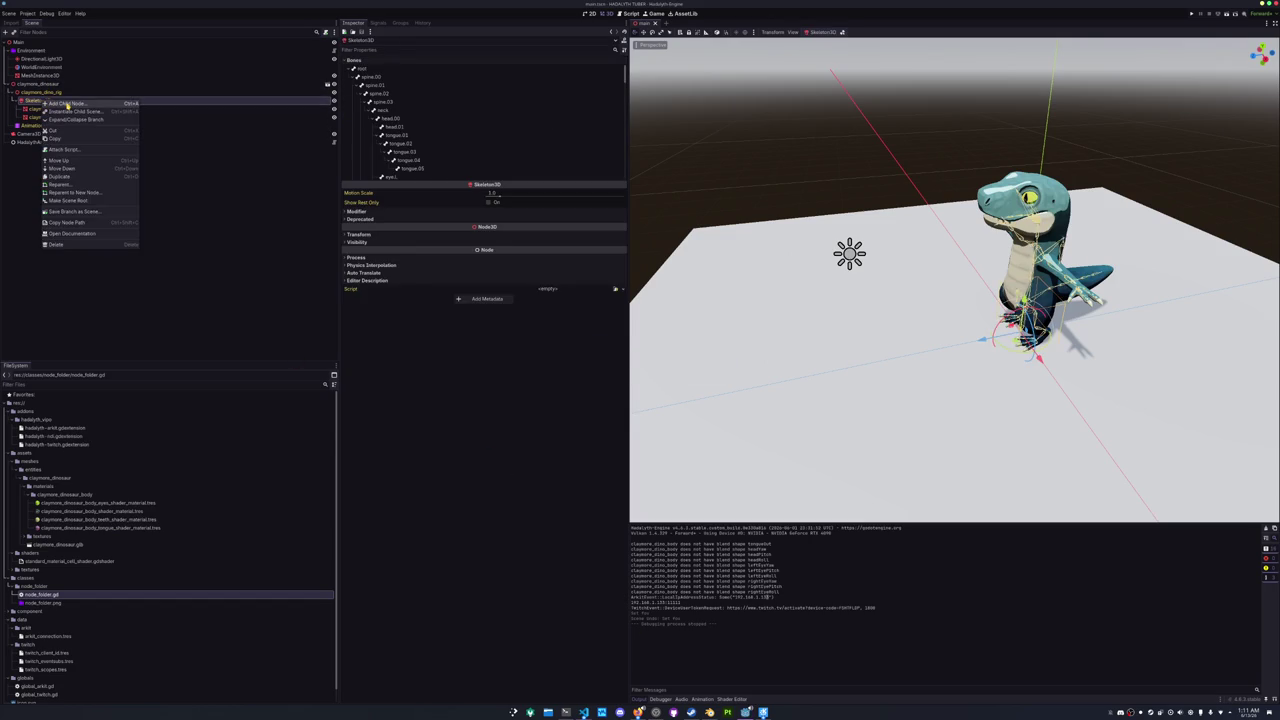
{"action": "left_click", "coordinate": [75, 107]}
{"action": "key", "text": "ctrl+a"}
{"action": "type", "text": "boneatt"}
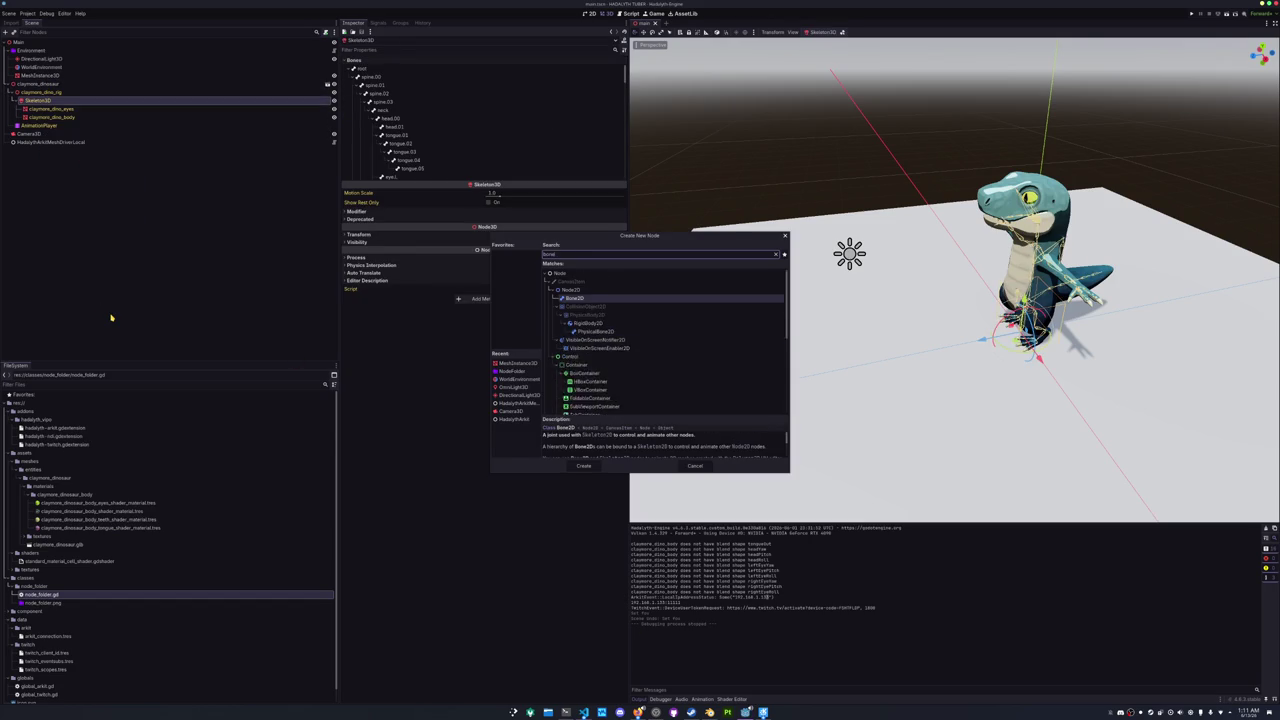
{"action": "key", "text": "Return"}
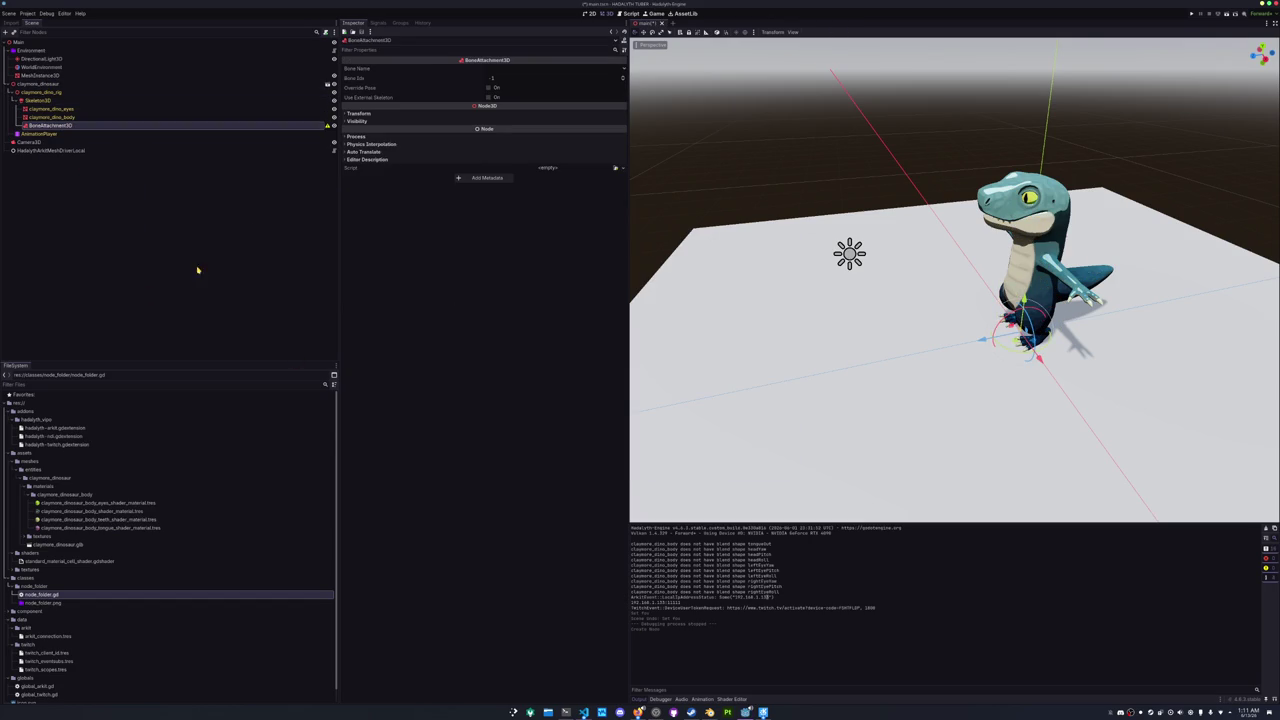
{"action": "left_click", "coordinate": [515, 68]}
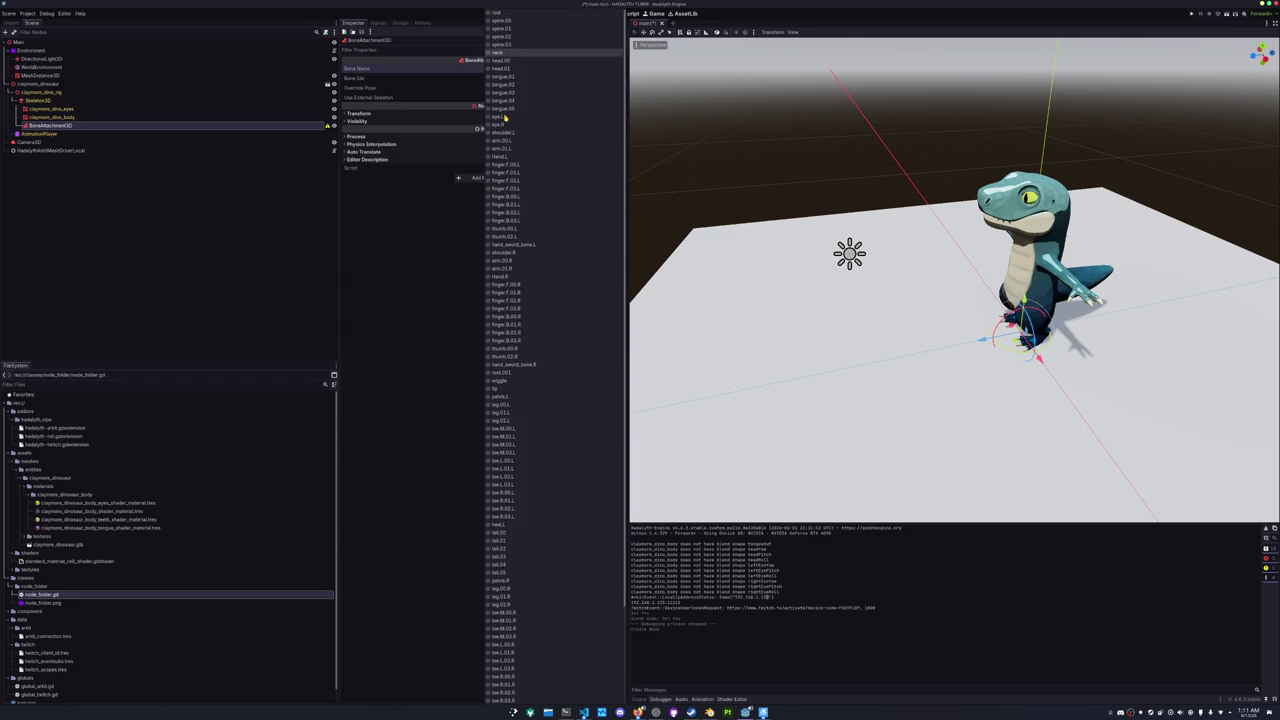
{"action": "left_click", "coordinate": [500, 52]}
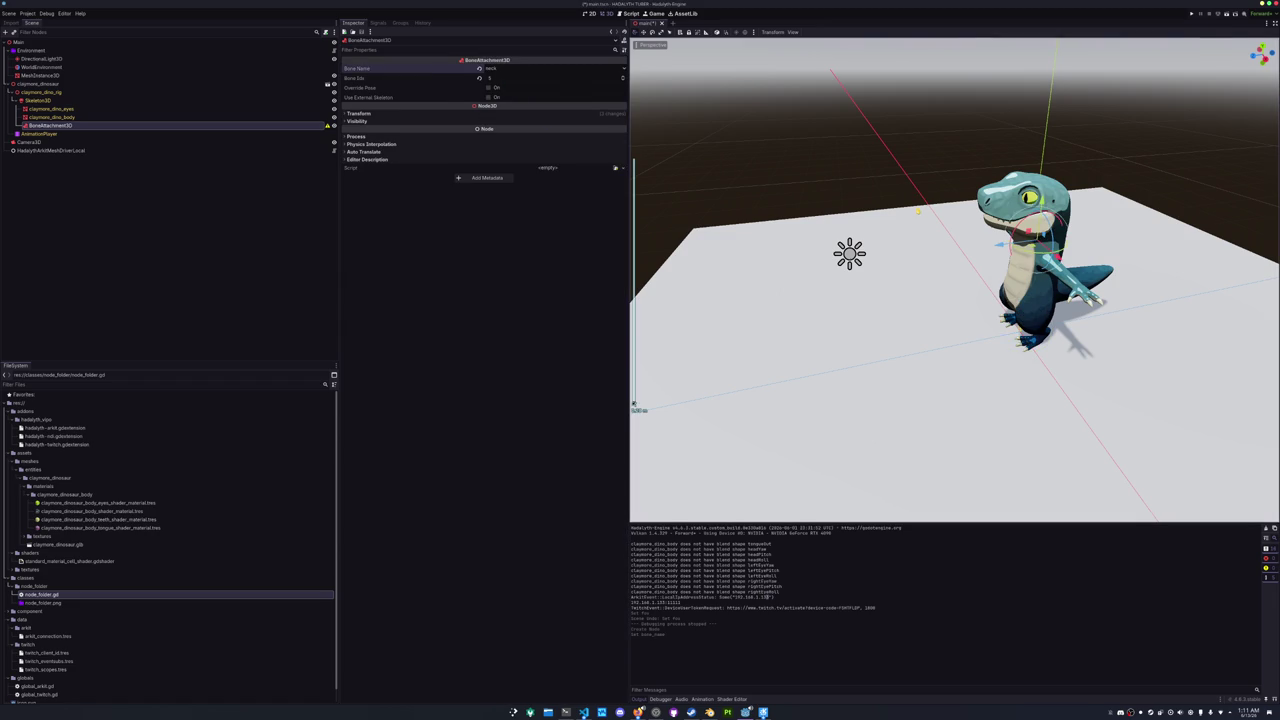
{"action": "left_click_drag", "start_coordinate": [894, 209], "coordinate": [850, 240]}
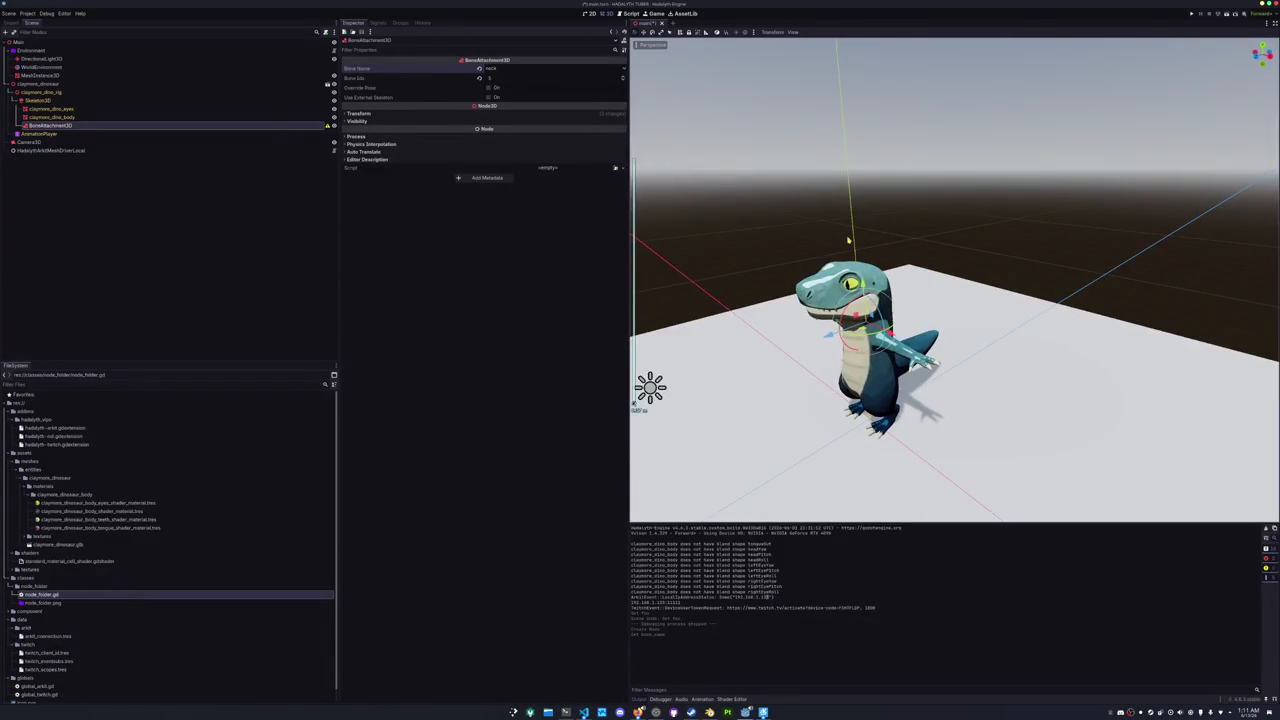
{"action": "scroll", "coordinate": [848, 240], "scroll_direction": "up", "scroll_amount": 10}
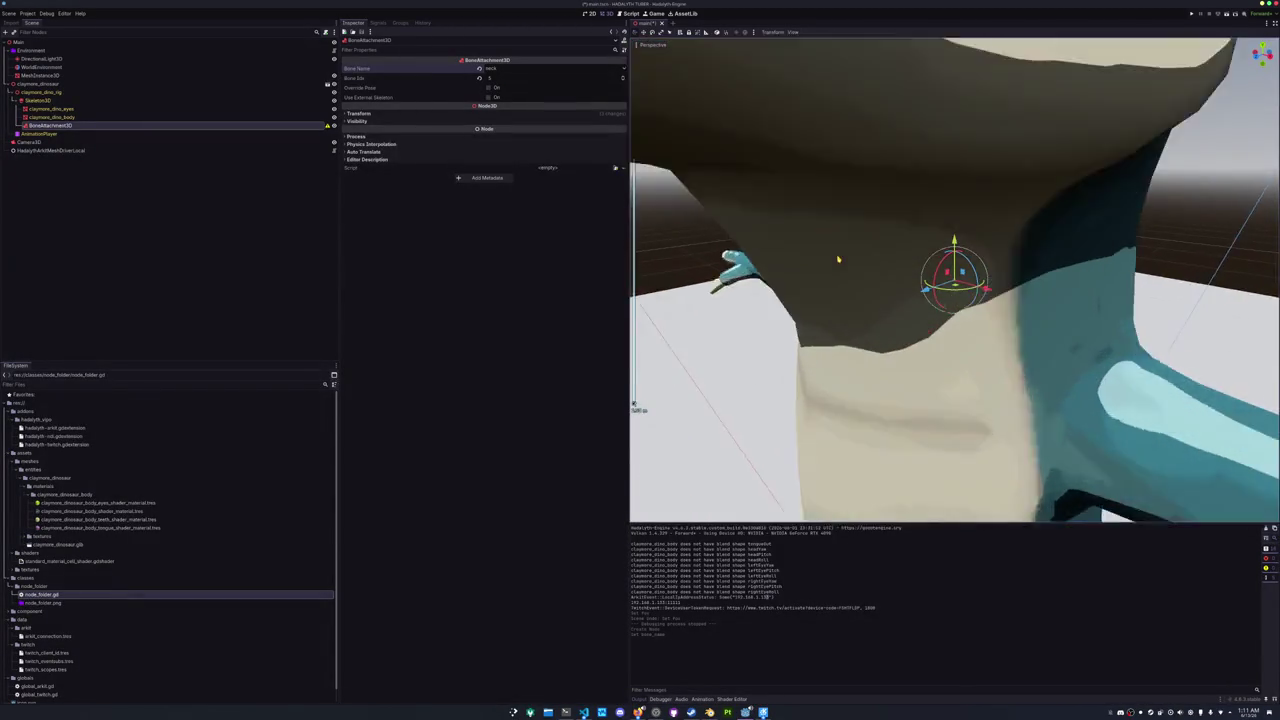
{"action": "scroll", "coordinate": [848, 240], "scroll_direction": "up", "scroll_amount": 3}
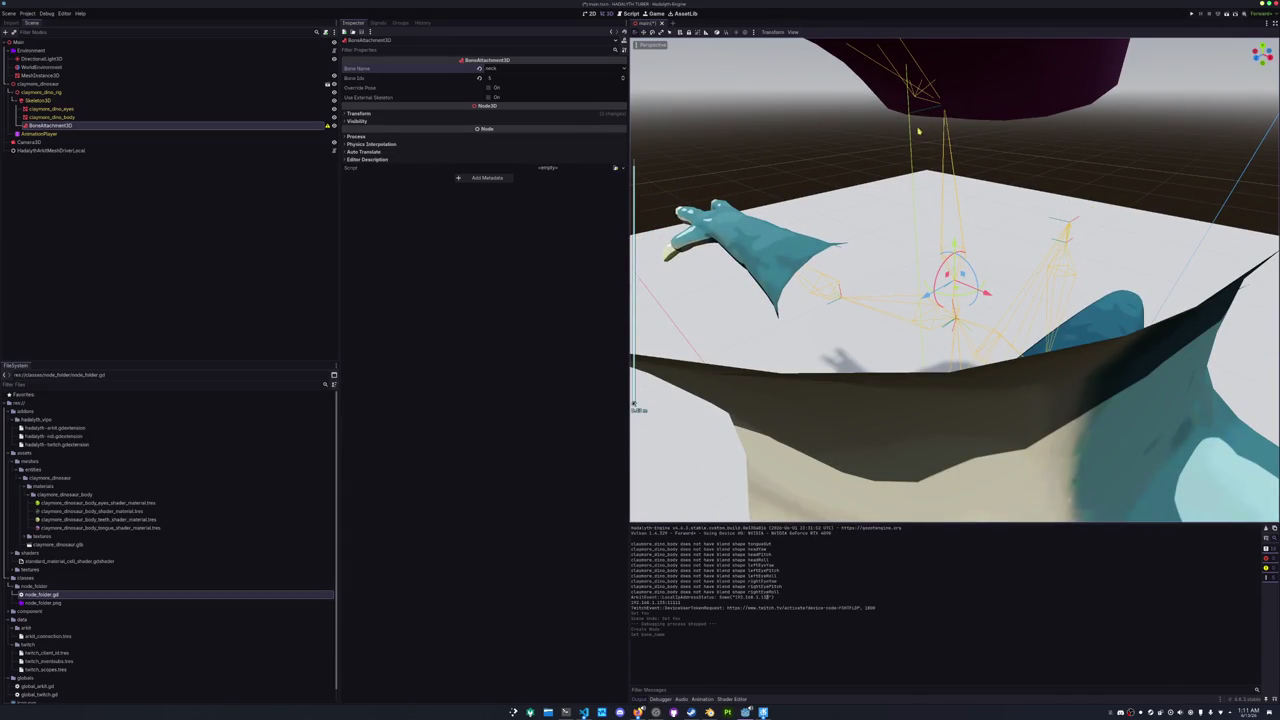
{"action": "left_click", "coordinate": [392, 114]}
{"action": "left_click", "coordinate": [391, 116]}
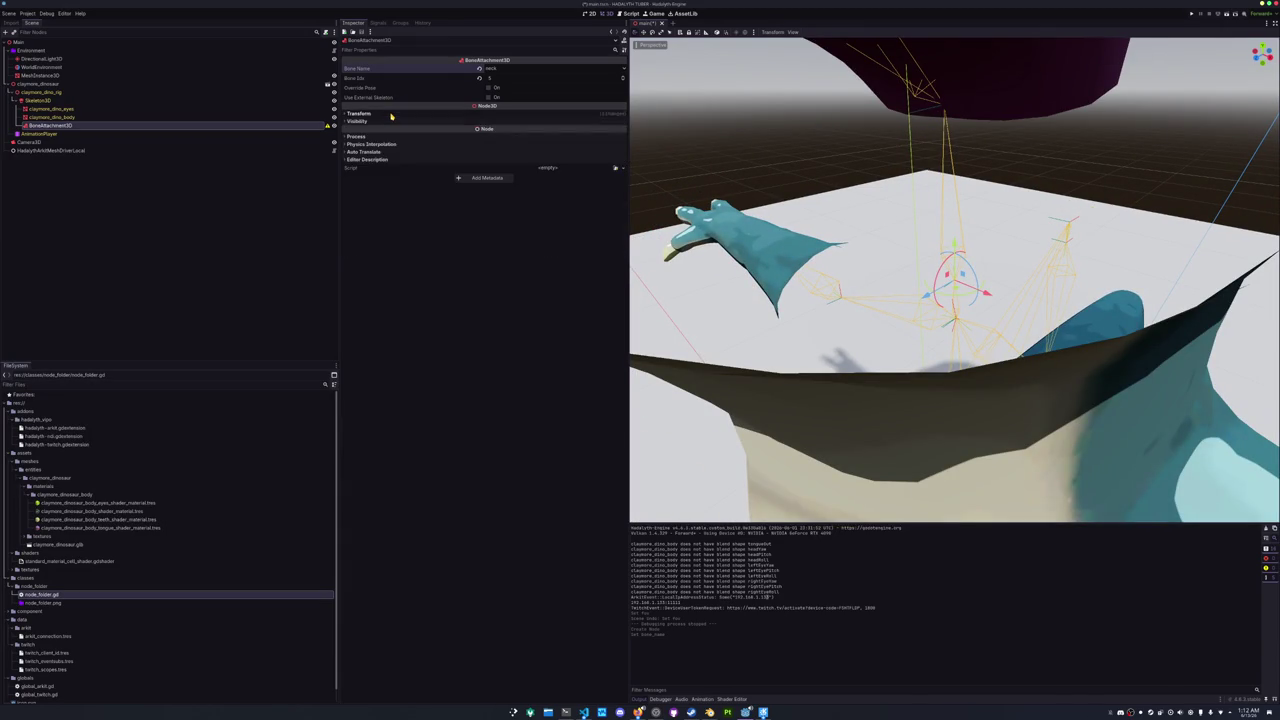
{"action": "left_click", "coordinate": [388, 122]}
{"action": "left_click", "coordinate": [388, 122]}
{"action": "left_click", "coordinate": [391, 115]}
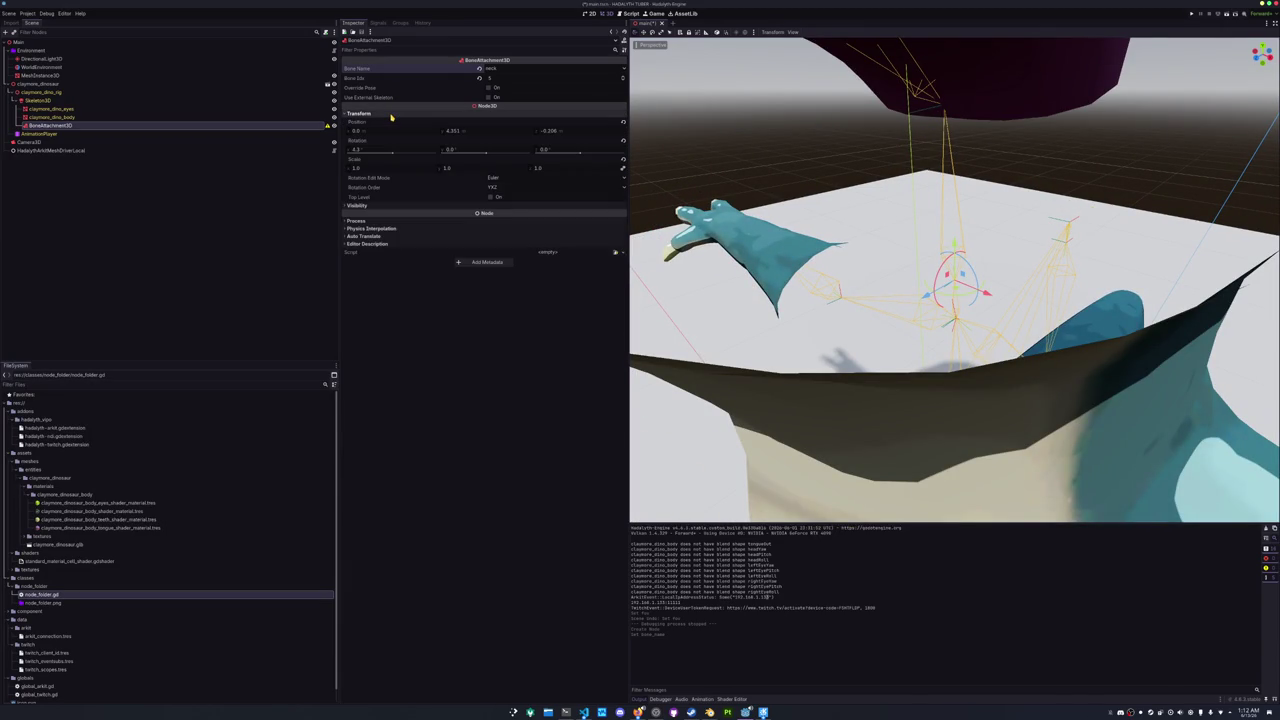
{"action": "left_click", "coordinate": [391, 115]}
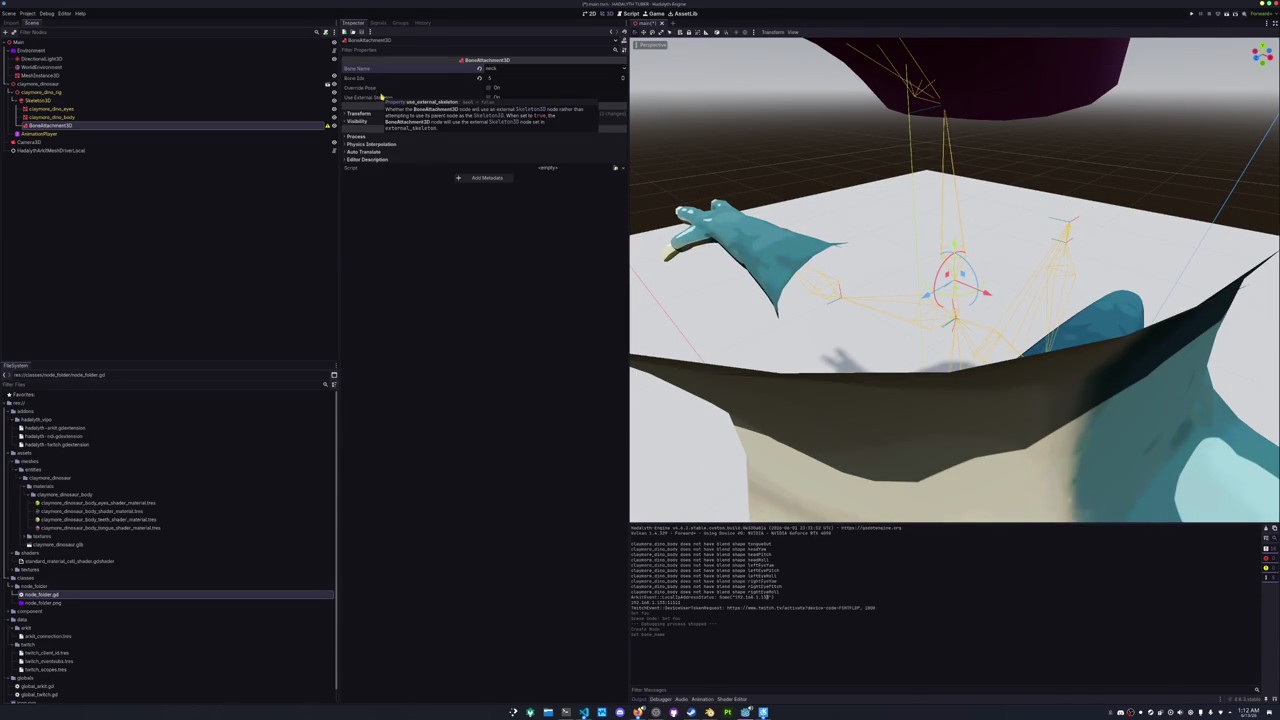
{"action": "scroll", "coordinate": [741, 169], "scroll_direction": "down", "scroll_amount": 5}
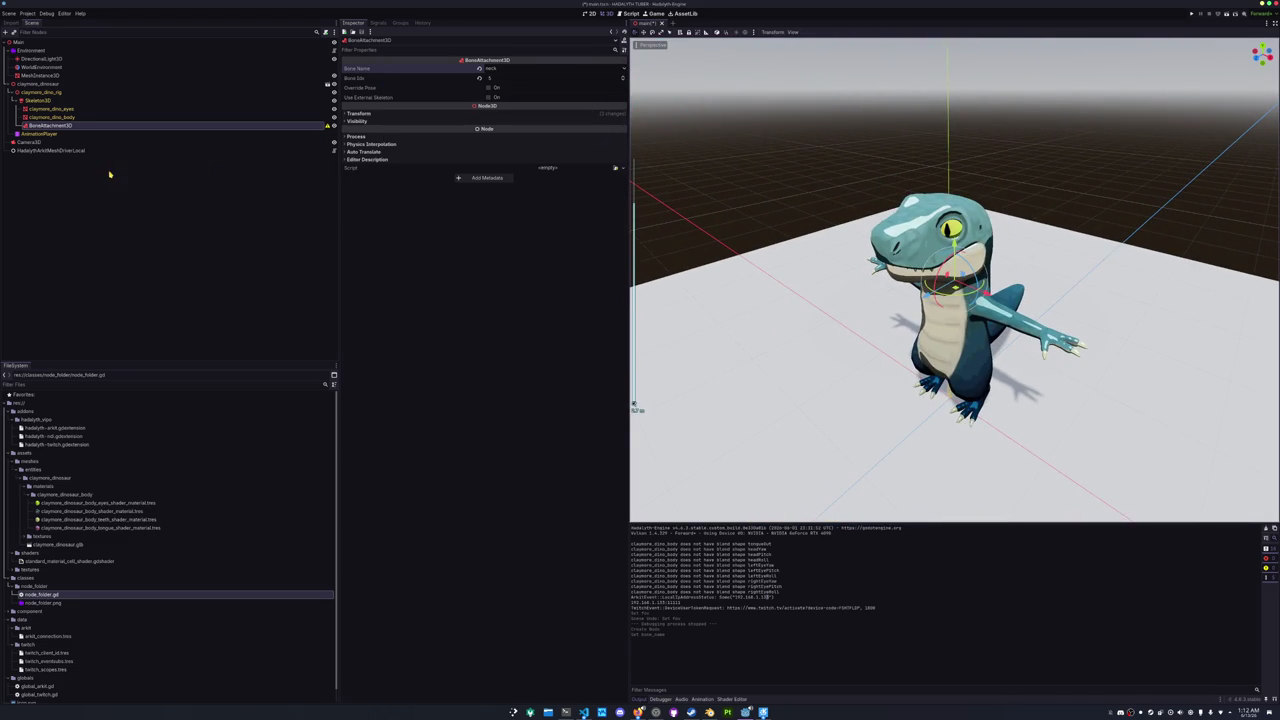
{"action": "key", "text": "Delete"}
{"action": "key", "text": "Return"}
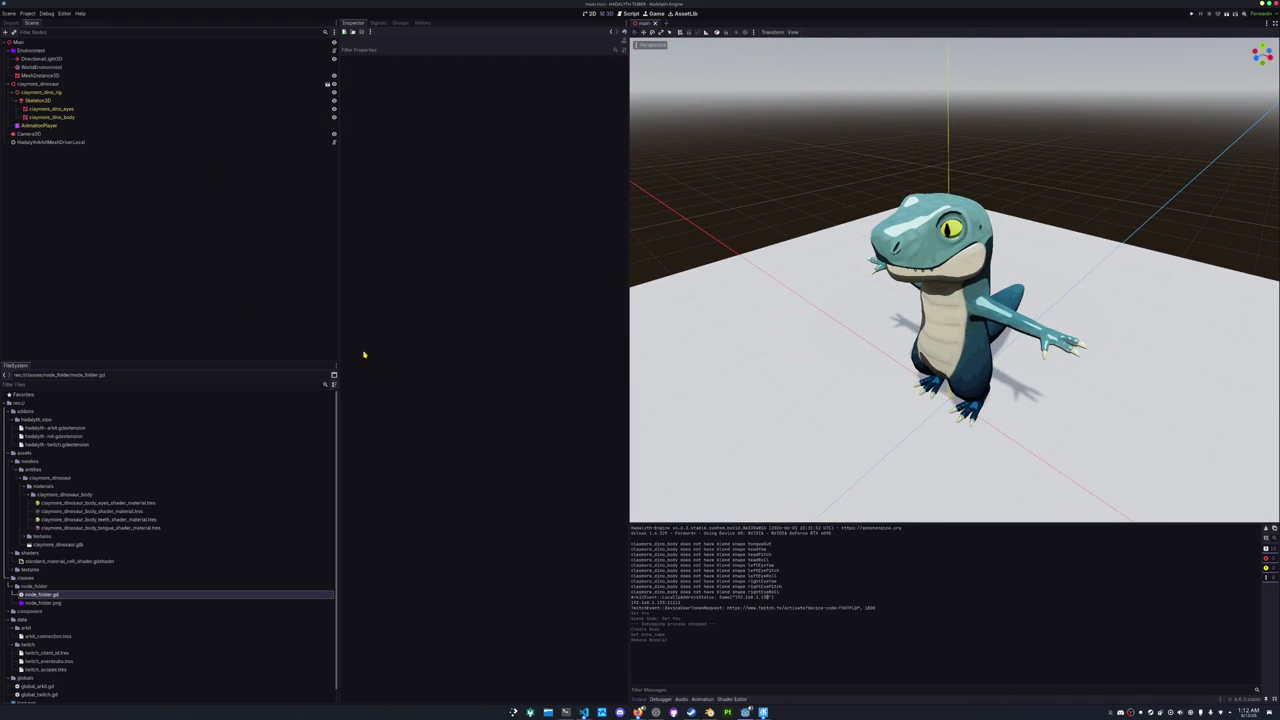
{"action": "scroll", "coordinate": [954, 280], "scroll_direction": "down", "scroll_amount": 3}
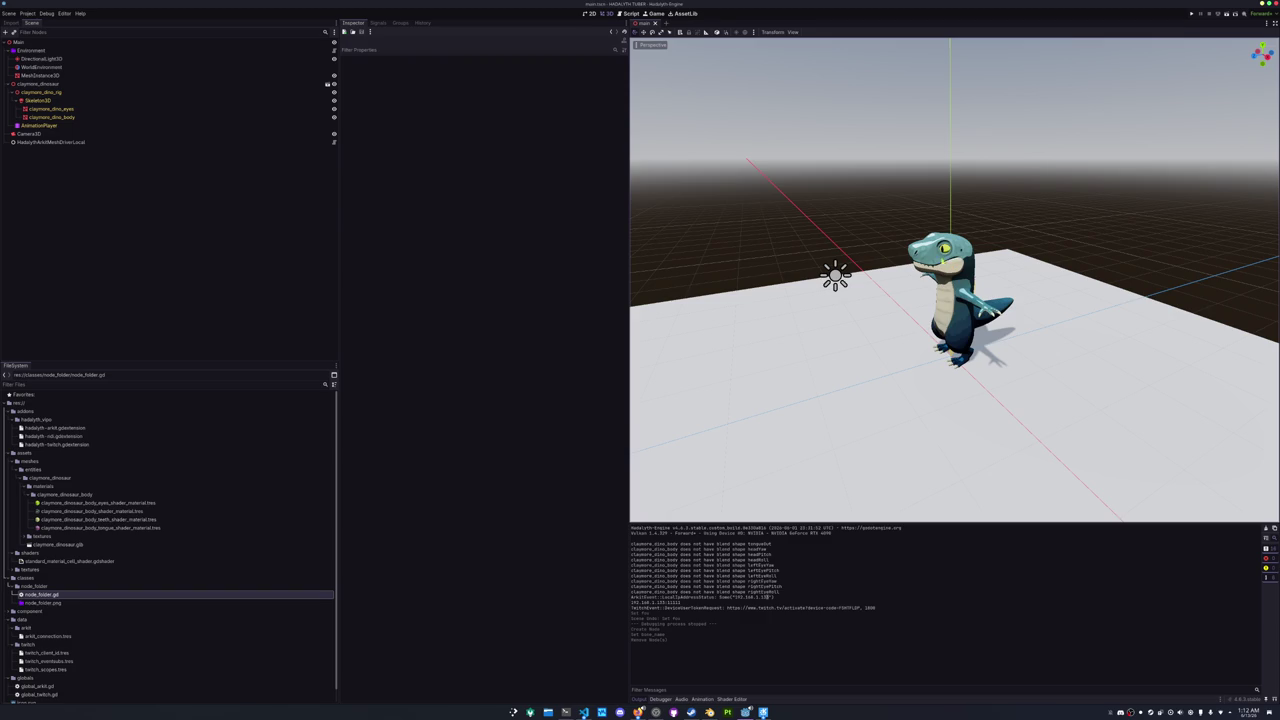
{"action": "left_click", "coordinate": [44, 93]}
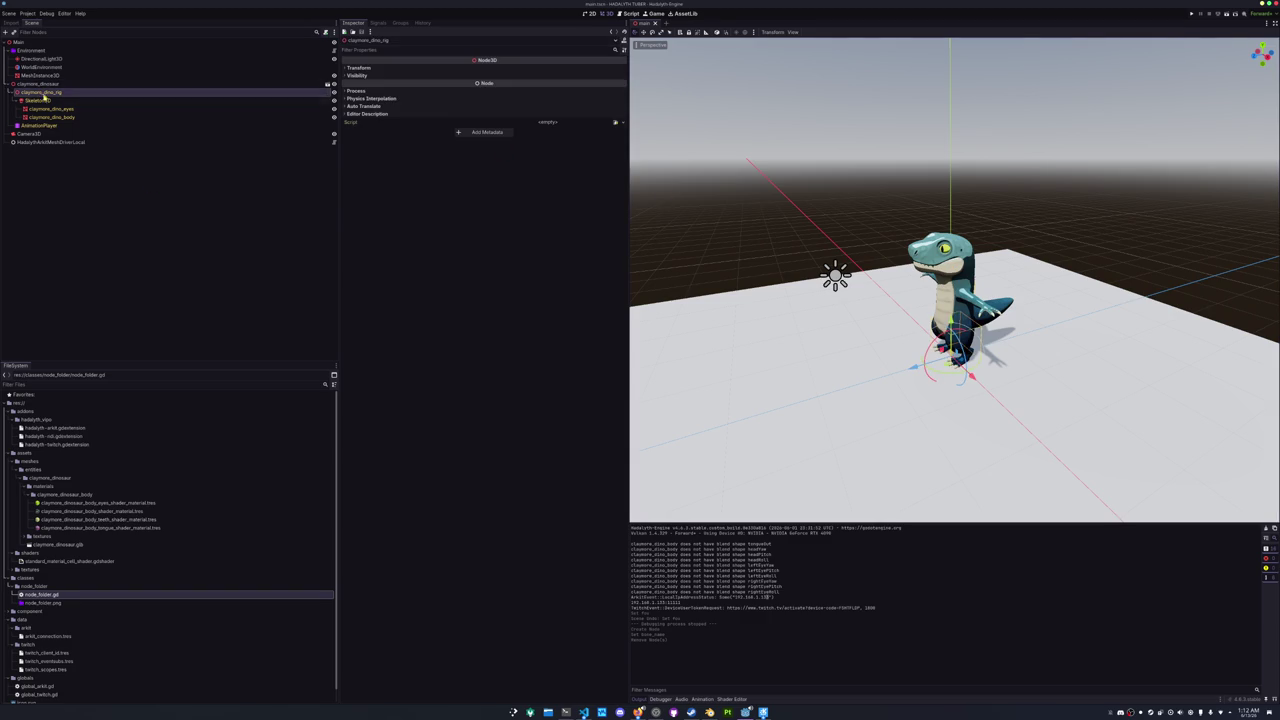
{"action": "mouse_move", "coordinate": [958, 354]}
{"action": "left_mouse_down"}
{"action": "mouse_move", "coordinate": [940, 325]}
{"action": "mouse_move", "coordinate": [950, 345]}
{"action": "left_mouse_up"}
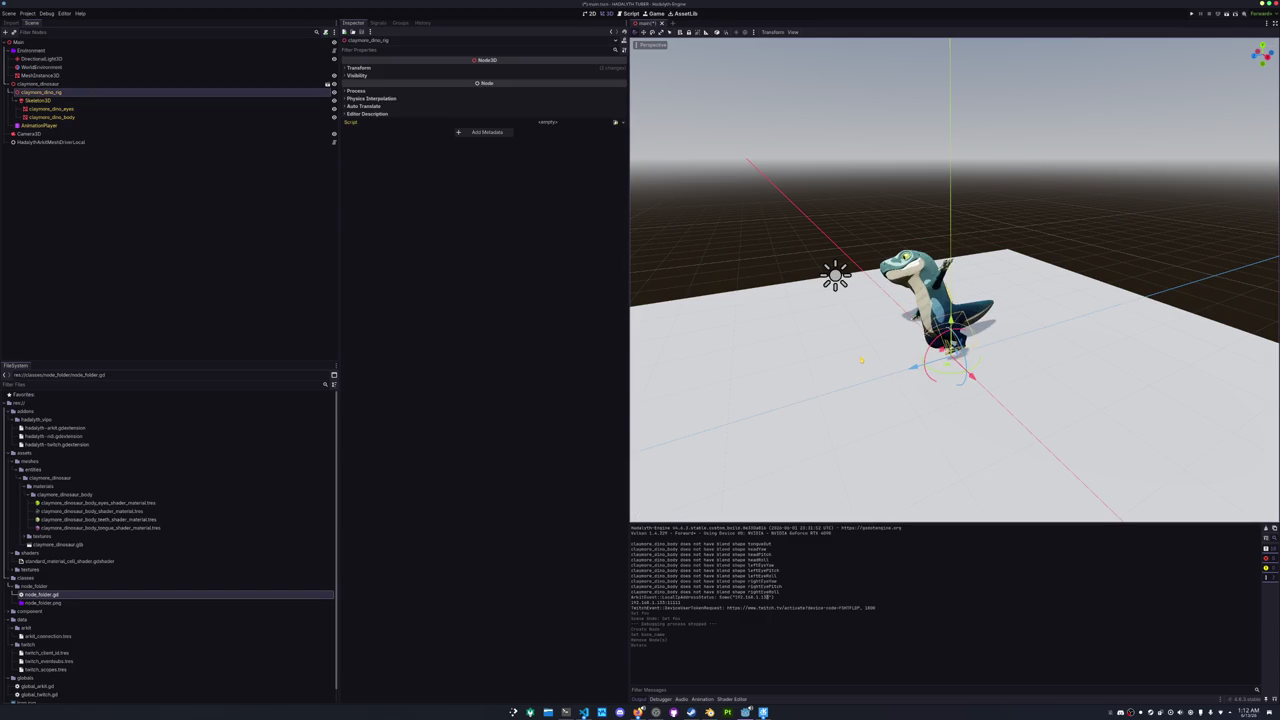
{"action": "key", "text": "ctrl+z"}
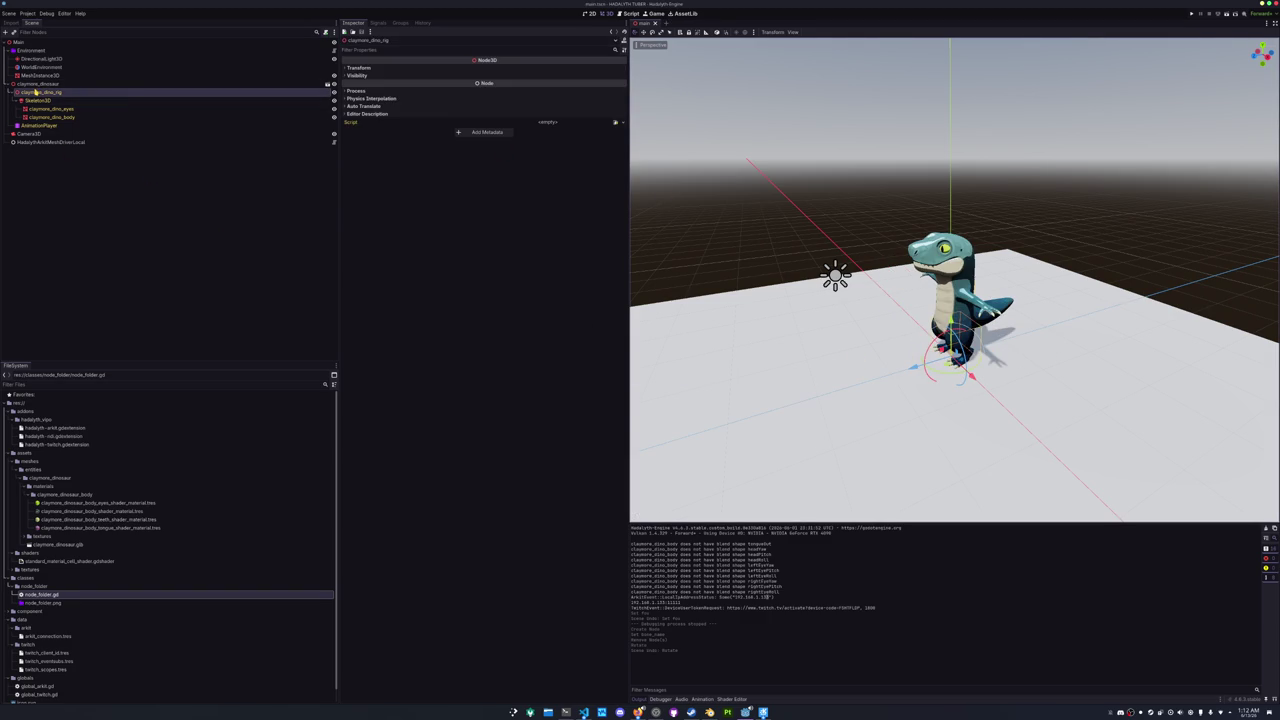
{"action": "right_click", "coordinate": [40, 97]}
- Add a Marker3D child node named LookAtIkTargetRoot to the dinosaur rig
{"action": "left_click", "coordinate": [48, 94]}
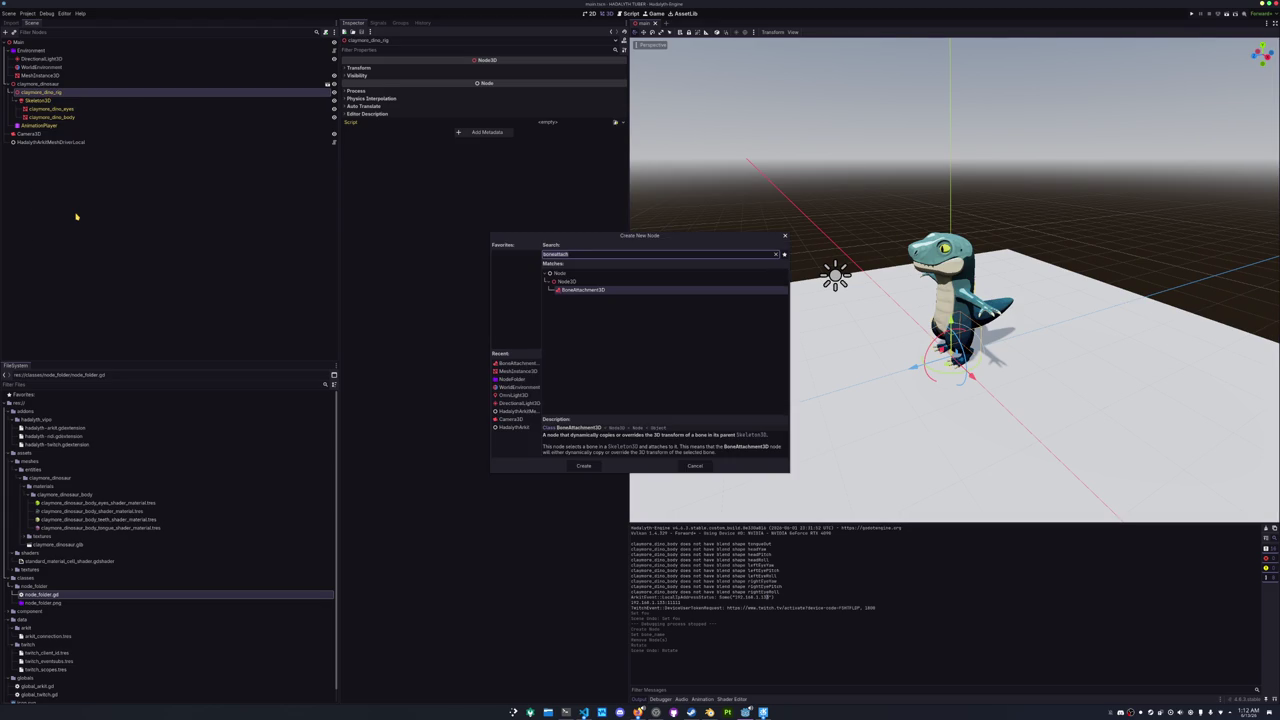
{"action": "type", "text": "node3d"}
{"action": "key", "text": "ctrl+a"}
{"action": "type", "text": "marker"}
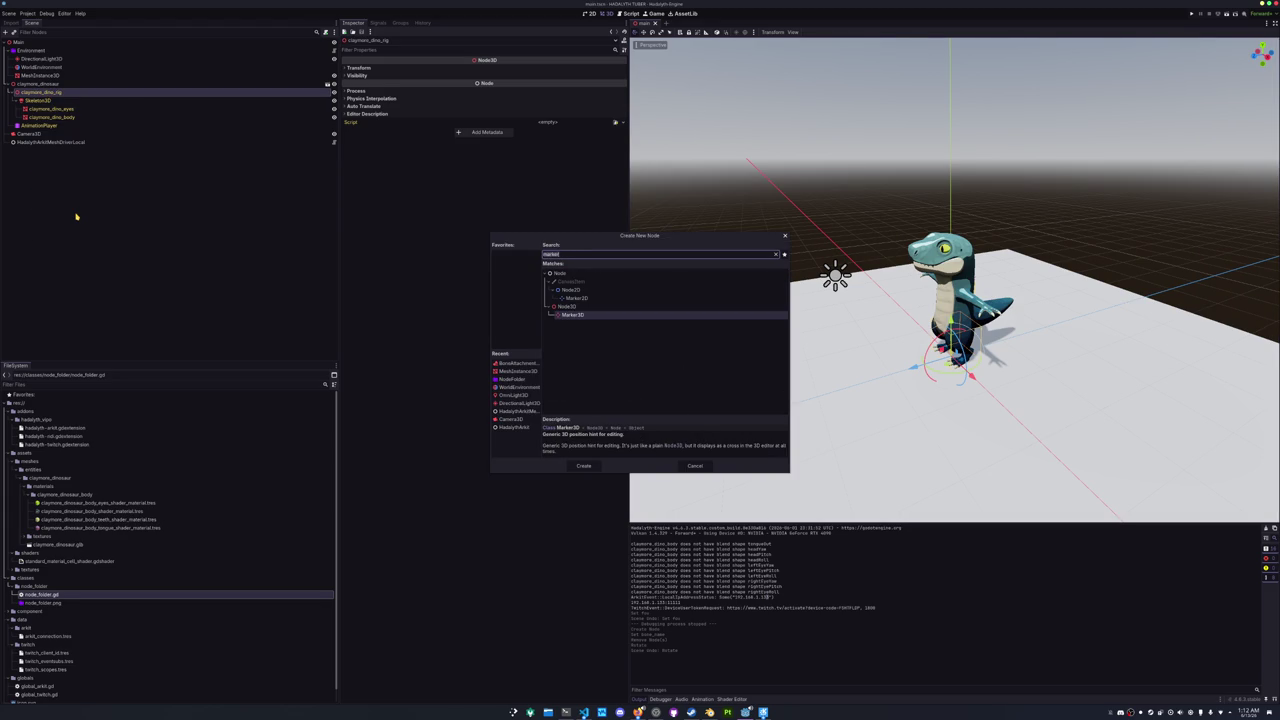
{"action": "key", "text": "Return"}
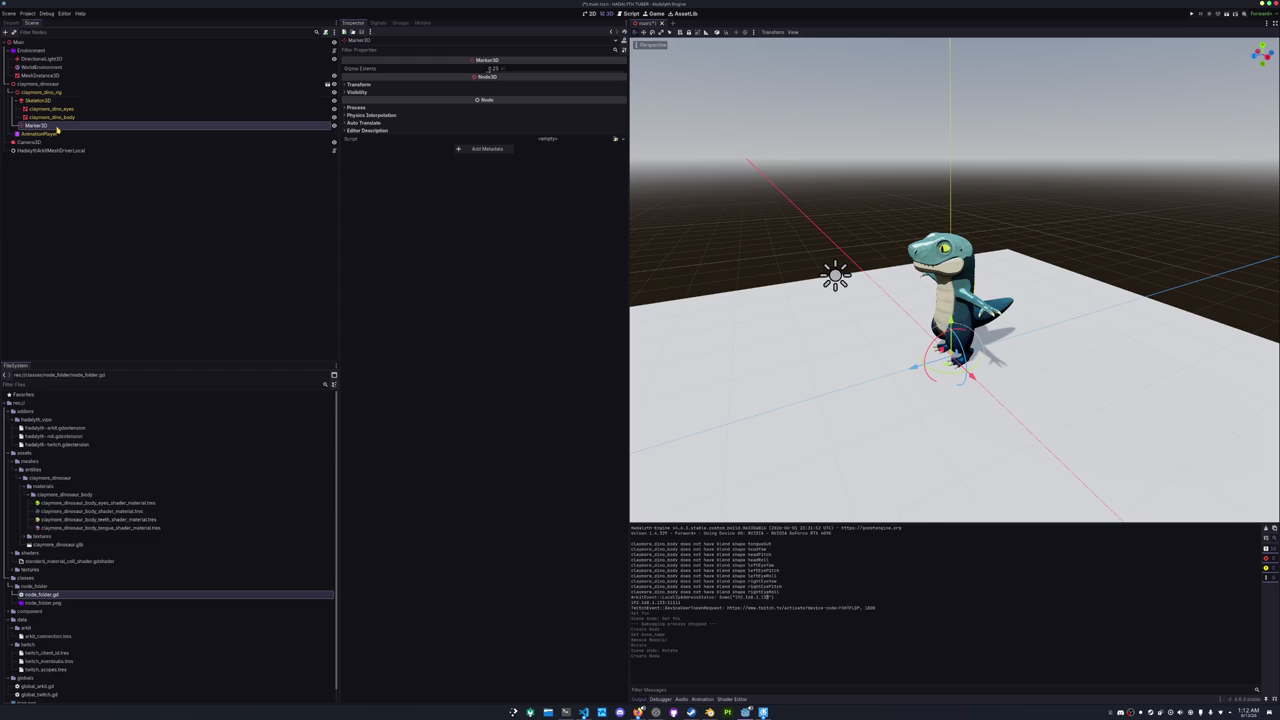
{"action": "type", "text": "Hip"}
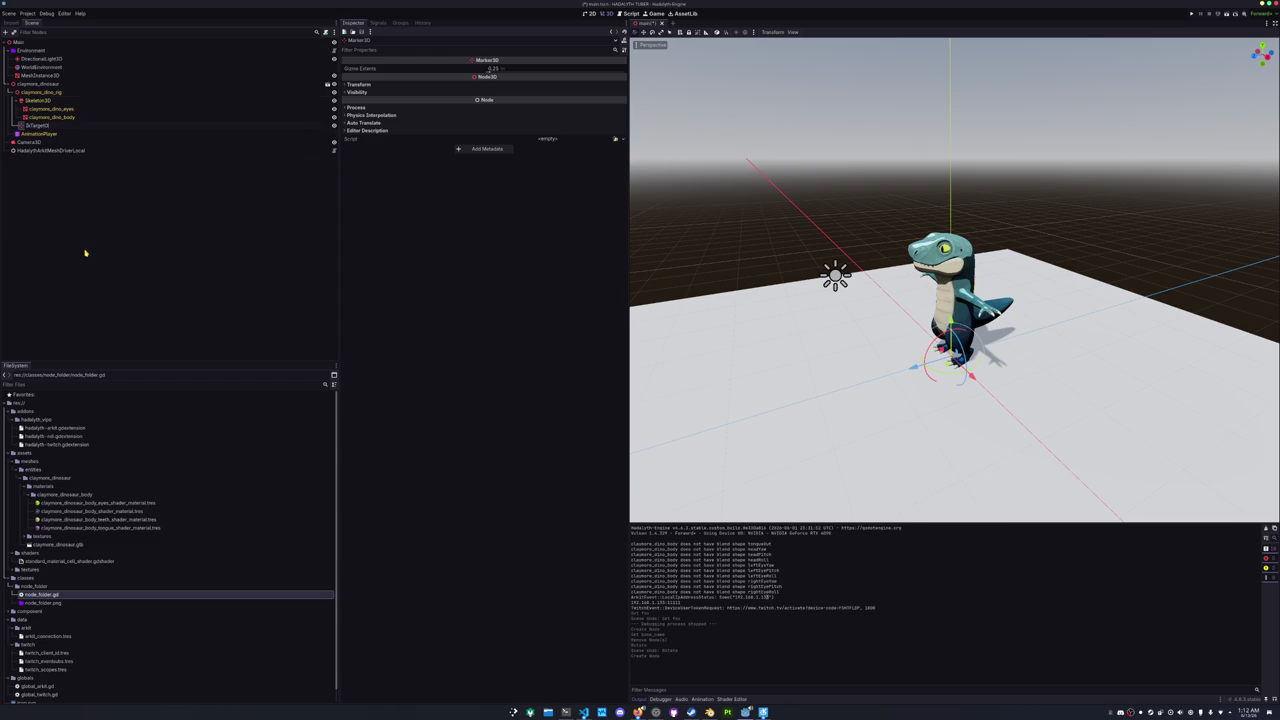
{"action": "key", "text": "Return"}
{"action": "type", "text": "LookAt"}
{"action": "key", "text": "Return"}
- Duplicate LookAtIkTargetRoot, nest the copy beneath it, and begin renaming the copy
{"action": "key", "text": "ctrl+d"}
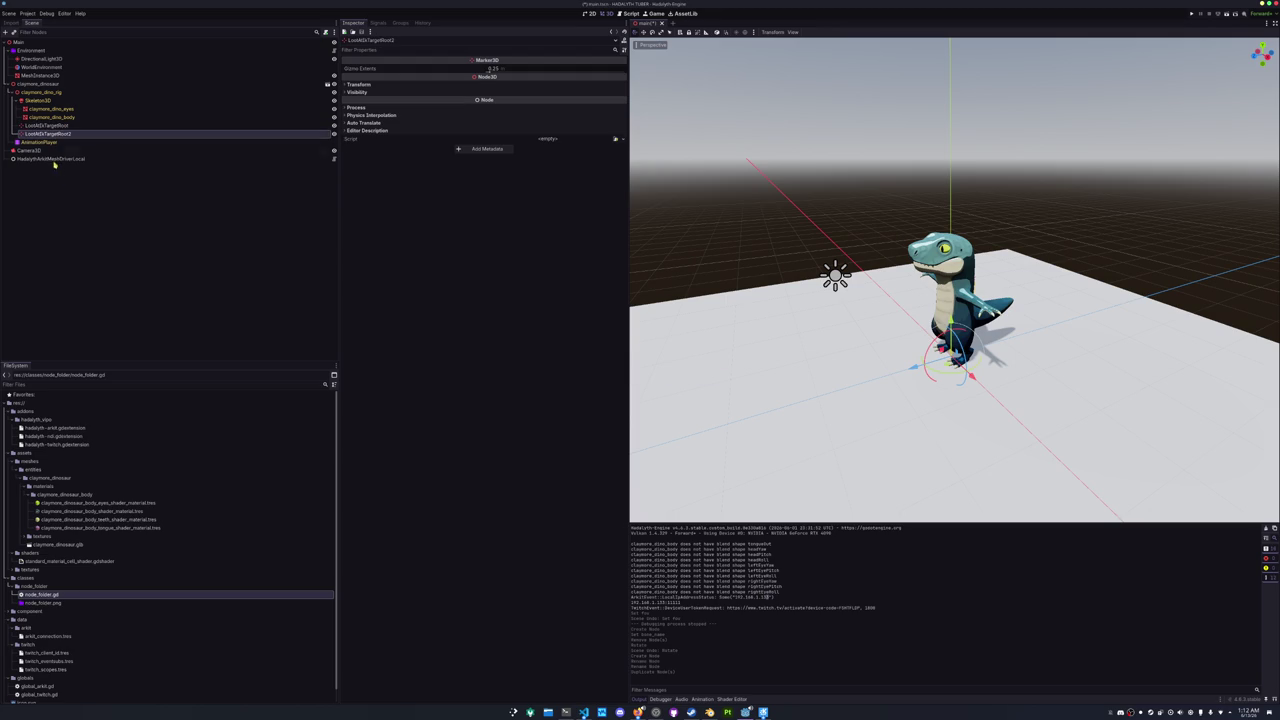
{"action": "left_click_drag", "start_coordinate": [52, 134], "coordinate": [56, 125]}
{"action": "key", "text": "F2"}
{"action": "type", "text": "L"}
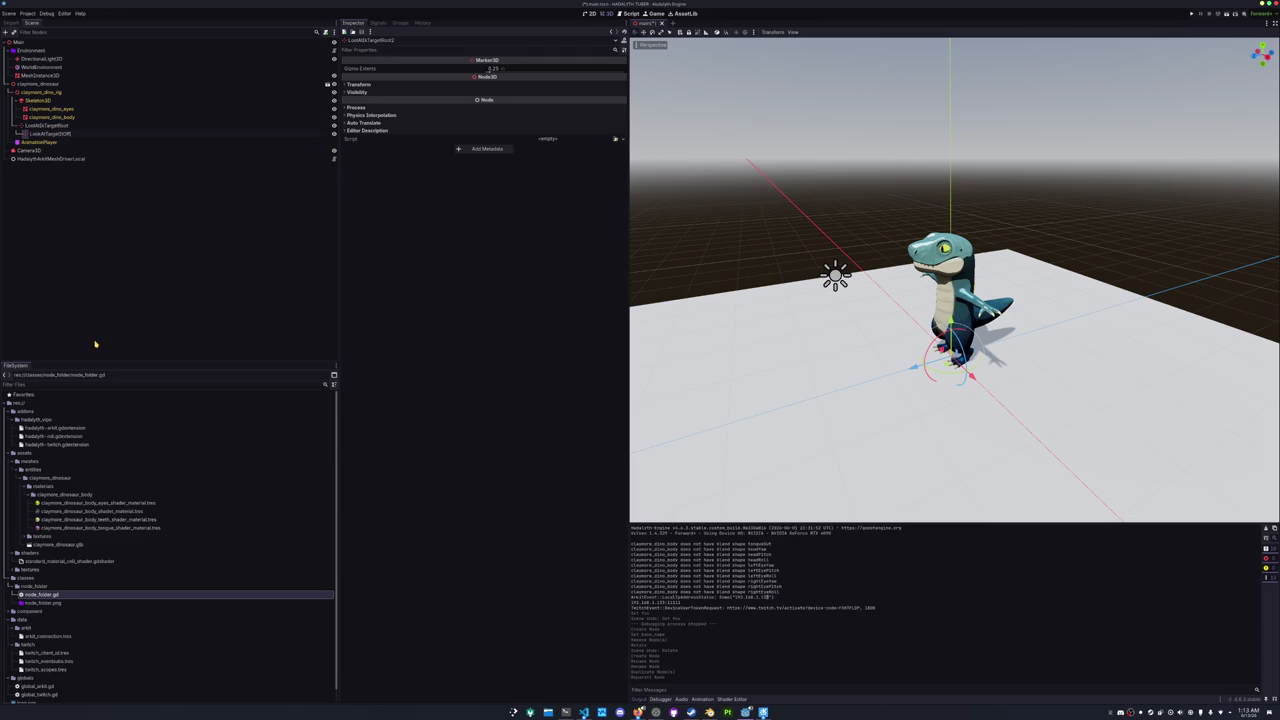
- Rename the look-at markers to LookAtIKRoot and LookAtIKOffset
{"action": "key", "text": "Return"}
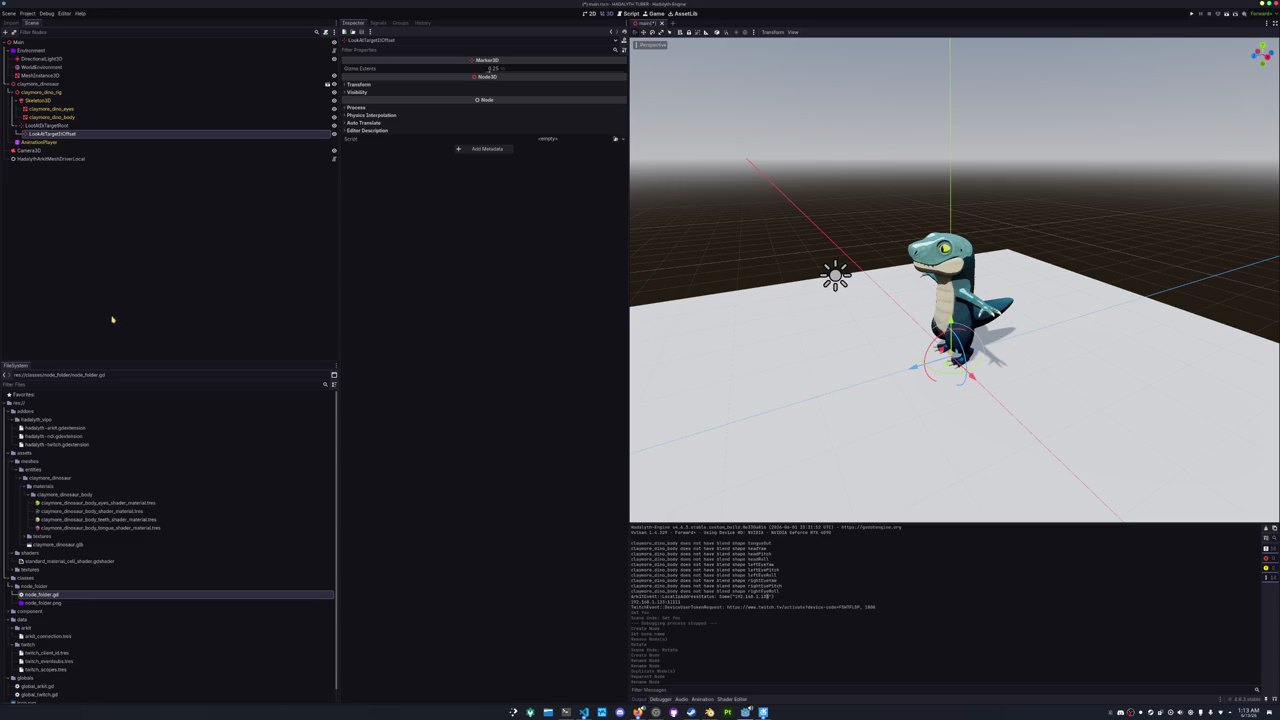
{"action": "left_click", "coordinate": [50, 125]}
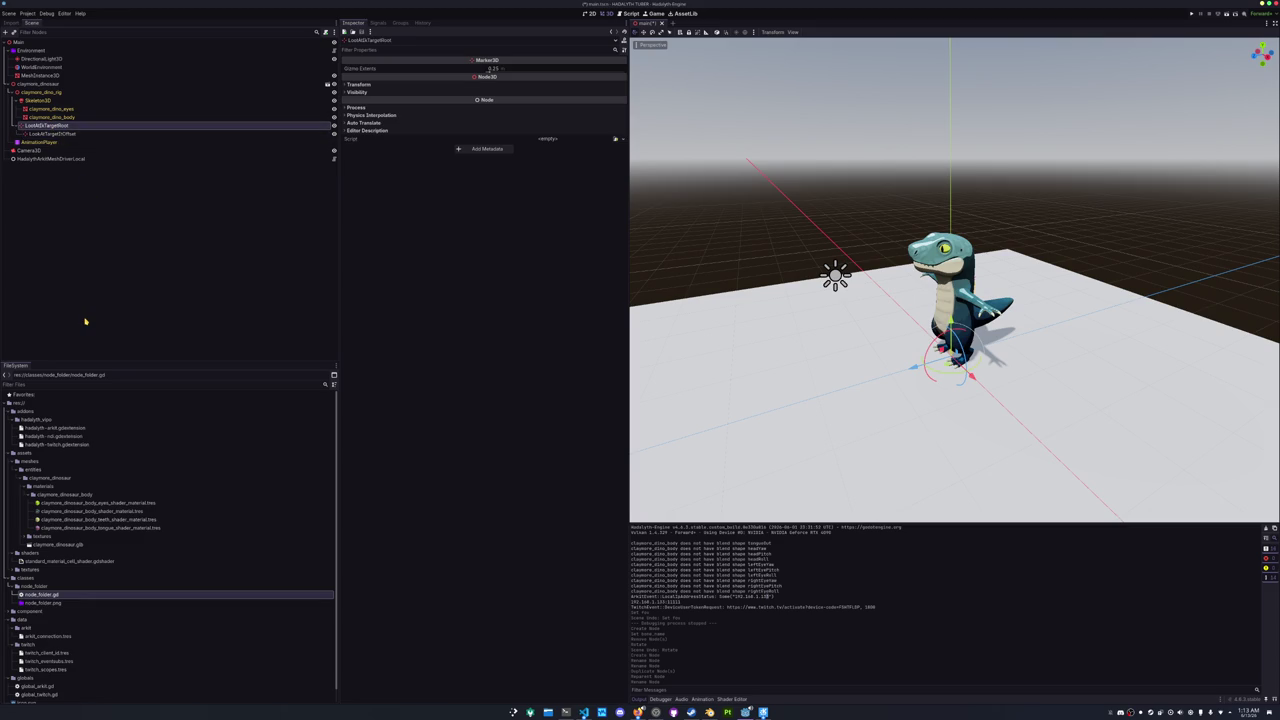
{"action": "key", "text": "F2"}
{"action": "key", "text": "BackSpace"}
{"action": "key", "text": "Return"}
{"action": "key", "text": "Down"}
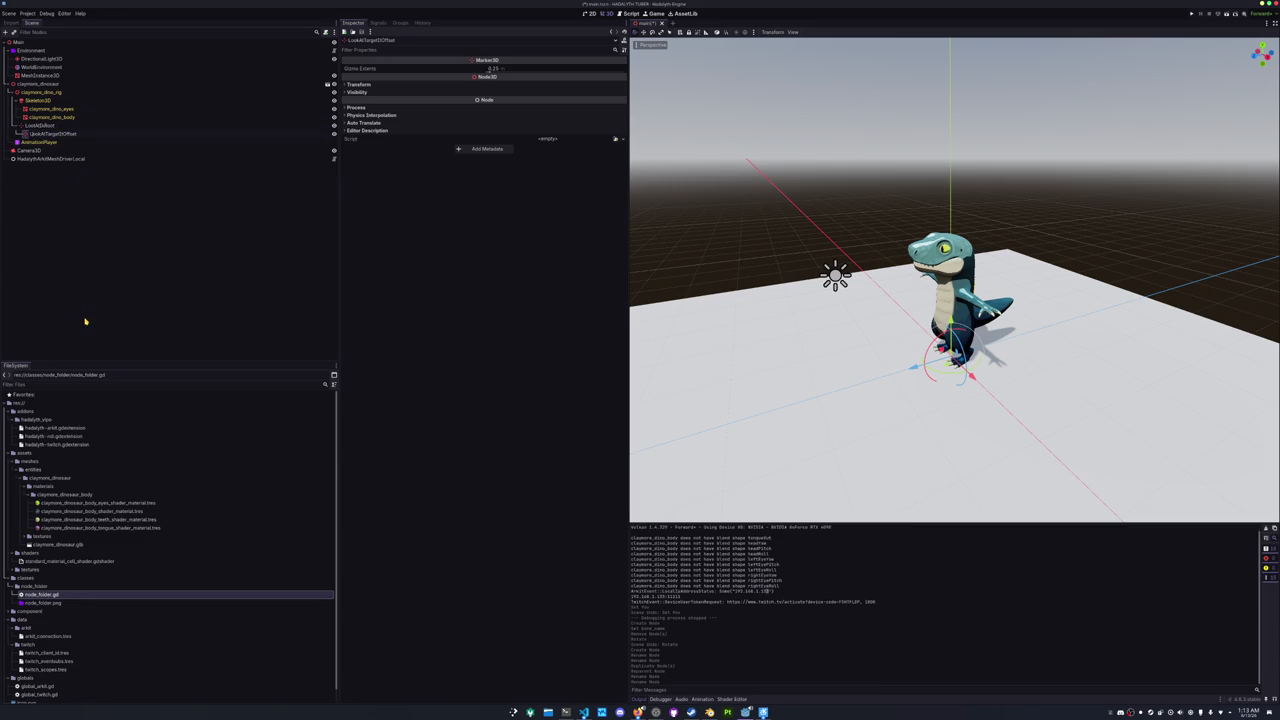
{"action": "key", "text": "shift+Right"}
{"action": "key", "text": "shift+Right"}
{"action": "key", "text": "BackSpace"}
{"action": "type", "text": "I"}
{"action": "key", "text": "Return"}
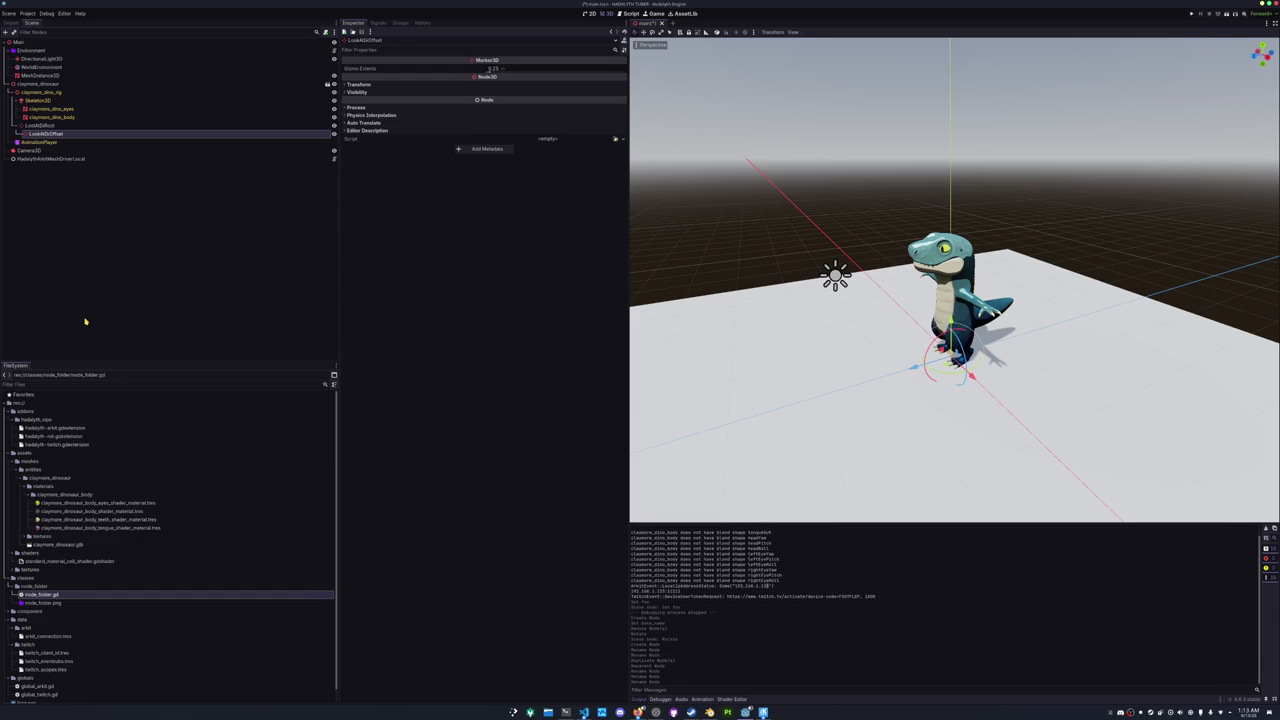
- Raise the offset marker, then nest new LookAtIKPivot and LookAtIKTarget Marker3D nodes beneath it
{"action": "left_click_drag", "start_coordinate": [955, 360], "coordinate": [945, 265]}
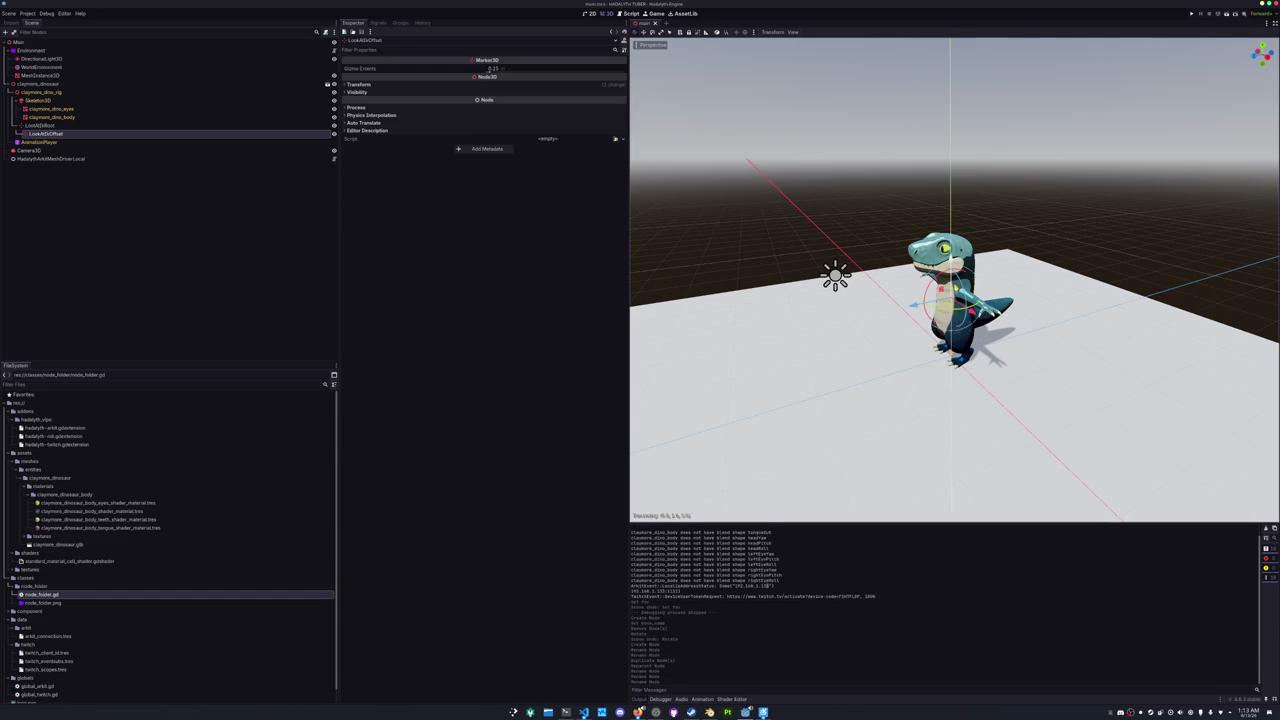
{"action": "right_click", "coordinate": [42, 133]}
{"action": "left_click", "coordinate": [66, 140]}
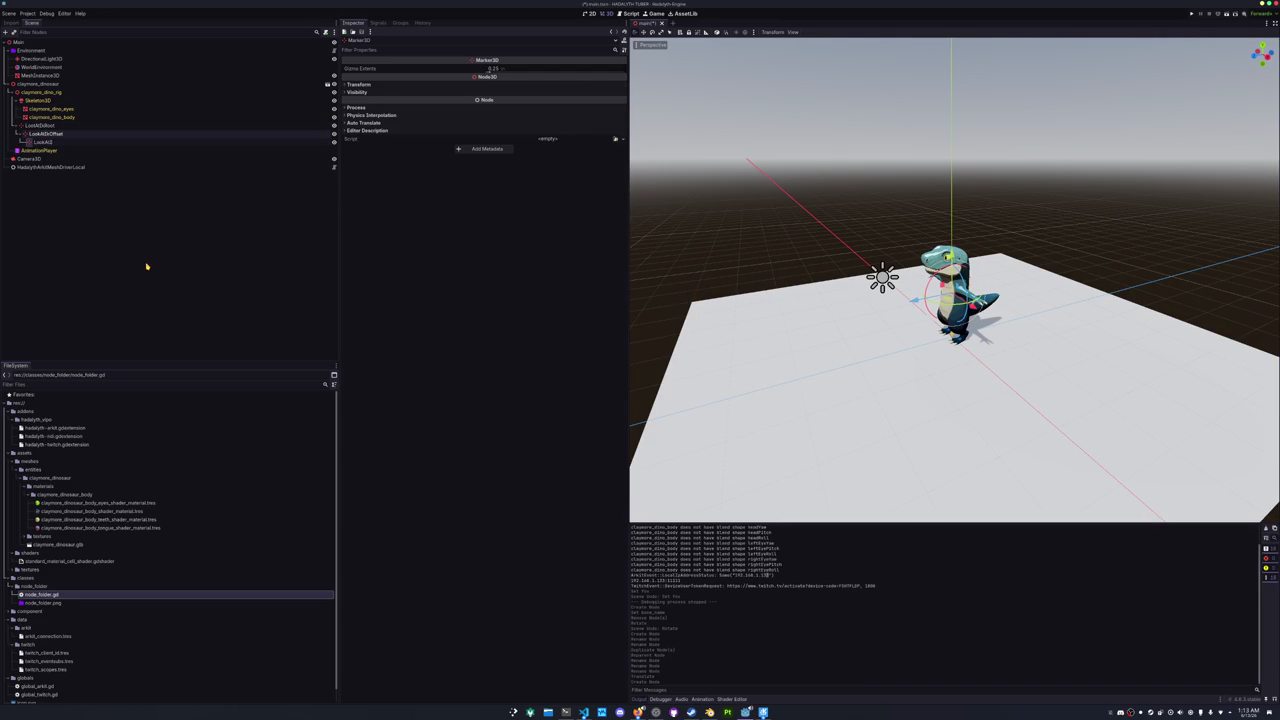
{"action": "key", "text": "Down"}
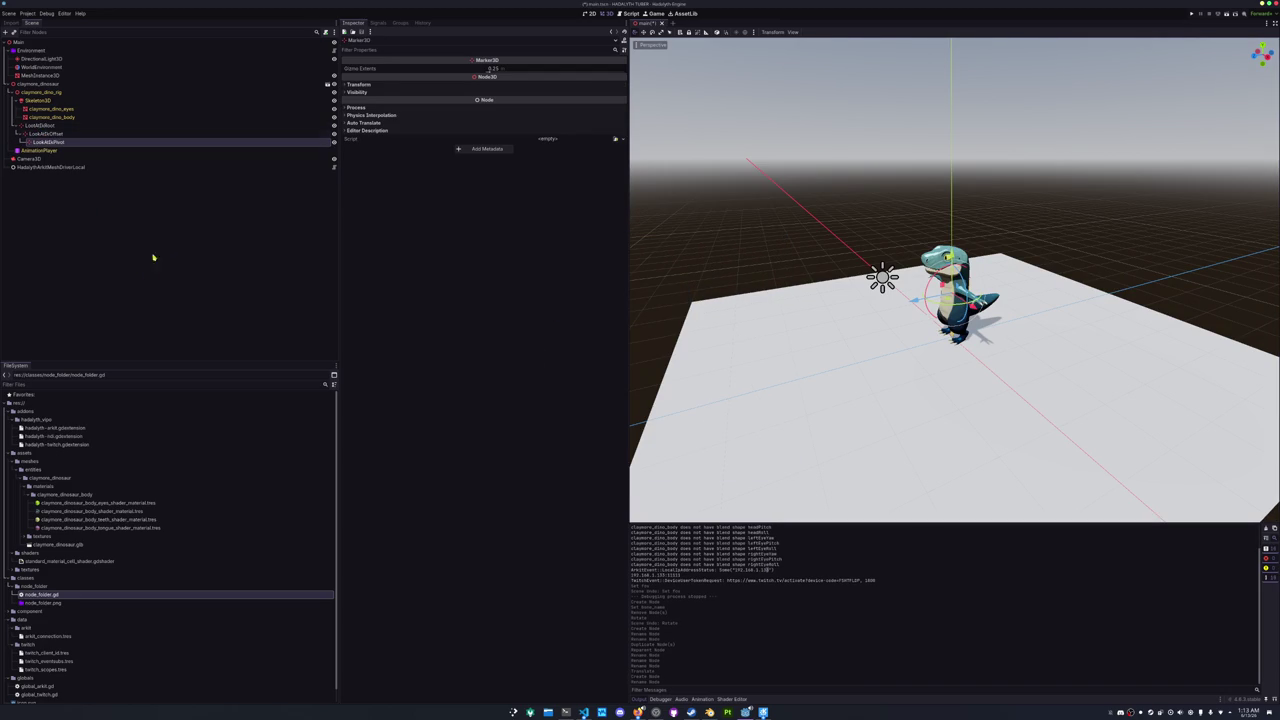
{"action": "key", "text": "ctrl+a"}
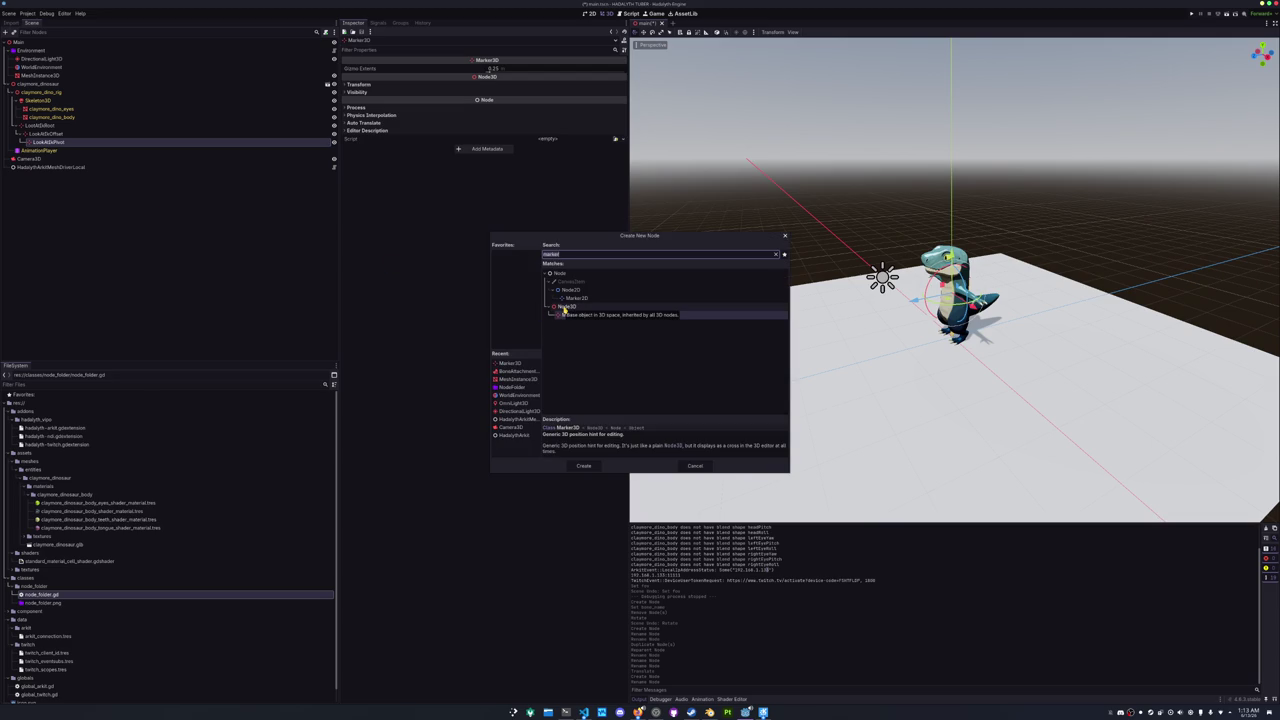
{"action": "key", "text": "Return"}
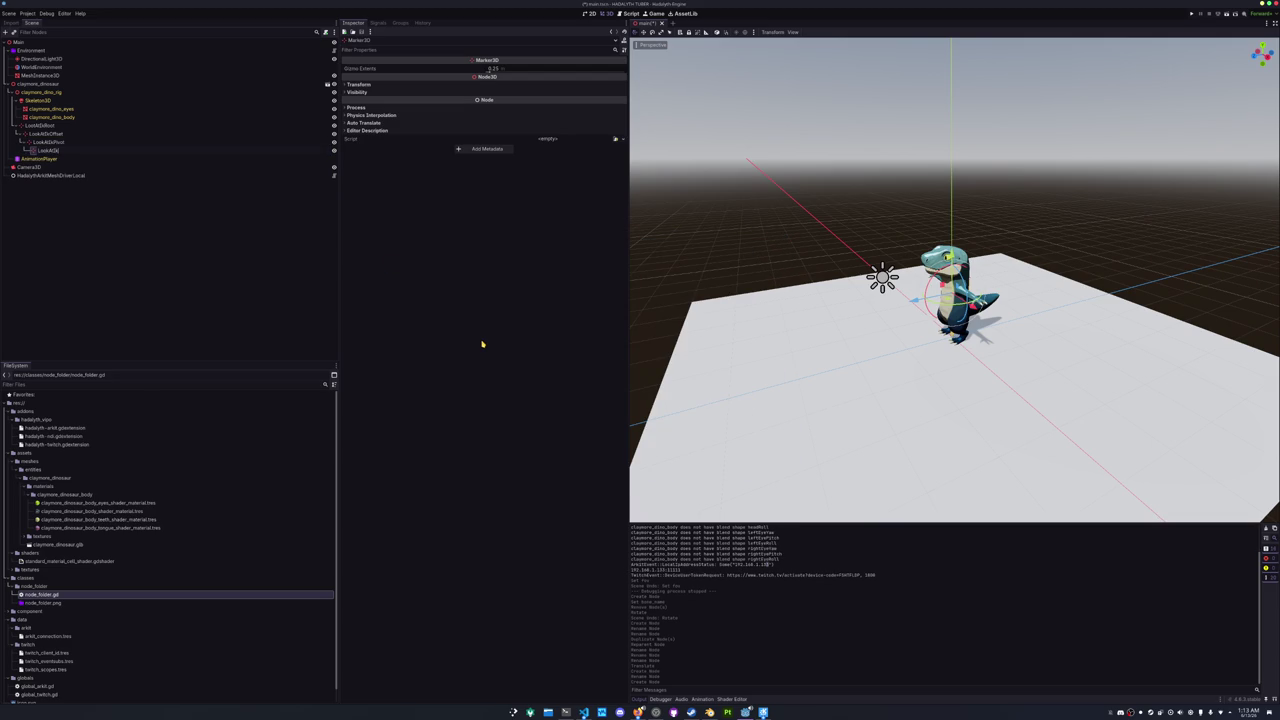
{"action": "type", "text": "get"}
{"action": "key", "text": "Return"}
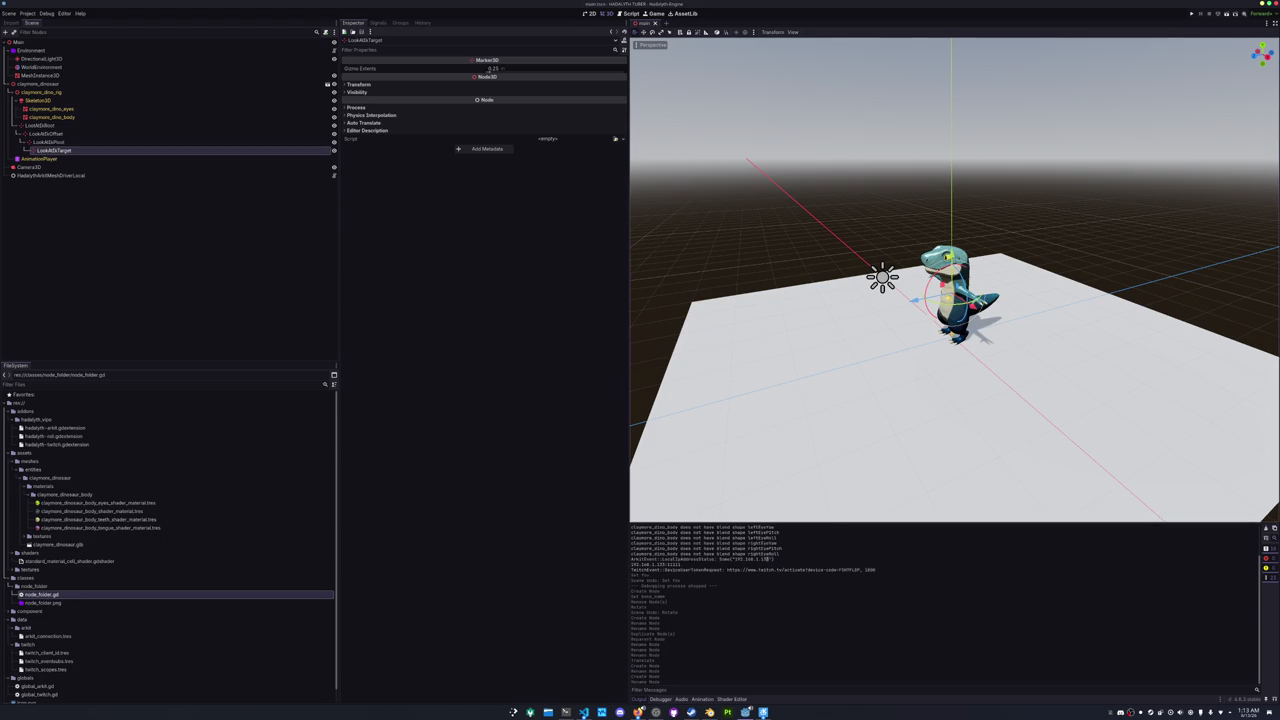
{"action": "left_click_drag", "start_coordinate": [894, 312], "coordinate": [640, 355]}
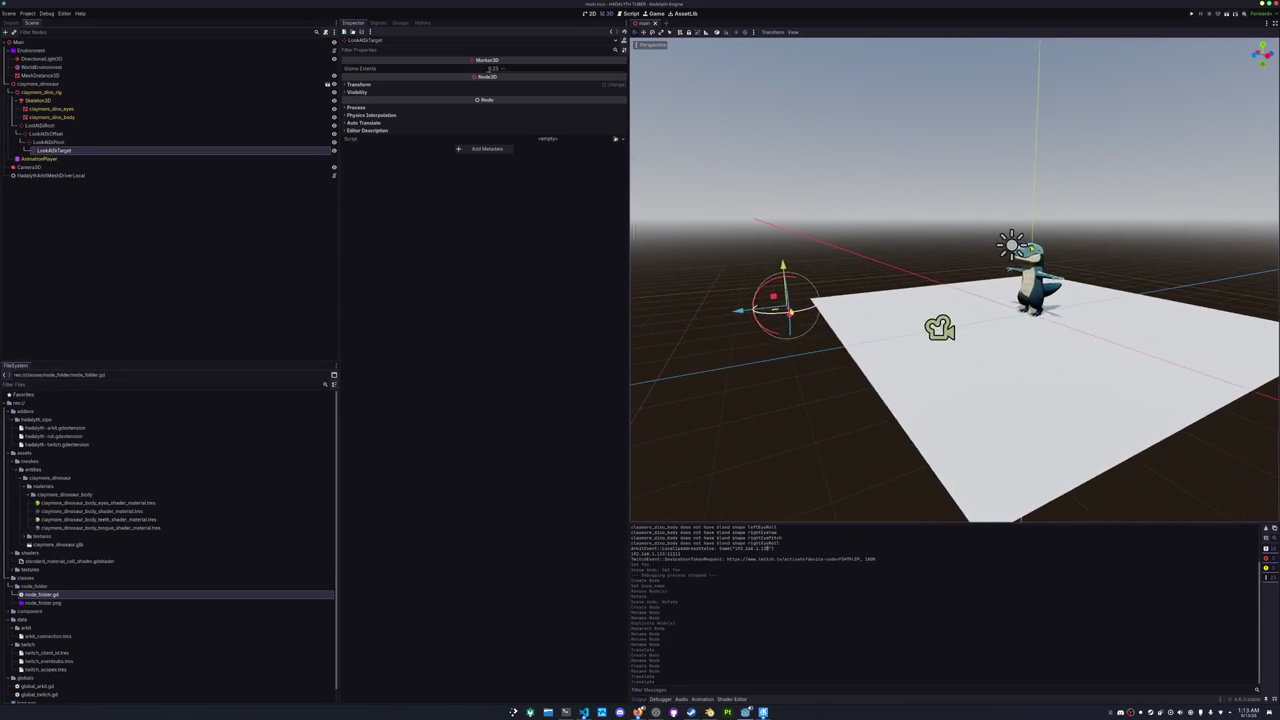
- Set LookAtIKTarget's Z position to 20
{"action": "left_click", "coordinate": [529, 86]}
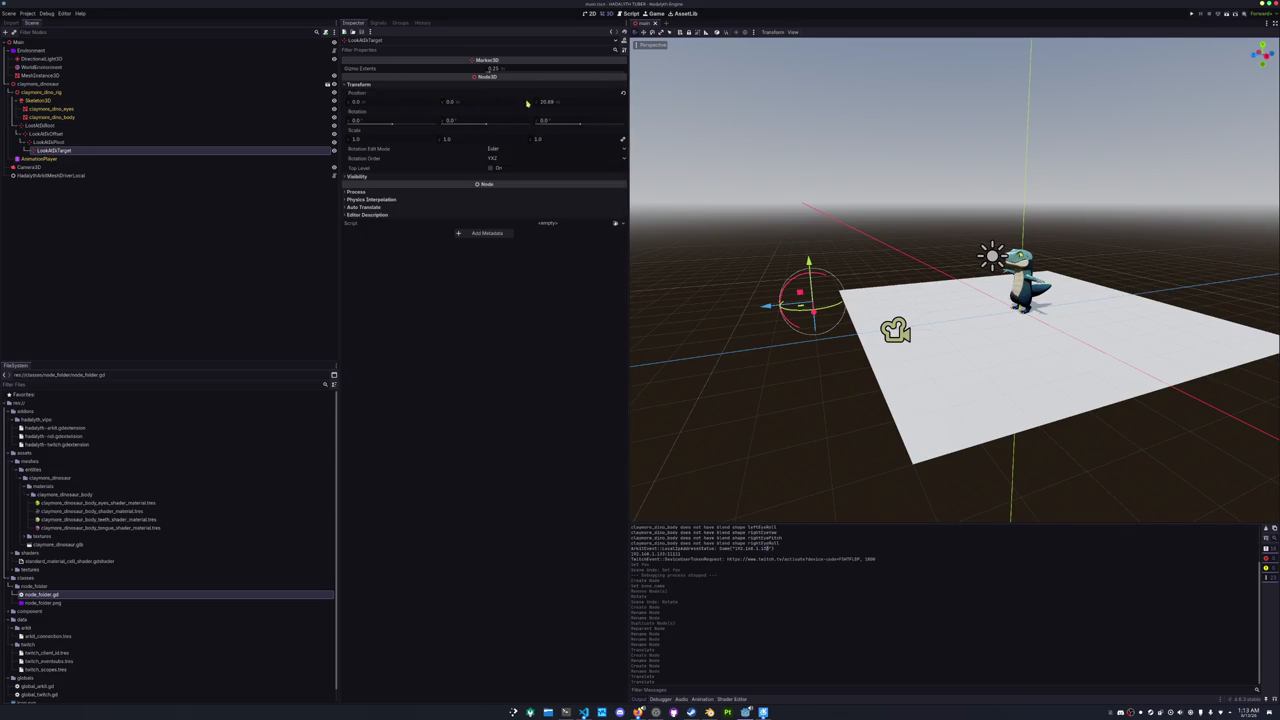
{"action": "type", "text": "20"}
{"action": "key", "text": "Return"}
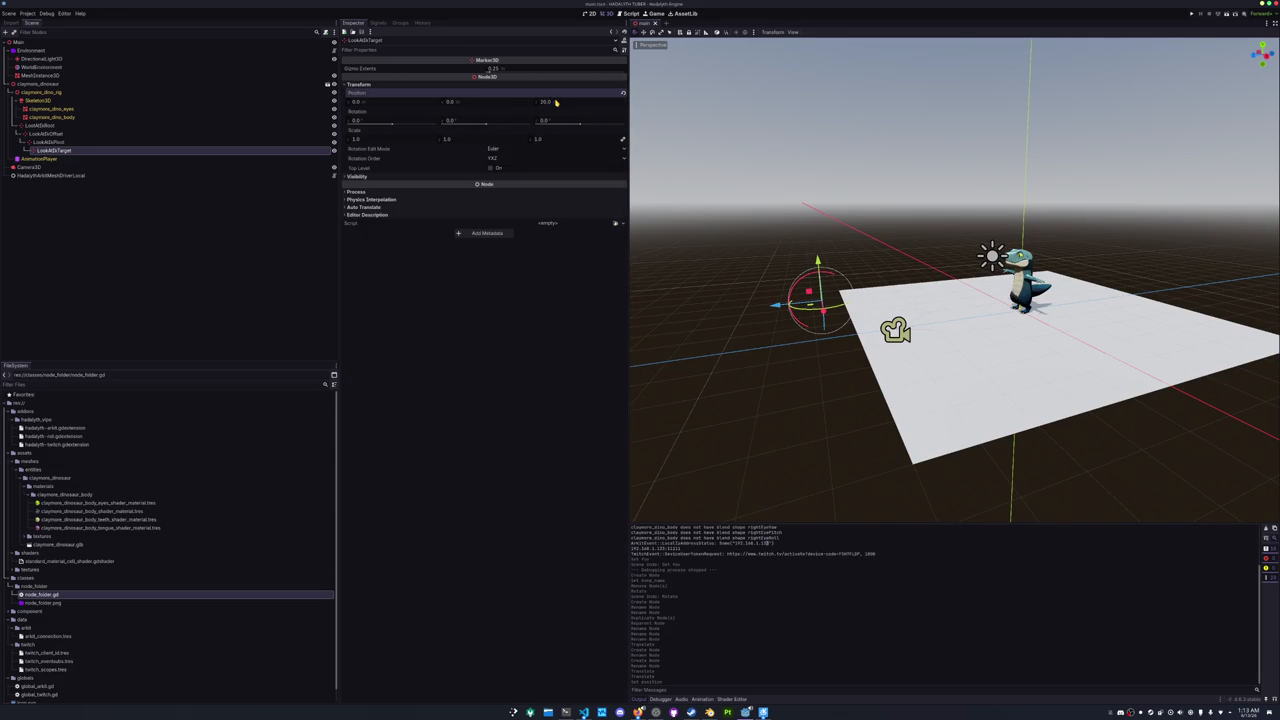
{"action": "scroll", "coordinate": [711, 184], "scroll_direction": "up", "scroll_amount": 3}
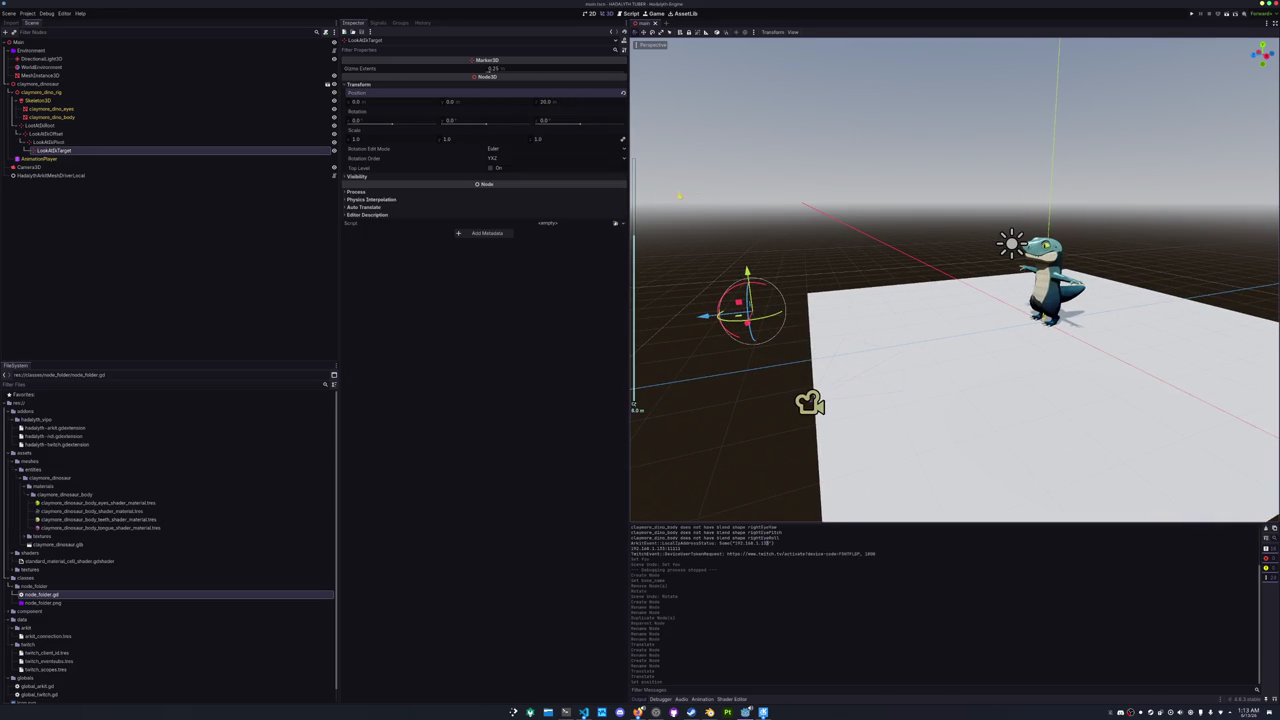
- Raise LookAtIKOffset along the Y axis toward the dinosaur's chest height
{"action": "left_click", "coordinate": [89, 141]}
{"action": "left_click", "coordinate": [83, 133]}
{"action": "left_click", "coordinate": [78, 126]}
{"action": "left_click", "coordinate": [71, 136]}
{"action": "scroll", "coordinate": [633, 404], "scroll_direction": "up", "scroll_amount": 2}
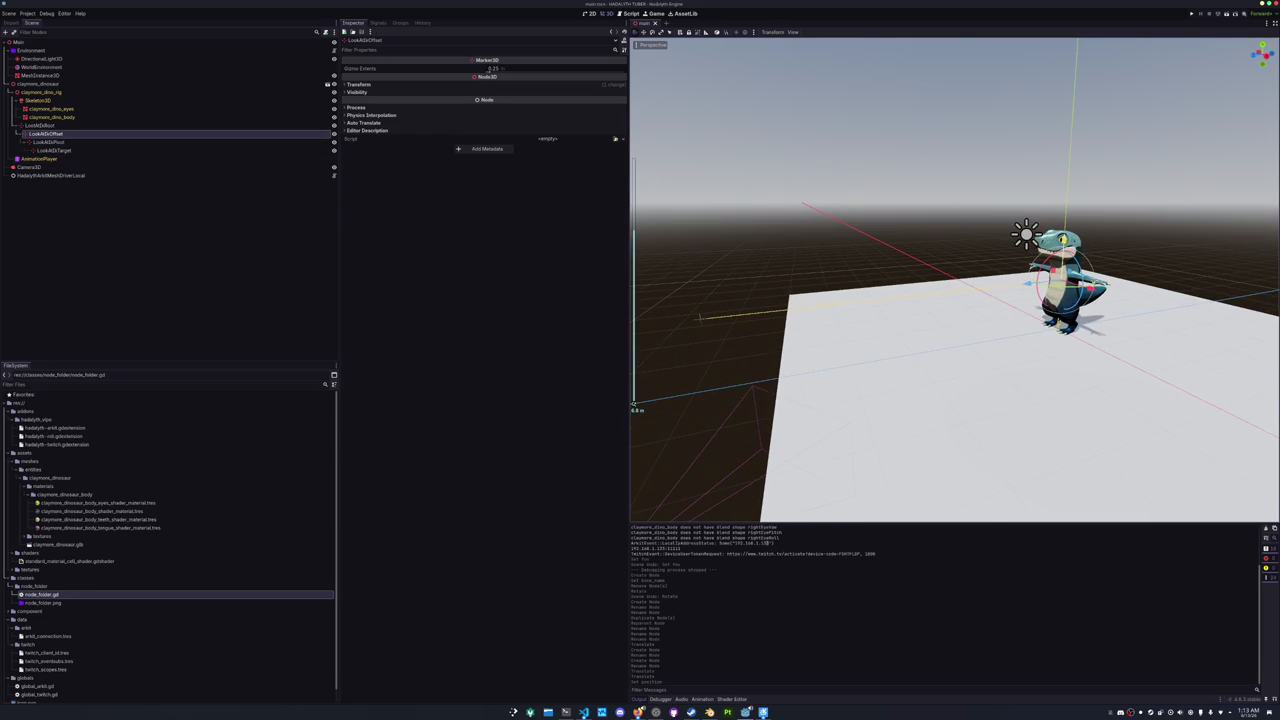
{"action": "left_click_drag", "start_coordinate": [1065, 247], "coordinate": [1067, 218]}
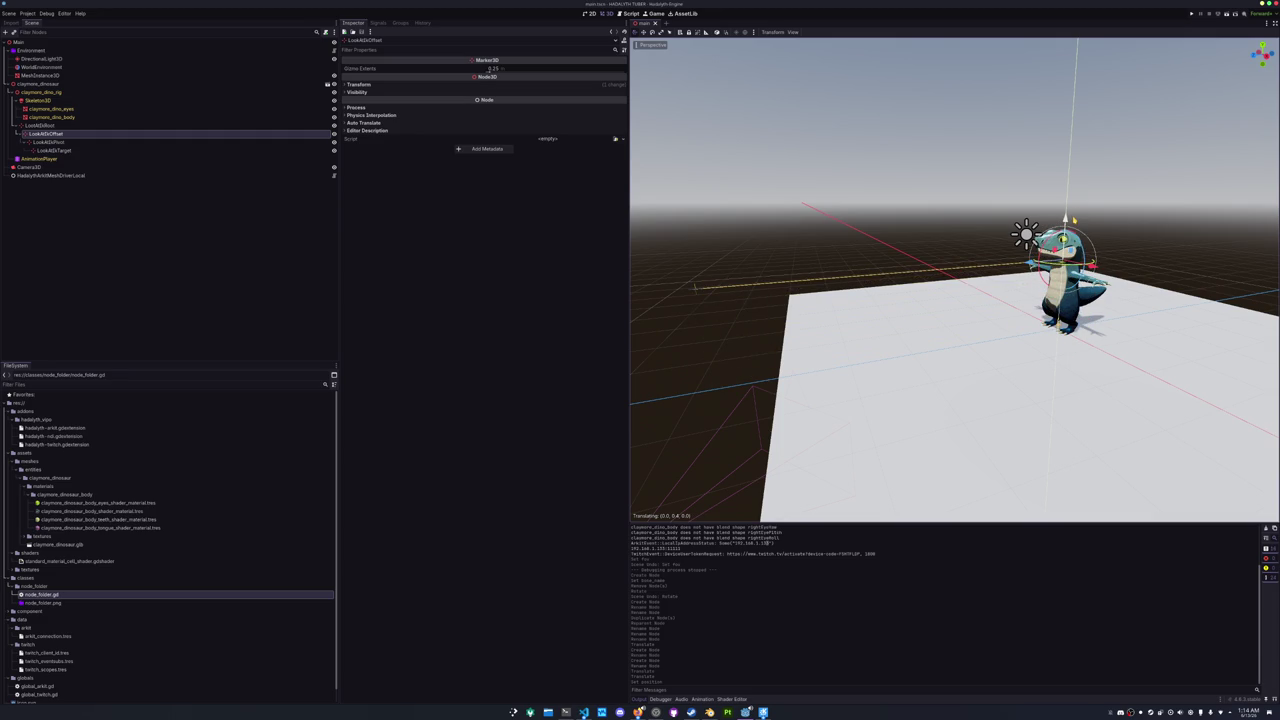
{"action": "left_click_drag", "start_coordinate": [1073, 218], "coordinate": [1075, 215]}
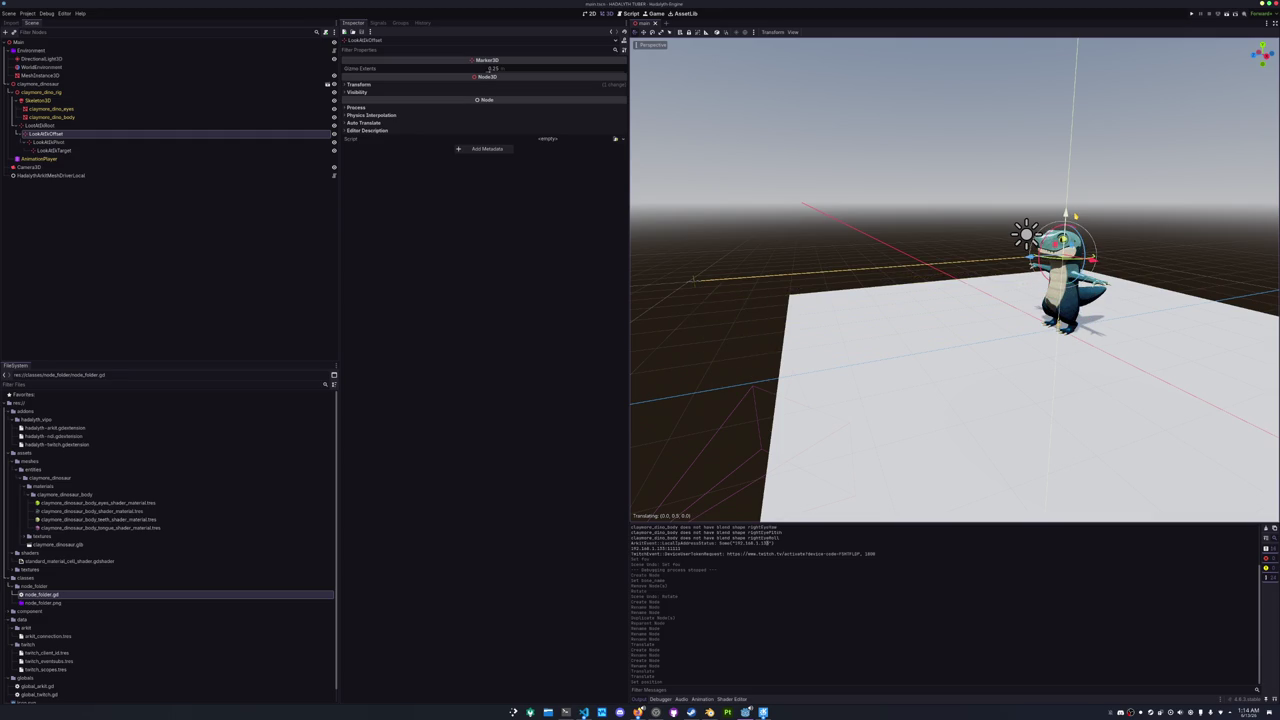
{"action": "left_click_drag", "start_coordinate": [1075, 215], "coordinate": [1077, 214]}
{"action": "scroll", "coordinate": [891, 220], "scroll_direction": "up", "scroll_amount": 3}
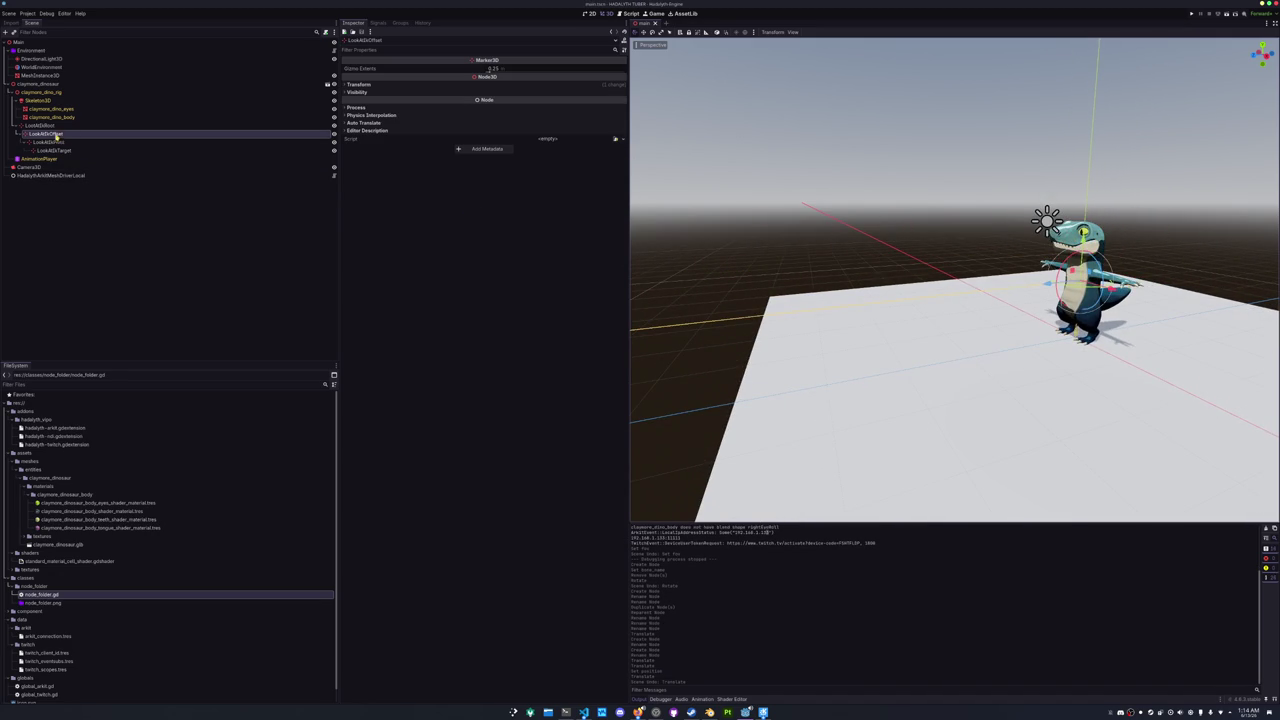
{"action": "right_click", "coordinate": [38, 100]}
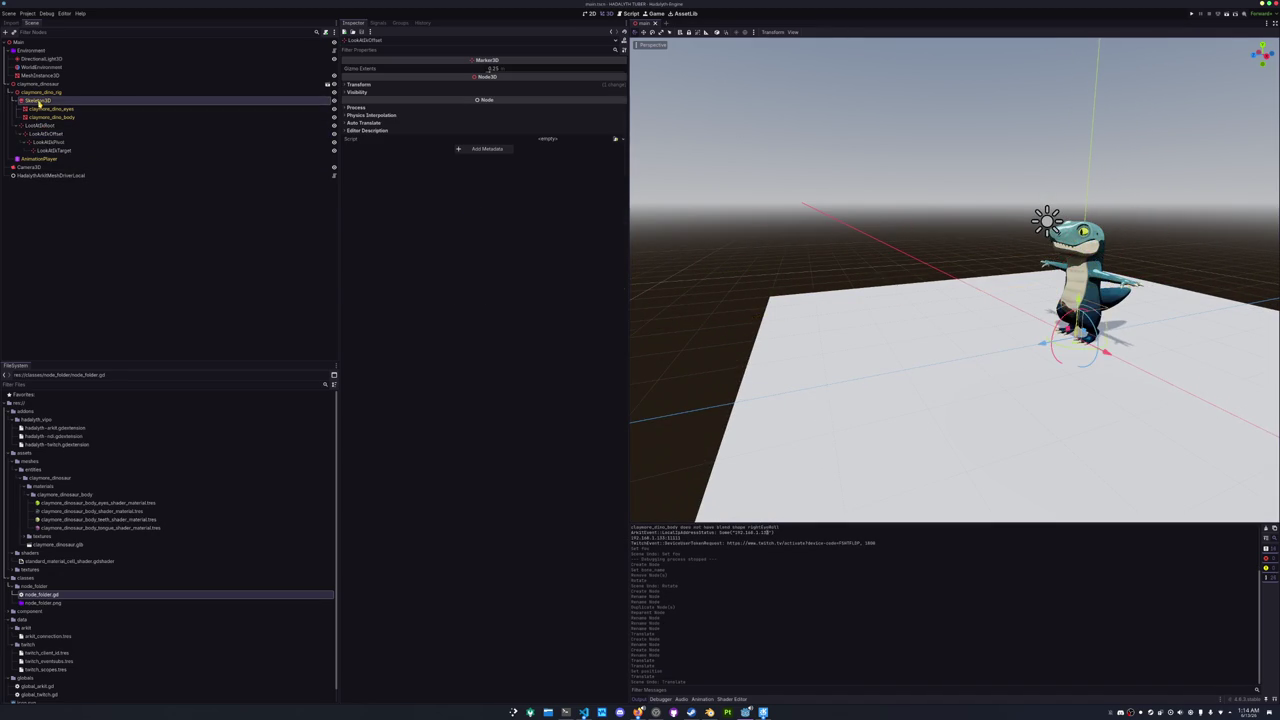
- Add a BoneAttachment3D under Skeleton3D attached to the head.00 bone
{"action": "left_click", "coordinate": [68, 108]}
{"action": "type", "text": "bone"}
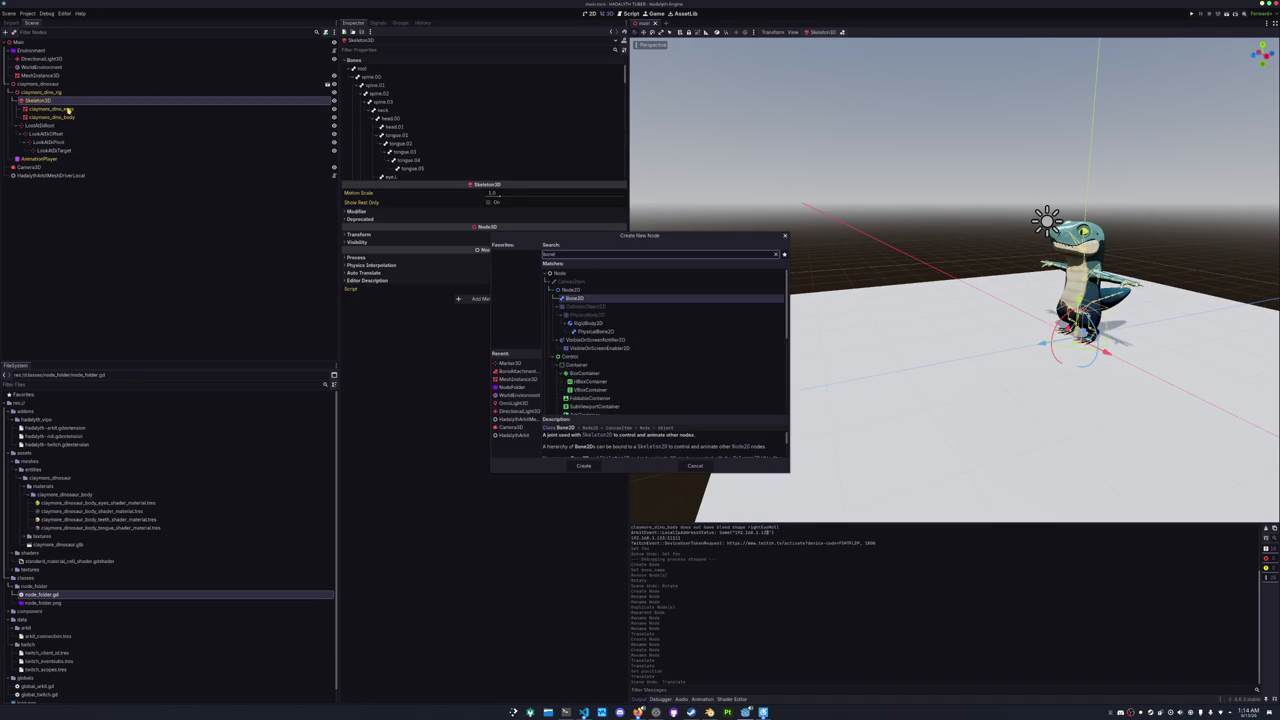
{"action": "key", "text": "Return"}
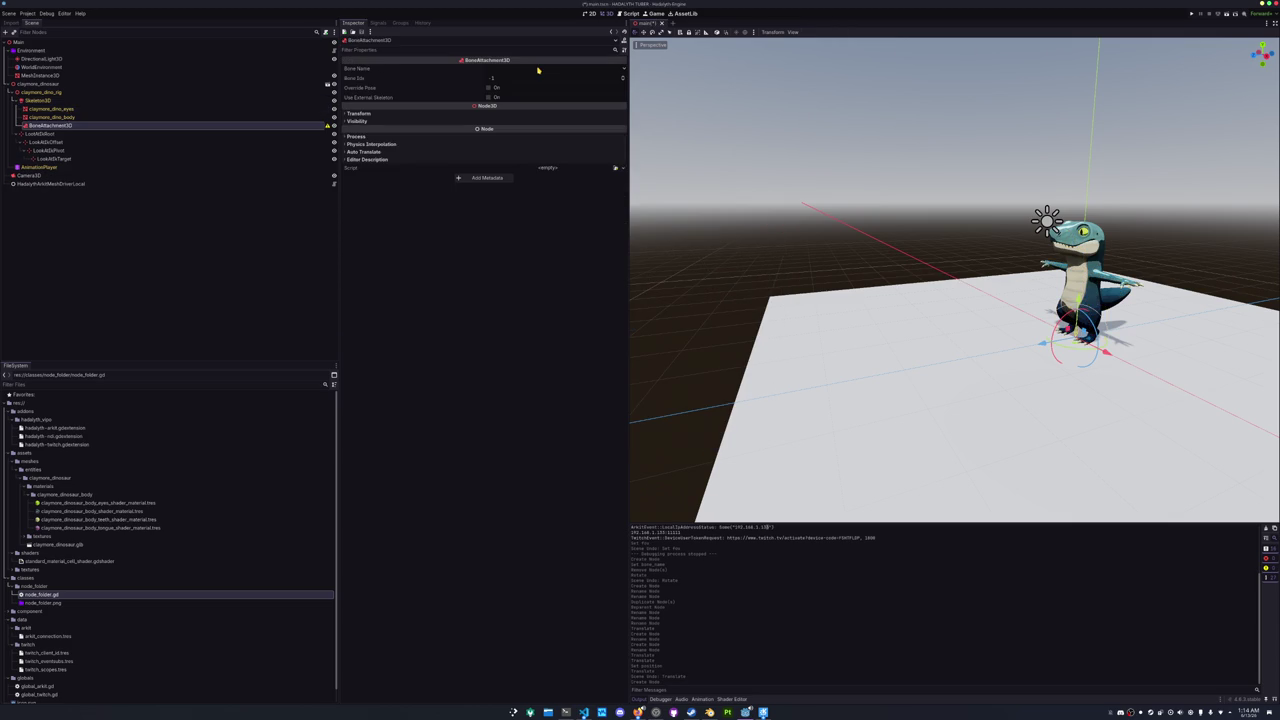
{"action": "left_click", "coordinate": [508, 68]}
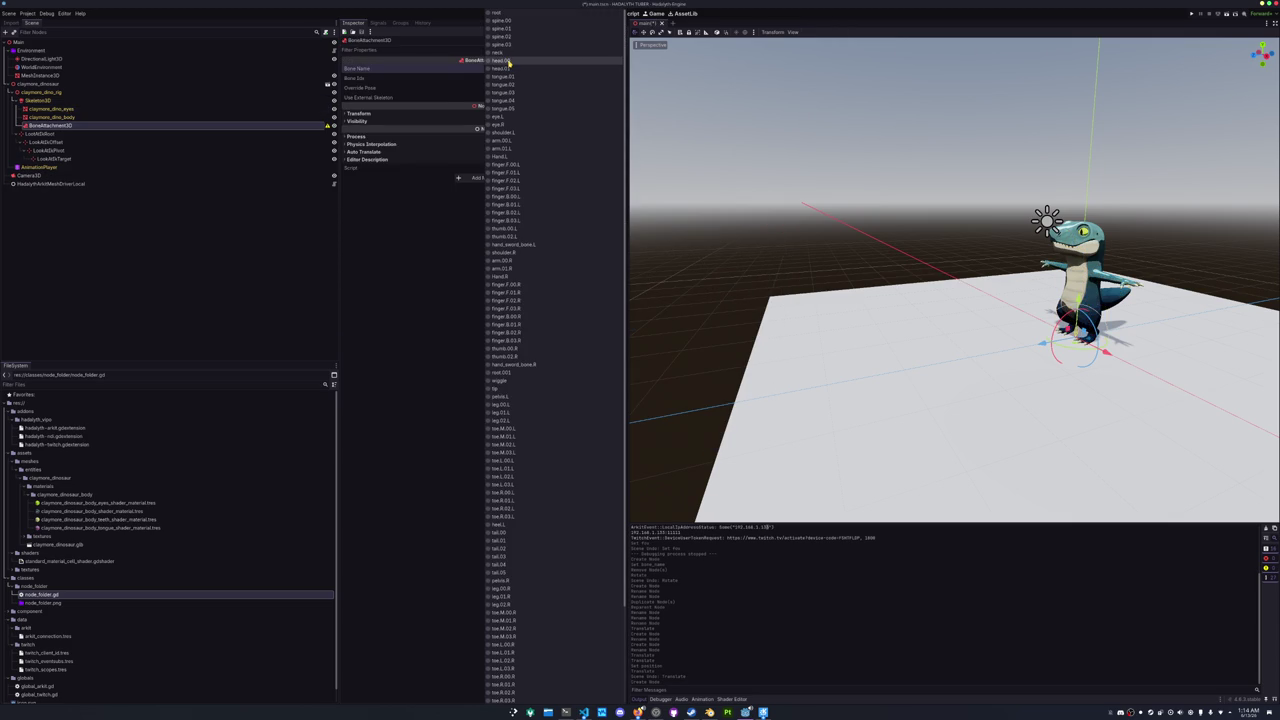
{"action": "left_click", "coordinate": [508, 68]}
- Give it a RemoteTransform3D child that copies only position onto LookAtIKRoot
{"action": "right_click", "coordinate": [120, 126]}
{"action": "left_click", "coordinate": [145, 133]}
{"action": "type", "text": "remote"}
{"action": "key", "text": "Return"}
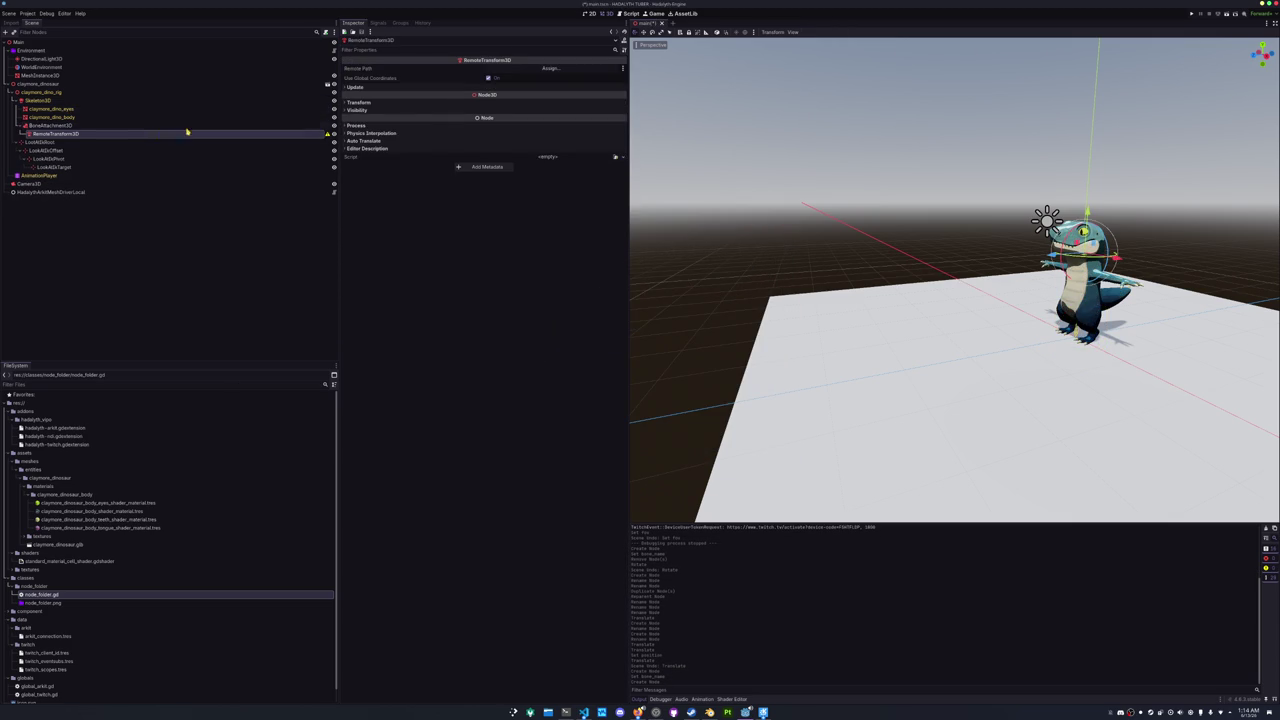
{"action": "left_click", "coordinate": [488, 88]}
{"action": "left_click", "coordinate": [490, 105]}
{"action": "left_click", "coordinate": [490, 114]}
{"action": "left_click", "coordinate": [550, 68]}
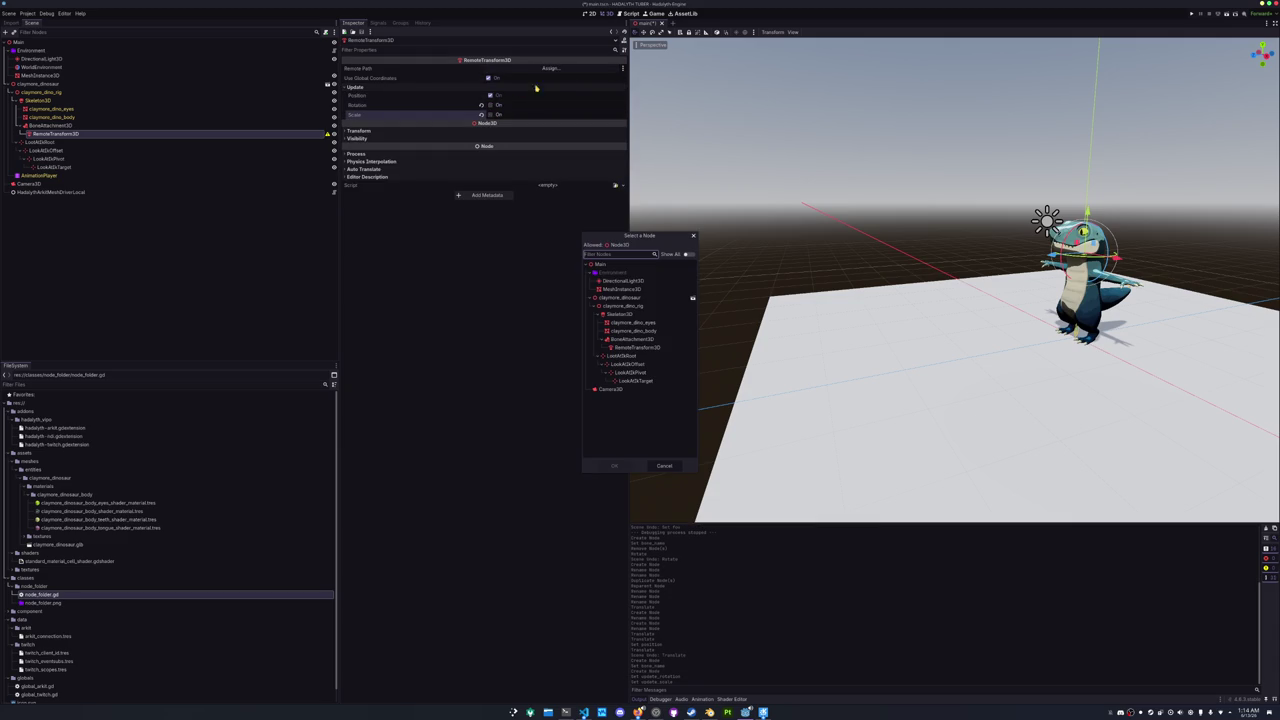
{"action": "double_click", "coordinate": [615, 356]}
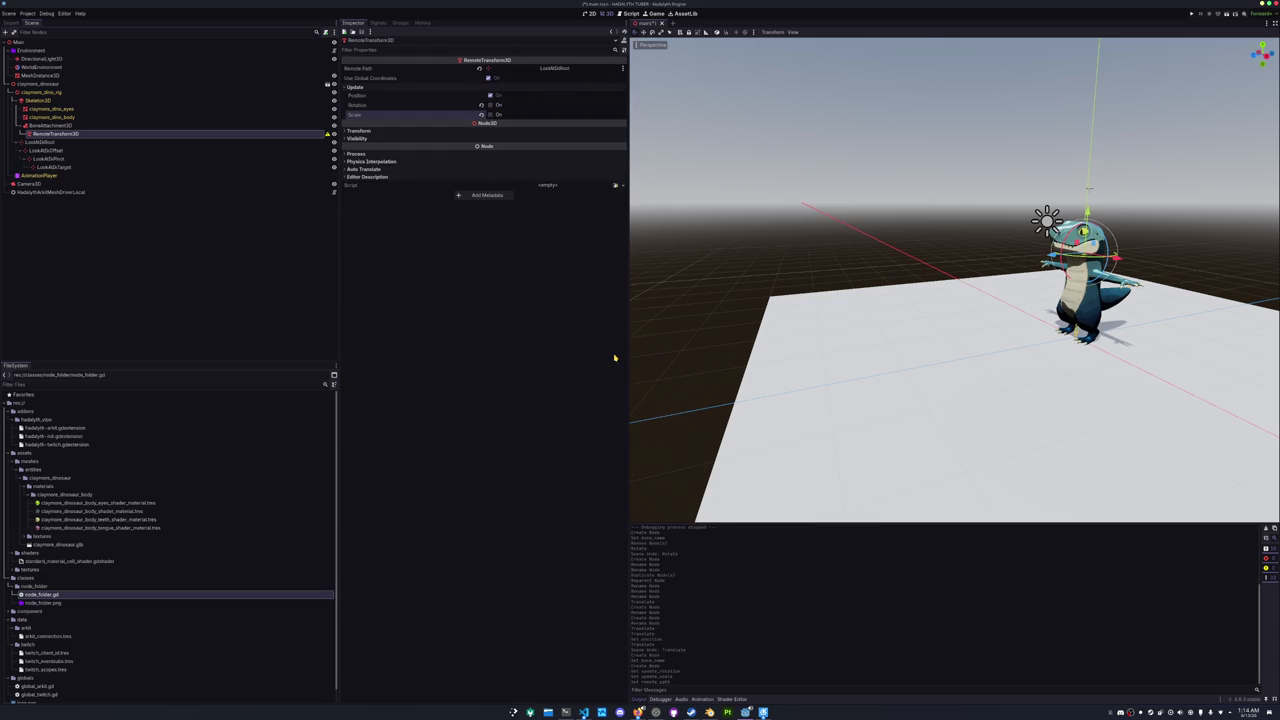
- Reset LookAtIKOffset's position and save the scene
{"action": "left_click", "coordinate": [45, 150]}
{"action": "left_click", "coordinate": [507, 84]}
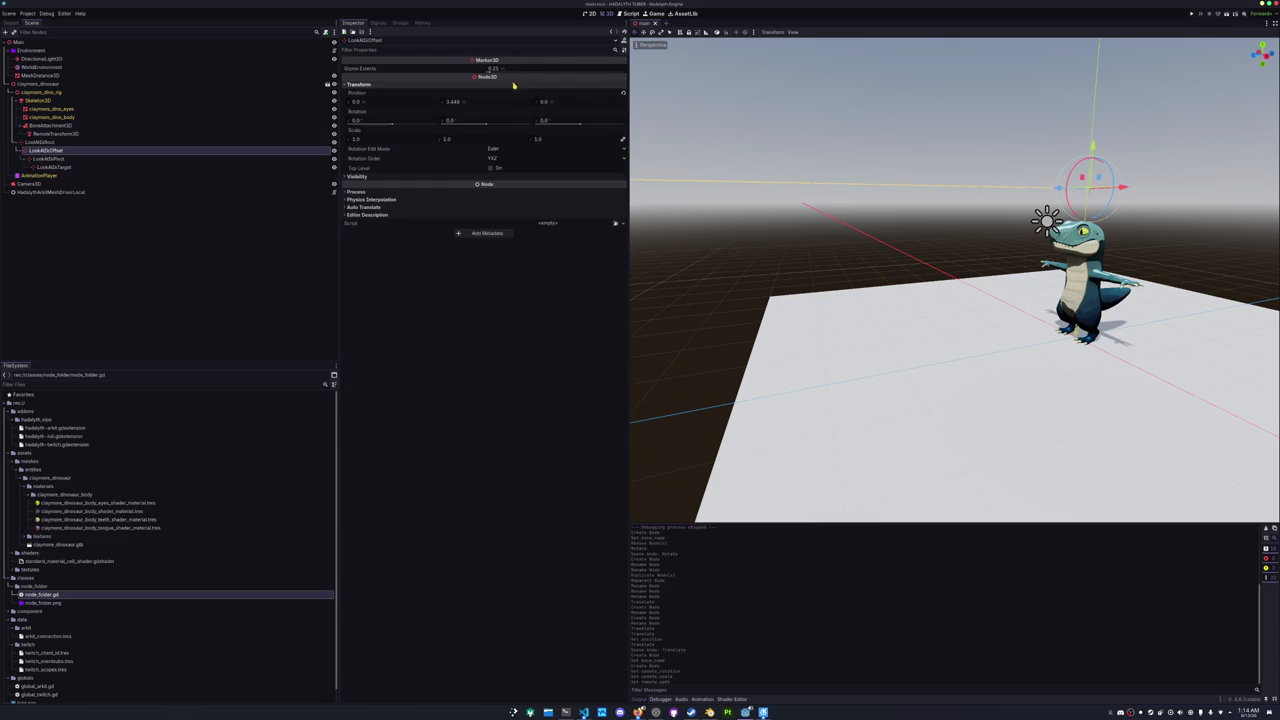
{"action": "left_click", "coordinate": [622, 94]}
{"action": "mouse_move", "coordinate": [852, 175]}
{"action": "left_mouse_down"}
{"action": "mouse_move", "coordinate": [634, 408]}
{"action": "mouse_move", "coordinate": [286, 186]}
{"action": "left_mouse_up"}
{"action": "left_click", "coordinate": [48, 158]}
{"action": "mouse_move", "coordinate": [760, 230]}
{"action": "left_mouse_down"}
{"action": "mouse_move", "coordinate": [829, 206]}
{"action": "mouse_move", "coordinate": [900, 230]}
{"action": "left_mouse_up"}
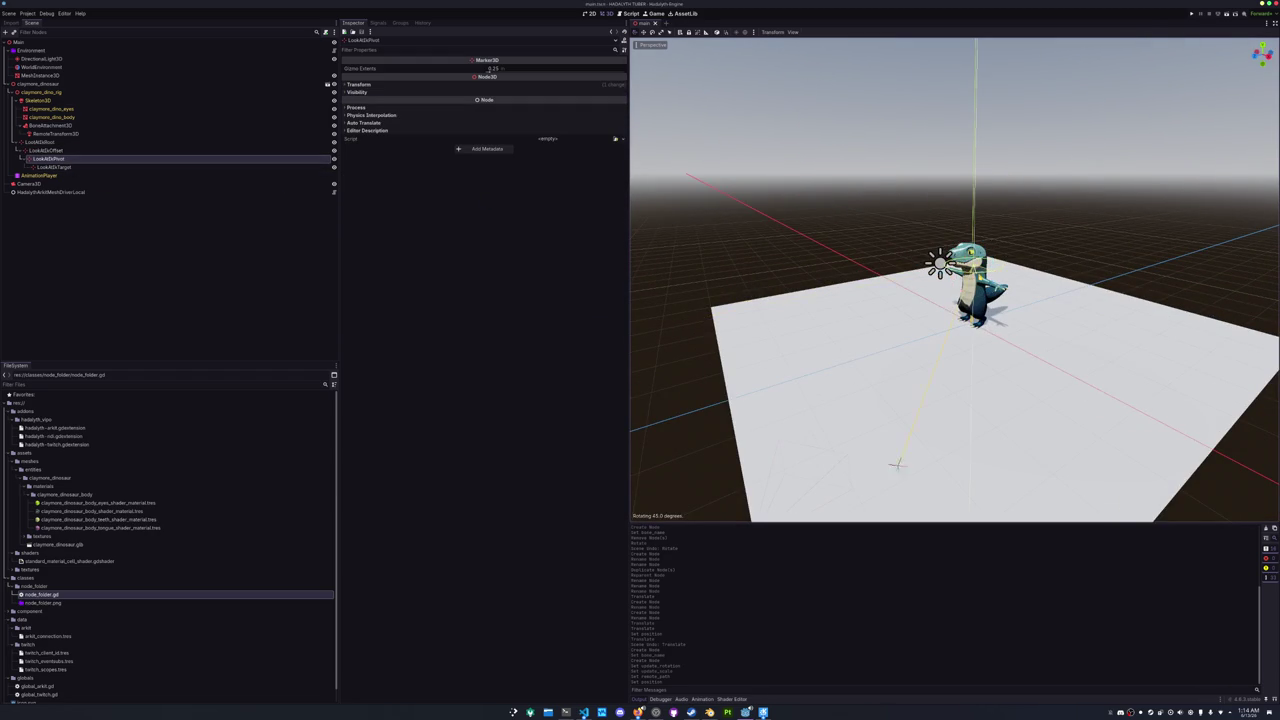
{"action": "scroll", "coordinate": [633, 406], "scroll_direction": "up", "scroll_amount": 3}
{"action": "key", "text": "ctrl+s"}
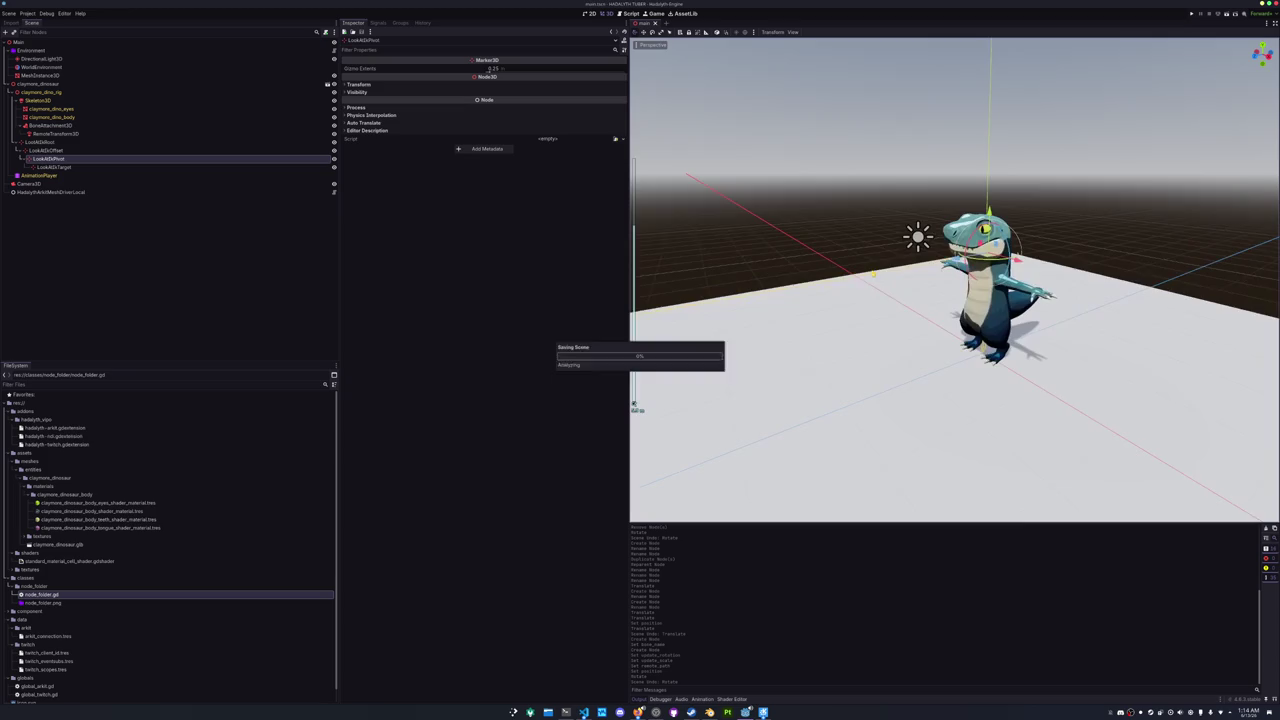
{"action": "left_click_drag", "start_coordinate": [900, 300], "coordinate": [860, 290]}
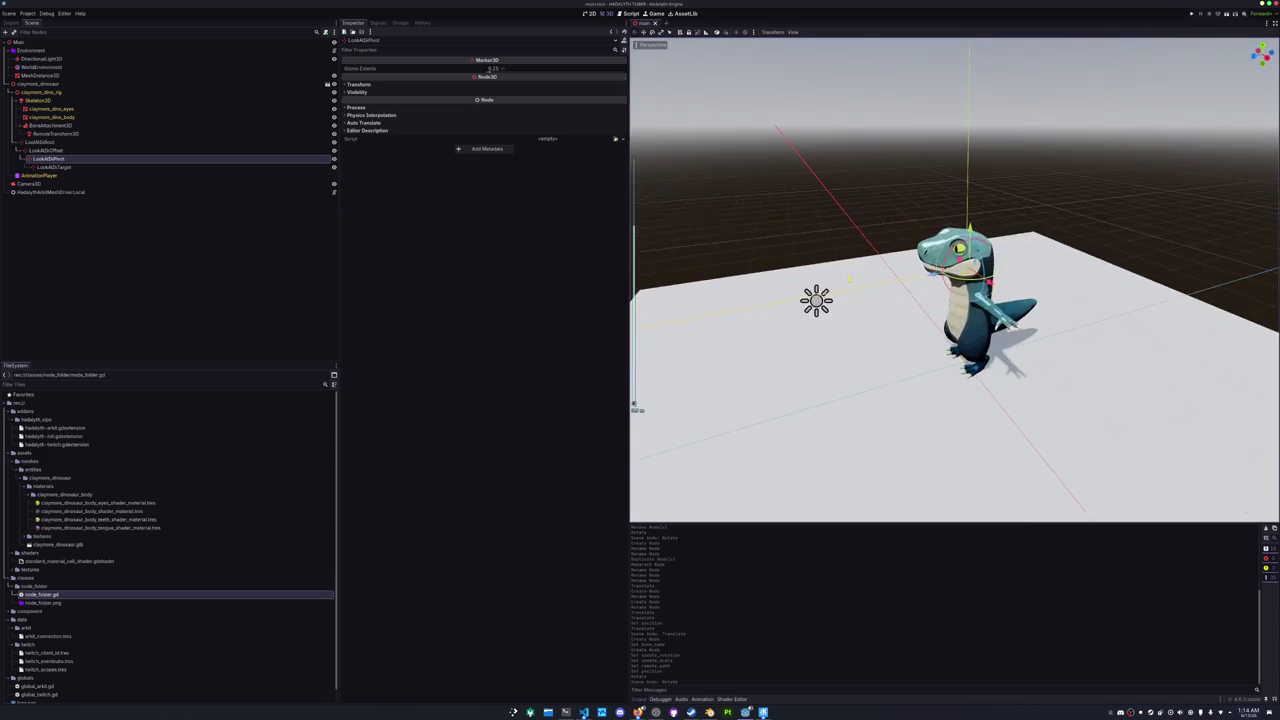
{"action": "left_click_drag", "start_coordinate": [774, 252], "coordinate": [408, 183]}
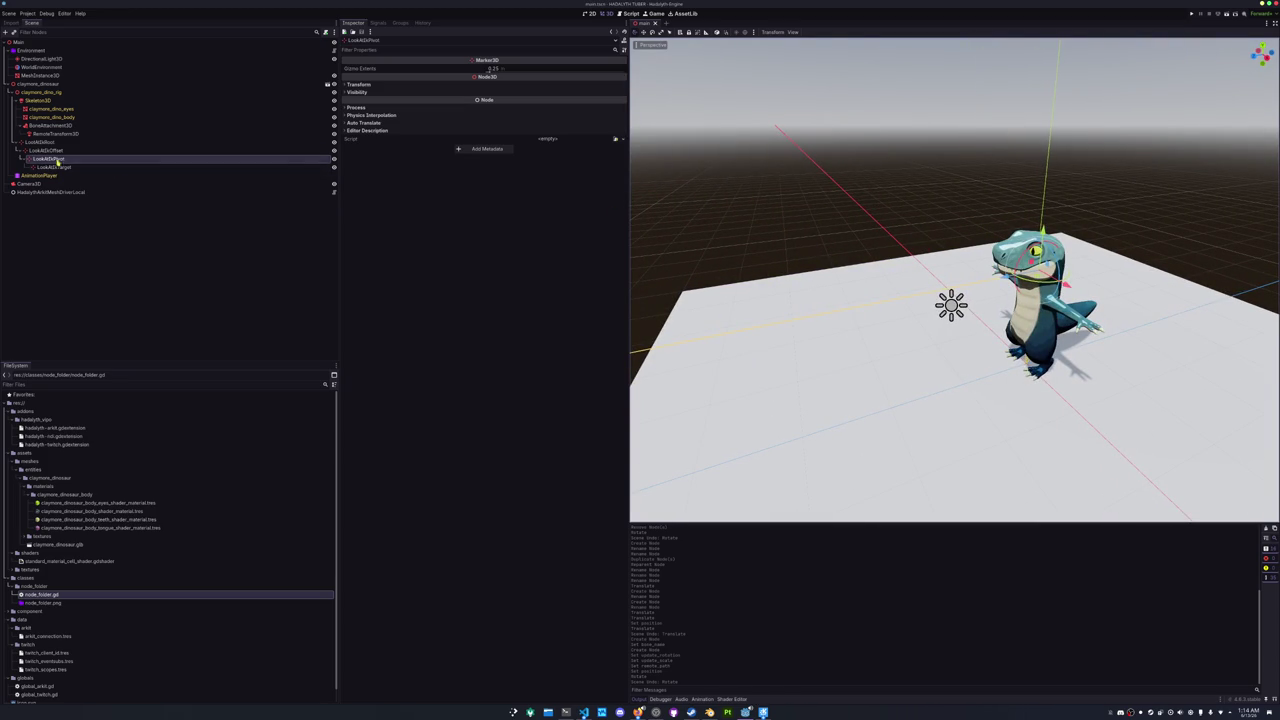
- Check the RemoteTransform3D settings, then start adding another child to Skeleton3D by searching IK
{"action": "left_click", "coordinate": [50, 135]}
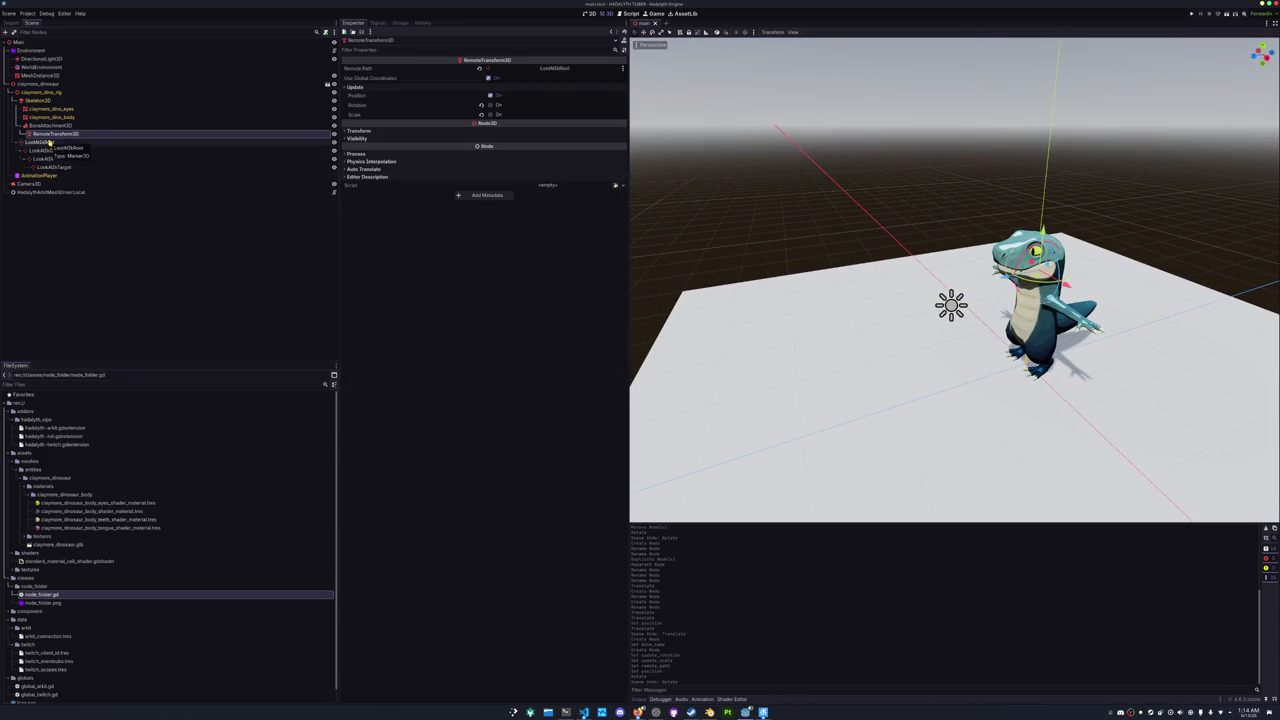
{"action": "left_click", "coordinate": [50, 125]}
{"action": "right_click", "coordinate": [40, 100]}
{"action": "left_click", "coordinate": [68, 107]}
{"action": "type", "text": "iks"}
{"action": "key", "text": "BackSpace"}
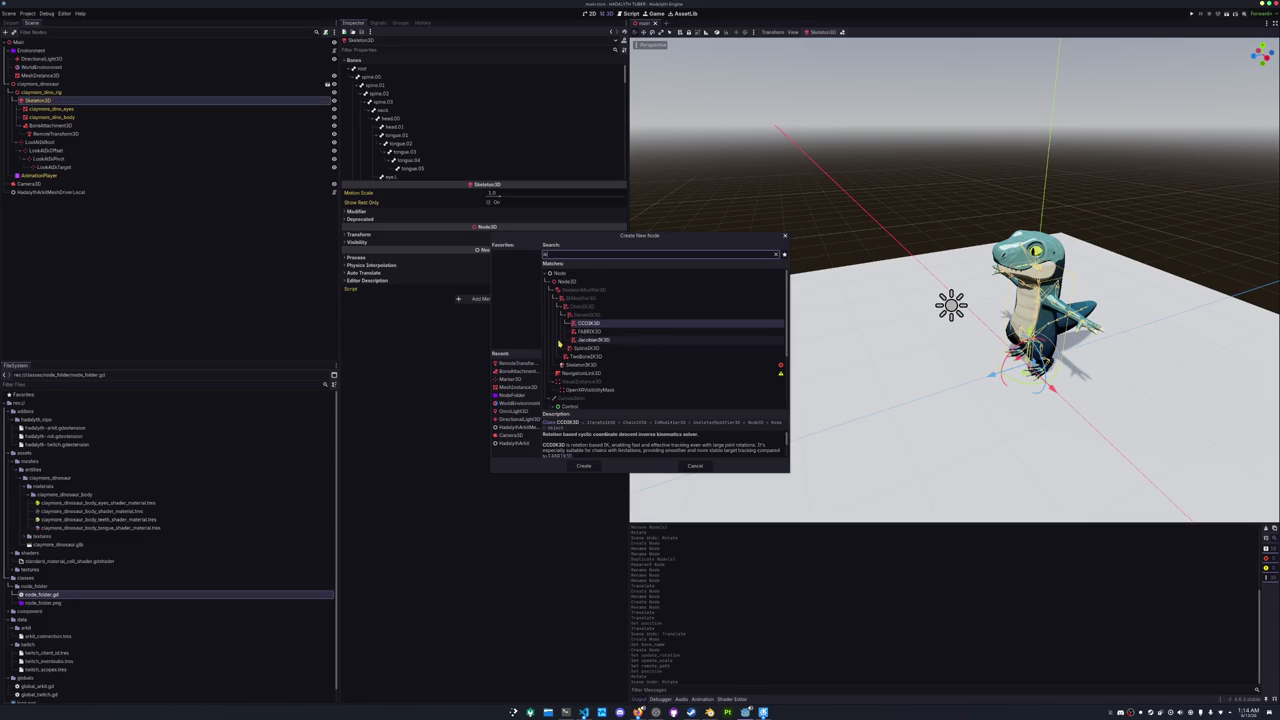
- Compare the IK node types and add a LookAtModifier3D under Skeleton3D
{"action": "left_click", "coordinate": [585, 357]}
{"action": "left_click", "coordinate": [590, 350]}
{"action": "scroll", "coordinate": [590, 360], "scroll_direction": "down", "scroll_amount": 2}
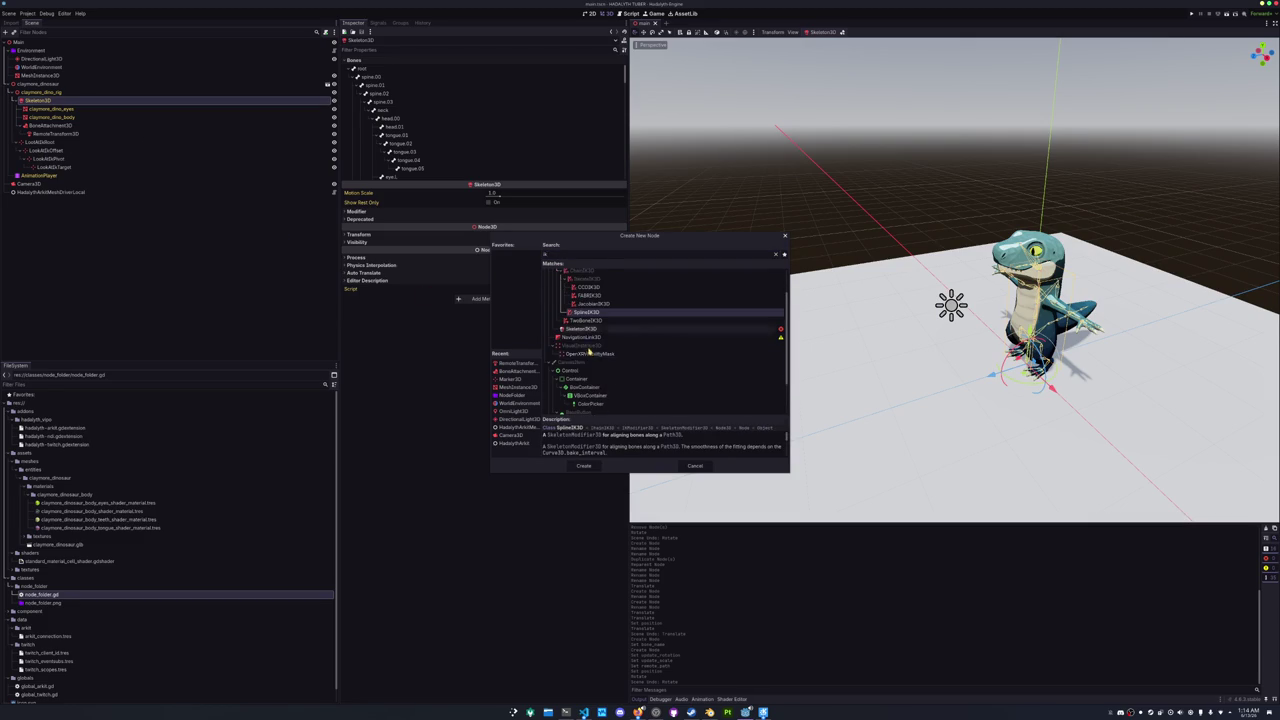
{"action": "scroll", "coordinate": [590, 385], "scroll_direction": "down", "scroll_amount": 2}
{"action": "scroll", "coordinate": [589, 392], "scroll_direction": "up", "scroll_amount": 3}
{"action": "left_click", "coordinate": [584, 358]}
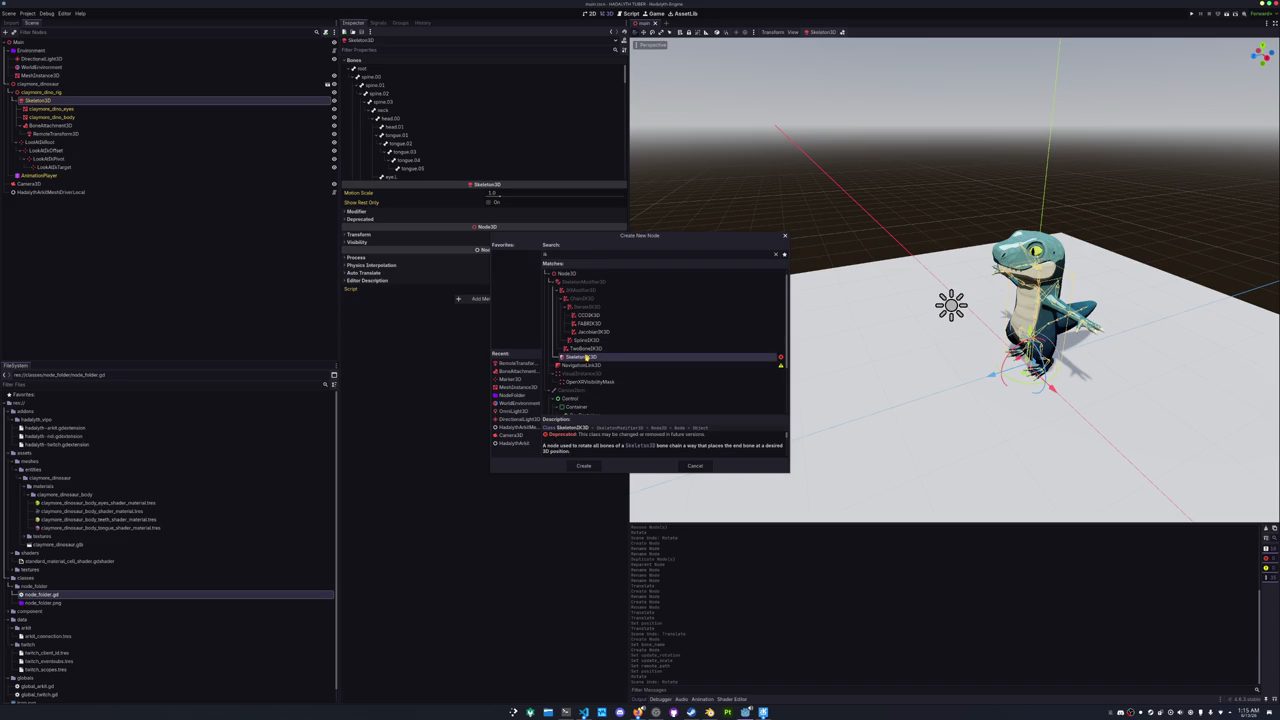
{"action": "type", "text": "look"}
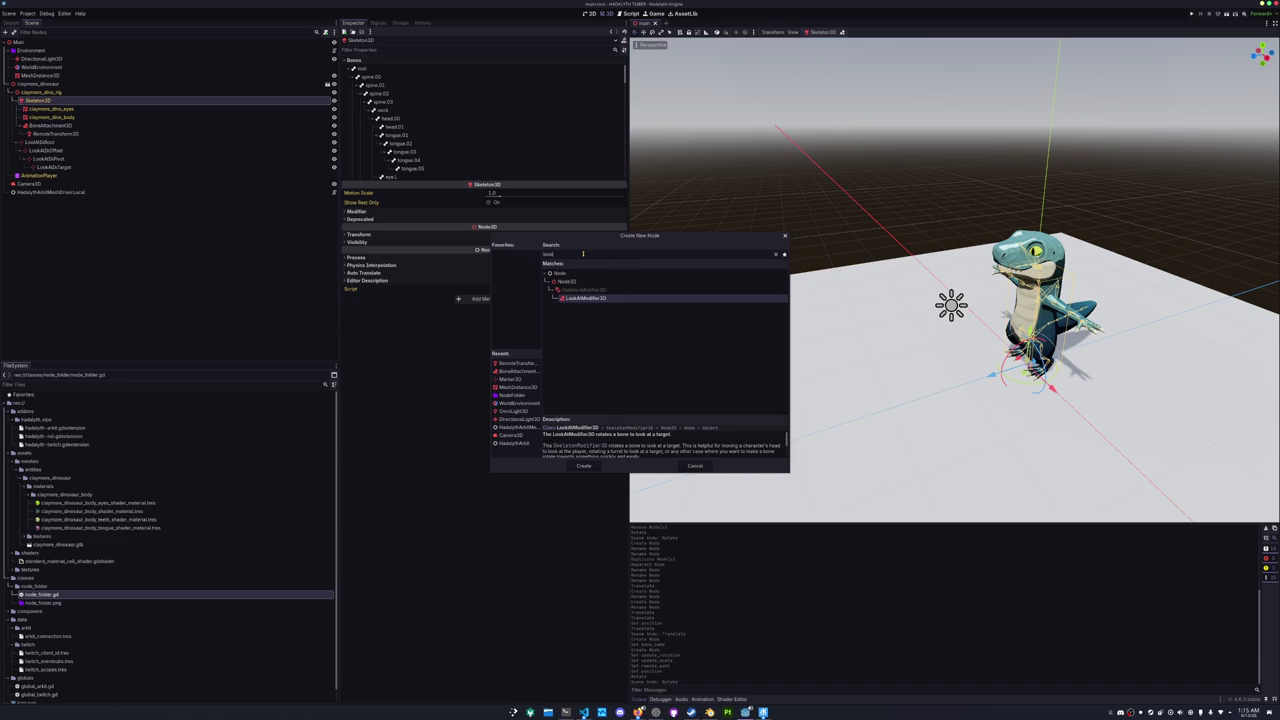
{"action": "left_click", "coordinate": [582, 466]}
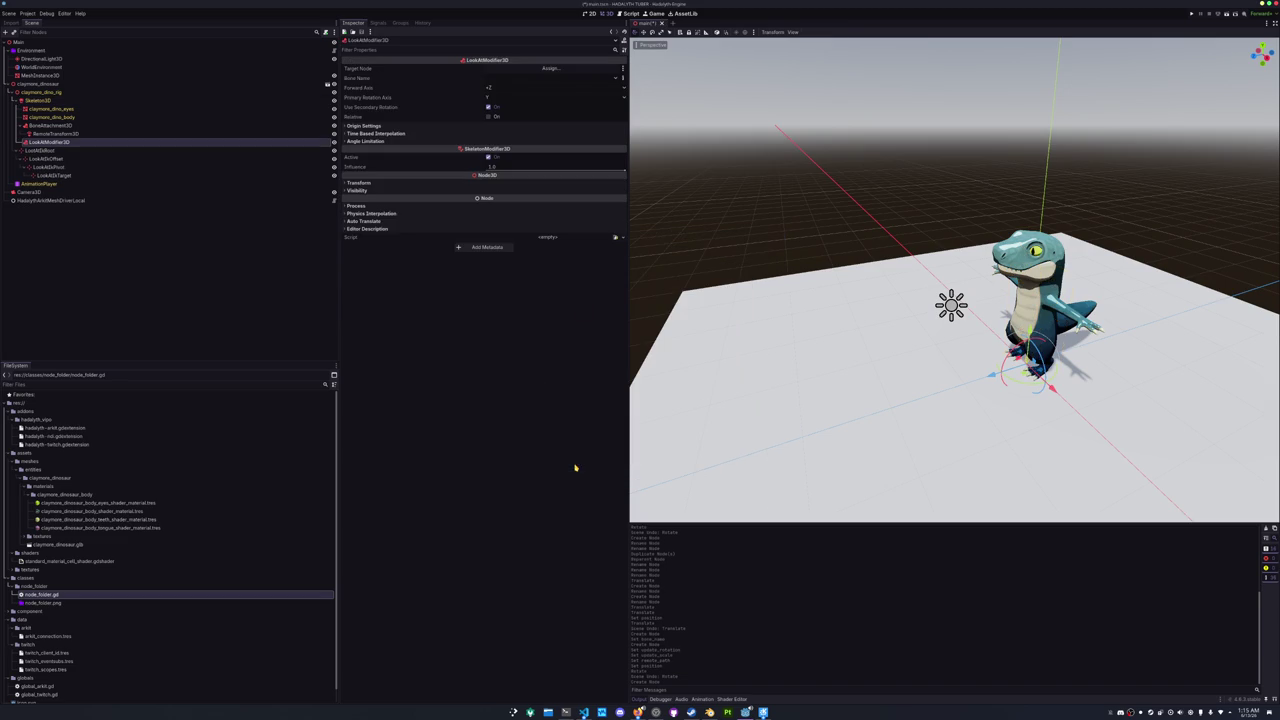
- Set the modifier's target to LookAtIkTarget and bone to head.00, then save
{"action": "left_click", "coordinate": [550, 68]}
{"action": "double_click", "coordinate": [620, 382]}
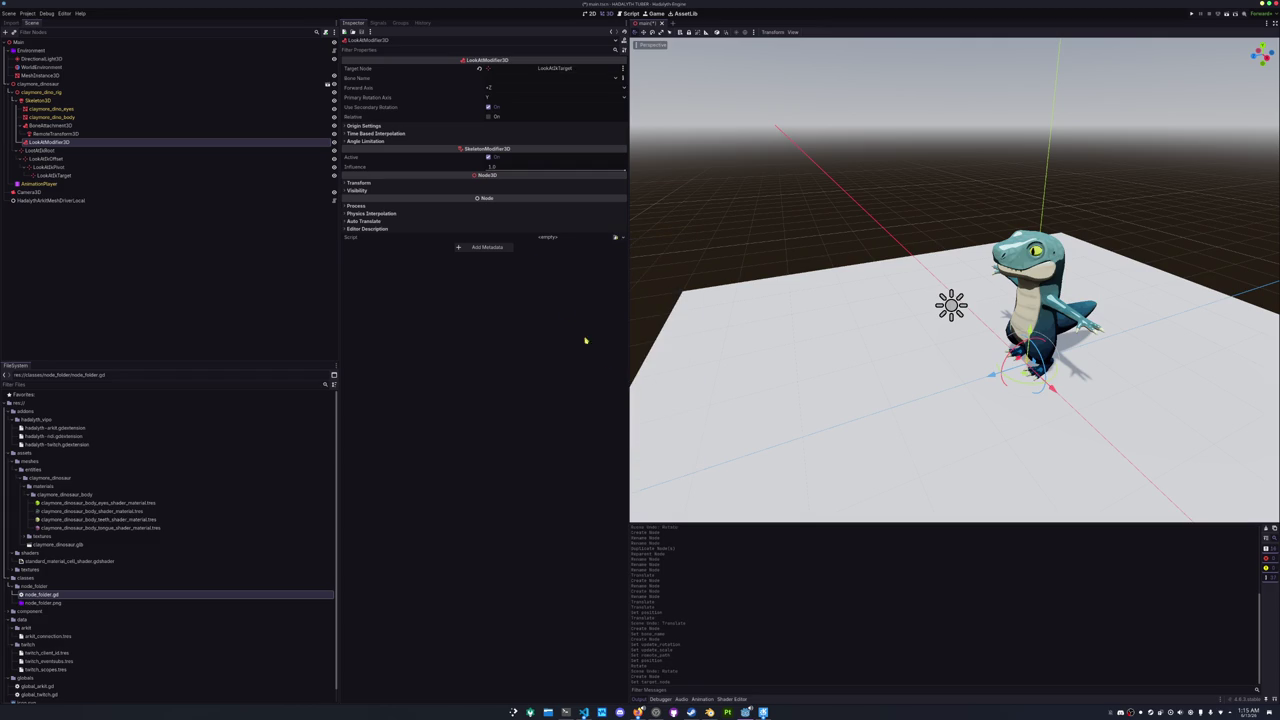
{"action": "left_click", "coordinate": [498, 78]}
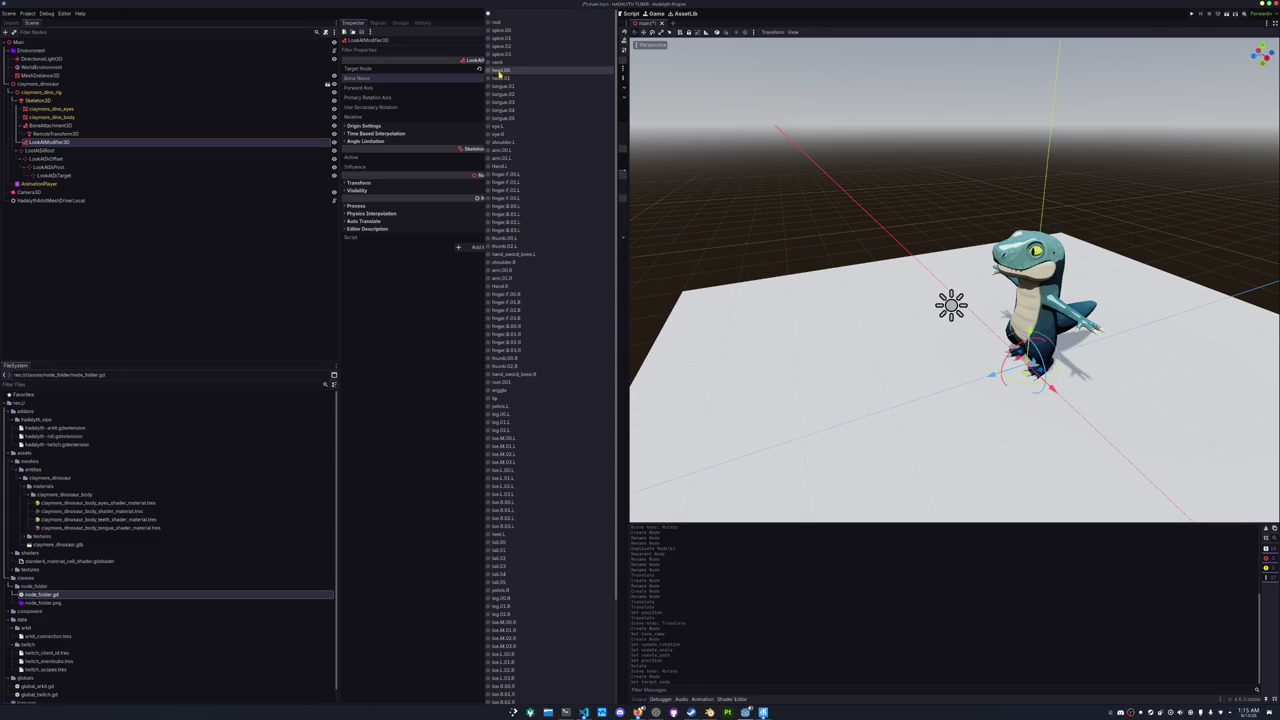
{"action": "left_click", "coordinate": [498, 70]}
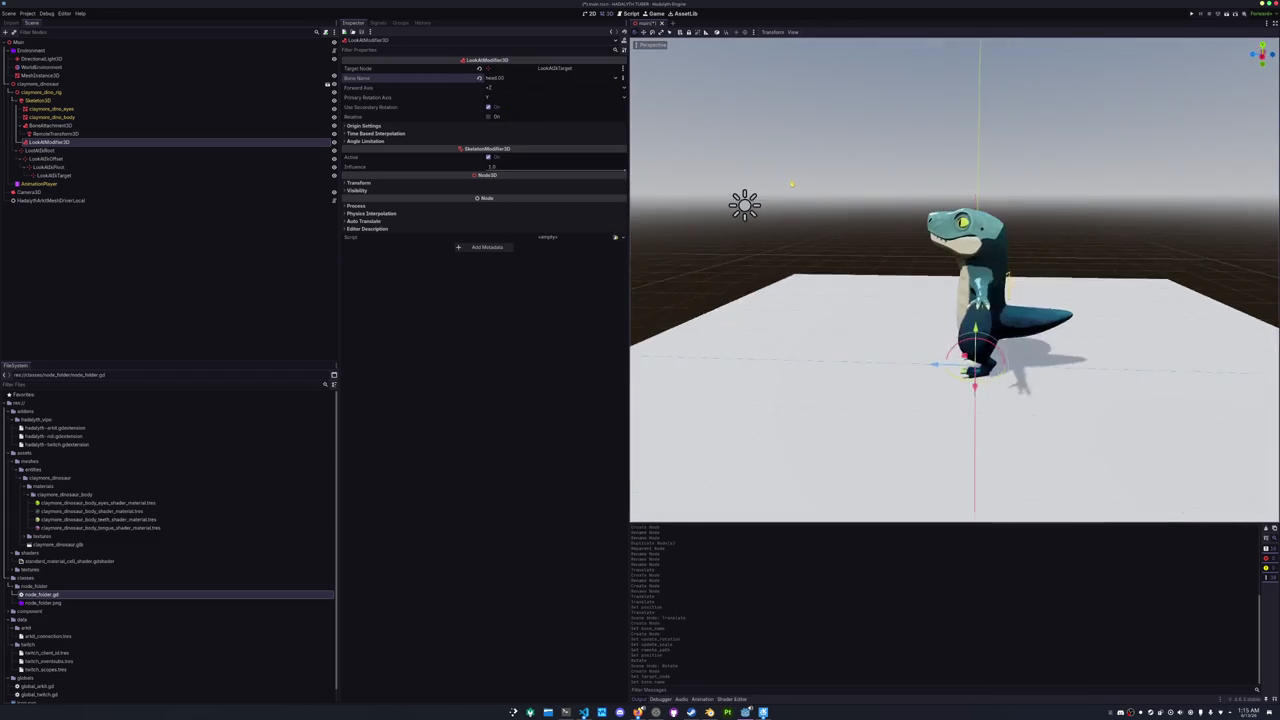
{"action": "left_click", "coordinate": [54, 175]}
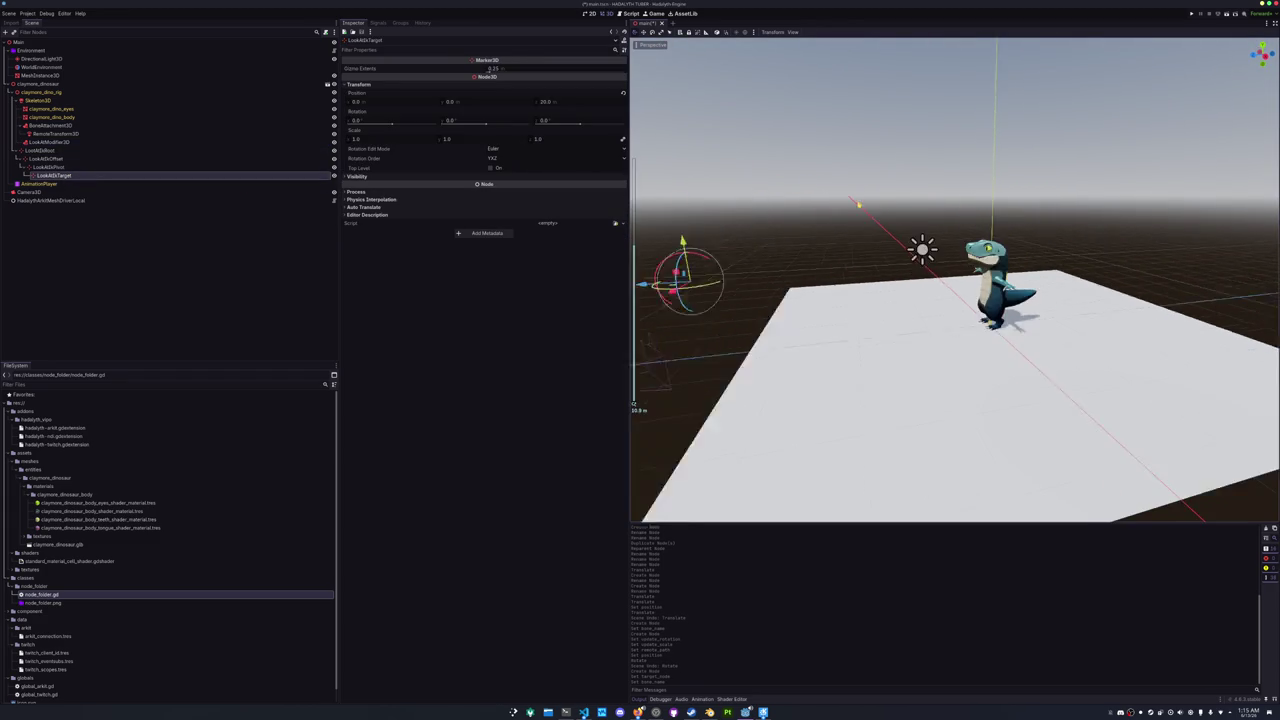
{"action": "key", "text": "ctrl+s"}
- Test the look-at by nudging the target and rotating the dinosaur skeleton
{"action": "mouse_move", "coordinate": [757, 191]}
{"action": "left_mouse_down"}
{"action": "mouse_move", "coordinate": [754, 234]}
{"action": "mouse_move", "coordinate": [738, 60]}
{"action": "mouse_move", "coordinate": [756, 455]}
{"action": "mouse_move", "coordinate": [754, 218]}
{"action": "left_mouse_up"}
{"action": "left_click_drag", "start_coordinate": [955, 300], "coordinate": [1040, 290]}
{"action": "left_click", "coordinate": [1005, 300]}
{"action": "mouse_move", "coordinate": [1005, 340]}
{"action": "left_mouse_down"}
{"action": "mouse_move", "coordinate": [1015, 320]}
{"action": "mouse_move", "coordinate": [890, 300]}
{"action": "left_mouse_up"}
{"action": "scroll", "coordinate": [950, 300], "scroll_direction": "up", "scroll_amount": 3}
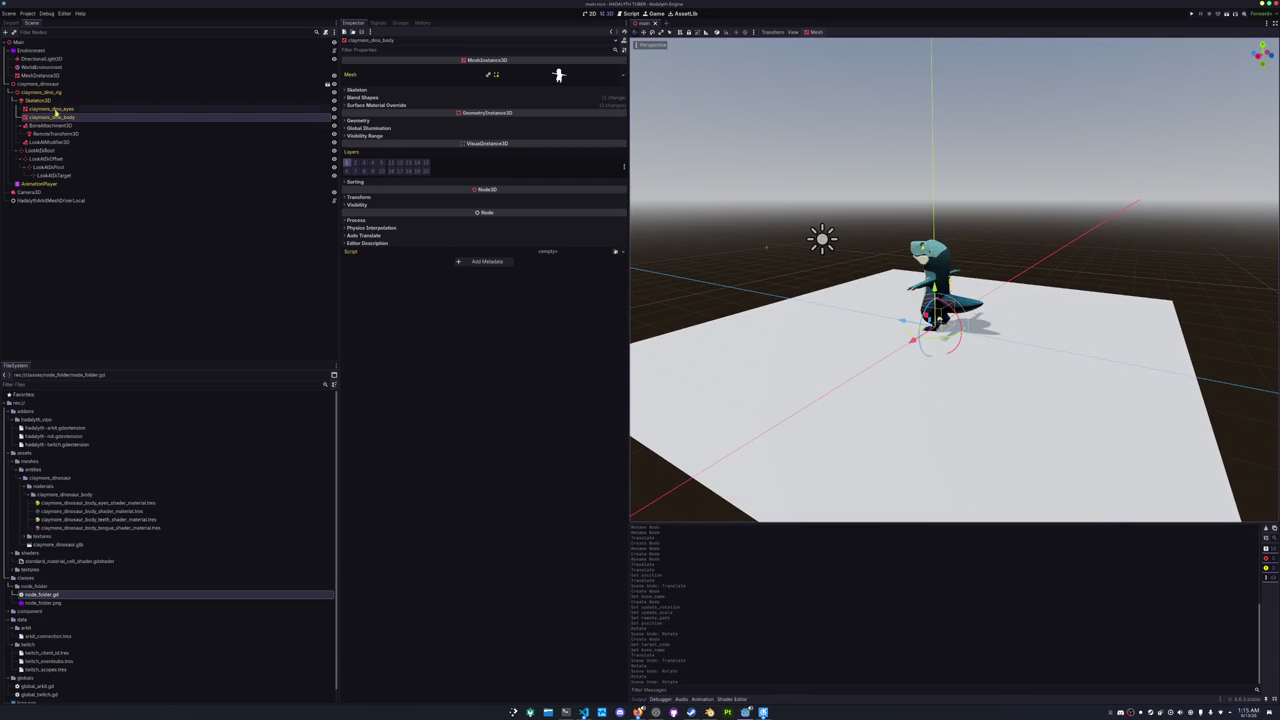
{"action": "left_click", "coordinate": [40, 100]}
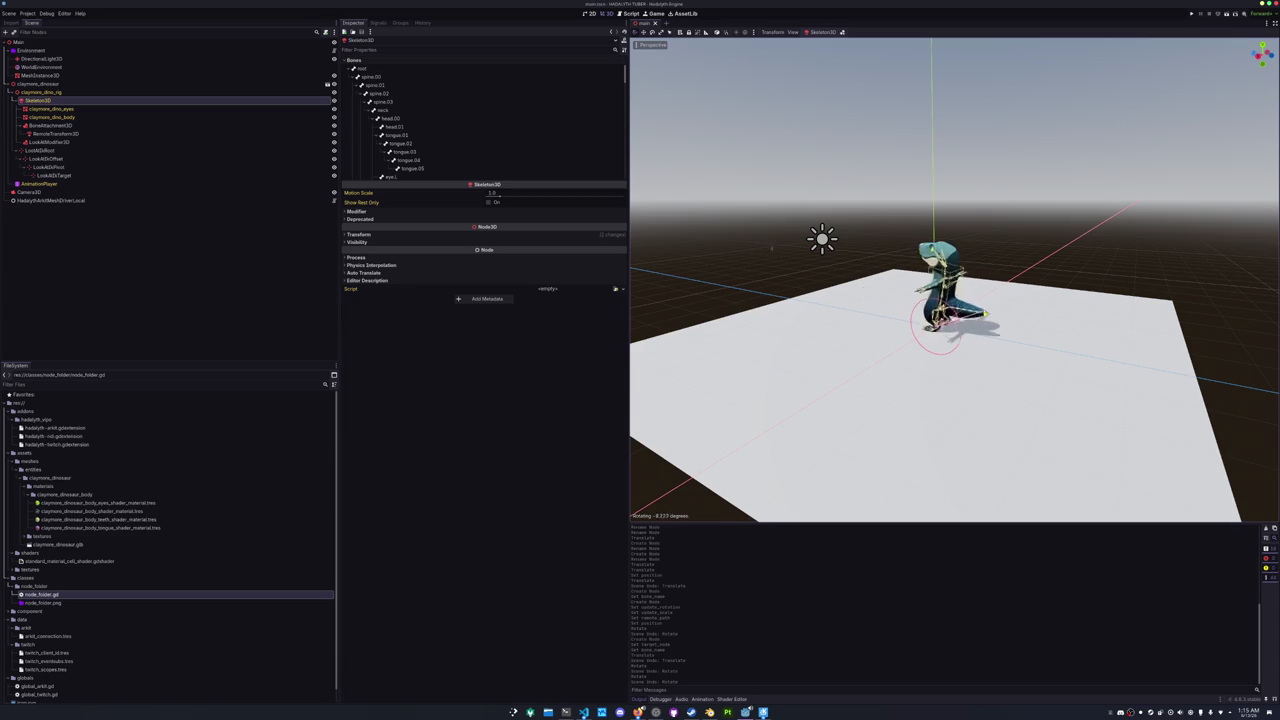
{"action": "key", "text": "Return"}
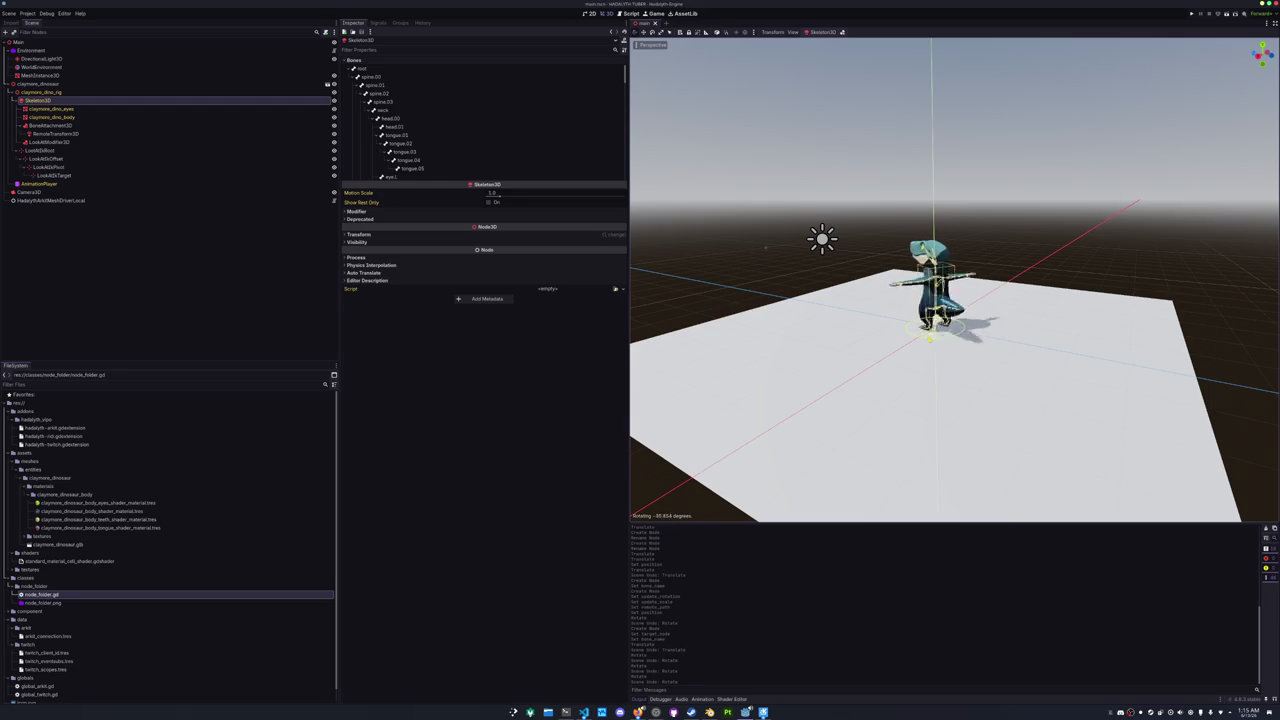
{"action": "key", "text": "Return"}
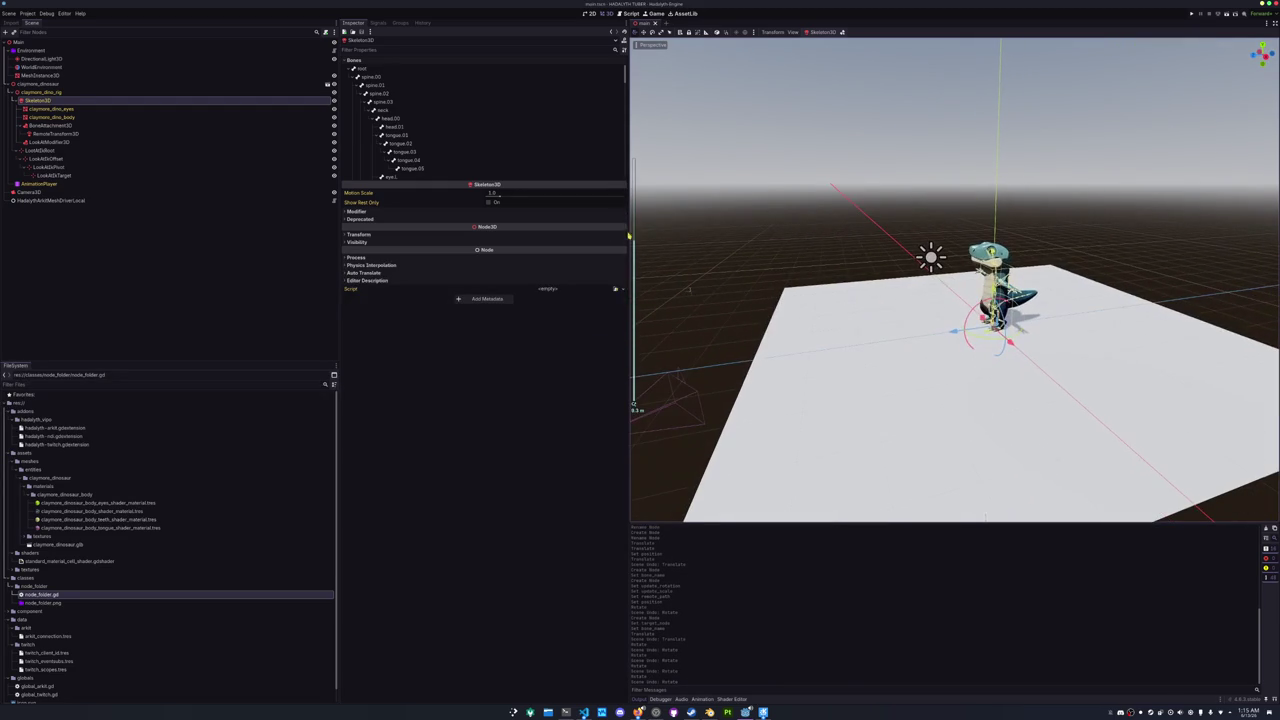
{"action": "left_click", "coordinate": [70, 110]}
{"action": "left_click", "coordinate": [72, 125]}
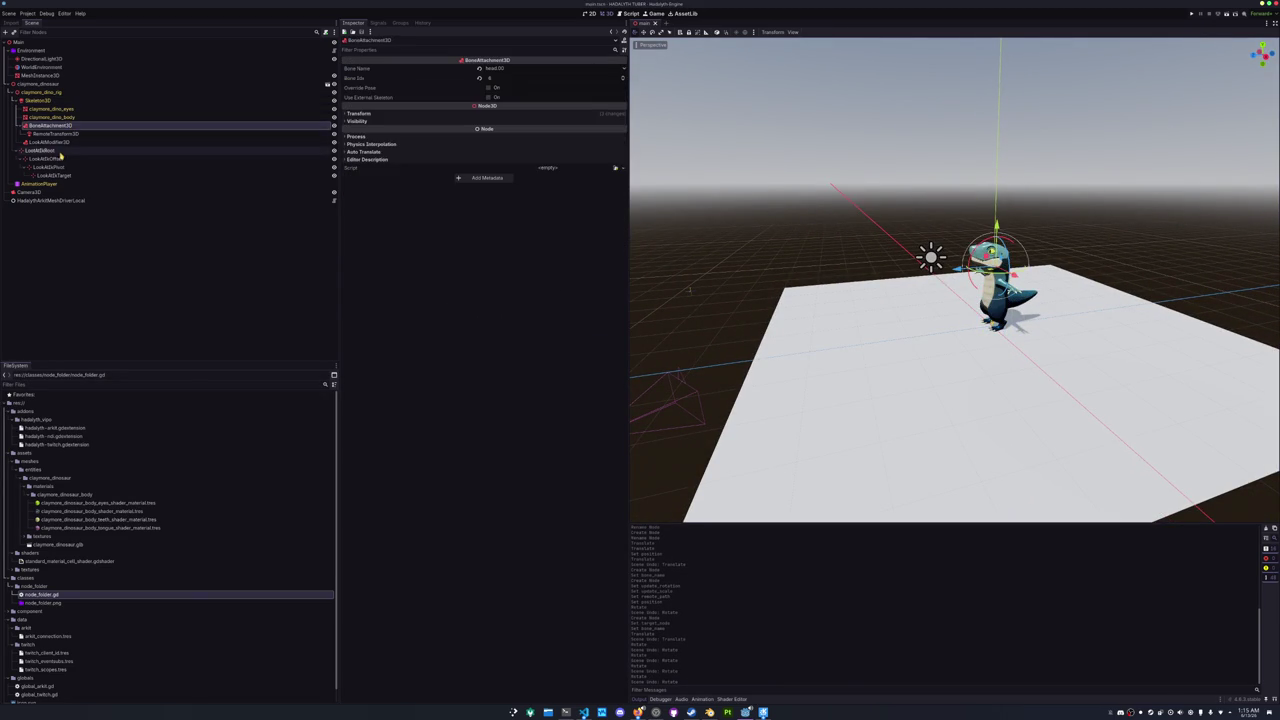
- Try neck as the driven bone, revert to head.00, and set Forward Axis to -Z
{"action": "left_click", "coordinate": [50, 142]}
{"action": "scroll", "coordinate": [770, 171], "scroll_direction": "up", "scroll_amount": 10}
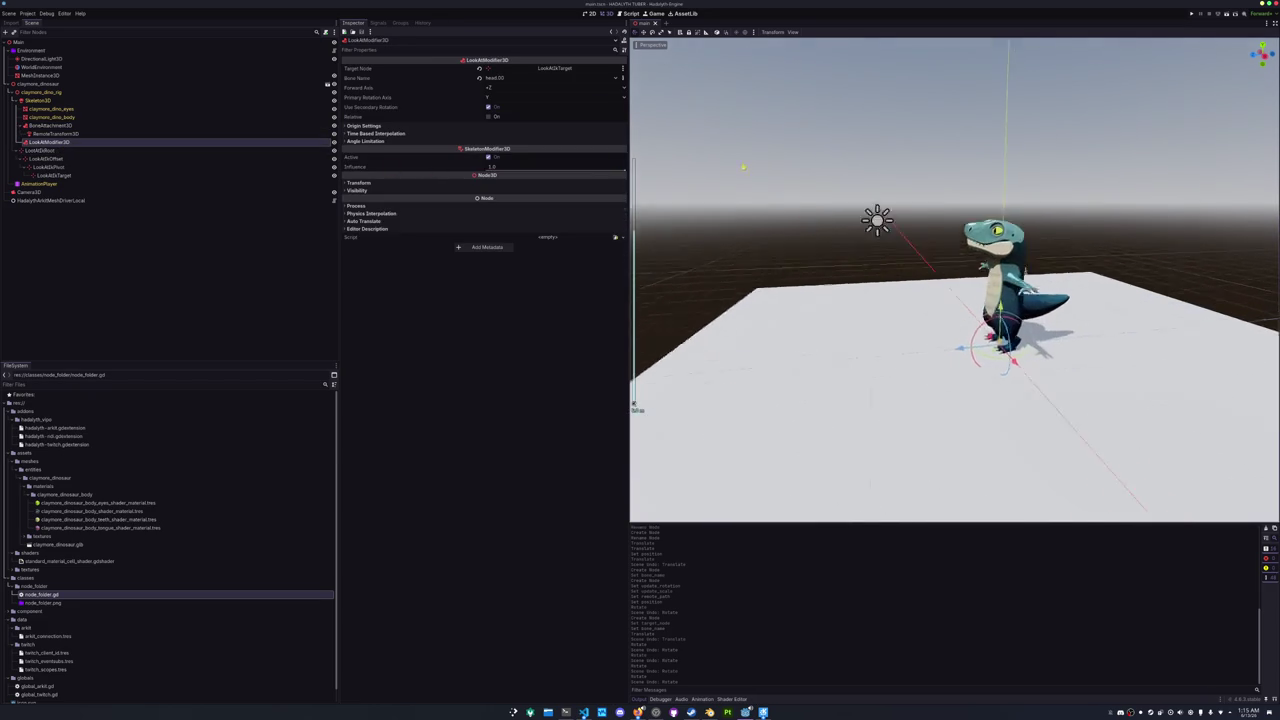
{"action": "scroll", "coordinate": [843, 180], "scroll_direction": "down", "scroll_amount": 10}
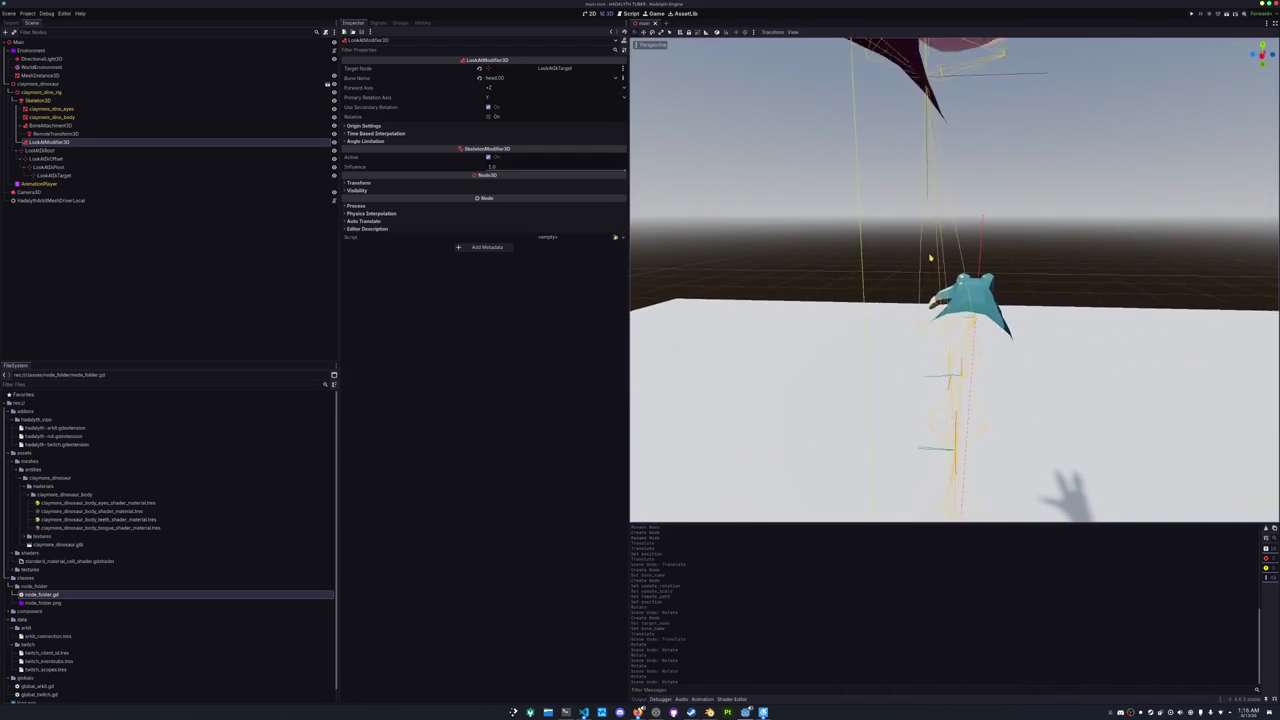
{"action": "left_click", "coordinate": [495, 78]}
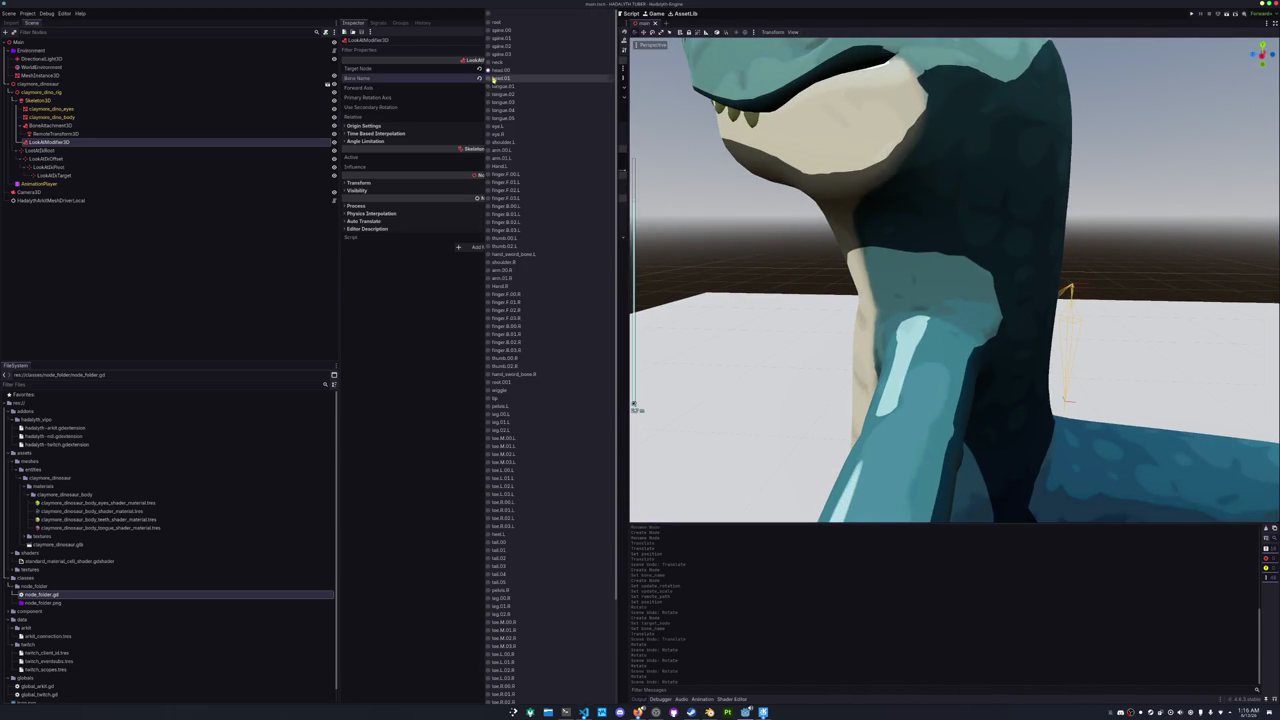
{"action": "left_click", "coordinate": [540, 65]}
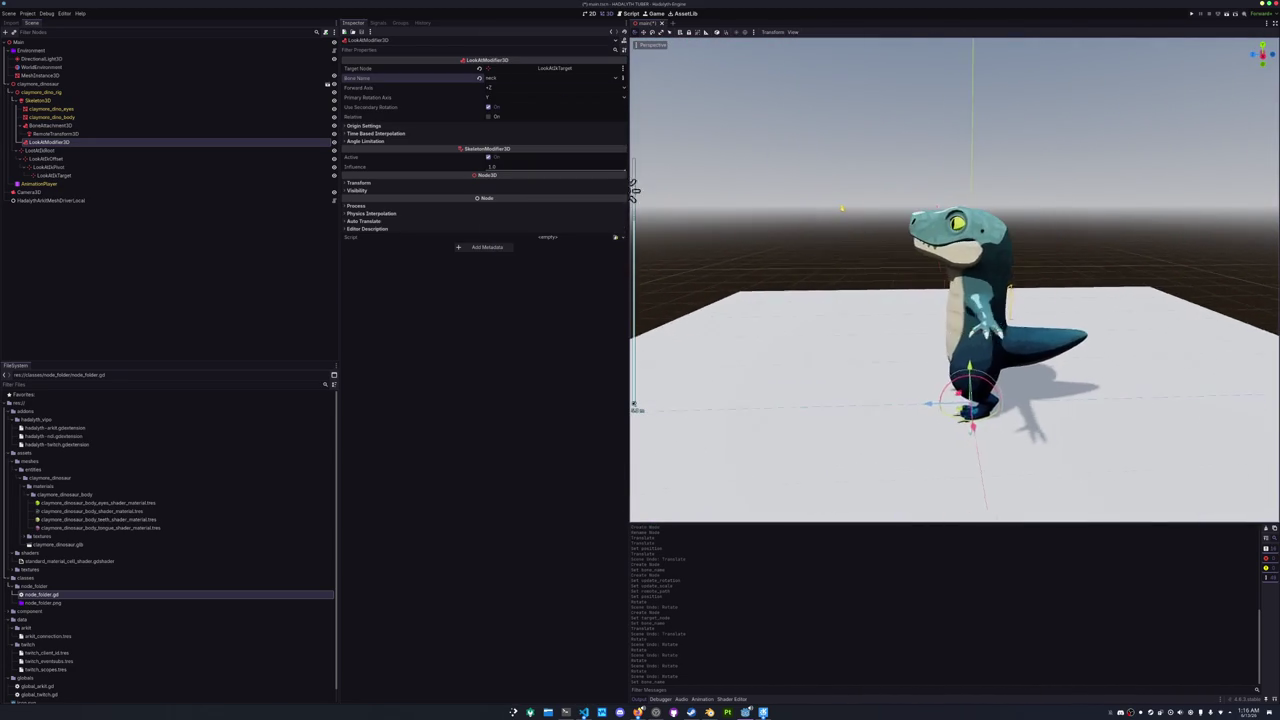
{"action": "left_click", "coordinate": [481, 79]}
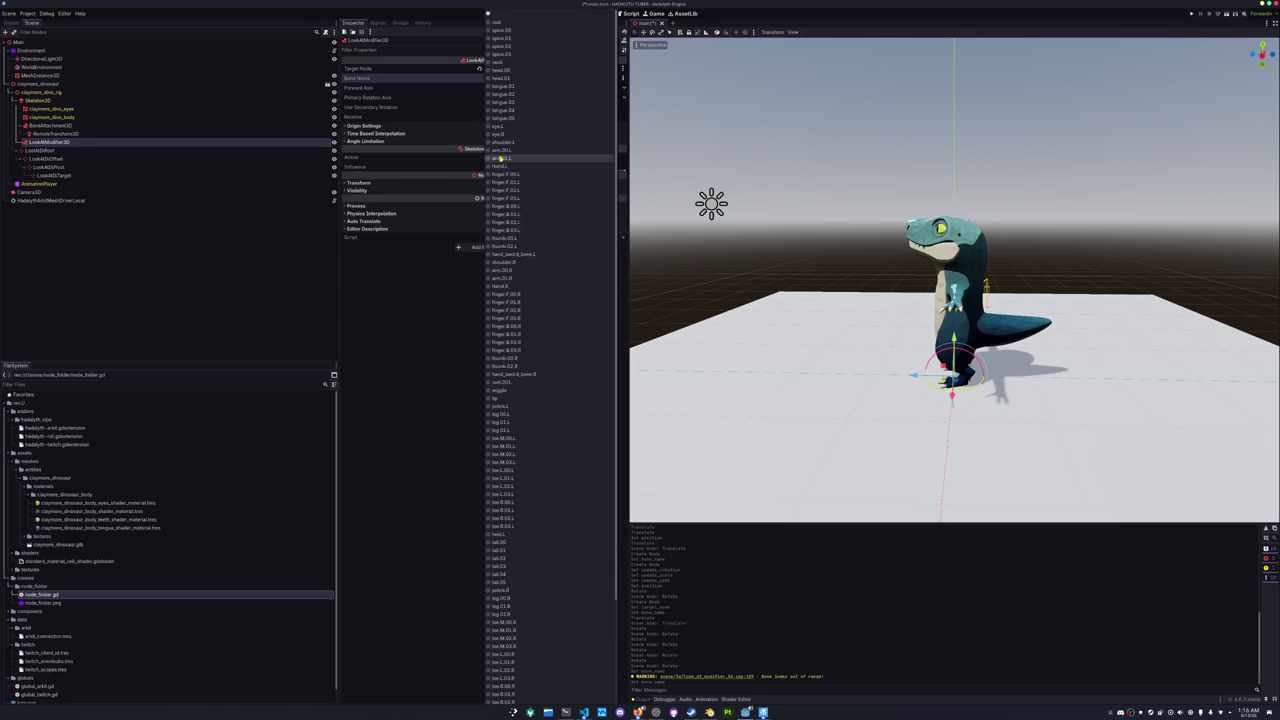
{"action": "left_click", "coordinate": [506, 76]}
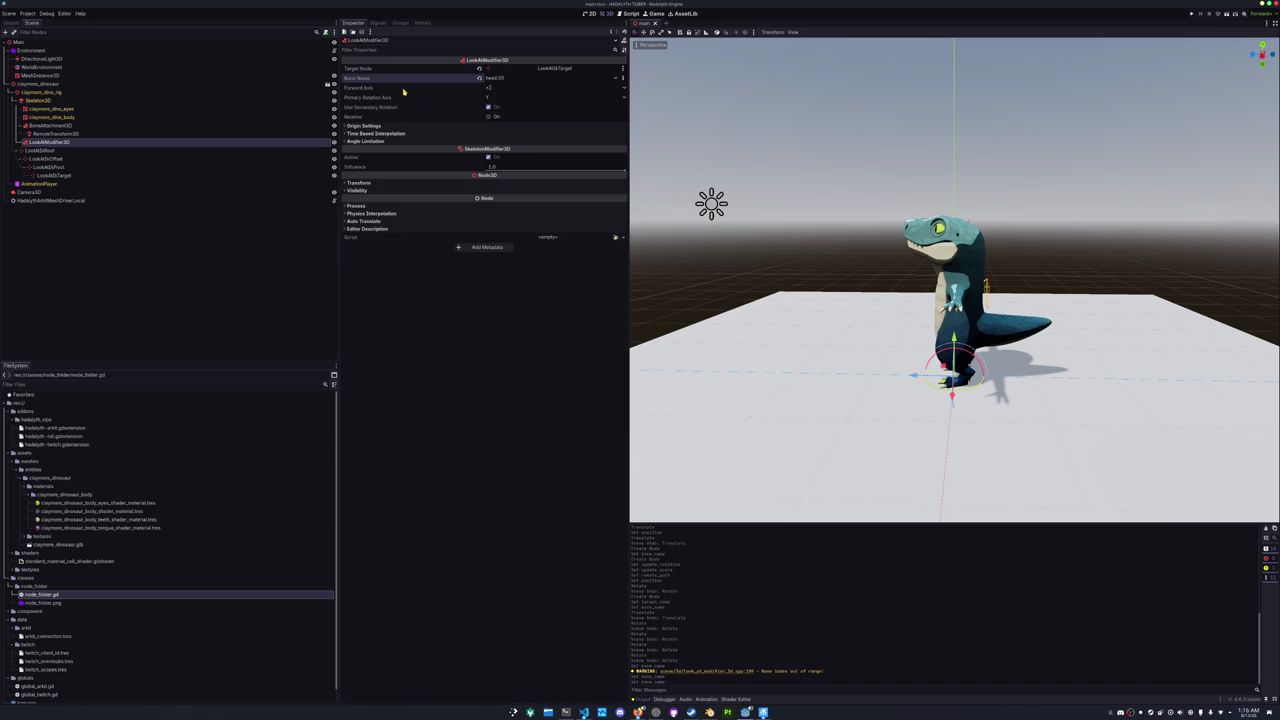
{"action": "left_click", "coordinate": [488, 88]}
{"action": "left_click", "coordinate": [495, 138]}
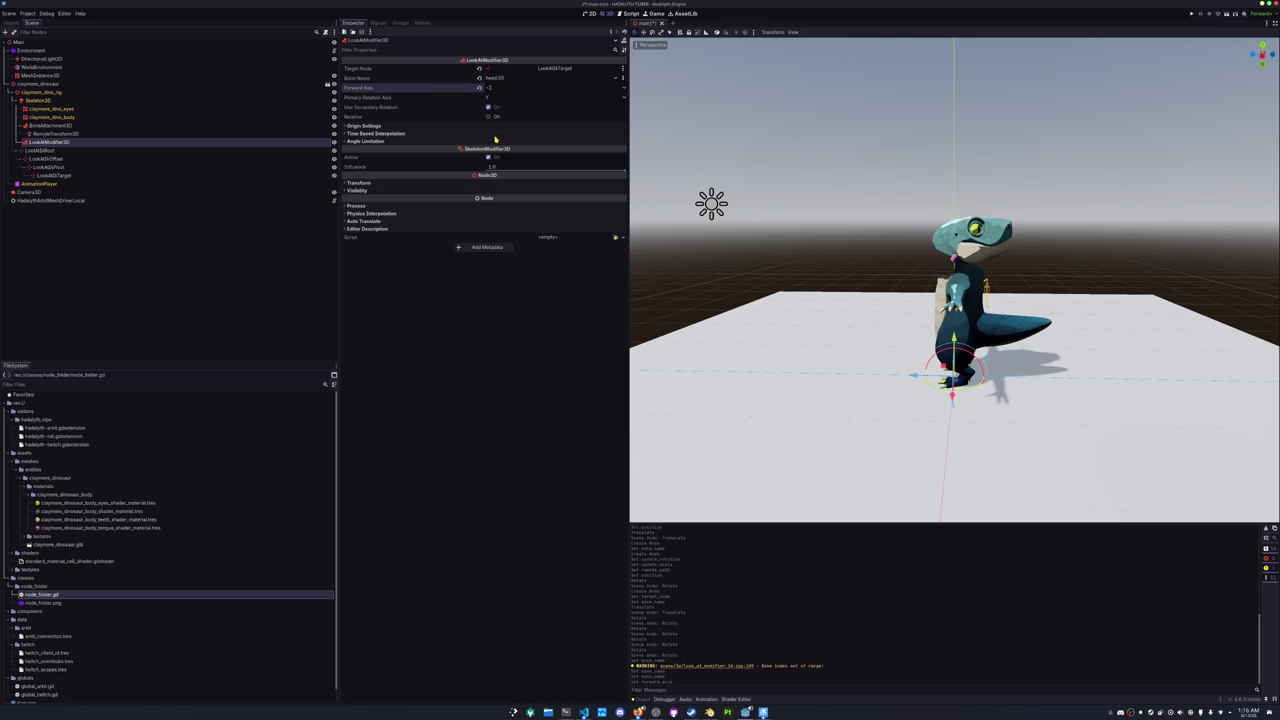
- Set the head's Forward Axis back to +Z, leaving Use Secondary Rotation enabled
{"action": "left_click", "coordinate": [489, 88]}
{"action": "left_click", "coordinate": [495, 128]}
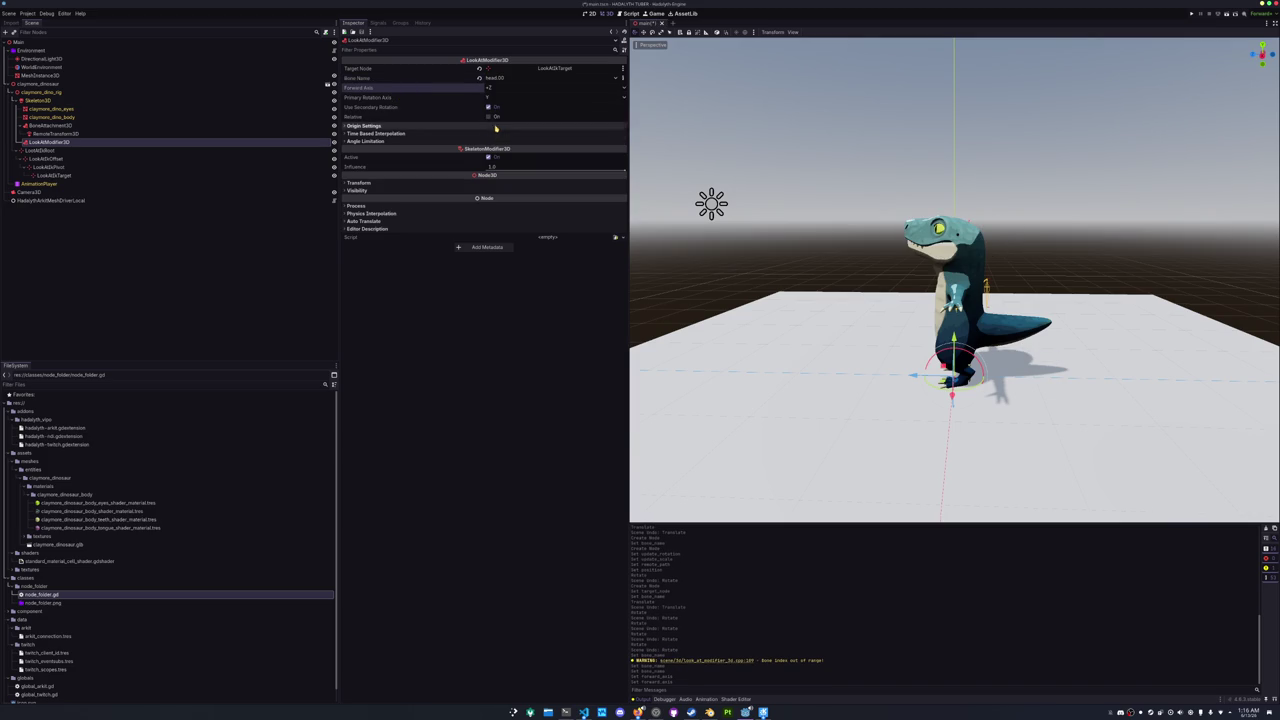
{"action": "left_click", "coordinate": [489, 88]}
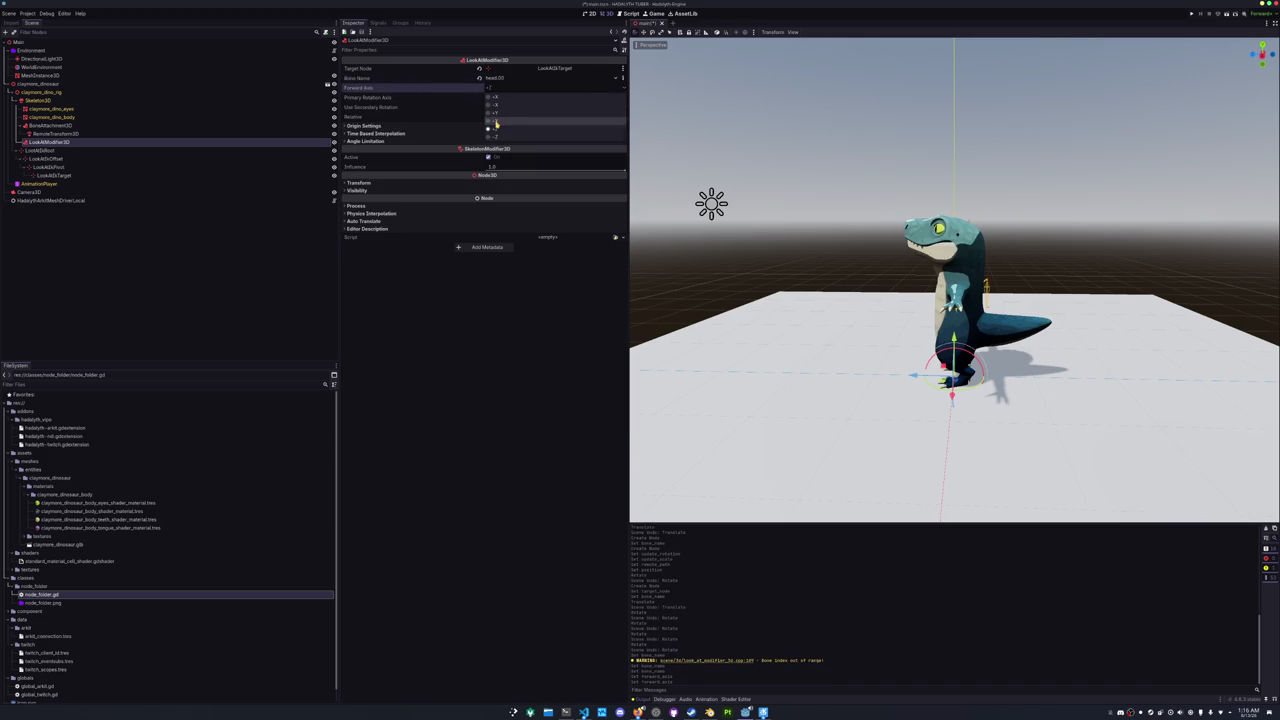
{"action": "left_click", "coordinate": [496, 121]}
{"action": "left_click", "coordinate": [489, 88]}
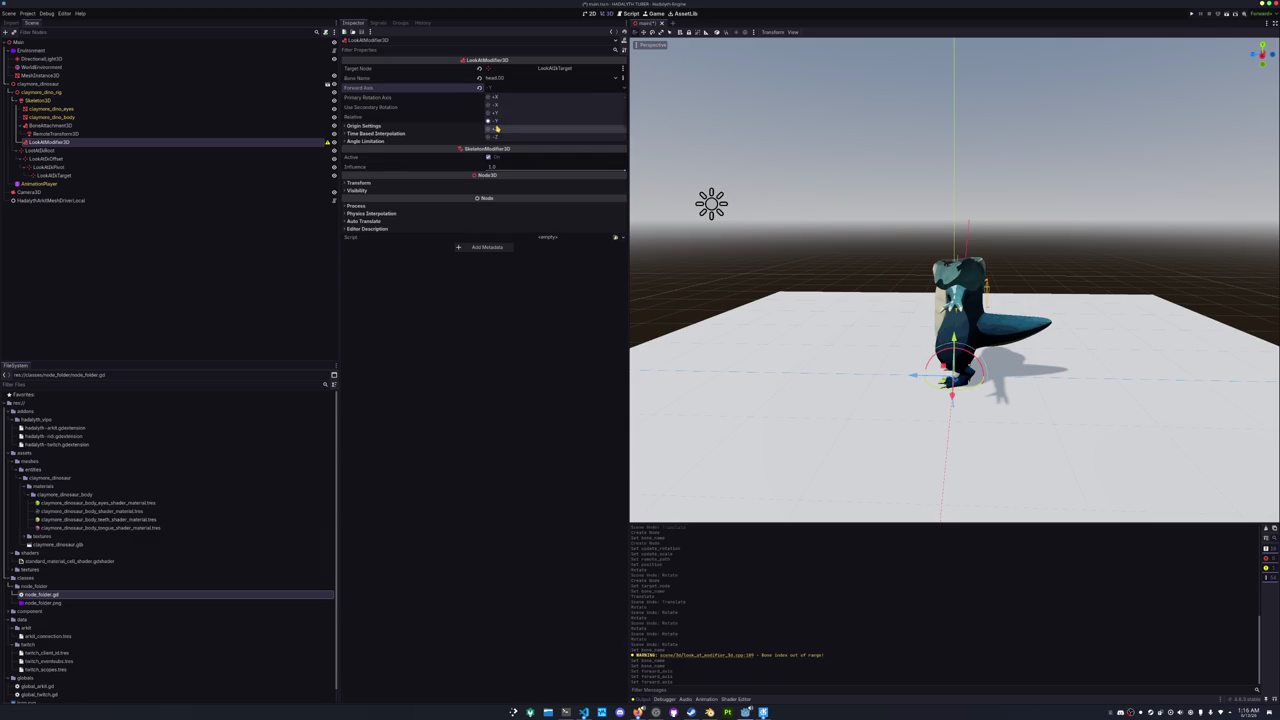
{"action": "left_click", "coordinate": [495, 129]}
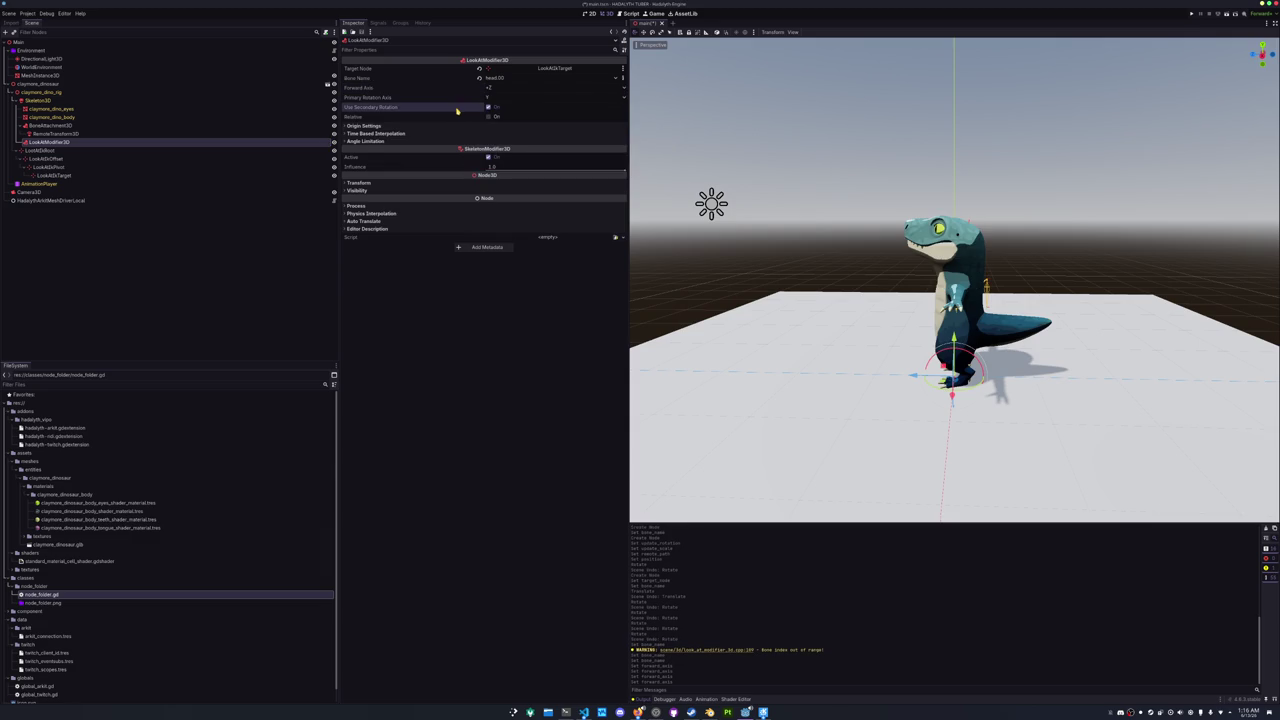
{"action": "left_click", "coordinate": [488, 108]}
{"action": "left_click", "coordinate": [488, 108]}
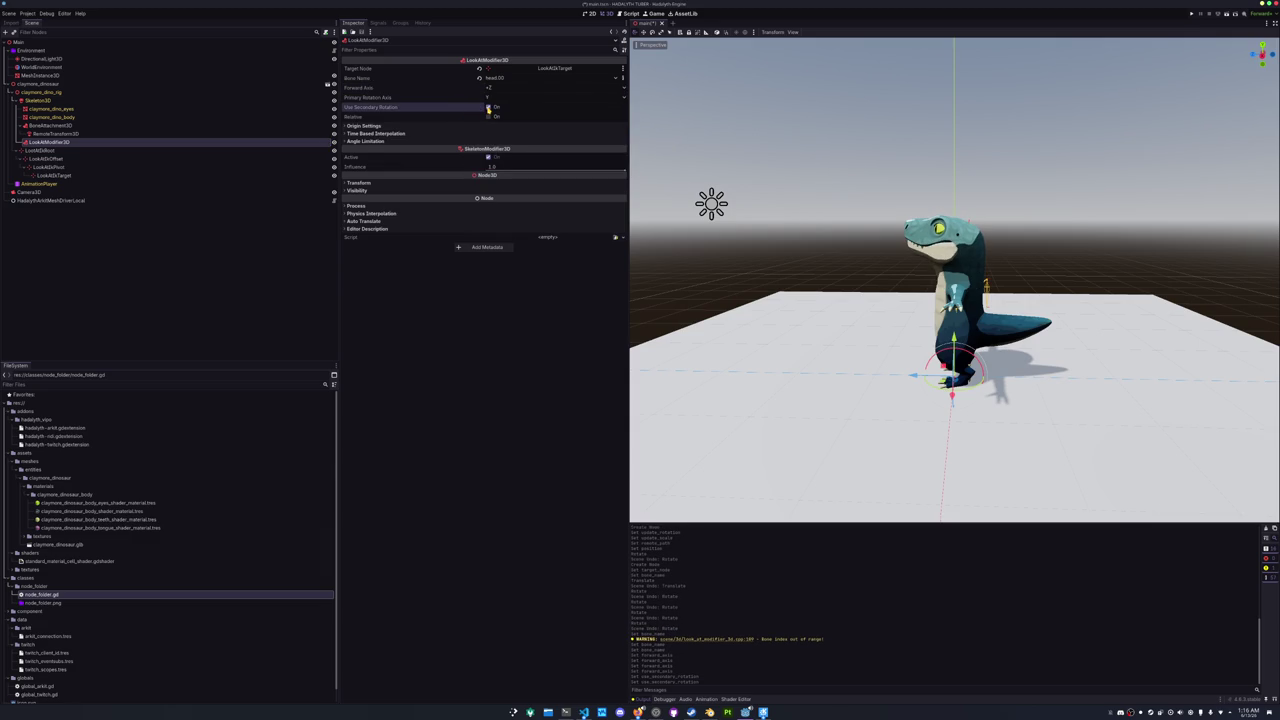
{"action": "left_click", "coordinate": [488, 108]}
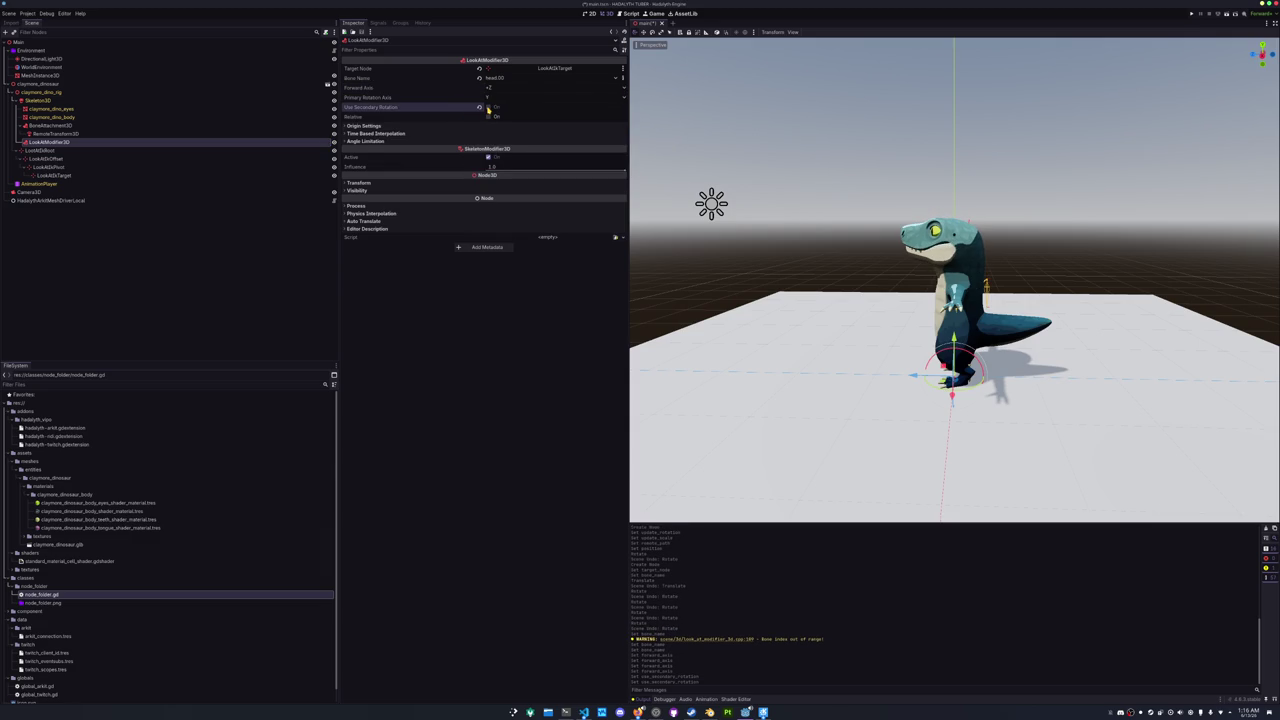
{"action": "left_click", "coordinate": [488, 108]}
- Enable Angle Limitation with 30° primary and secondary limit angles, then drag LookAtIkTarget to test tracking
{"action": "left_click", "coordinate": [432, 127]}
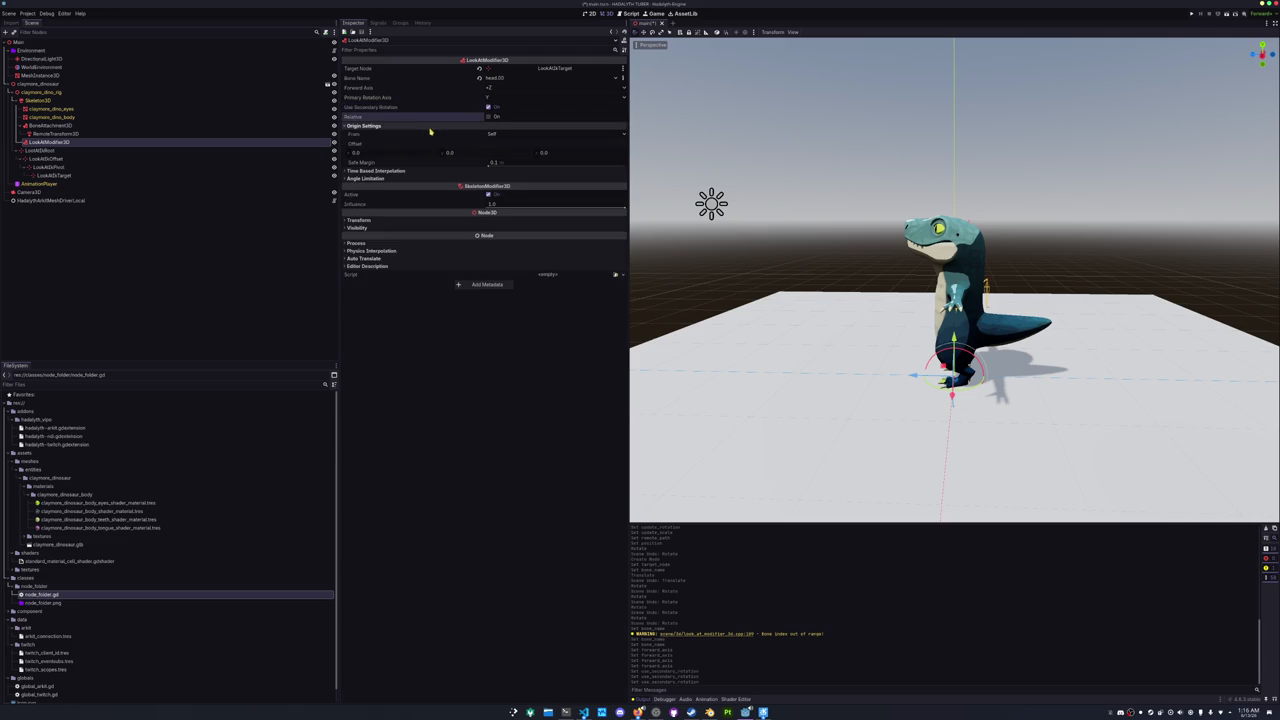
{"action": "left_click", "coordinate": [400, 178]}
{"action": "left_click", "coordinate": [487, 187]}
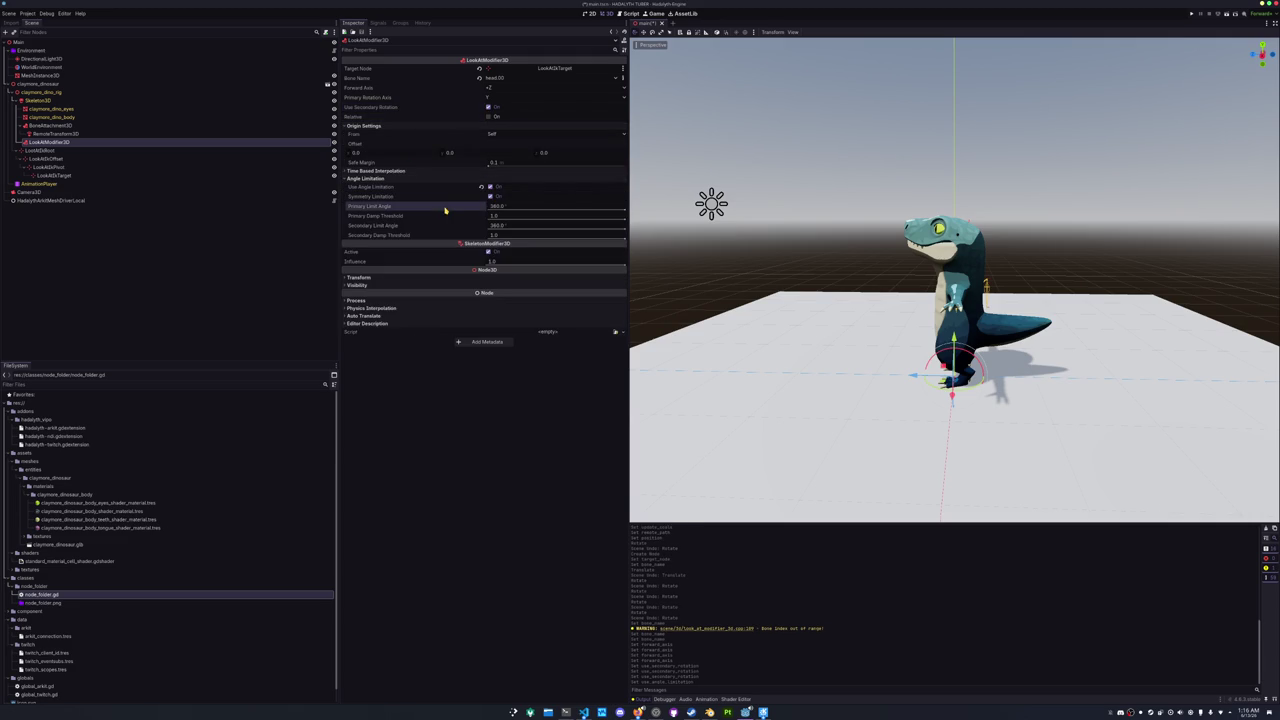
{"action": "left_click", "coordinate": [513, 207]}
{"action": "type", "text": "0"}
{"action": "key", "text": "Return"}
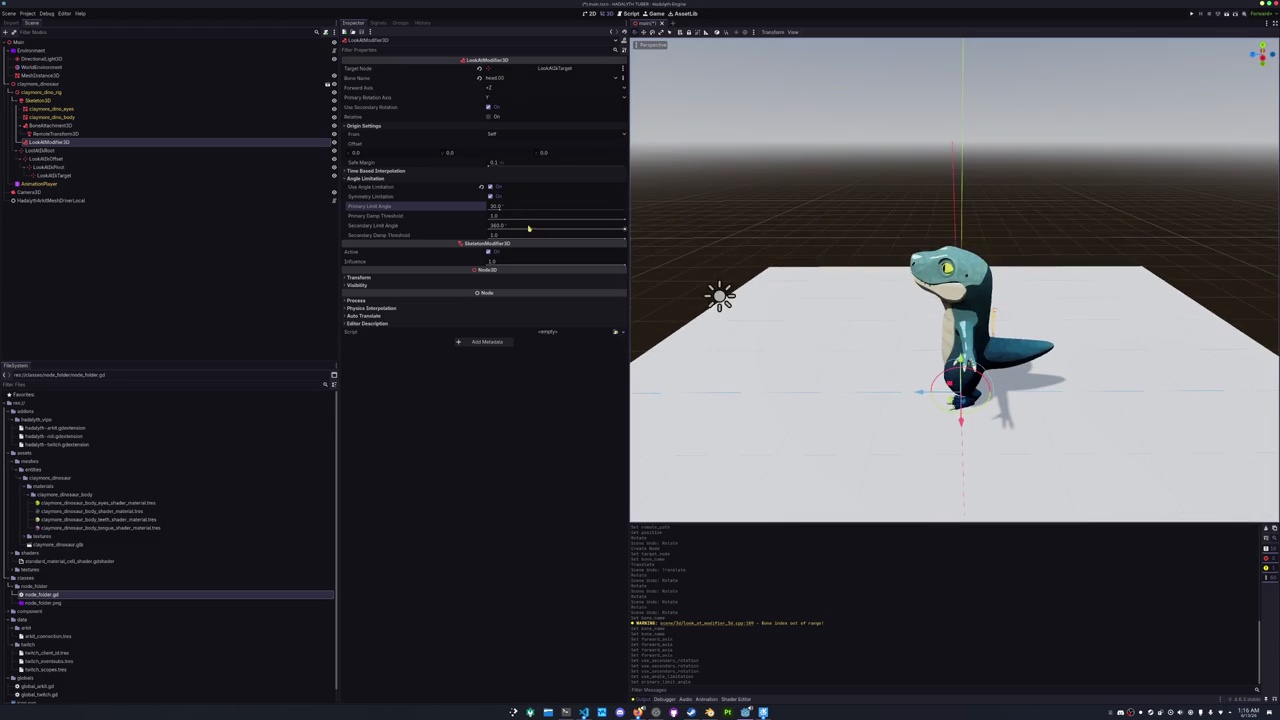
{"action": "left_click", "coordinate": [498, 227]}
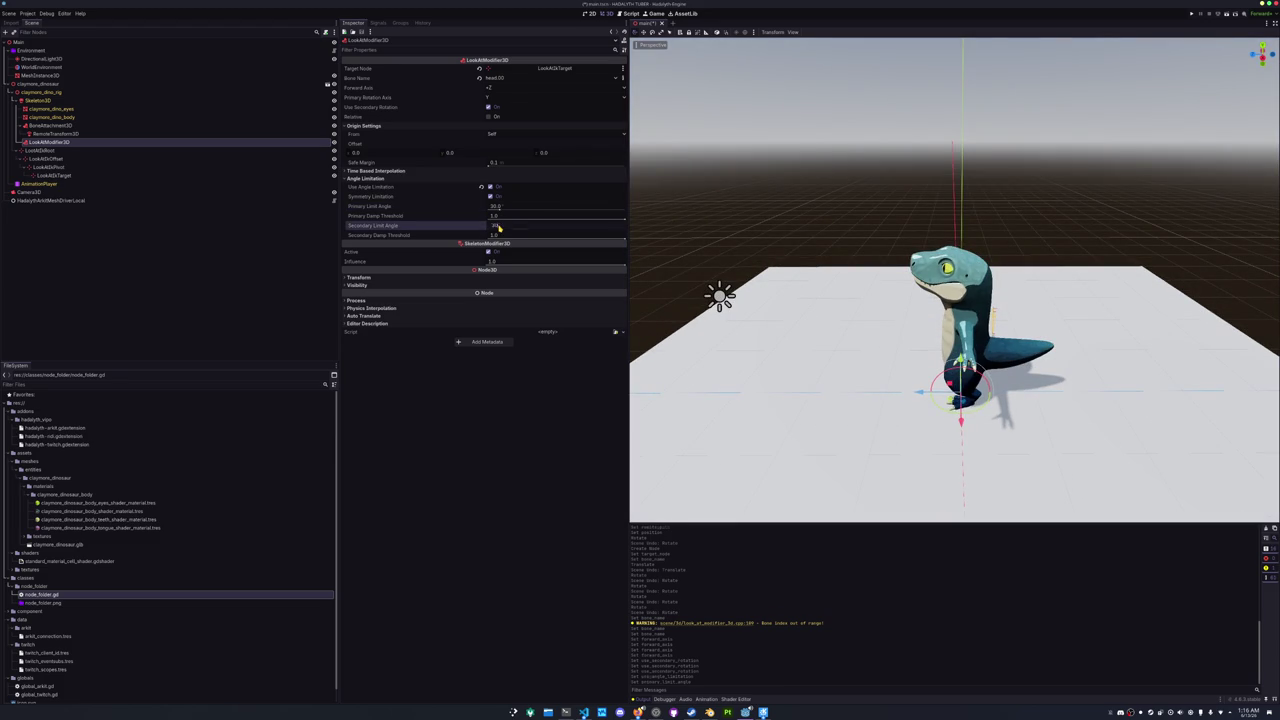
{"action": "key", "text": "Return"}
{"action": "left_click", "coordinate": [54, 175]}
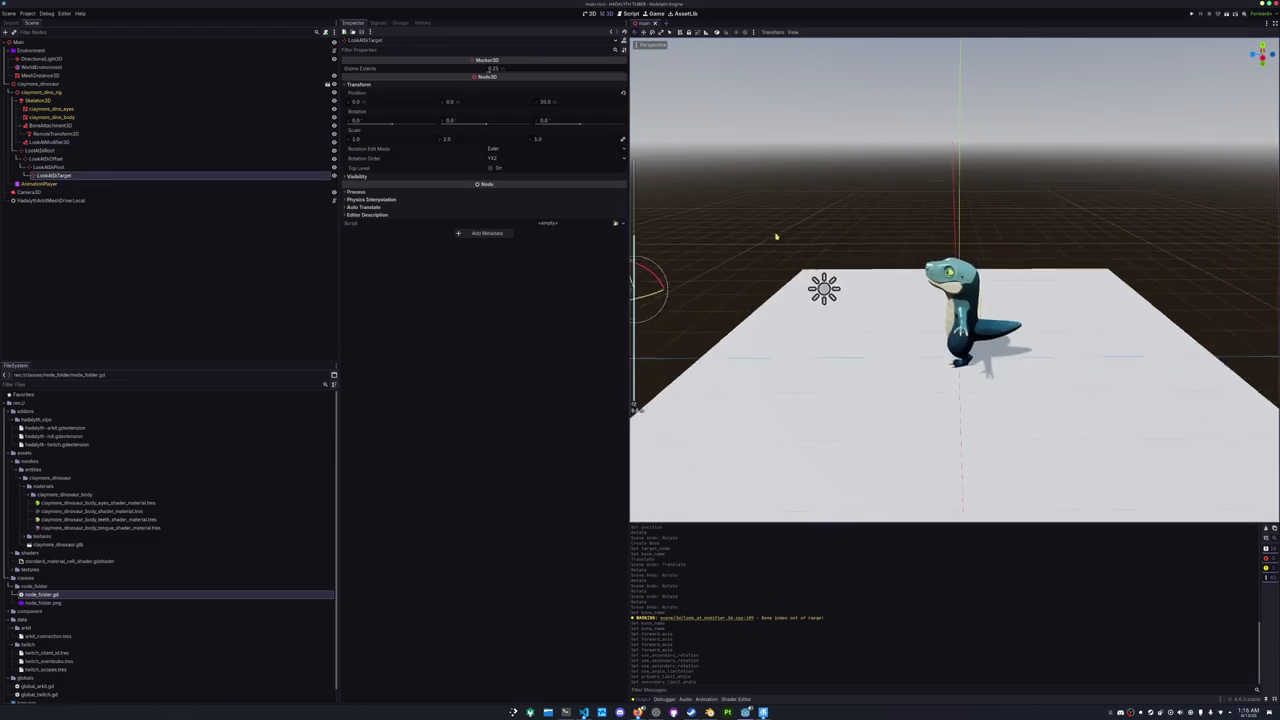
{"action": "mouse_move", "coordinate": [731, 238]}
{"action": "left_mouse_down"}
{"action": "mouse_move", "coordinate": [688, 228]}
{"action": "mouse_move", "coordinate": [808, 120]}
{"action": "mouse_move", "coordinate": [908, 214]}
{"action": "mouse_move", "coordinate": [645, 345]}
{"action": "mouse_move", "coordinate": [787, 290]}
{"action": "mouse_move", "coordinate": [965, 288]}
{"action": "mouse_move", "coordinate": [858, 385]}
{"action": "mouse_move", "coordinate": [700, 440]}
{"action": "mouse_move", "coordinate": [909, 457]}
{"action": "mouse_move", "coordinate": [1043, 300]}
{"action": "mouse_move", "coordinate": [751, 186]}
{"action": "mouse_move", "coordinate": [620, 311]}
{"action": "mouse_move", "coordinate": [640, 395]}
{"action": "mouse_move", "coordinate": [785, 210]}
{"action": "mouse_move", "coordinate": [880, 275]}
{"action": "mouse_move", "coordinate": [770, 305]}
{"action": "mouse_move", "coordinate": [955, 255]}
{"action": "mouse_move", "coordinate": [943, 388]}
{"action": "mouse_move", "coordinate": [959, 363]}
{"action": "mouse_move", "coordinate": [760, 330]}
{"action": "left_mouse_up"}
- Cancel the accidental moves so LookAtIkOffset stays at 0, 0, 0, and select LookAtModifier3D
{"action": "key", "text": "Escape"}
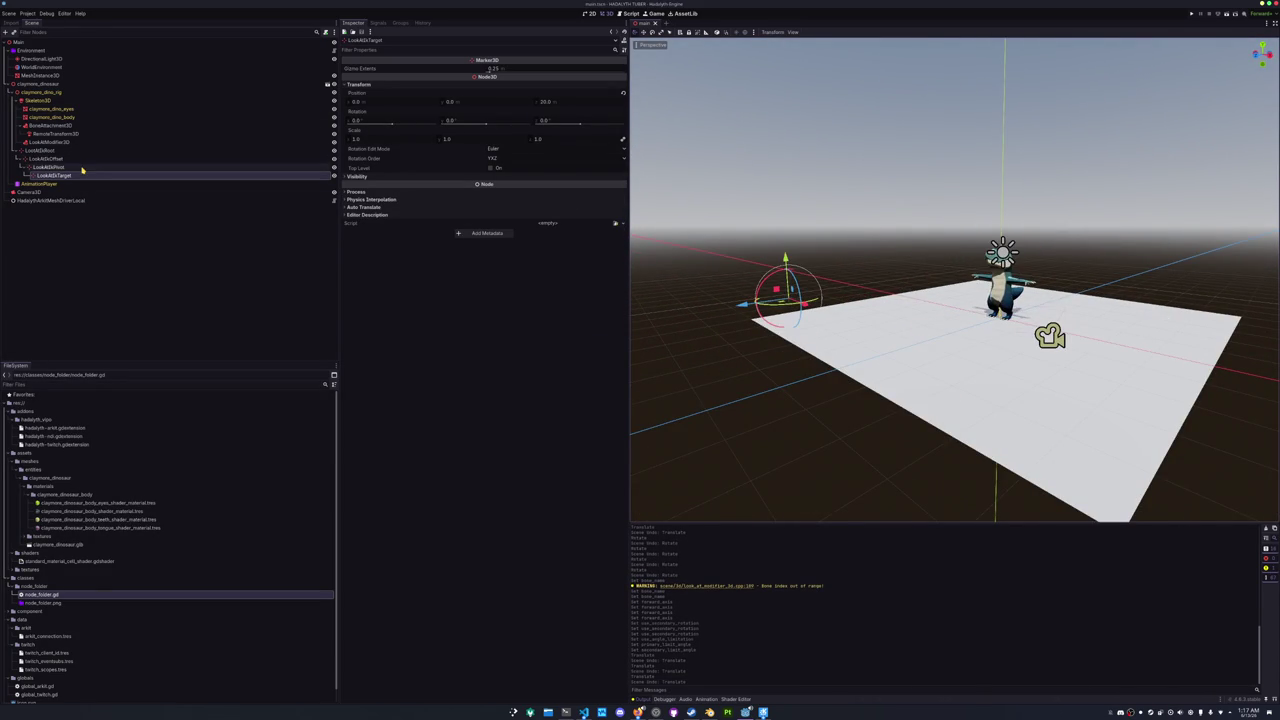
{"action": "left_click", "coordinate": [82, 167]}
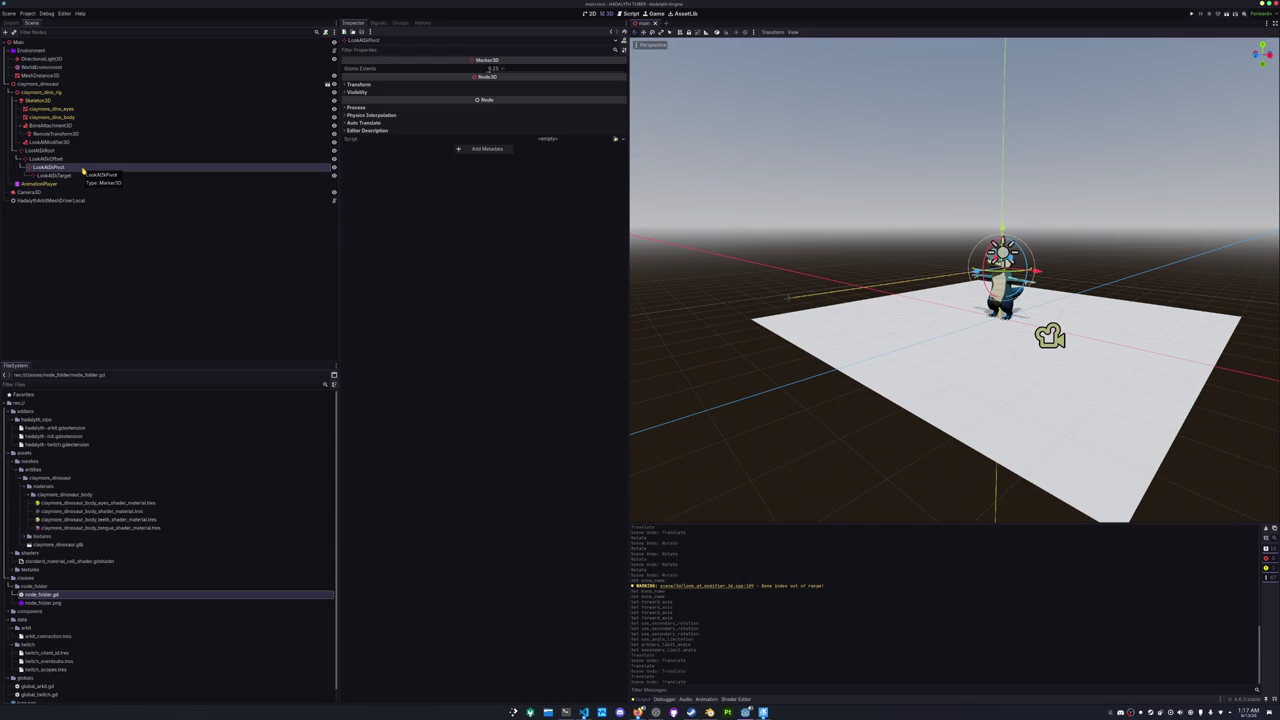
{"action": "left_click", "coordinate": [60, 158]}
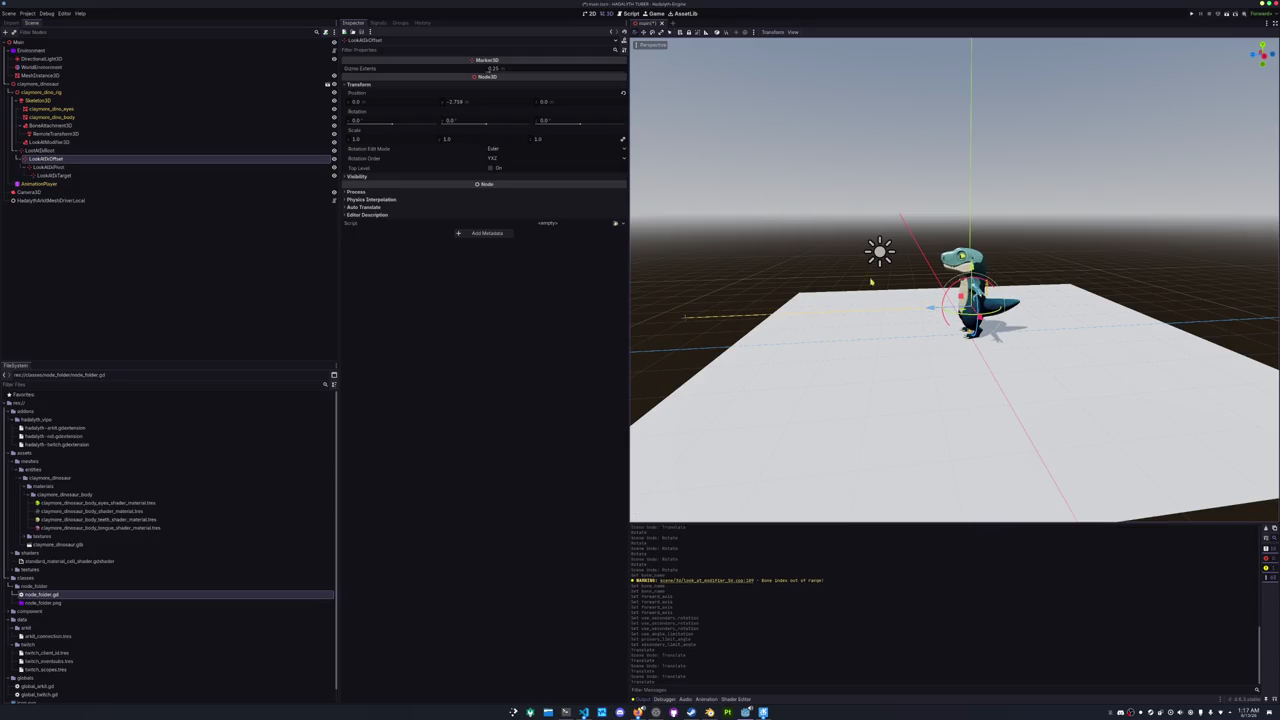
{"action": "key", "text": "Escape"}
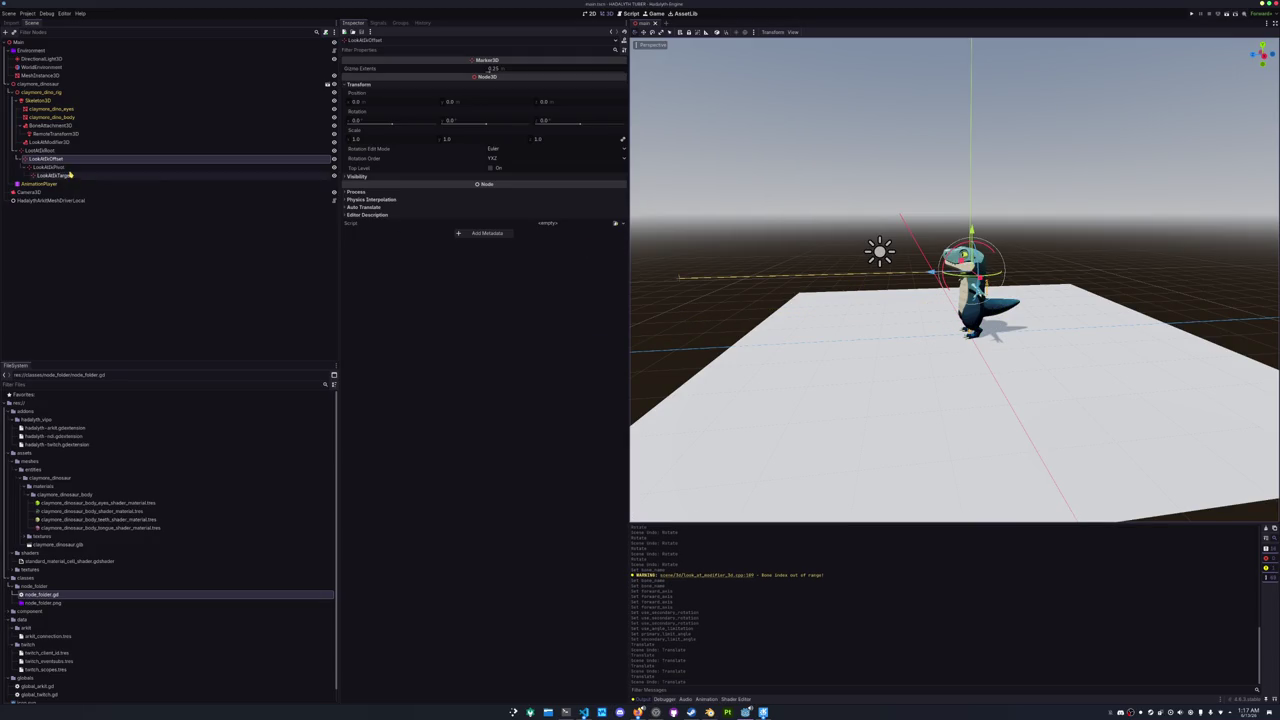
{"action": "left_click", "coordinate": [69, 168]}
{"action": "left_click", "coordinate": [64, 158]}
{"action": "left_click", "coordinate": [60, 150]}
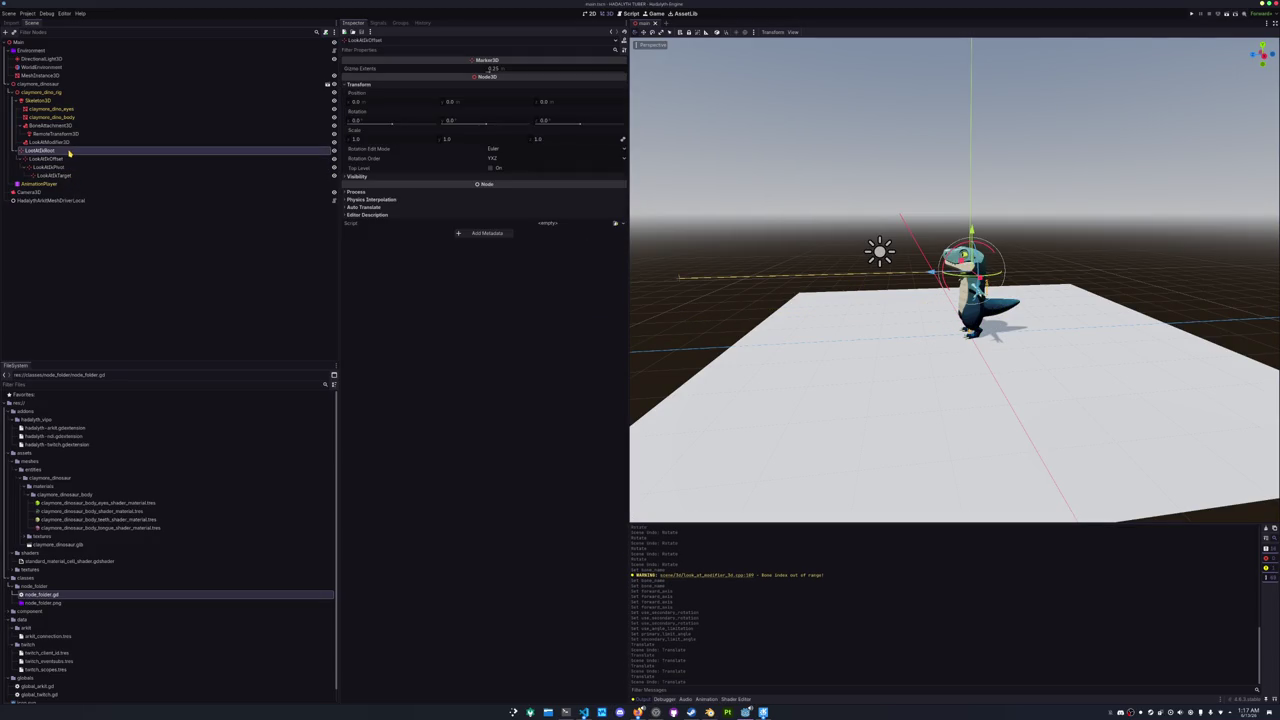
{"action": "left_click", "coordinate": [68, 159]}
{"action": "left_click", "coordinate": [76, 143]}
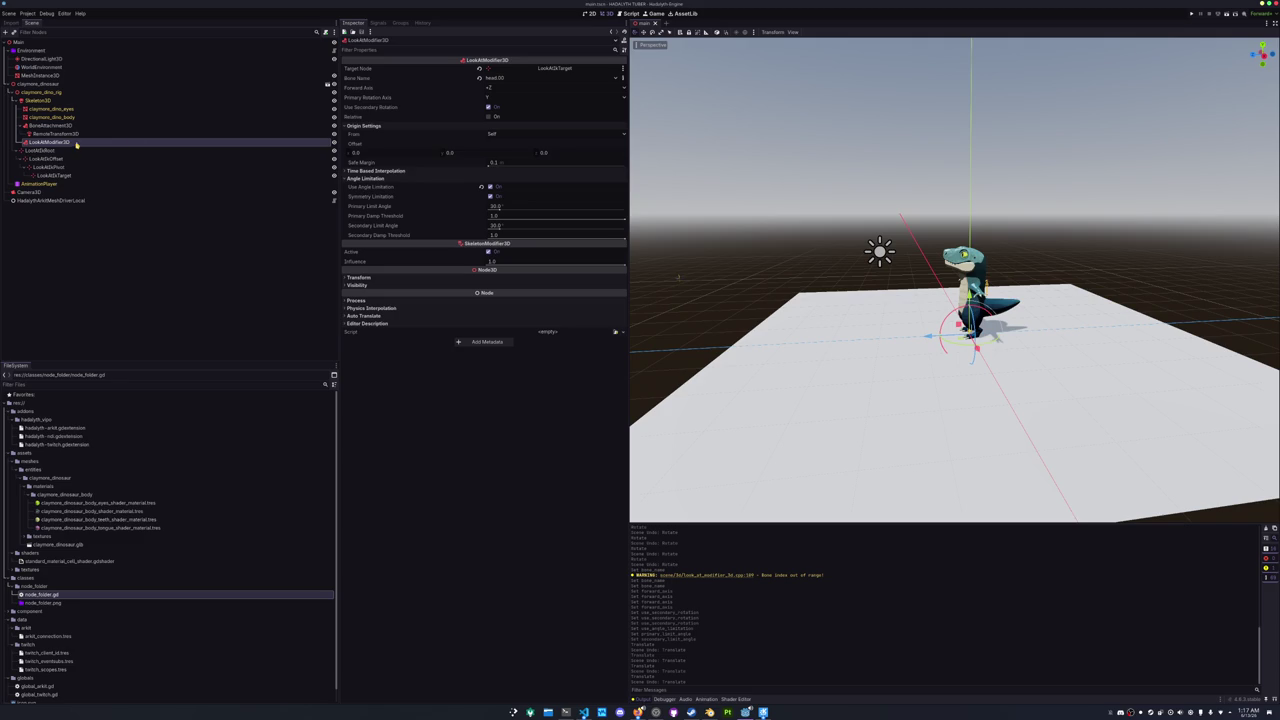
- Toggle Use Secondary Rotation and Relative, ending with secondary on and relative off
{"action": "left_click", "coordinate": [489, 107]}
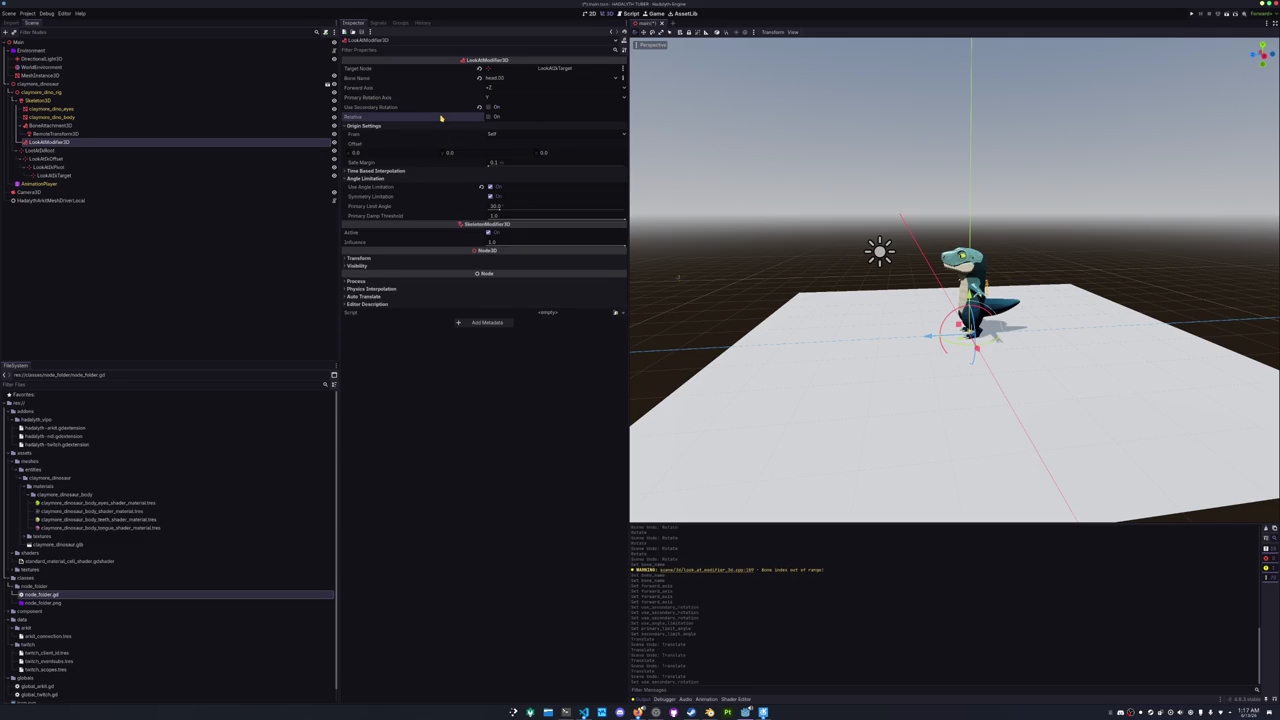
{"action": "mouse_move", "coordinate": [440, 118]}
{"action": "left_click", "coordinate": [489, 116]}
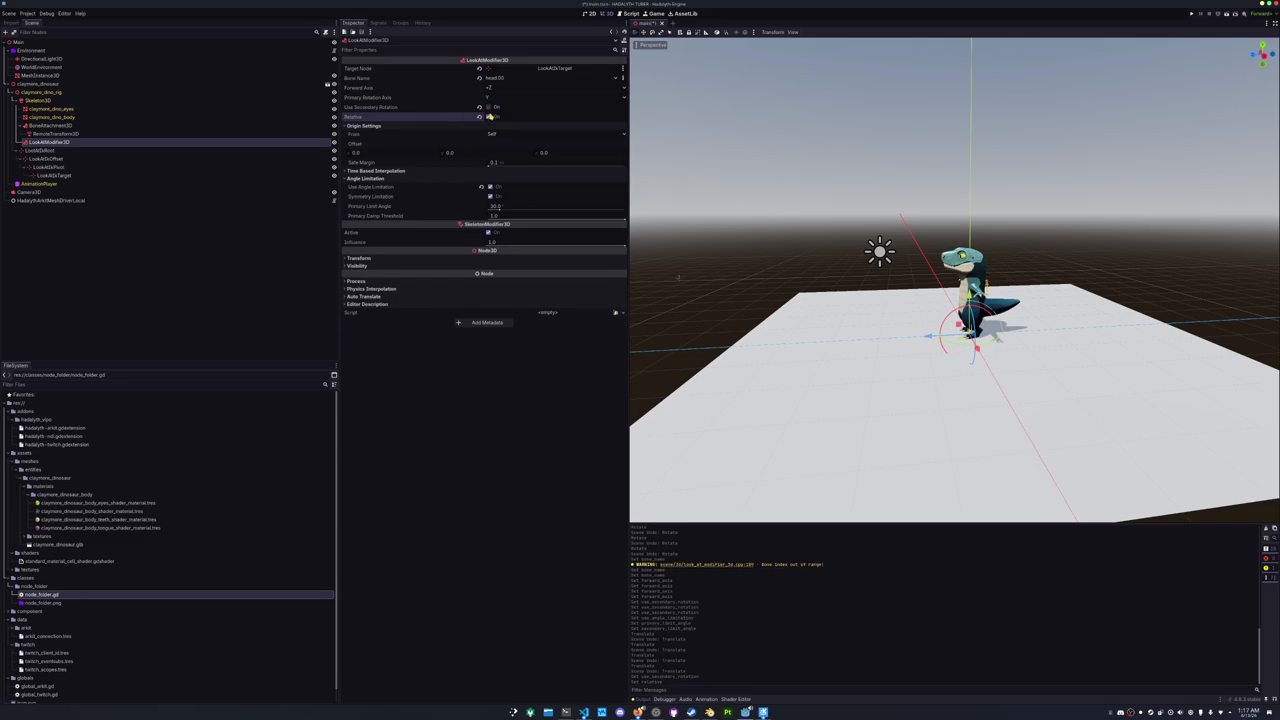
{"action": "left_click", "coordinate": [488, 108]}
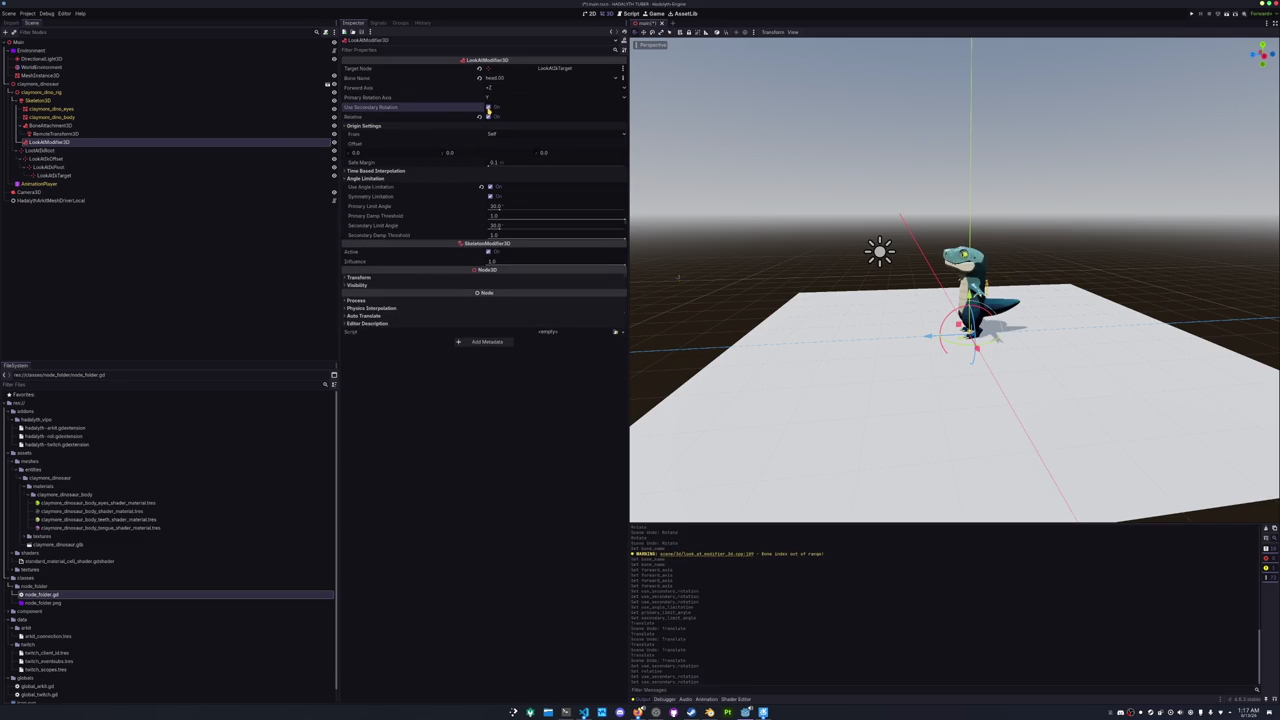
{"action": "left_click", "coordinate": [488, 117]}
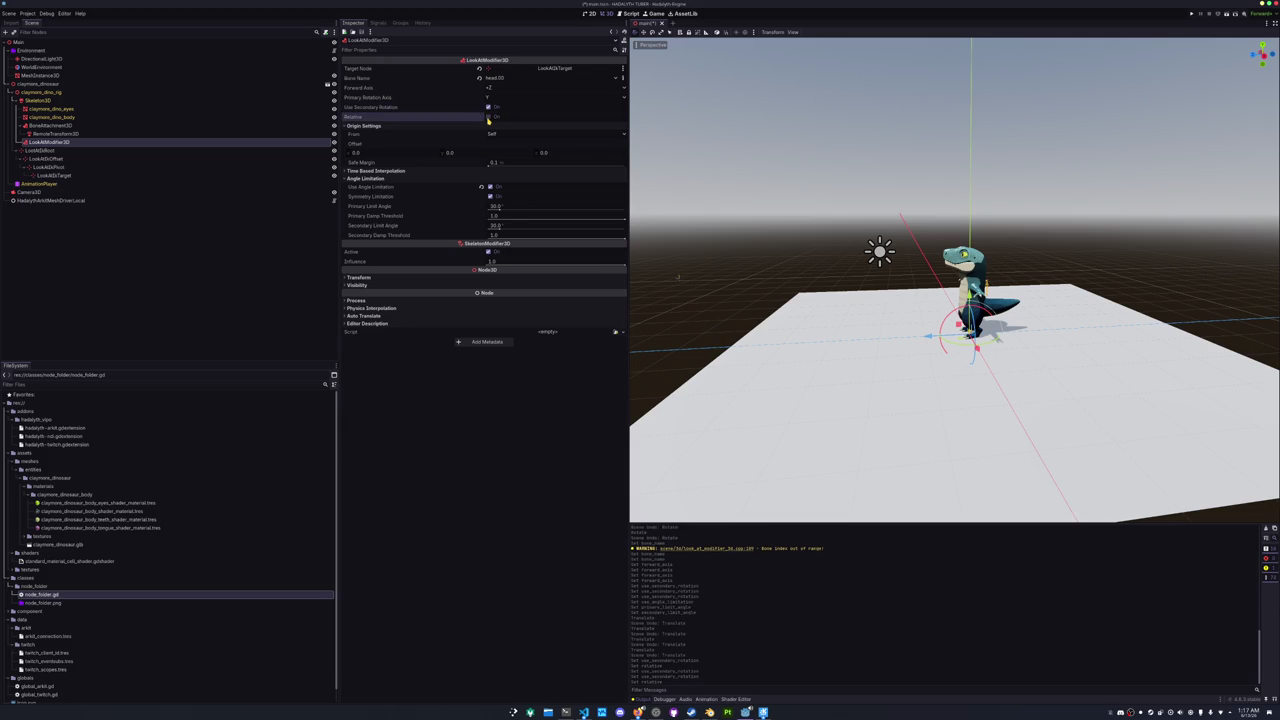
- Try Origin From SpecificBone with head.00, then with neck
{"action": "left_click", "coordinate": [492, 134]}
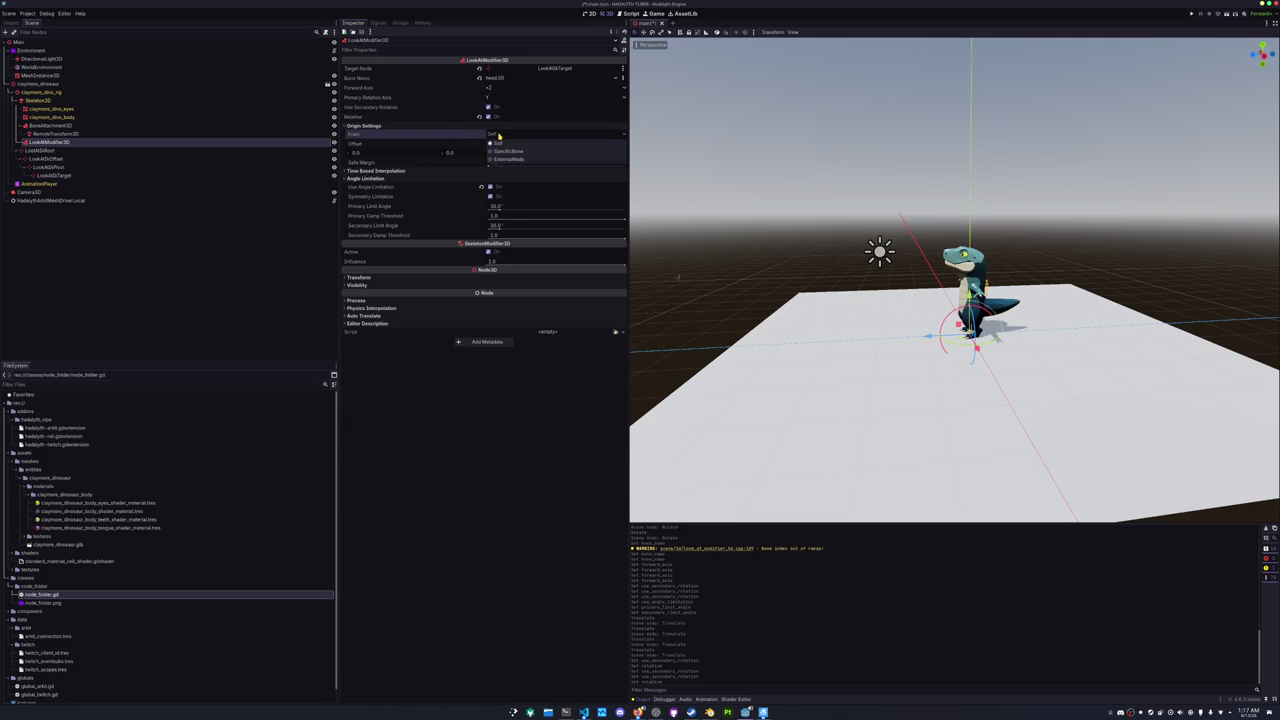
{"action": "left_click", "coordinate": [500, 151]}
{"action": "left_click", "coordinate": [499, 145]}
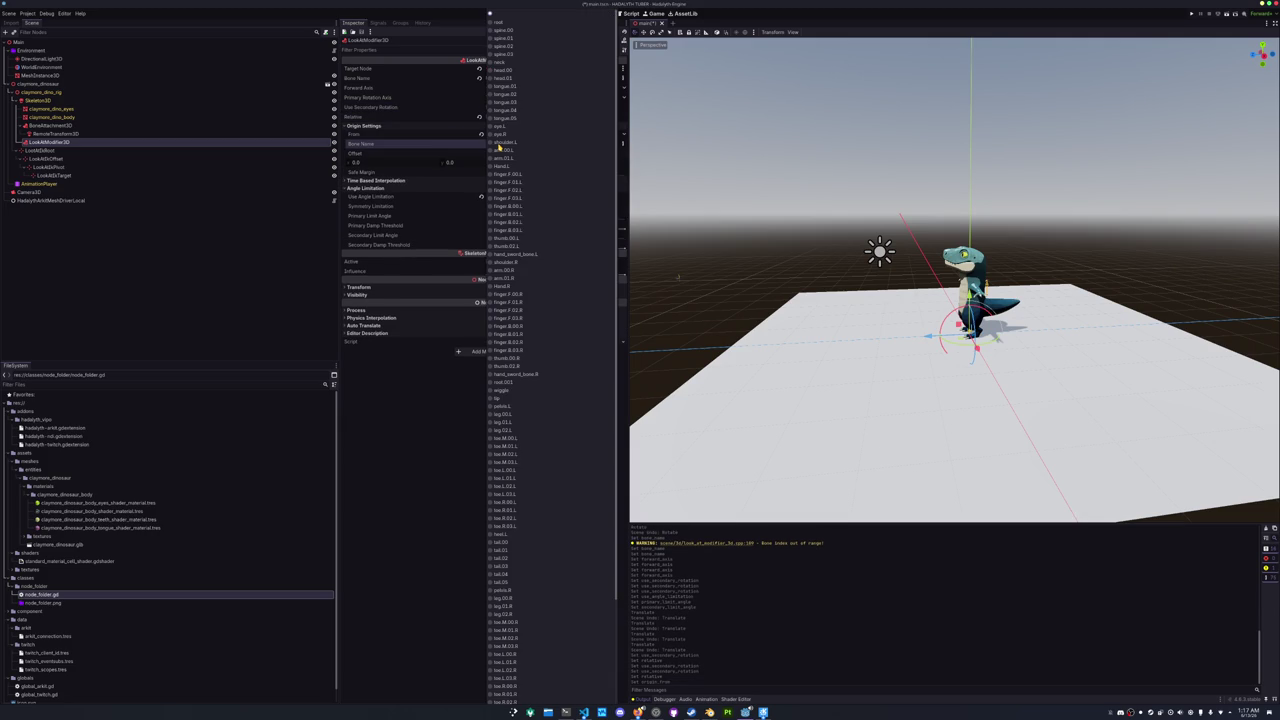
{"action": "left_click", "coordinate": [503, 71]}
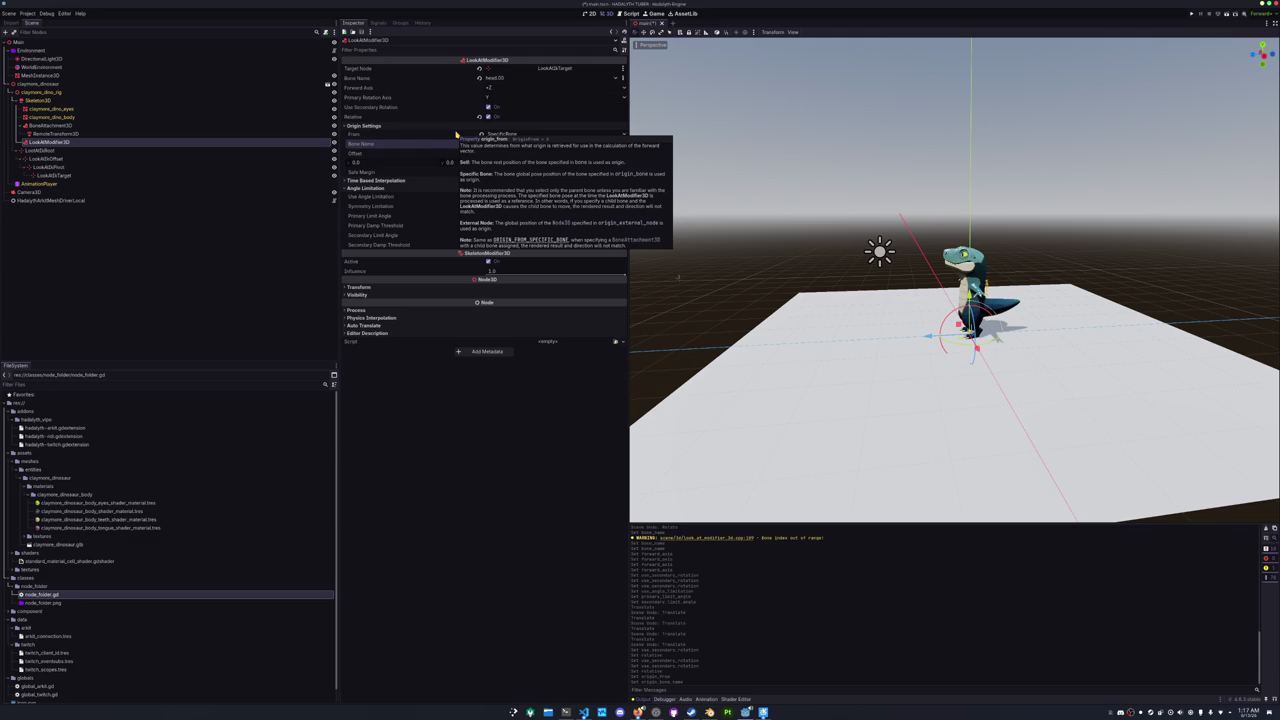
{"action": "left_click", "coordinate": [510, 133]}
{"action": "left_click", "coordinate": [505, 150]}
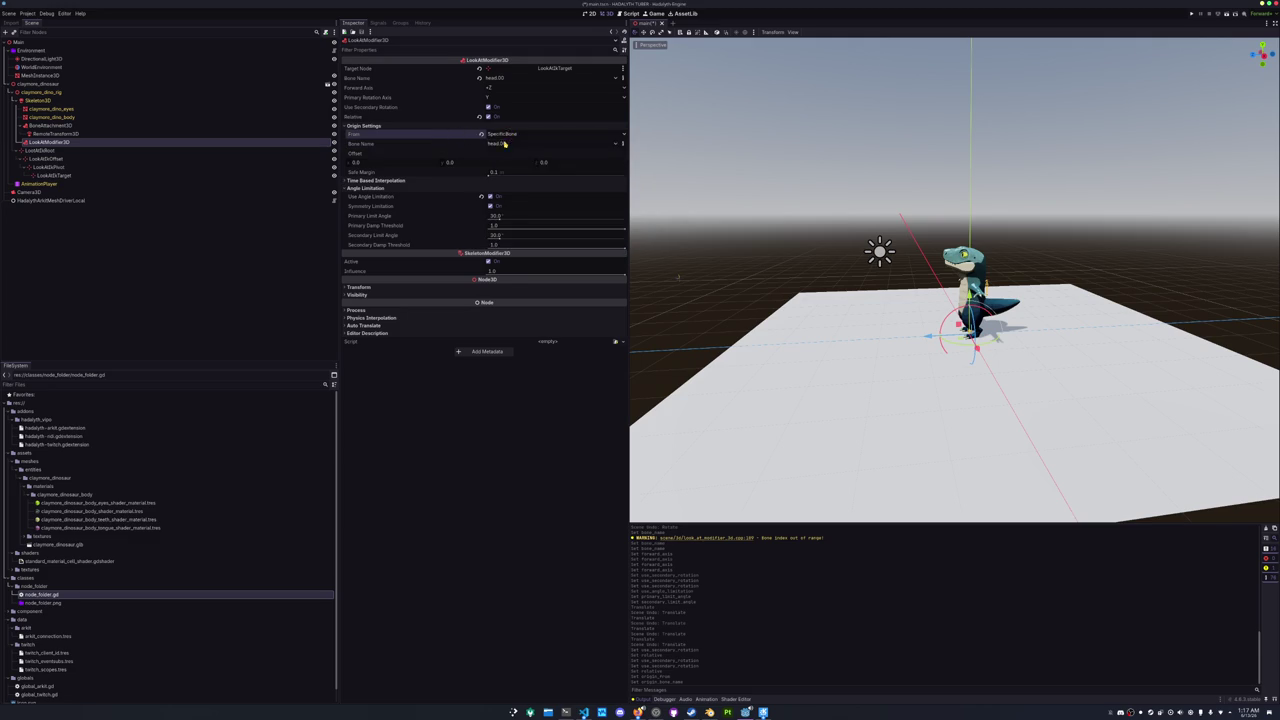
{"action": "left_click", "coordinate": [505, 143]}
{"action": "left_click", "coordinate": [501, 63]}
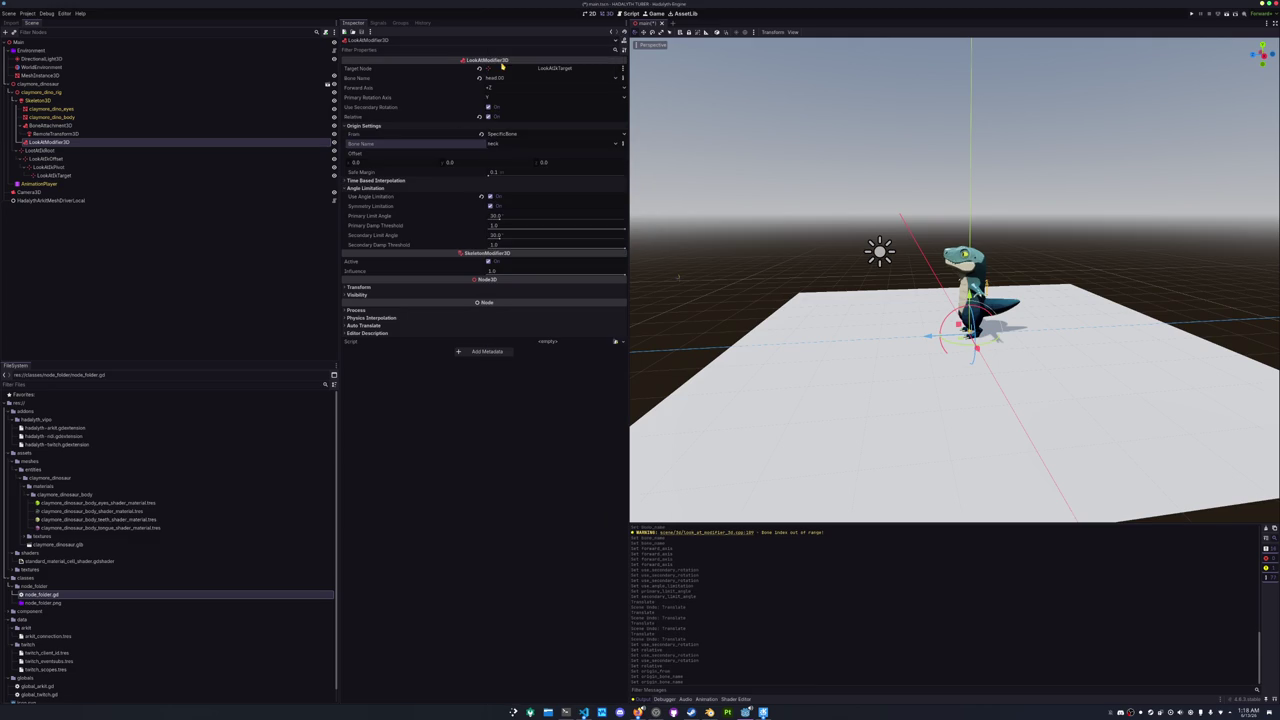
- Reset the look-at origin to Self and set Bone Name to neck
{"action": "left_click", "coordinate": [481, 133]}
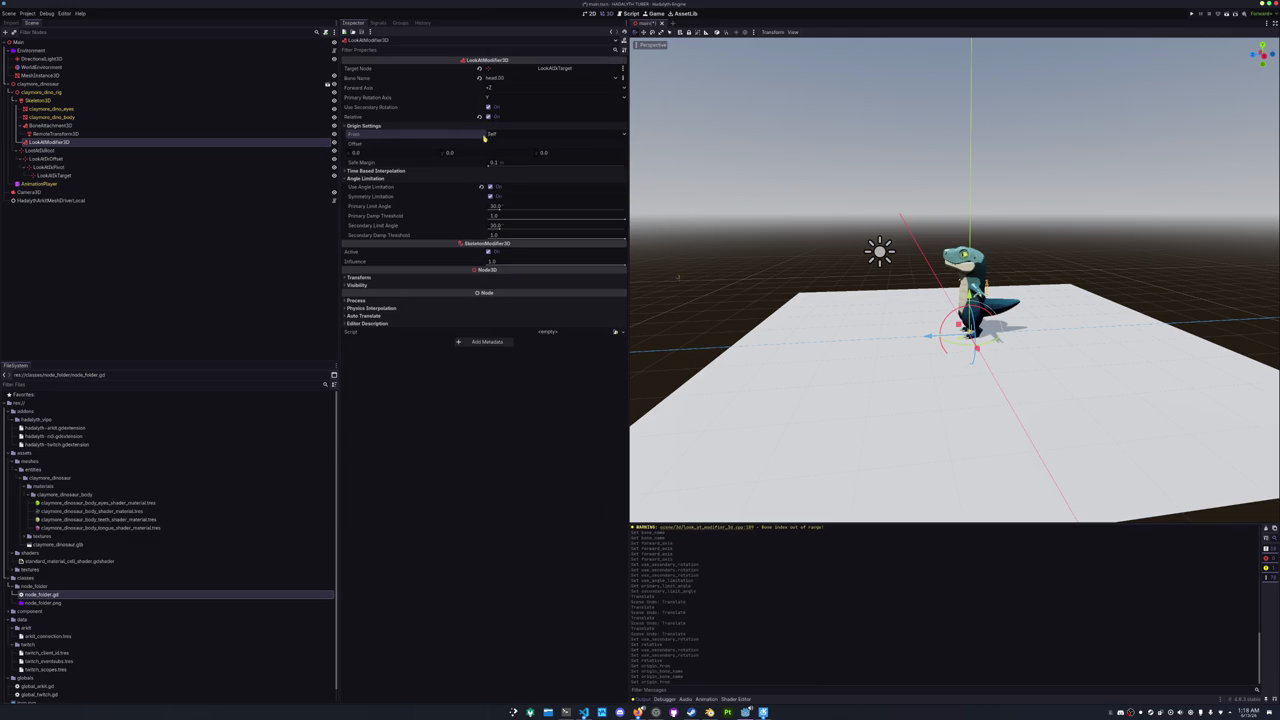
{"action": "left_click", "coordinate": [494, 78]}
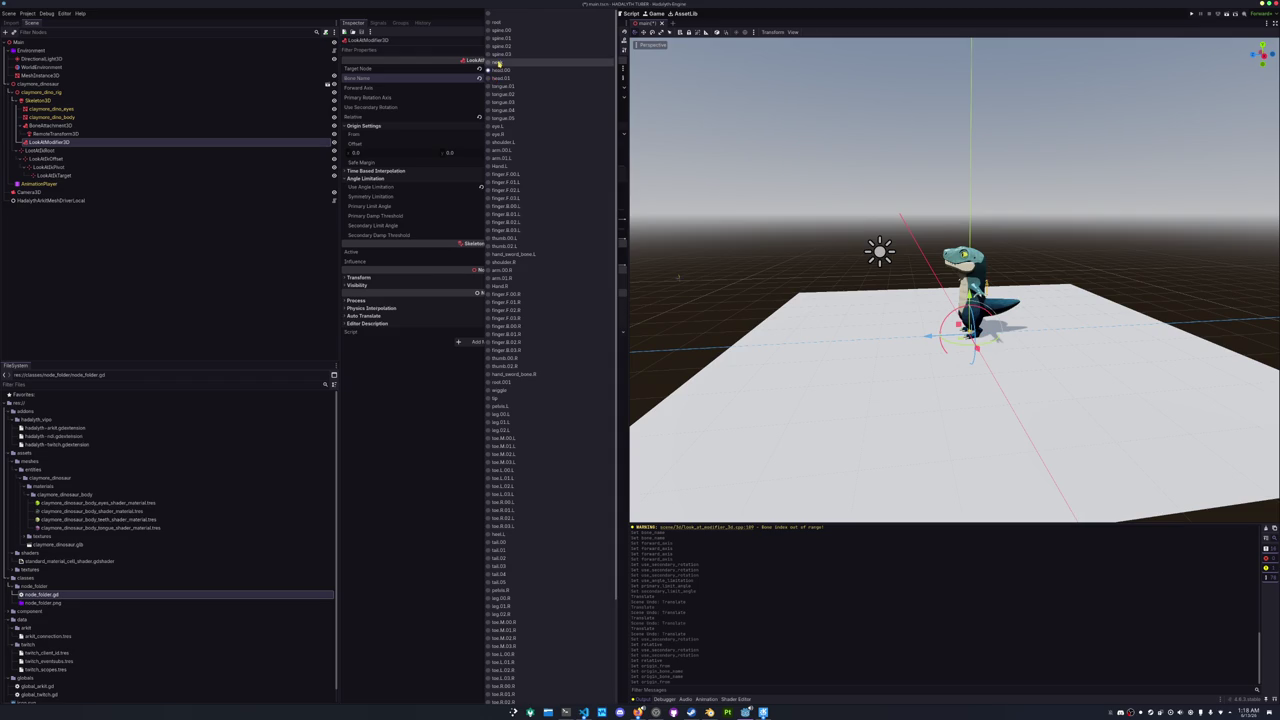
{"action": "left_click", "coordinate": [502, 64]}
{"action": "left_click_drag", "start_coordinate": [840, 229], "coordinate": [865, 237]}
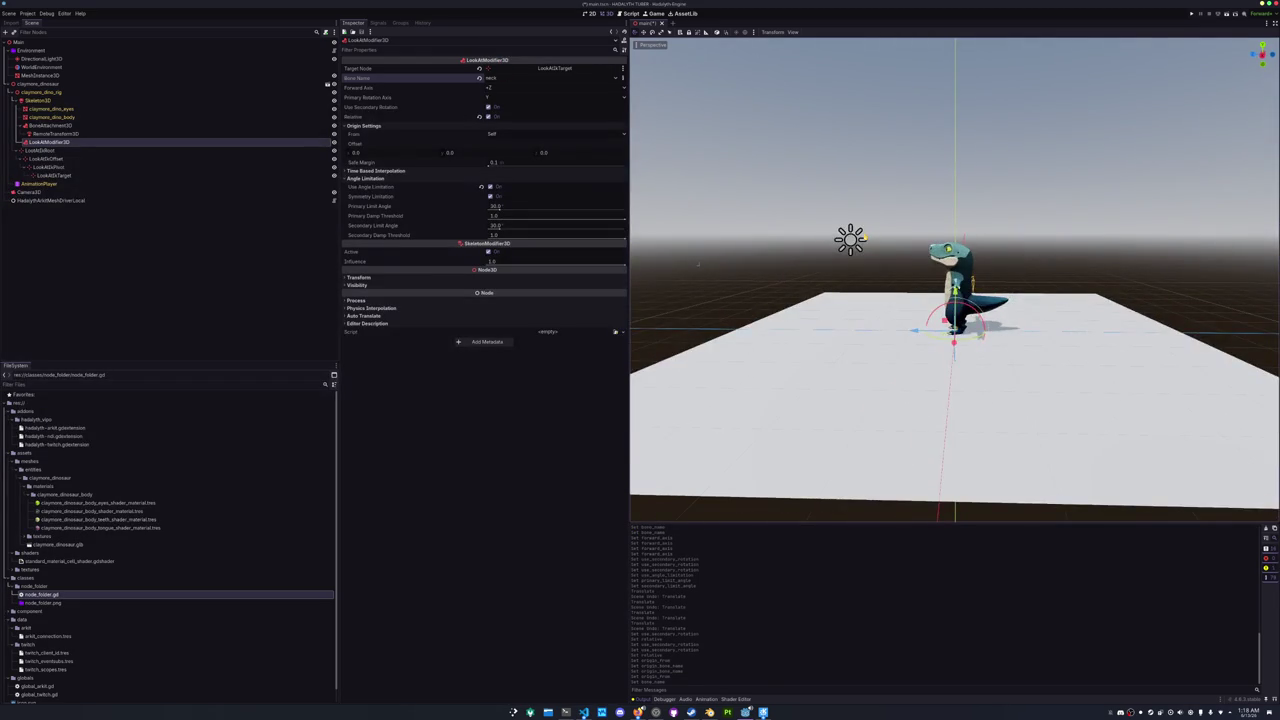
- In Right orthographic view, select LookAtIkTarget and undo an accidental move
{"action": "key", "text": "KP_3"}
{"action": "scroll", "coordinate": [846, 231], "scroll_direction": "down", "scroll_amount": 2}
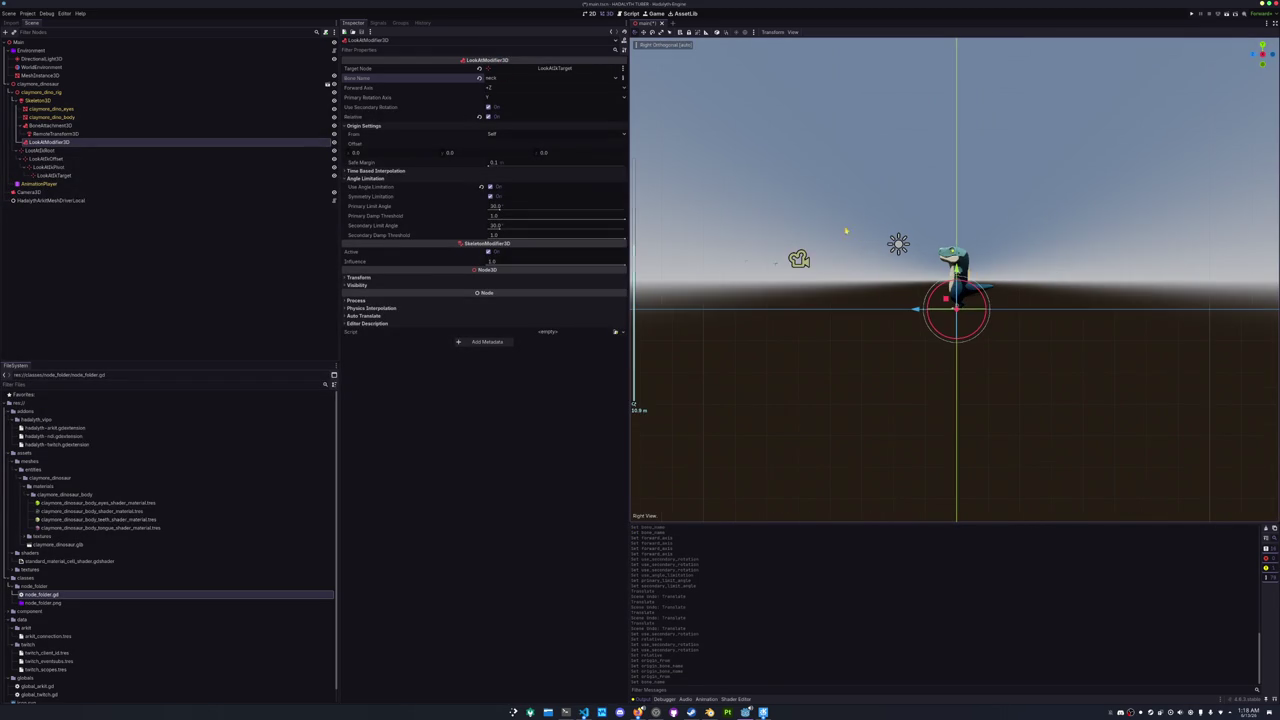
{"action": "left_click", "coordinate": [779, 271]}
{"action": "scroll", "coordinate": [774, 224], "scroll_direction": "up", "scroll_amount": 2}
{"action": "mouse_move", "coordinate": [710, 257]}
{"action": "left_mouse_down"}
{"action": "mouse_move", "coordinate": [710, 293]}
{"action": "mouse_move", "coordinate": [710, 277]}
{"action": "left_mouse_up"}
{"action": "key", "text": "ctrl+z"}
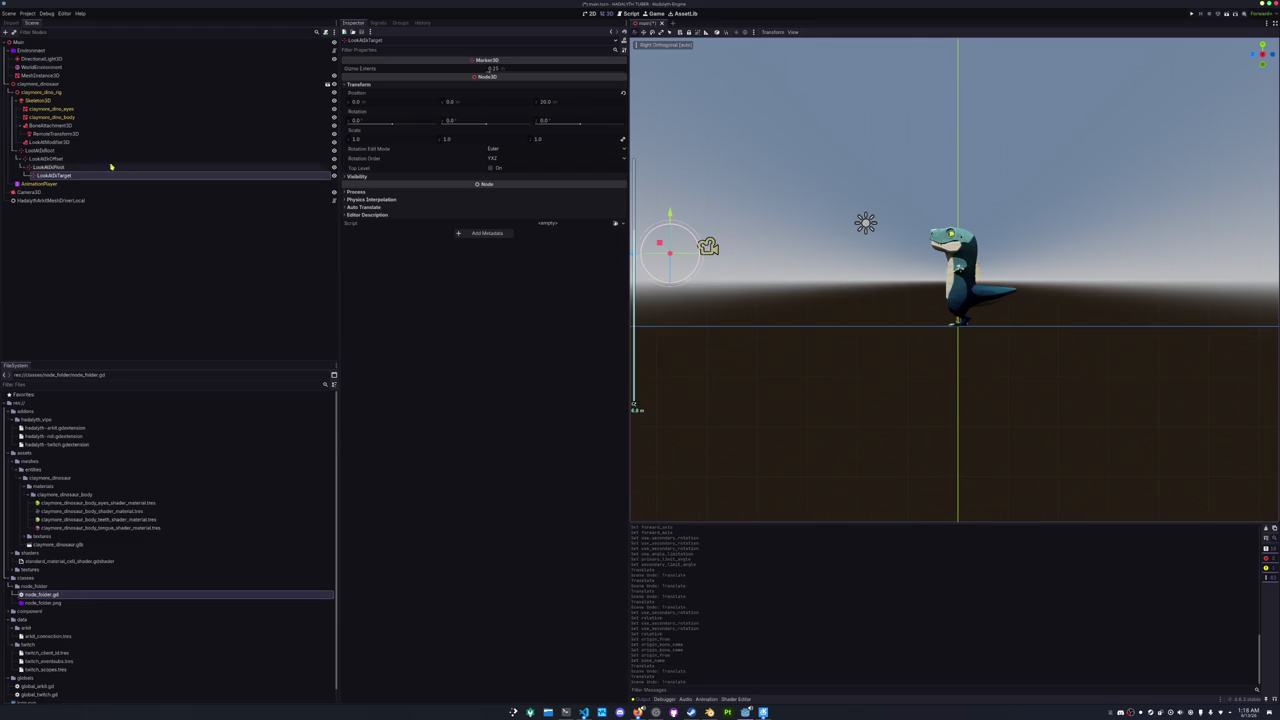
- Inspect the dinosaur eyes mesh and skeleton, then reselect LookAtIkTarget at 0, 0, 20
{"action": "left_click", "coordinate": [109, 109]}
{"action": "scroll", "coordinate": [955, 280], "scroll_direction": "up", "scroll_amount": 10}
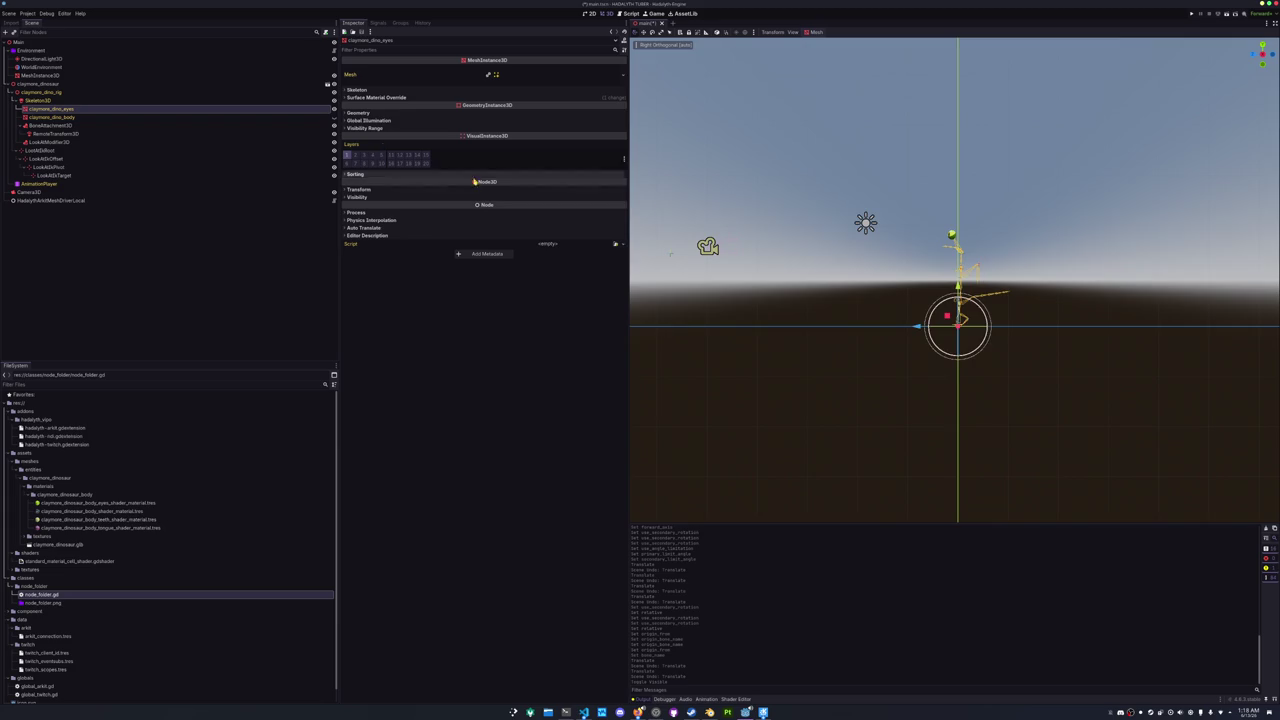
{"action": "mouse_move", "coordinate": [900, 262]}
{"action": "left_mouse_down"}
{"action": "mouse_move", "coordinate": [931, 286]}
{"action": "mouse_move", "coordinate": [910, 297]}
{"action": "left_mouse_up"}
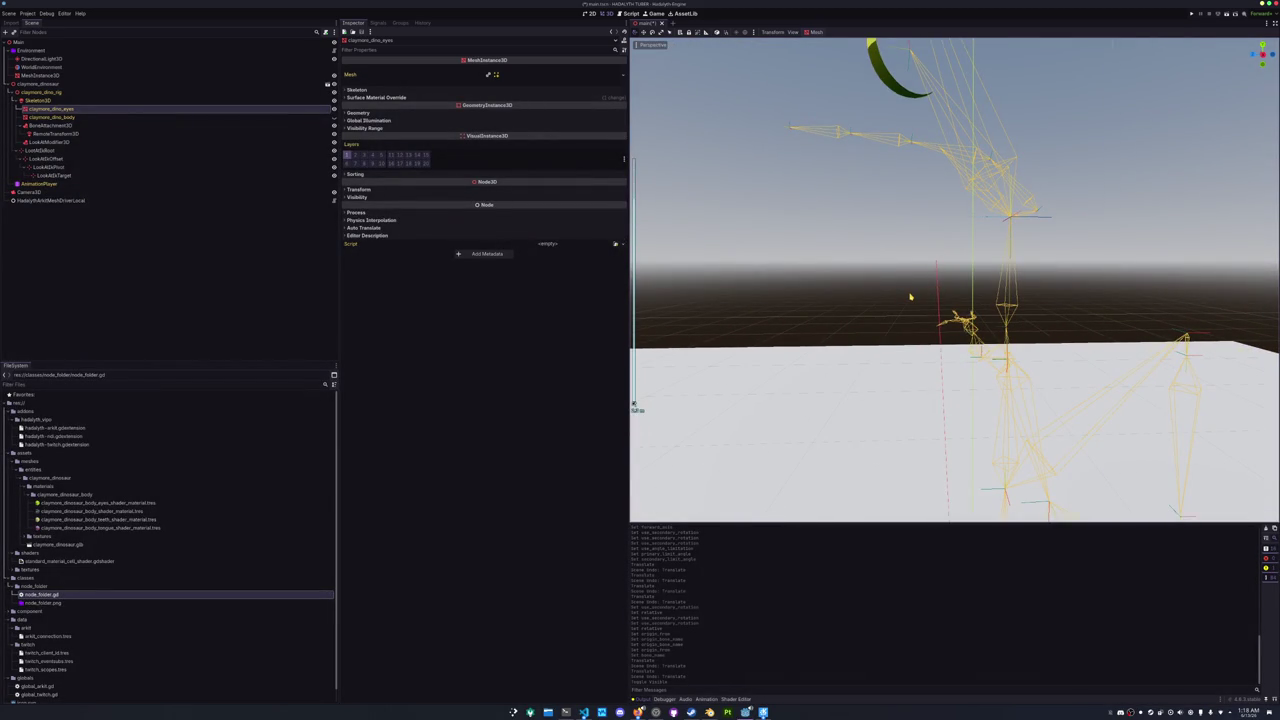
{"action": "key", "text": "KP_3"}
{"action": "scroll", "coordinate": [955, 280], "scroll_direction": "up", "scroll_amount": 2}
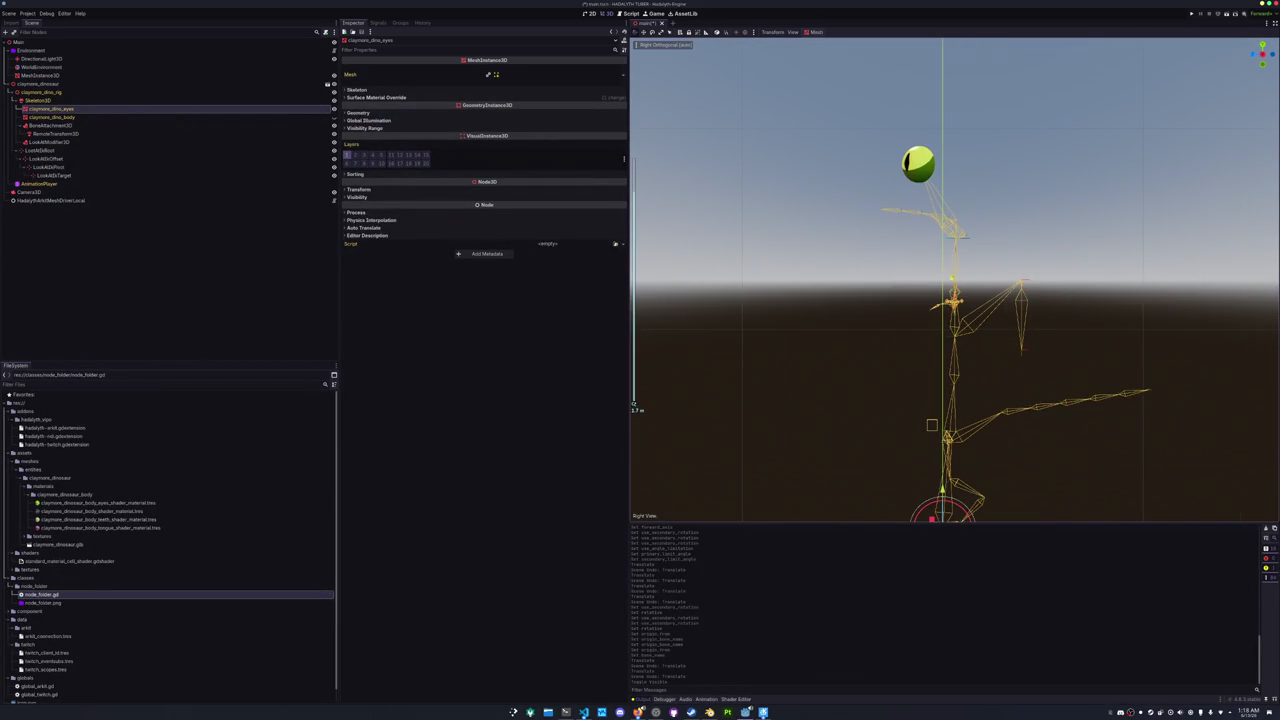
{"action": "scroll", "coordinate": [955, 280], "scroll_direction": "down", "scroll_amount": 5}
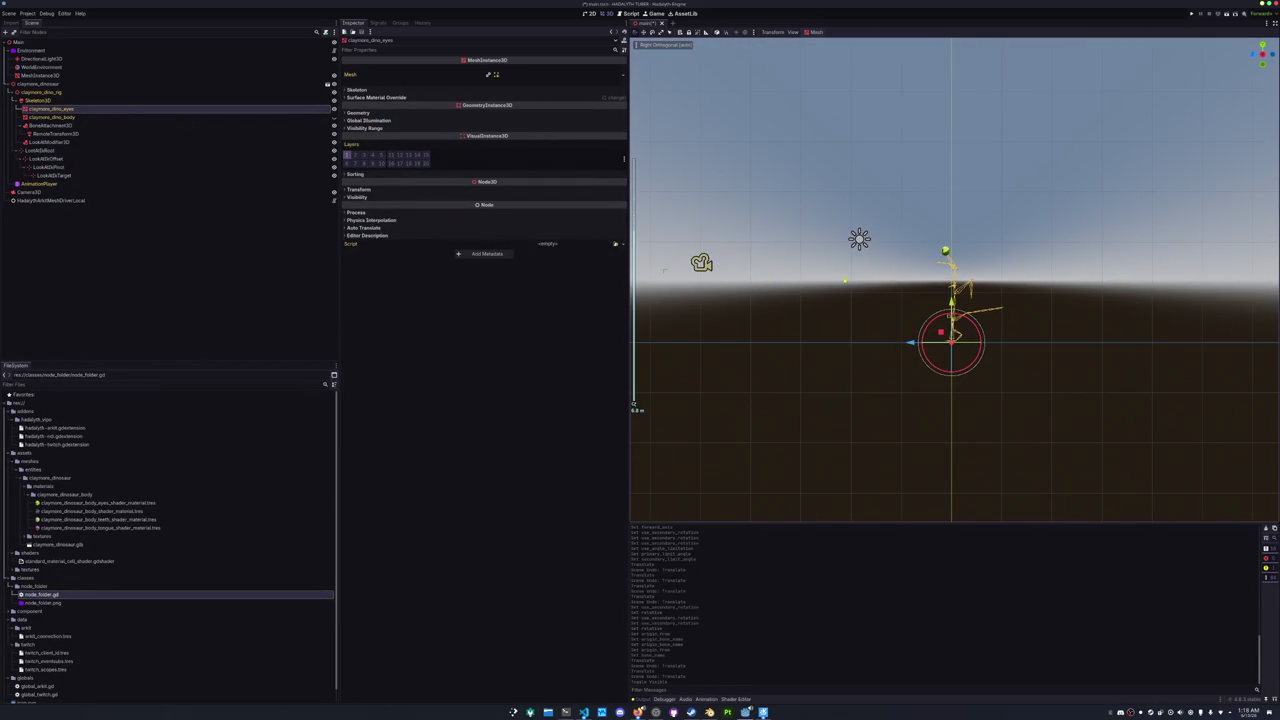
{"action": "left_click", "coordinate": [665, 273]}
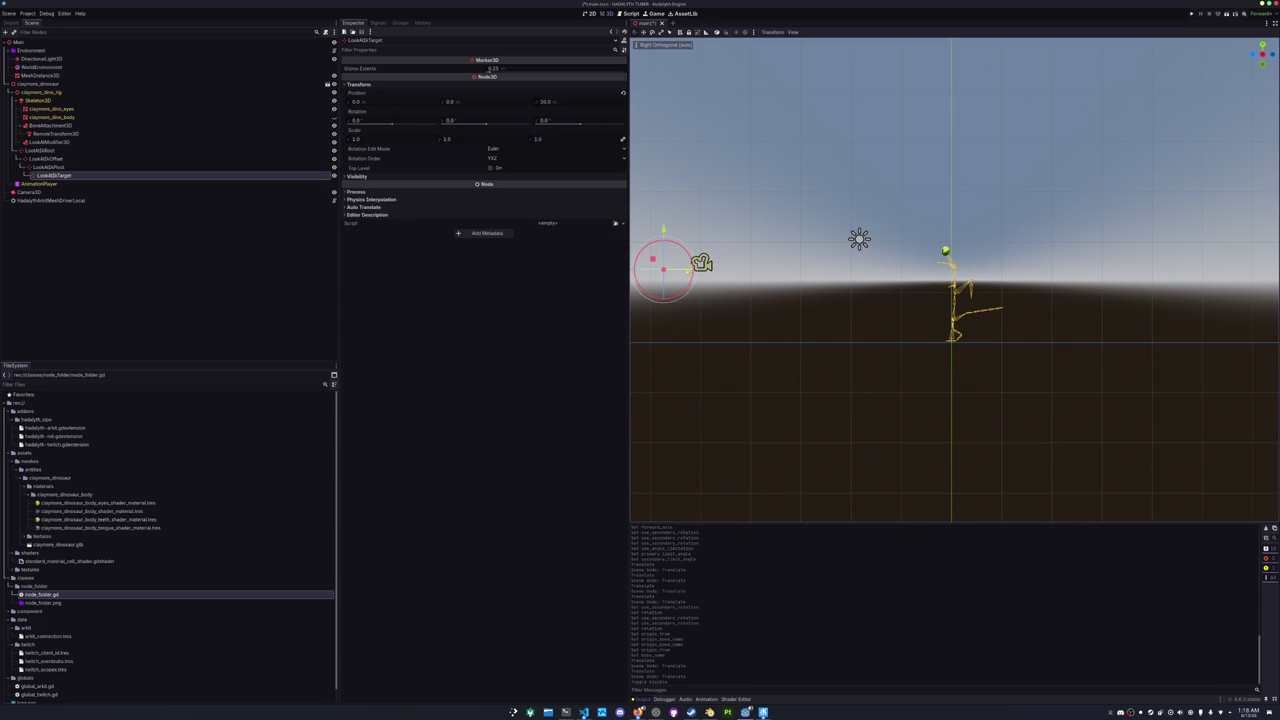
- On LookAtModifier3D, set the rotated bone to head, keep primary axis Y, and flip forward axis to -Z
{"action": "left_click", "coordinate": [50, 142]}
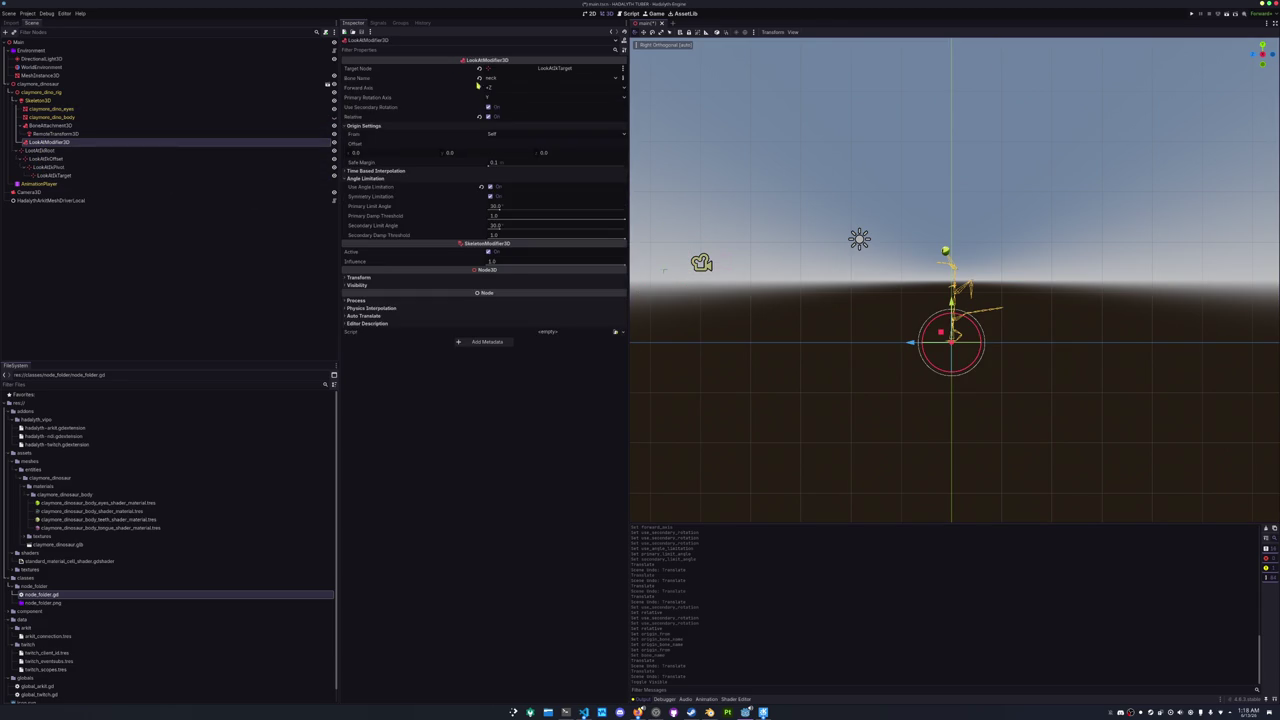
{"action": "left_click", "coordinate": [492, 78]}
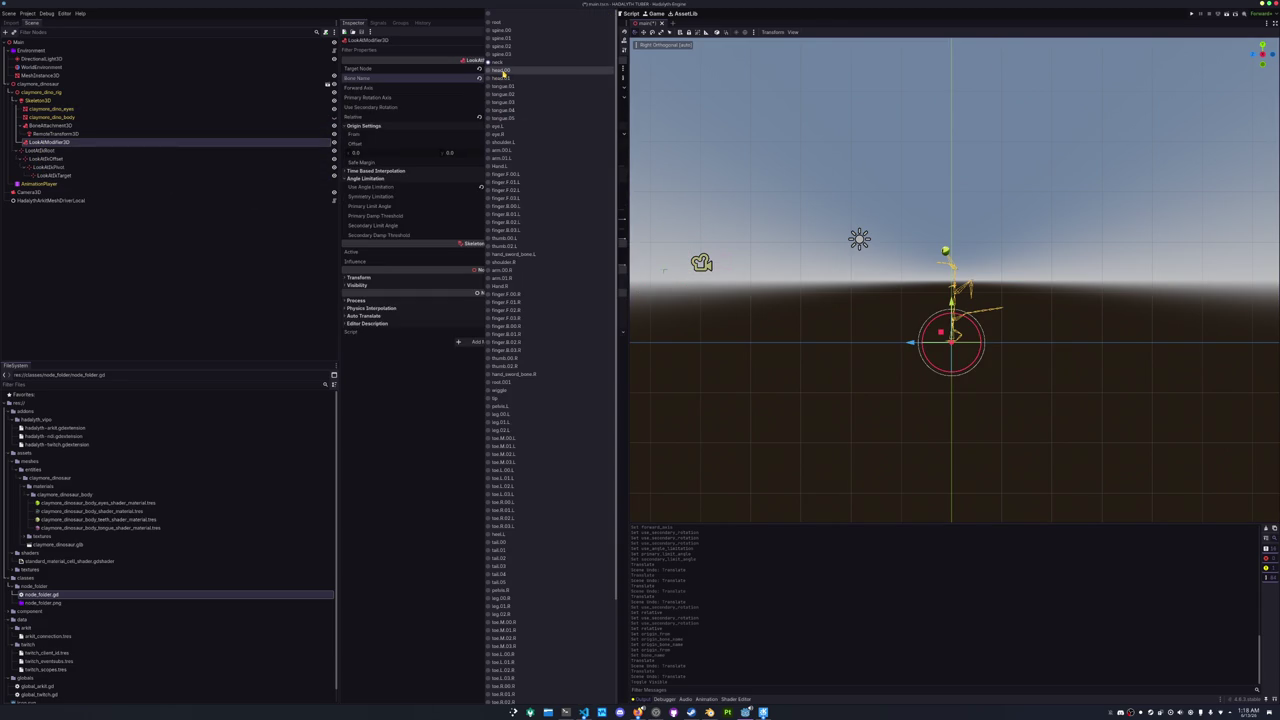
{"action": "left_click", "coordinate": [503, 71]}
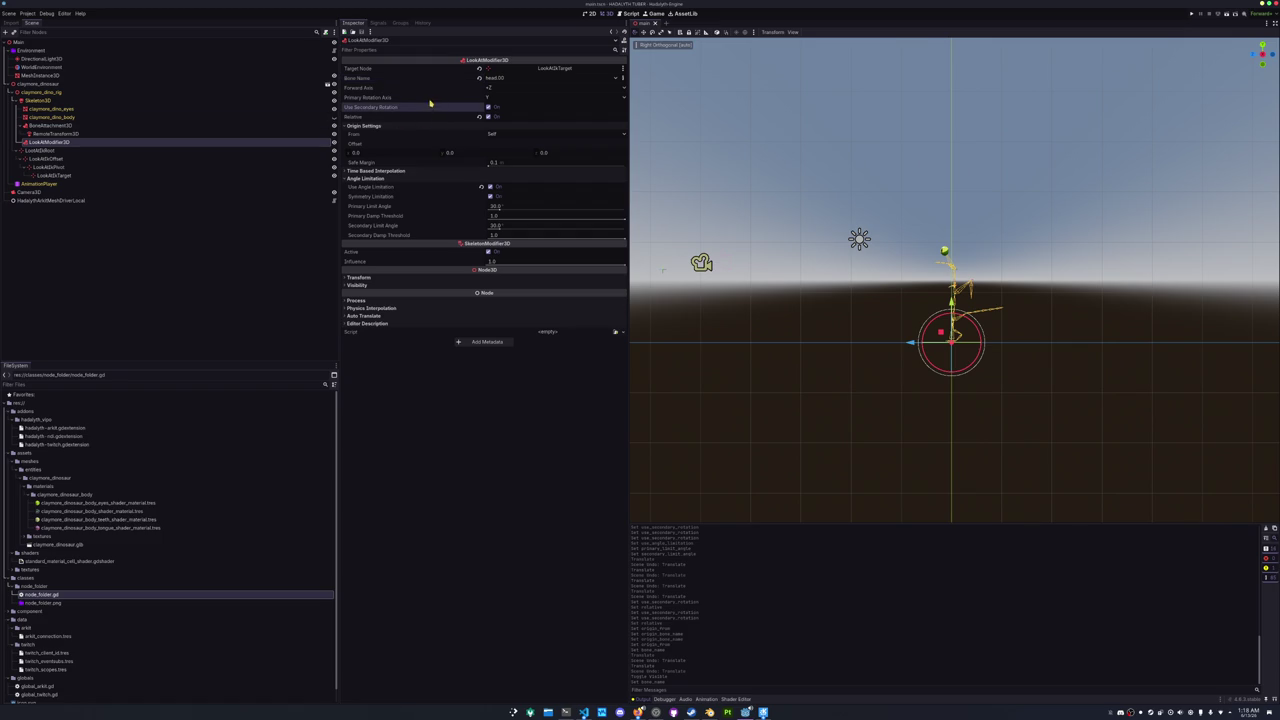
{"action": "left_click", "coordinate": [504, 98]}
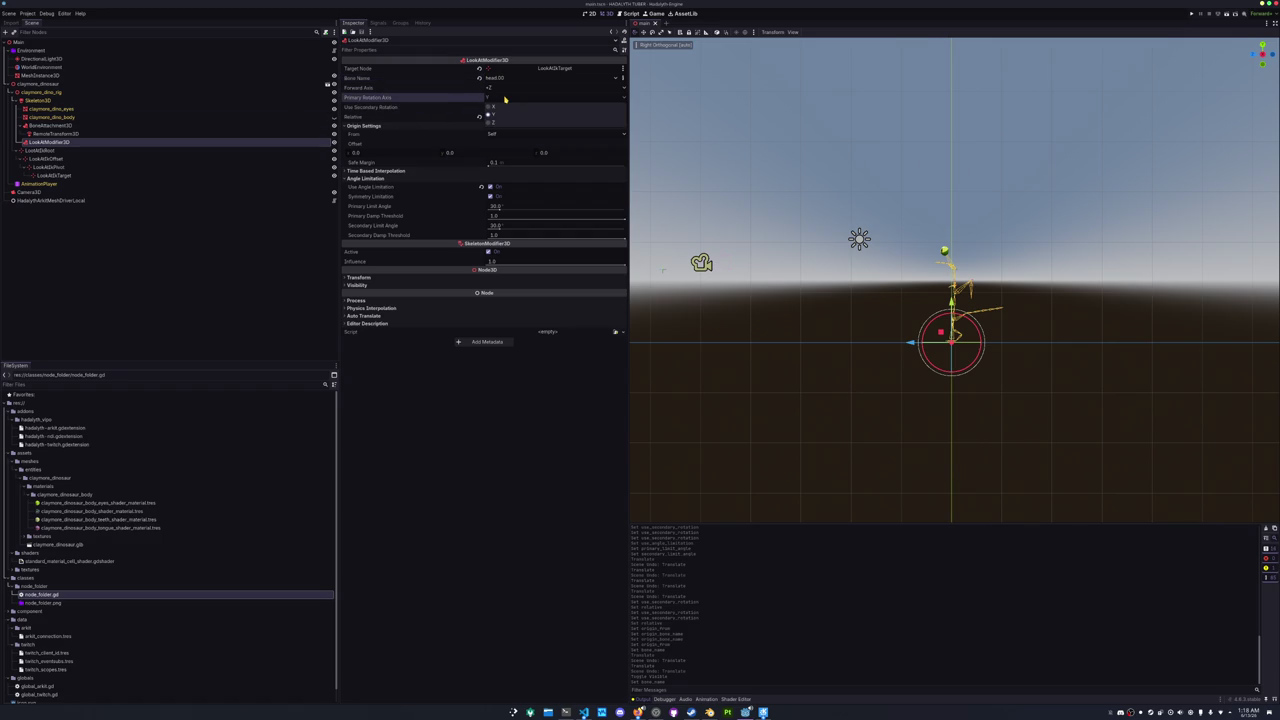
{"action": "left_click", "coordinate": [505, 98]}
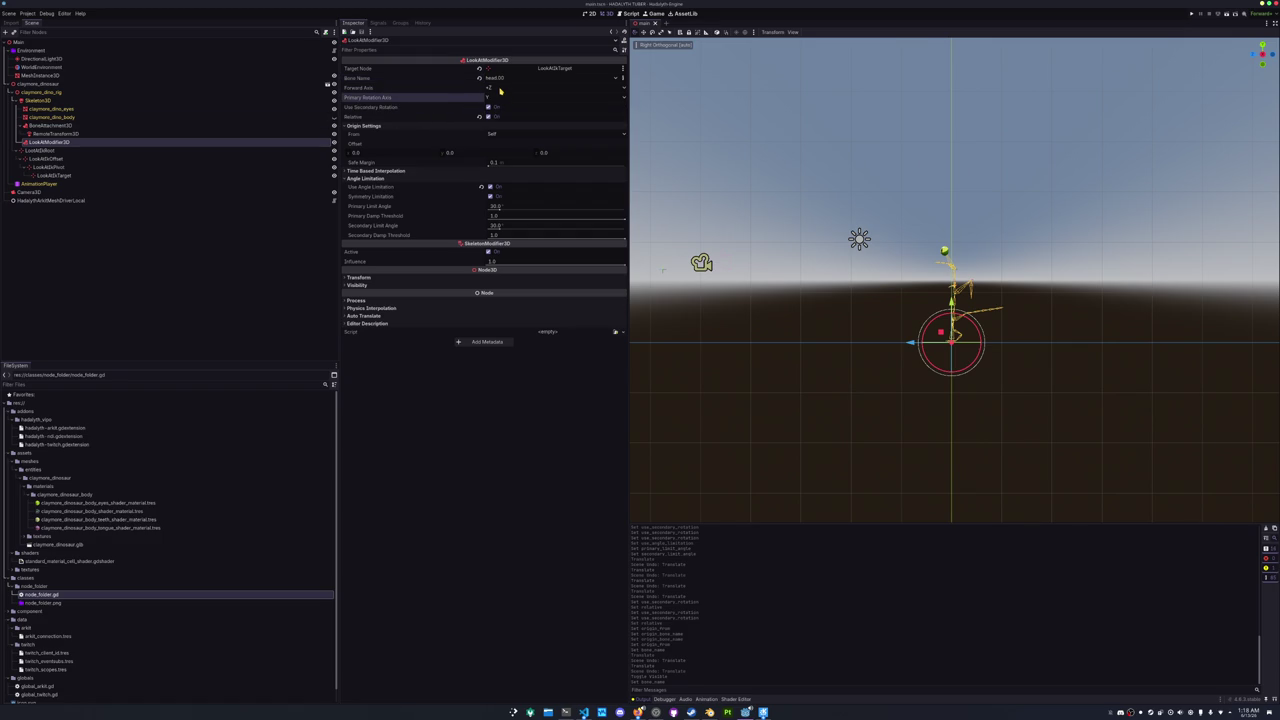
{"action": "left_click", "coordinate": [500, 88]}
{"action": "left_click", "coordinate": [500, 138]}
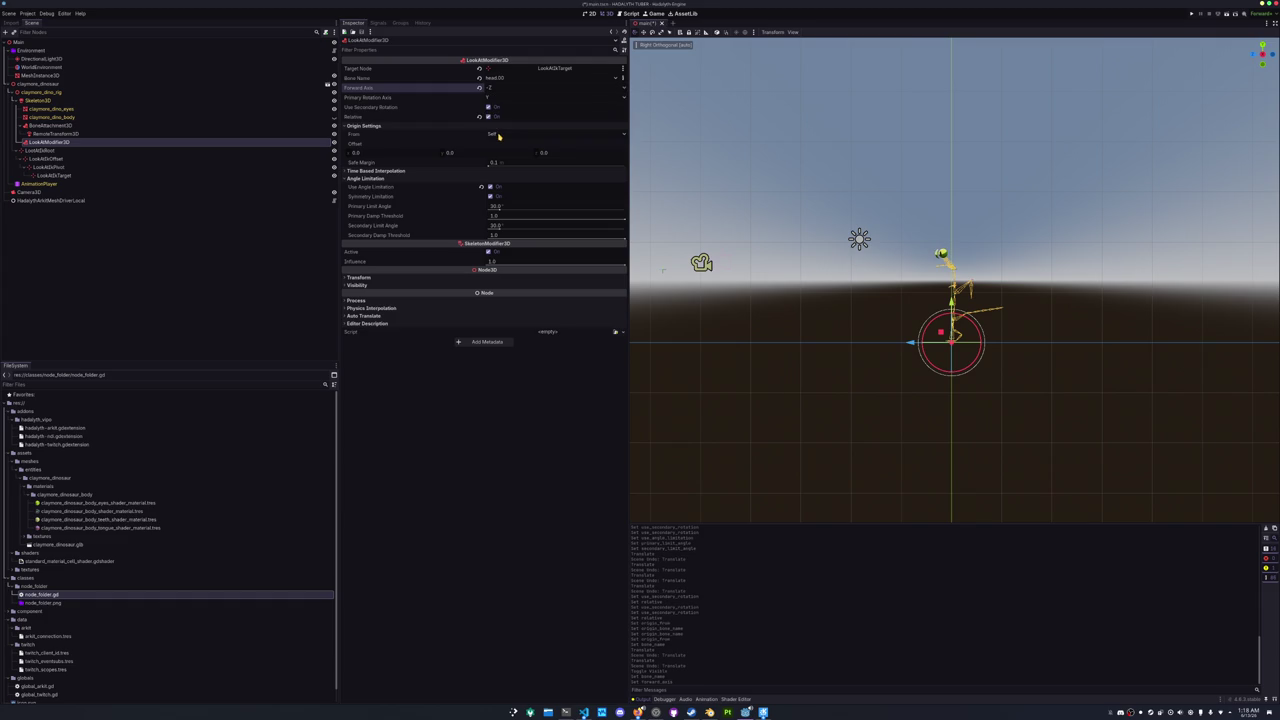
{"action": "mouse_move", "coordinate": [955, 280]}
{"action": "left_mouse_down"}
{"action": "mouse_move", "coordinate": [935, 250]}
{"action": "mouse_move", "coordinate": [770, 287]}
{"action": "left_mouse_up"}
{"action": "key", "text": "KP_3"}
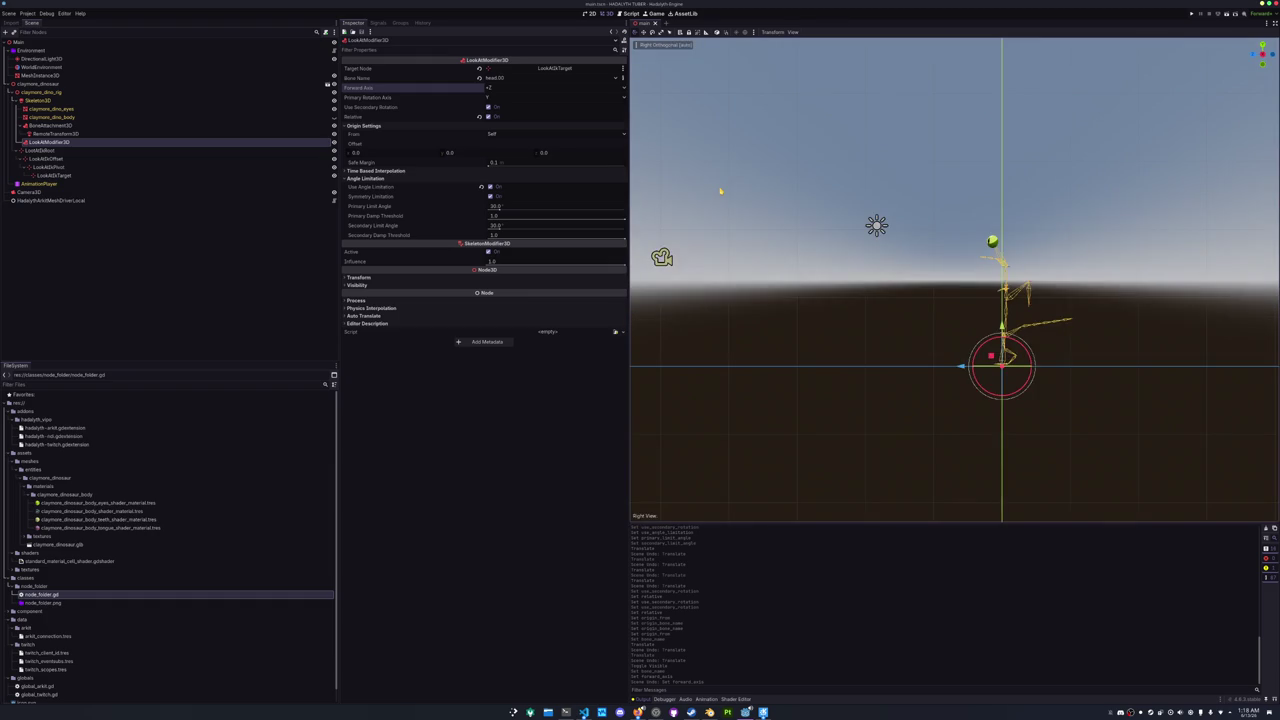
- Keep Use Secondary Rotation on and lower LookAtIkTarget 0.5 on Y to -1.379
{"action": "left_click", "coordinate": [489, 107]}
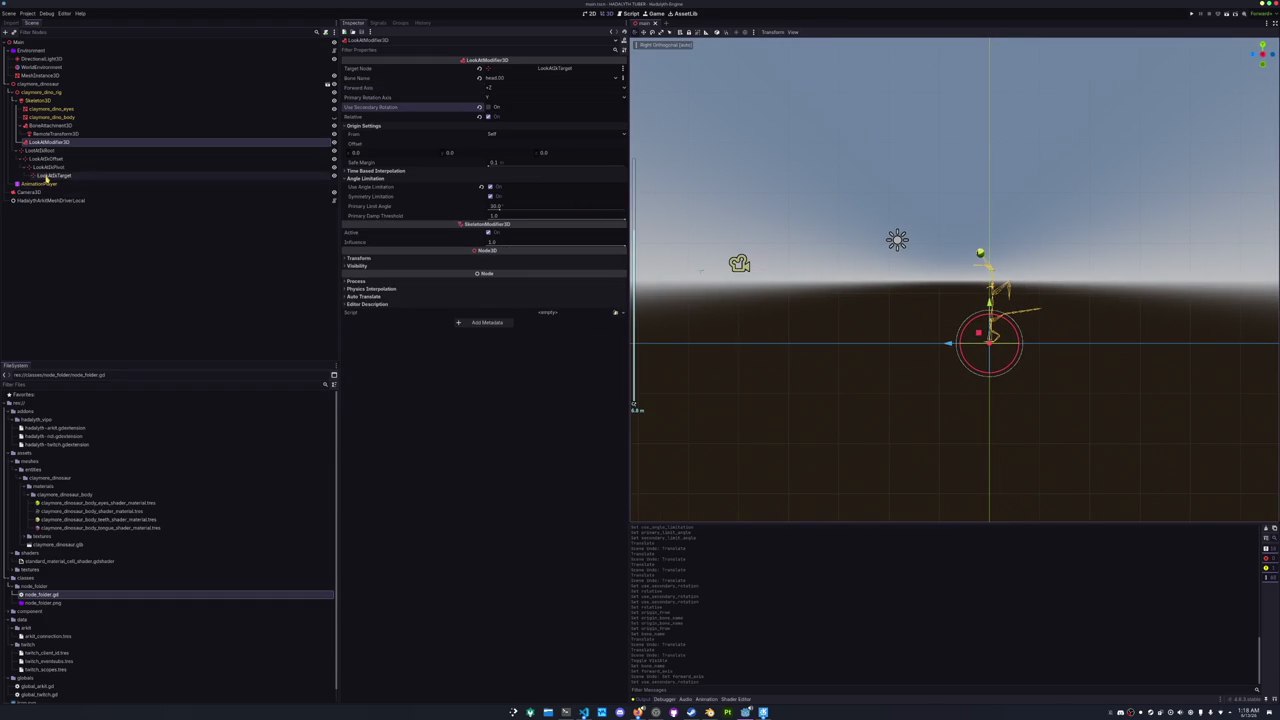
{"action": "left_click", "coordinate": [489, 107]}
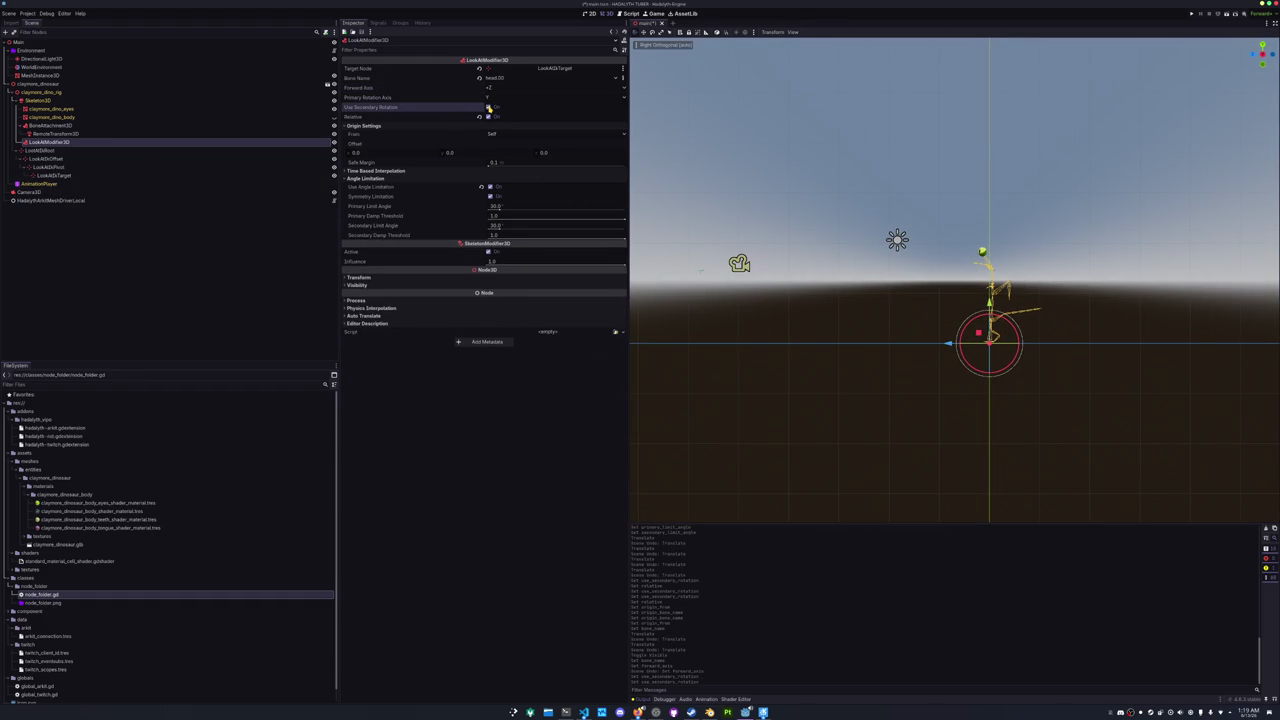
{"action": "left_click", "coordinate": [55, 175]}
{"action": "left_click_drag", "start_coordinate": [736, 234], "coordinate": [736, 257]}
{"action": "scroll", "coordinate": [736, 257], "scroll_direction": "up", "scroll_amount": 5}
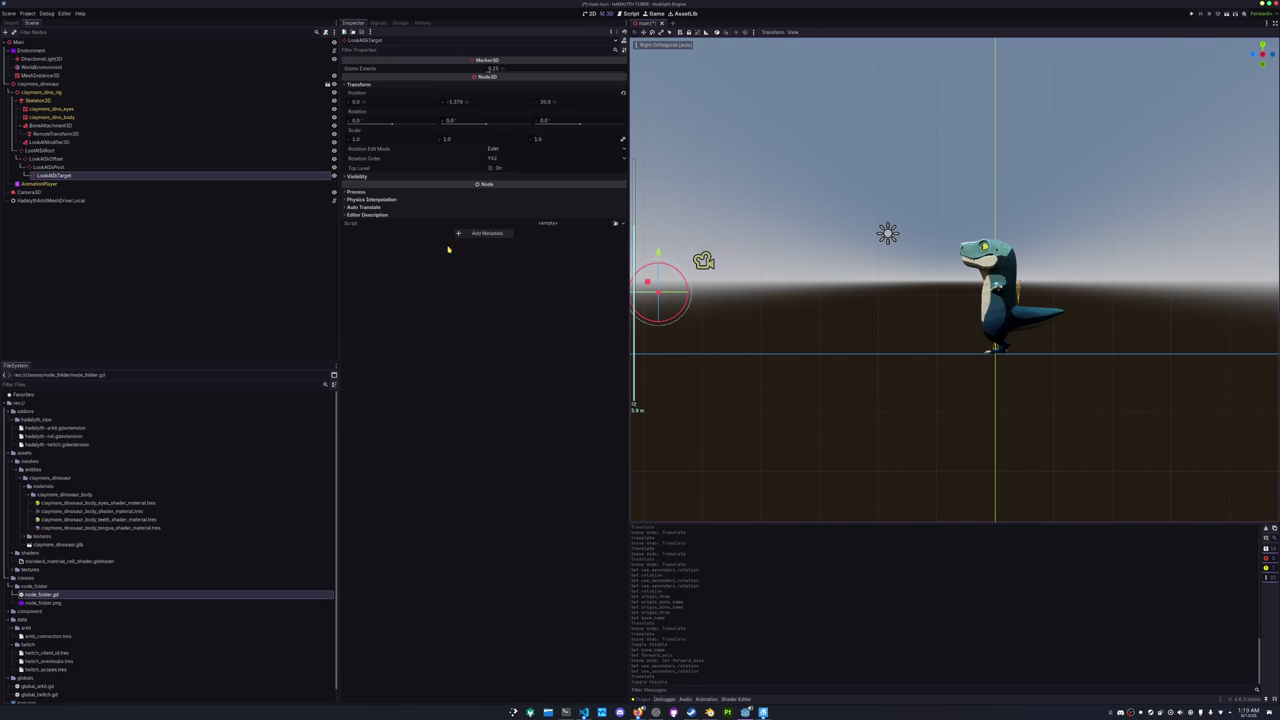
- Lower LookAtIkTarget further to Y -3.33 and undo a trial LookAtIkPivot rotation
{"action": "left_click_drag", "start_coordinate": [659, 293], "coordinate": [659, 322]}
{"action": "left_click", "coordinate": [48, 167]}
{"action": "key", "text": "r"}
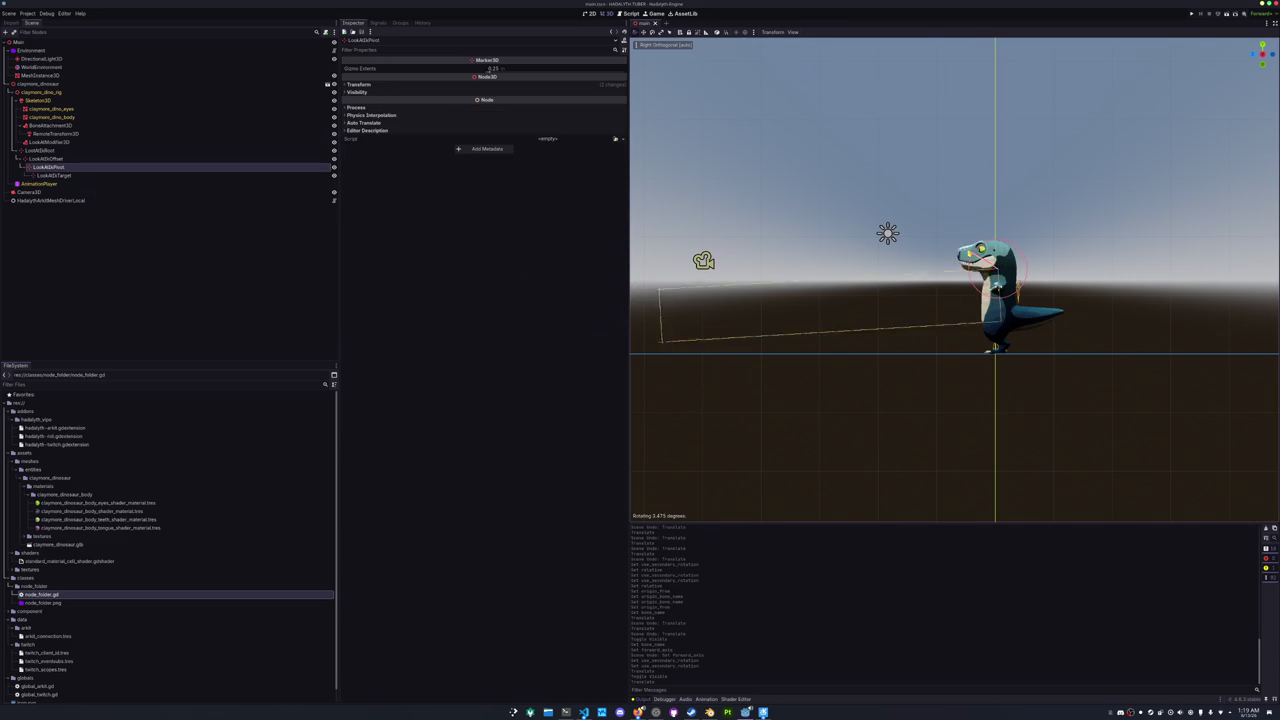
{"action": "key", "text": "Return"}
{"action": "key", "text": "ctrl+z"}
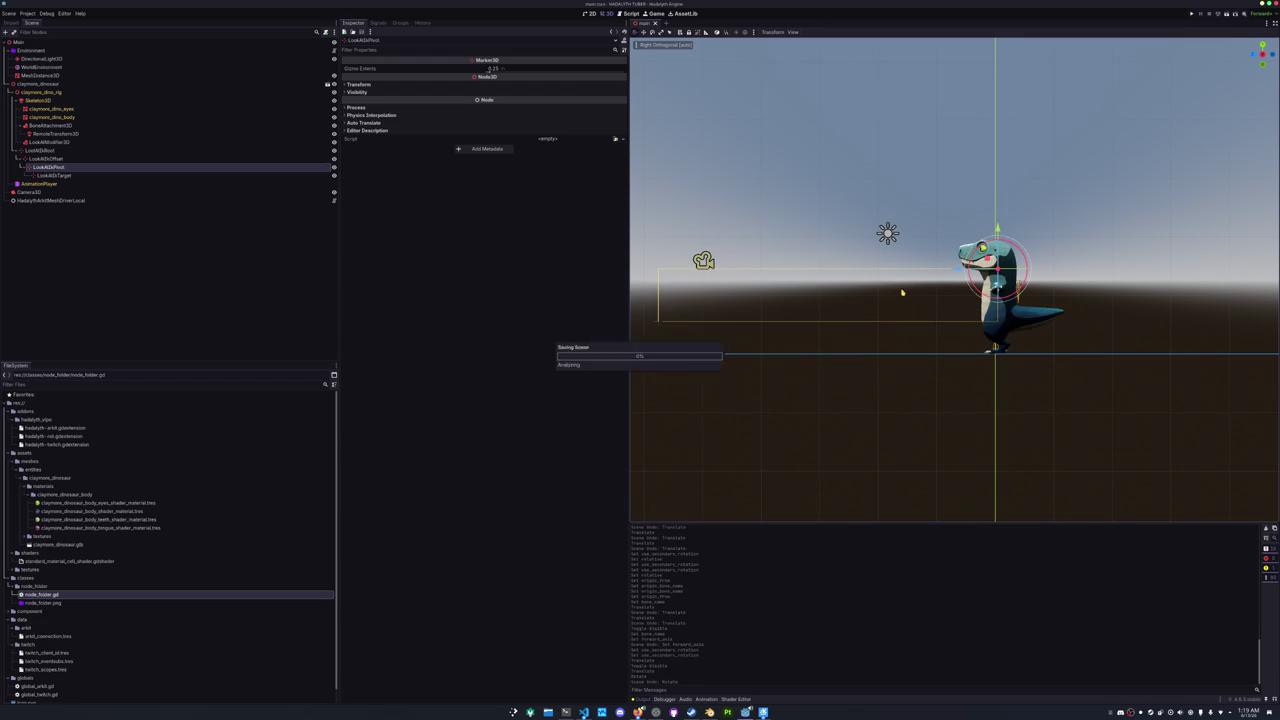
- Select LookAtModifier3D and expand its Time Based Interpolation settings
{"action": "left_click", "coordinate": [36, 151]}
{"action": "left_click", "coordinate": [46, 142]}
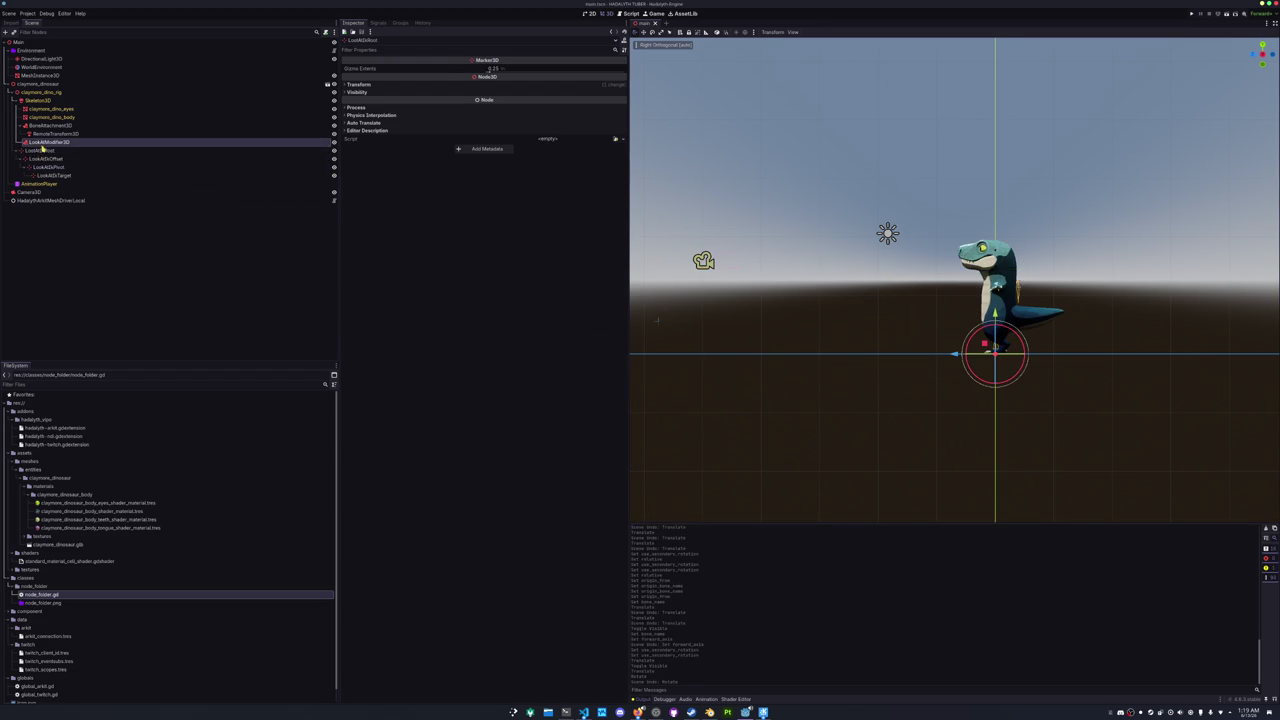
{"action": "left_click", "coordinate": [380, 171]}
{"action": "left_click", "coordinate": [381, 171]}
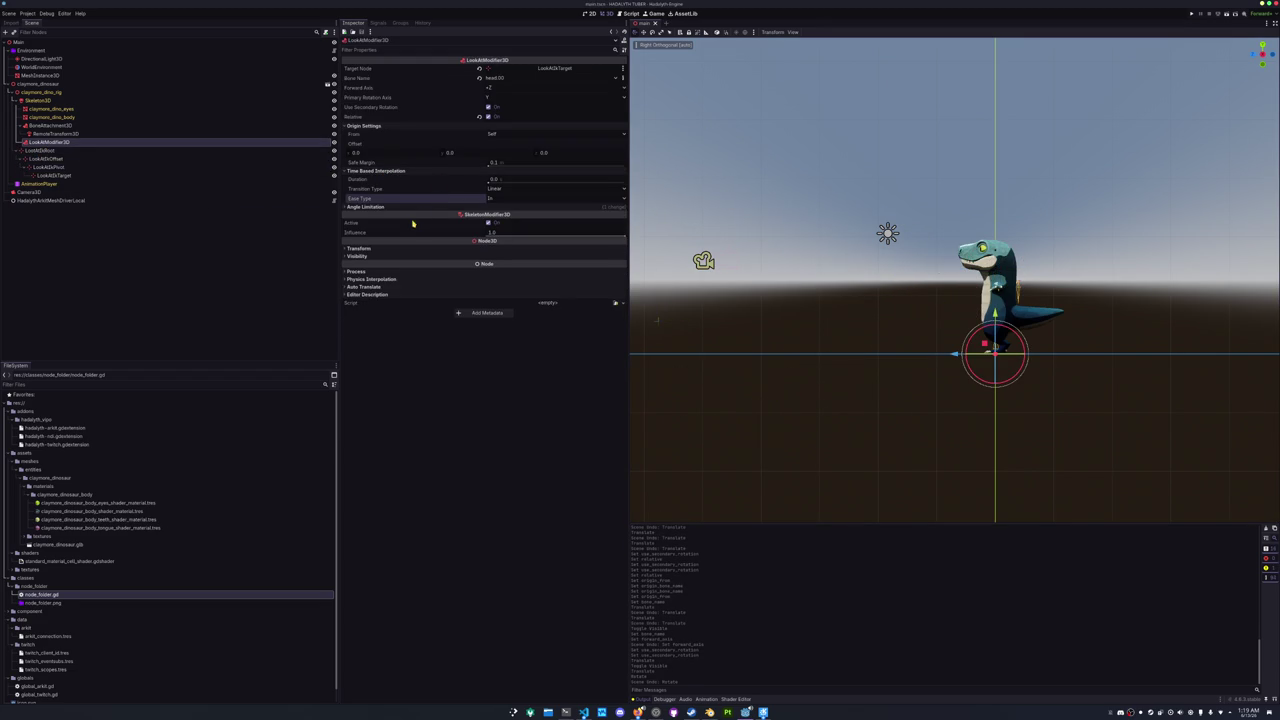
- Expand Angle Limitation, orbit to a perspective view, and select HadalythArkitMeshDriverLocal
{"action": "left_click", "coordinate": [388, 206]}
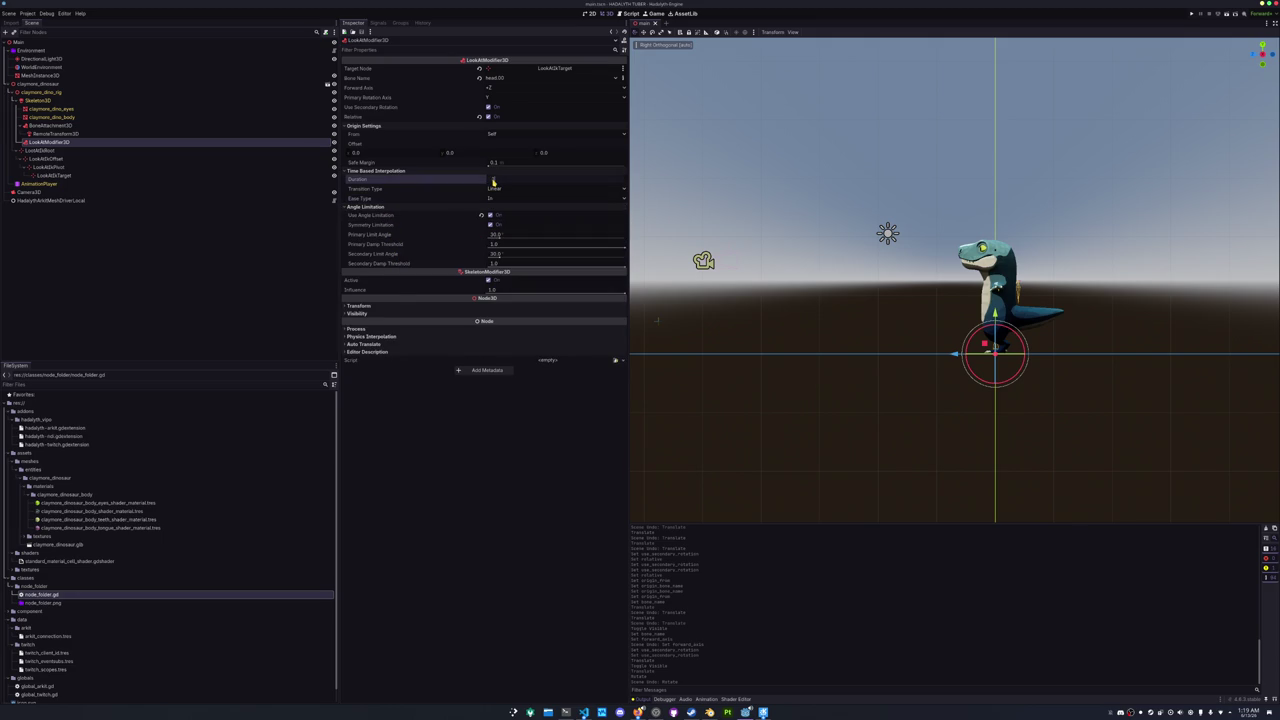
{"action": "mouse_move", "coordinate": [771, 209]}
{"action": "left_mouse_down"}
{"action": "mouse_move", "coordinate": [794, 443]}
{"action": "mouse_move", "coordinate": [680, 400]}
{"action": "left_mouse_up"}
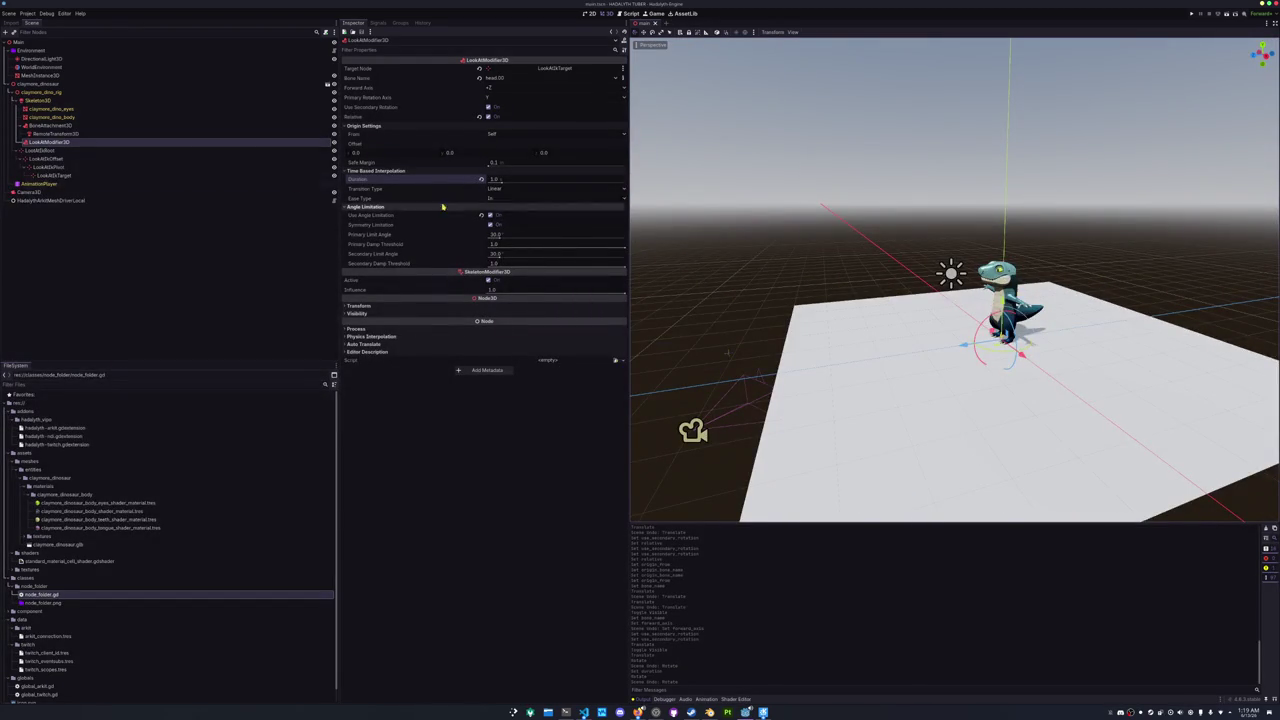
{"action": "left_click", "coordinate": [63, 200]}
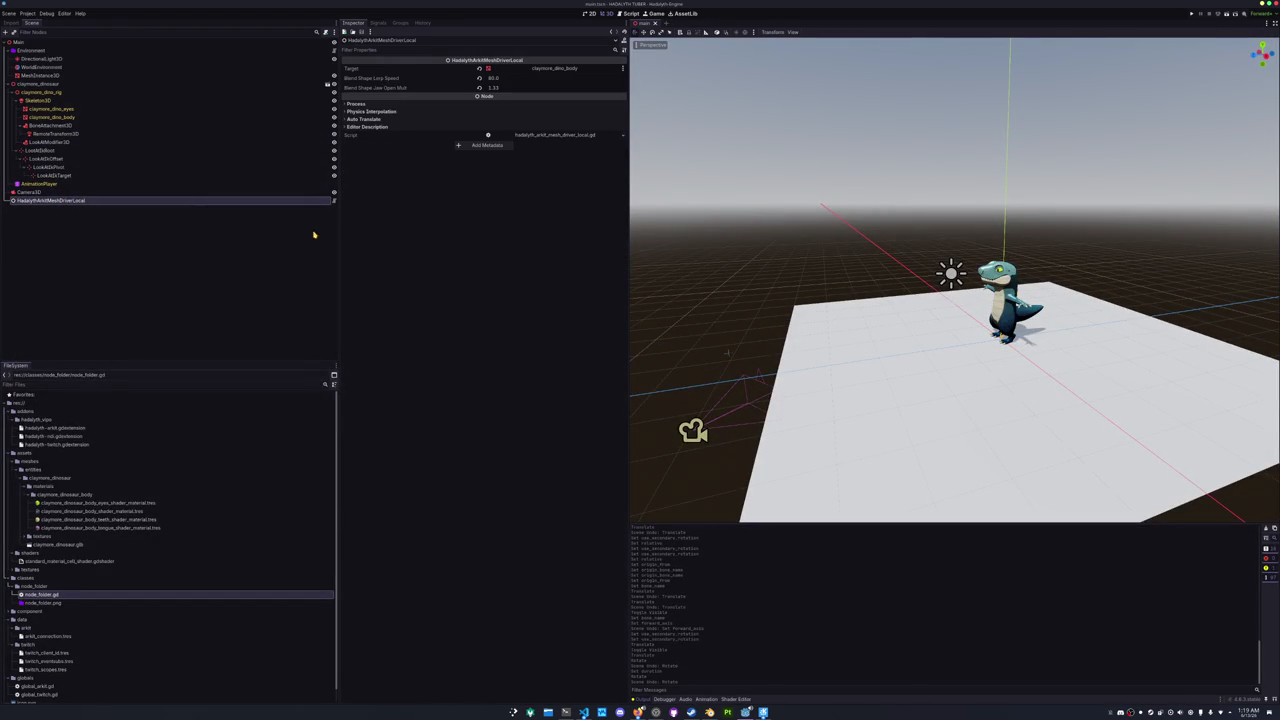
{"action": "left_click", "coordinate": [583, 712]}
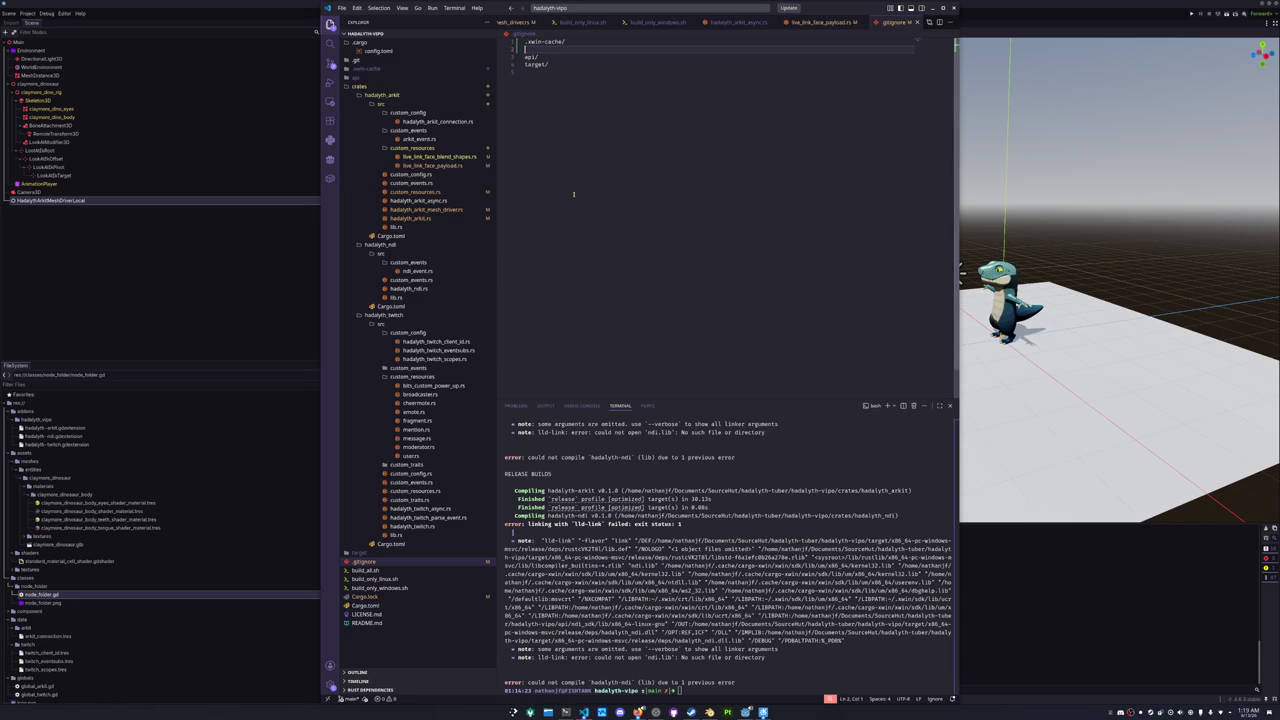
{"action": "left_click", "coordinate": [583, 712]}
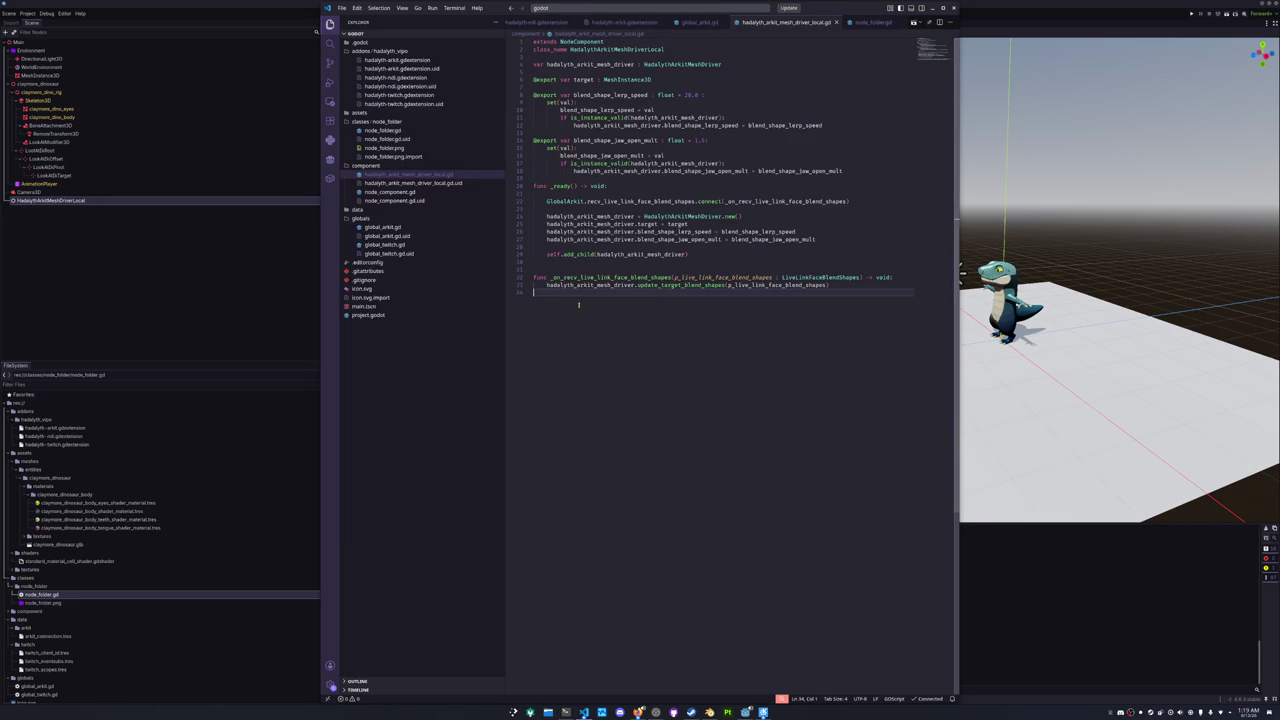
{"action": "left_click", "coordinate": [550, 86]}
{"action": "key", "text": "Return"}
{"action": "key", "text": "Return"}
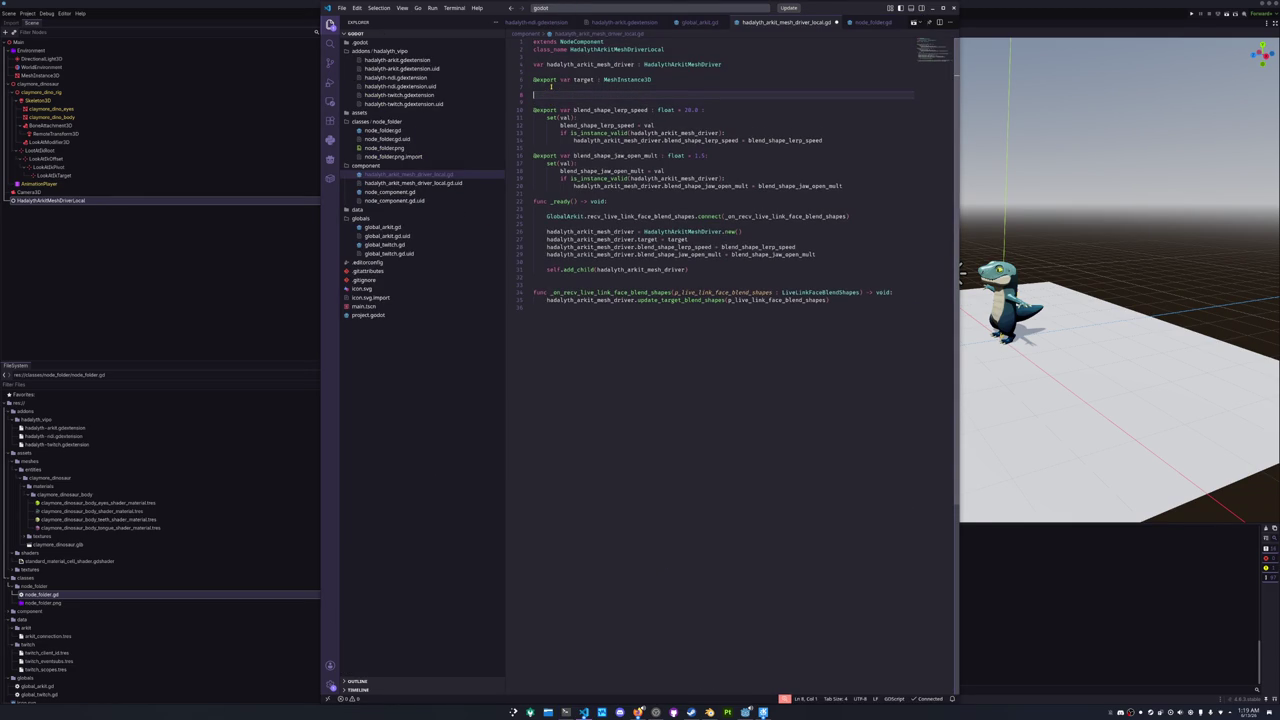
{"action": "type", "text": "@export var head_pivot : Target"}
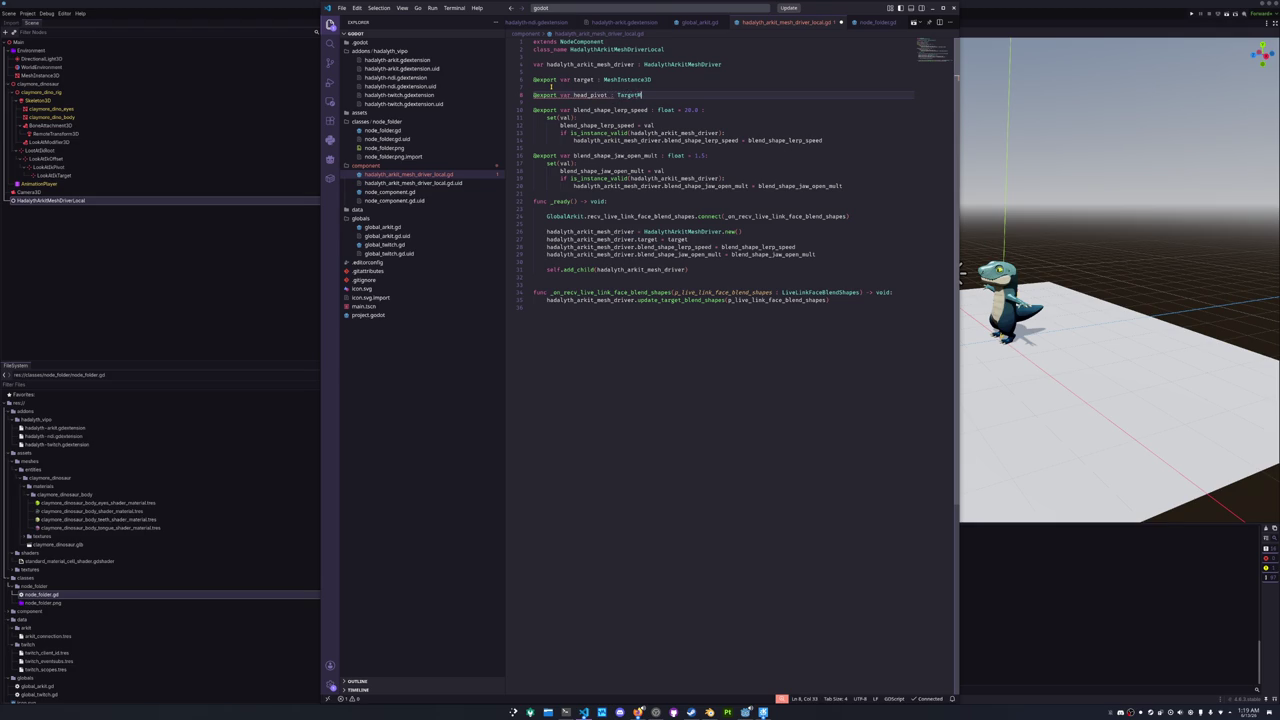
{"action": "key", "text": "ctrl+BackSpace"}
{"action": "type", "text": "No"}
{"action": "key", "text": "ctrl+shift+p"}
{"action": "type", "text": "reload window"}
{"action": "key", "text": "Return"}
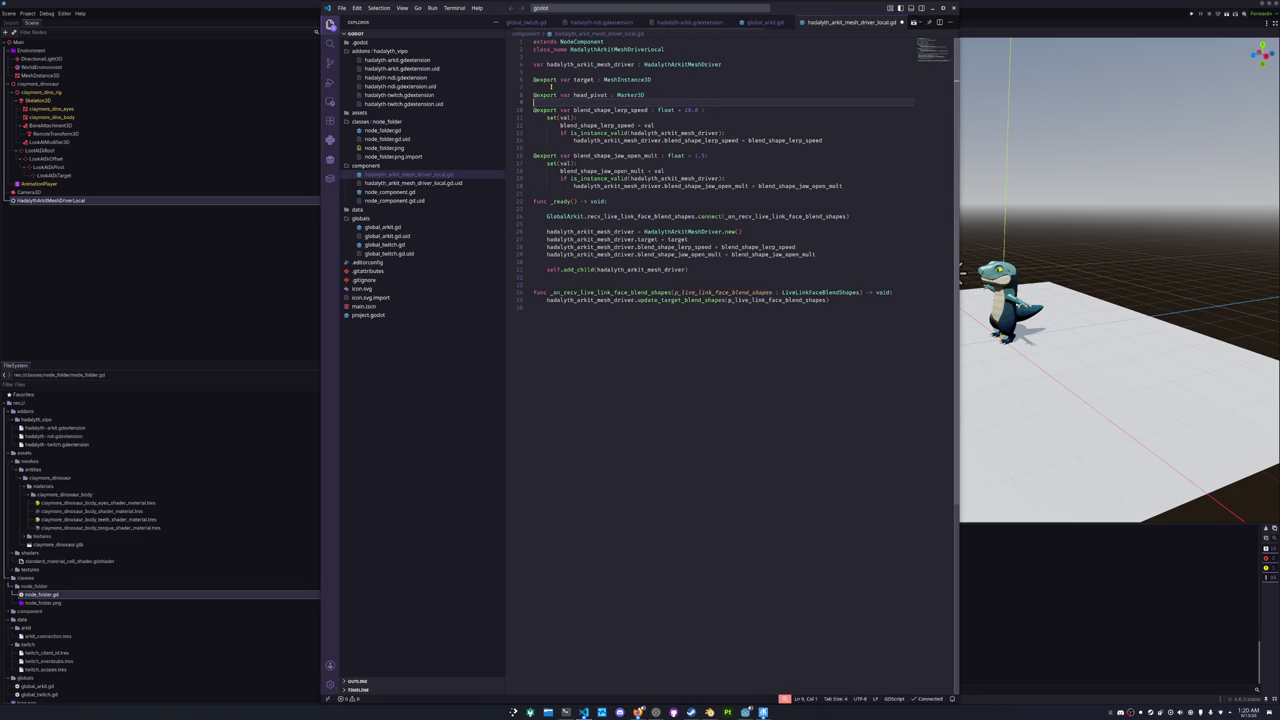
- Add a _process(_delta) function that returns early when head_pivot is not a valid instance
{"action": "key", "text": "Down"}
{"action": "key", "text": "Down"}
{"action": "key", "text": "Down"}
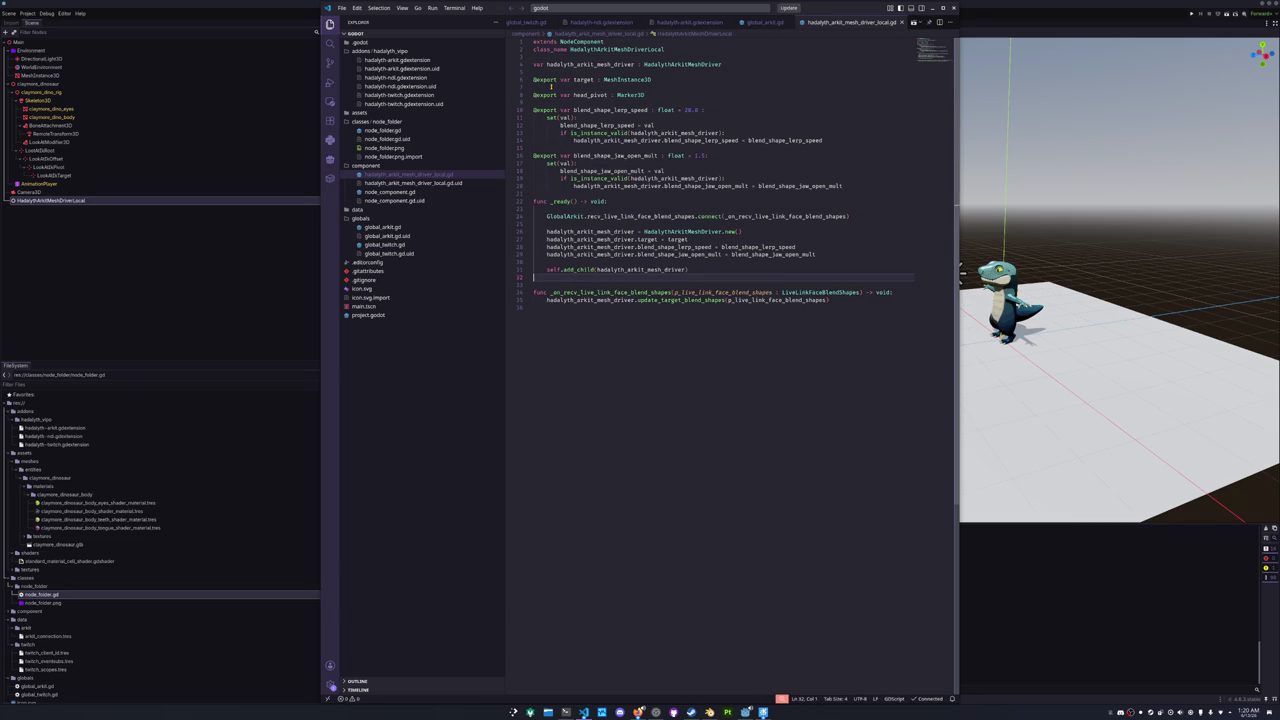
{"action": "key", "text": "Return"}
{"action": "type", "text": "func _pro"}
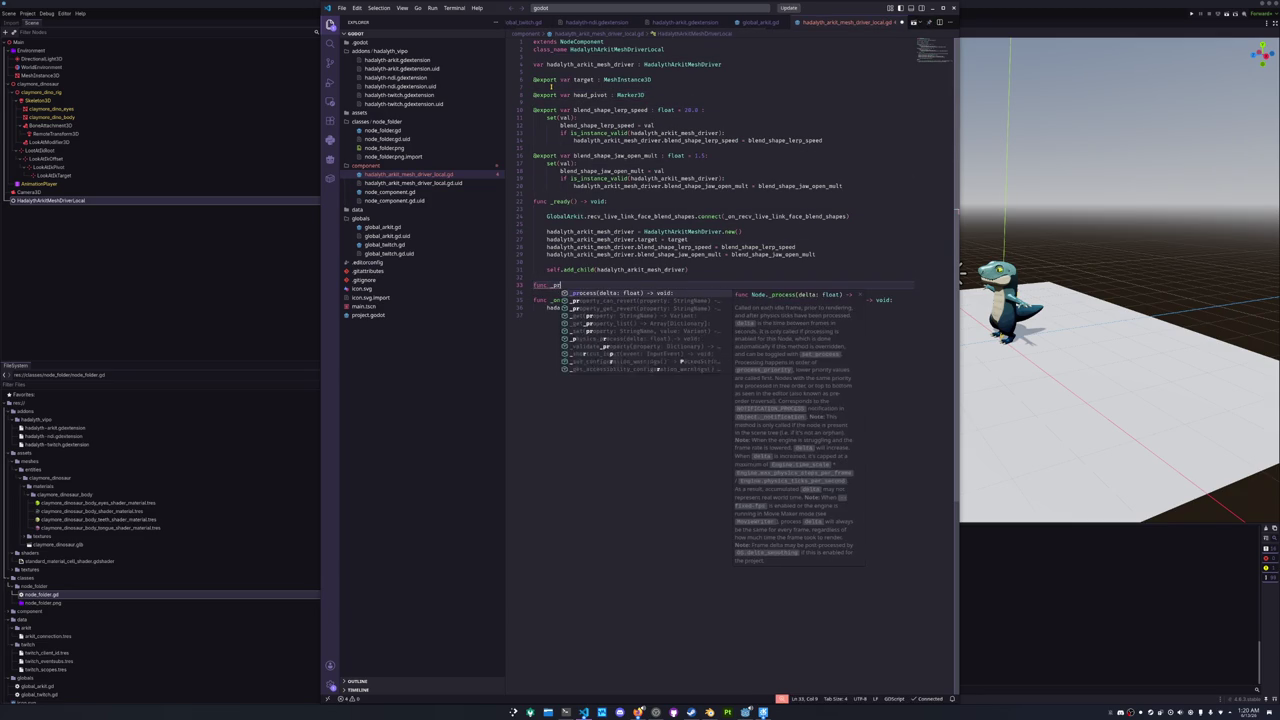
{"action": "key", "text": "Return"}
{"action": "key", "text": "Return"}
{"action": "type", "text": "if"}
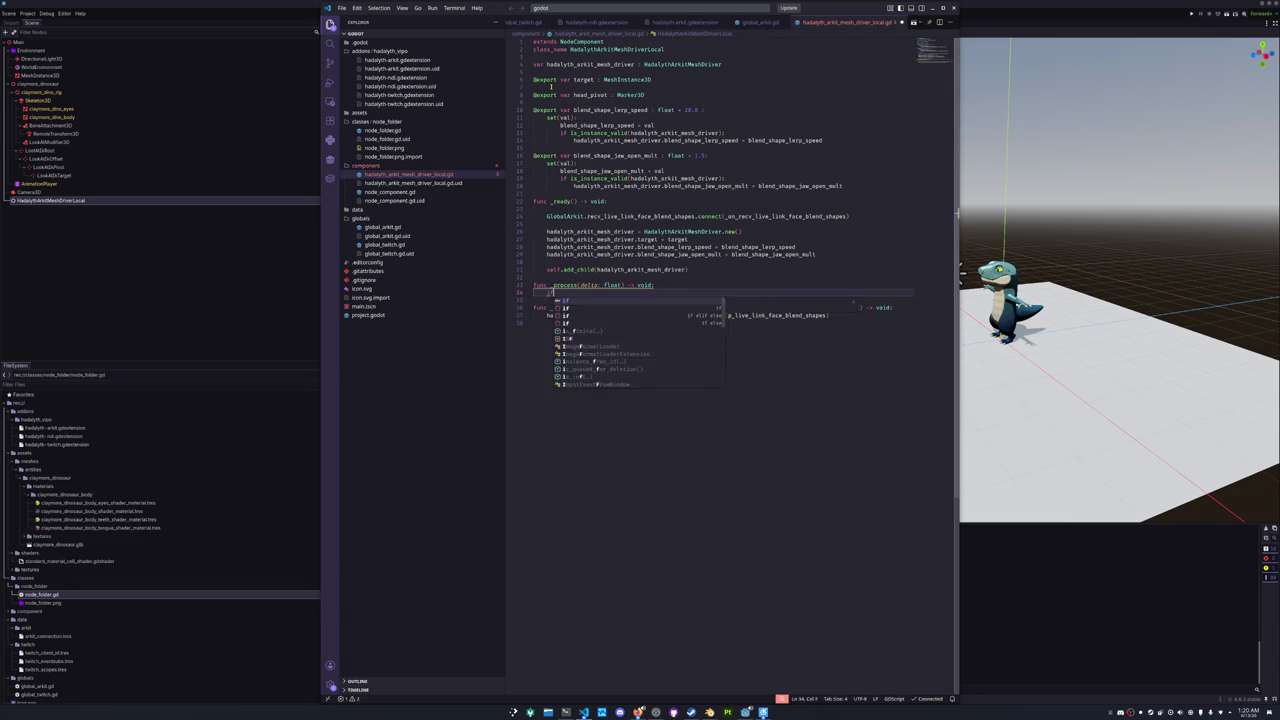
{"action": "type", "text": " not is_instance_valid("}
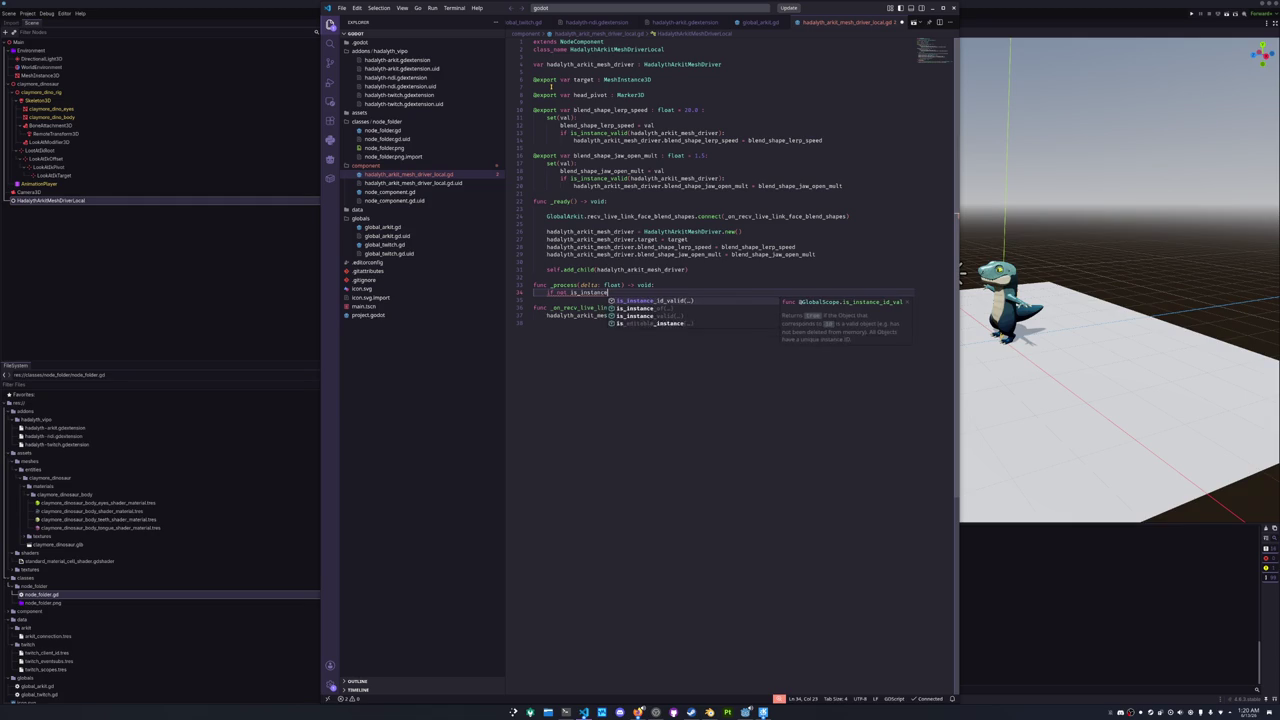
{"action": "type", "text": "head_"}
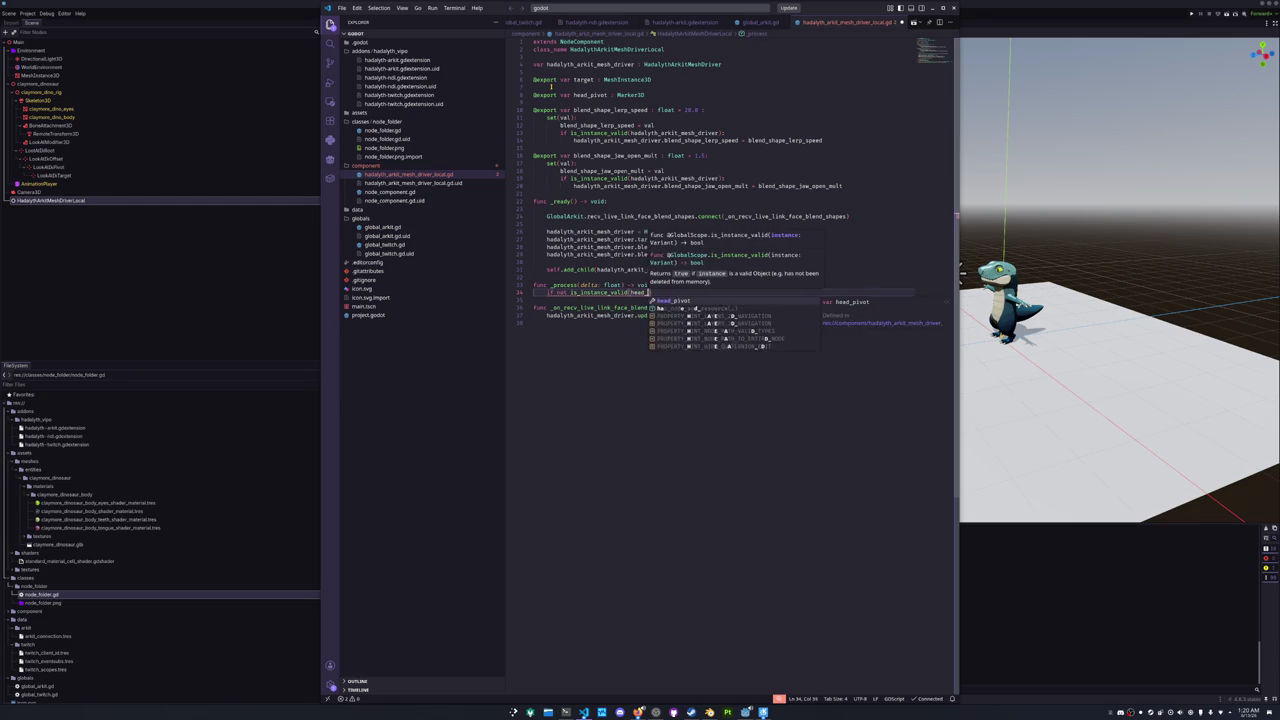
{"action": "type", "text": "pivot):"}
{"action": "key", "text": "Return"}
{"action": "type", "text": "return"}
{"action": "key", "text": "Return"}
{"action": "key", "text": "Return"}
{"action": "key", "text": "Return"}
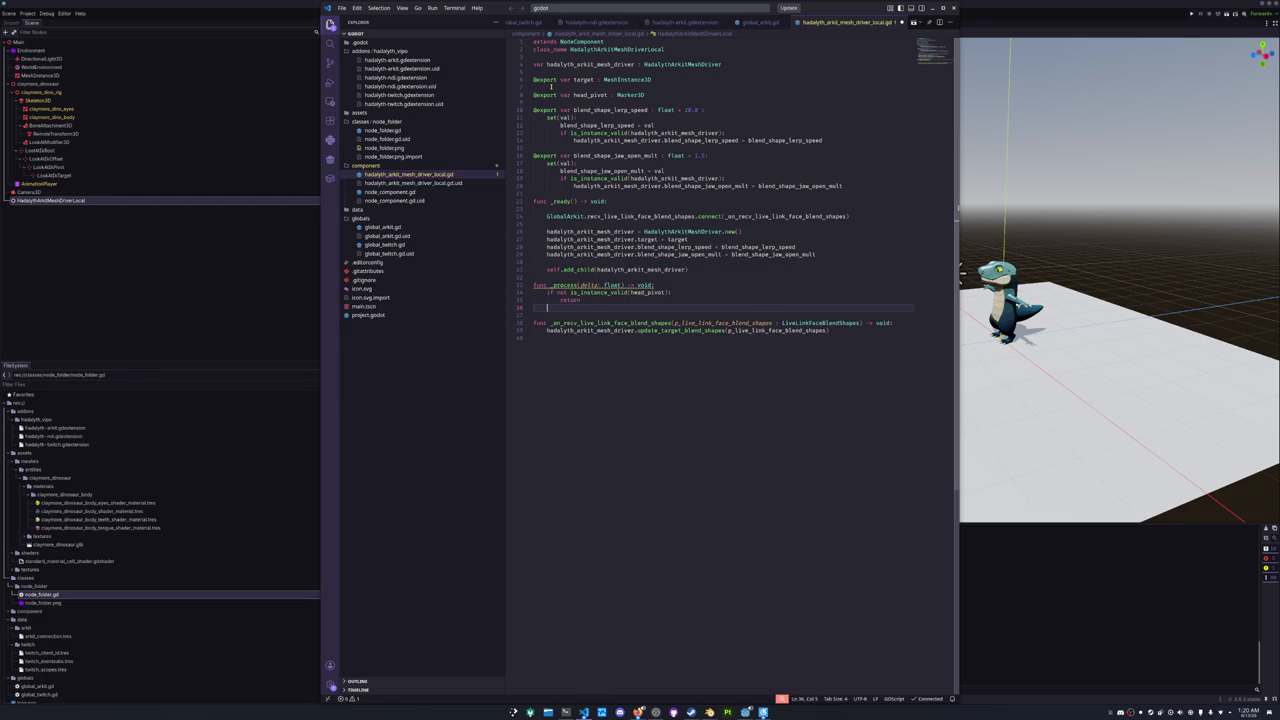
{"action": "key", "text": "Up"}
{"action": "key", "text": "Up"}
{"action": "key", "text": "Up"}
{"action": "key", "text": "ctrl+Right"}
{"action": "key", "text": "Right"}
{"action": "type", "text": "_"}
{"action": "key", "text": "Escape"}
{"action": "key", "text": "Down"}
{"action": "key", "text": "Down"}
{"action": "key", "text": "Down"}
- Lerp head_pivot.rotation.y toward current_blend_shapes.head_yaw, then run the project in Godot
{"action": "key", "text": "Return"}
{"action": "type", "text": "head_pivot.rotation.y "}
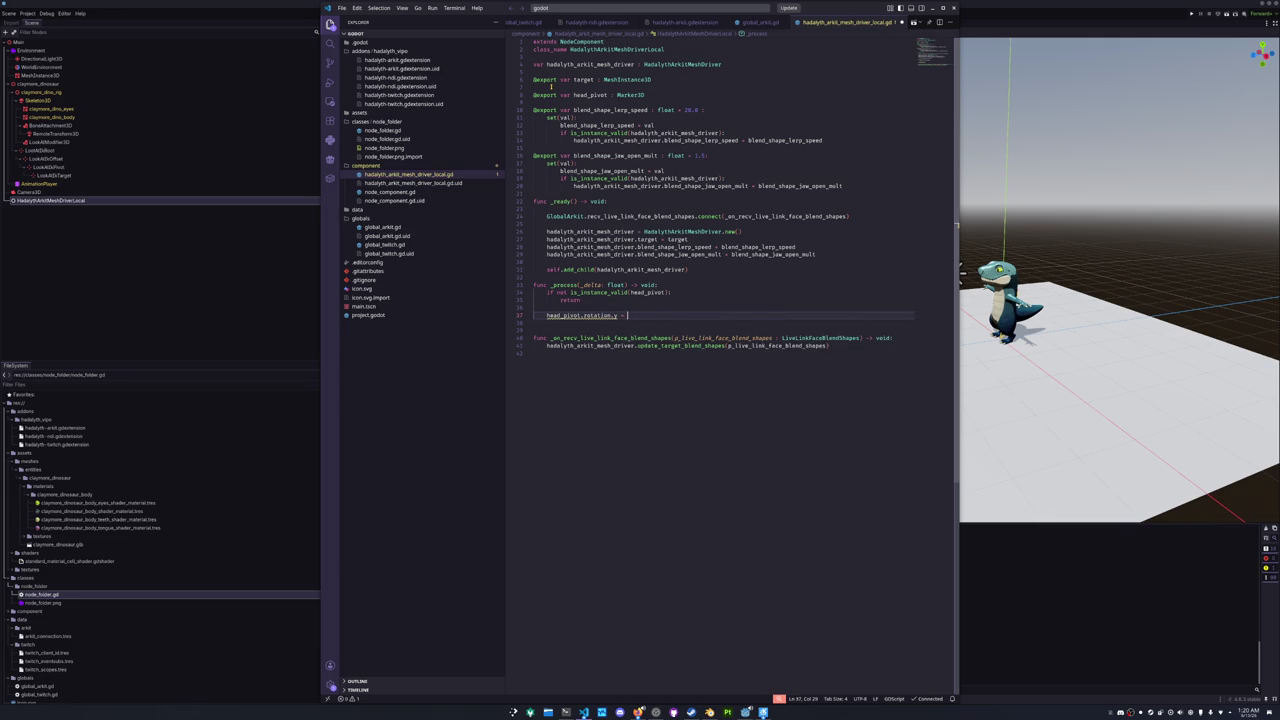
{"action": "type", "text": "lerp(head_pivot.rotation.y, a"}
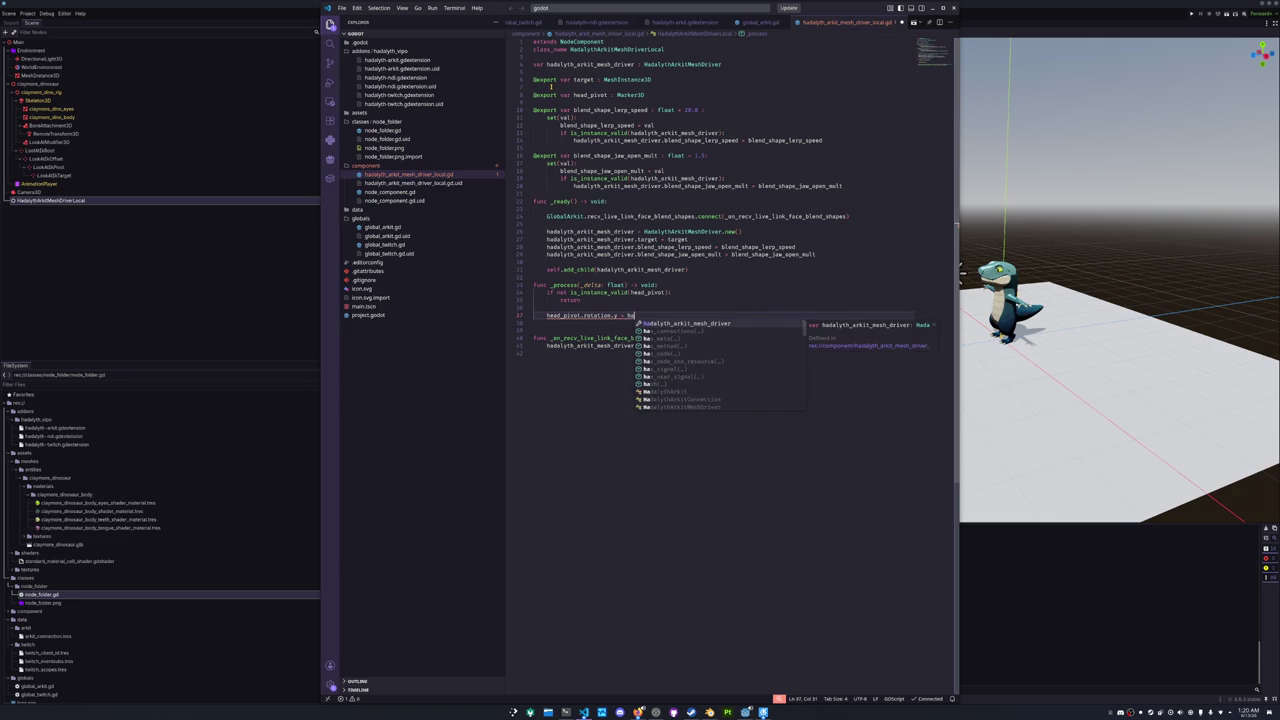
{"action": "type", "text": "current_blend_shapes."}
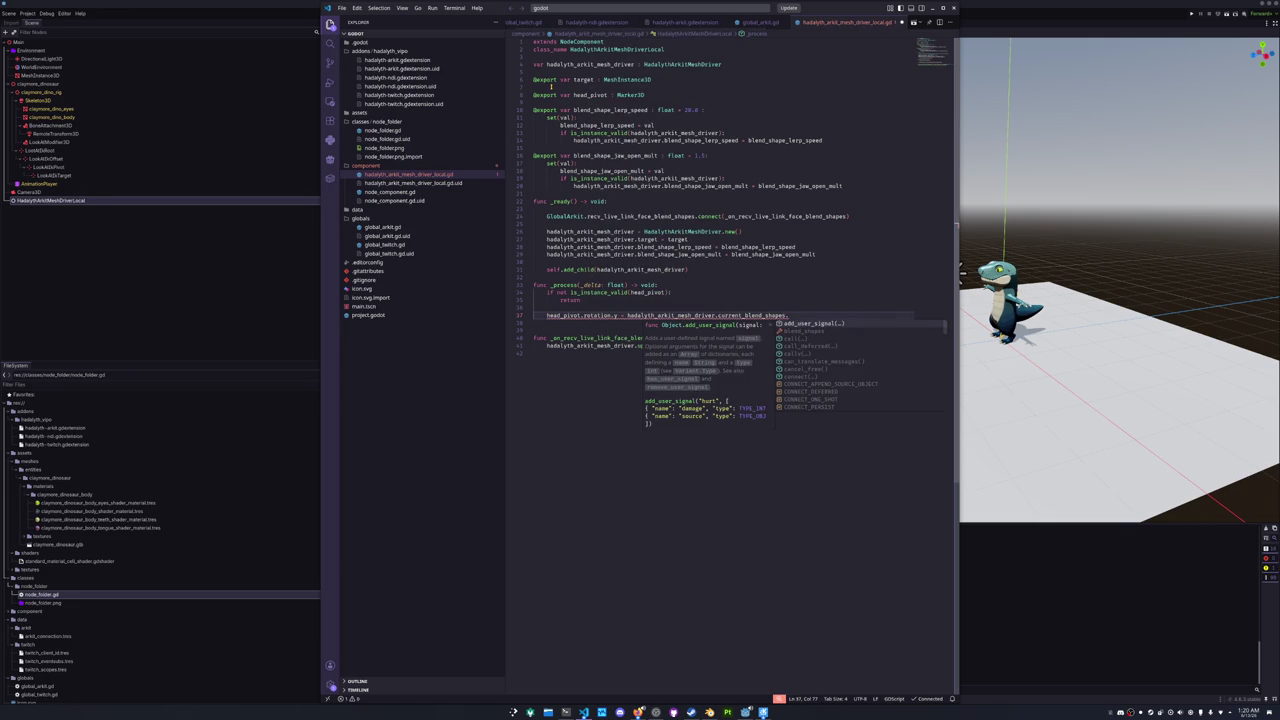
{"action": "type", "text": "head"}
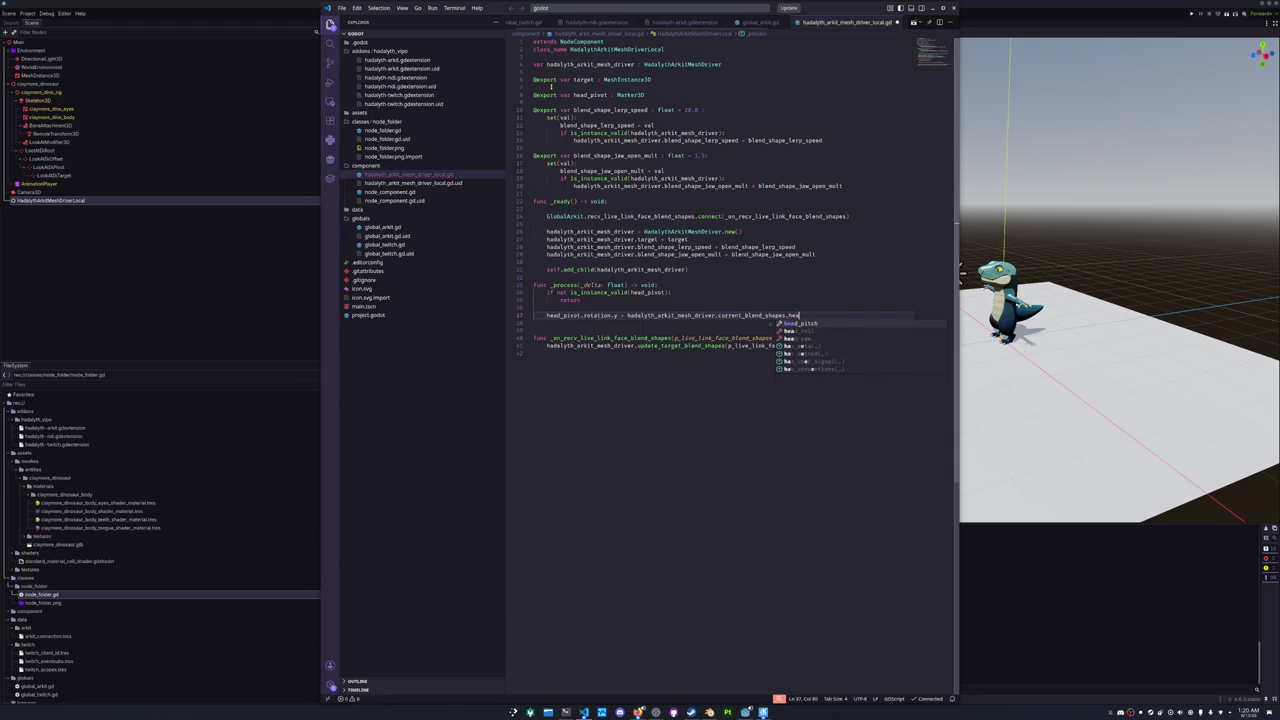
{"action": "key", "text": "Down"}
{"action": "key", "text": "Down"}
{"action": "key", "text": "Return"}
{"action": "key", "text": "Return"}
{"action": "key", "text": "alt+Tab"}
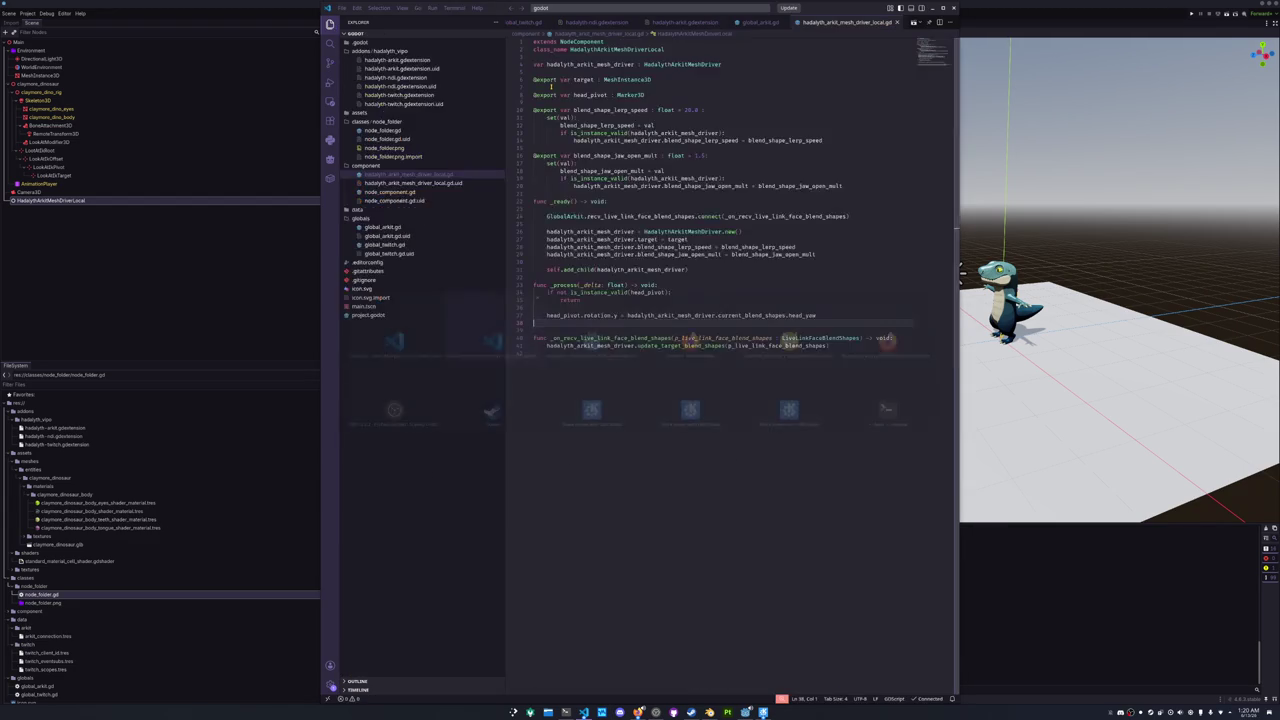
{"action": "left_click", "coordinate": [1024, 603]}
{"action": "key", "text": "F5"}
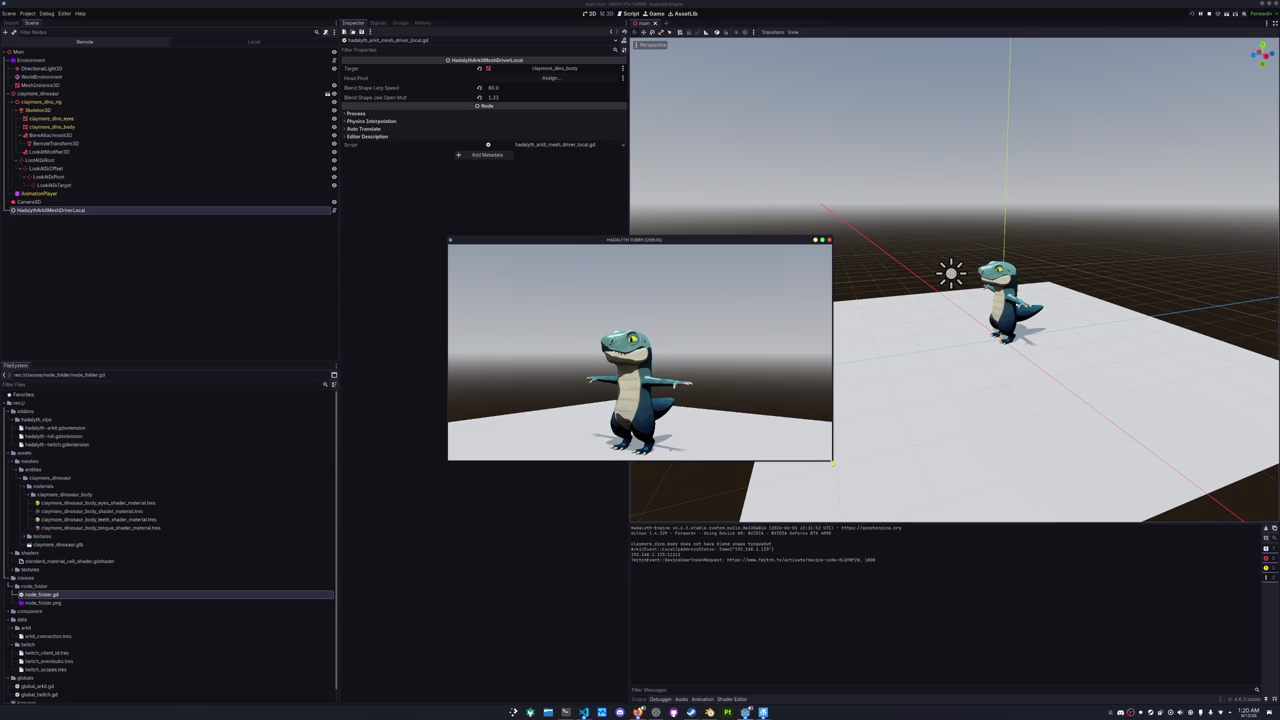
- Enlarge the game window and expand Main and claymore_dinosaur in the Remote scene tree
{"action": "left_click_drag", "start_coordinate": [832, 461], "coordinate": [1099, 638]}
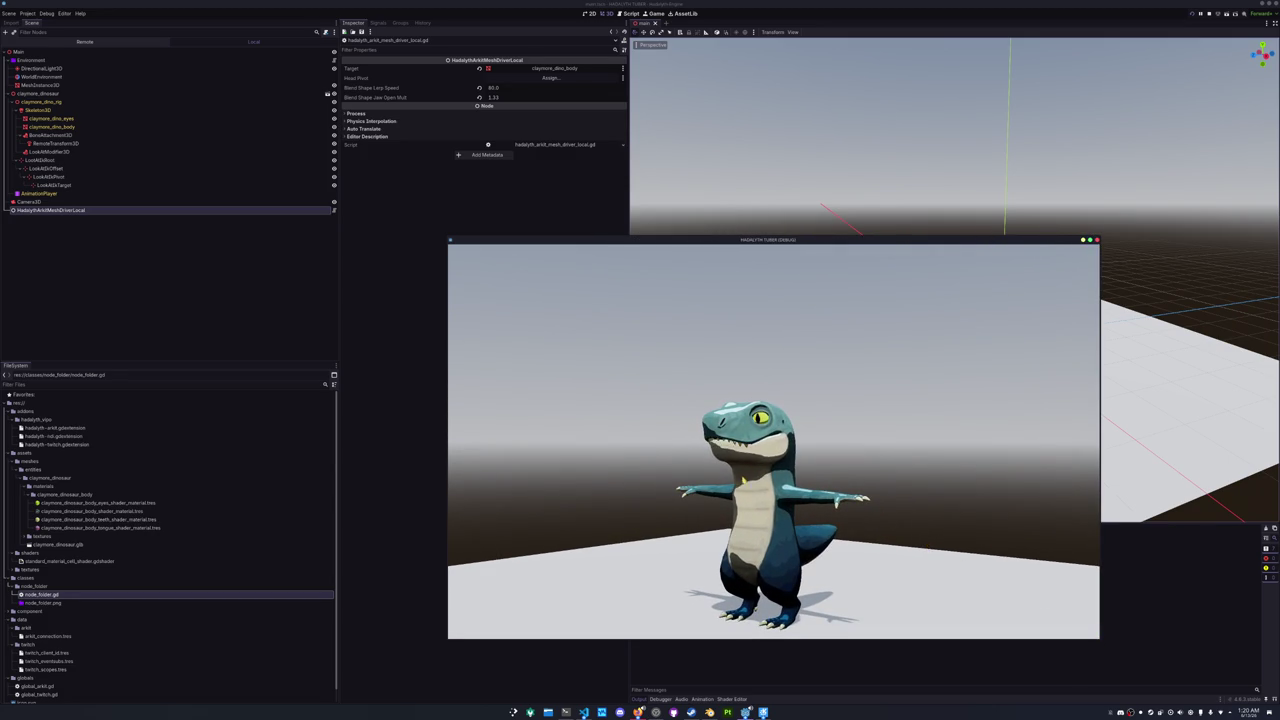
{"action": "left_click_drag", "start_coordinate": [716, 233], "coordinate": [786, 197]}
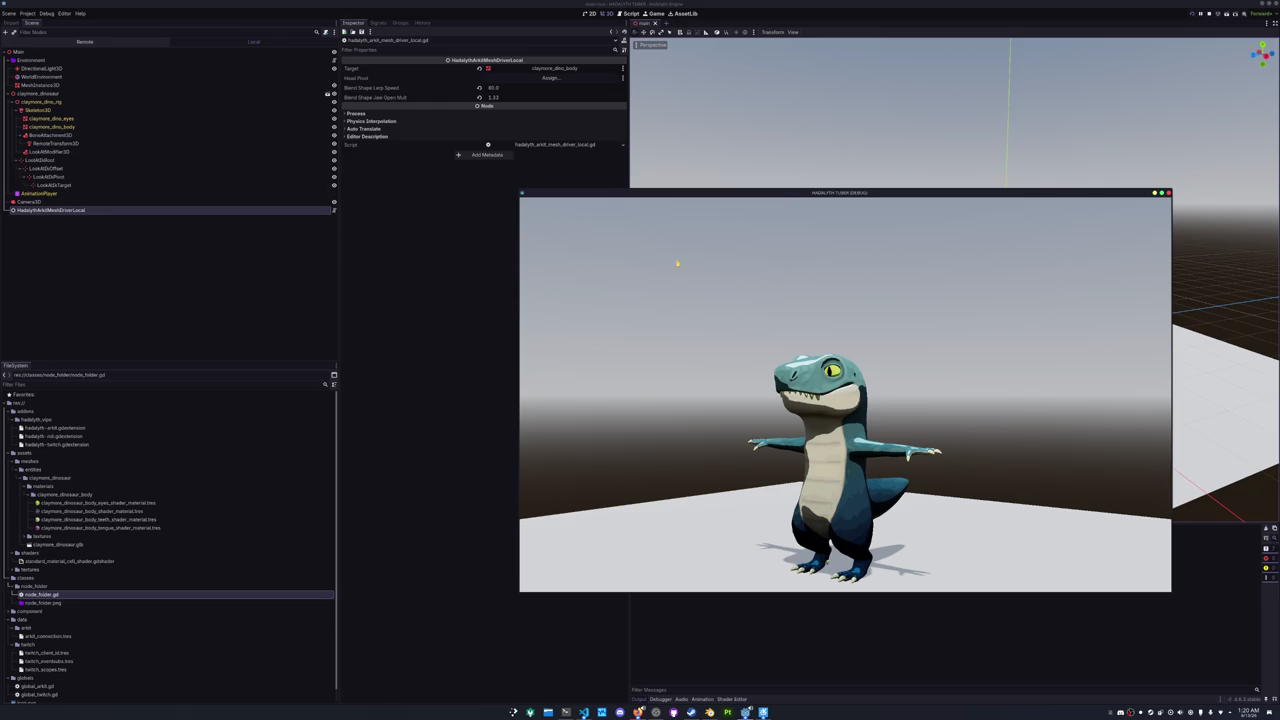
{"action": "left_click", "coordinate": [85, 41]}
{"action": "left_click", "coordinate": [22, 77]}
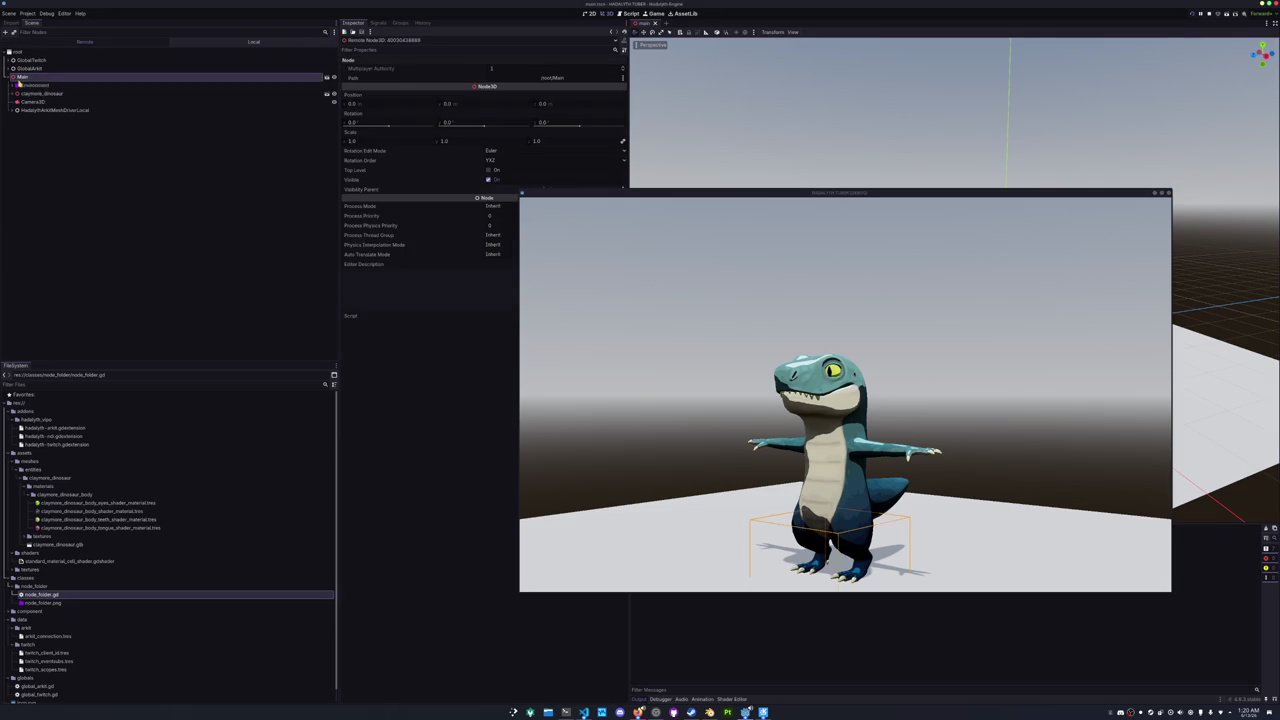
{"action": "left_click", "coordinate": [13, 93]}
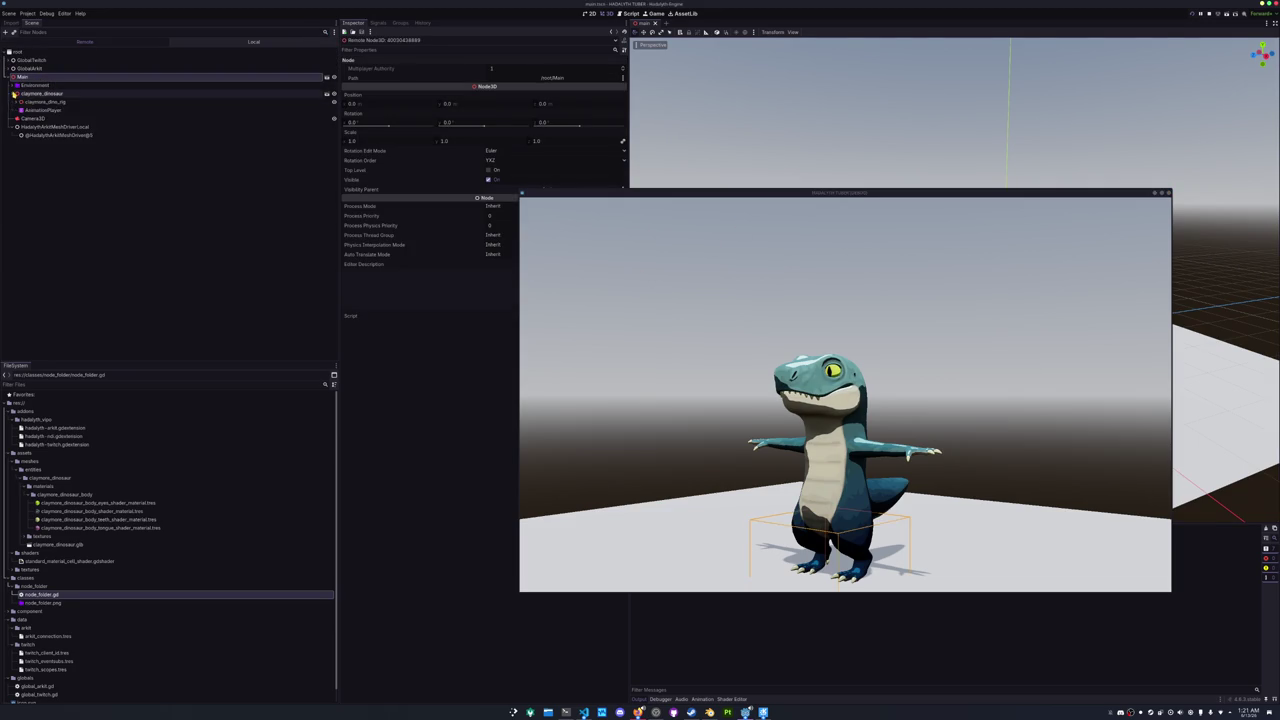
{"action": "left_click", "coordinate": [17, 101]}
- Check the live LookAtIkPivot rotation (0, 0, 0), then return to the Local scene tree
{"action": "left_click", "coordinate": [22, 118]}
{"action": "left_click", "coordinate": [27, 126]}
{"action": "left_click", "coordinate": [32, 134]}
{"action": "left_click", "coordinate": [52, 134]}
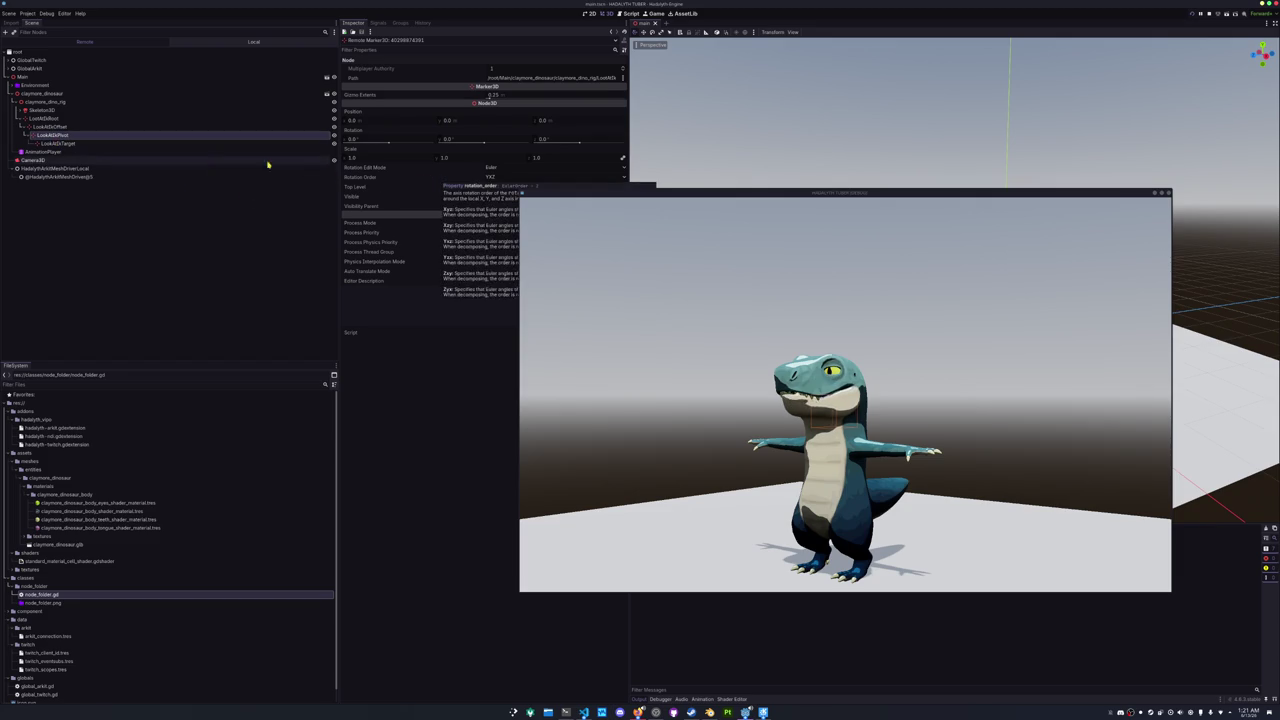
{"action": "left_click", "coordinate": [213, 44]}
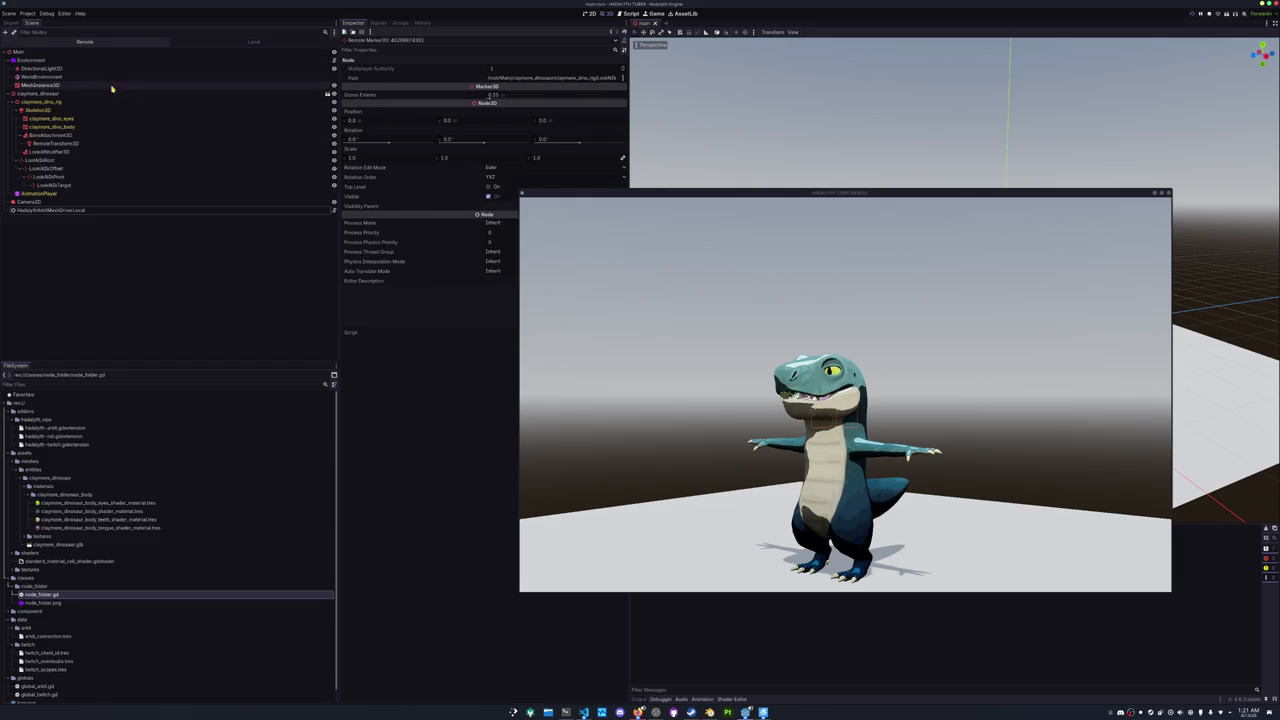
- Assign LookAtIkPivot as the HadalythArkitMeshDriverLocal node's Head Pivot
{"action": "left_click", "coordinate": [105, 209]}
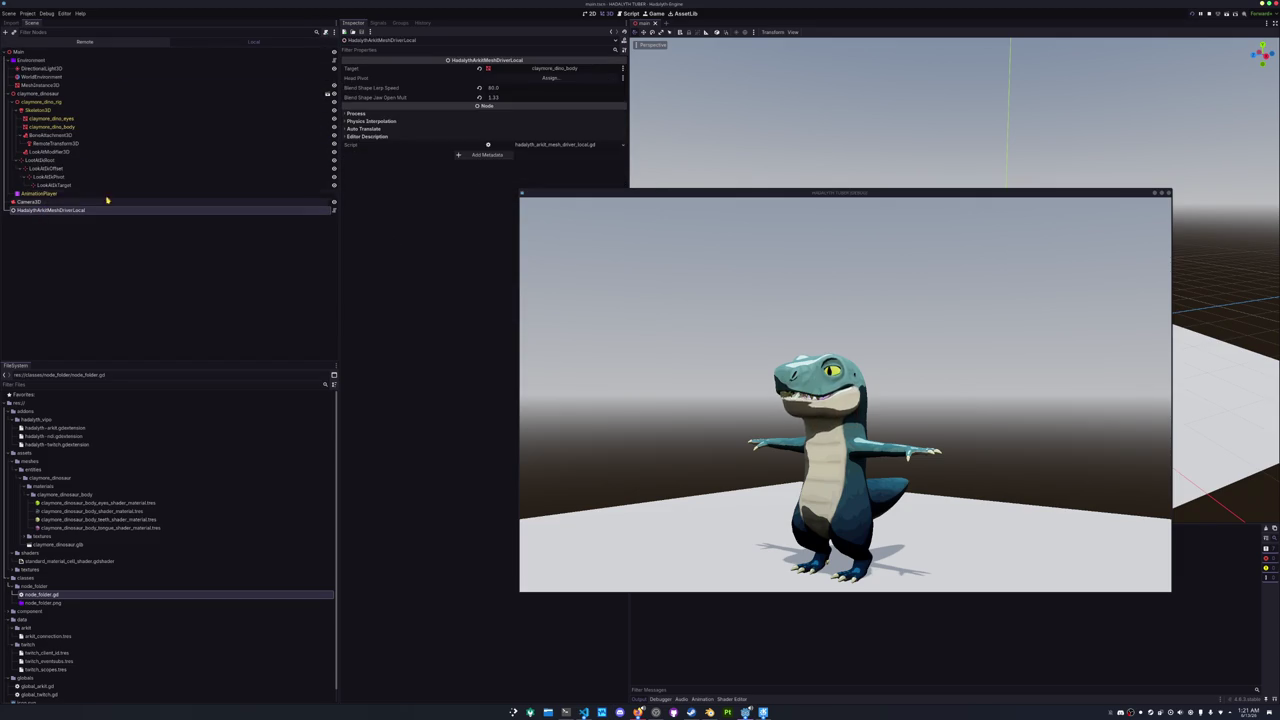
{"action": "left_click", "coordinate": [543, 79]}
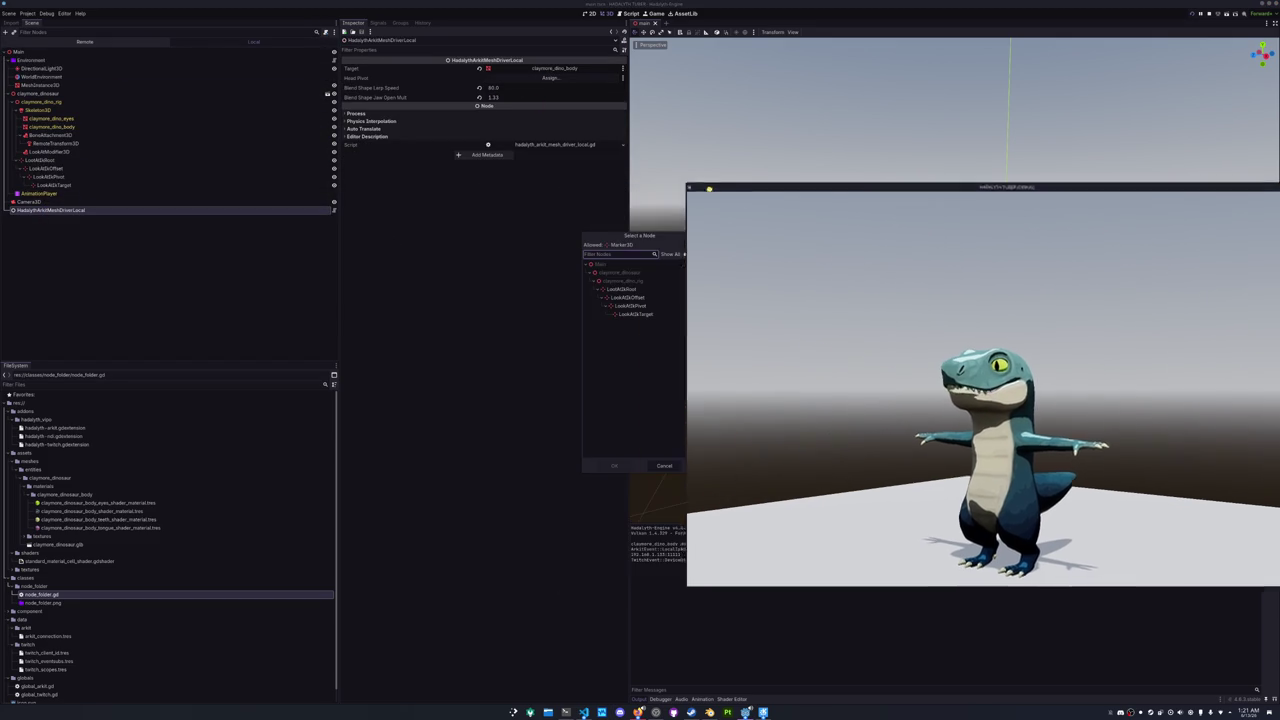
{"action": "left_click", "coordinate": [622, 298]}
{"action": "left_click", "coordinate": [626, 306]}
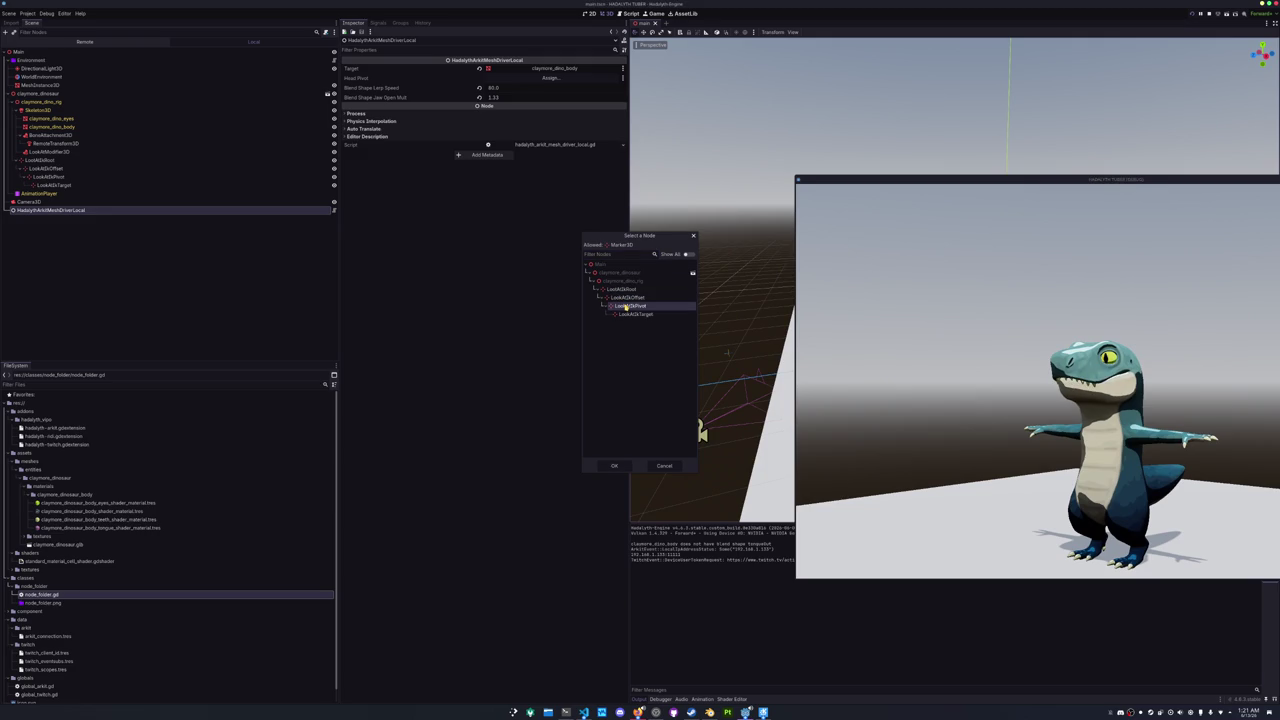
{"action": "left_click", "coordinate": [619, 467]}
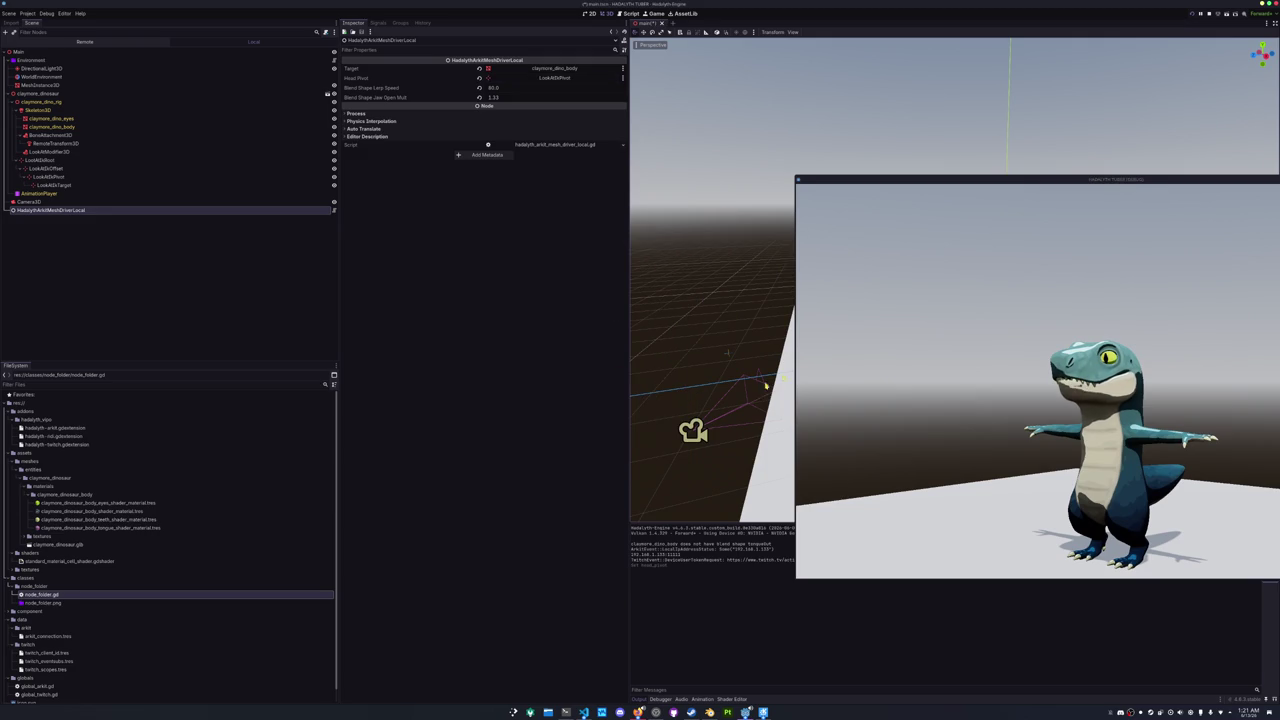
- Assign the LookAt pivot on the live mesh driver in the Remote tree, then stop the game
{"action": "left_click_drag", "start_coordinate": [949, 182], "coordinate": [803, 121]}
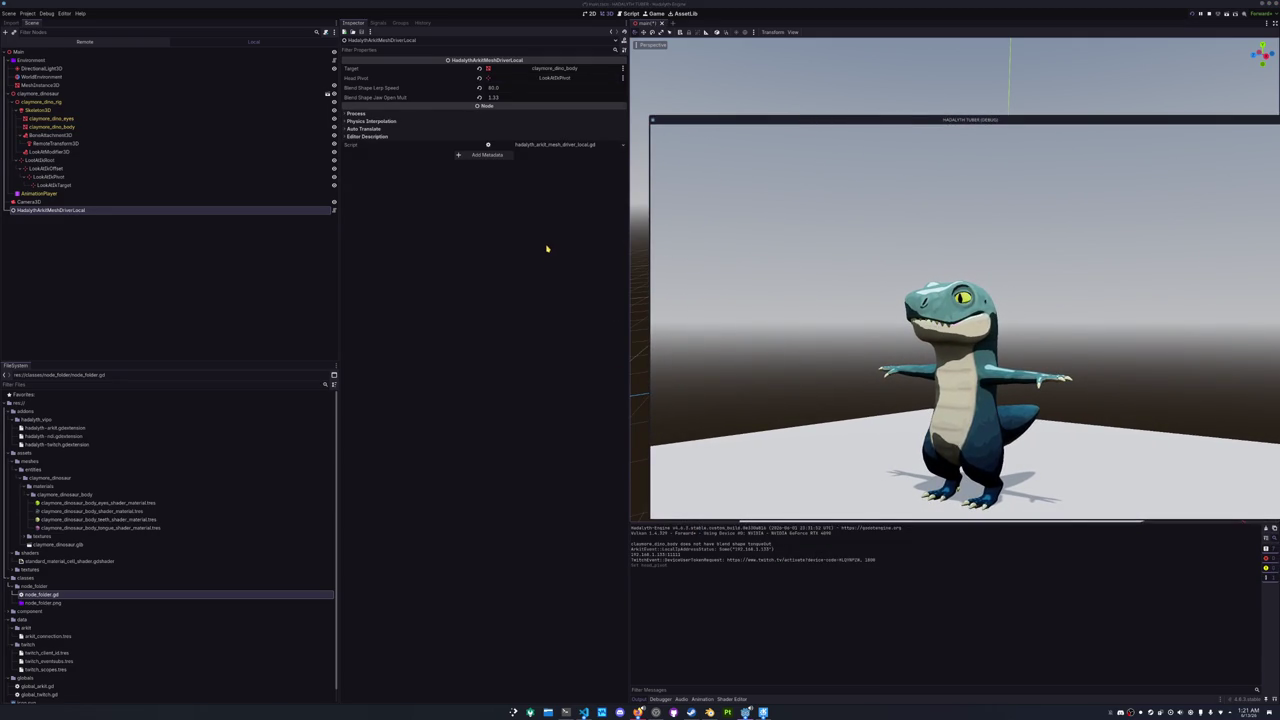
{"action": "left_click", "coordinate": [55, 169]}
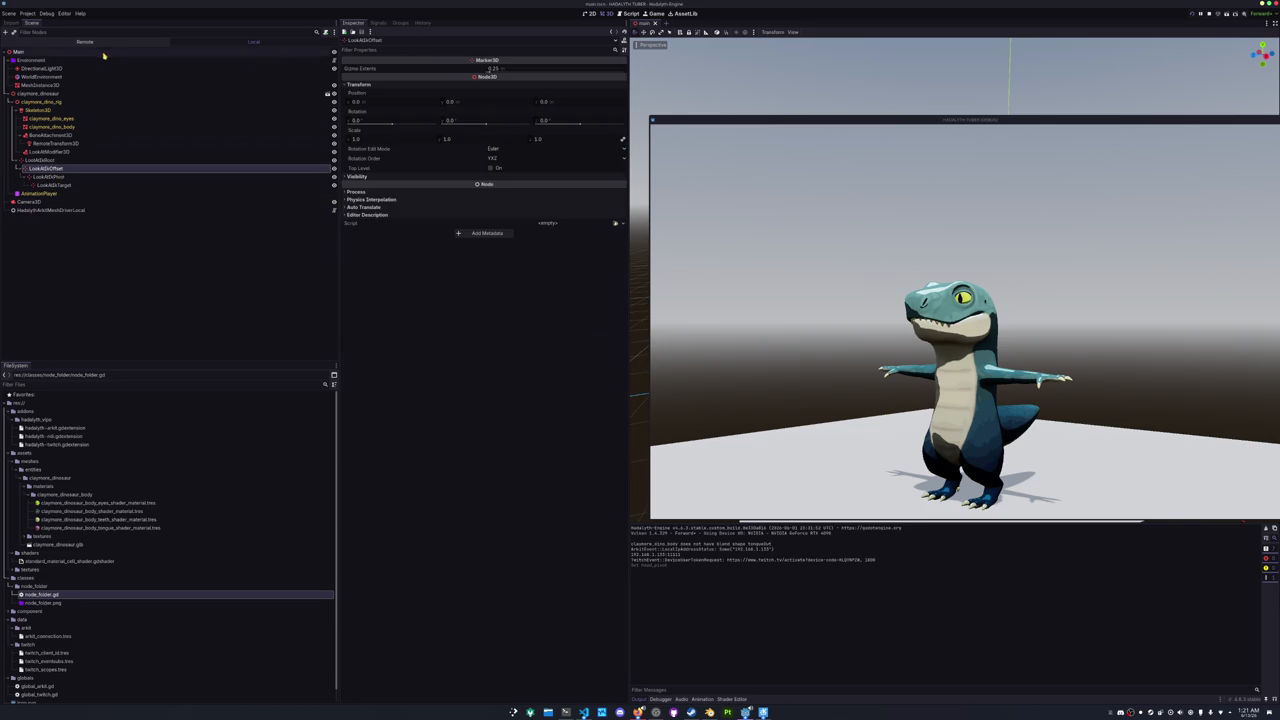
{"action": "left_click", "coordinate": [48, 160]}
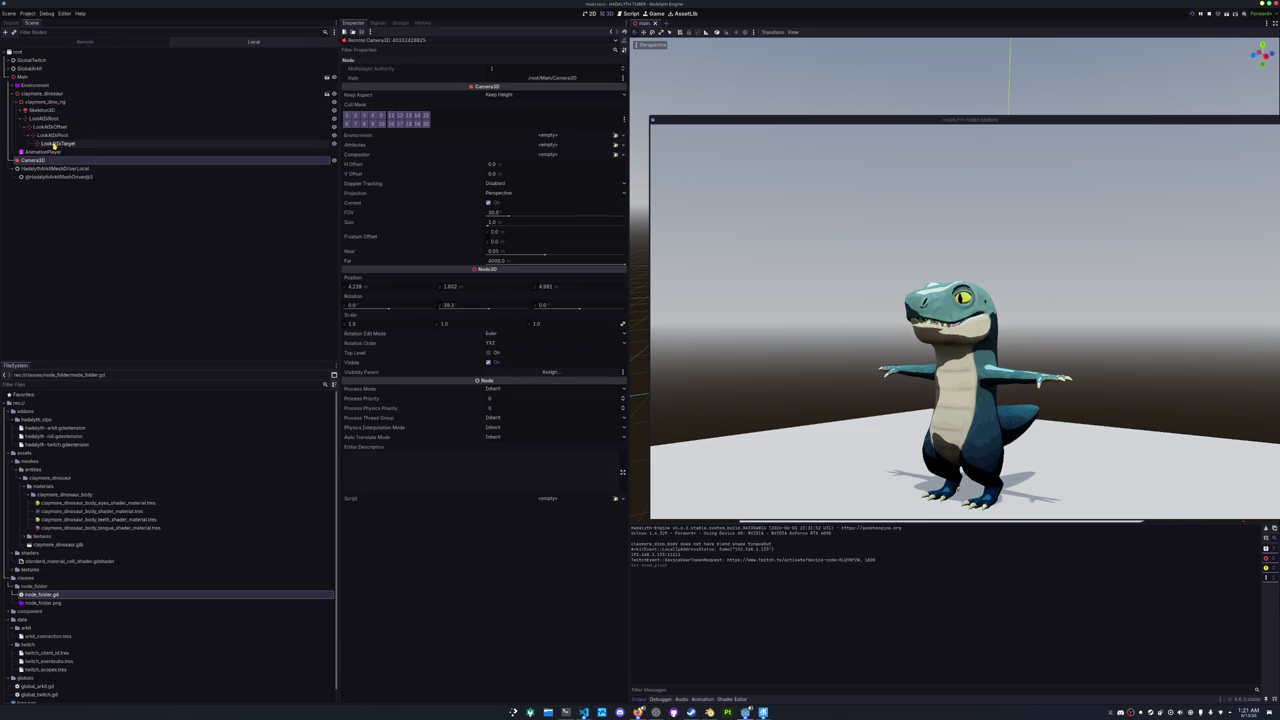
{"action": "left_click", "coordinate": [50, 169]}
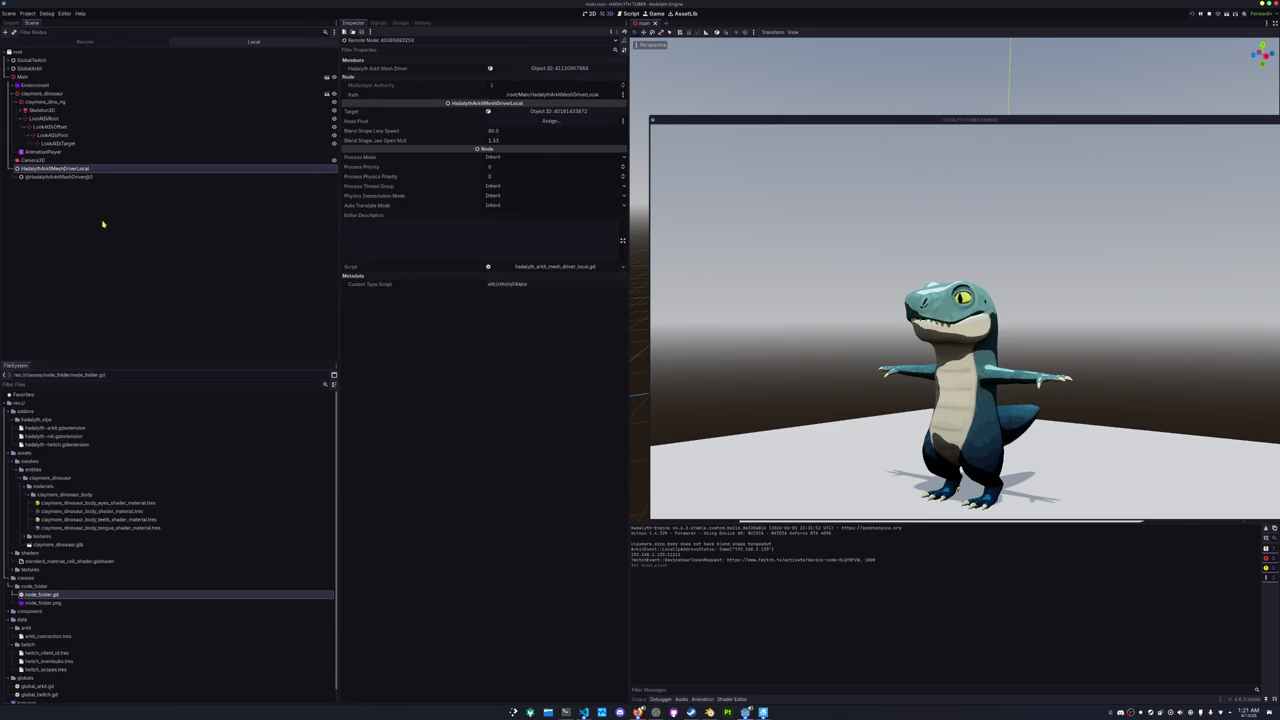
{"action": "left_click", "coordinate": [550, 120]}
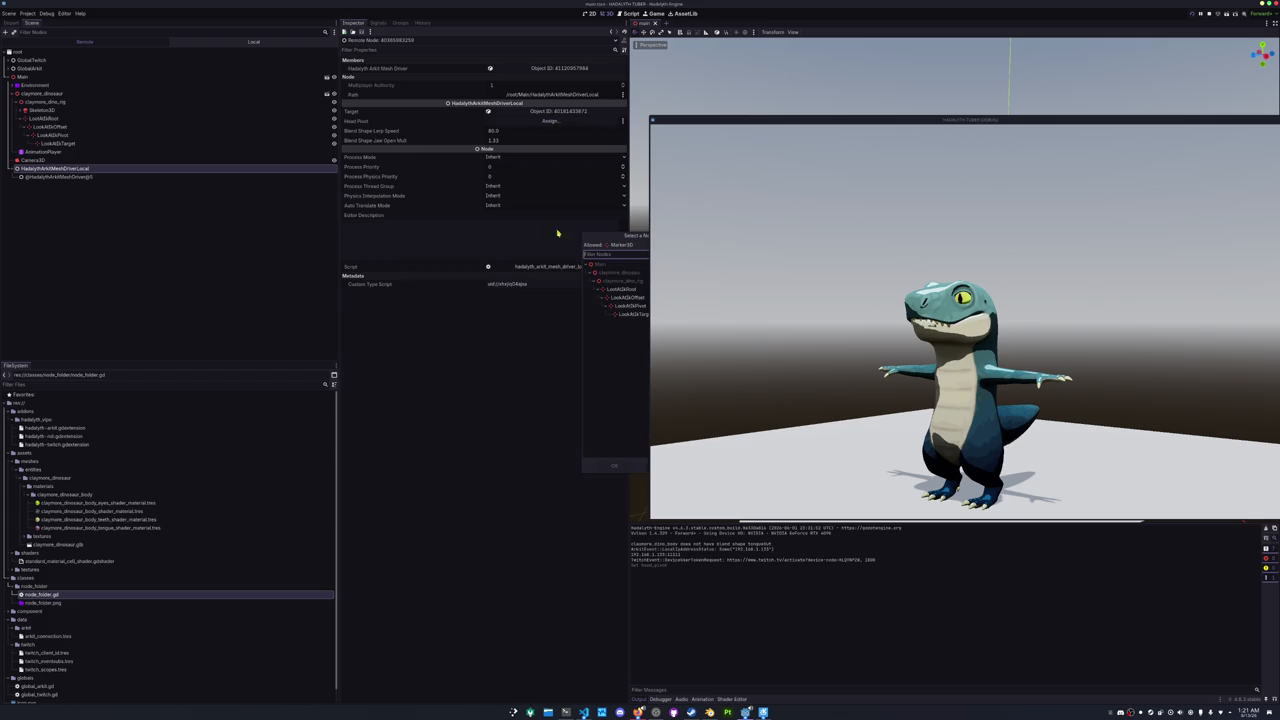
{"action": "double_click", "coordinate": [622, 309]}
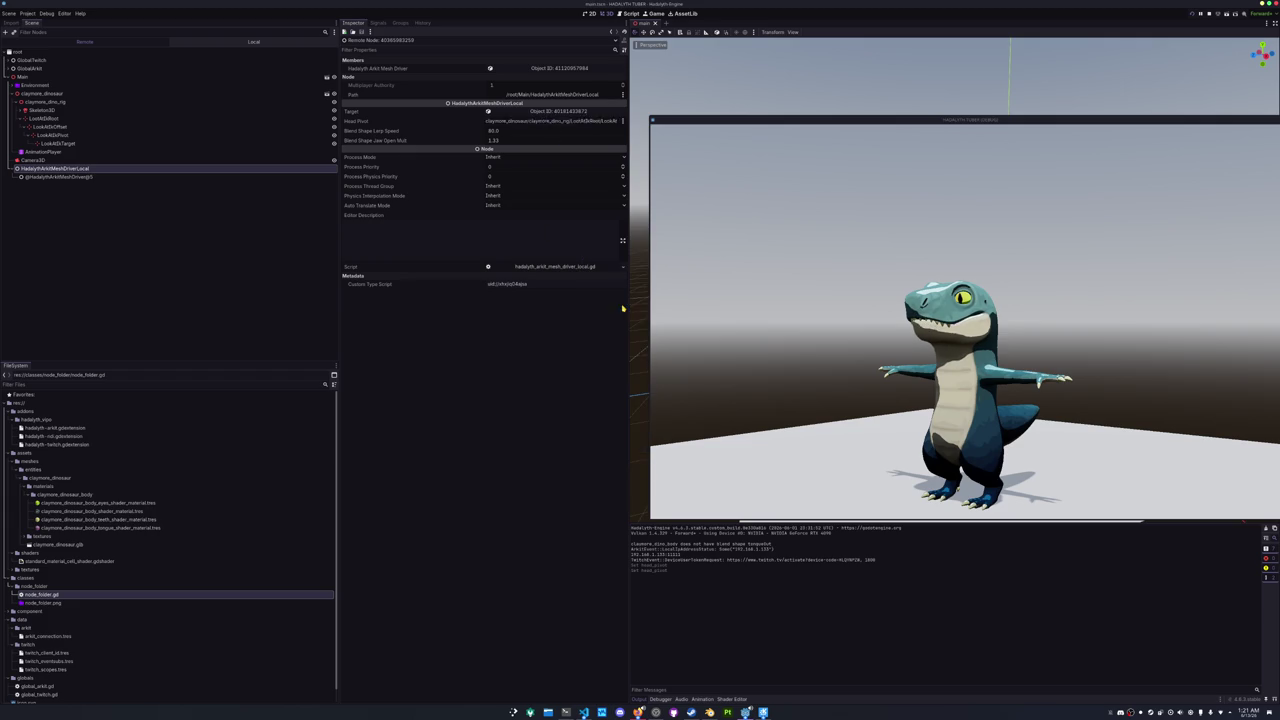
{"action": "key", "text": "F8"}
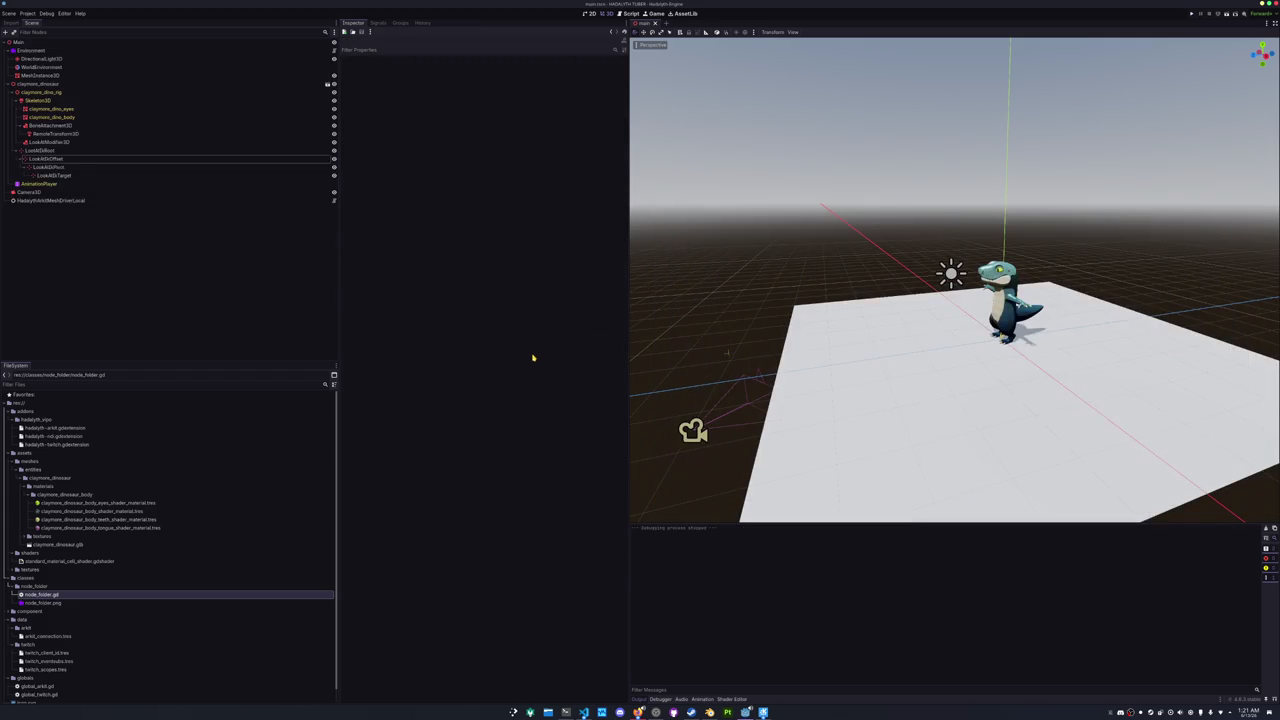
- Relaunch the game and select LookAtIkOffset and the mesh driver in the scene
{"action": "key", "text": "F5"}
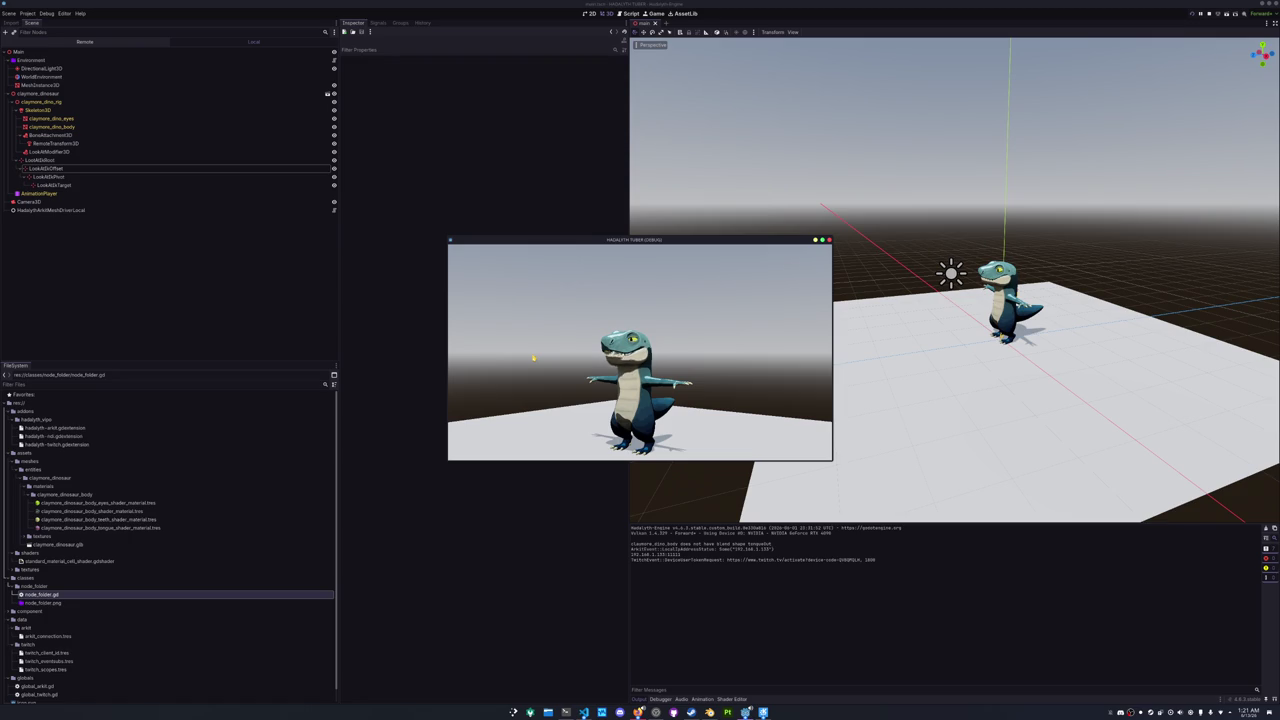
{"action": "left_click", "coordinate": [48, 168]}
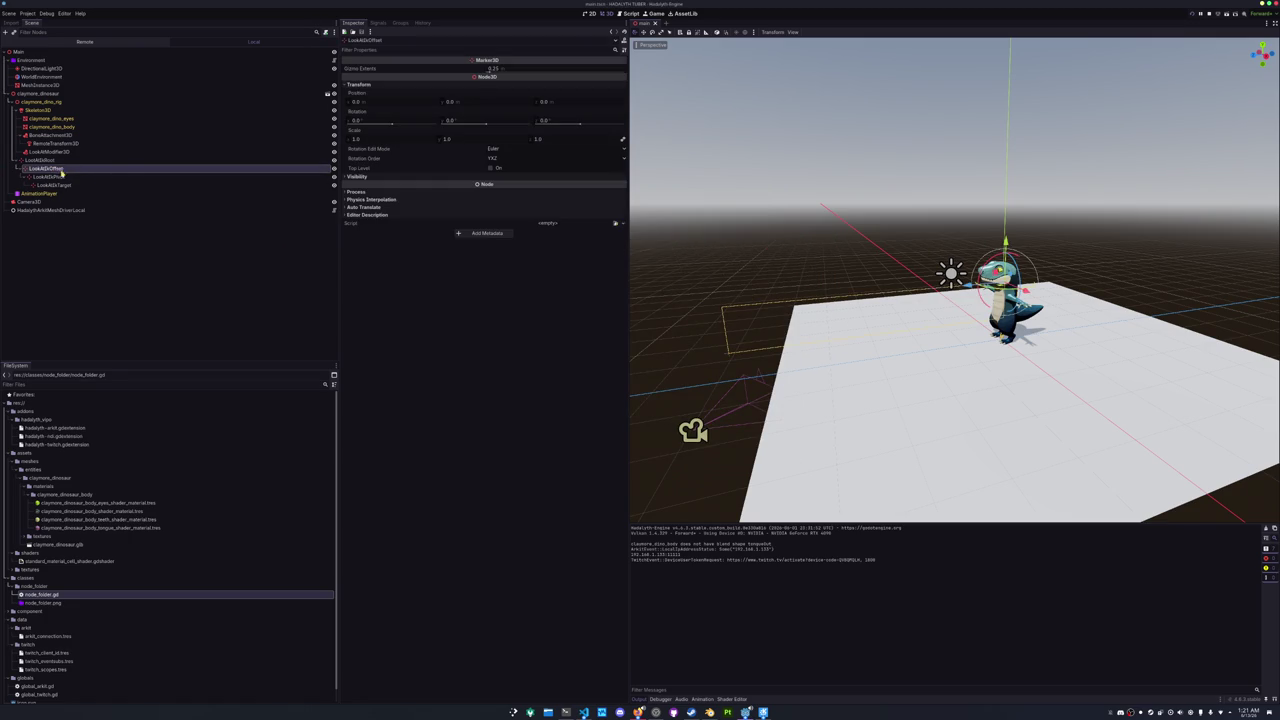
{"action": "left_click", "coordinate": [55, 210]}
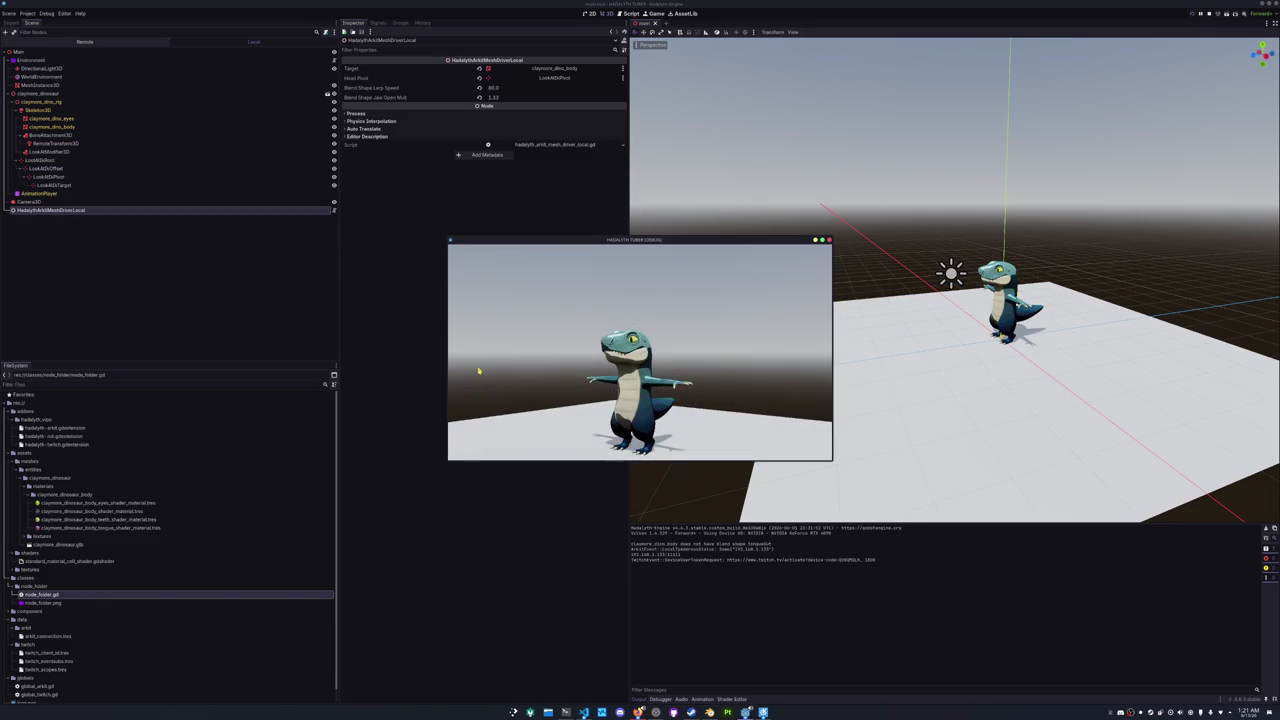
- Inspect the live LookAtIkPivot's rotation in the Remote tree, then return to the driver script in VS Code
{"action": "left_click", "coordinate": [114, 44]}
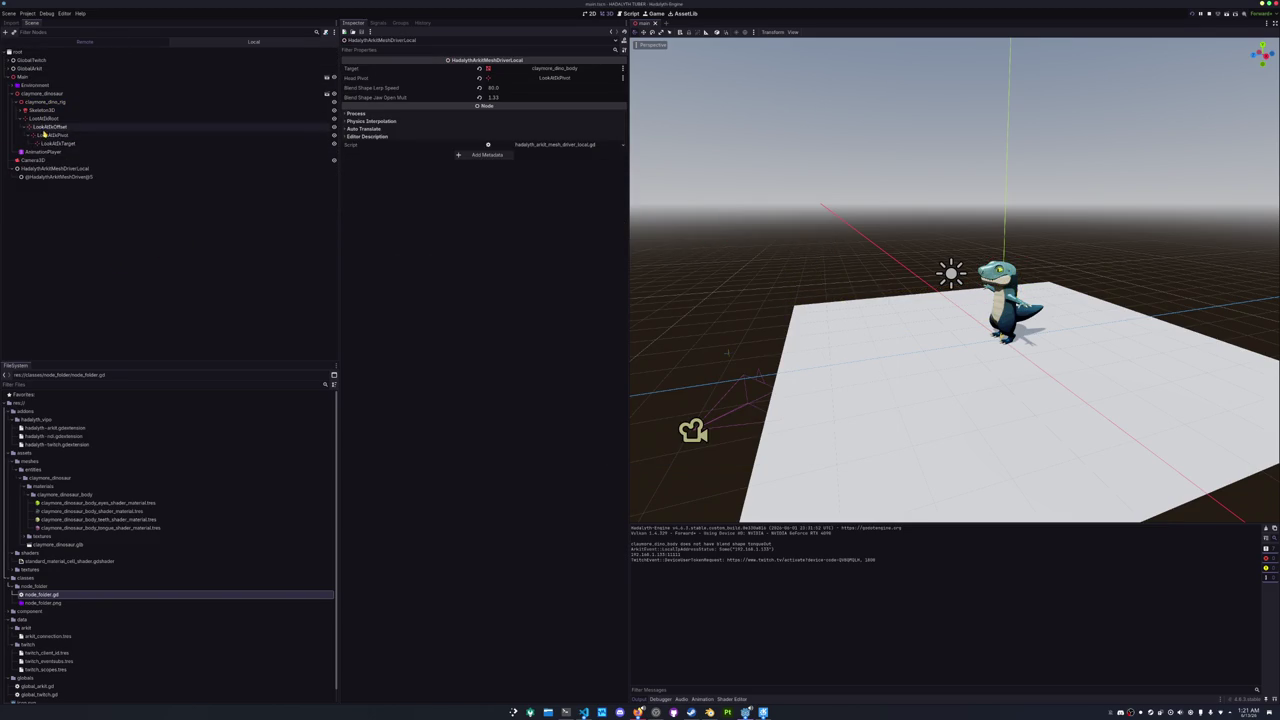
{"action": "left_click", "coordinate": [48, 134]}
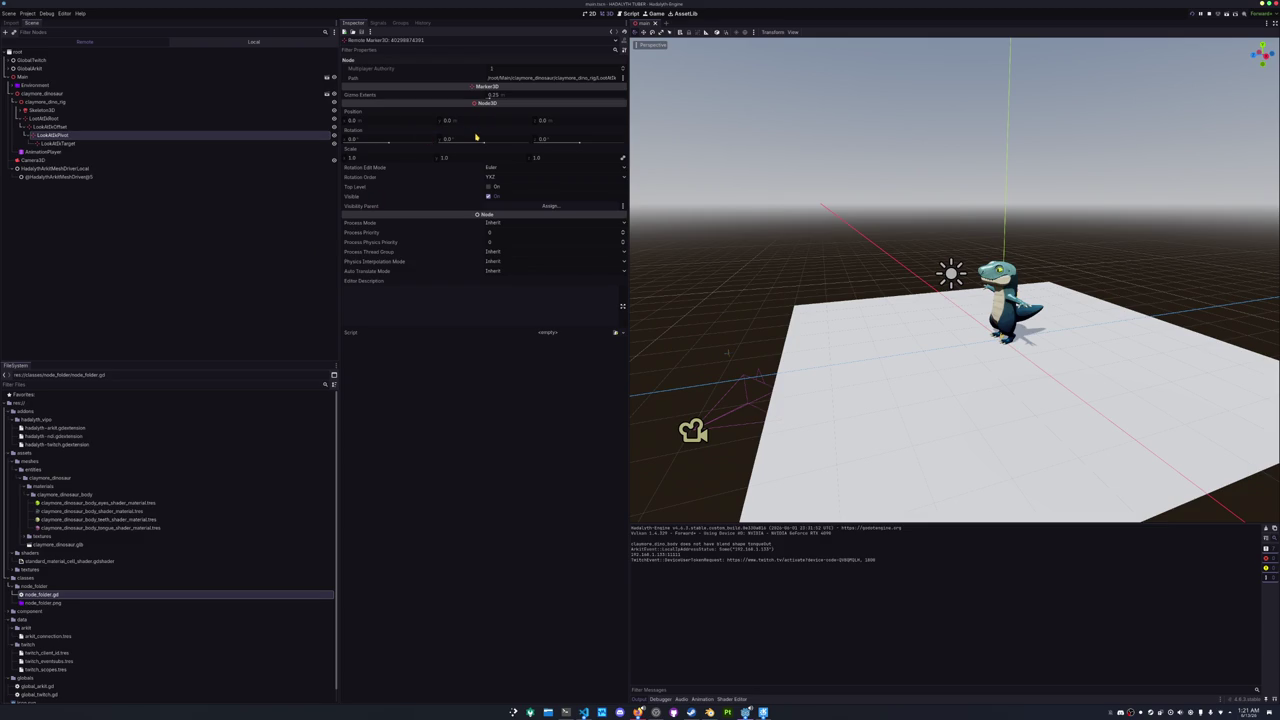
{"action": "mouse_move", "coordinate": [476, 137]}
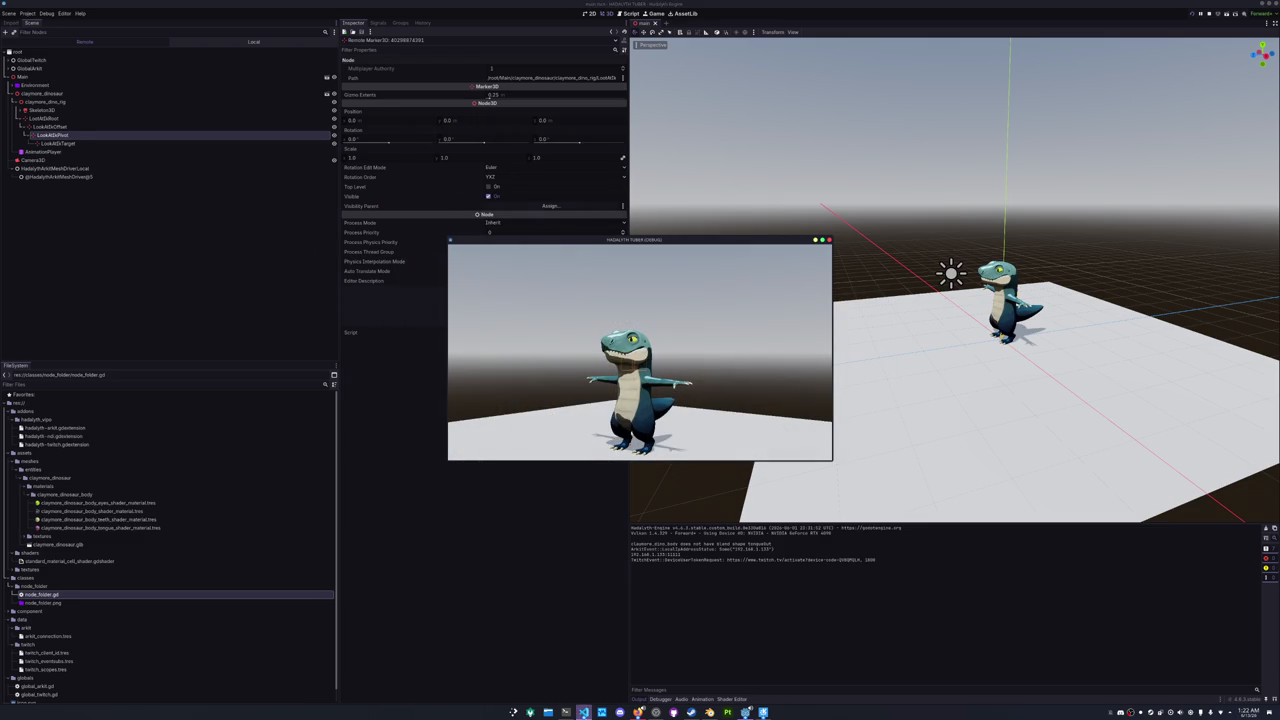
{"action": "left_click", "coordinate": [584, 713]}
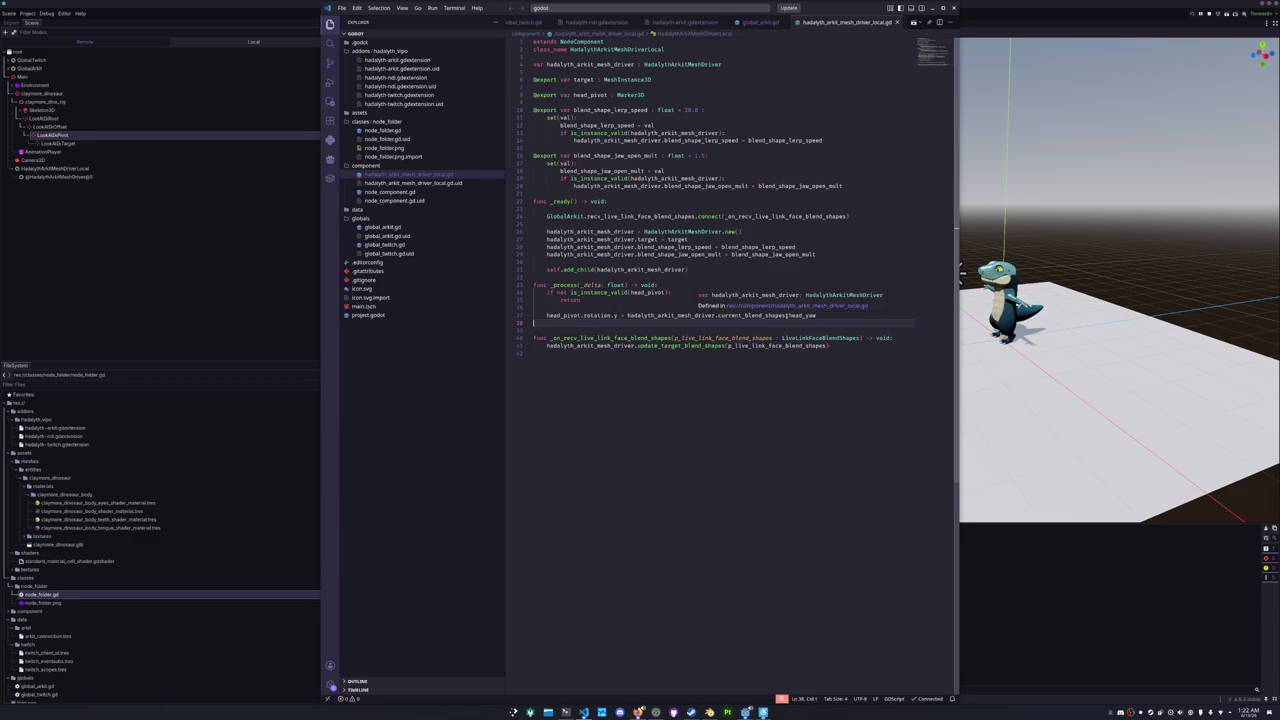
- Add a head_pivot.rotation.x line driven by the driver's current_blend_shapes.head_roll and relaunch the game
{"action": "key", "text": "Tab"}
{"action": "type", "text": "head_pivot.rotation.x = hadalyth_arkit_mesh_driver.current_blend_shapes.head"}
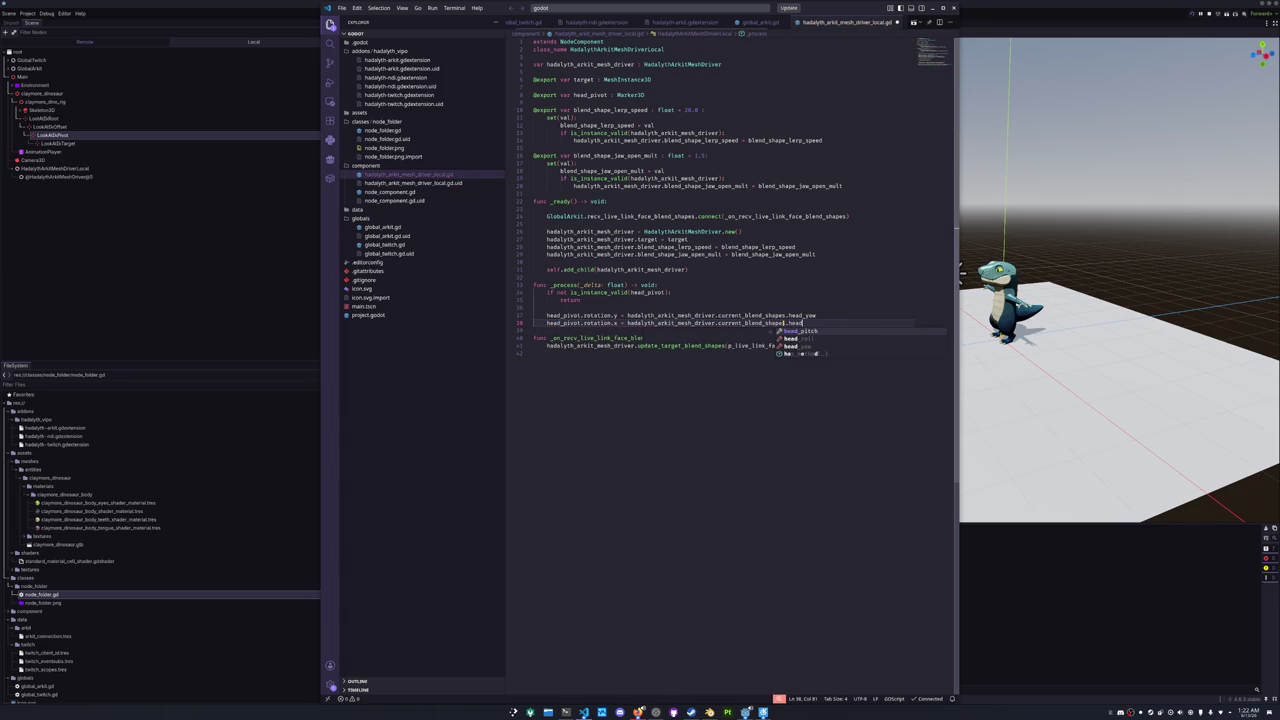
{"action": "key", "text": "Down"}
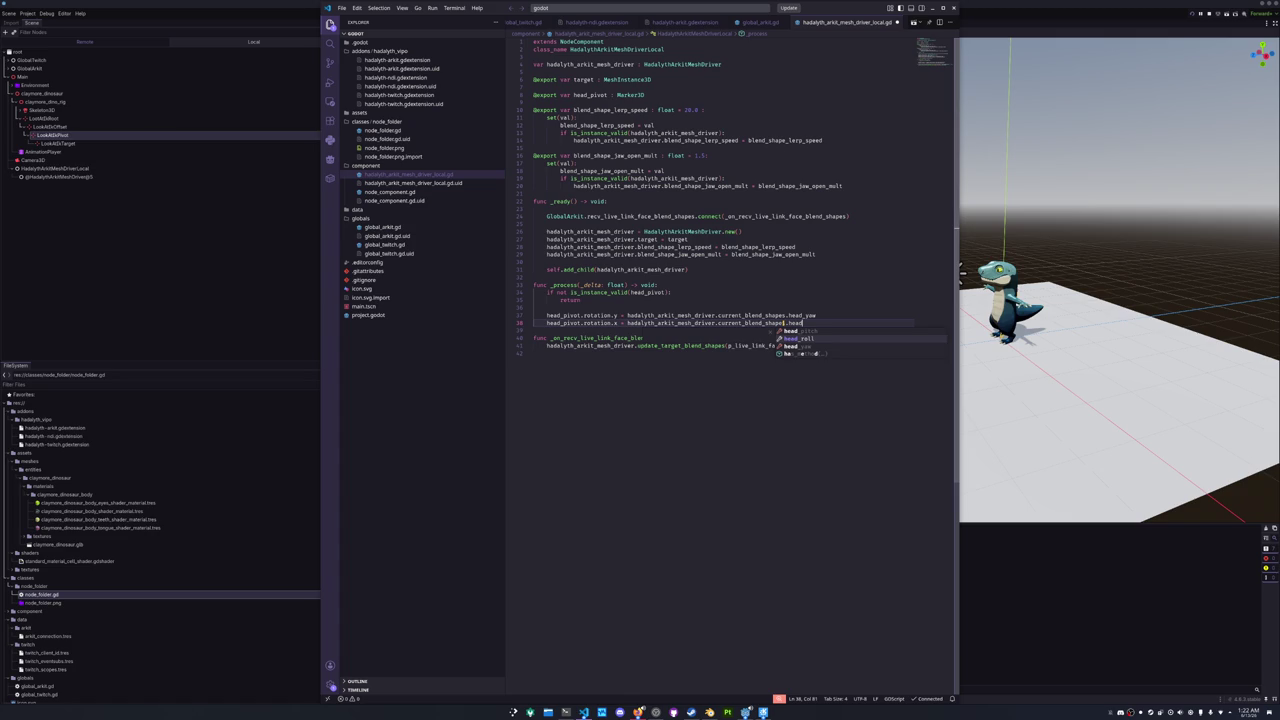
{"action": "key", "text": "Return"}
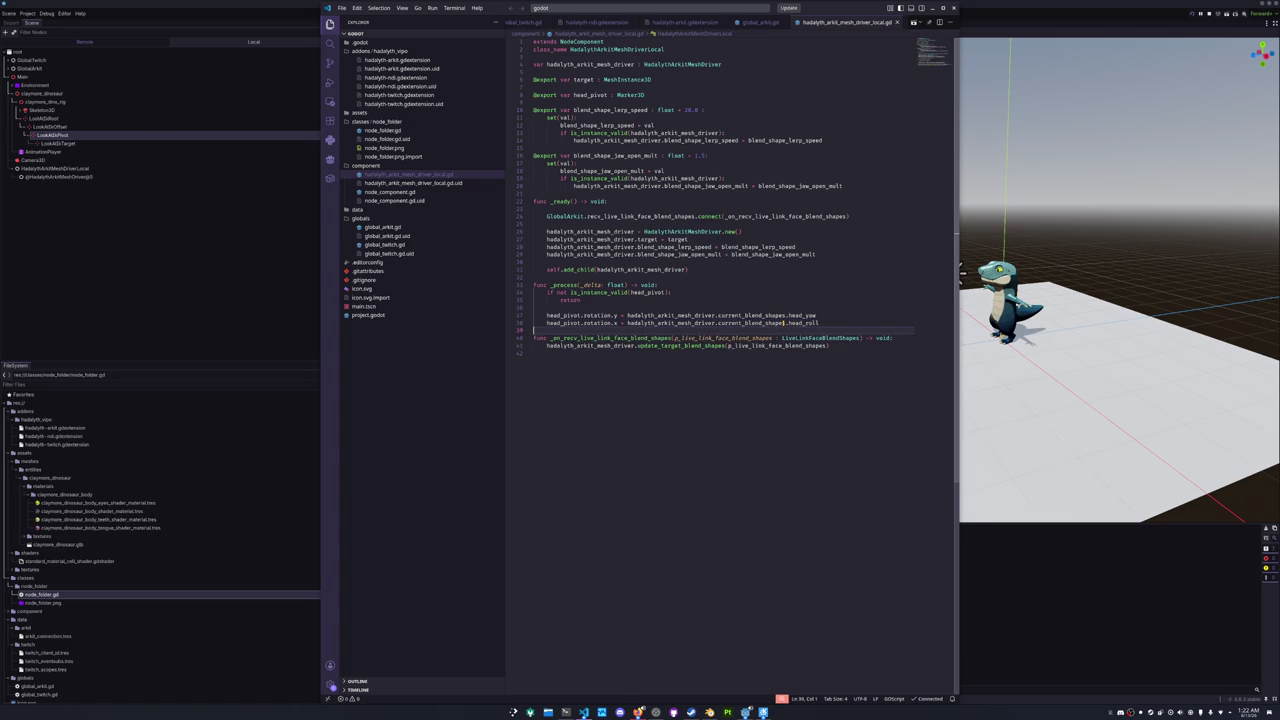
{"action": "key", "text": "F5"}
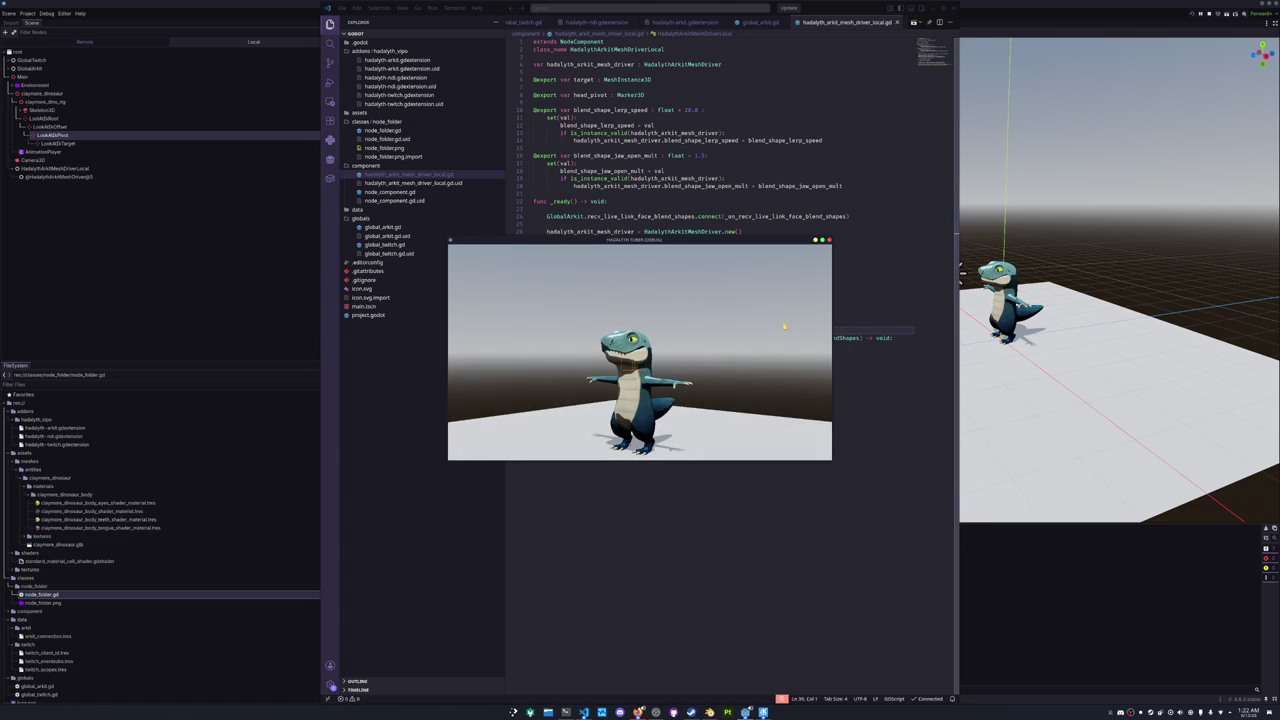
- Duplicate that line as a rotation.z line driven by head_pitch
{"action": "key", "text": "ctrl+c"}
{"action": "key", "text": "Down"}
{"action": "key", "text": "ctrl+v"}
{"action": "key", "text": "Return"}
{"action": "double_click", "coordinate": [803, 330]}
{"action": "double_click", "coordinate": [615, 330]}
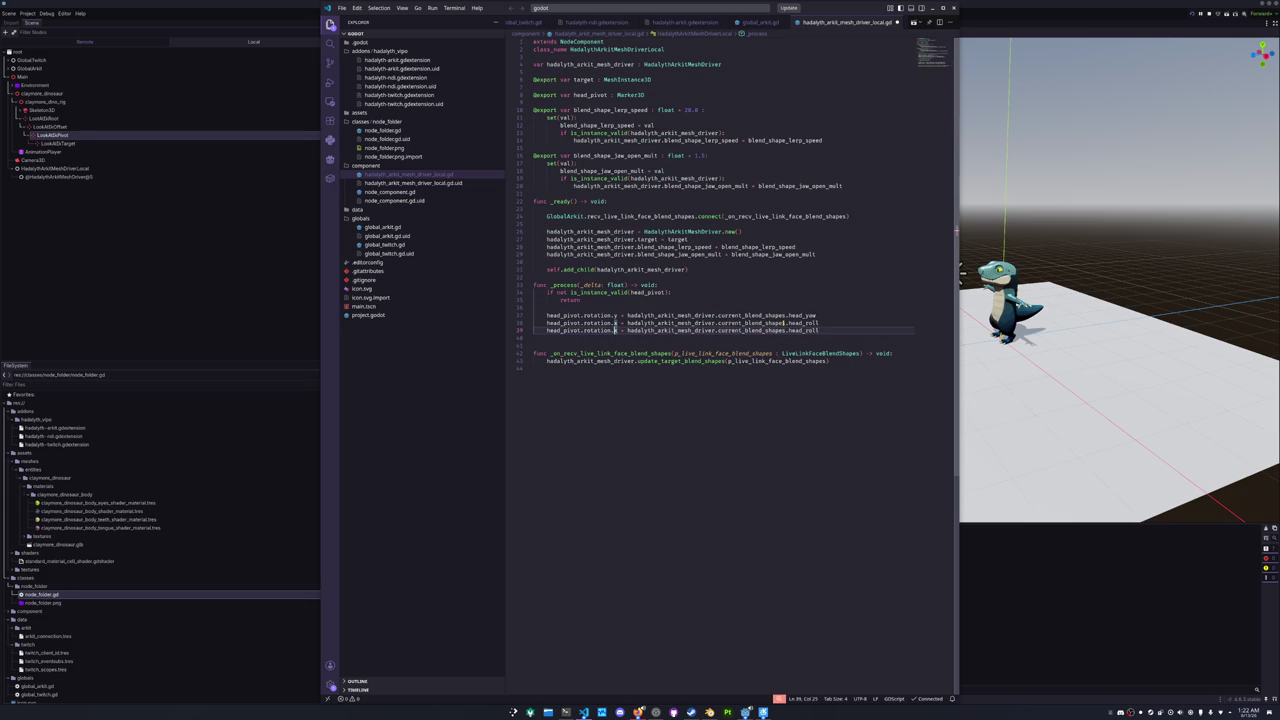
{"action": "type", "text": "z"}
{"action": "double_click", "coordinate": [803, 330]}
{"action": "type", "text": "head"}
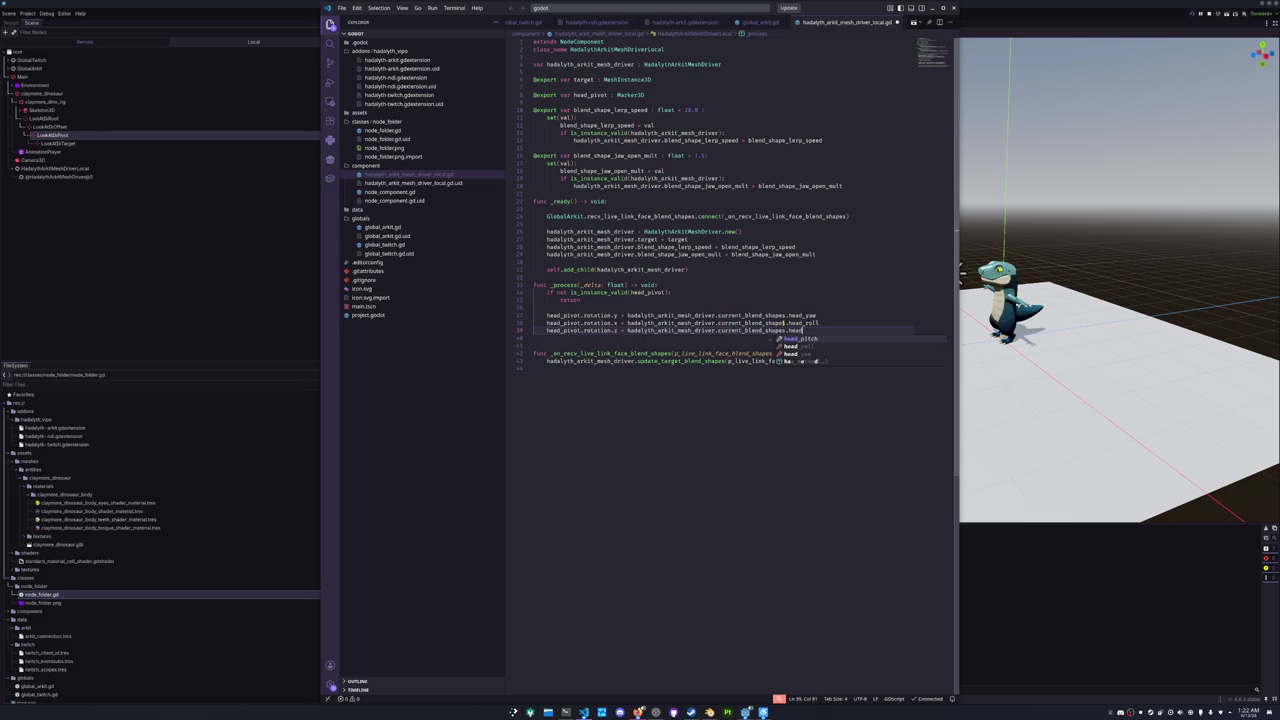
{"action": "key", "text": "Return"}
- Reorder the rotation lines so rotation.x uses head_pitch and rotation.z uses head_roll
{"action": "key", "text": "alt+Up"}
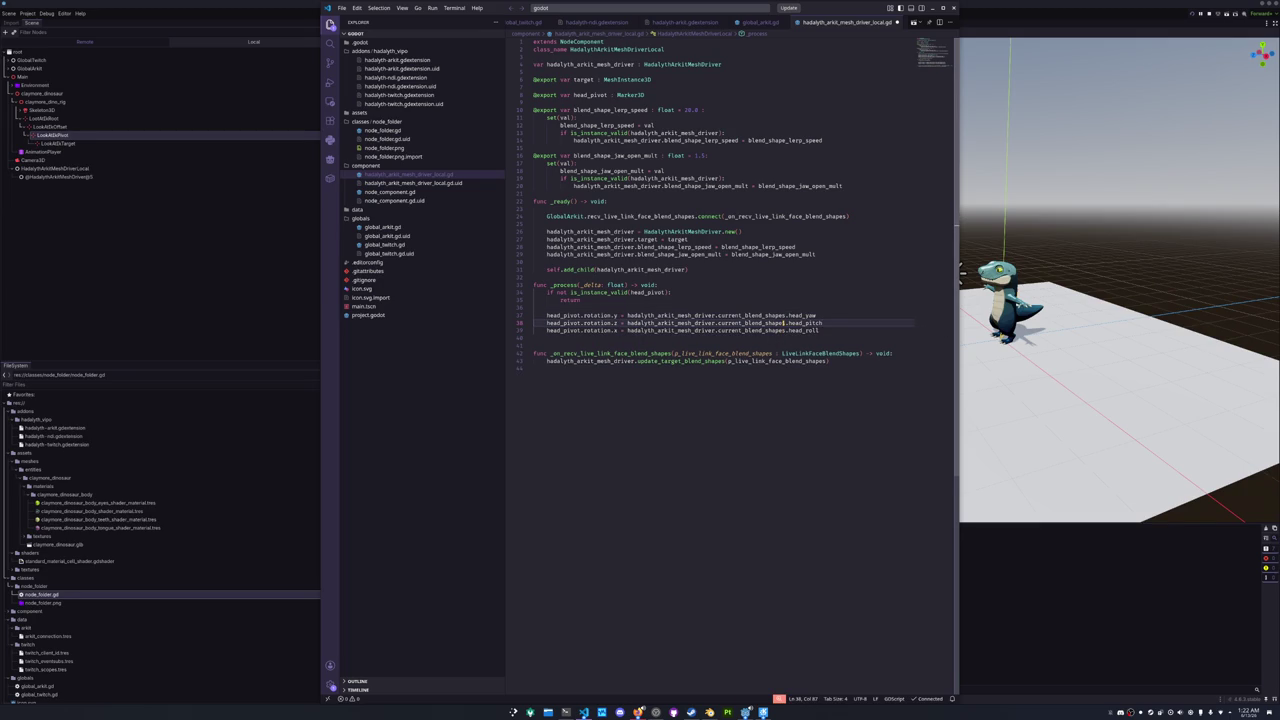
{"action": "key", "text": "Down"}
{"action": "key", "text": "alt+Up"}
{"action": "key", "text": "alt+Up"}
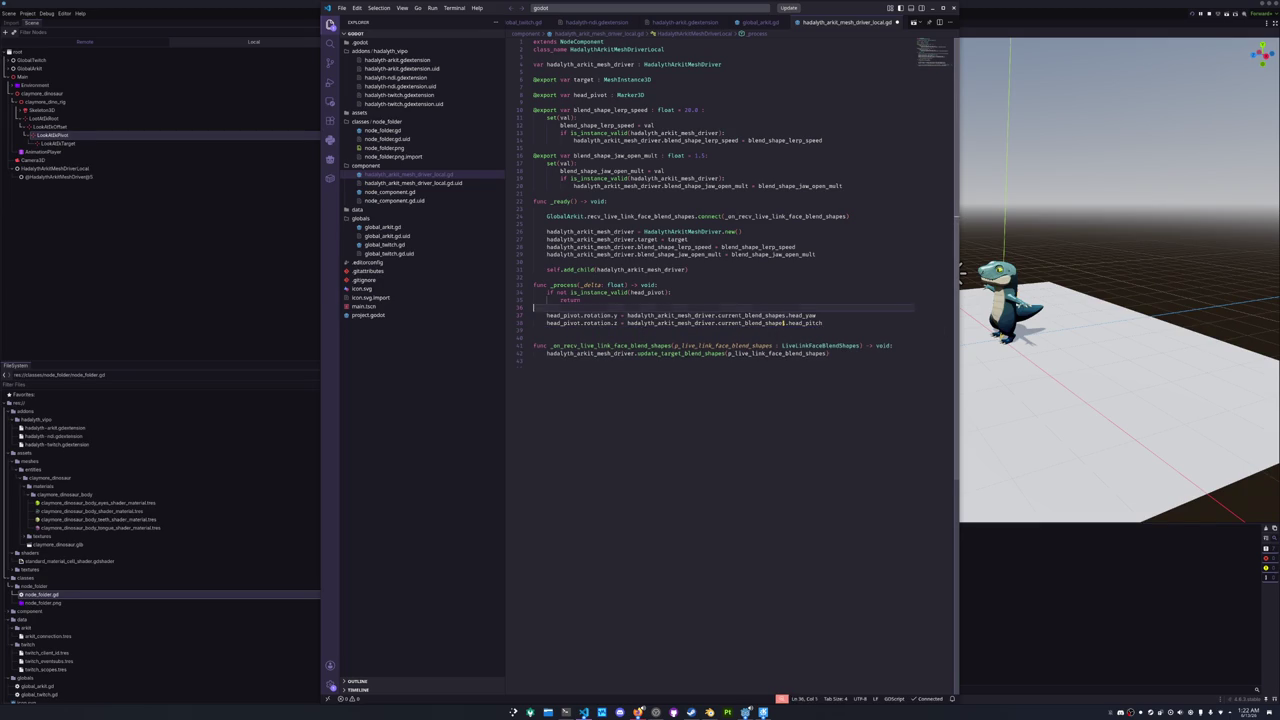
{"action": "key", "text": "ctrl+shift+Left"}
{"action": "type", "text": "head_p"}
{"action": "key", "text": "Return"}
{"action": "key", "text": "Down"}
{"action": "key", "text": "Down"}
{"action": "key", "text": "ctrl+shift+Left"}
{"action": "type", "text": "head_ro"}
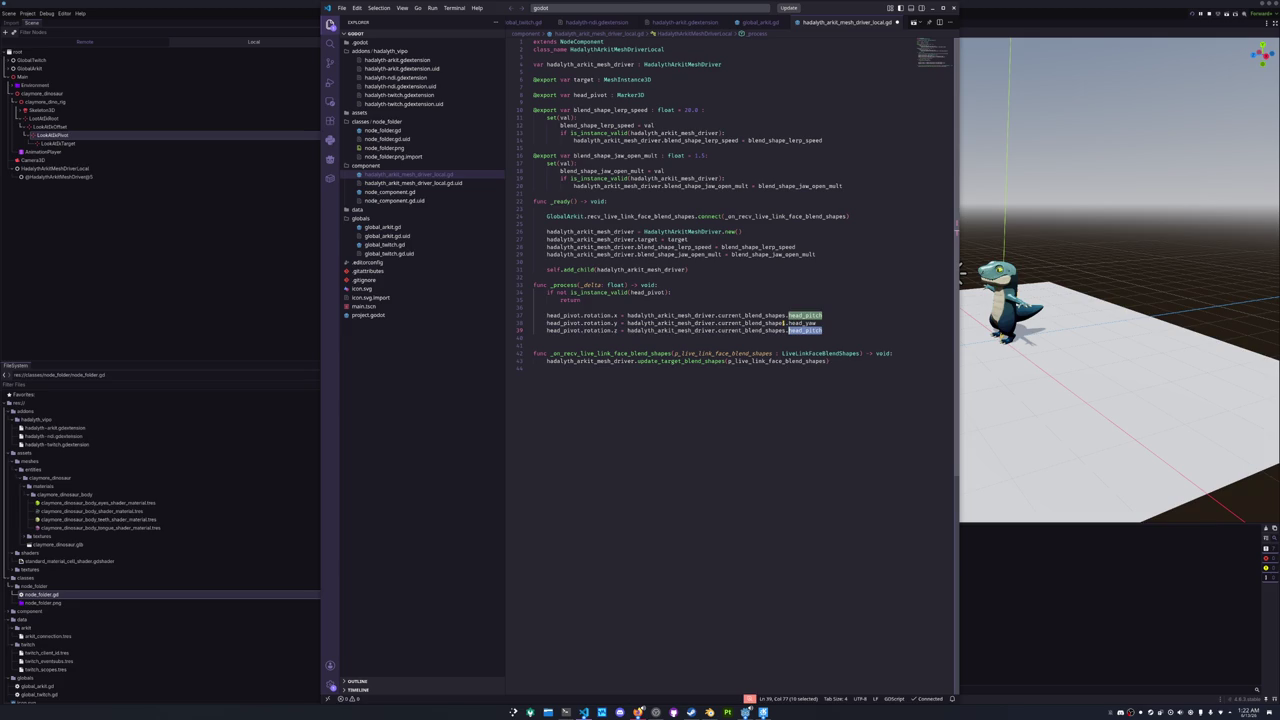
{"action": "key", "text": "Return"}
- Save the driver script and run the game to test the head rotation
{"action": "key", "text": "Down"}
{"action": "key", "text": "ctrl+s"}
{"action": "key", "text": "F5"}
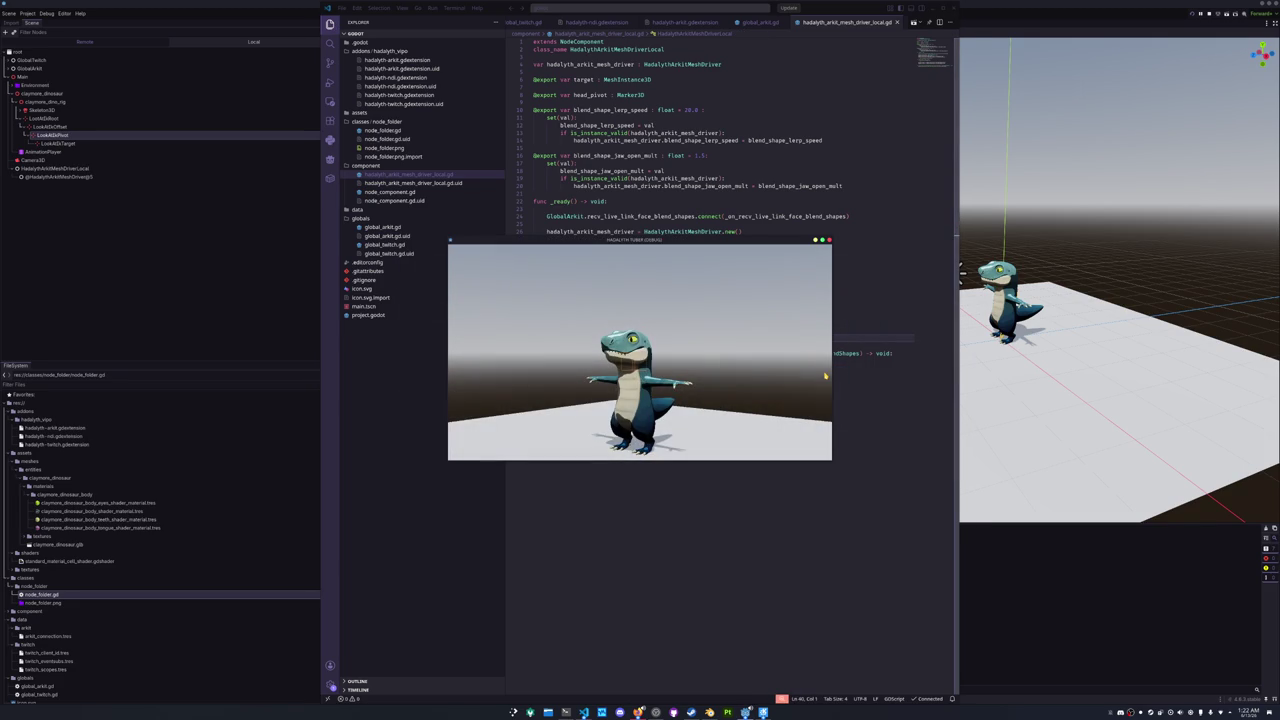
{"action": "left_click", "coordinate": [762, 320]}
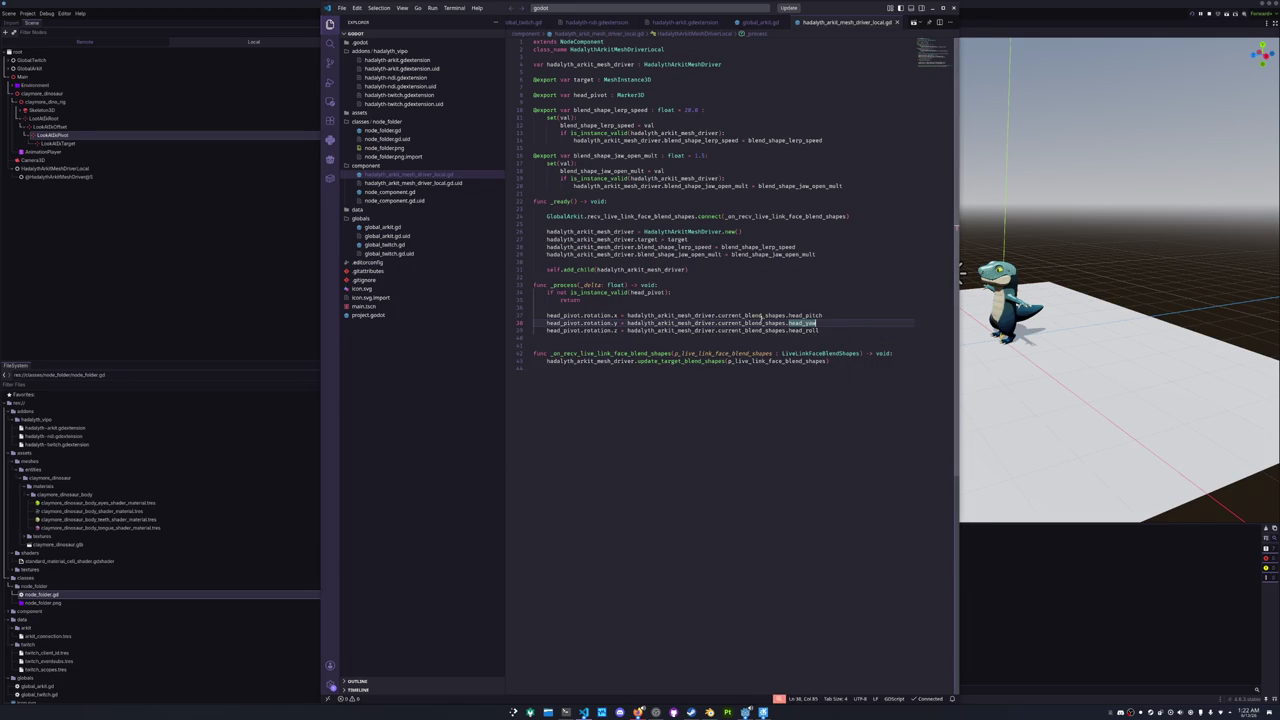
- Add print(hadalyth_arkit_mesh_driver.current_blend_shapes.head_pitch) as a debug line in _process
{"action": "left_click", "coordinate": [583, 309]}
{"action": "key", "text": "Return"}
{"action": "key", "text": "Return"}
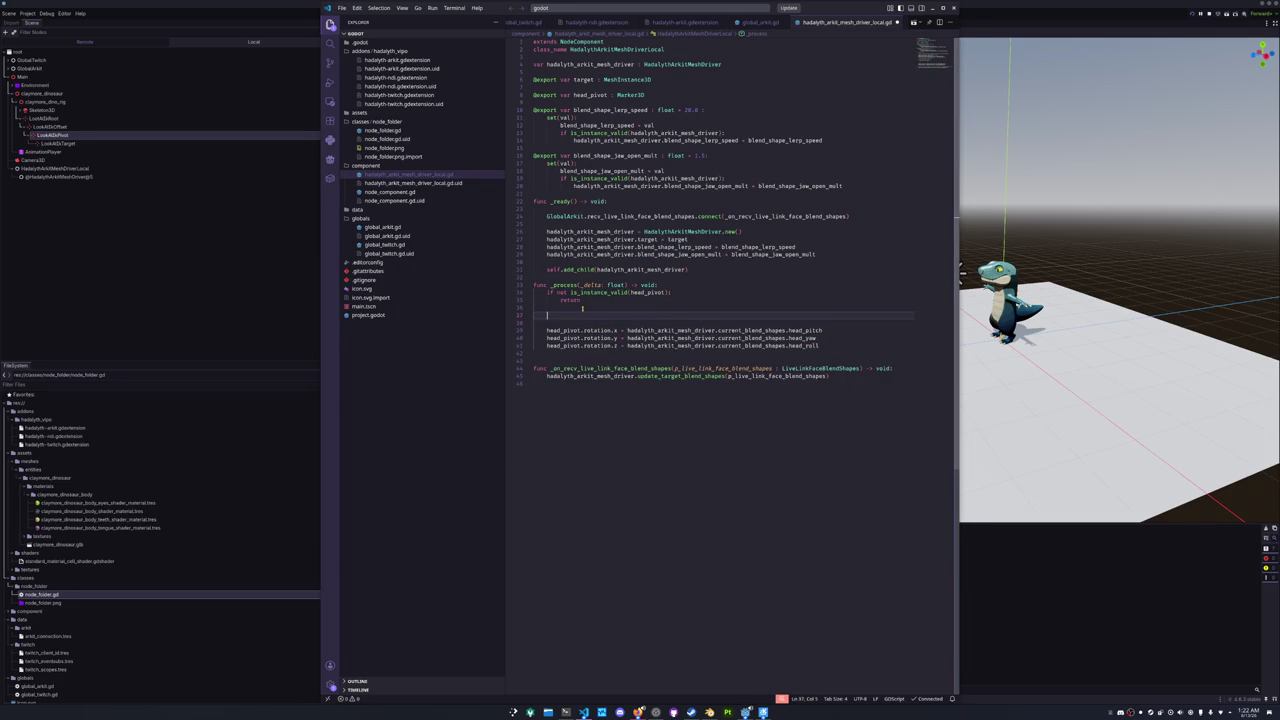
{"action": "type", "text": "print(head_pivot"}
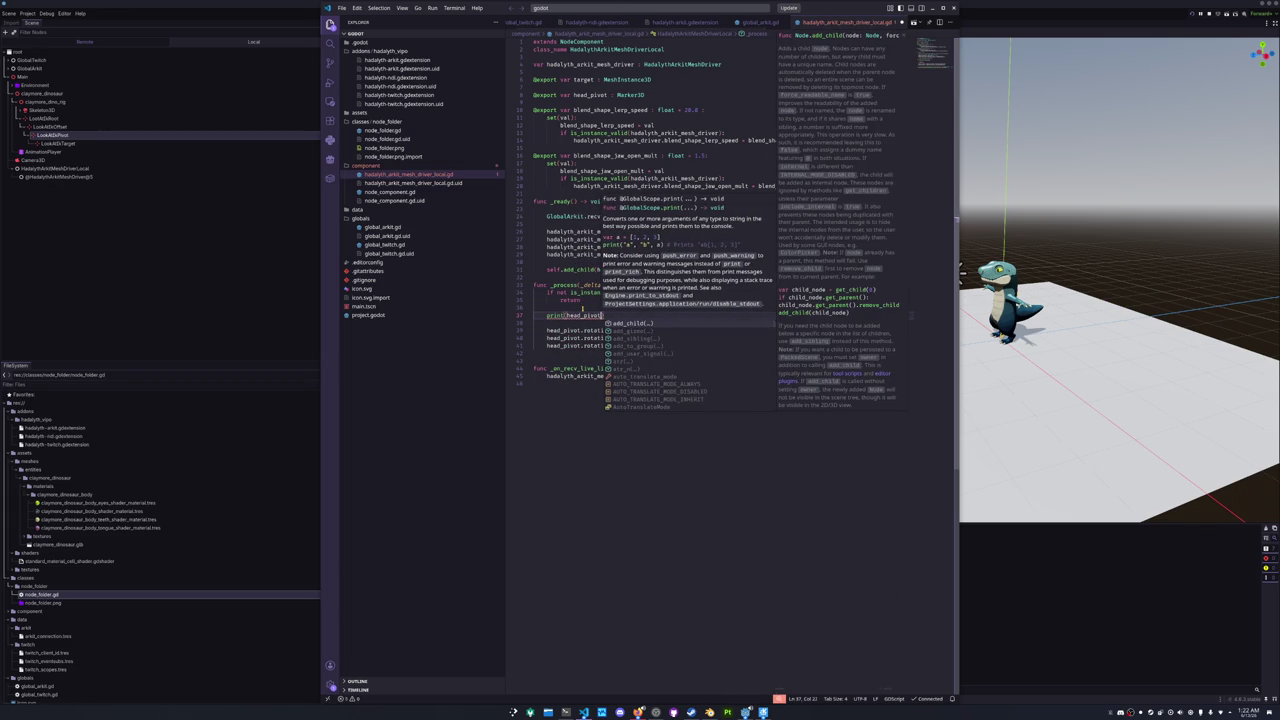
{"action": "double_click", "coordinate": [583, 314]}
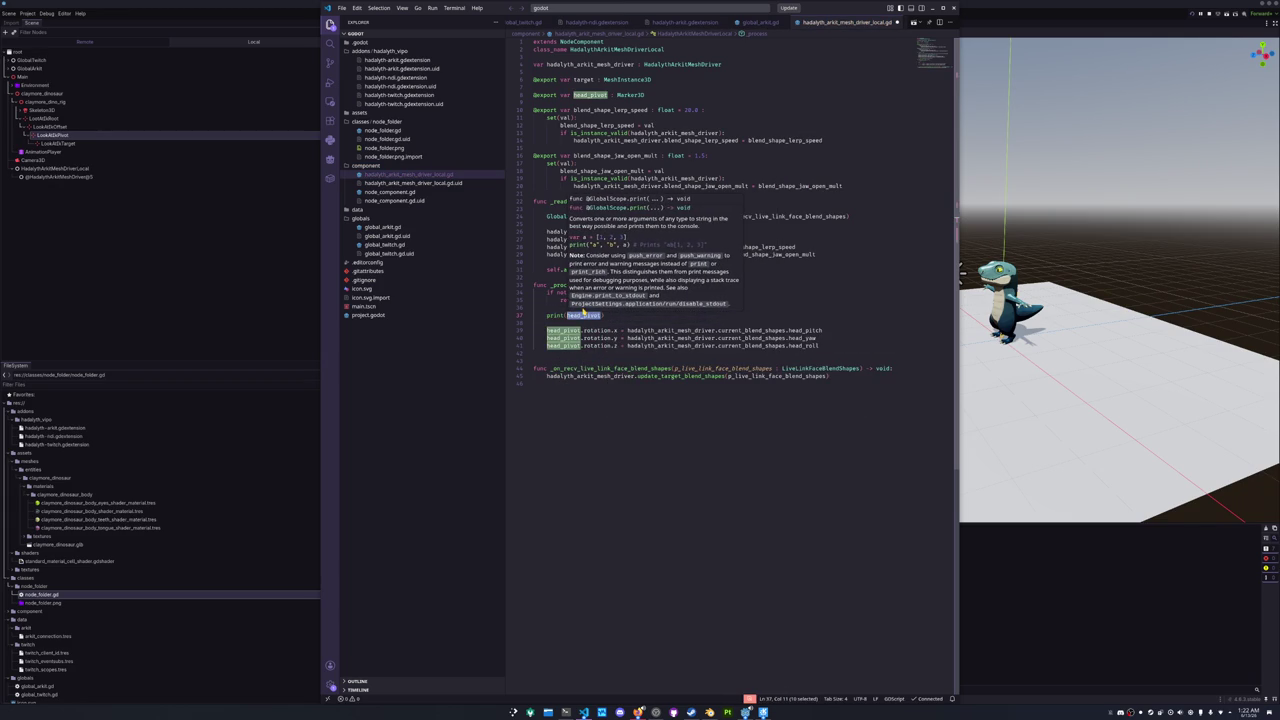
{"action": "type", "text": "ad"}
{"action": "key", "text": "BackSpace"}
{"action": "key", "text": "BackSpace"}
{"action": "type", "text": "hadalyth_arkit_mesh_driver.current_blend_shapes.hea"}
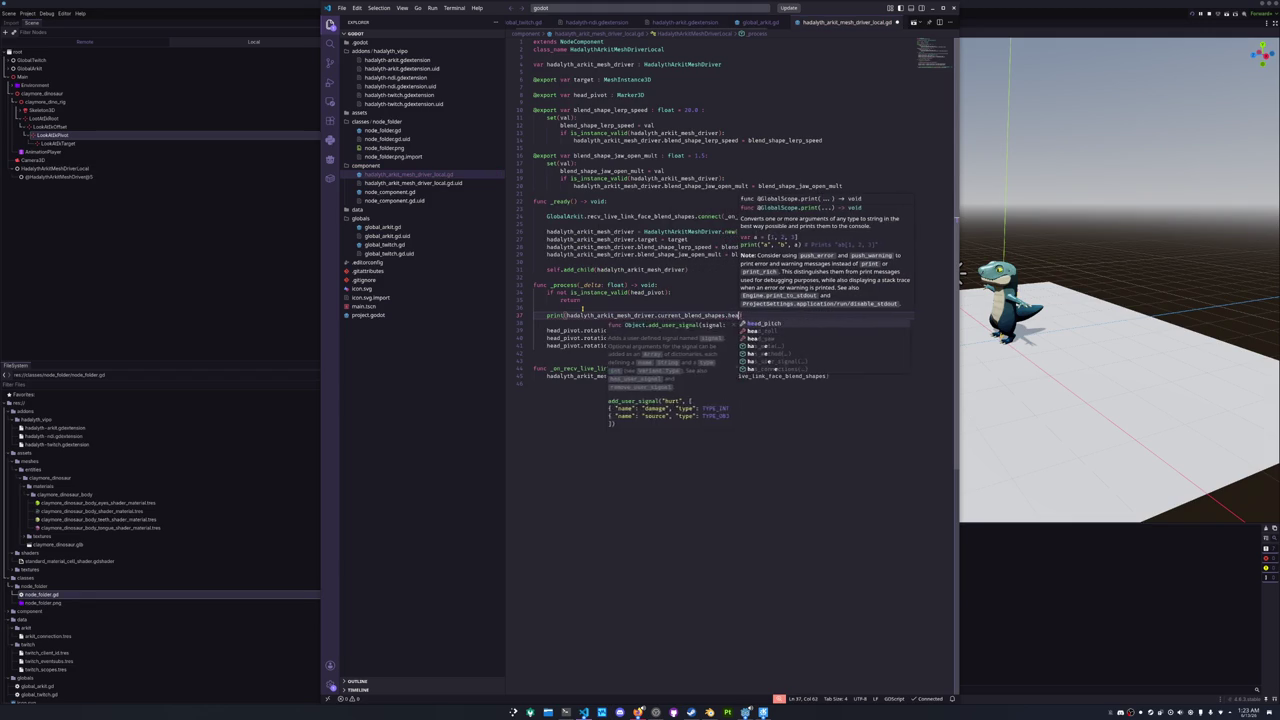
{"action": "key", "text": "Return"}
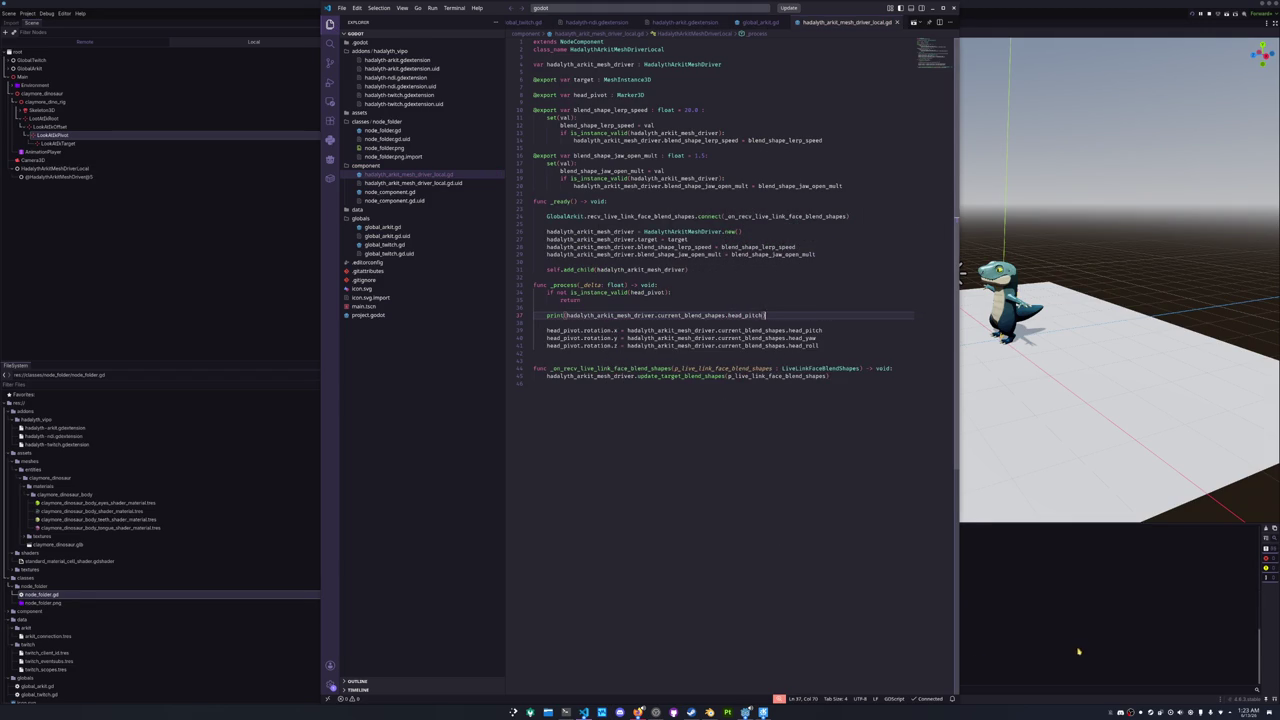
- Check the printed values in Godot's output, then clear the print line
{"action": "left_click", "coordinate": [1078, 652]}
{"action": "key", "text": "alt+Tab"}
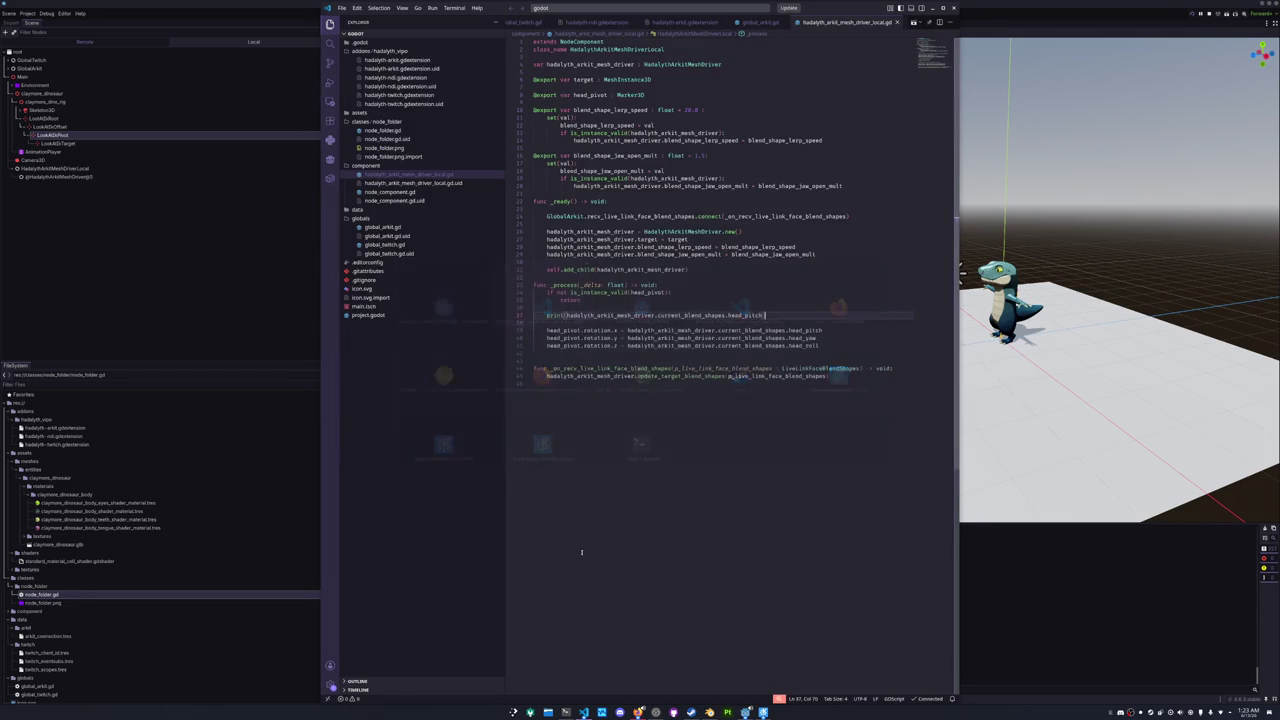
{"action": "left_click", "coordinate": [520, 316]}
{"action": "key", "text": "Delete"}
{"action": "key", "text": "alt+Tab"}
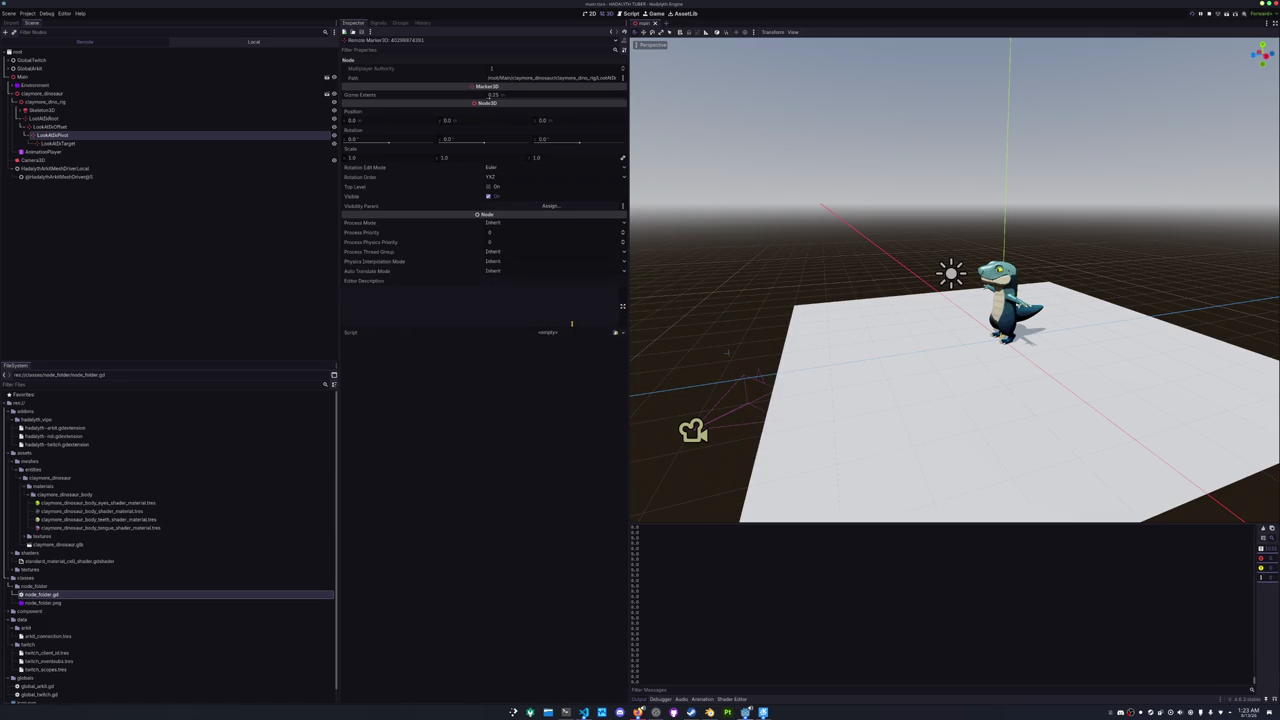
- Delete the debug print line and the blank line above it from the driver script
{"action": "key", "text": "alt+Tab"}
{"action": "key", "text": "shift+Up"}
{"action": "key", "text": "shift+Up"}
{"action": "key", "text": "Delete"}
{"action": "left_click", "coordinate": [594, 339]}
- Glance at Godot's output, then switch to the Rust hadalyth-vips project window
{"action": "left_click", "coordinate": [586, 712]}
{"action": "left_click", "coordinate": [587, 712]}
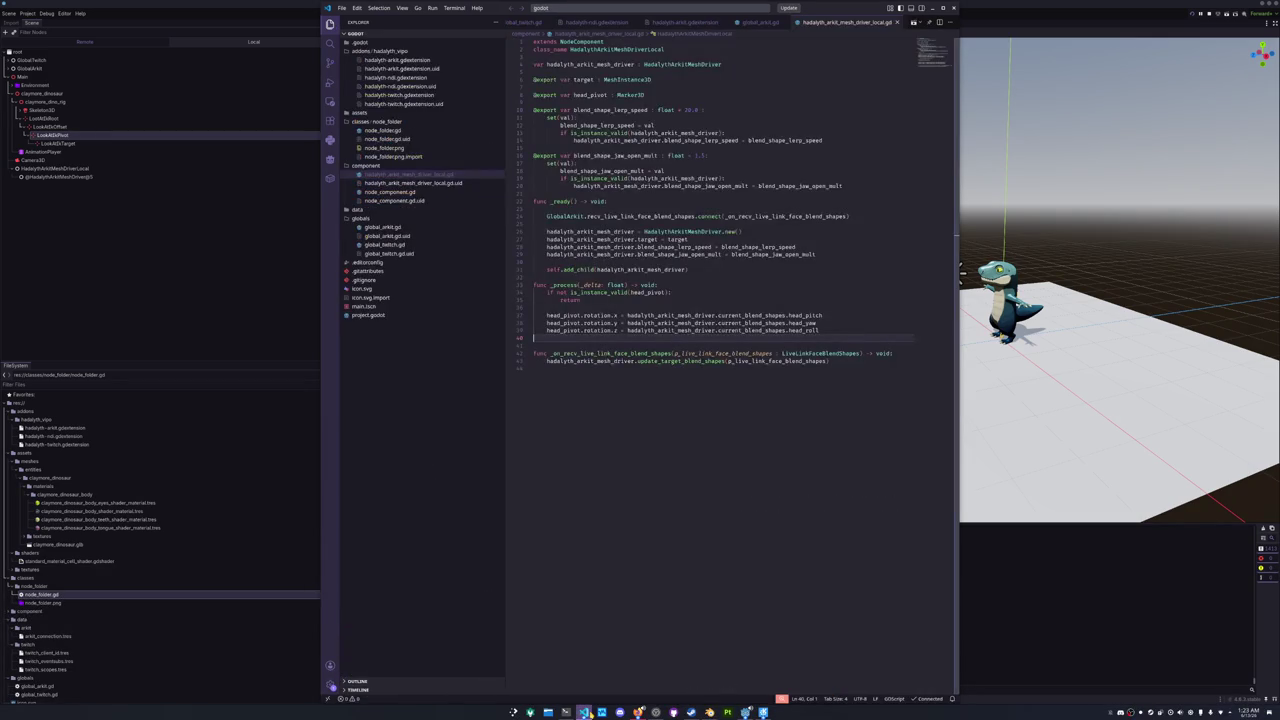
{"action": "left_click", "coordinate": [591, 713]}
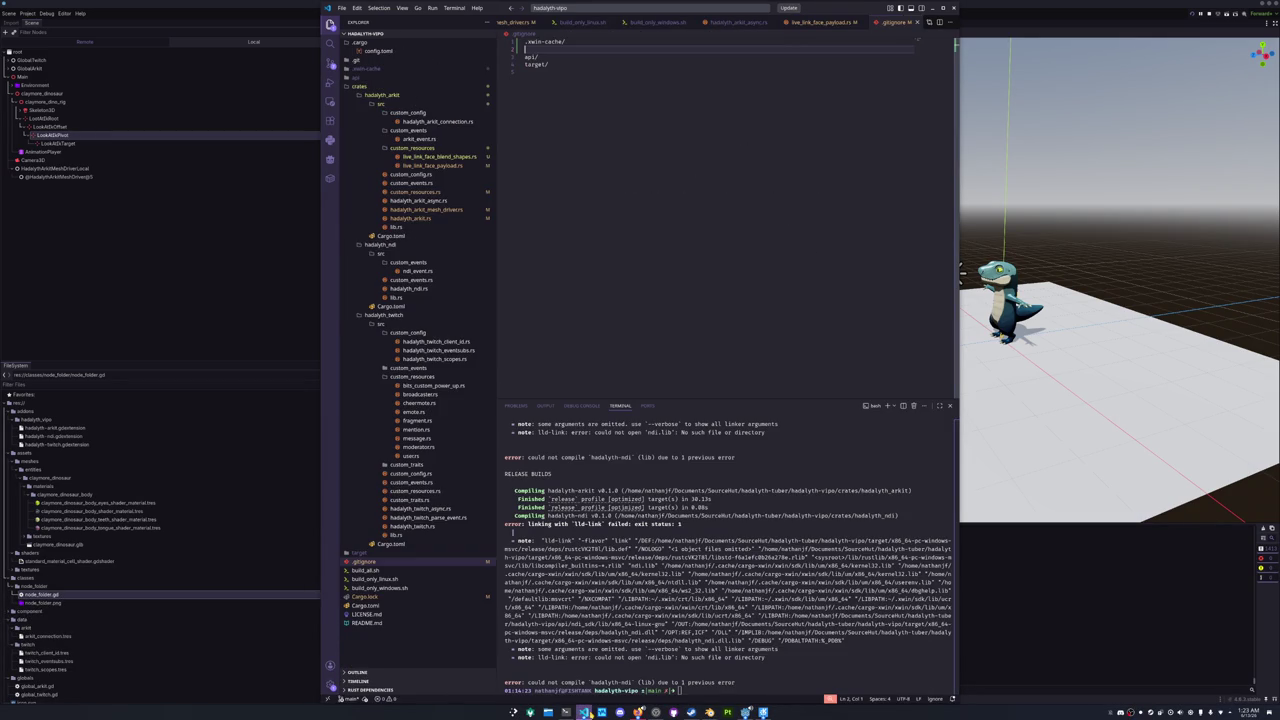
- Browse live_link_face_payload.rs, custom_resources.rs and live_link_face_blend_shapes.rs in the Rust project
{"action": "left_click", "coordinate": [820, 22]}
{"action": "left_click", "coordinate": [428, 192]}
{"action": "left_click", "coordinate": [445, 166]}
{"action": "left_click", "coordinate": [440, 157]}
{"action": "left_click", "coordinate": [555, 318]}
{"action": "left_click", "coordinate": [560, 264]}
{"action": "scroll", "coordinate": [575, 285], "scroll_direction": "down", "scroll_amount": 2}
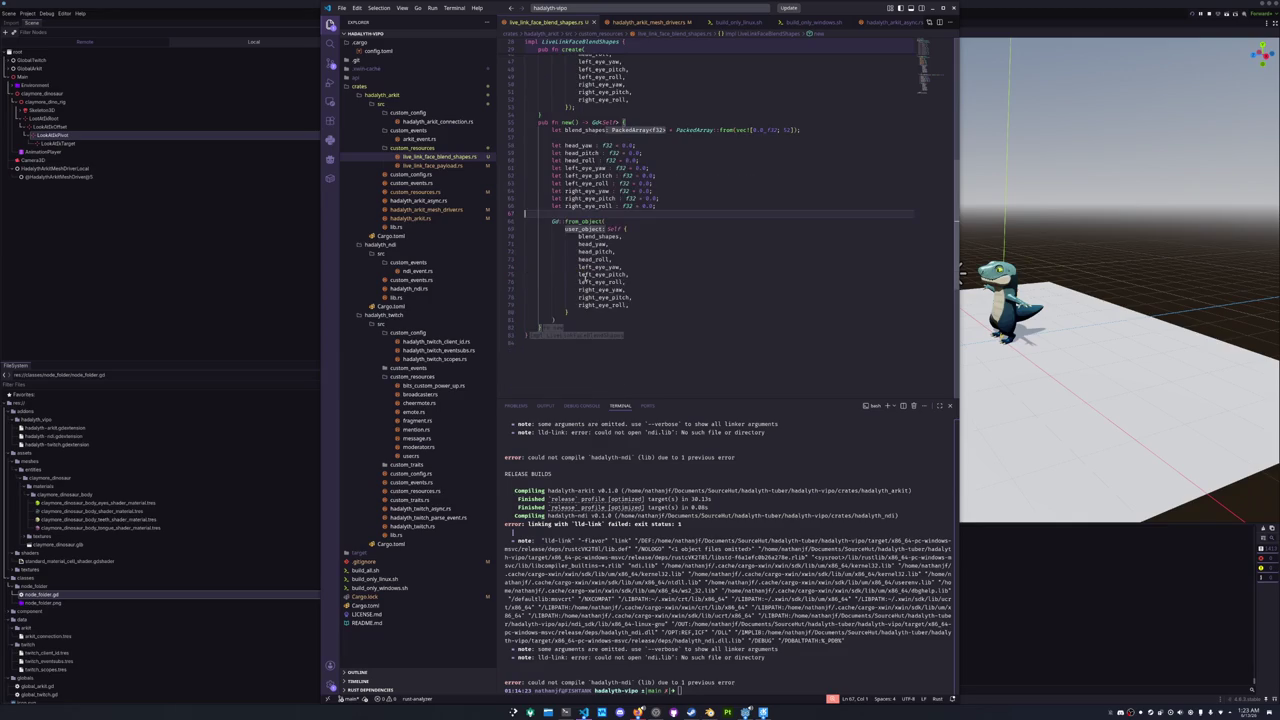
{"action": "left_click", "coordinate": [601, 313]}
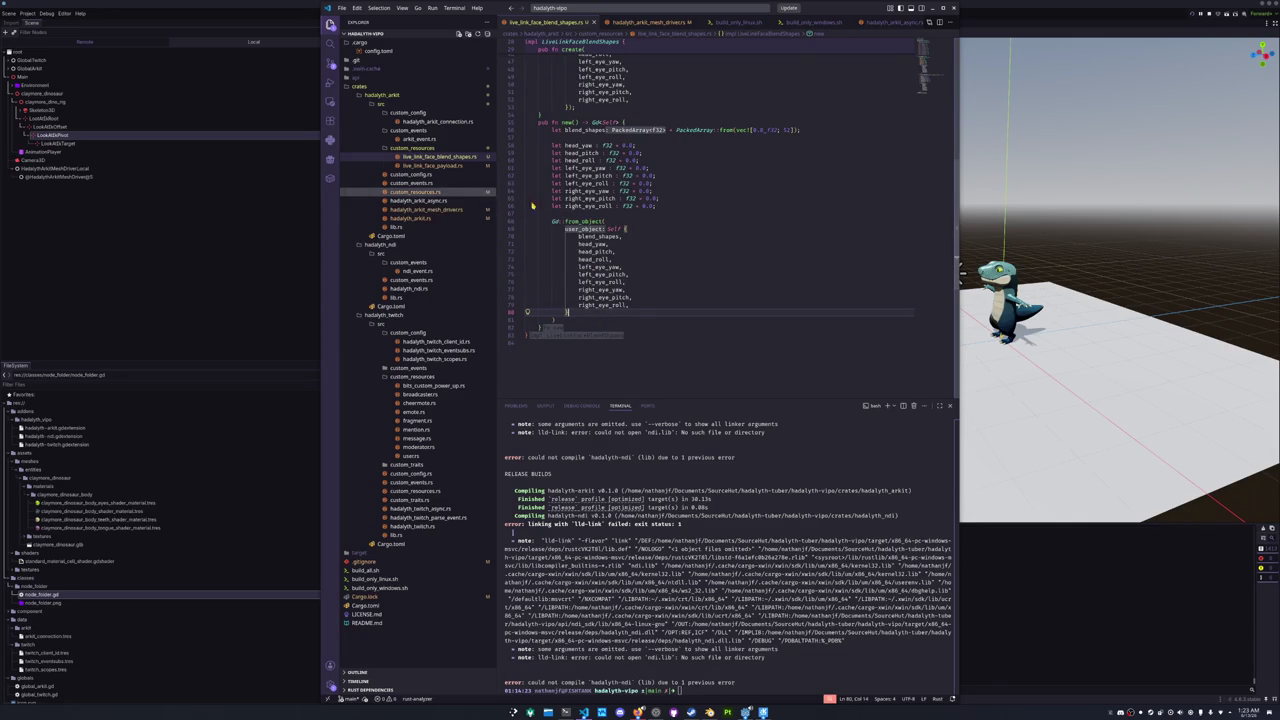
{"action": "scroll", "coordinate": [540, 240], "scroll_direction": "up", "scroll_amount": 5}
{"action": "scroll", "coordinate": [594, 181], "scroll_direction": "down", "scroll_amount": 7}
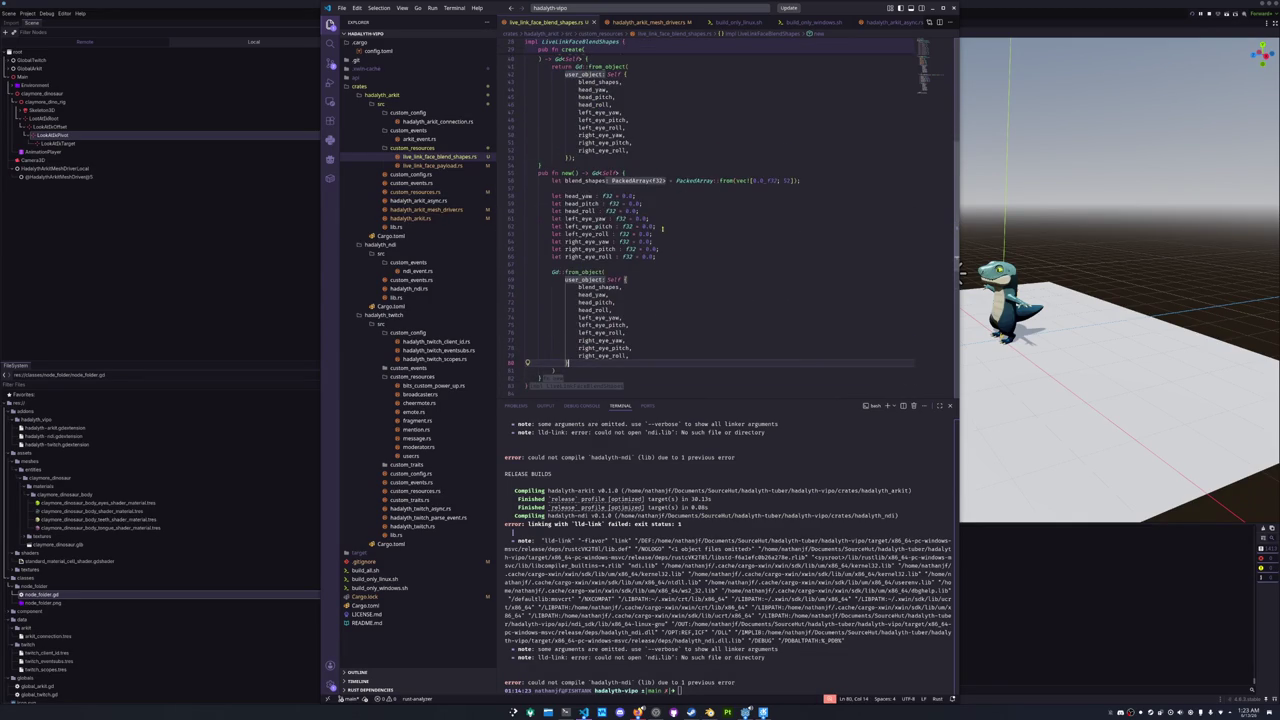
{"action": "scroll", "coordinate": [666, 230], "scroll_direction": "up", "scroll_amount": 3}
{"action": "scroll", "coordinate": [649, 233], "scroll_direction": "up", "scroll_amount": 3}
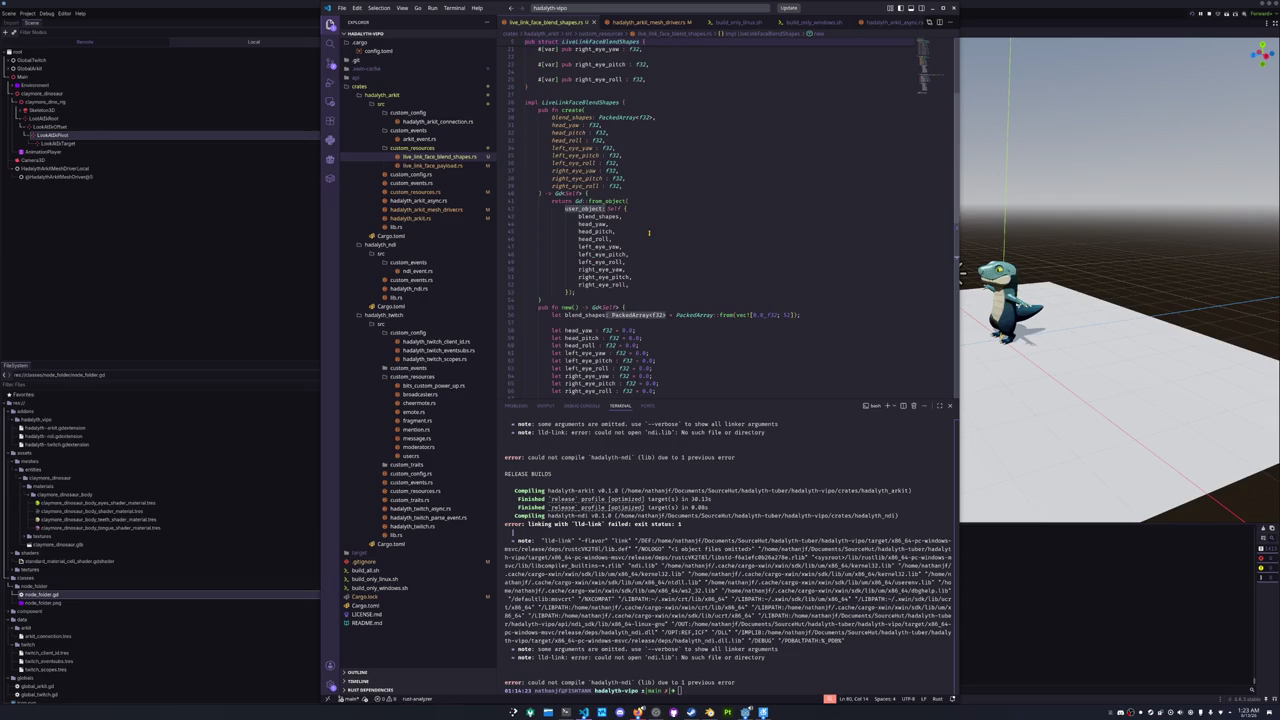
{"action": "scroll", "coordinate": [591, 263], "scroll_direction": "up", "scroll_amount": 7}
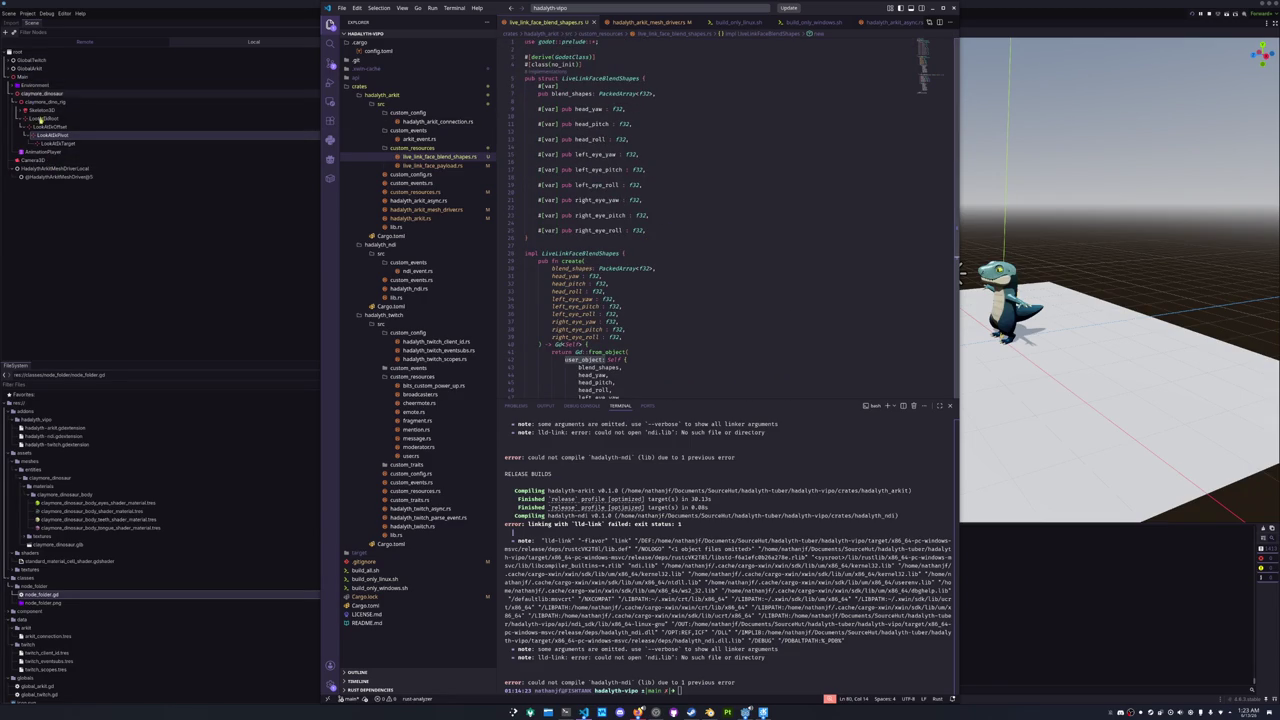
- Check the HadalythArkitMeshDriver node's properties, then look through hadalyth_arkit.rs and open hadalyth_arkit_mesh_drivers.rs
{"action": "left_click", "coordinate": [100, 177]}
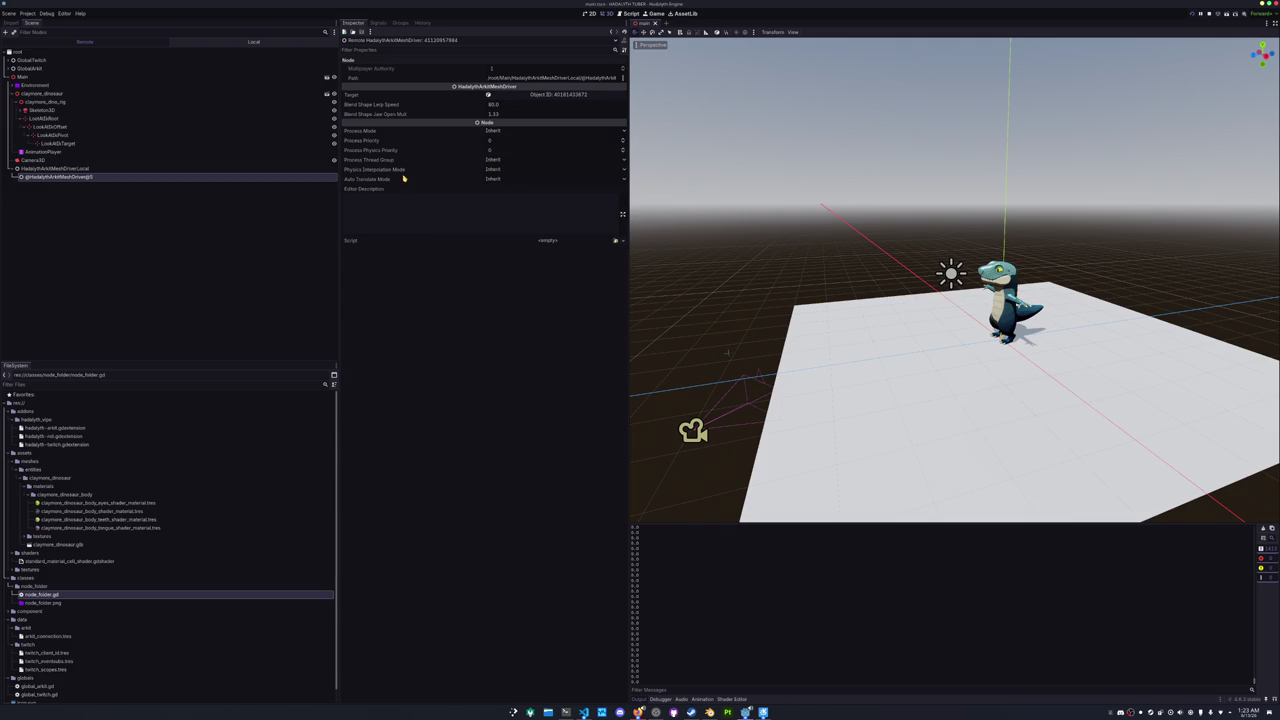
{"action": "mouse_move", "coordinate": [400, 180]}
{"action": "key", "text": "alt+Tab"}
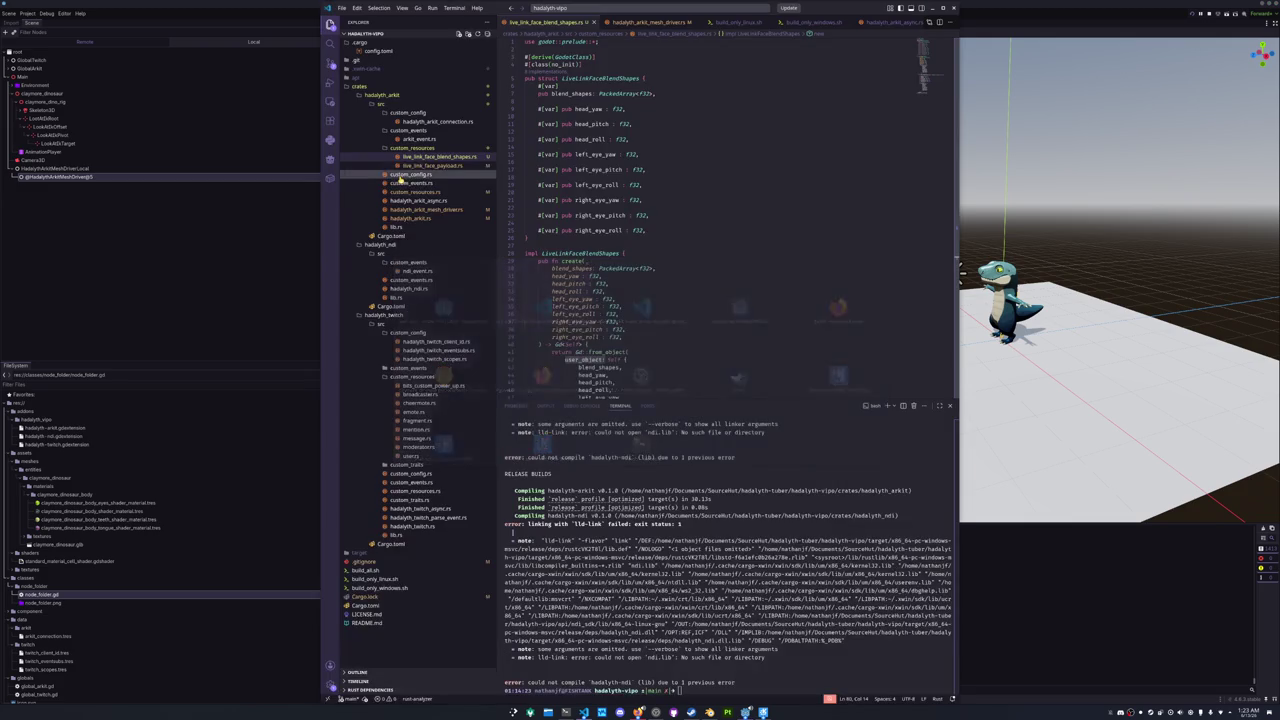
{"action": "left_click", "coordinate": [440, 165]}
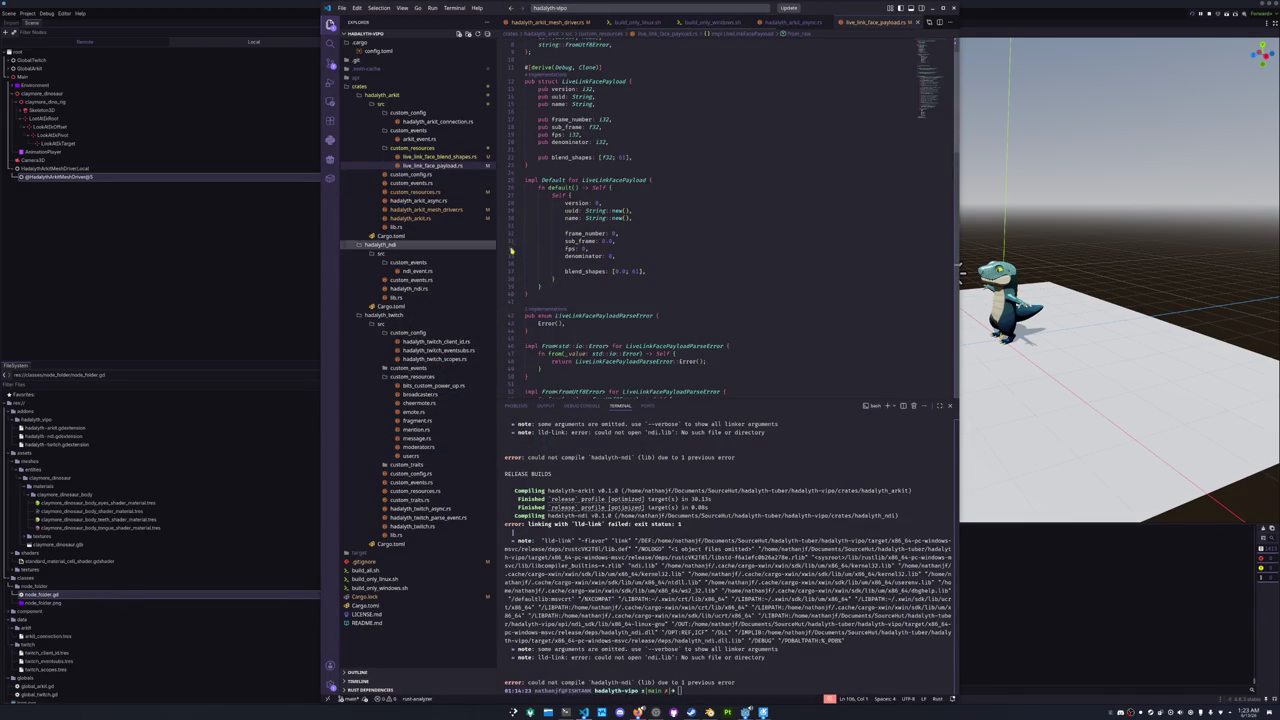
{"action": "left_click", "coordinate": [559, 279]}
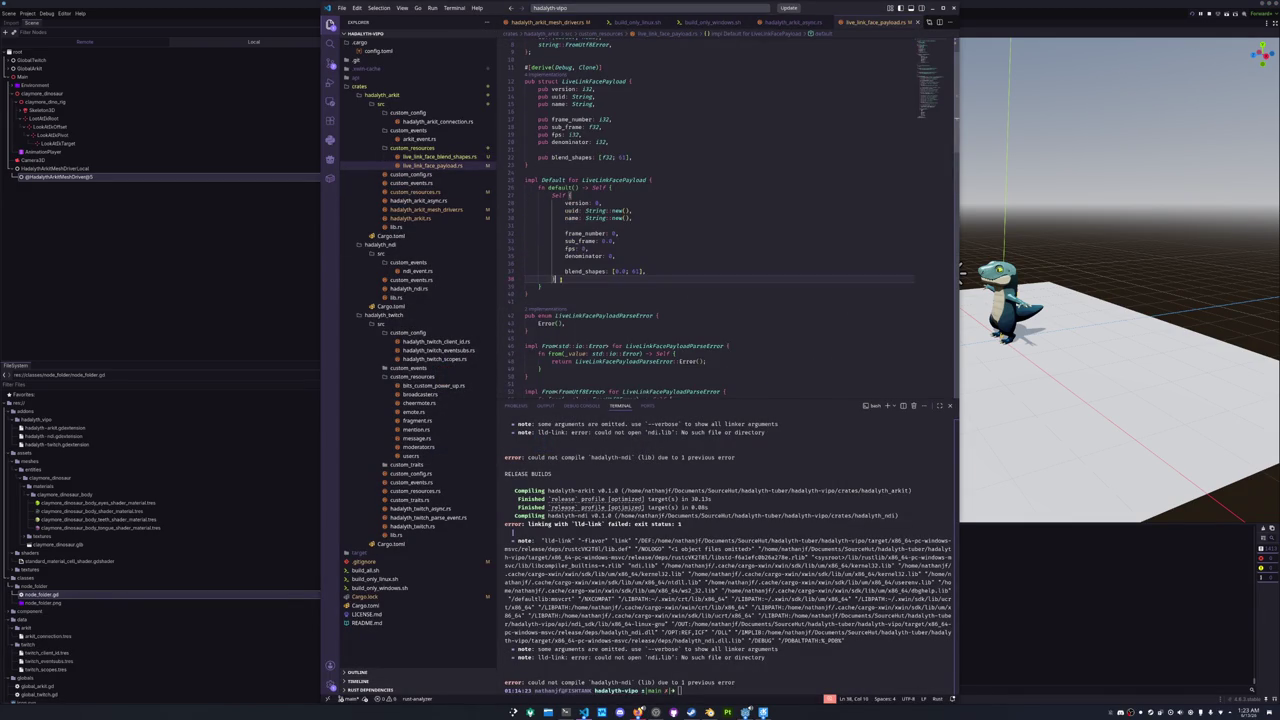
{"action": "left_click", "coordinate": [420, 217]}
{"action": "left_click", "coordinate": [727, 252]}
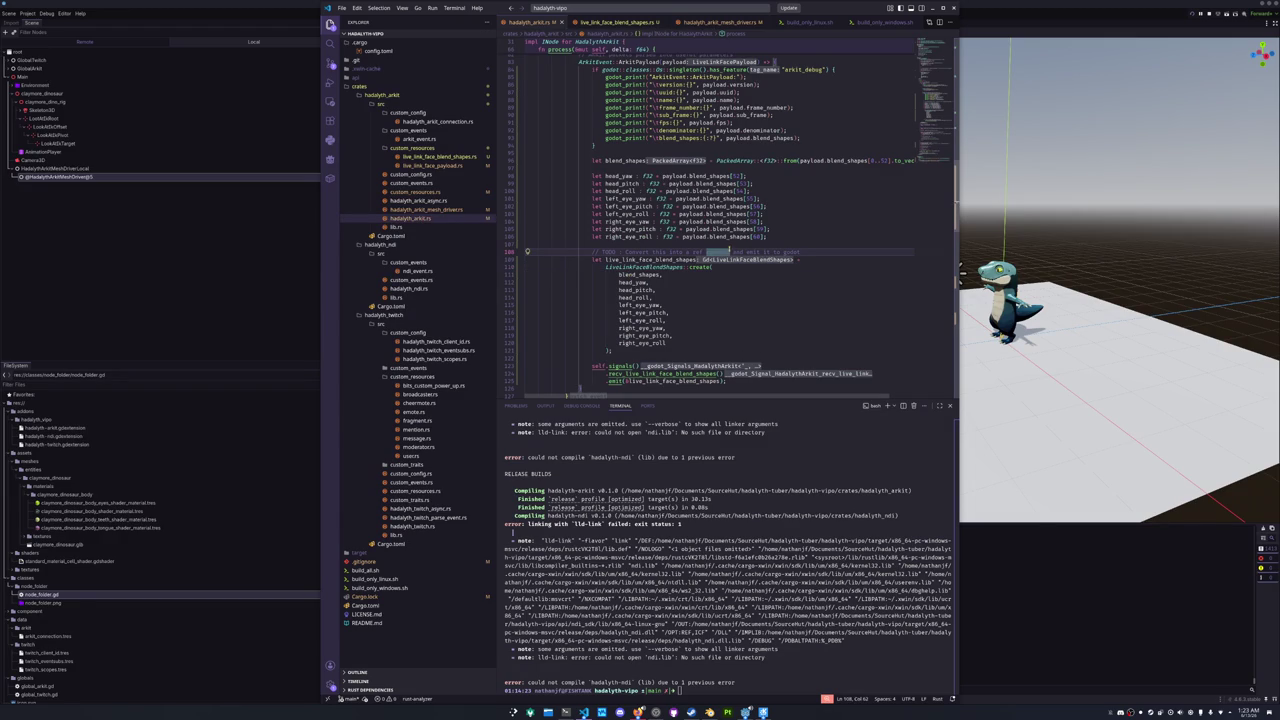
{"action": "left_click", "coordinate": [706, 243]}
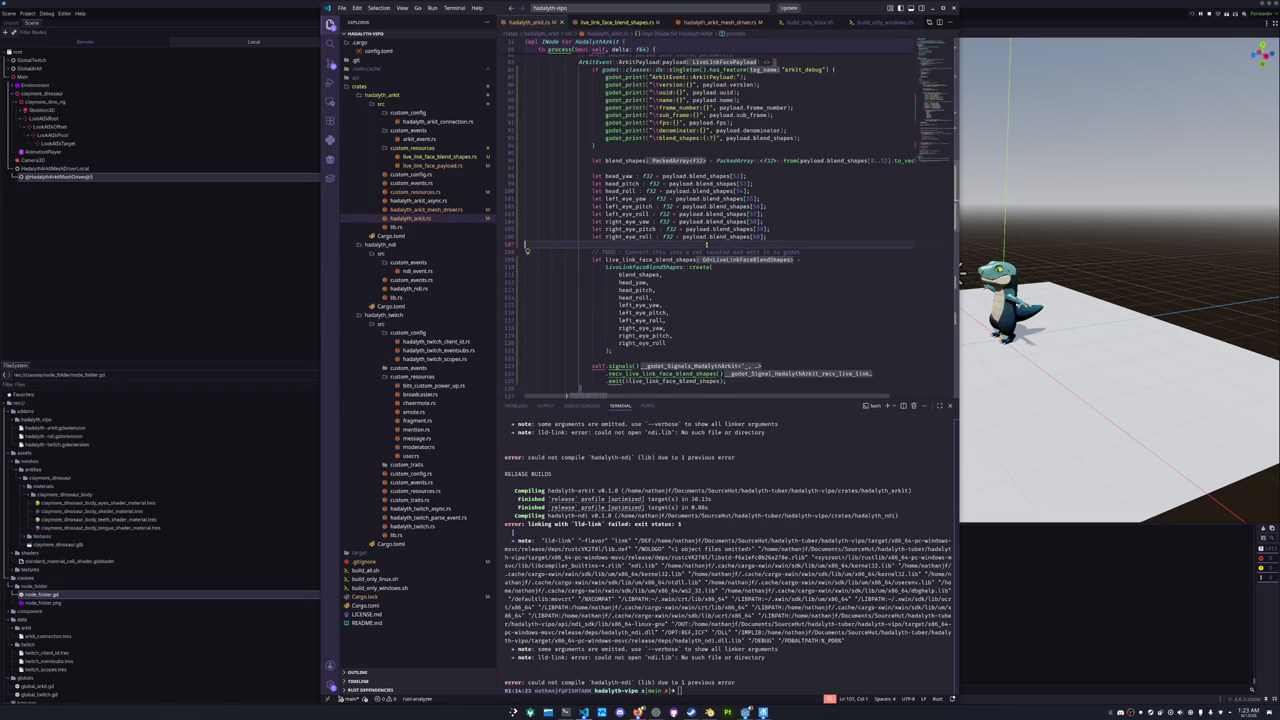
{"action": "scroll", "coordinate": [682, 283], "scroll_direction": "down", "scroll_amount": 1}
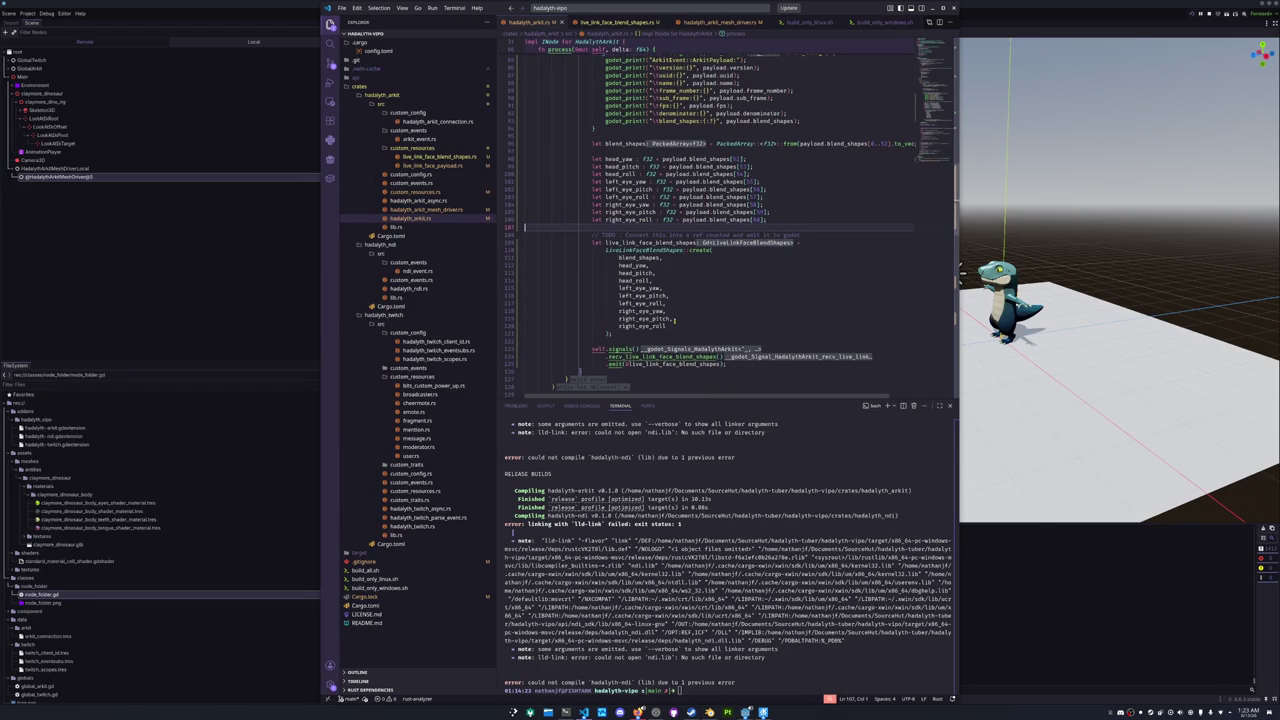
{"action": "left_click", "coordinate": [437, 211]}
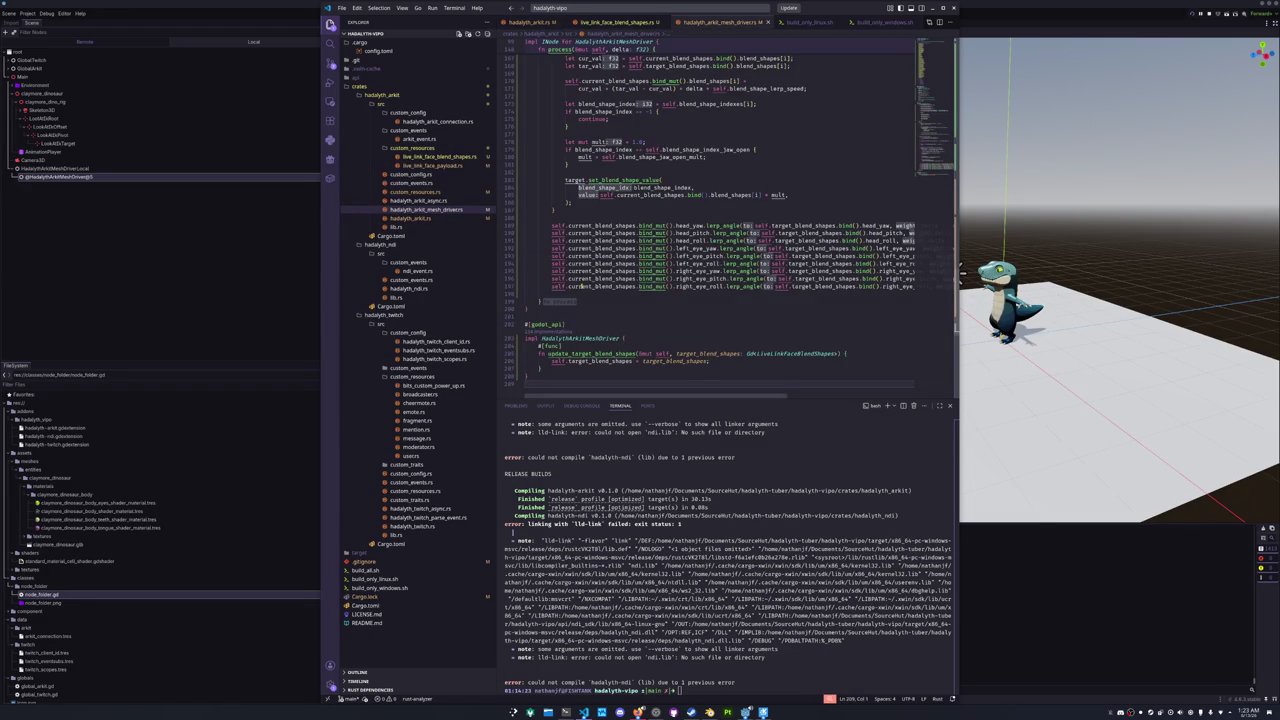
- Place carets on the nine lerp_angle lines 189–197, undoing an accidental paste
{"action": "left_click", "coordinate": [634, 218]}
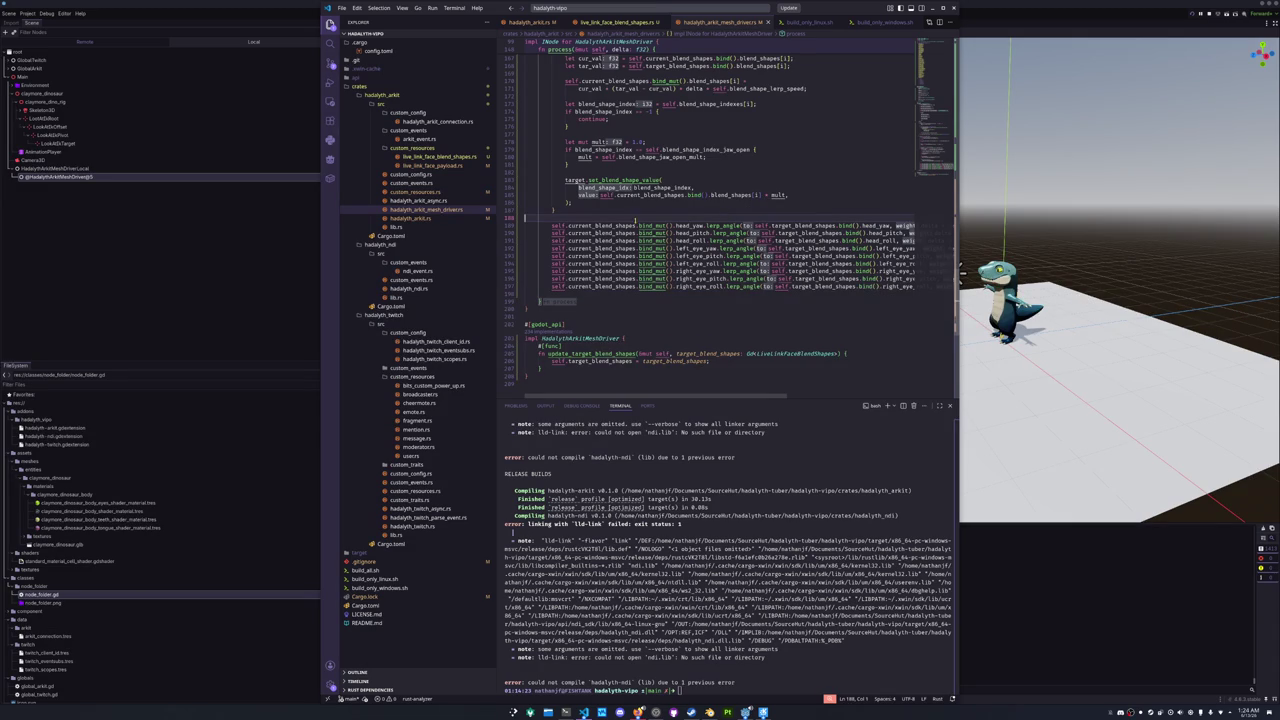
{"action": "mouse_move", "coordinate": [717, 226]}
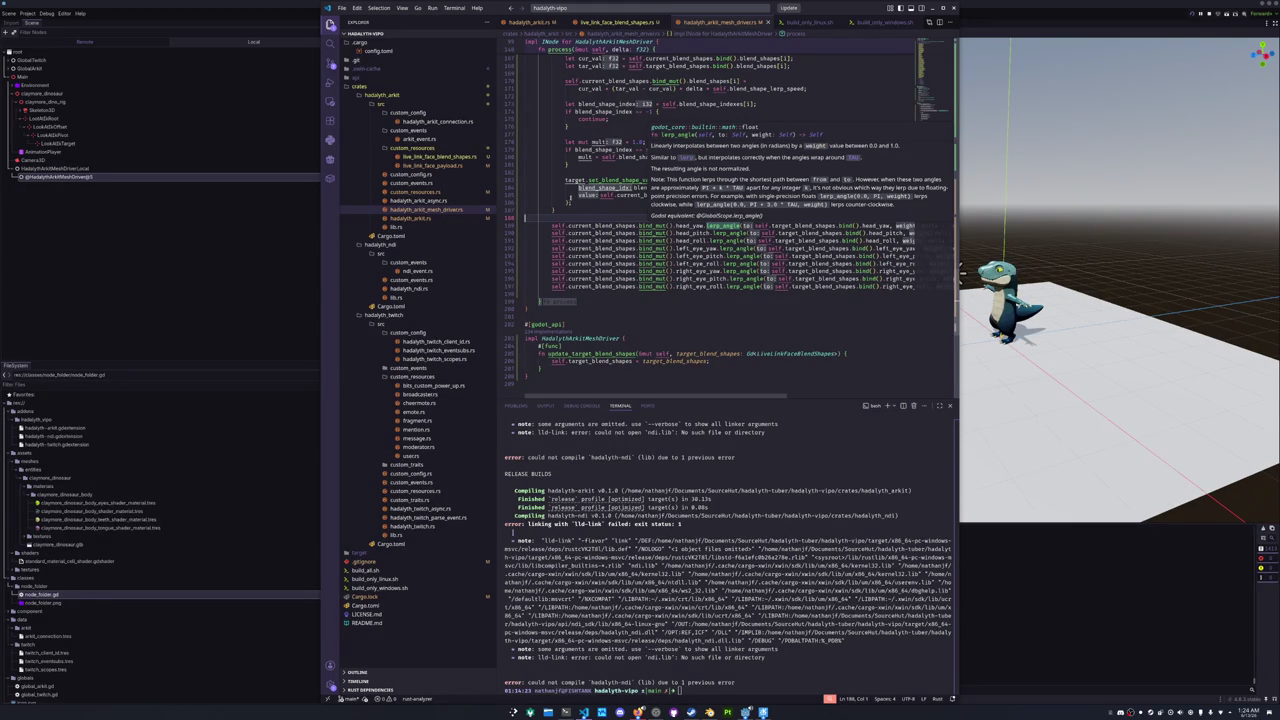
{"action": "left_click", "coordinate": [551, 225]}
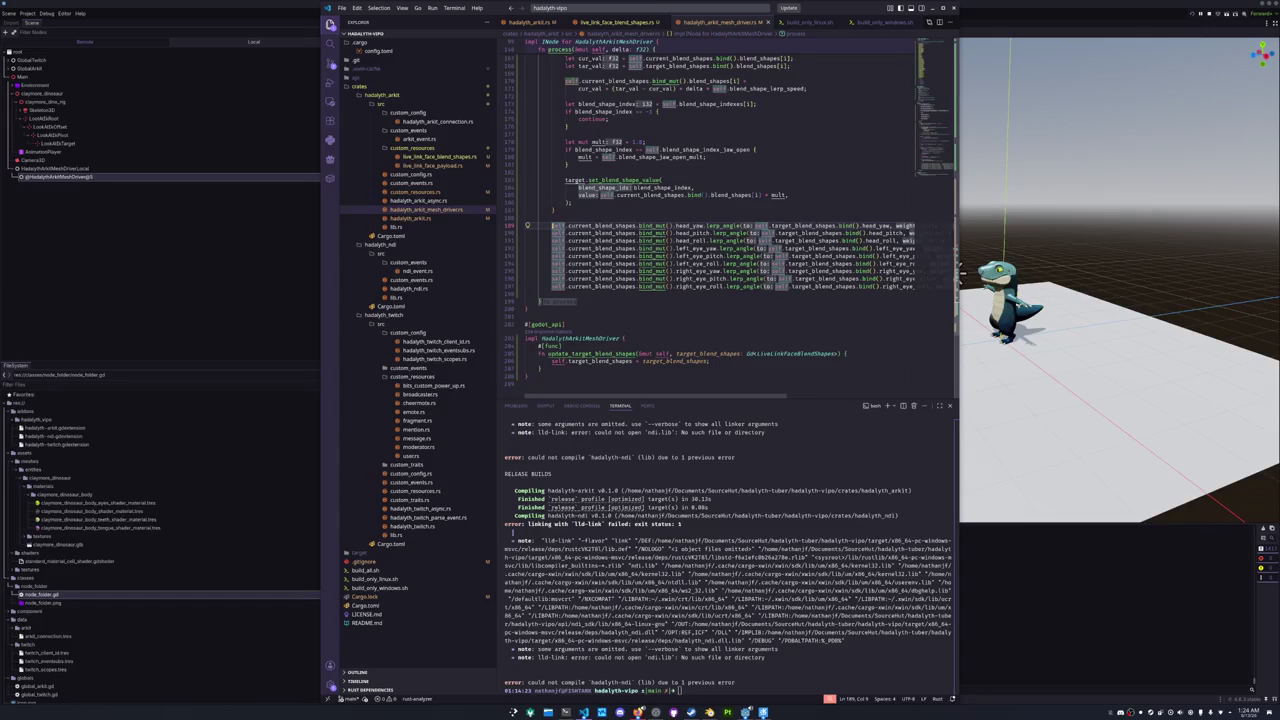
{"action": "key", "text": "ctrl+shift+Down"}
{"action": "key", "text": "ctrl+shift+Down"}
{"action": "key", "text": "ctrl+shift+Down"}
{"action": "key", "text": "ctrl+shift+Right"}
{"action": "key", "text": "ctrl+shift+Right"}
{"action": "key", "text": "ctrl+shift+Right"}
{"action": "key", "text": "ctrl+c"}
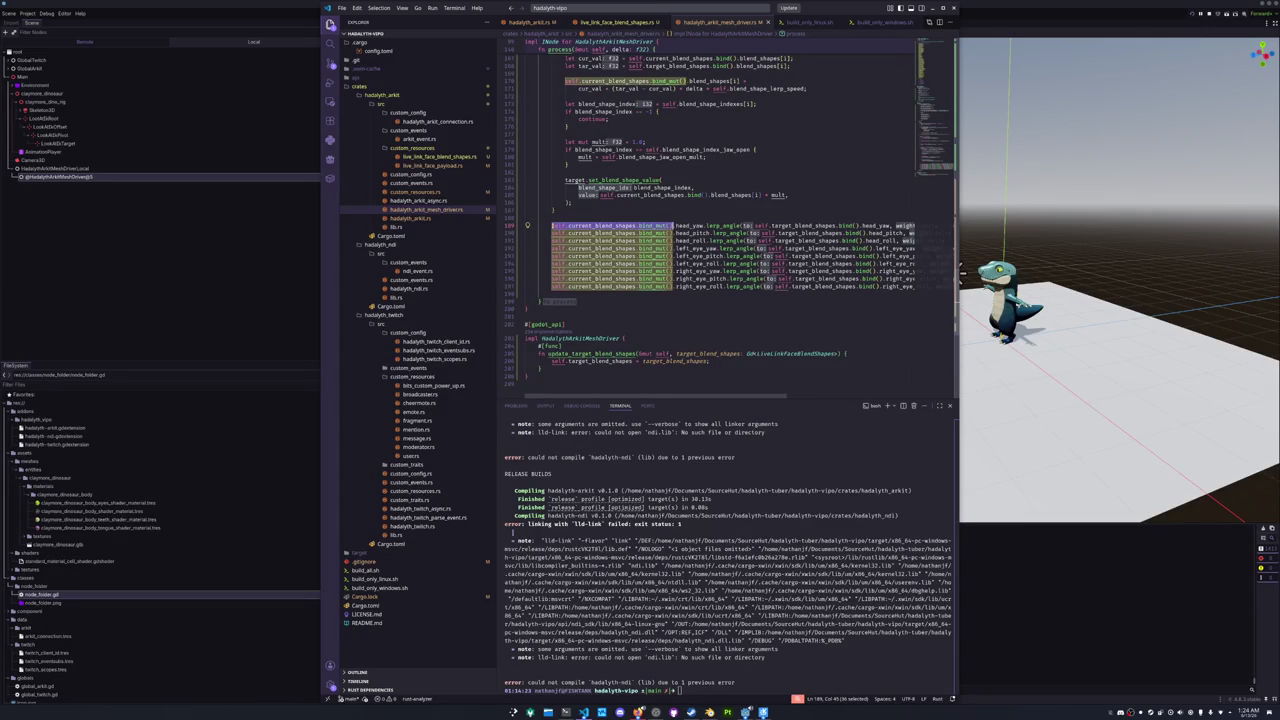
{"action": "left_click", "coordinate": [673, 225]}
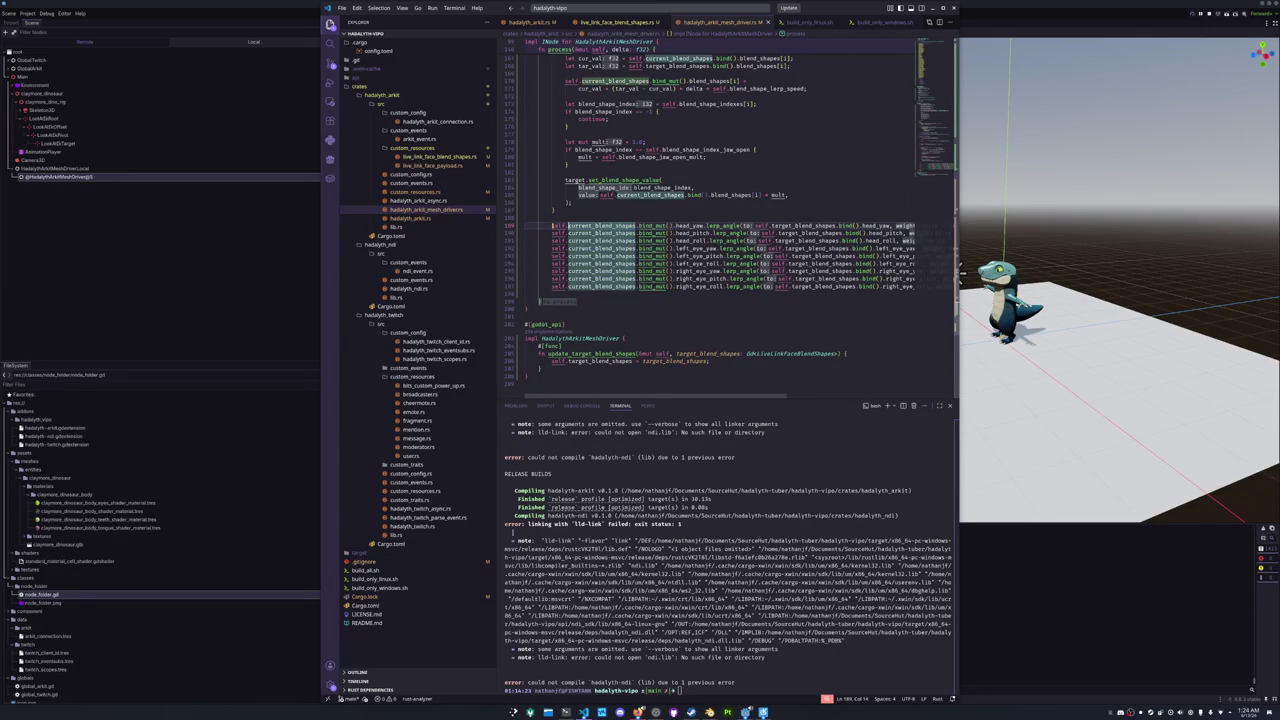
{"action": "key", "text": "ctrl+v"}
{"action": "key", "text": "ctrl+z"}
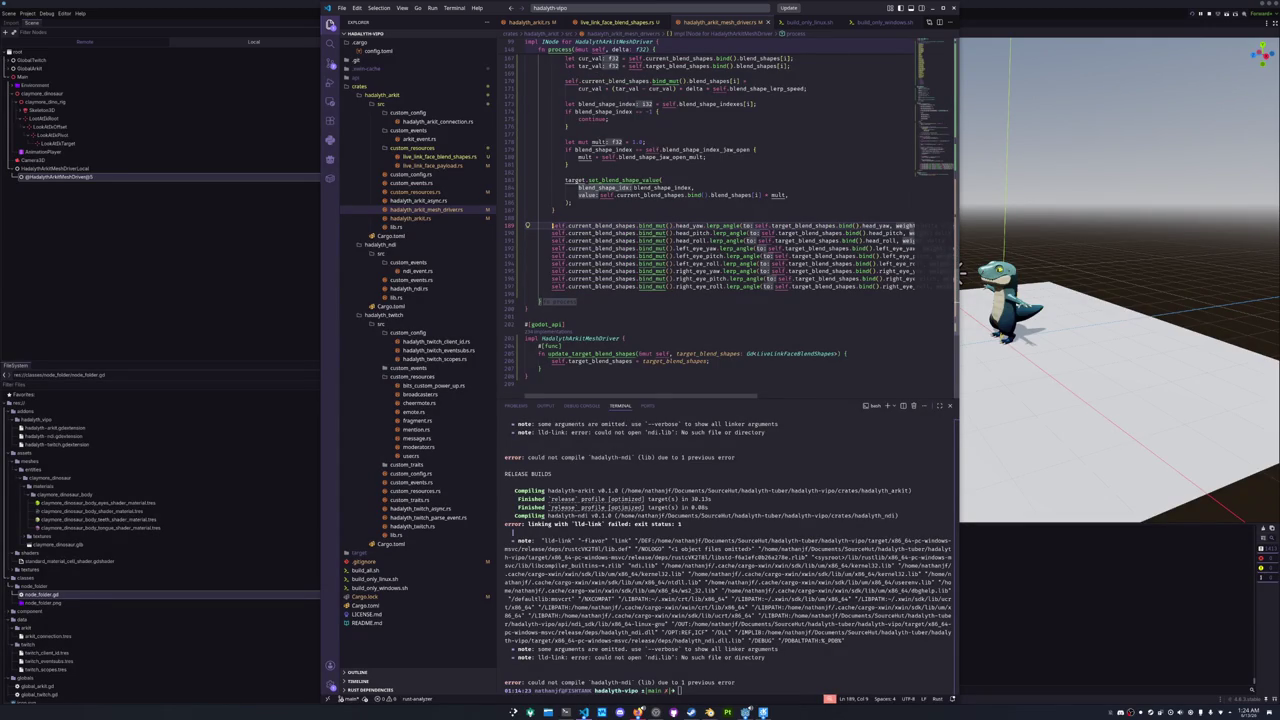
- Prefix each of the nine lines with its current_blend_shapes field path followed by '='
{"action": "key", "text": "ctrl+shift+Down"}
{"action": "key", "text": "ctrl+shift+Down"}
{"action": "key", "text": "ctrl+shift+Down"}
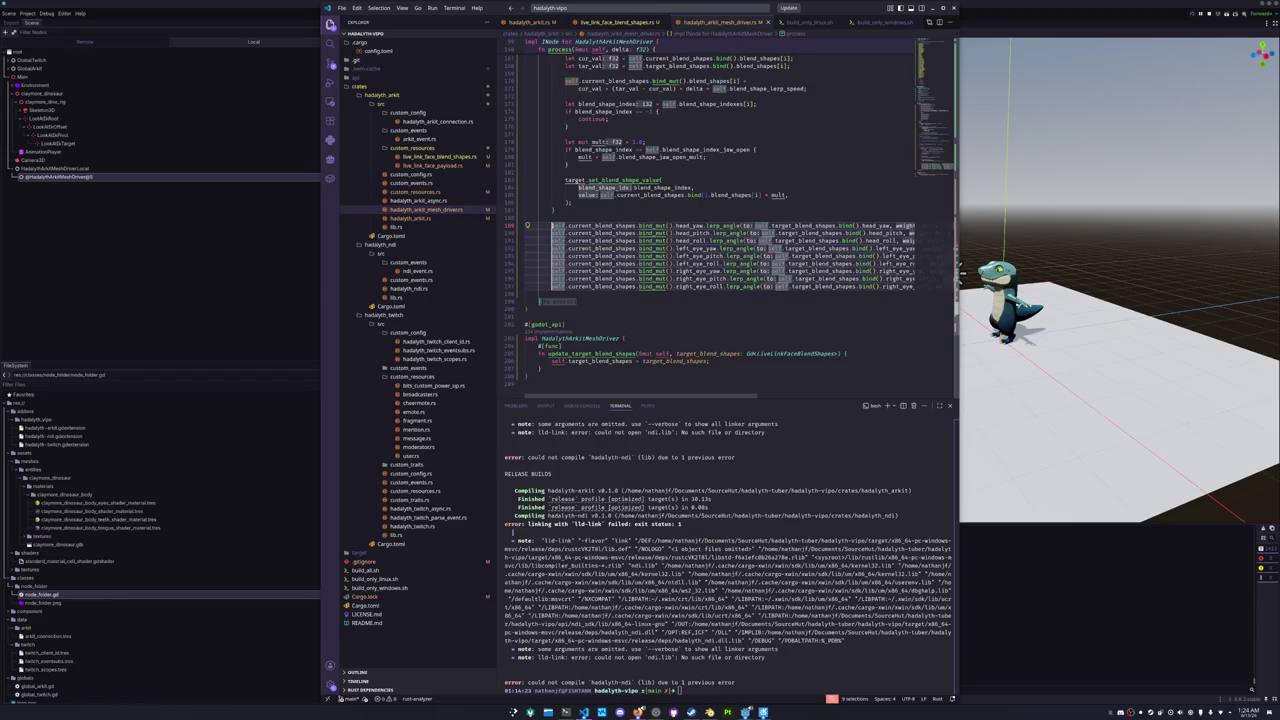
{"action": "key", "text": "ctrl+shift+Right"}
{"action": "key", "text": "ctrl+shift+Right"}
{"action": "key", "text": "ctrl+shift+Right"}
{"action": "key", "text": "ctrl+shift+Right"}
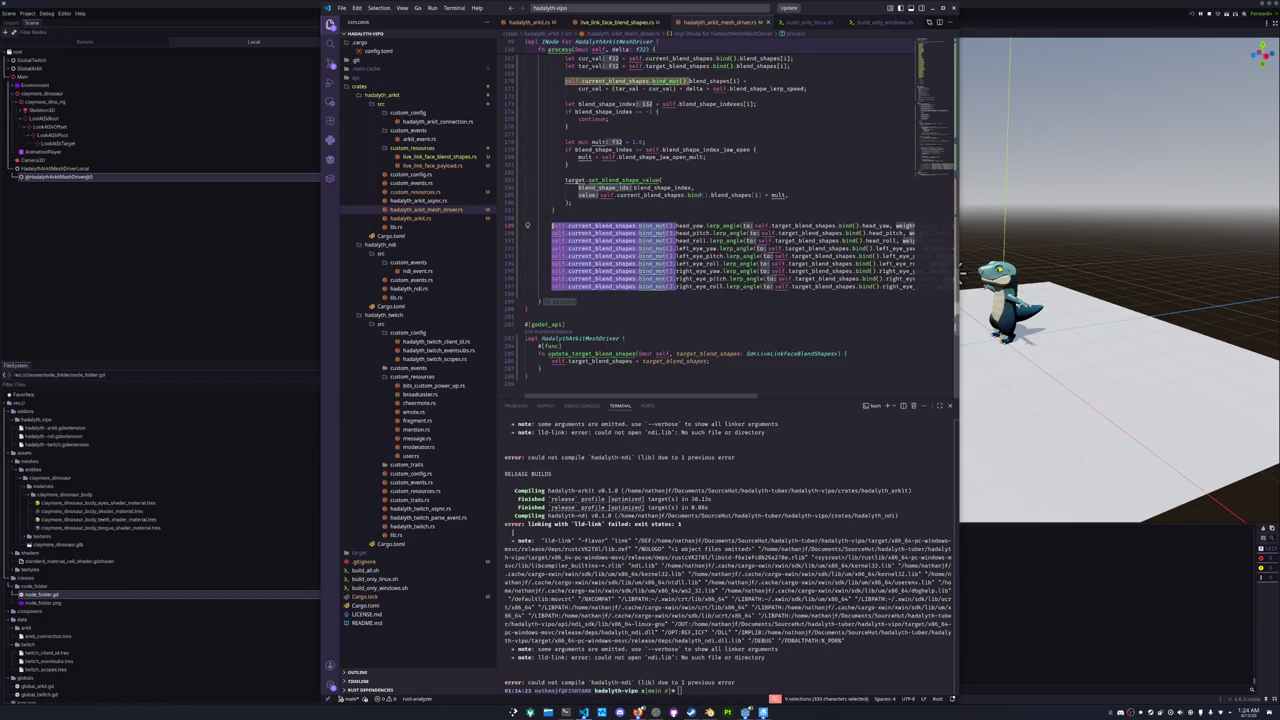
{"action": "key", "text": "ctrl+shift+Right"}
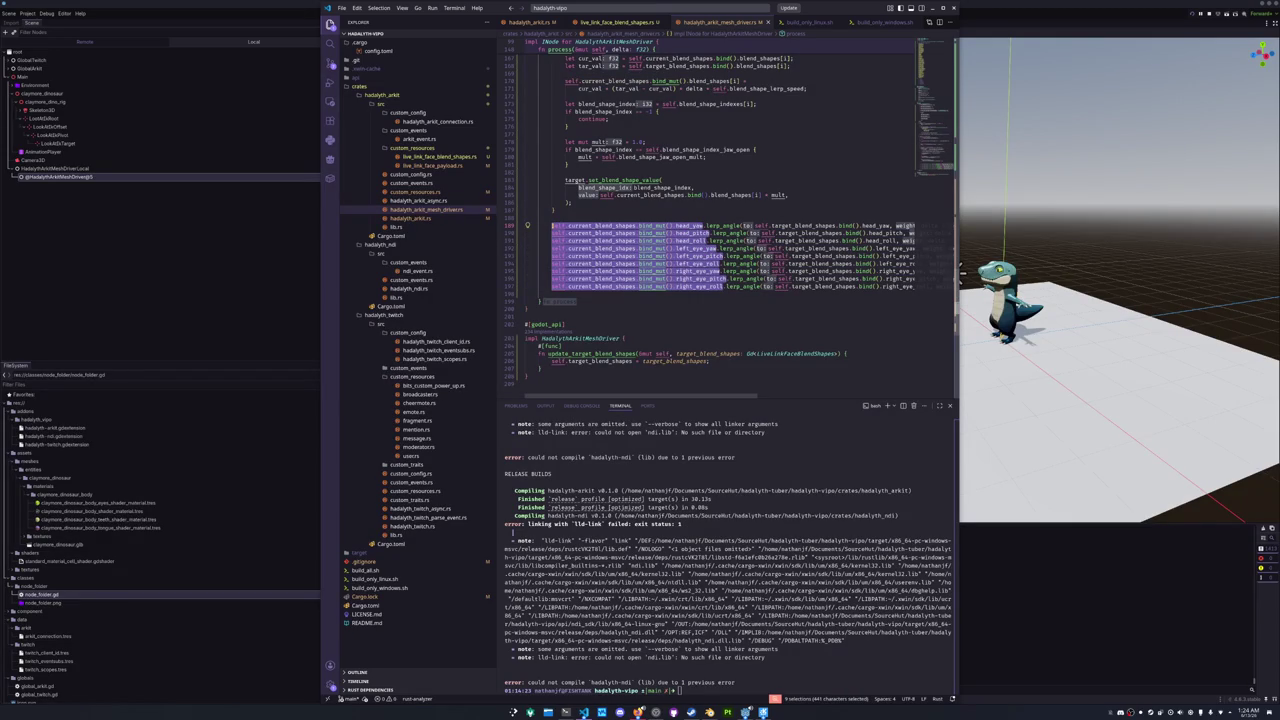
{"action": "key", "text": "ctrl+c"}
{"action": "key", "text": "Left"}
{"action": "key", "text": "ctrl+v"}
{"action": "type", "text": "="}
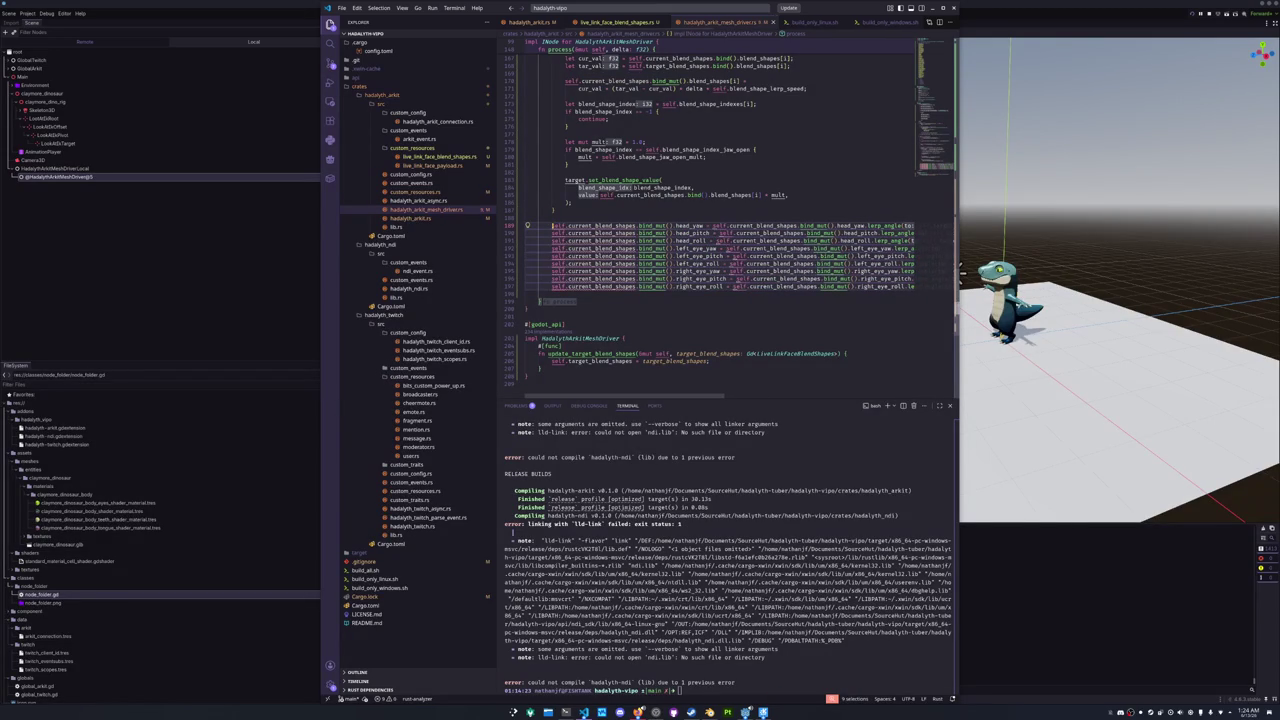
{"action": "mouse_move", "coordinate": [590, 226]}
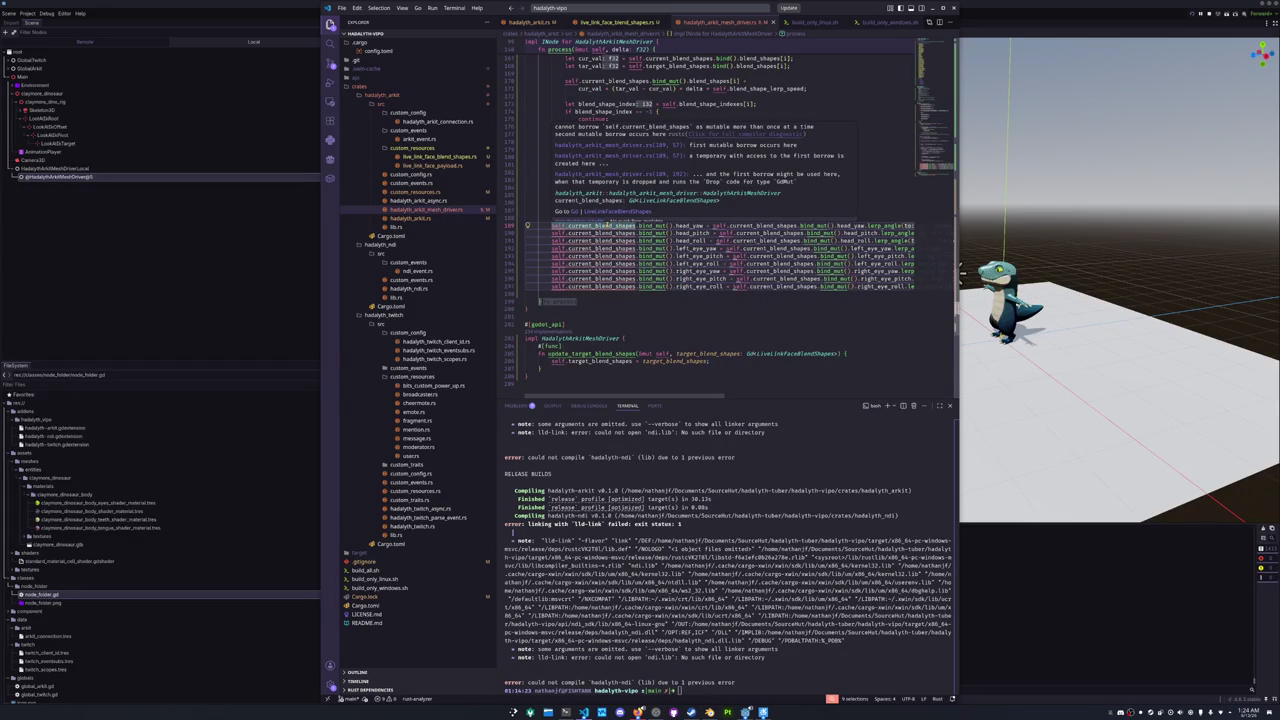
- Restore the multi-line edit and retype line 188's assignment target as self.current_blend_shapes field
{"action": "key", "text": "BackSpace"}
{"action": "key", "text": "BackSpace"}
{"action": "key", "text": "BackSpace"}
{"action": "key", "text": "Escape"}
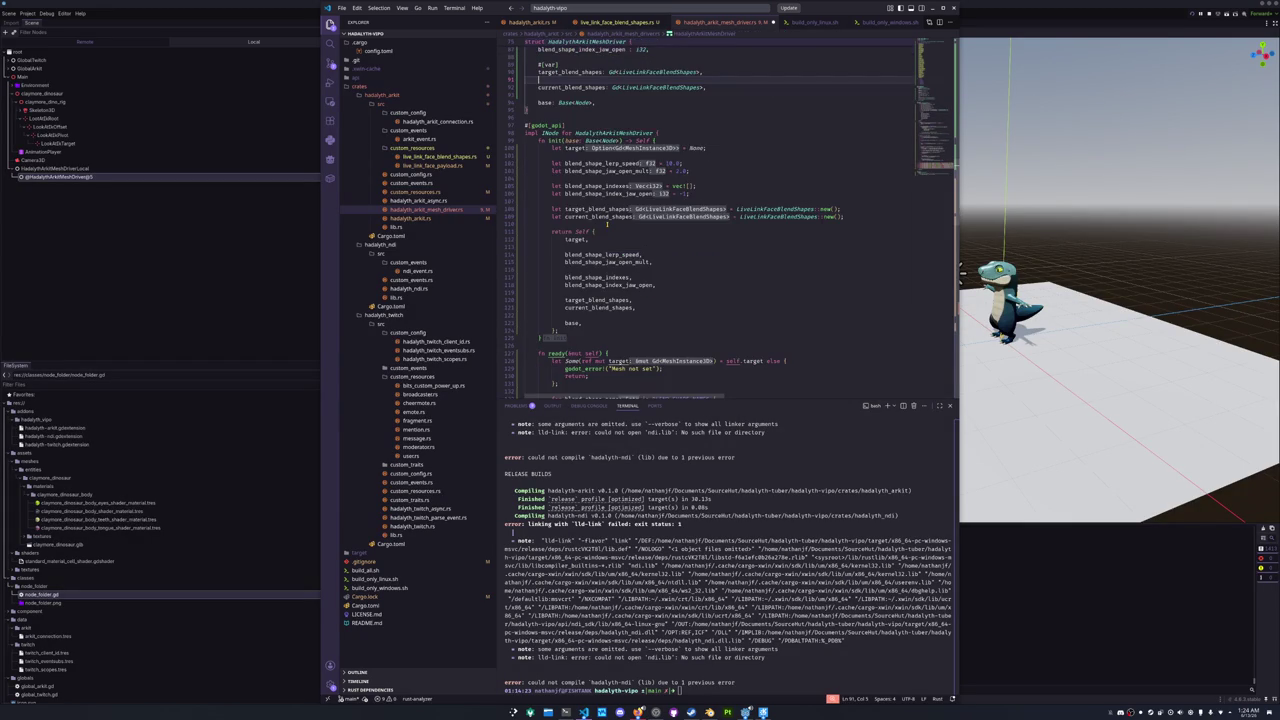
{"action": "key", "text": "ctrl+z"}
{"action": "key", "text": "ctrl+z"}
{"action": "key", "text": "ctrl+z"}
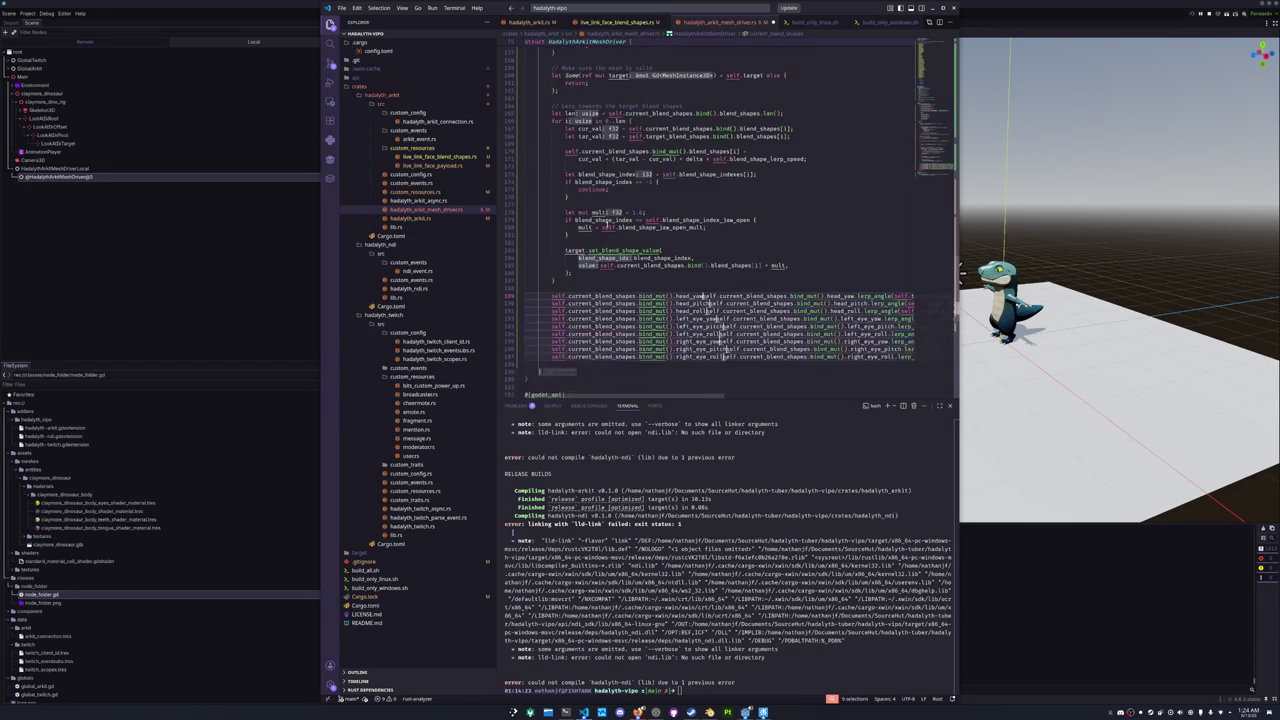
{"action": "scroll", "coordinate": [603, 235], "scroll_direction": "down", "scroll_amount": 2}
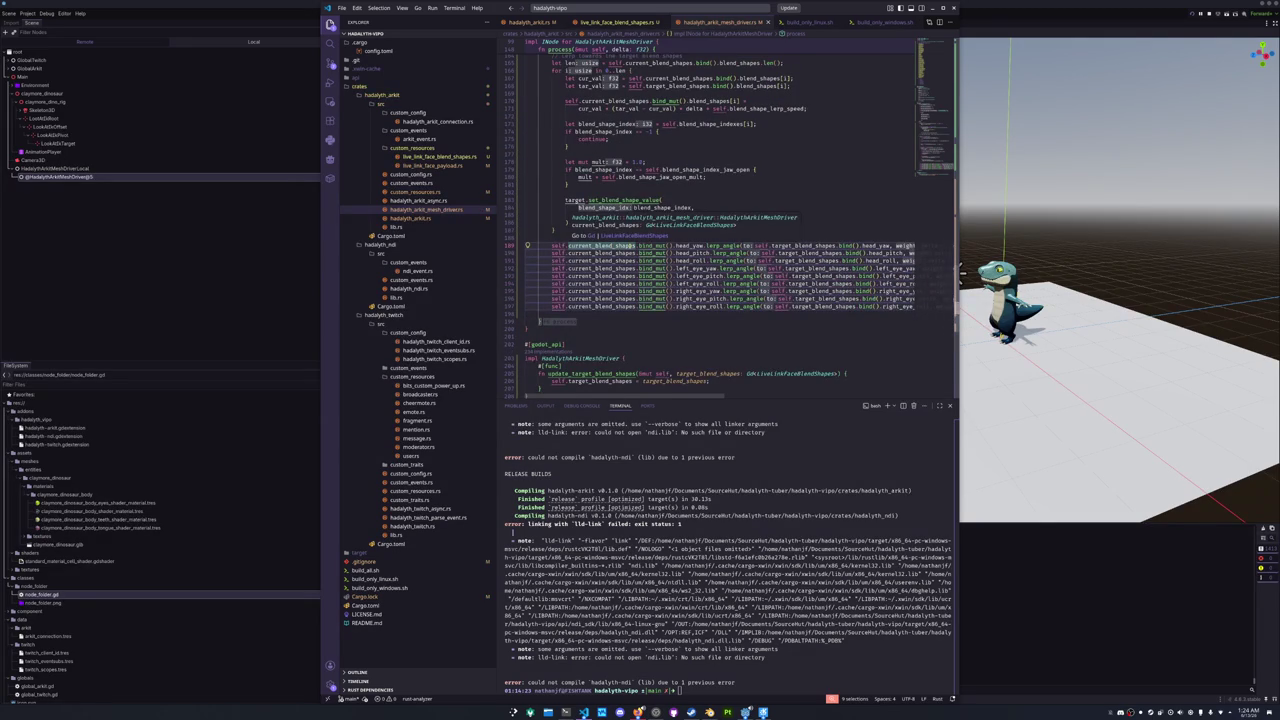
{"action": "mouse_move", "coordinate": [655, 246]}
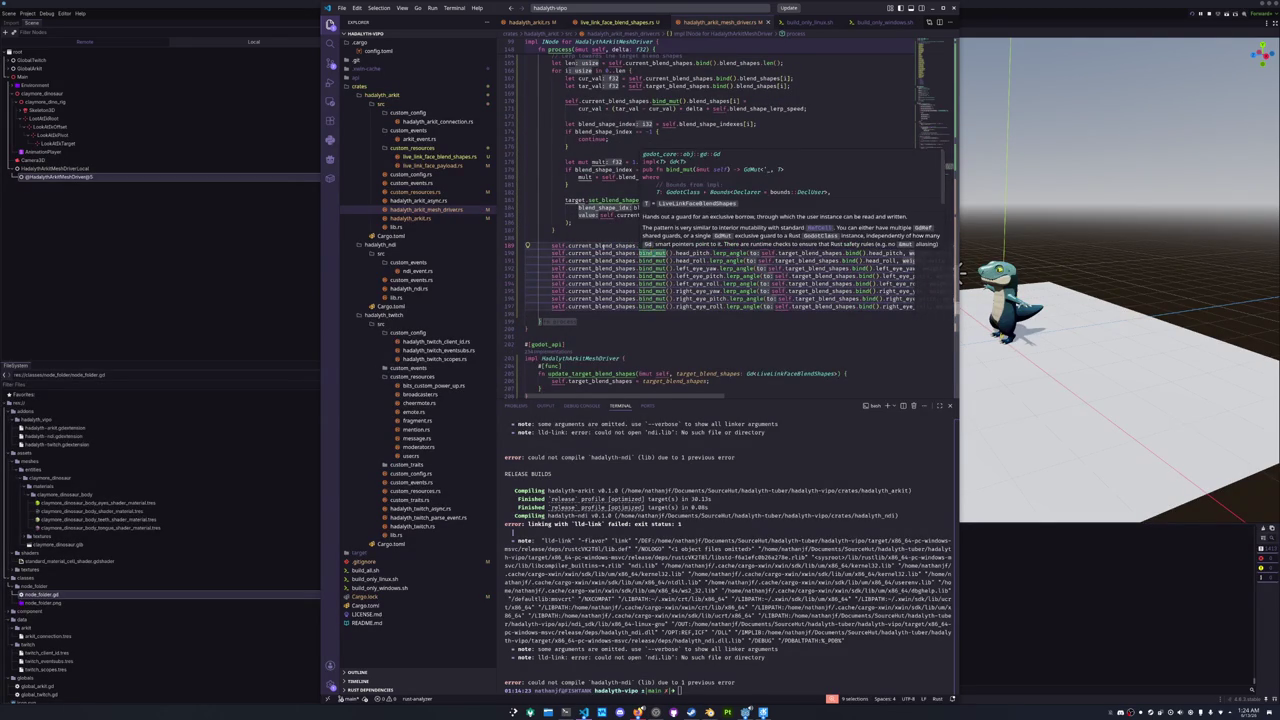
{"action": "left_click", "coordinate": [604, 245]}
{"action": "key", "text": "Home"}
{"action": "type", "text": "self.cur"}
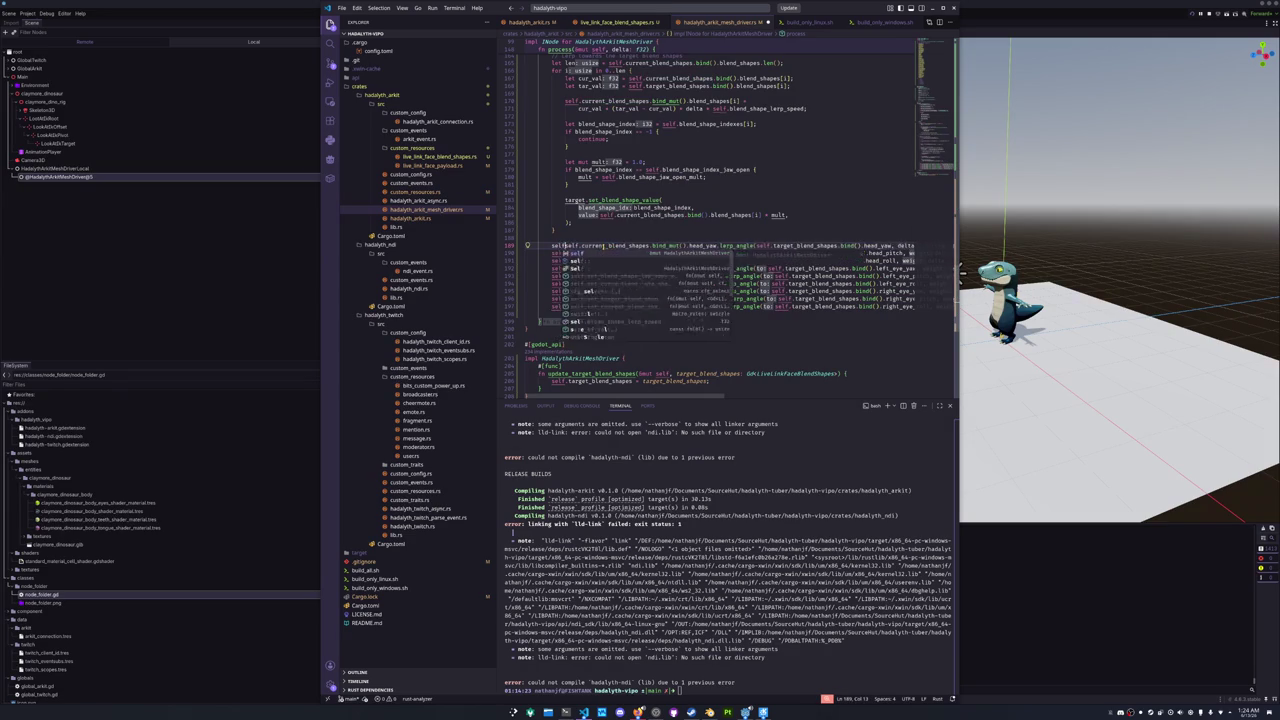
{"action": "key", "text": "Tab"}
{"action": "type", "text": "="}
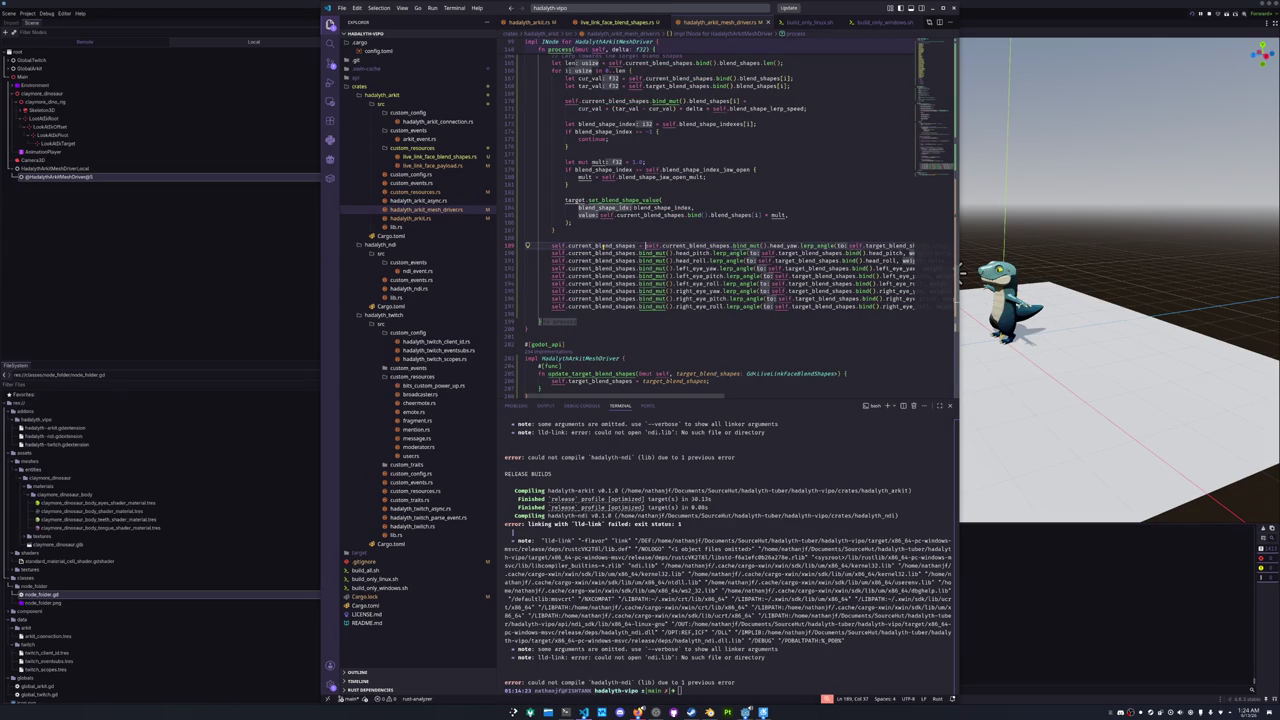
{"action": "mouse_move", "coordinate": [665, 245]}
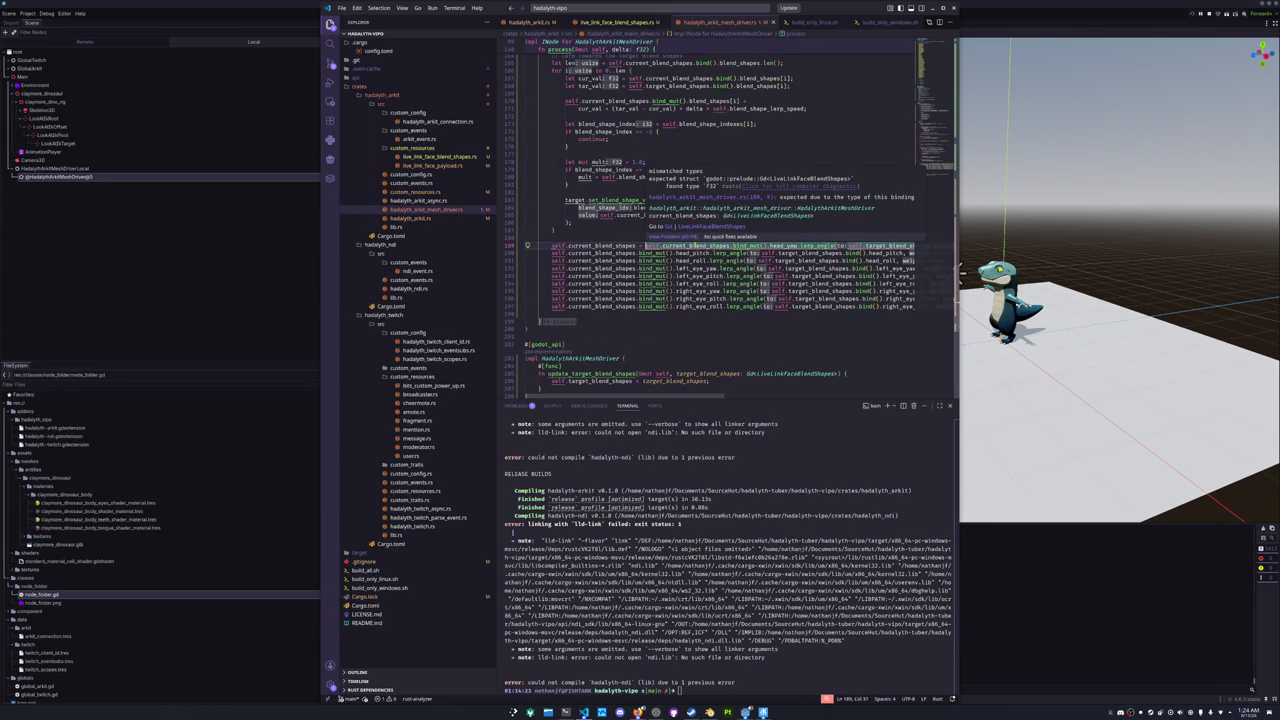
- Rewrite line 189's receiver as self.current_blend_shapes.bind_mut().head_yaw
{"action": "left_click_drag", "start_coordinate": [636, 245], "coordinate": [551, 245]}
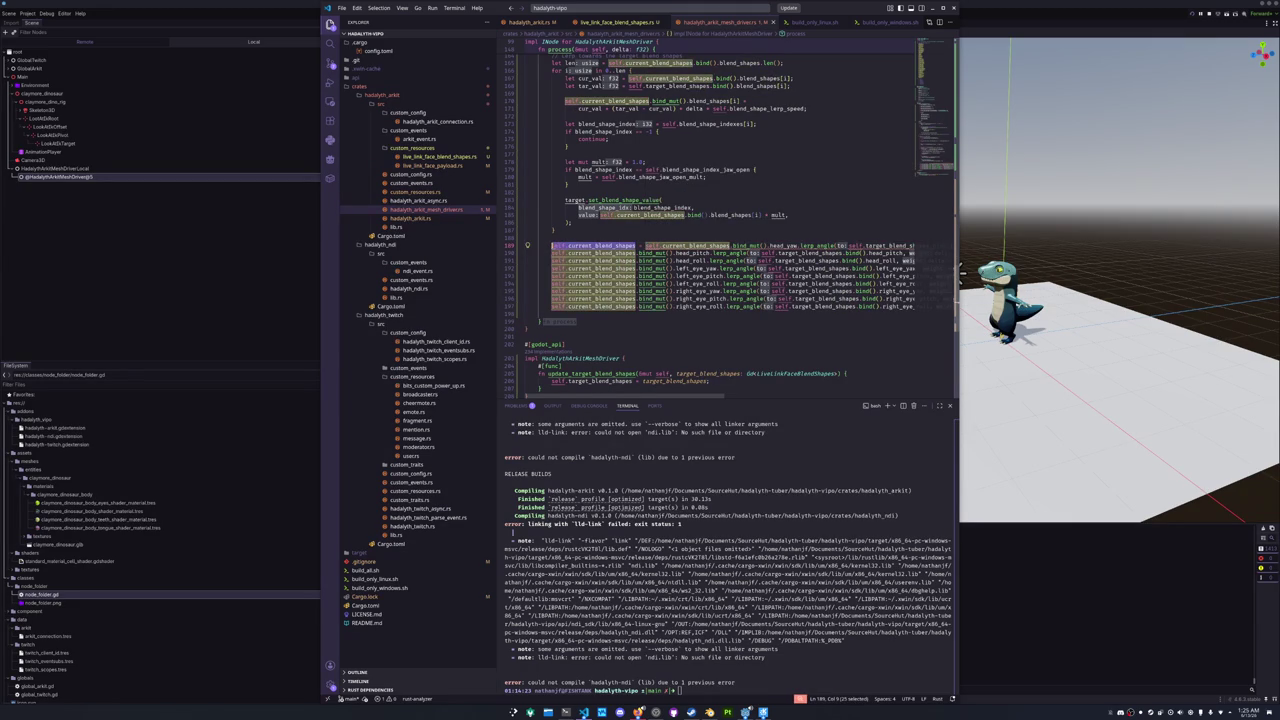
{"action": "key", "text": "BackSpace"}
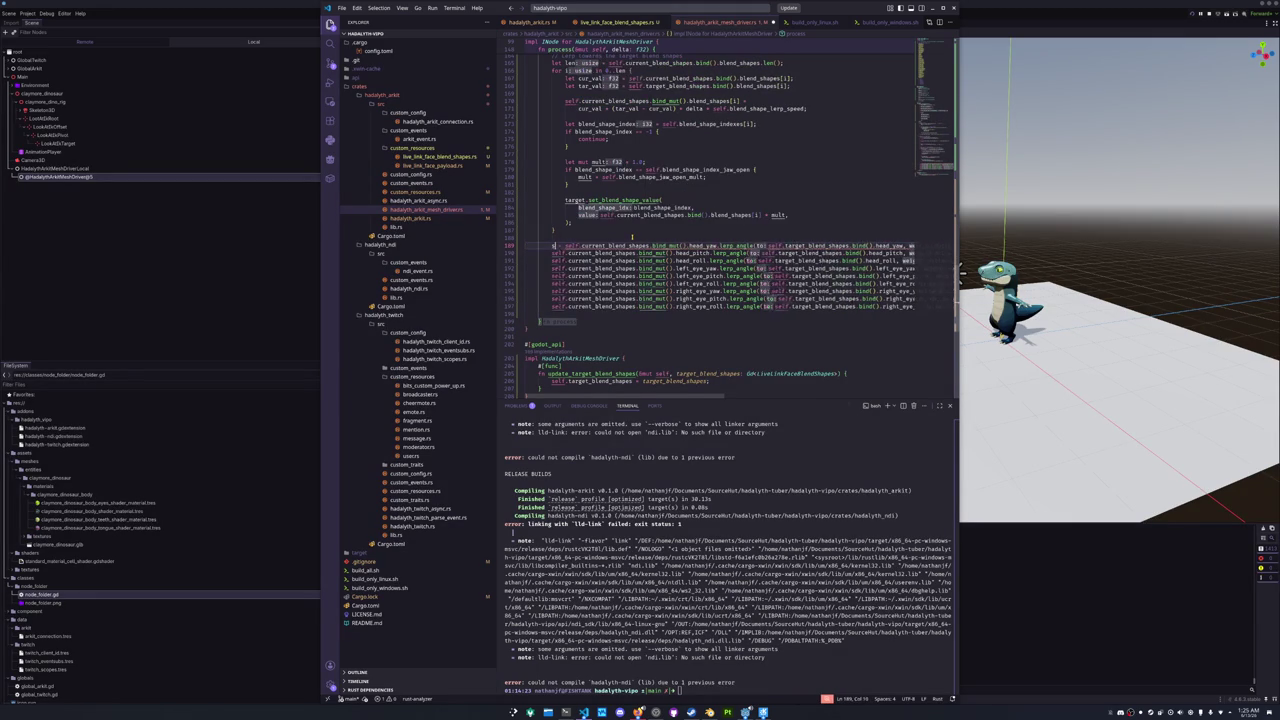
{"action": "type", "text": "self.curren"}
{"action": "key", "text": "Tab"}
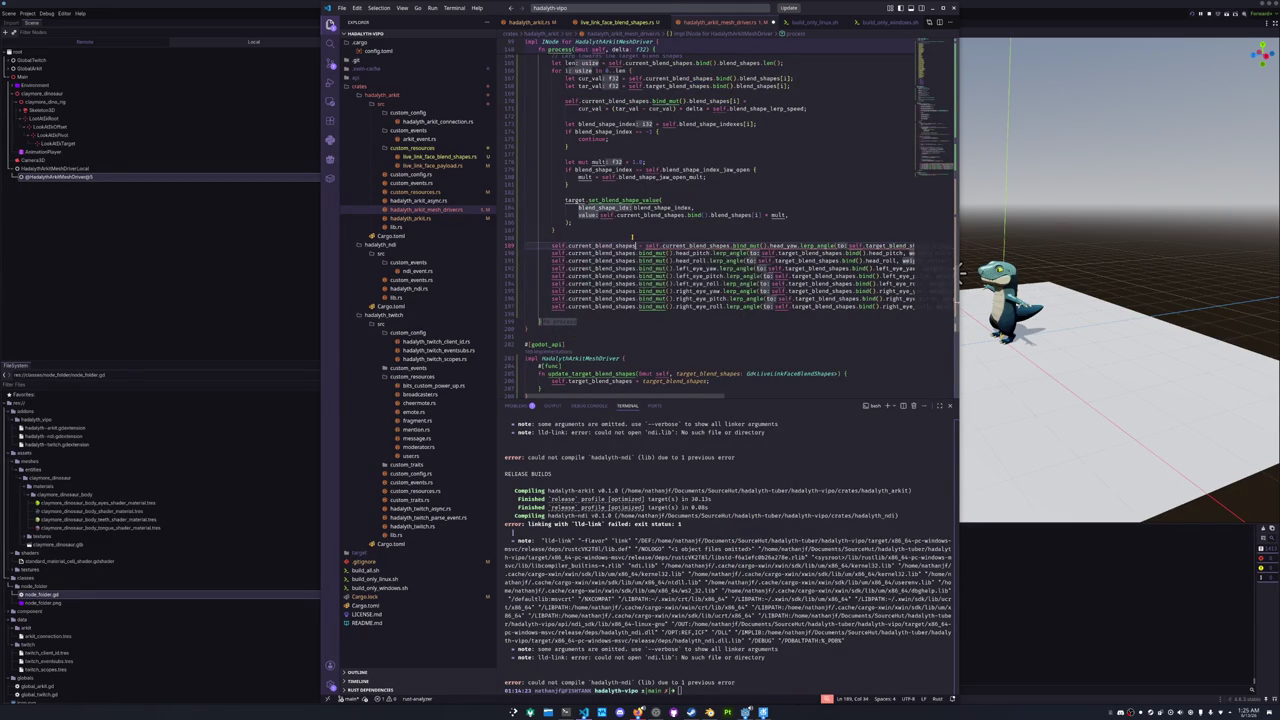
{"action": "type", "text": ".bind_mut"}
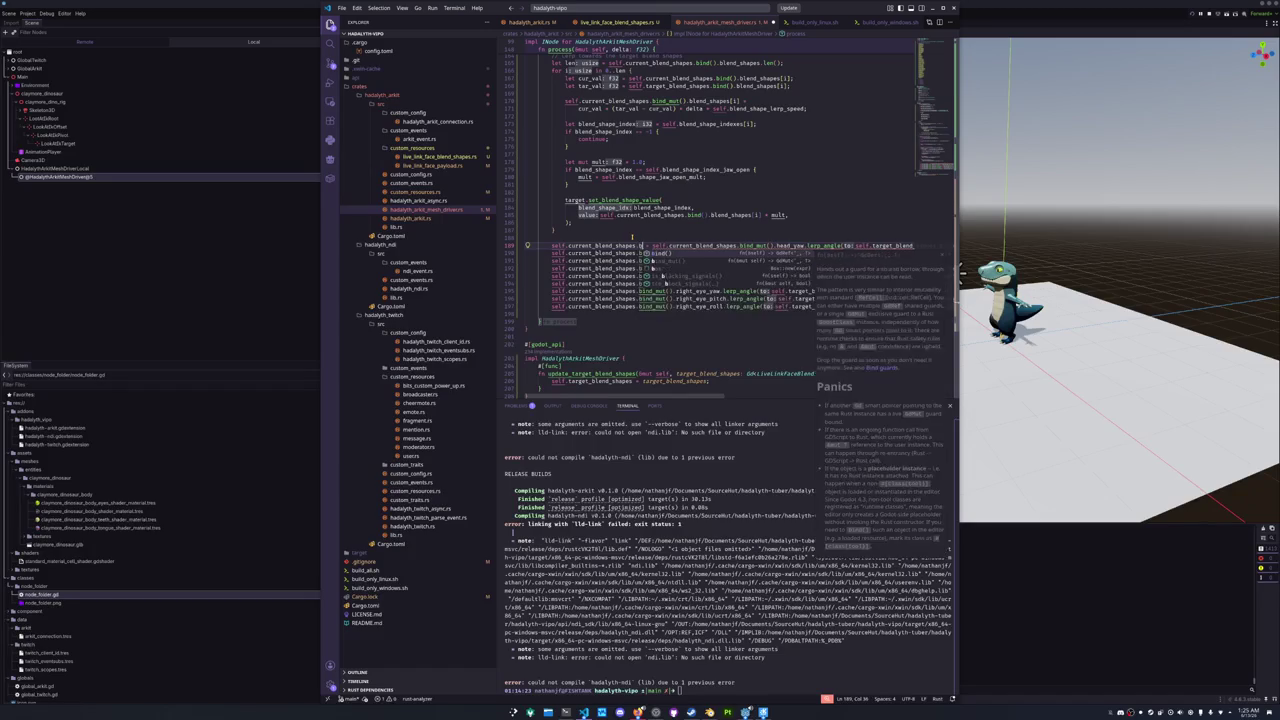
{"action": "key", "text": "Tab"}
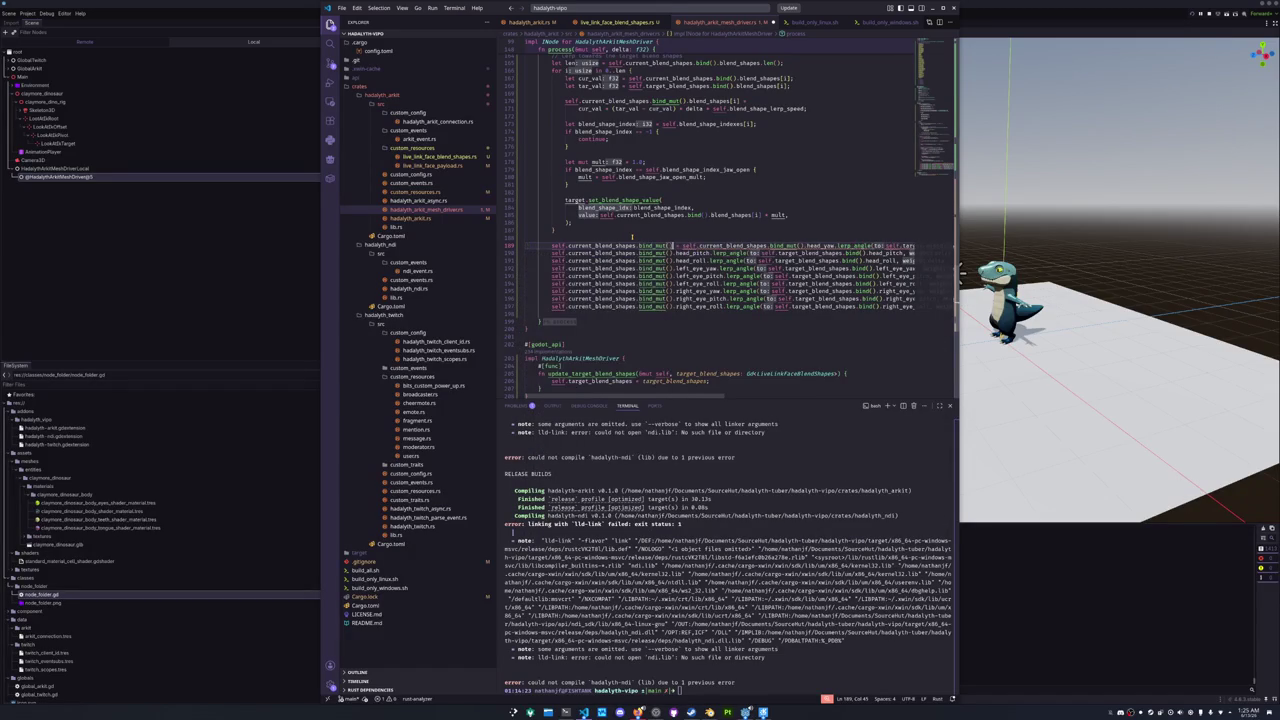
{"action": "type", "text": ").head_yaw"}
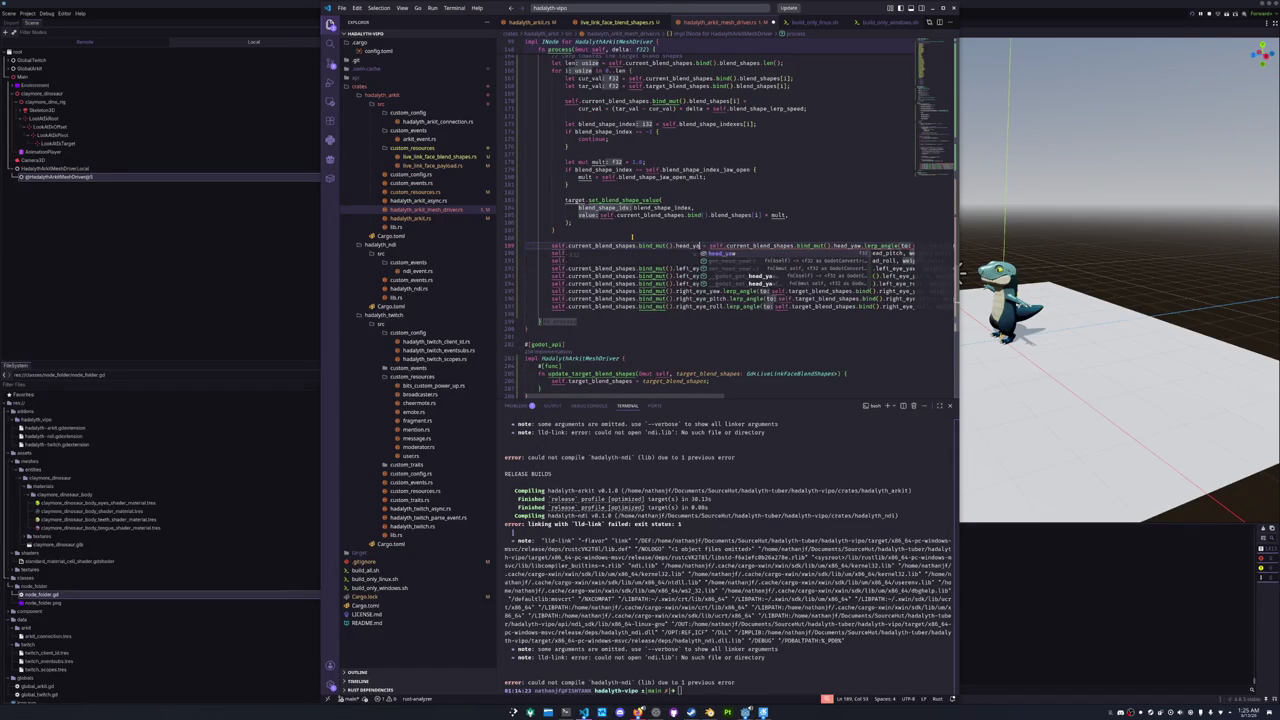
{"action": "key", "text": "Escape"}
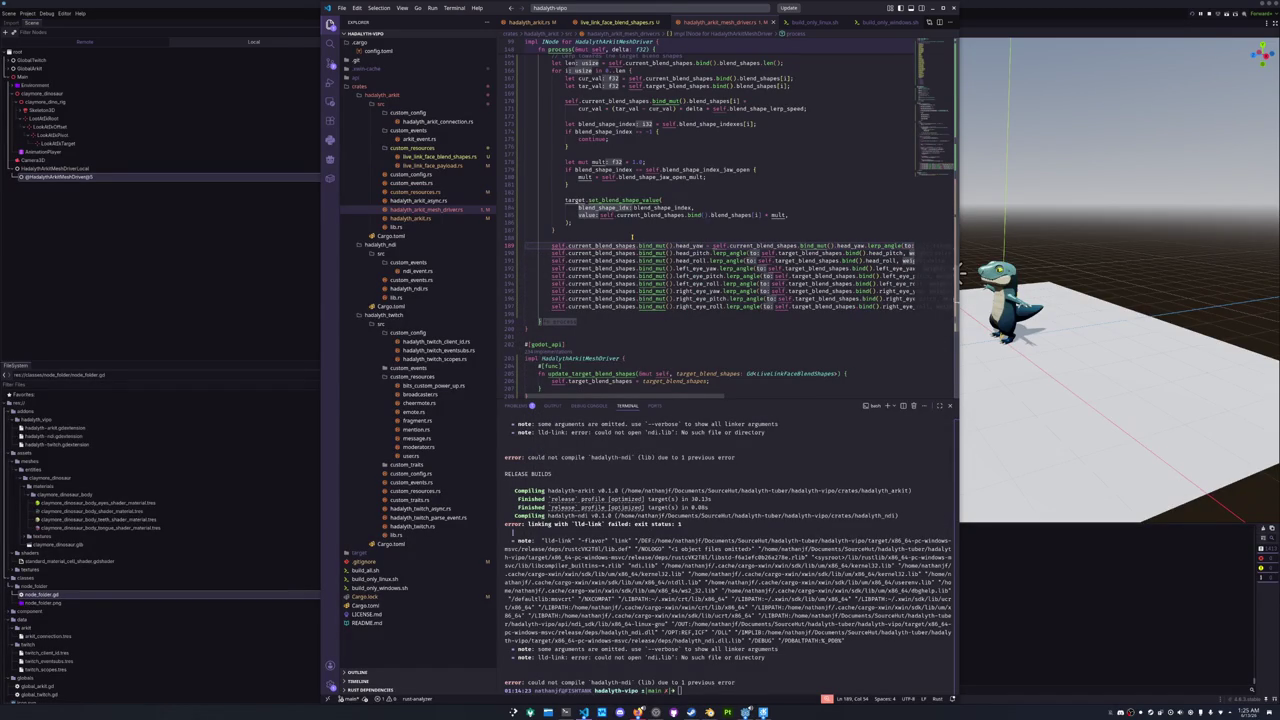
- Highlight the bind_mut uses, then widen the VS Code window over Godot
{"action": "double_click", "coordinate": [652, 245]}
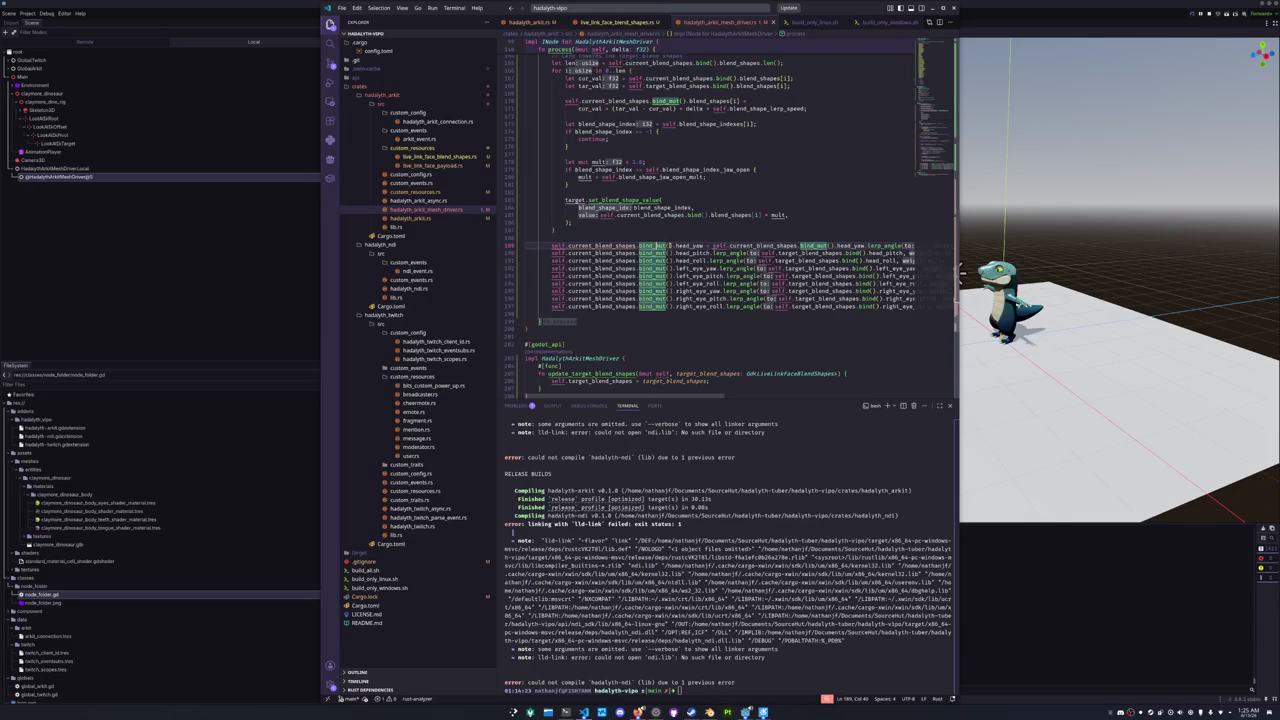
{"action": "left_click", "coordinate": [775, 240]}
{"action": "left_click_drag", "start_coordinate": [960, 247], "coordinate": [1081, 247]}
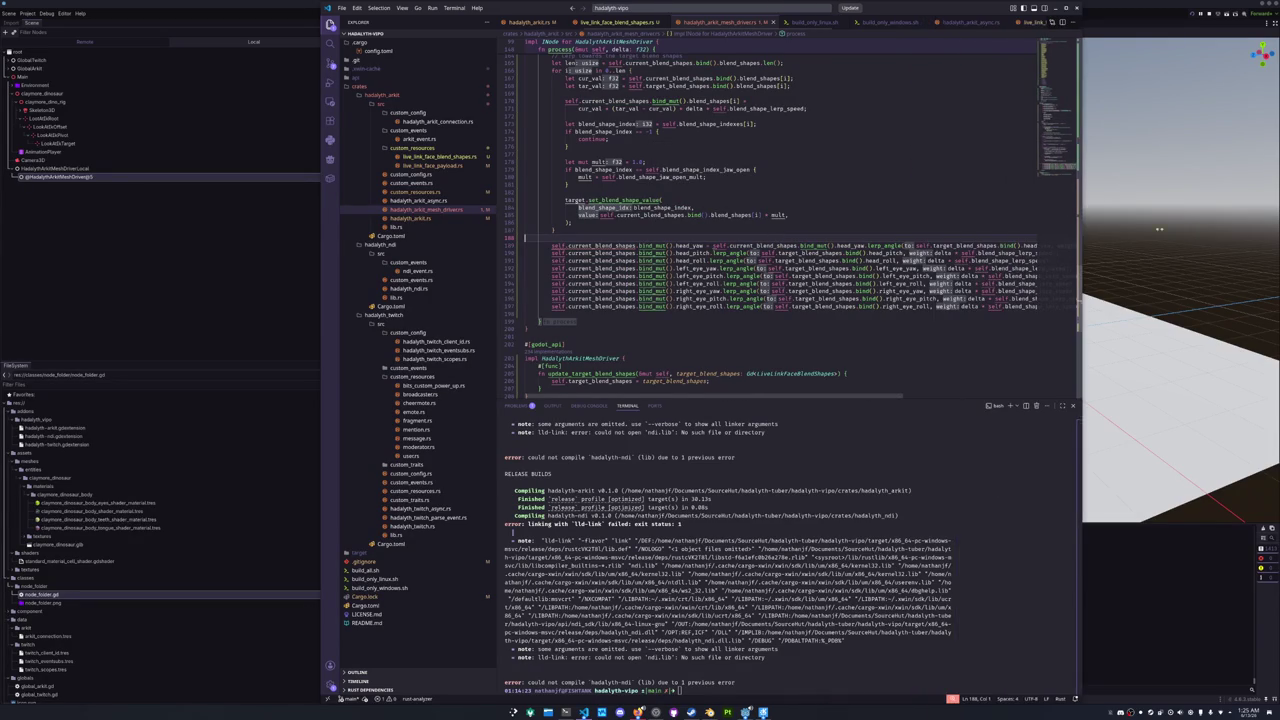
- Read head_yaw into a local binding and make its lerp line assign '= head_yaw' back to the field
{"action": "left_click_drag", "start_coordinate": [850, 8], "coordinate": [768, 13]}
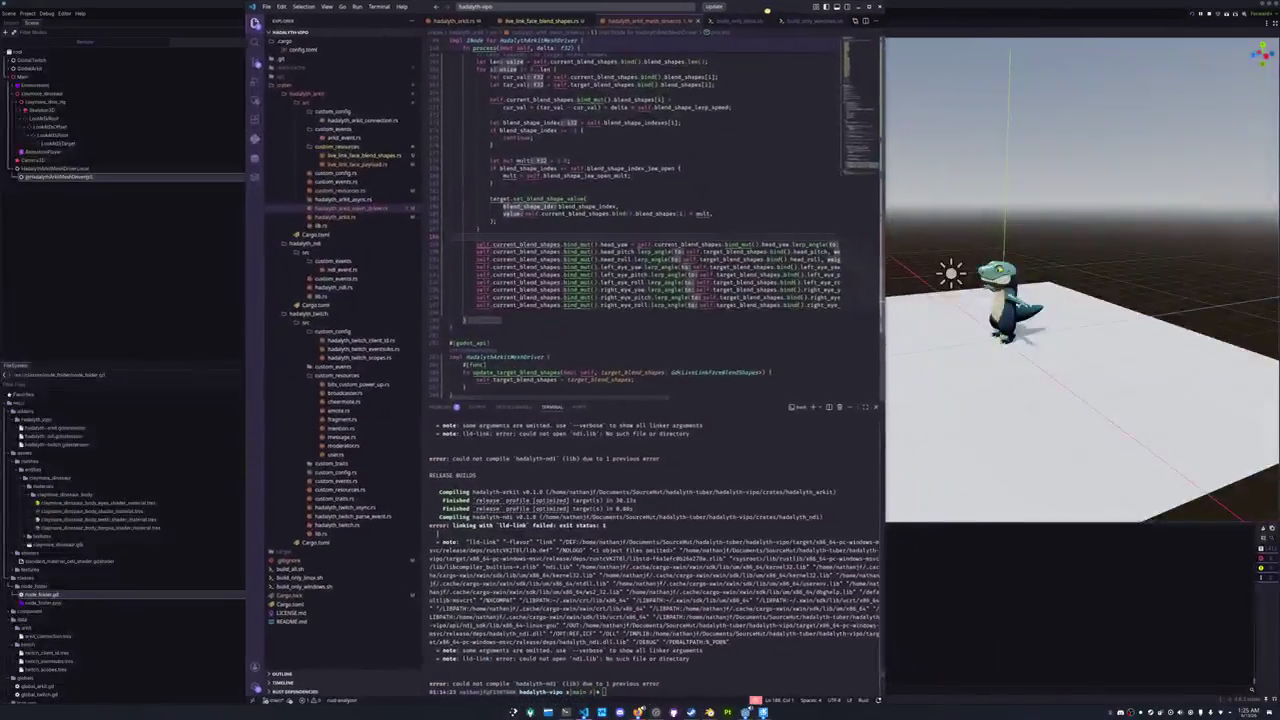
{"action": "left_click_drag", "start_coordinate": [877, 29], "coordinate": [1210, 32]}
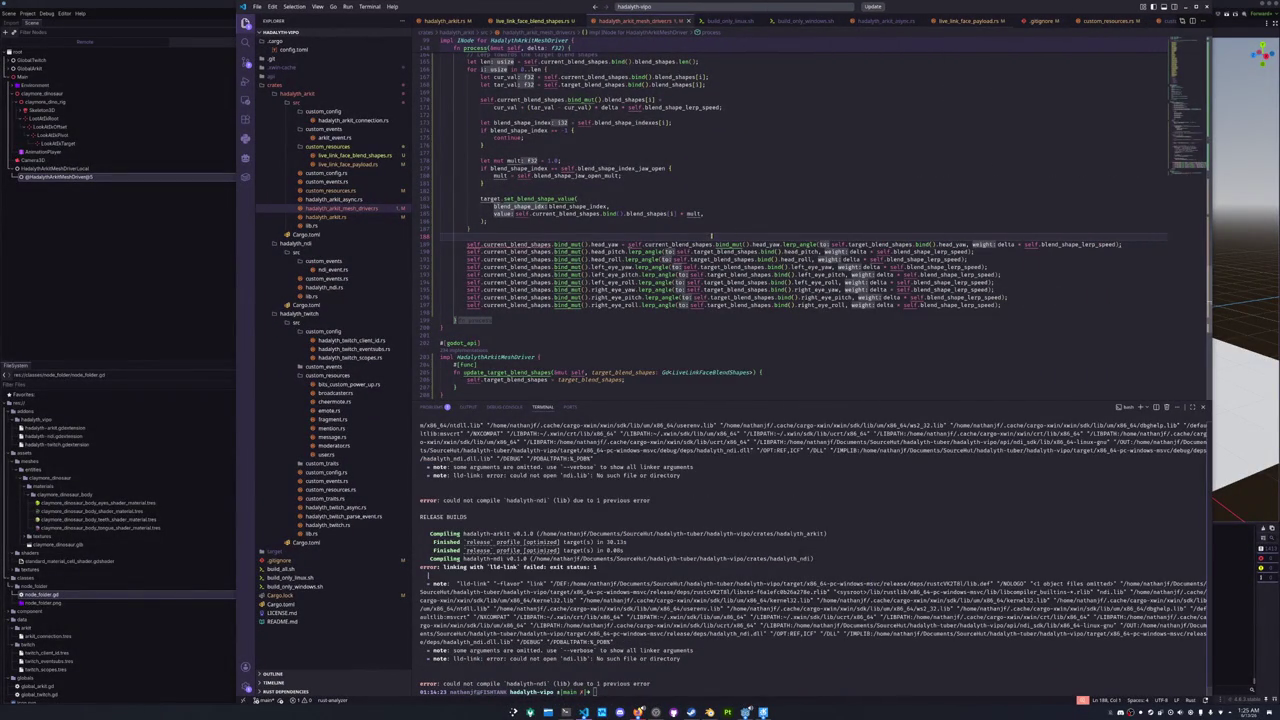
{"action": "key", "text": "Return"}
{"action": "type", "text": "let"}
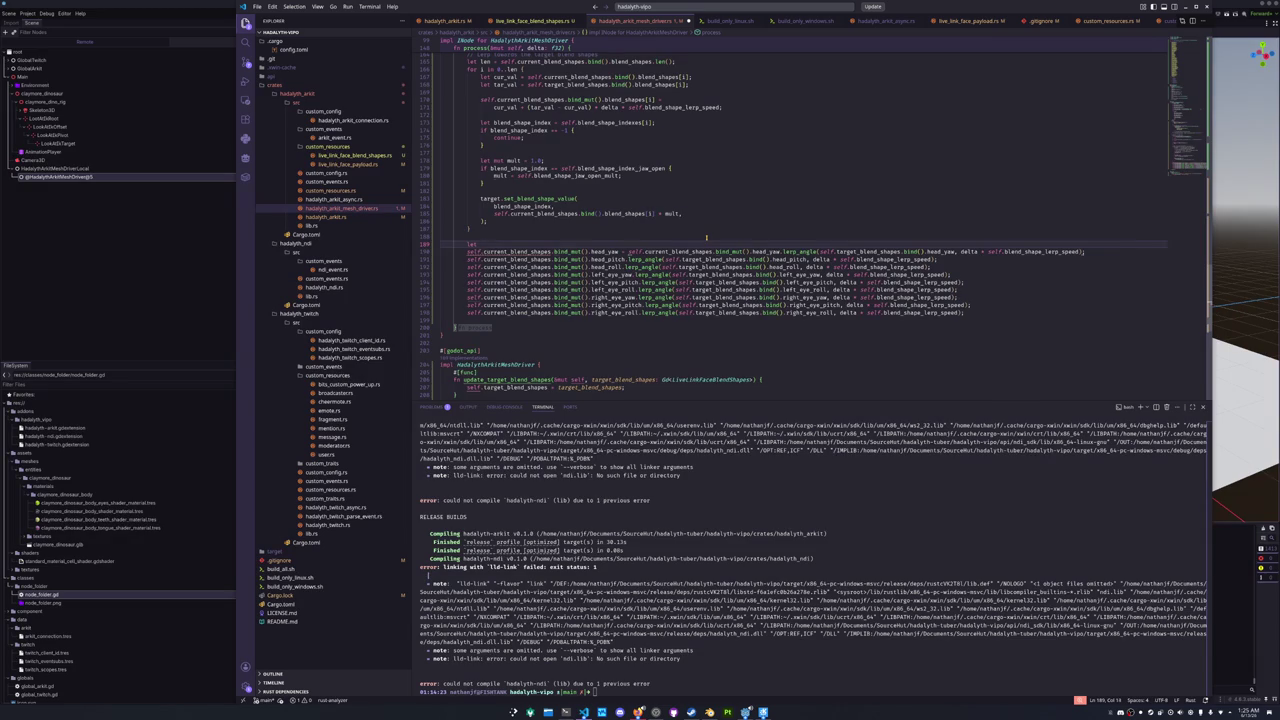
{"action": "type", "text": " head_yaw,"}
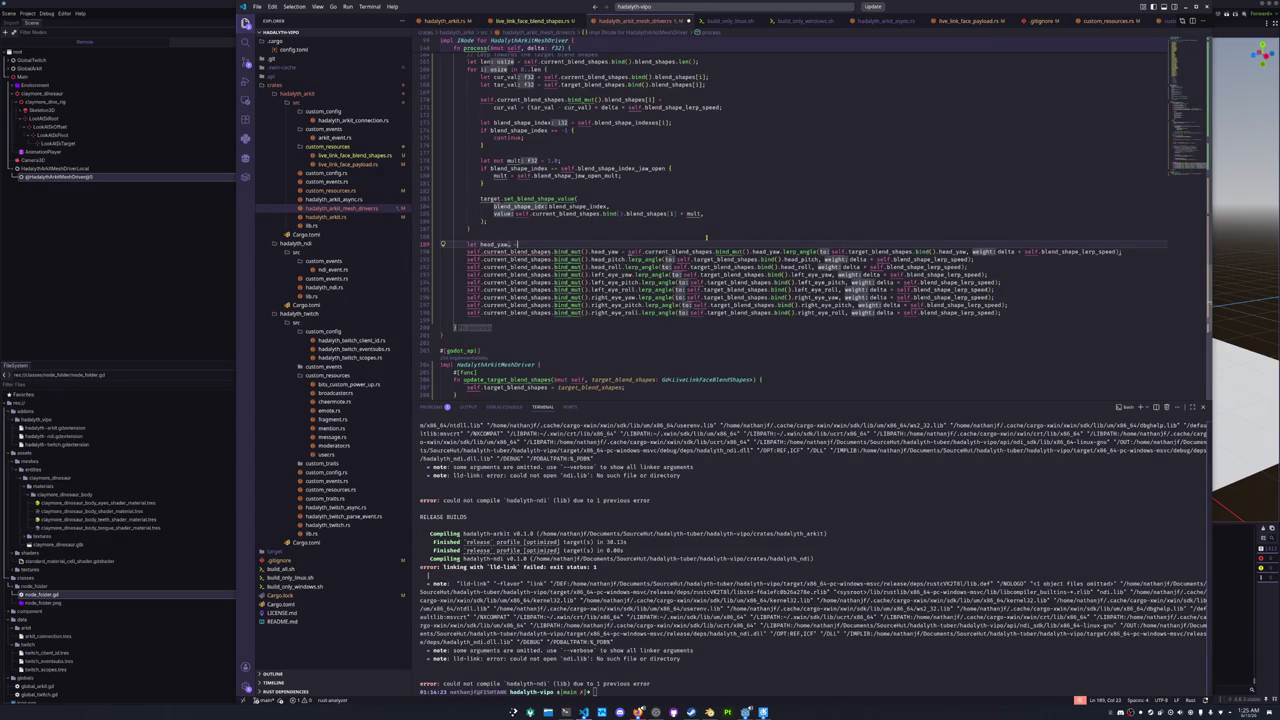
{"action": "key", "text": "BackSpace"}
{"action": "key", "text": "BackSpace"}
{"action": "type", "text": "="}
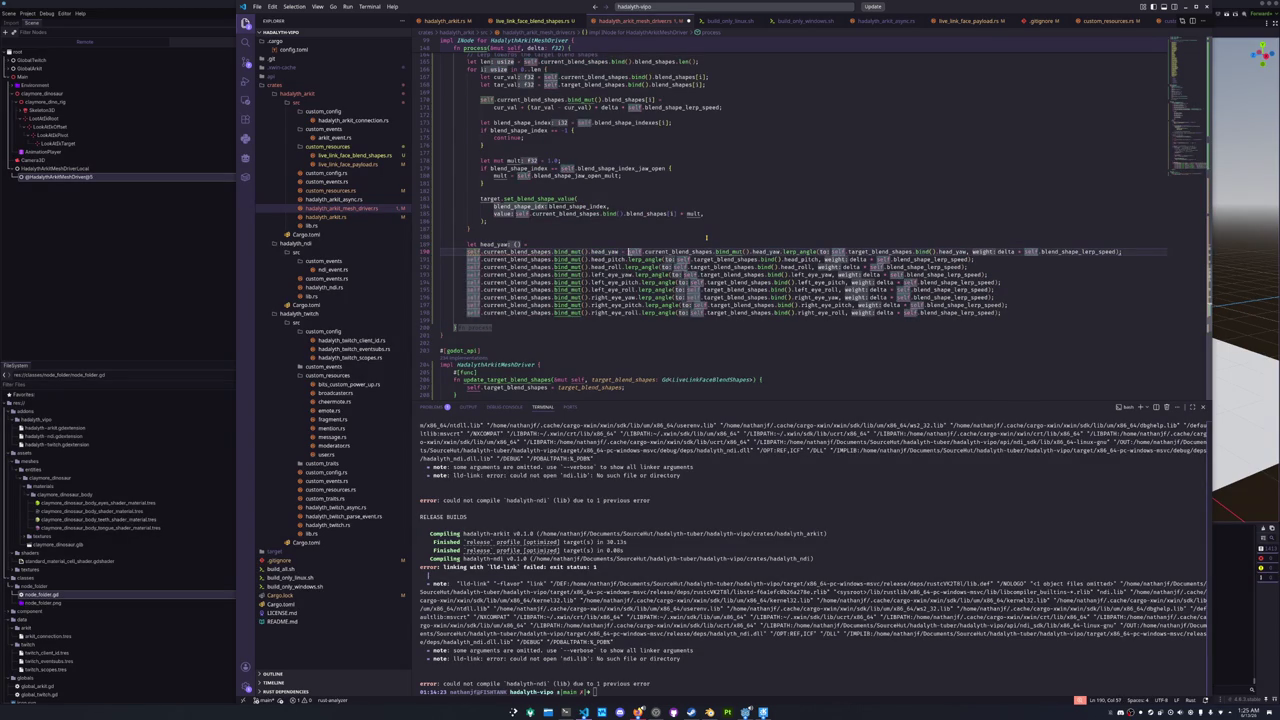
{"action": "type", "text": "self.current_blend_shapes.bind_mut().head_yaw"}
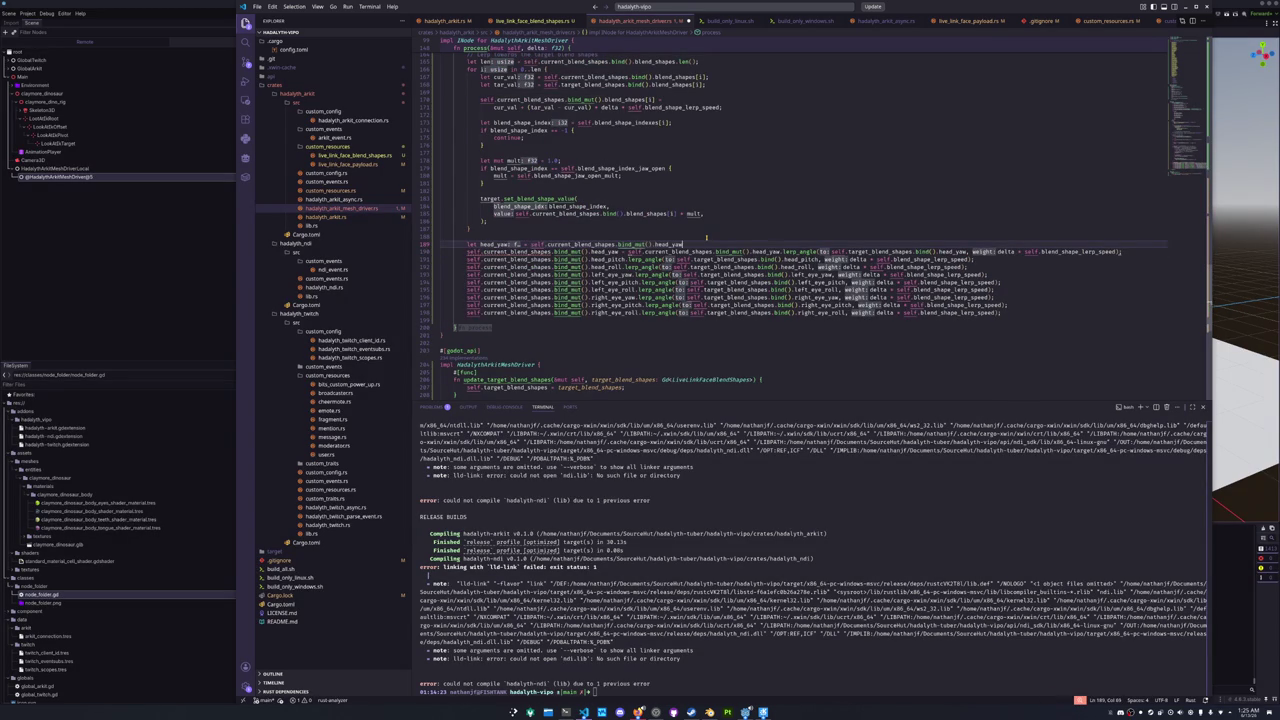
{"action": "key", "text": "shift+alt+Down"}
{"action": "key", "text": "shift+alt+Down"}
{"action": "key", "text": "shift+alt+Down"}
{"action": "key", "text": "ctrl+shift+Right"}
{"action": "key", "text": "ctrl+shift+Right"}
{"action": "key", "text": "ctrl+shift+Right"}
{"action": "key", "text": "ctrl+u"}
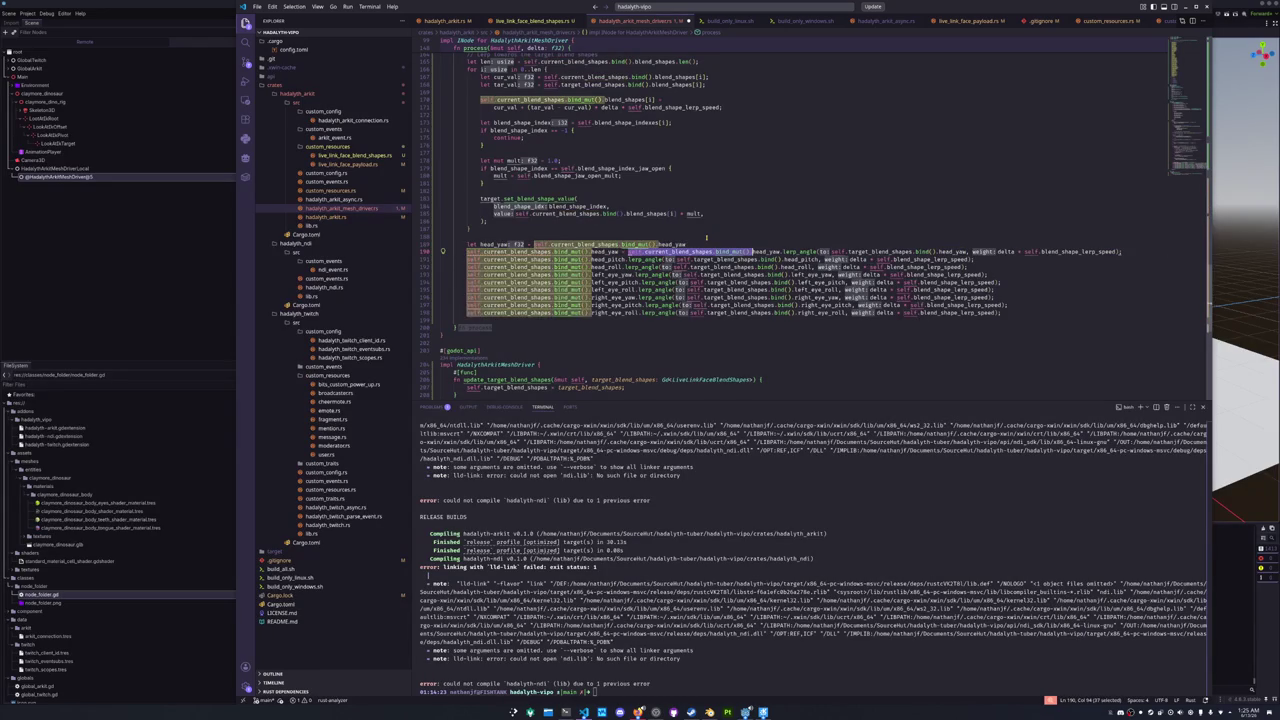
{"action": "type", "text": "= head_yaw"}
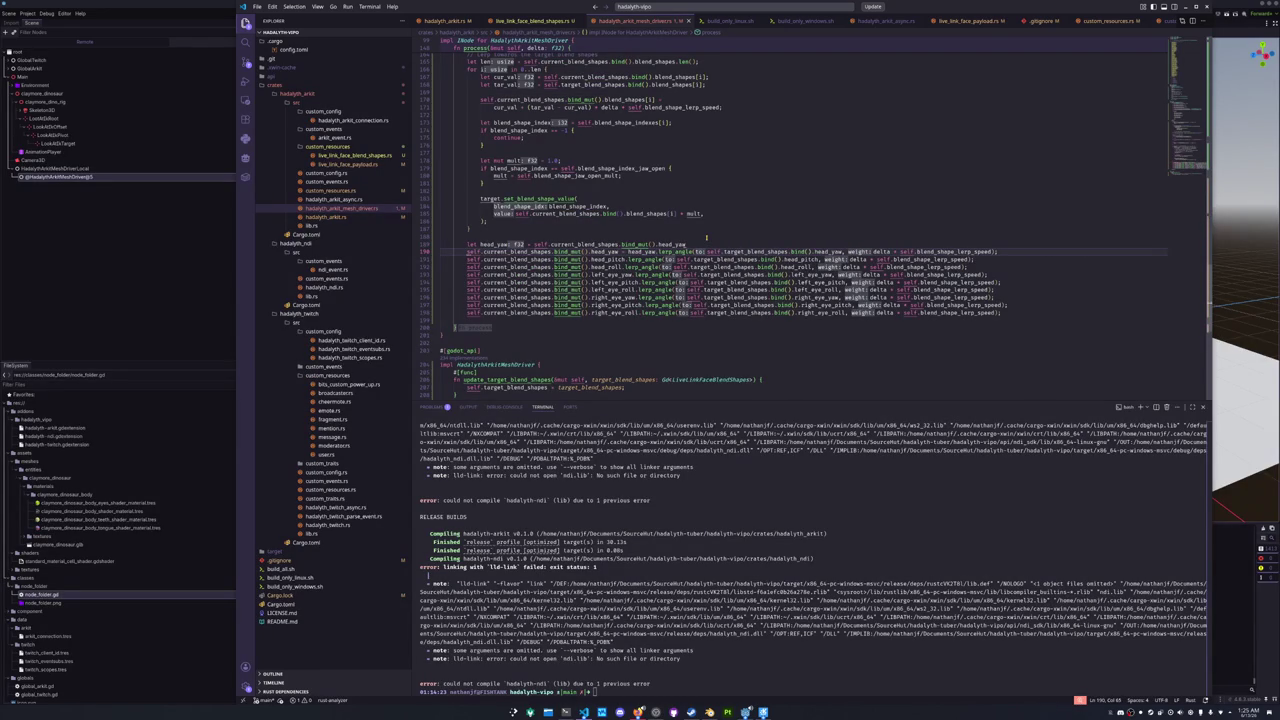
{"action": "key", "text": "Up"}
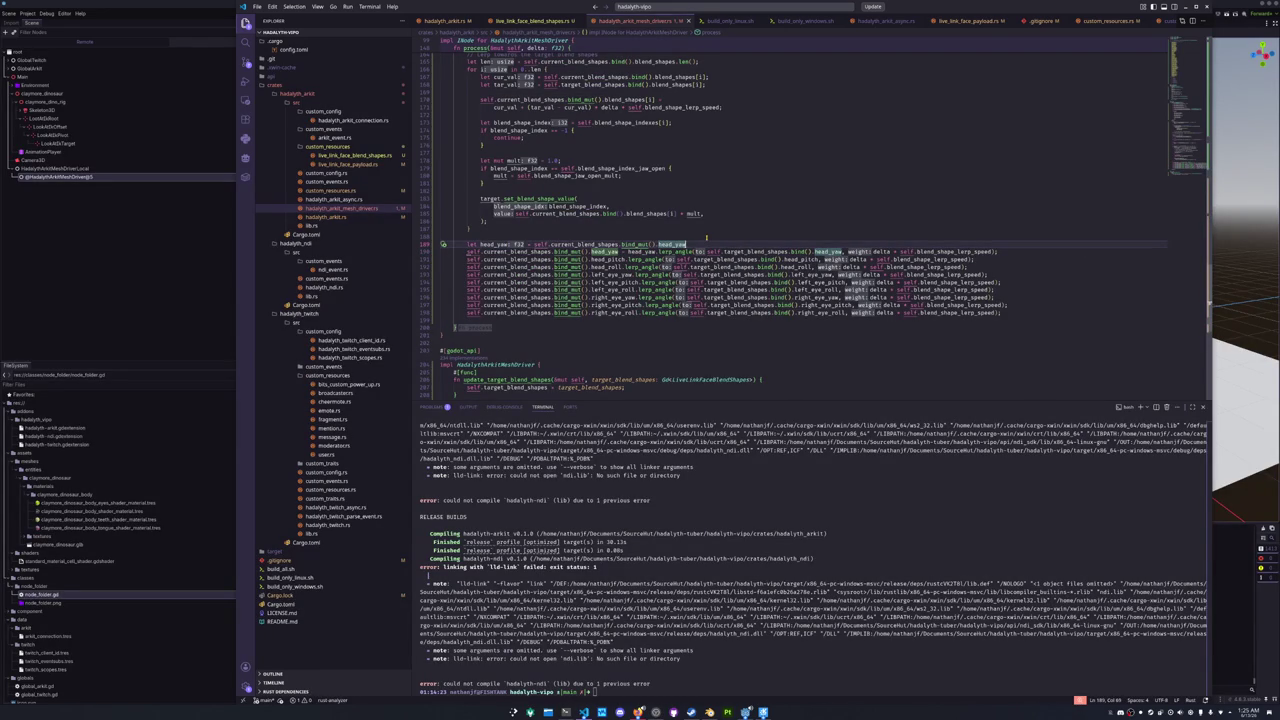
- Add 'let head_pitch =' with the bind_mut().head_pitch read, assign its lerp back, and save
{"action": "key", "text": "Down"}
{"action": "key", "text": "Down"}
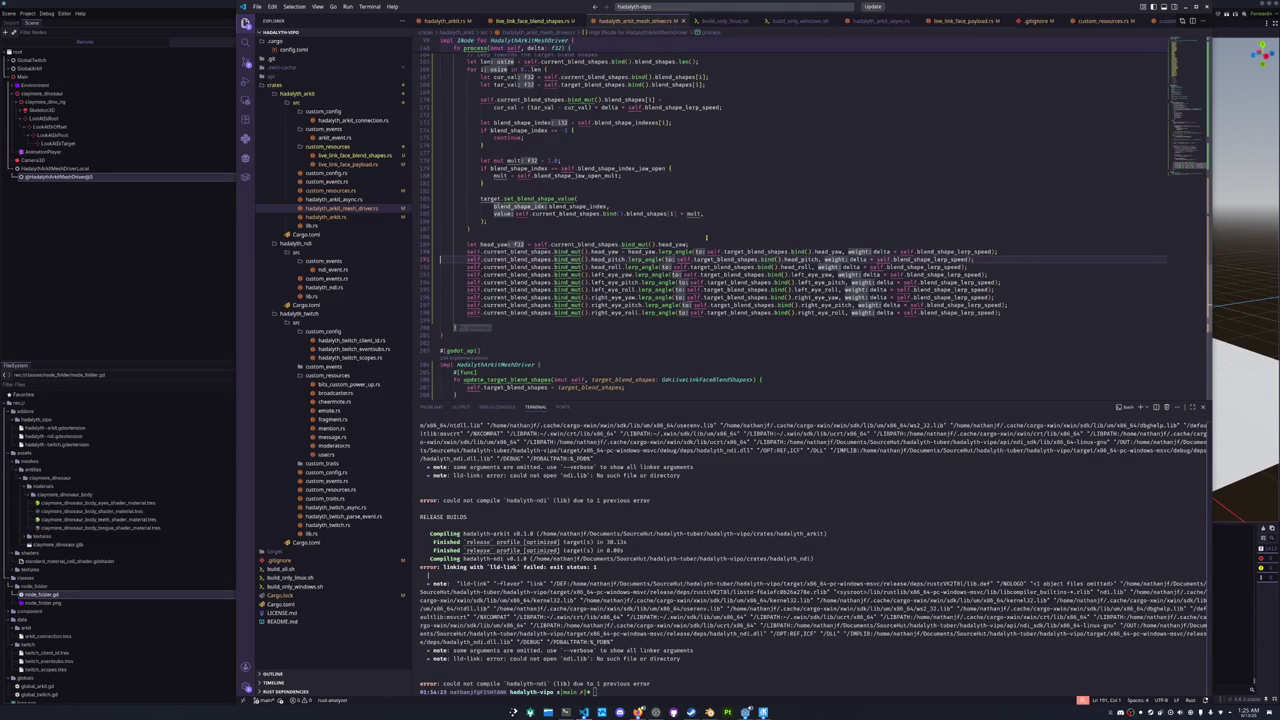
{"action": "key", "text": "Return"}
{"action": "key", "text": "Return"}
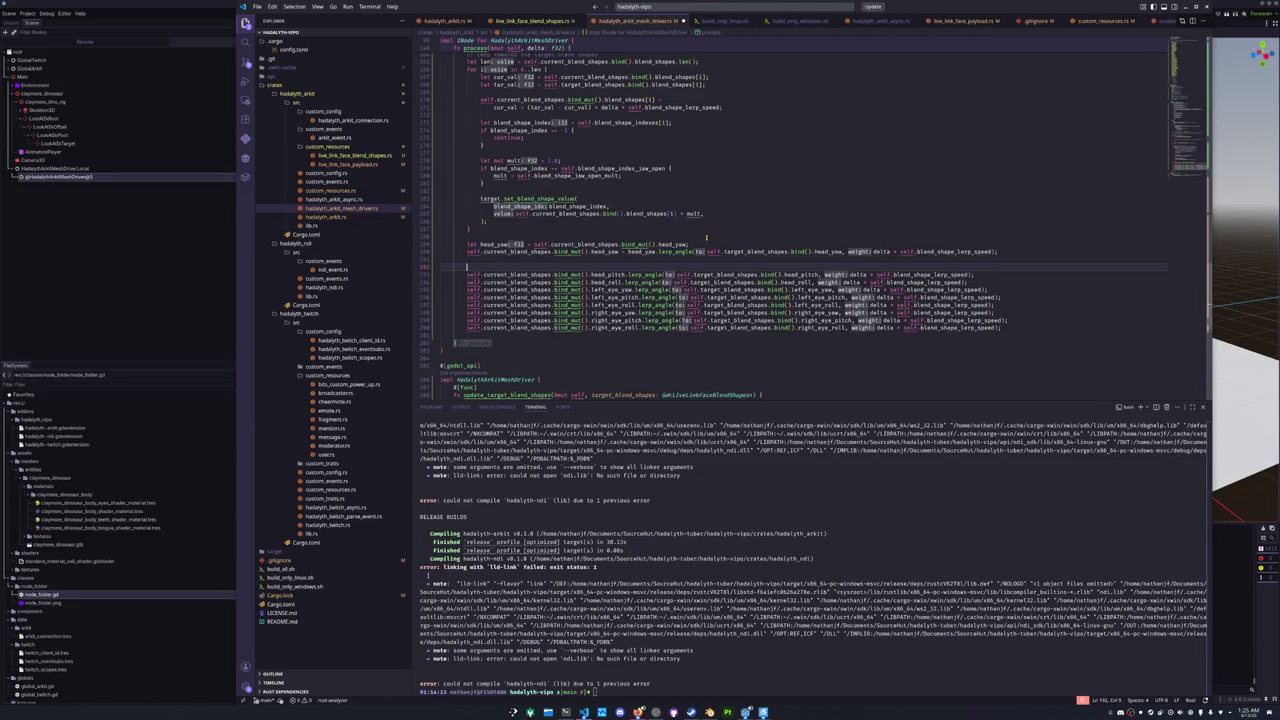
{"action": "type", "text": "let head"}
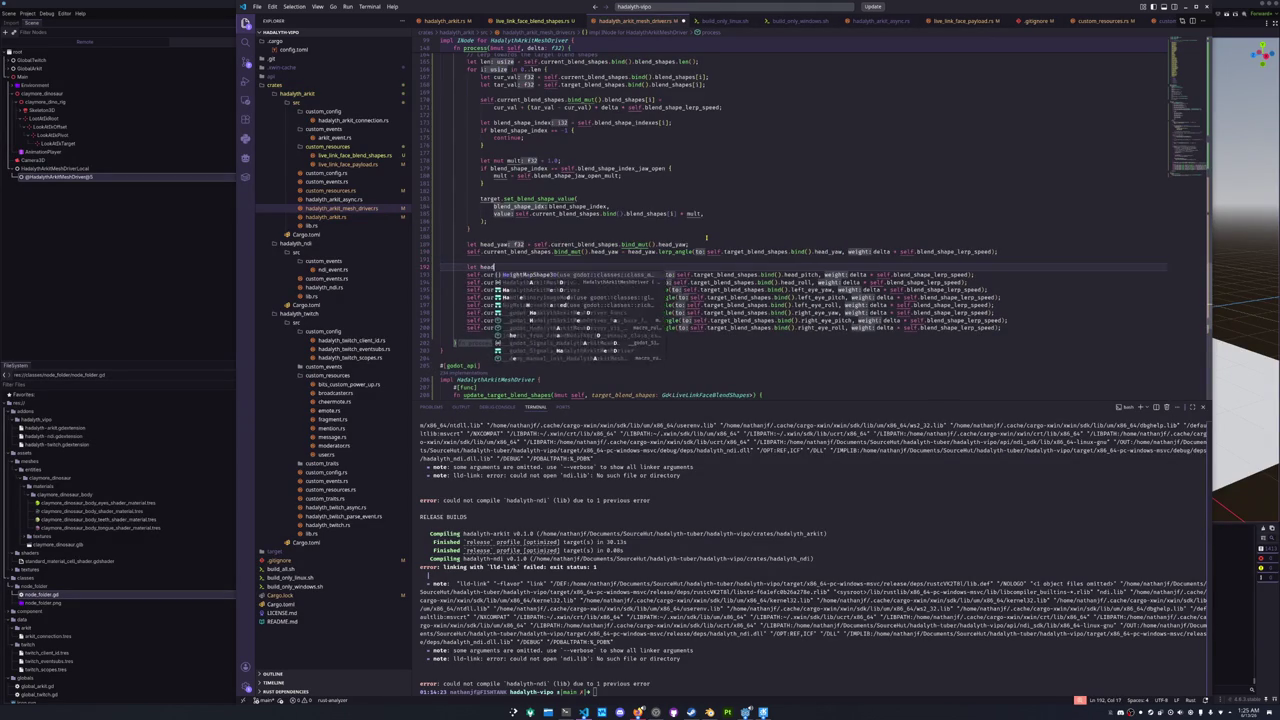
{"action": "type", "text": "_pitch ="}
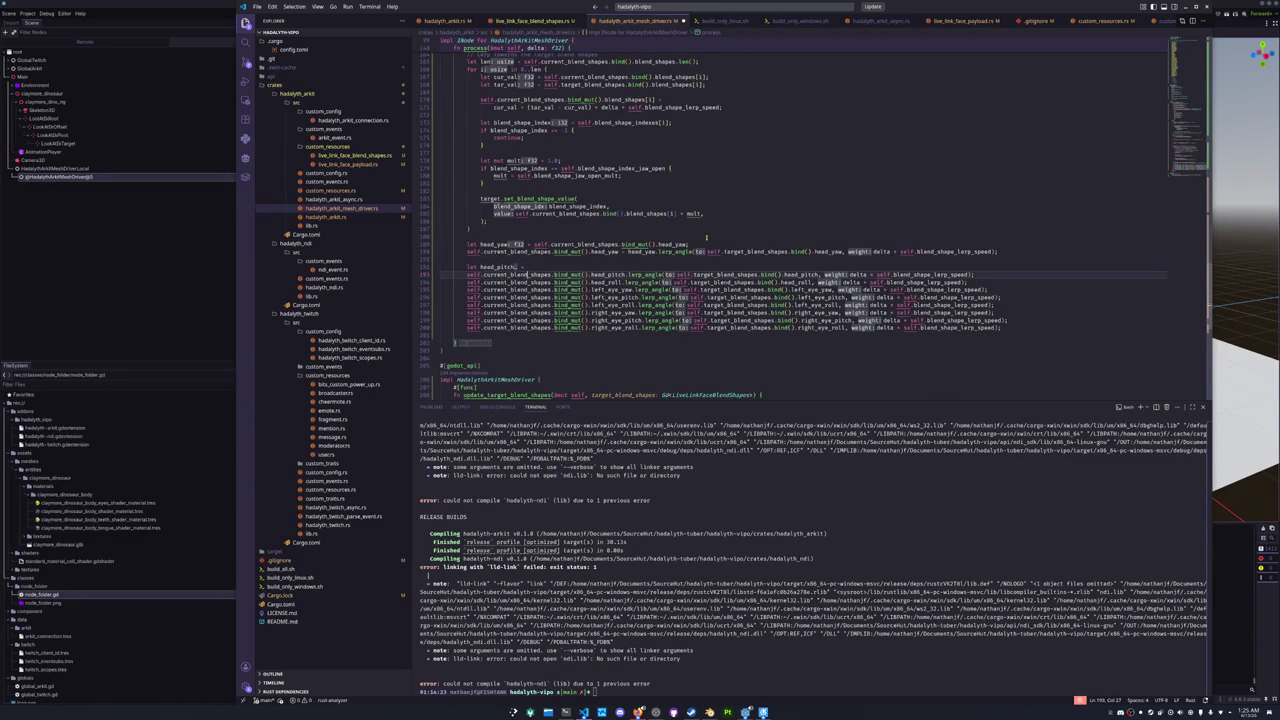
{"action": "key", "text": "ctrl+shift+Right"}
{"action": "key", "text": "ctrl+shift+Right"}
{"action": "key", "text": "ctrl+shift+Right"}
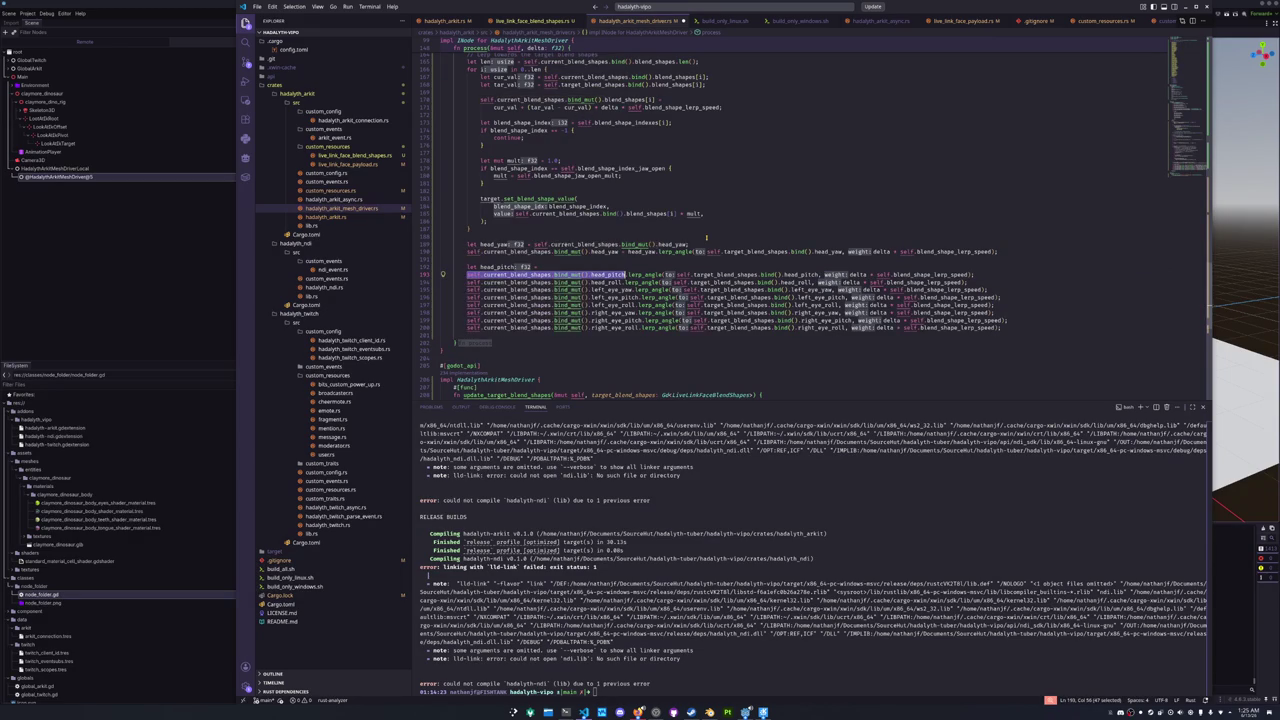
{"action": "key", "text": "ctrl+c"}
{"action": "key", "text": "Up"}
{"action": "key", "text": "End"}
{"action": "key", "text": "ctrl+v"}
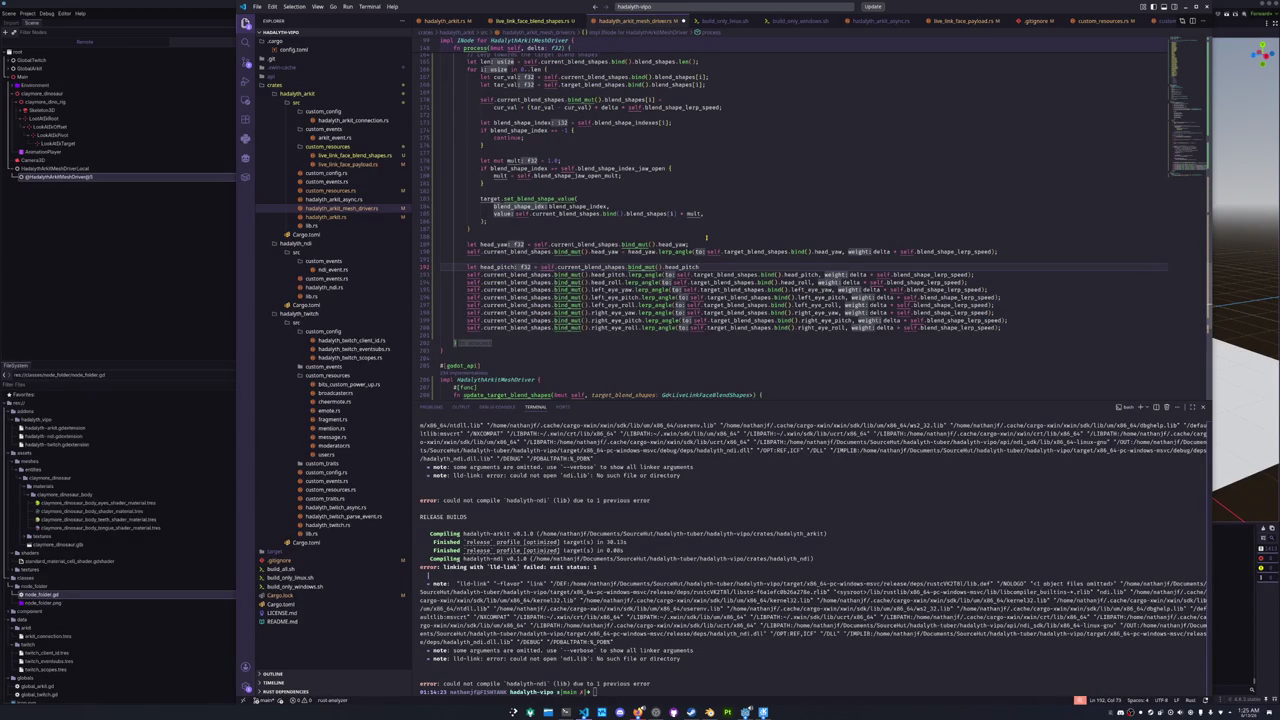
{"action": "key", "text": "ctrl+shift+Left"}
{"action": "key", "text": "Down"}
{"action": "key", "text": "ctrl+shift+Right"}
{"action": "key", "text": "ctrl+shift+Right"}
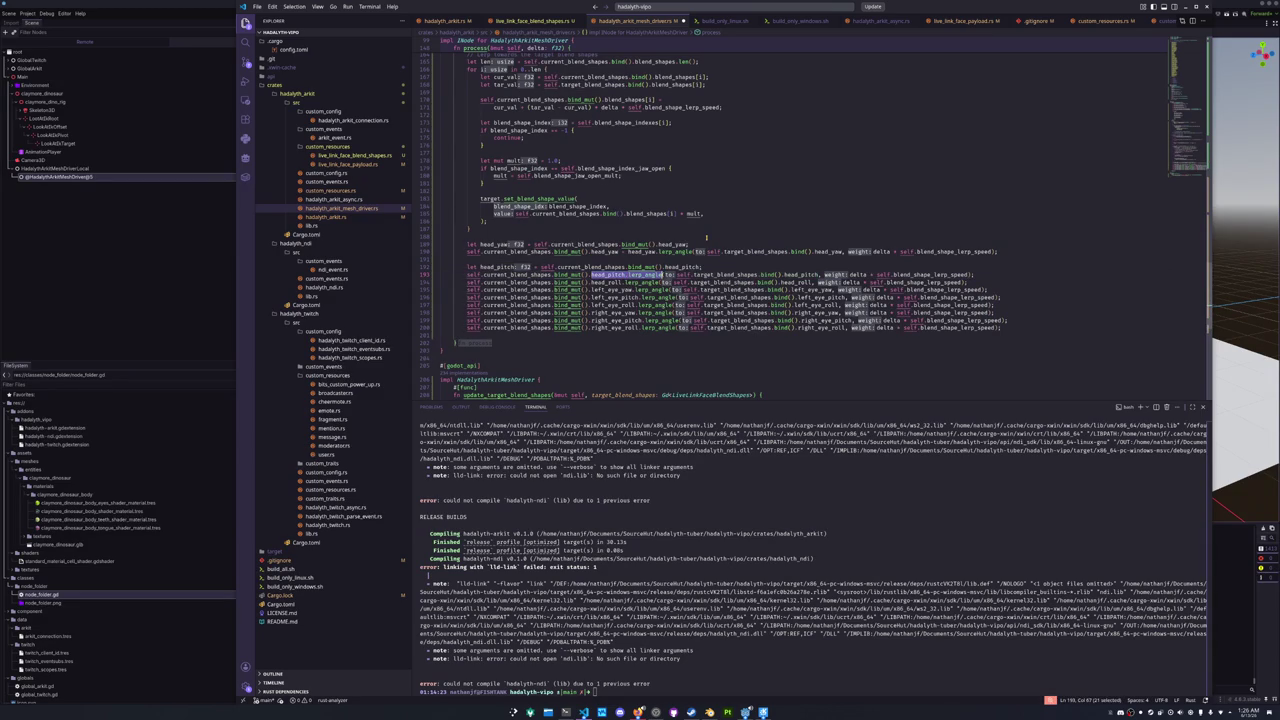
{"action": "key", "text": "ctrl+shift+Left"}
{"action": "key", "text": "shift+Left"}
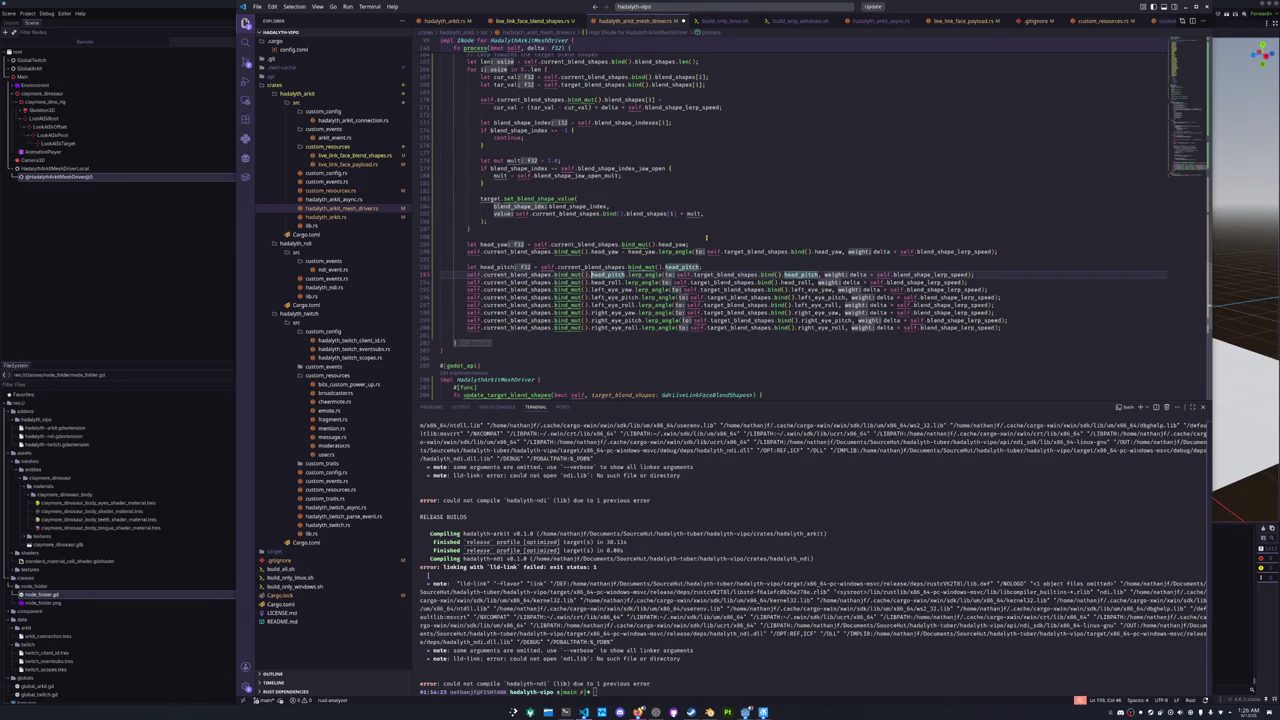
{"action": "key", "text": "Right"}
{"action": "type", "text": "= head_pitch"}
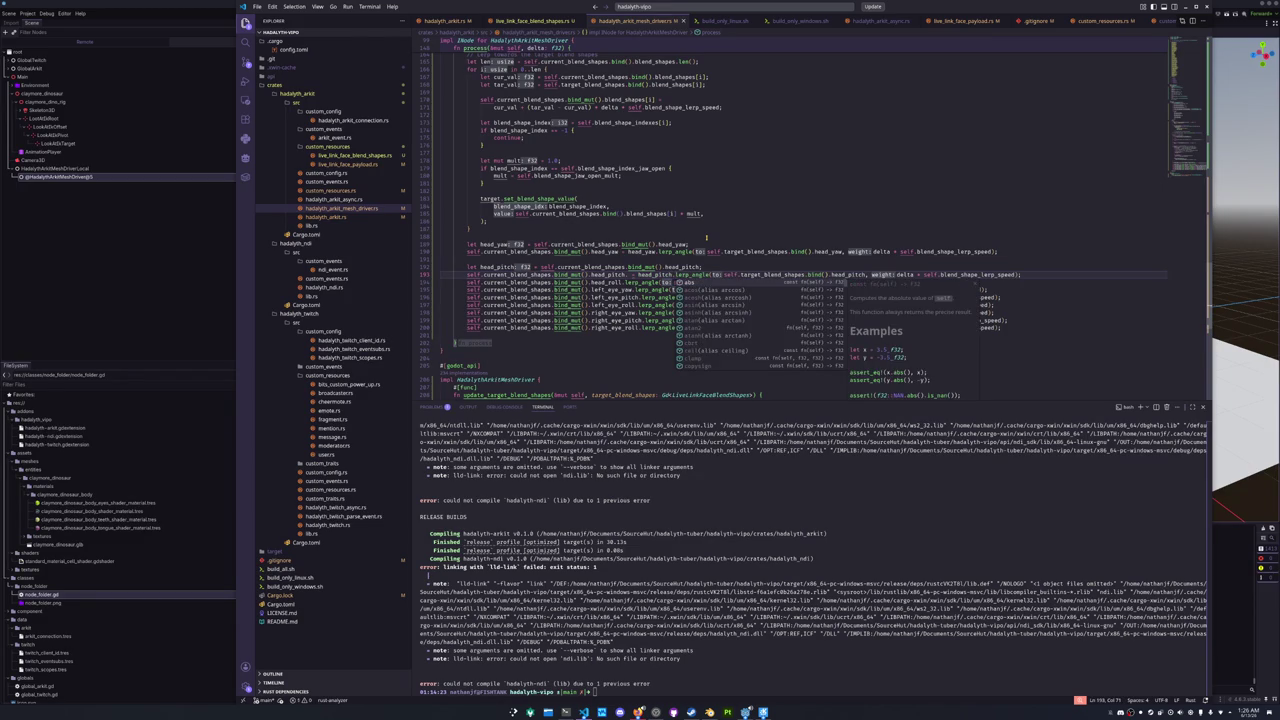
{"action": "key", "text": "ctrl+s"}
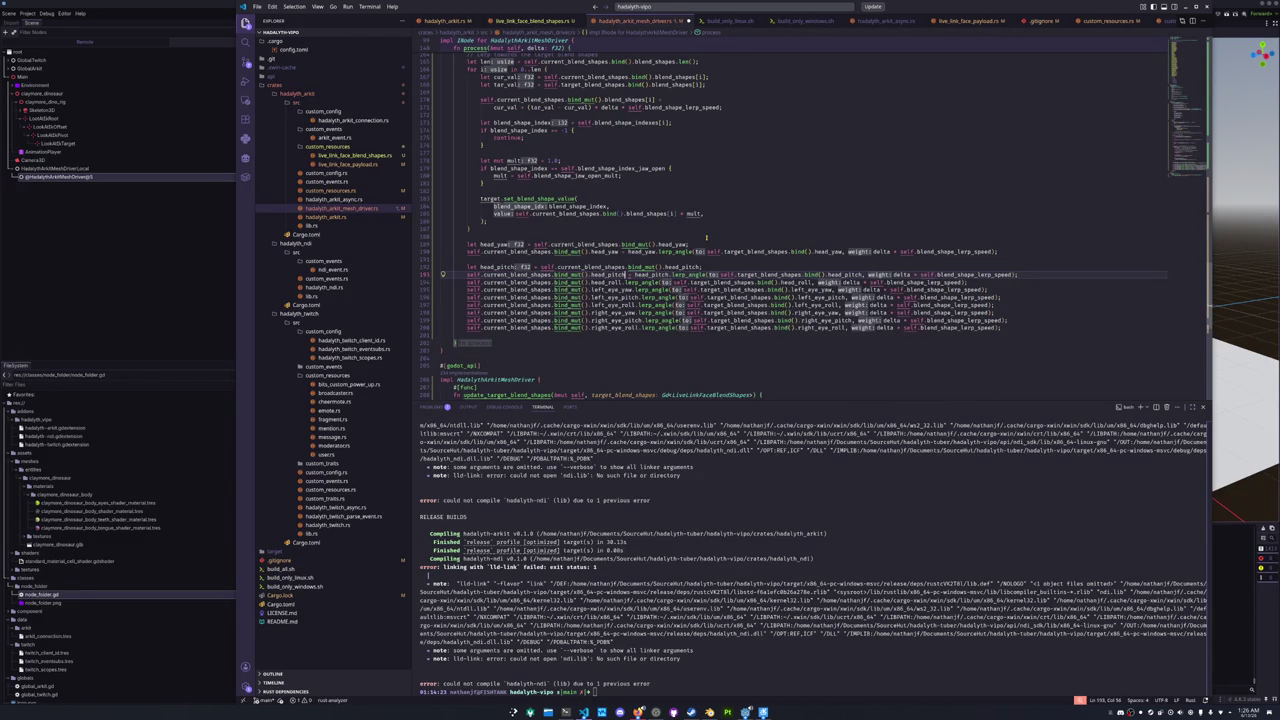
- Separate the head_roll lerp line from the head_pitch block with a blank line
{"action": "key", "text": "Down"}
{"action": "key", "text": "Home"}
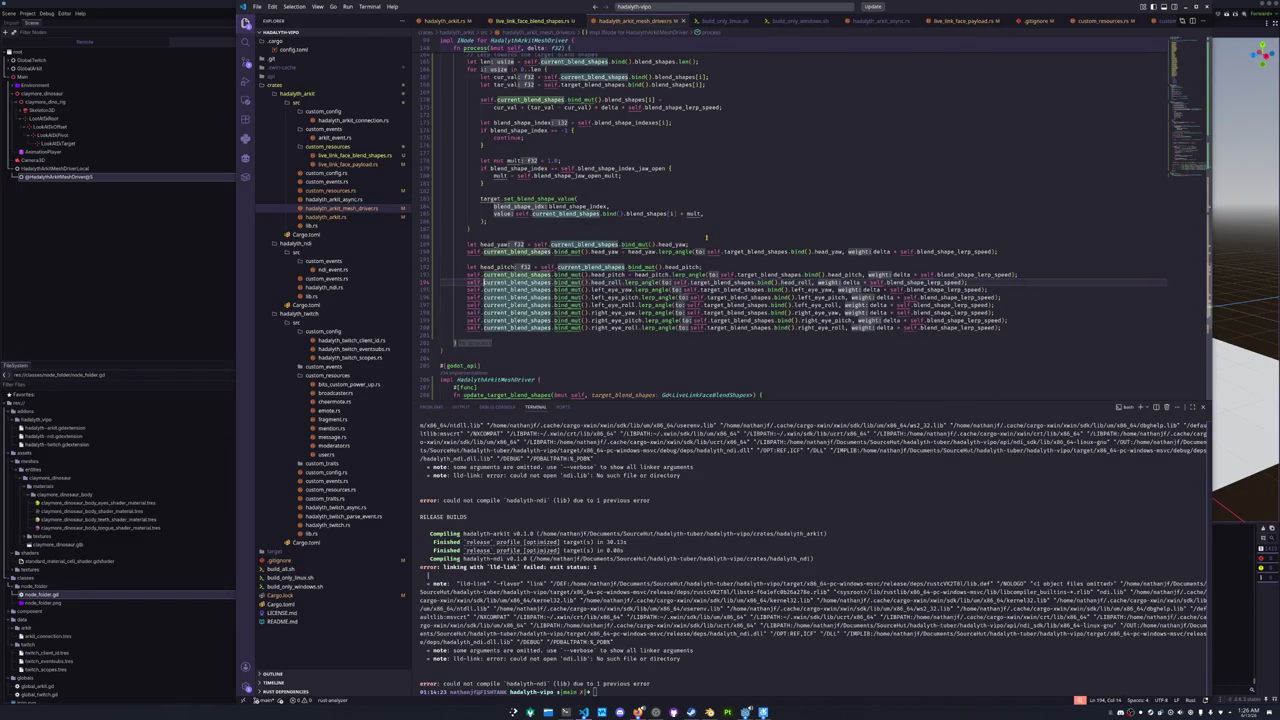
{"action": "key", "text": "Return"}
{"action": "key", "text": "Return"}
{"action": "key", "text": "ctrl+Right"}
{"action": "key", "text": "ctrl+Right"}
{"action": "key", "text": "ctrl+Right"}
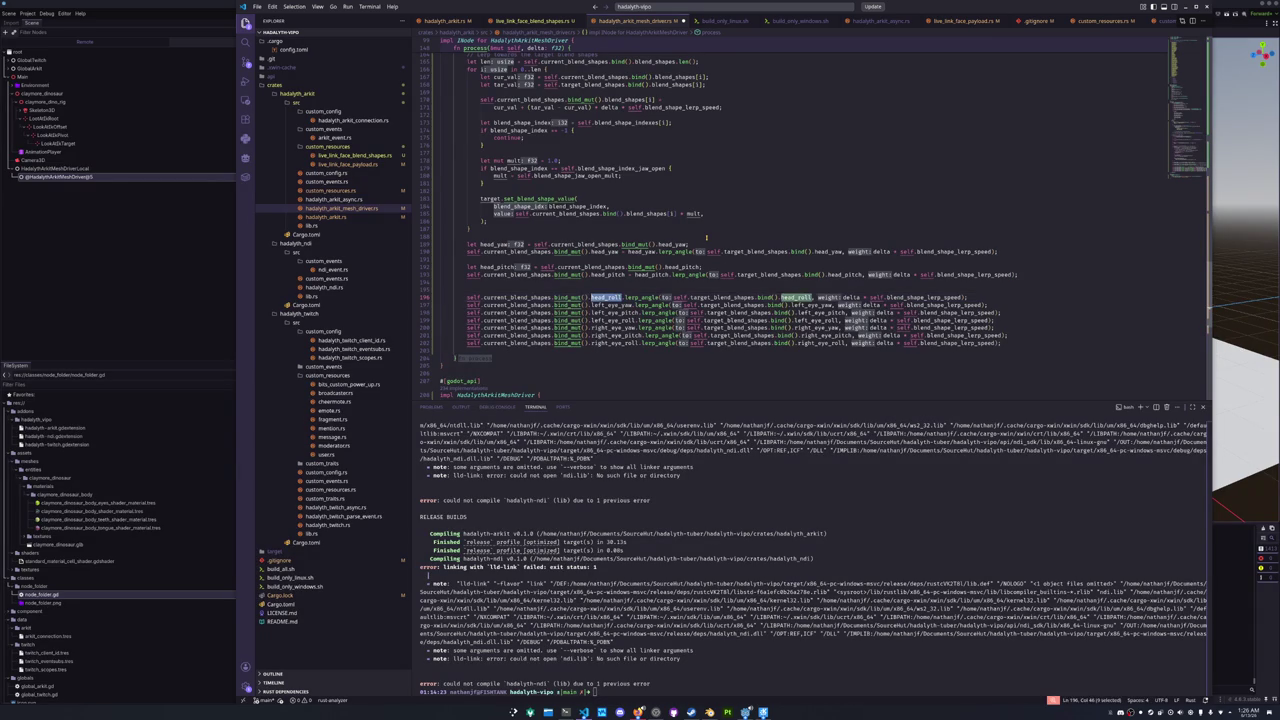
- With multi-cursor, turn the seven head_roll and eye lerp lines into '<field> = <field>.lerp_angle(...)' assignments
{"action": "key", "text": "shift+Home"}
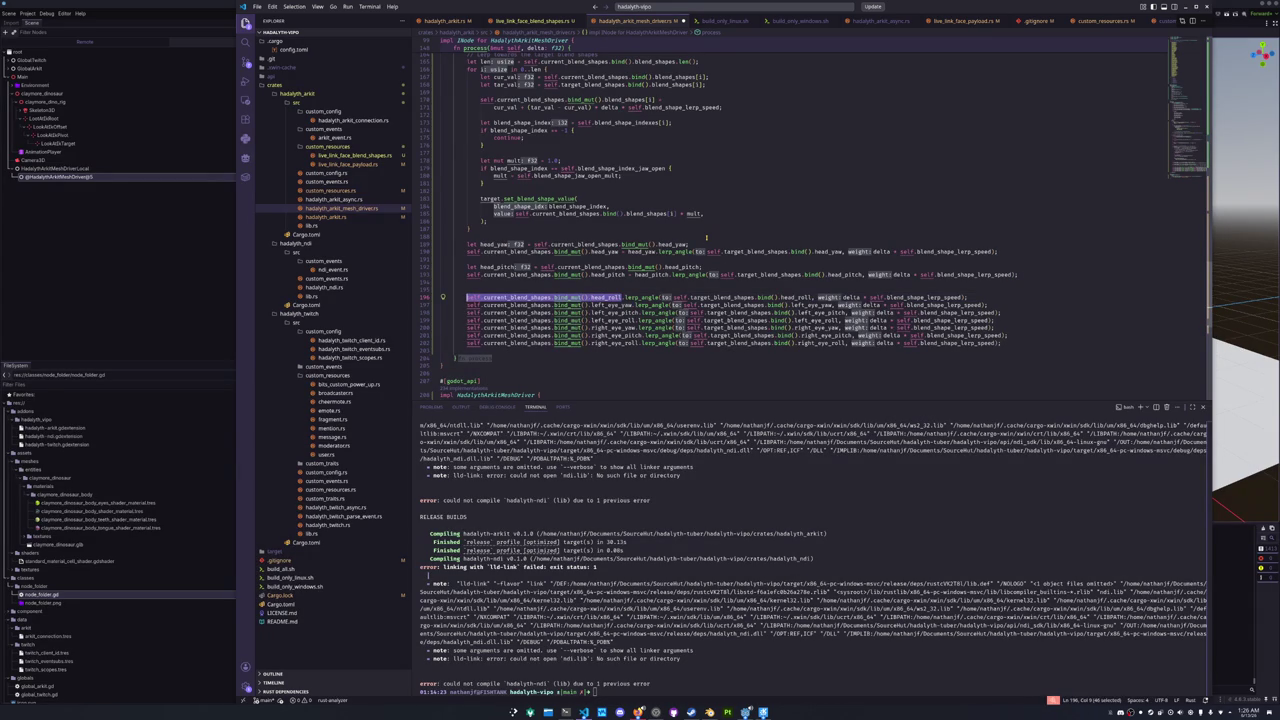
{"action": "key", "text": "Home"}
{"action": "key", "text": "shift+alt+Down"}
{"action": "key", "text": "shift+alt+Down"}
{"action": "key", "text": "shift+alt+Down"}
{"action": "key", "text": "ctrl+shift+Right"}
{"action": "key", "text": "ctrl+shift+Right"}
{"action": "key", "text": "ctrl+shift+Right"}
{"action": "key", "text": "ctrl+shift+Right"}
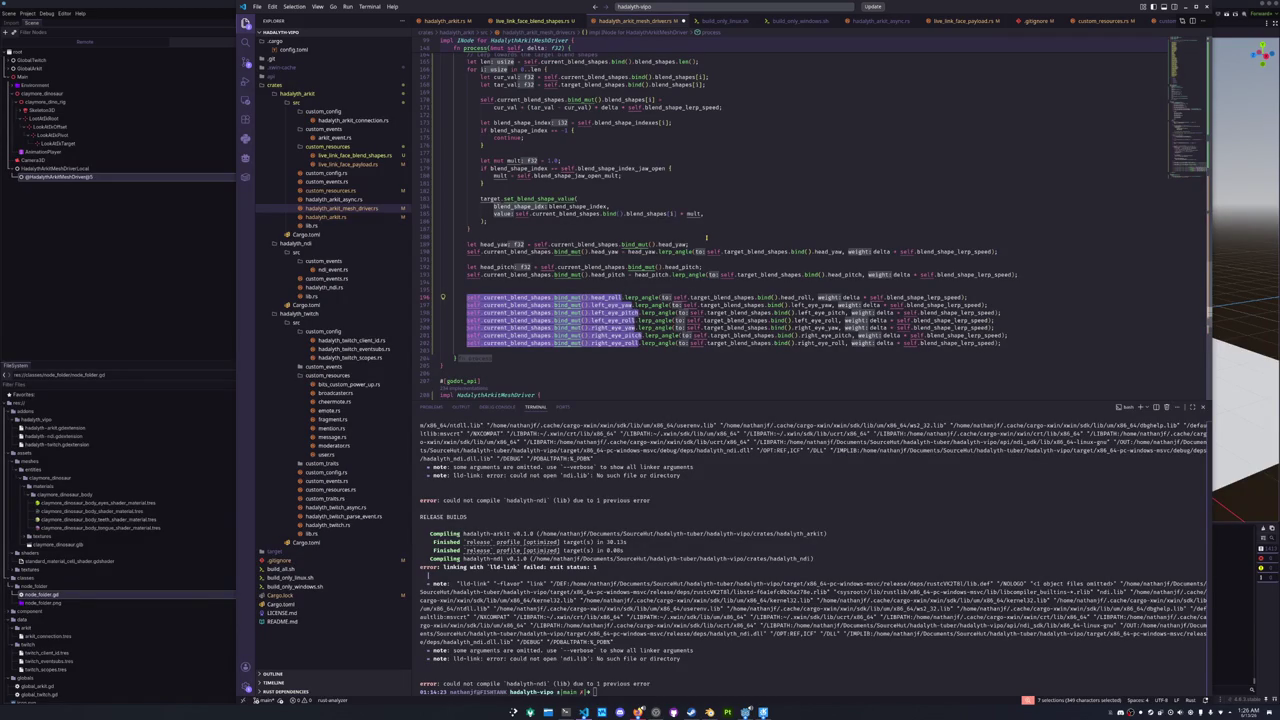
{"action": "key", "text": "Right"}
{"action": "key", "text": "Delete"}
{"action": "type", "text": "="}
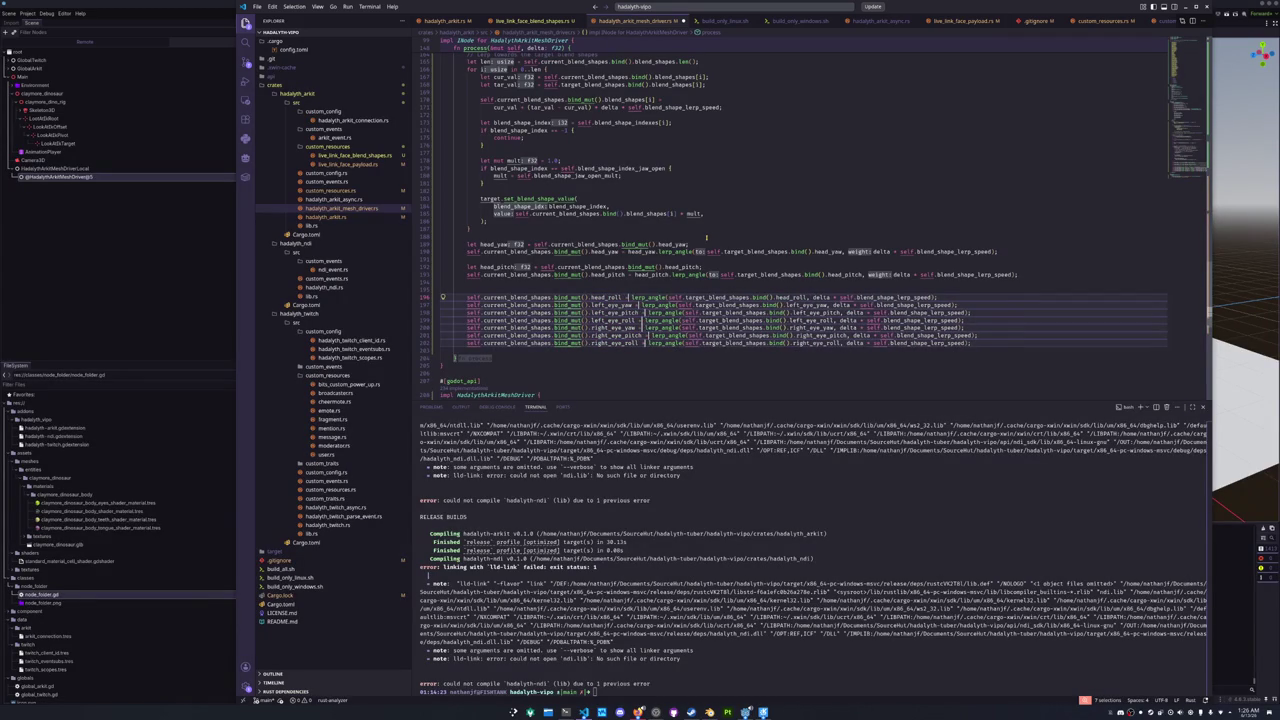
{"action": "key", "text": "Left"}
{"action": "key", "text": "Left"}
{"action": "key", "text": "Left"}
{"action": "key", "text": "ctrl+shift+Left"}
{"action": "key", "text": "ctrl+c"}
{"action": "key", "text": "Right"}
{"action": "key", "text": "Right"}
{"action": "key", "text": "Right"}
{"action": "key", "text": "ctrl+v"}
{"action": "type", "text": "."}
{"action": "type", "text": "."}
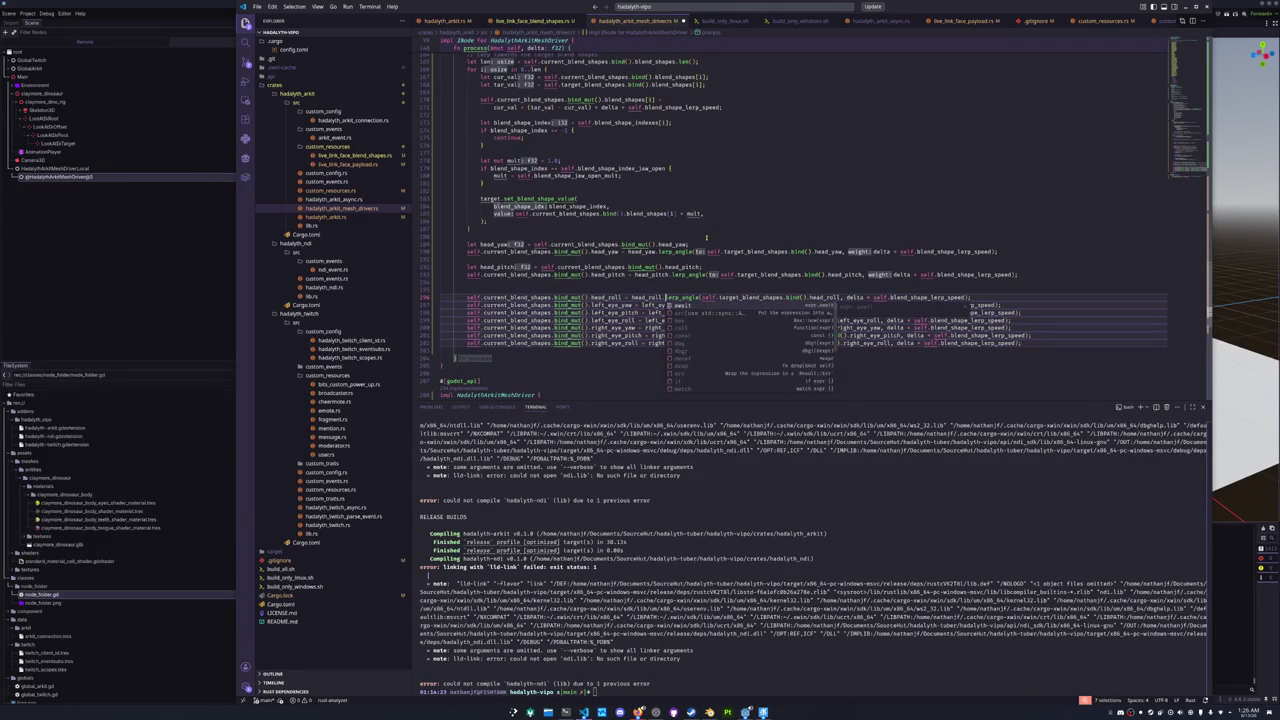
- Add a 'let <field> = self...bind_mut().<field>;' line above each of the seven lerp lines
{"action": "key", "text": "ctrl+shift+Left"}
{"action": "key", "text": "ctrl+shift+Left"}
{"action": "key", "text": "ctrl+shift+Left"}
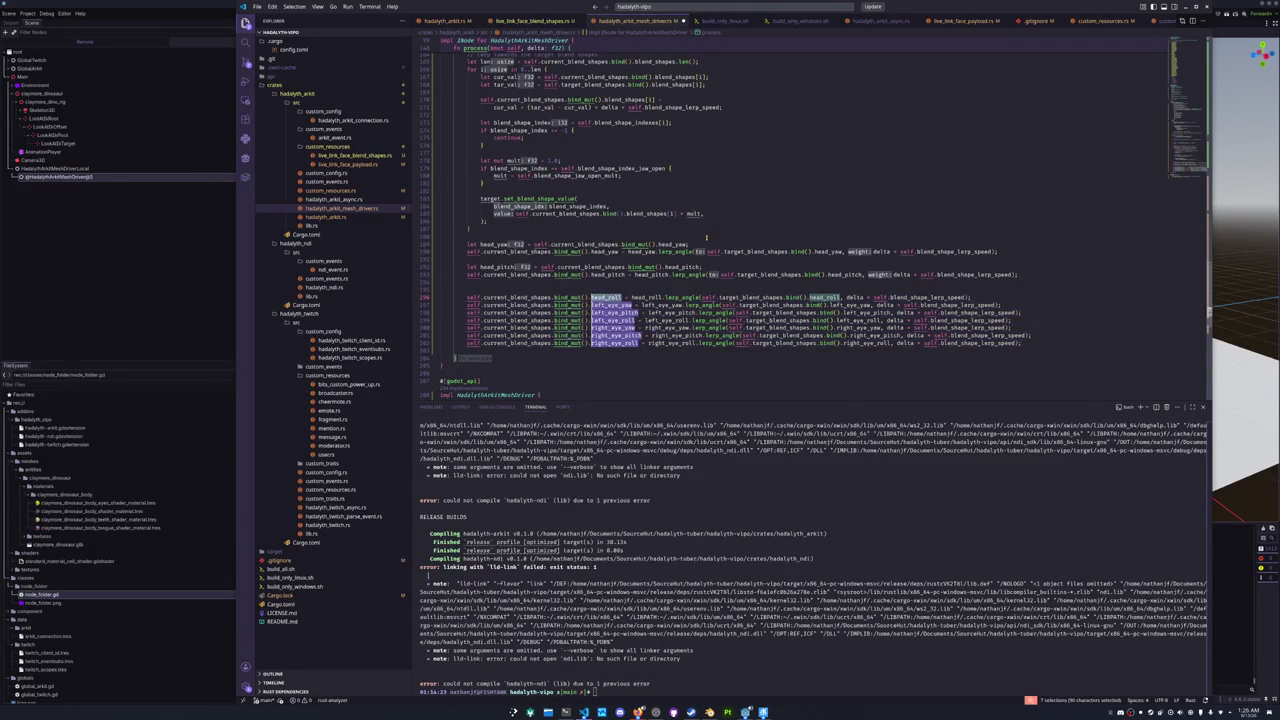
{"action": "key", "text": "shift+Home"}
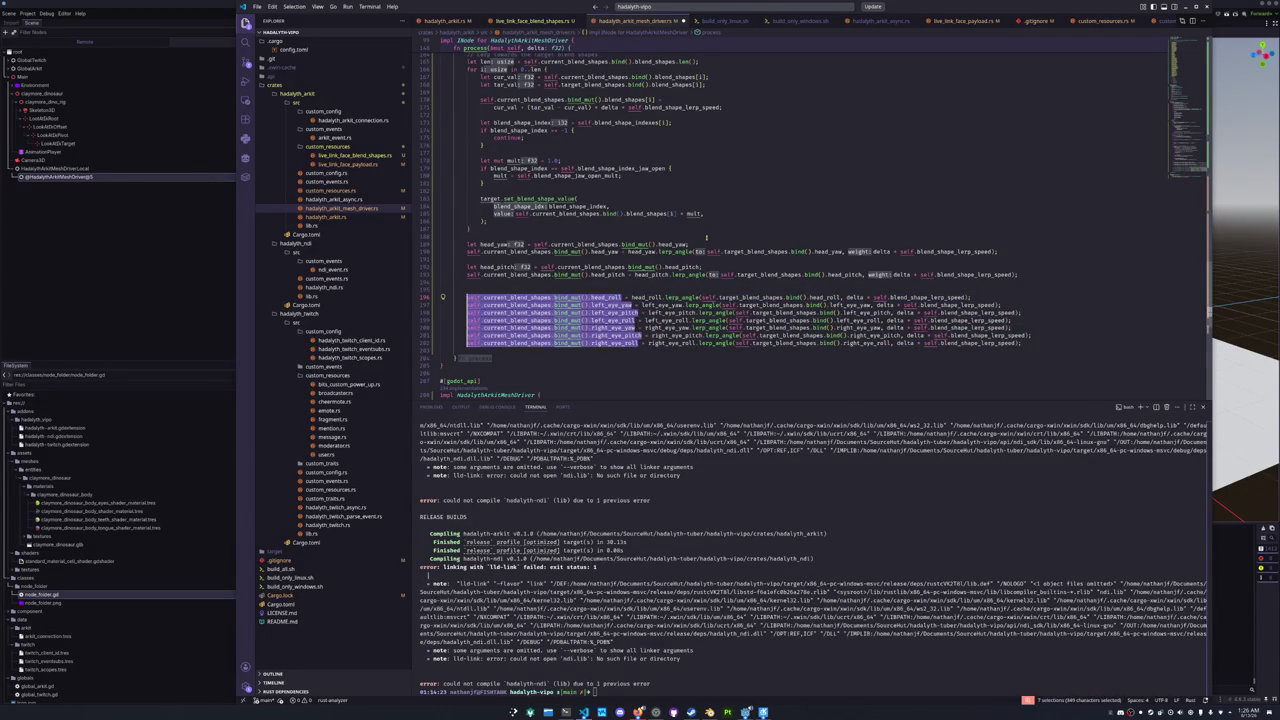
{"action": "key", "text": "Home"}
{"action": "key", "text": "Return"}
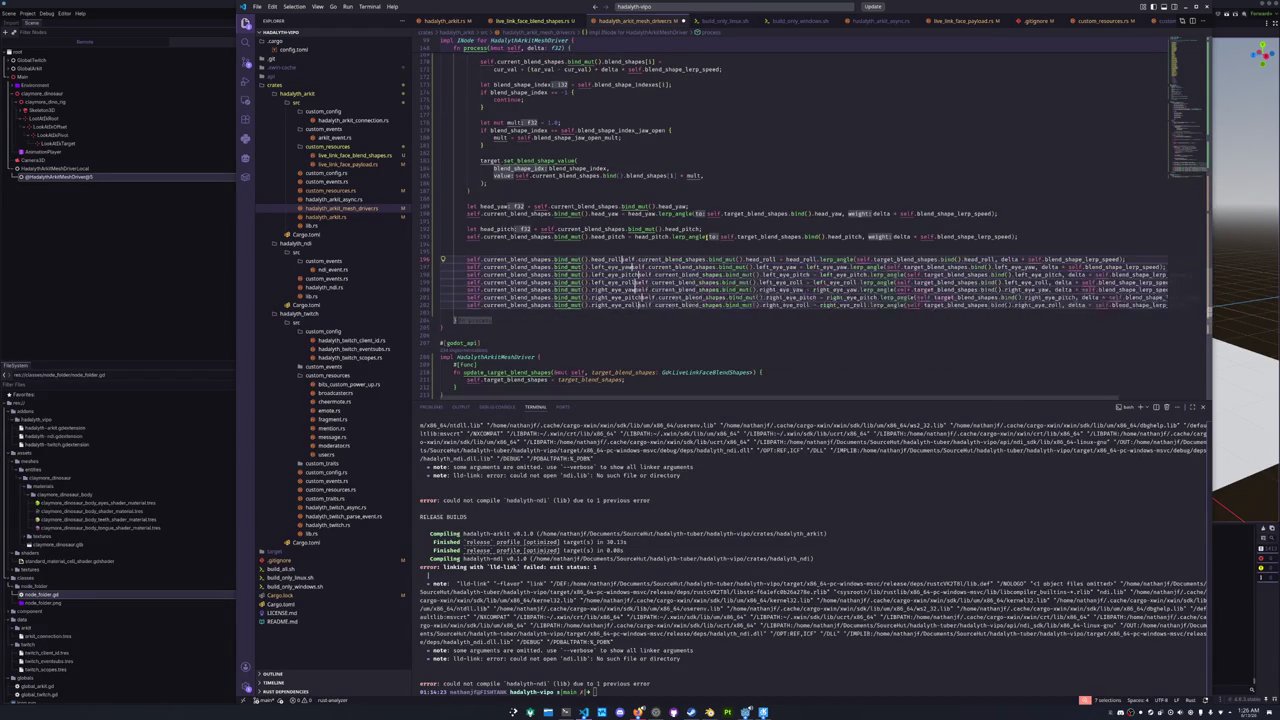
{"action": "key", "text": "ctrl+v"}
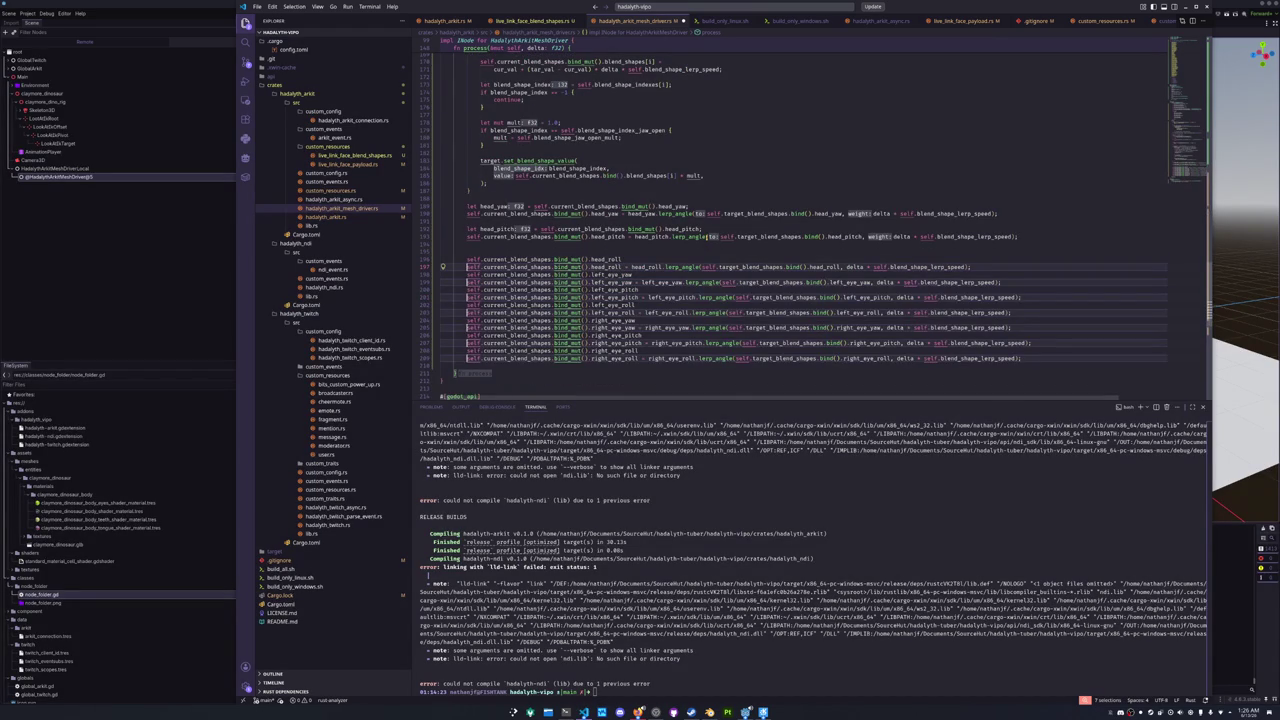
{"action": "key", "text": "ctrl+Right"}
{"action": "key", "text": "ctrl+Right"}
{"action": "key", "text": "ctrl+Right"}
{"action": "key", "text": "ctrl+shift+Right"}
{"action": "key", "text": "ctrl+Left"}
{"action": "key", "text": "ctrl+Left"}
{"action": "key", "text": "ctrl+Left"}
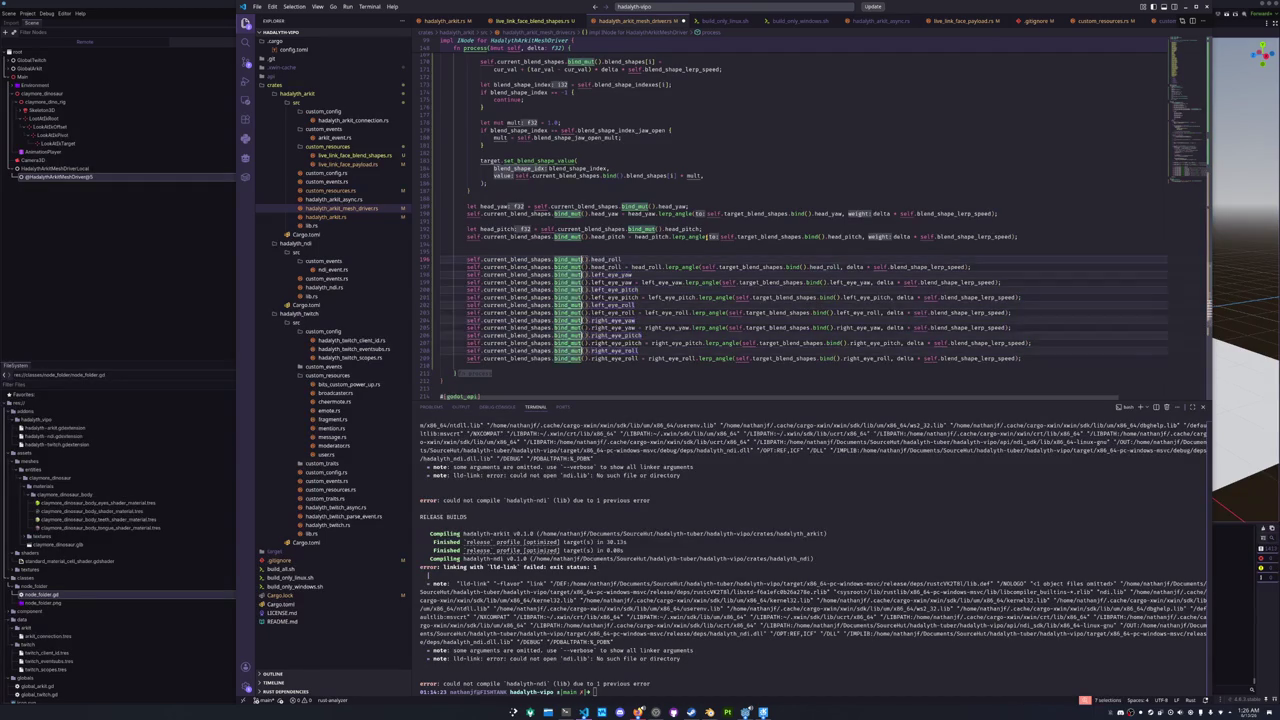
{"action": "type", "text": "let"}
{"action": "key", "text": "ctrl+v"}
{"action": "type", "text": "="}
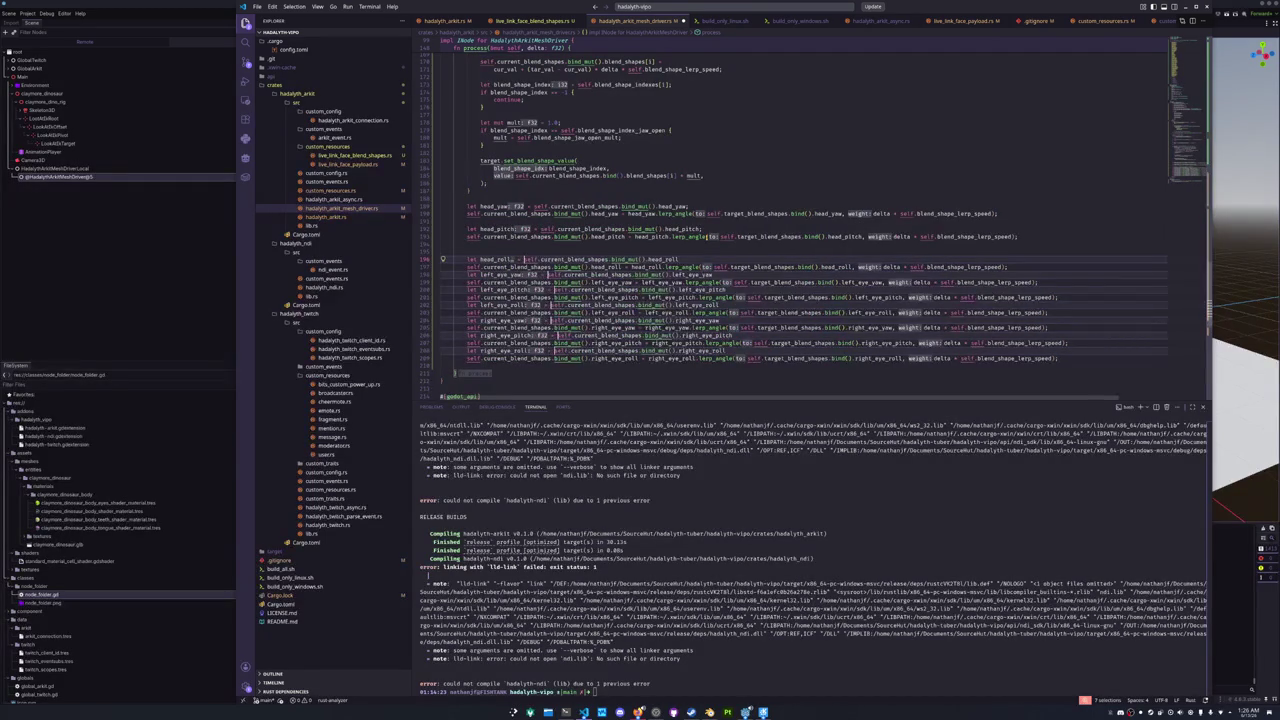
{"action": "key", "text": "End"}
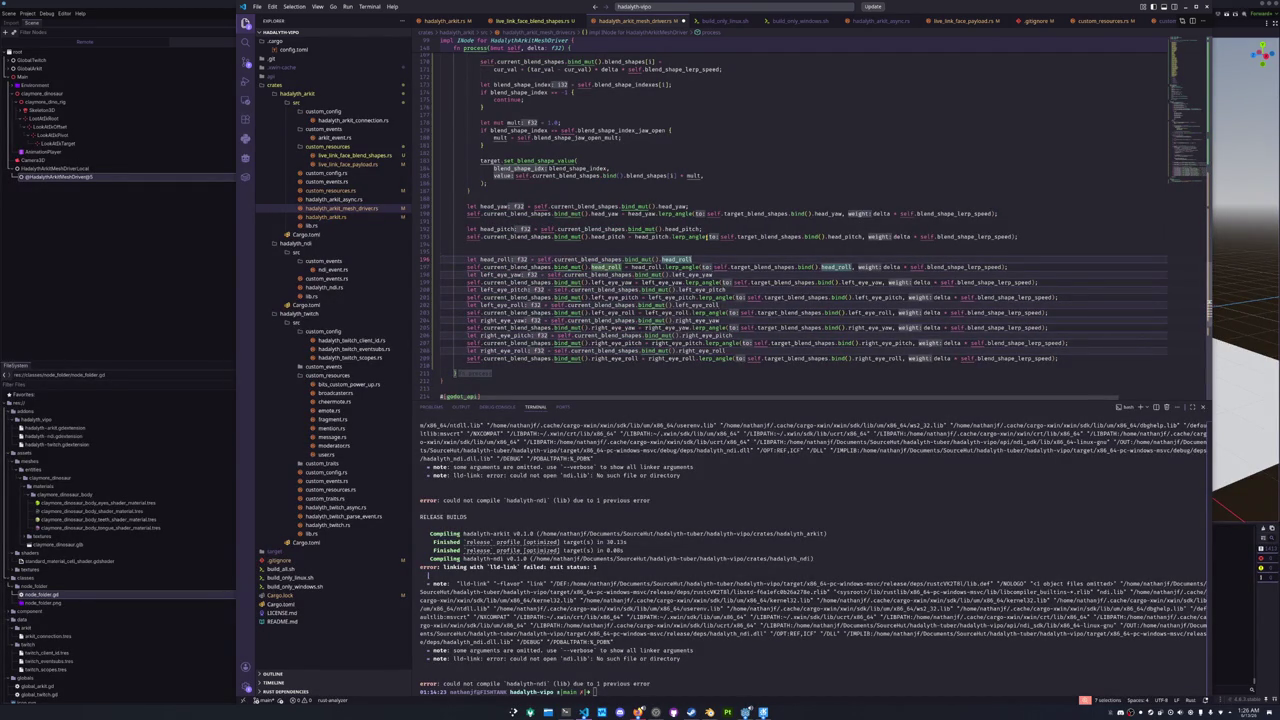
{"action": "type", "text": ";"}
- Fix the head_roll blank line and indentation, then space the left and right eye blocks apart
{"action": "key", "text": "Escape"}
{"action": "key", "text": "Down"}
{"action": "key", "text": "ctrl+Left"}
{"action": "key", "text": "ctrl+Left"}
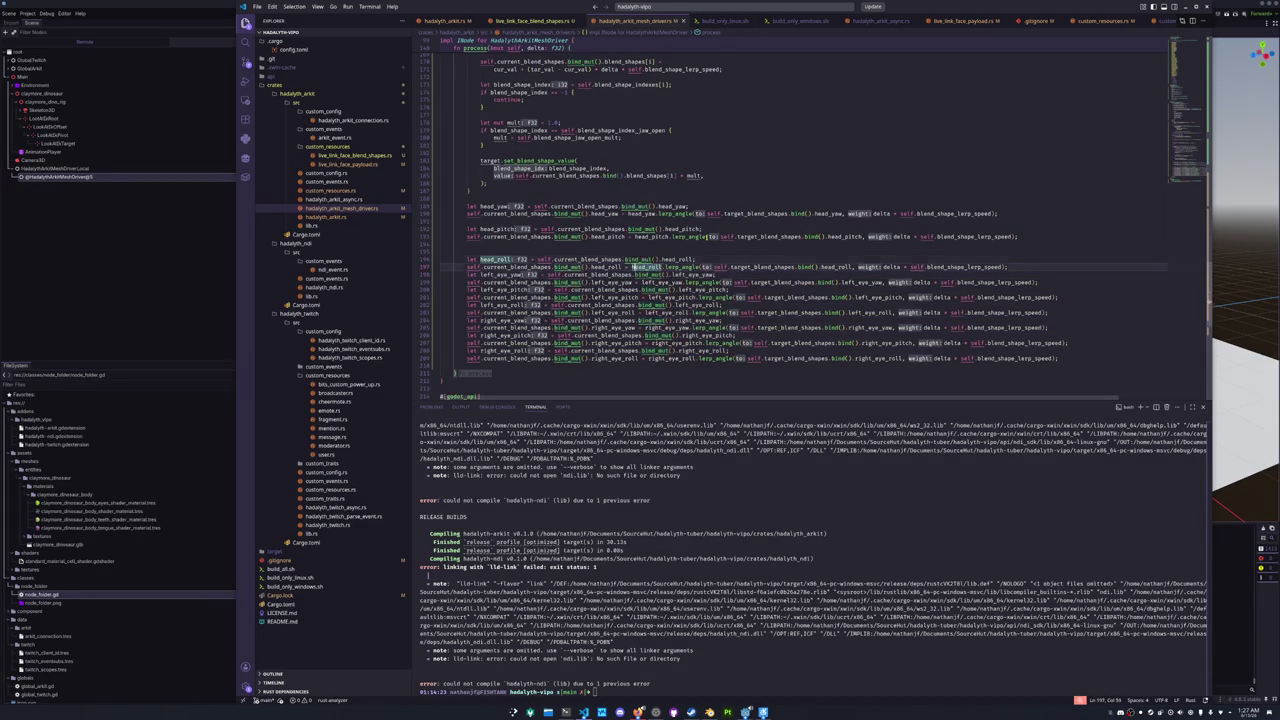
{"action": "key", "text": "BackSpace"}
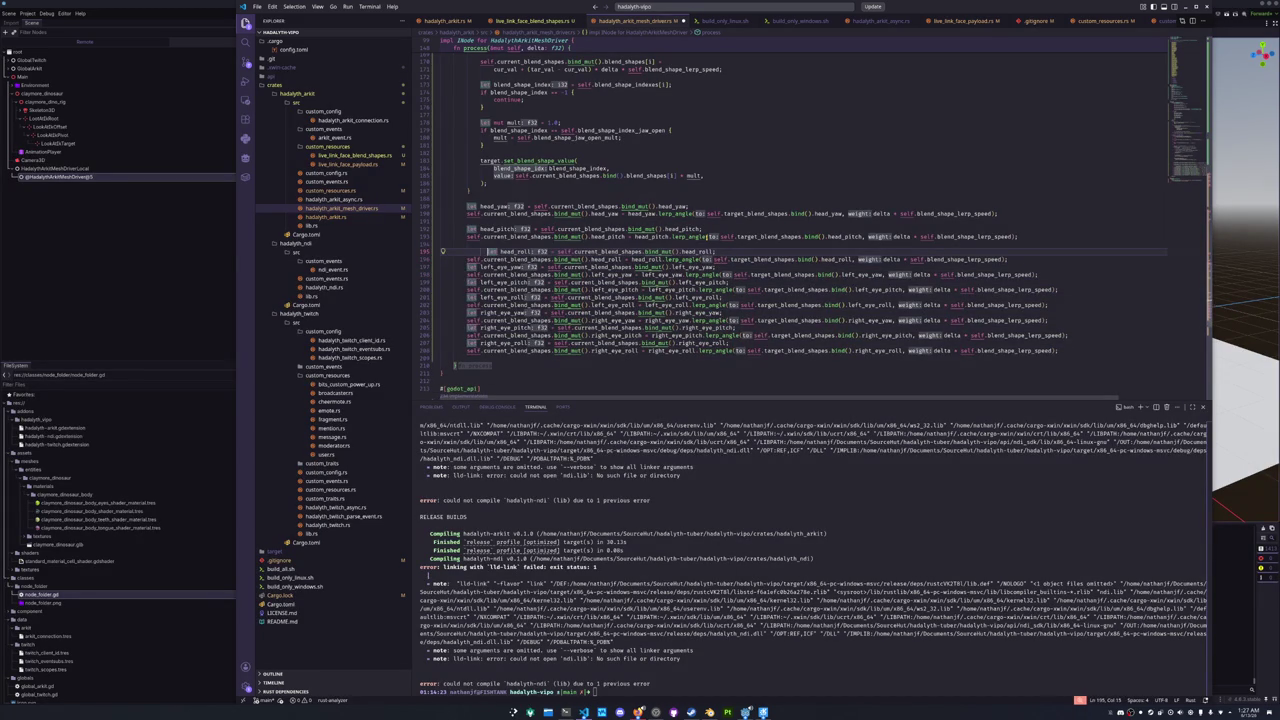
{"action": "key", "text": "BackSpace"}
{"action": "key", "text": "Down"}
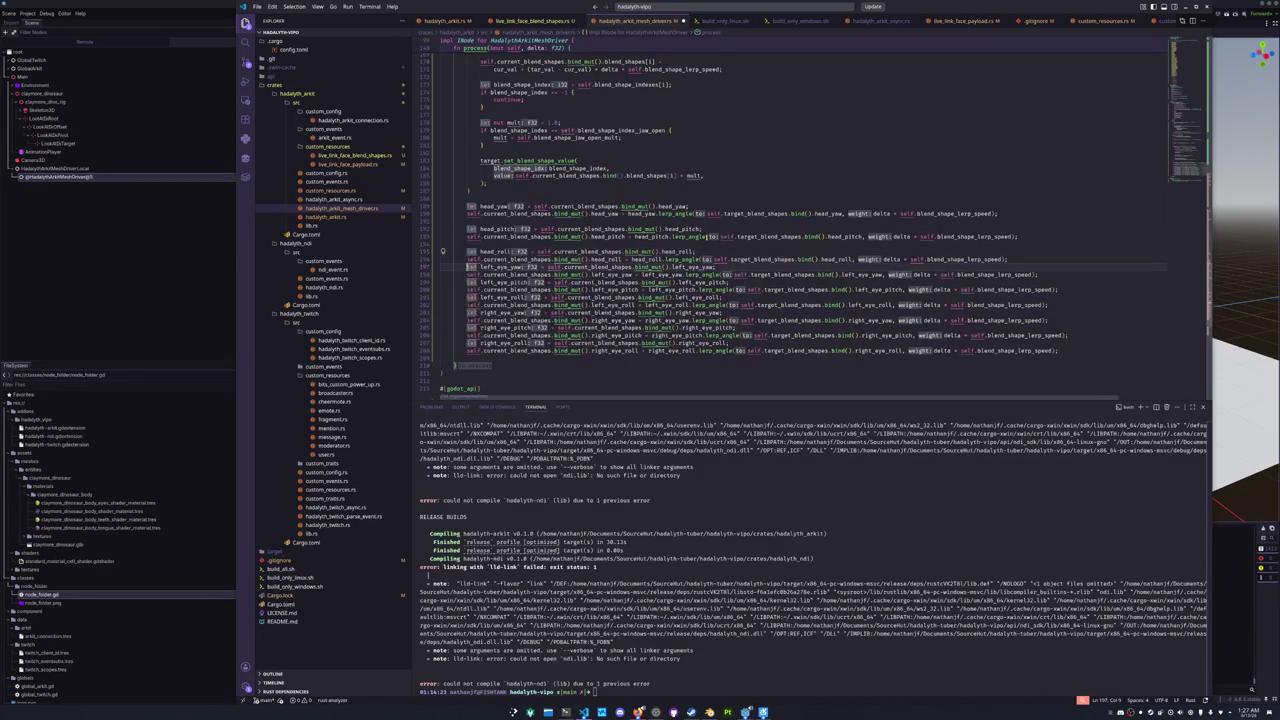
{"action": "key", "text": "Return"}
{"action": "key", "text": "Down"}
{"action": "key", "text": "Down"}
{"action": "key", "text": "Return"}
{"action": "key", "text": "Down"}
{"action": "key", "text": "Down"}
{"action": "key", "text": "Return"}
{"action": "key", "text": "Down"}
{"action": "key", "text": "Down"}
{"action": "key", "text": "Return"}
{"action": "key", "text": "Down"}
{"action": "key", "text": "Down"}
{"action": "key", "text": "Return"}
{"action": "key", "text": "Down"}
{"action": "key", "text": "Down"}
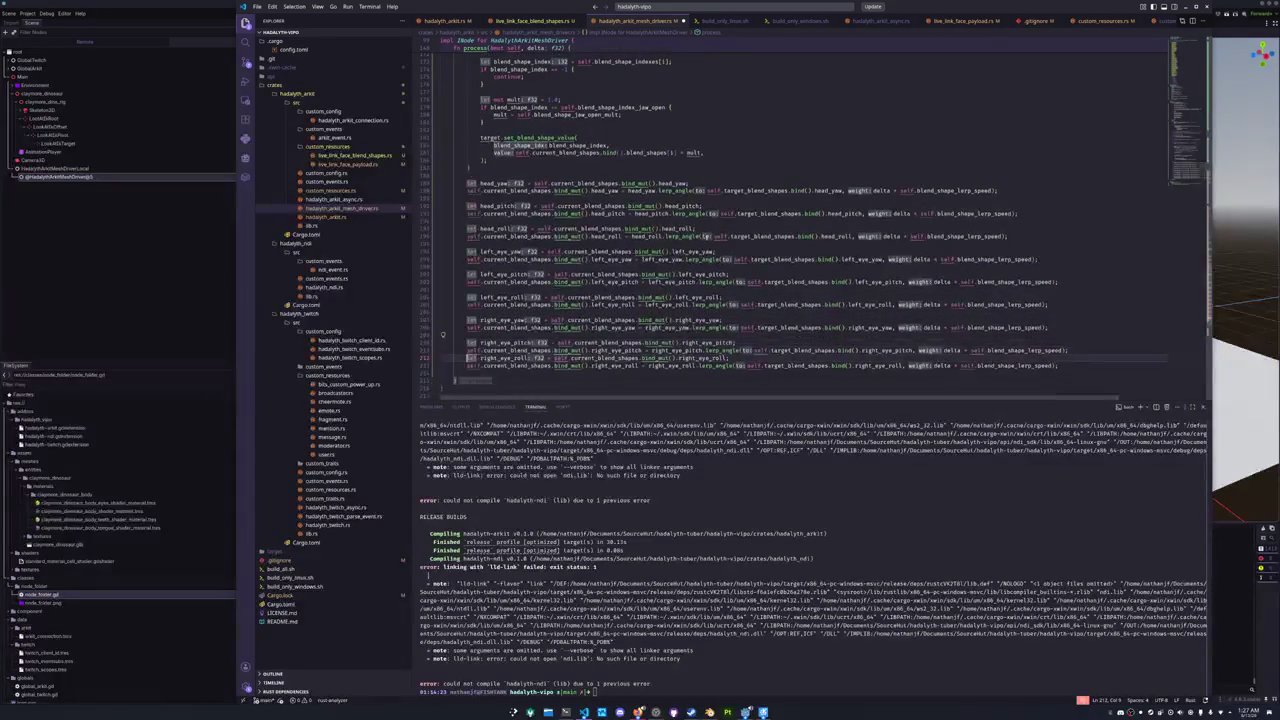
{"action": "key", "text": "Return"}
{"action": "key", "text": "Up"}
{"action": "key", "text": "Up"}
{"action": "key", "text": "Up"}
- Run ./build_all.sh in the terminal to start the full build
{"action": "key", "text": "ctrl+grave"}
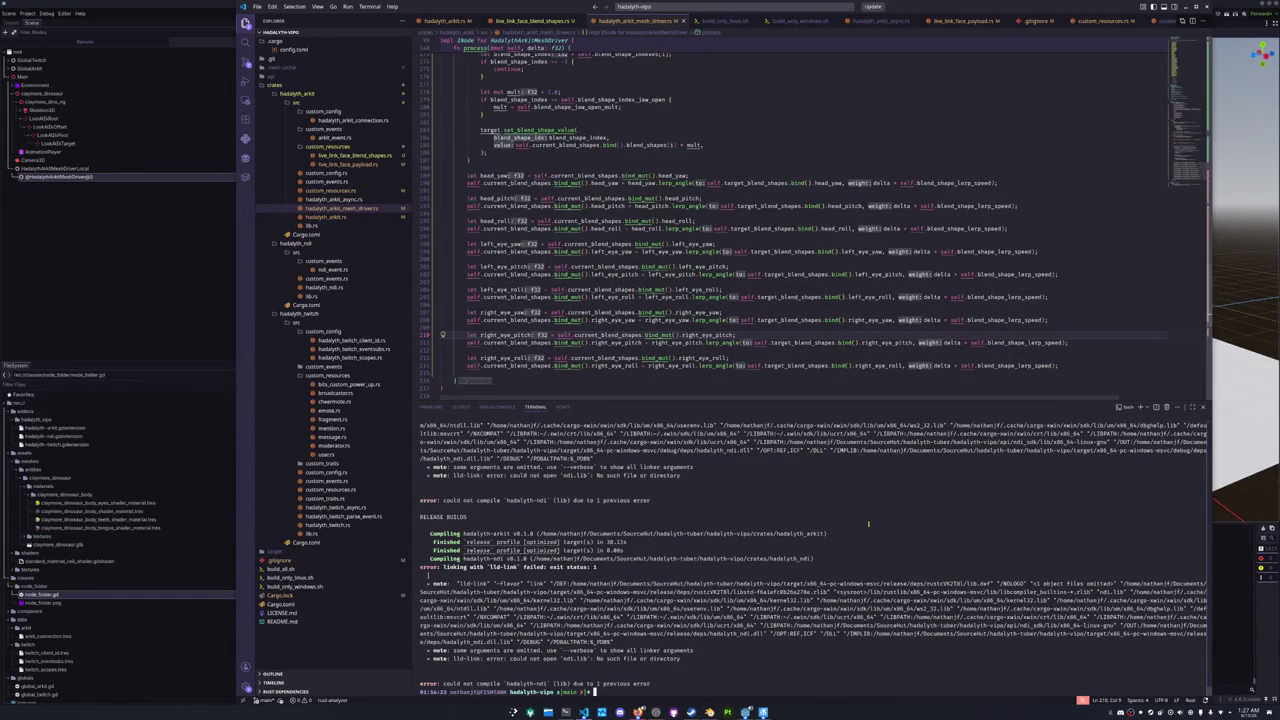
{"action": "type", "text": "./b"}
{"action": "key", "text": "Tab"}
{"action": "key", "text": "Tab"}
{"action": "type", "text": "a"}
{"action": "key", "text": "Tab"}
{"action": "key", "text": "Return"}
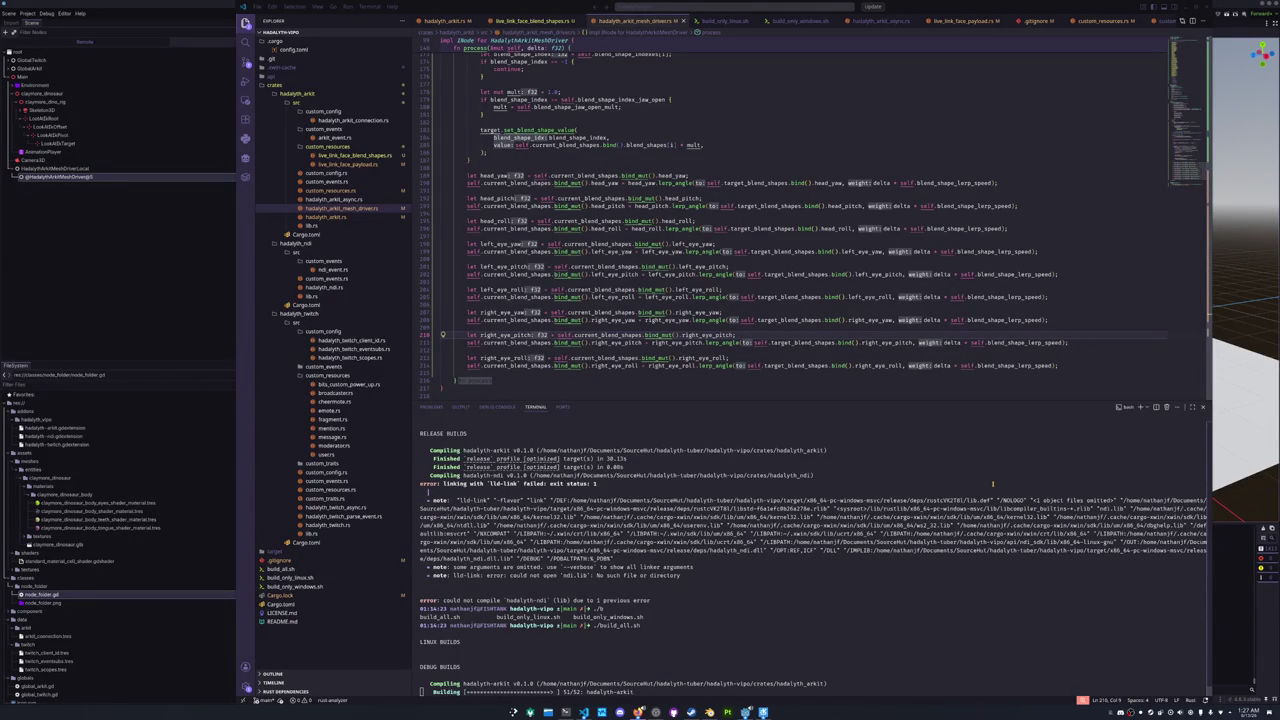
{"action": "scroll", "coordinate": [984, 370], "scroll_direction": "down", "scroll_amount": 2}
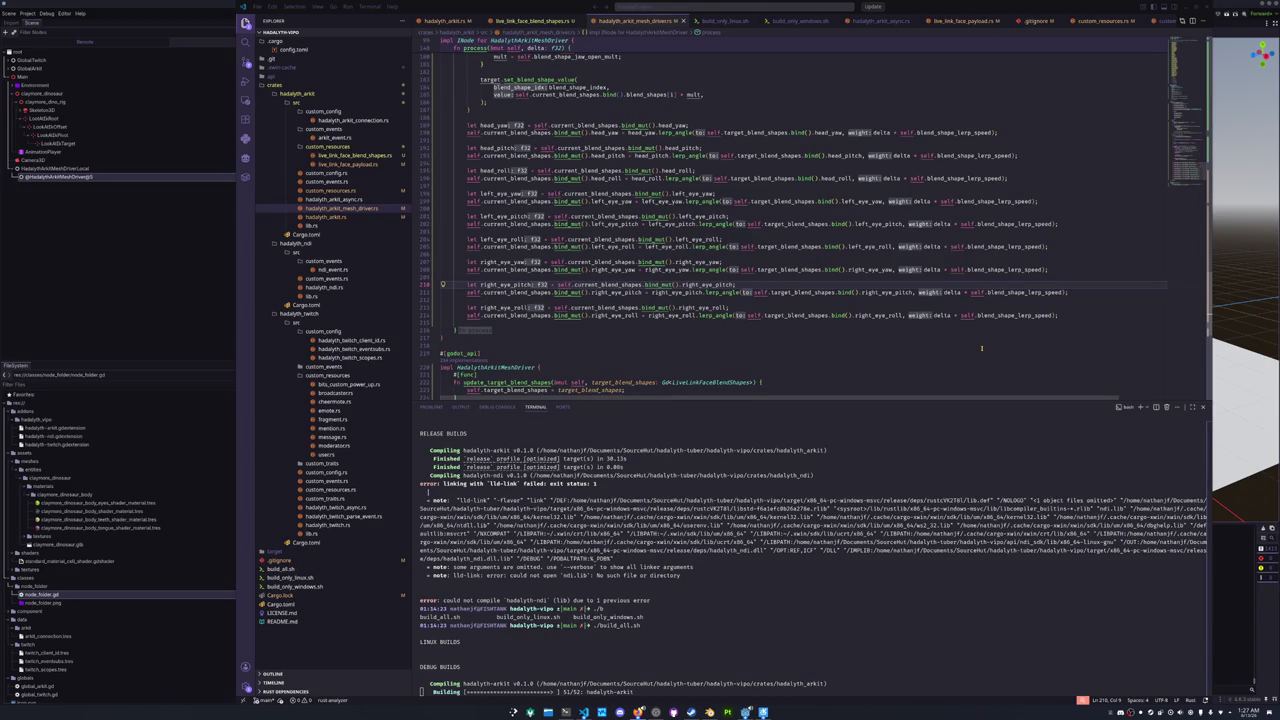
{"action": "left_click", "coordinate": [847, 345]}
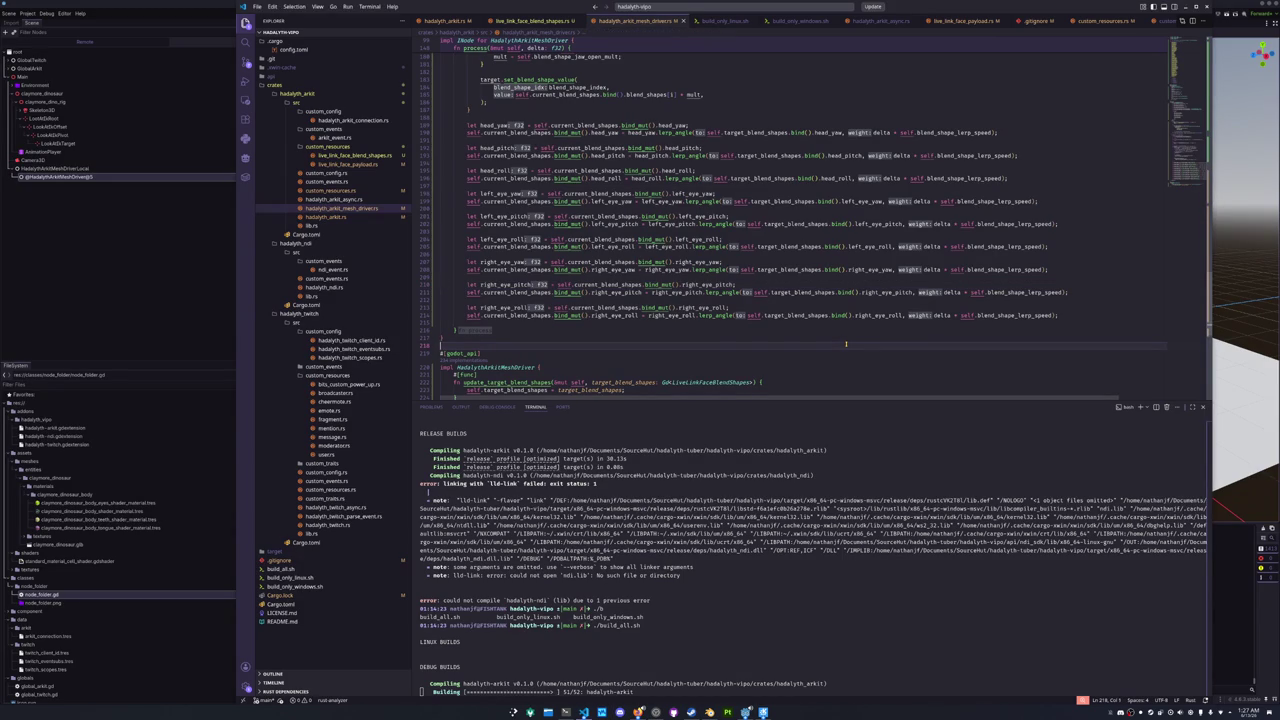
{"action": "scroll", "coordinate": [843, 345], "scroll_direction": "down", "scroll_amount": 1}
{"action": "left_click", "coordinate": [750, 385]}
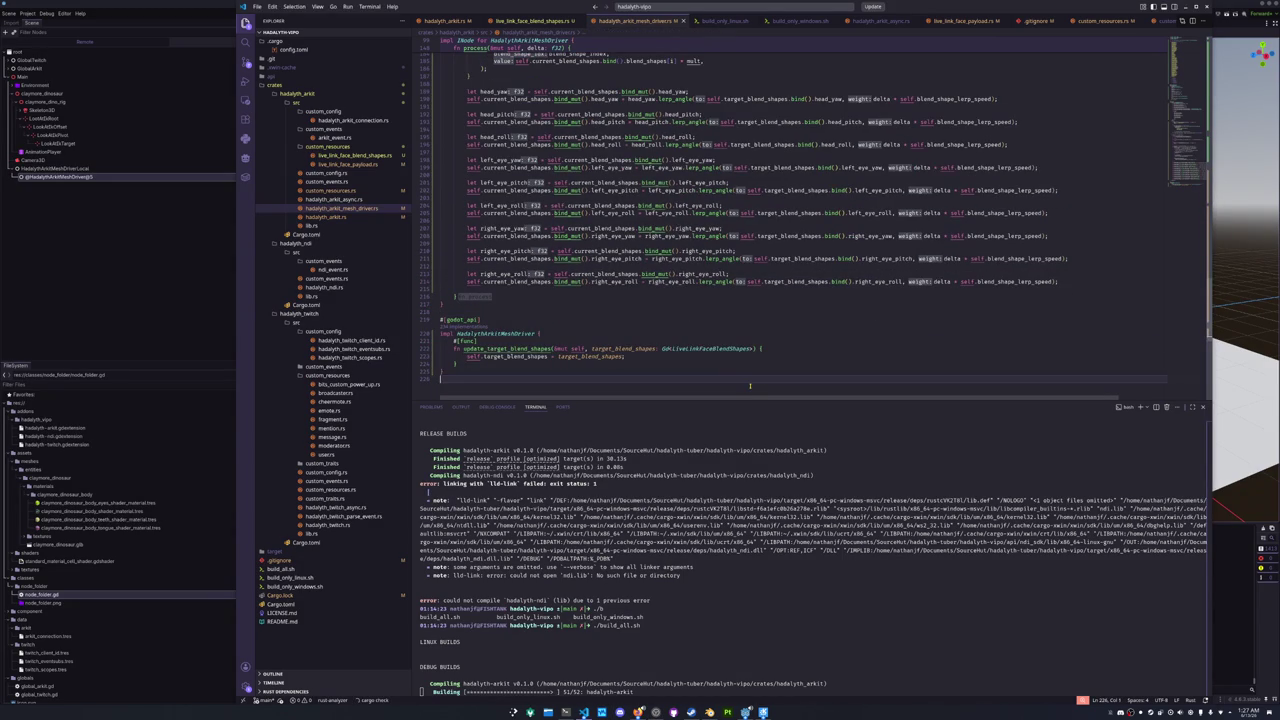
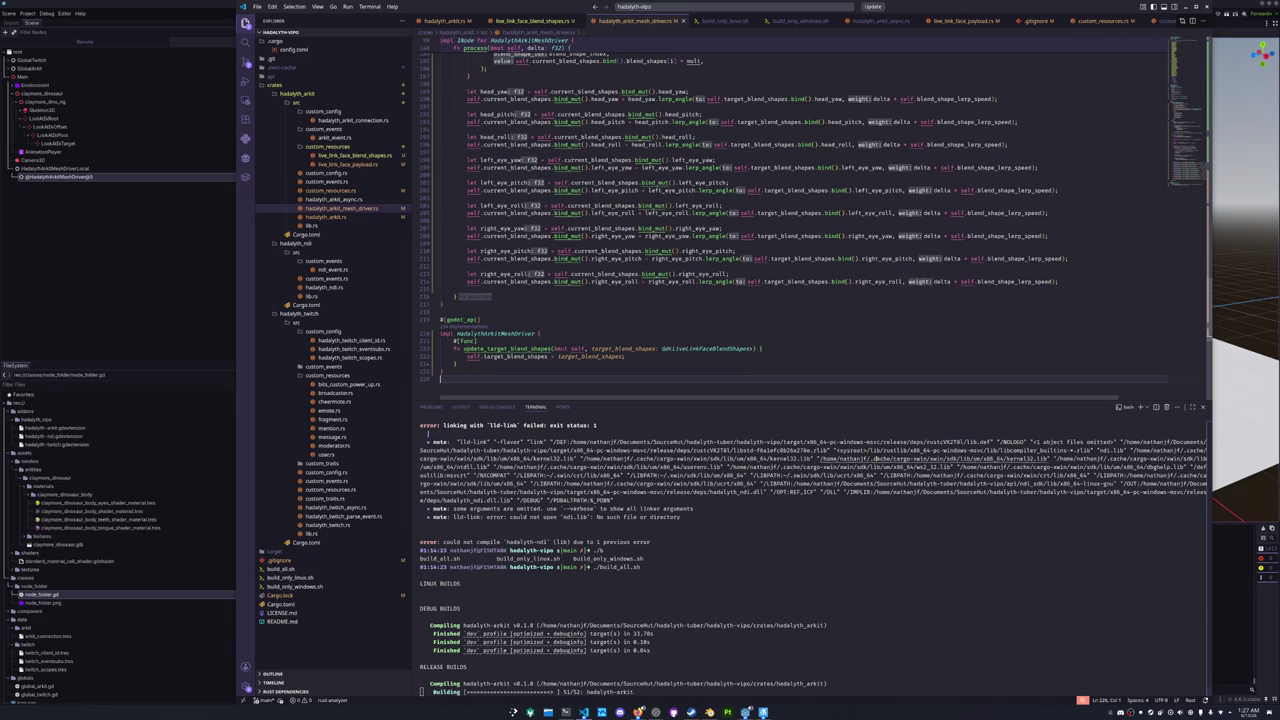
- Run the avatar project from Godot, then come back to the Rust process code
{"action": "key", "text": "alt+Tab"}
{"action": "key", "text": "F5"}
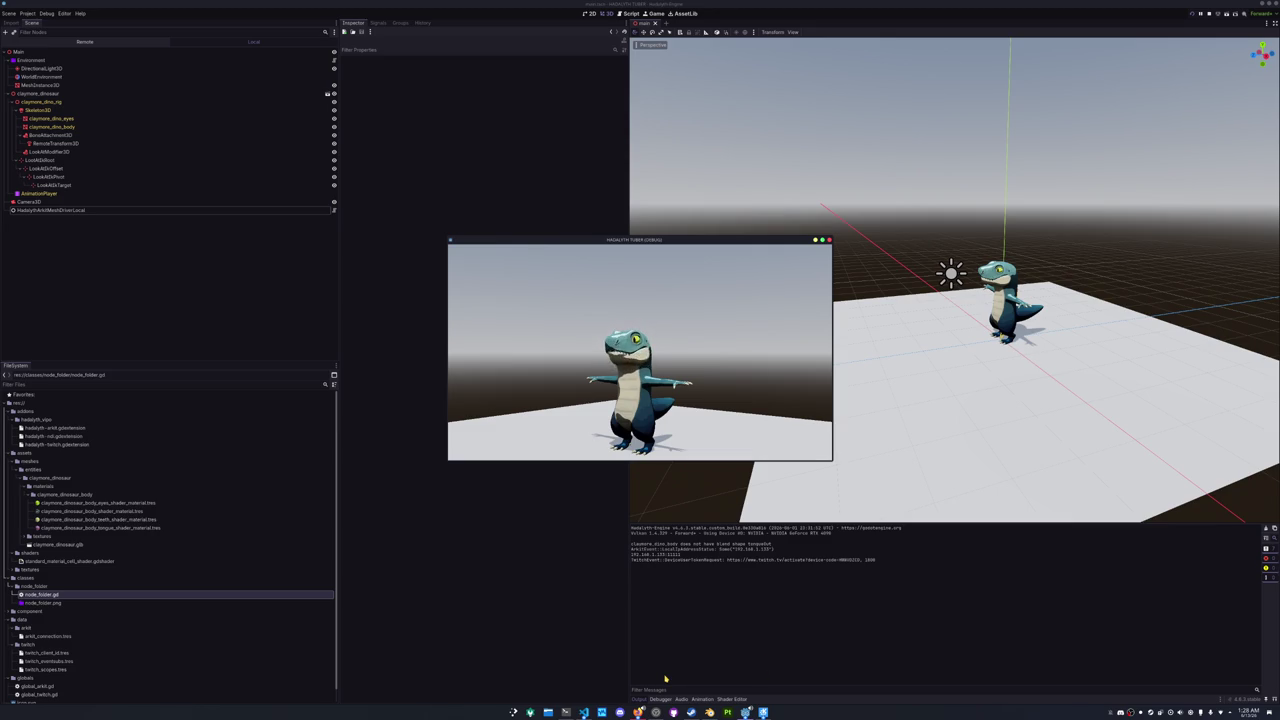
{"action": "left_click", "coordinate": [584, 712]}
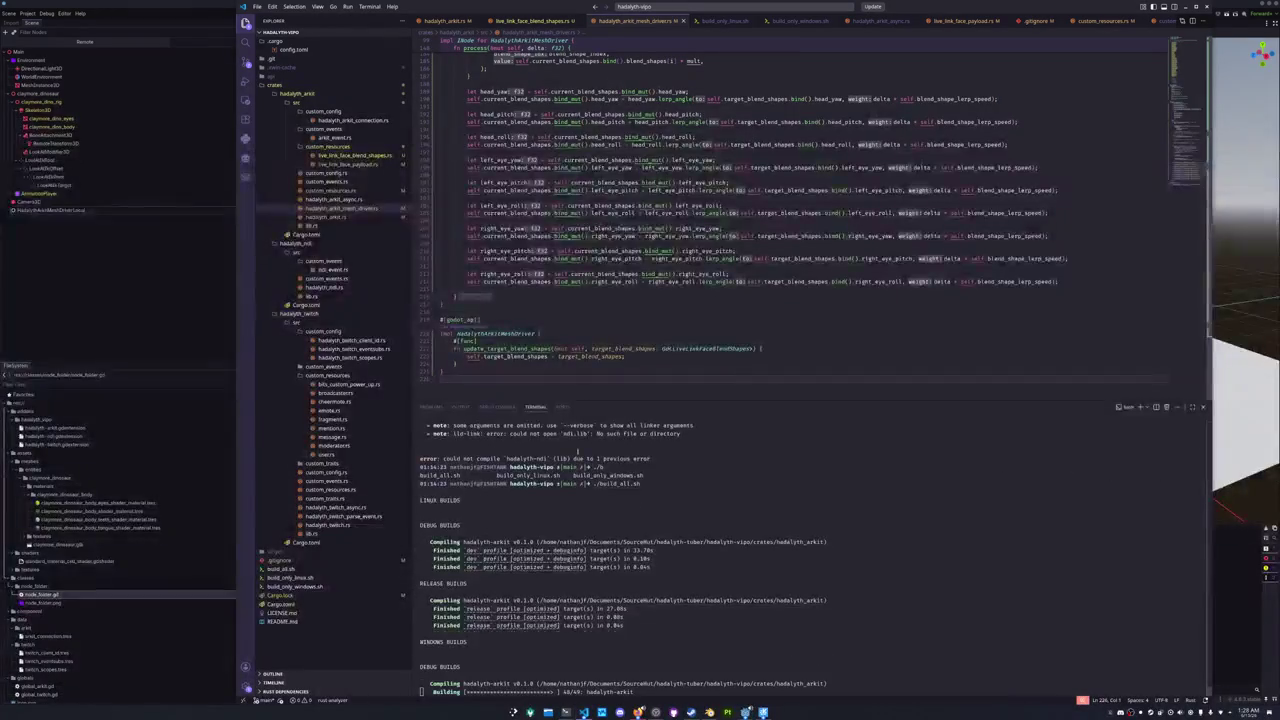
{"action": "scroll", "coordinate": [631, 330], "scroll_direction": "up", "scroll_amount": 3}
- Highlight each eye and head roll, pitch and yaw blend-shape field in process(), then return to Godot
{"action": "double_click", "coordinate": [682, 342]}
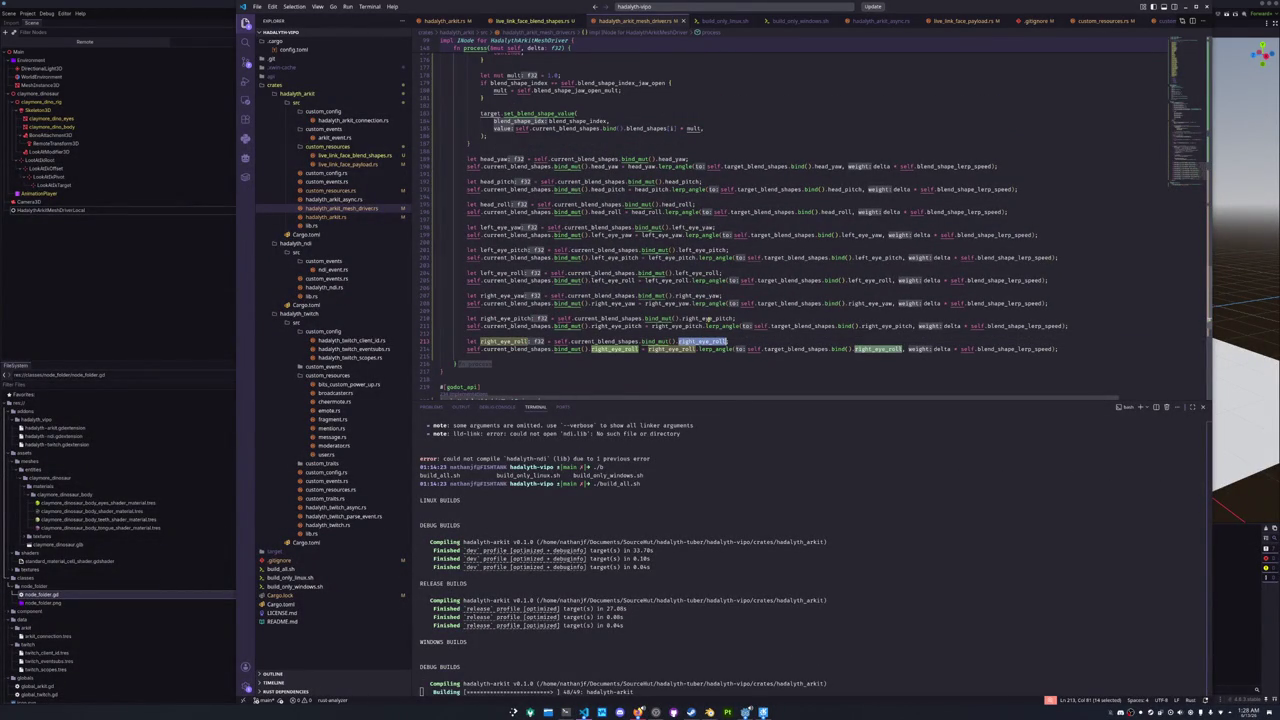
{"action": "double_click", "coordinate": [707, 319]}
{"action": "double_click", "coordinate": [697, 296]}
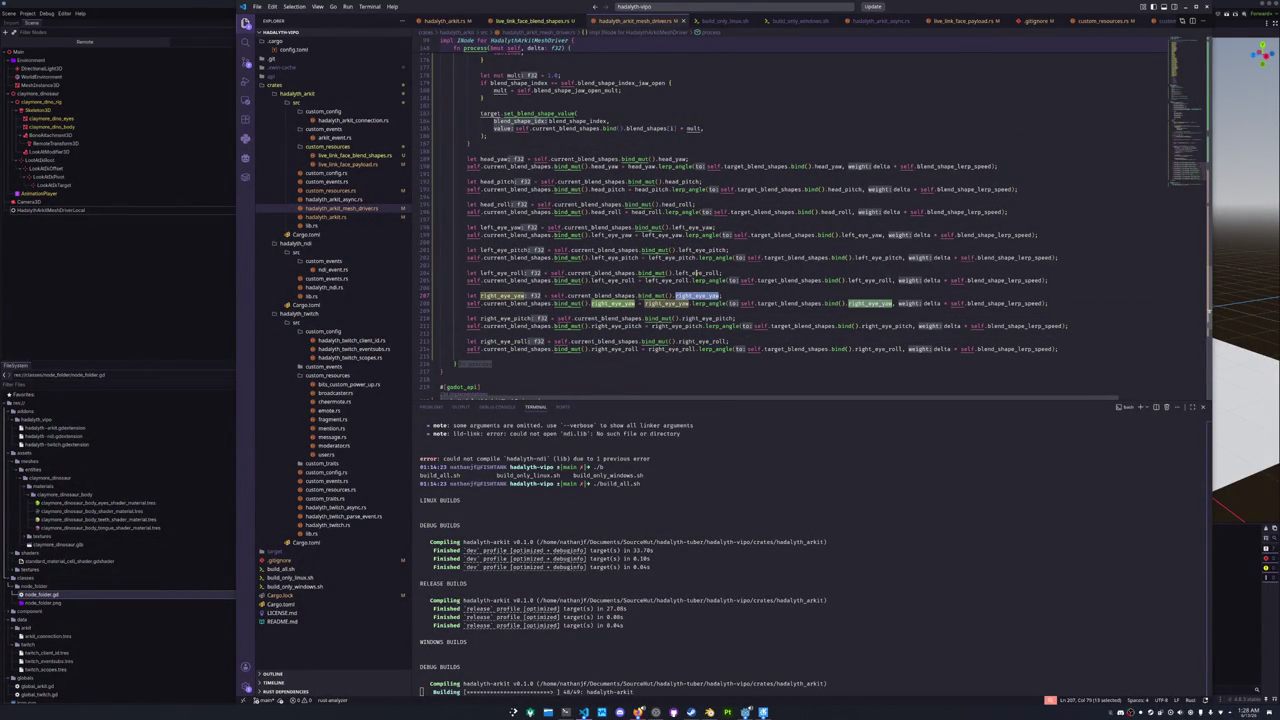
{"action": "mouse_move", "coordinate": [694, 273]}
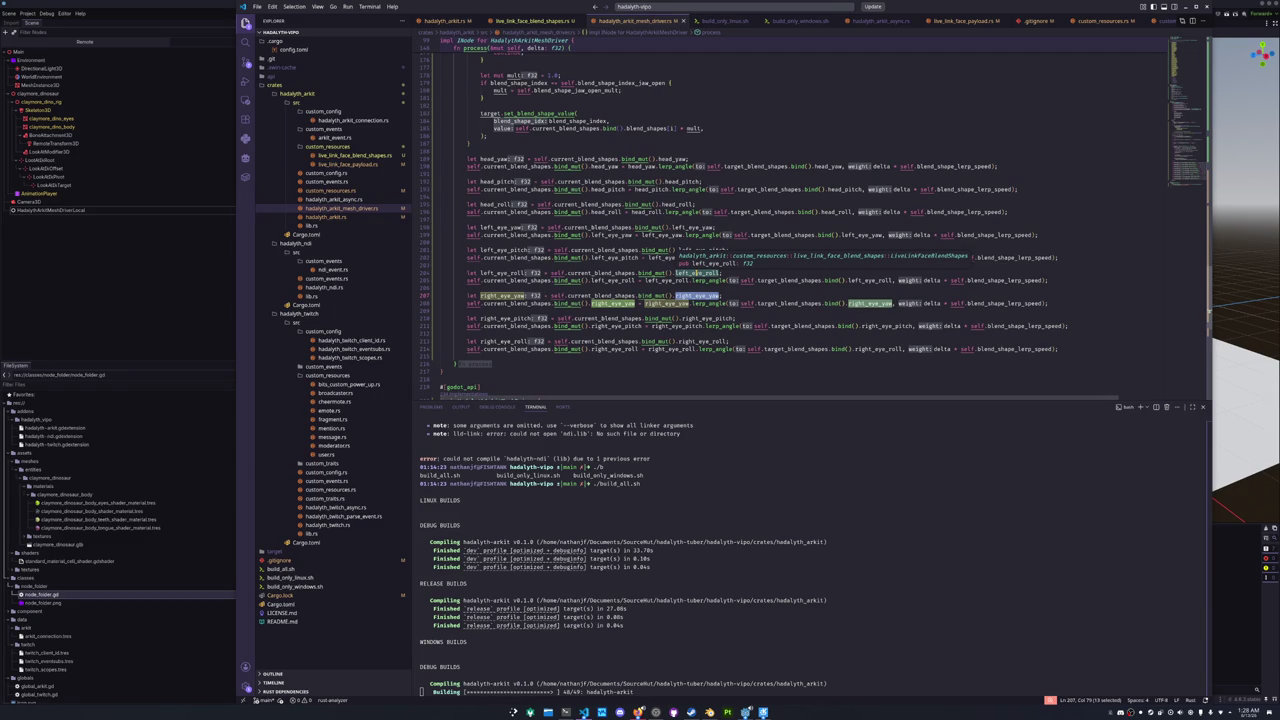
{"action": "double_click", "coordinate": [697, 273]}
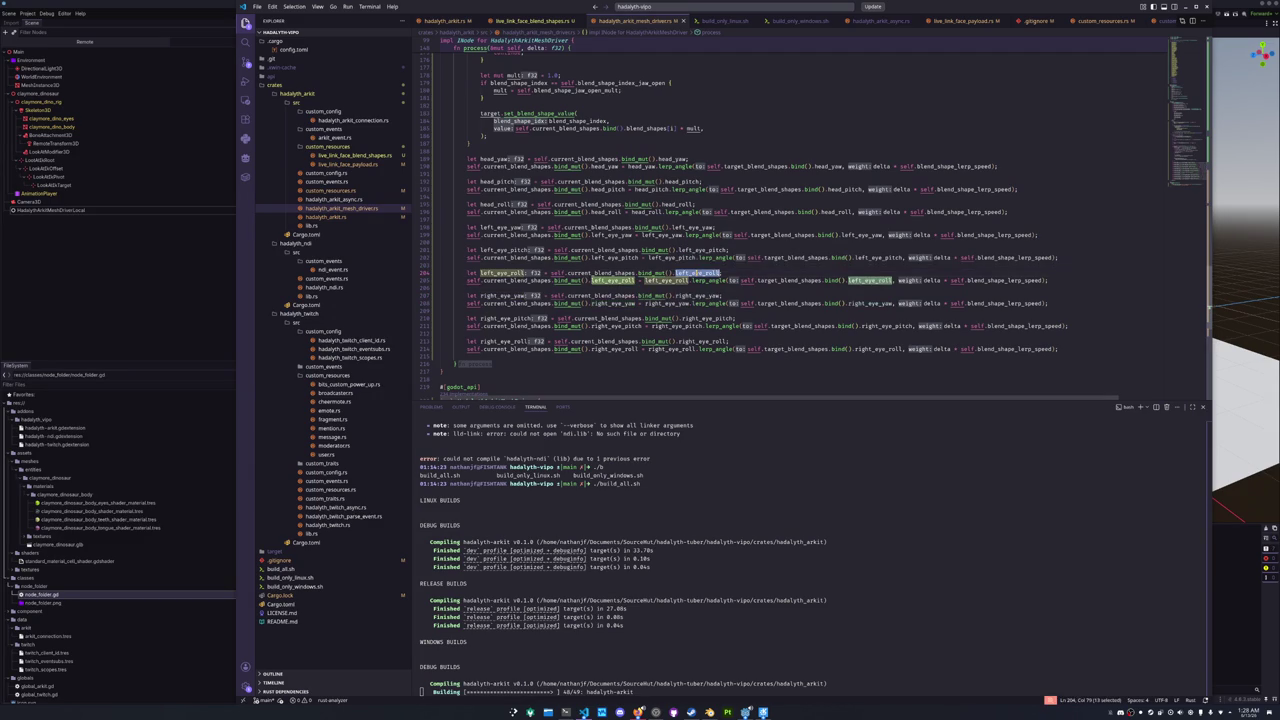
{"action": "double_click", "coordinate": [700, 250]}
{"action": "double_click", "coordinate": [695, 227]}
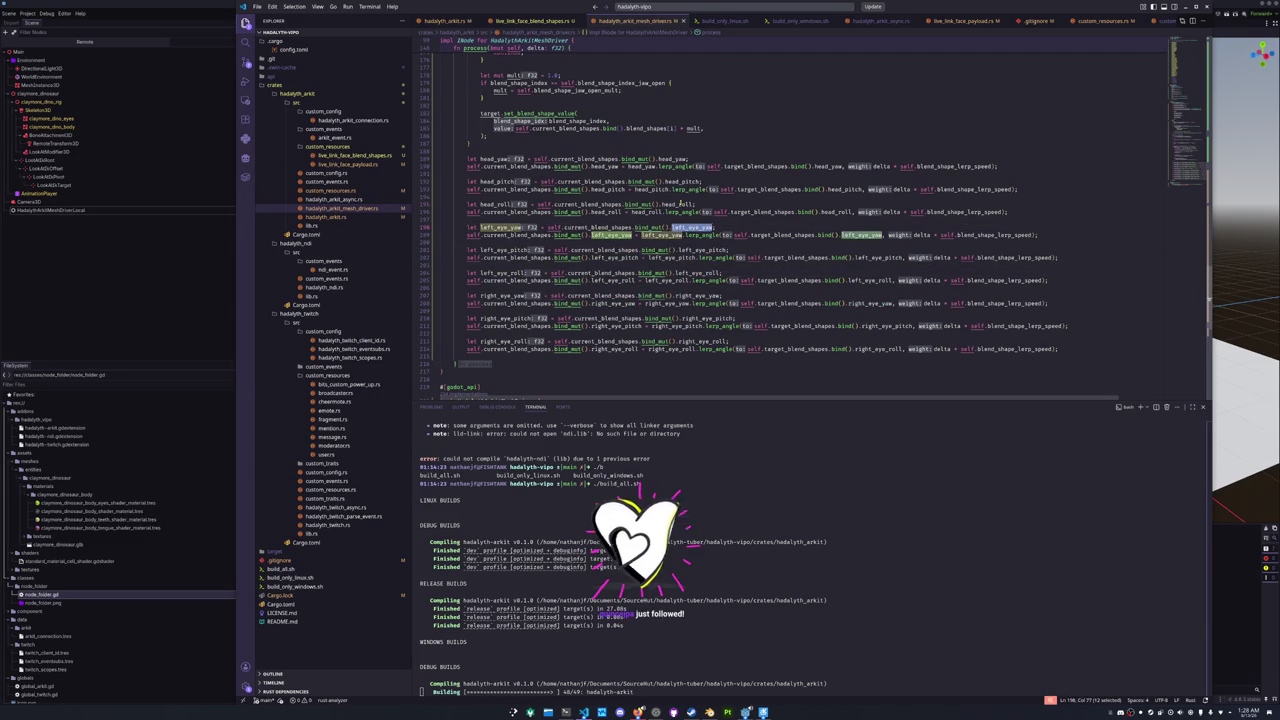
{"action": "double_click", "coordinate": [676, 204]}
{"action": "double_click", "coordinate": [670, 181]}
{"action": "double_click", "coordinate": [670, 158]}
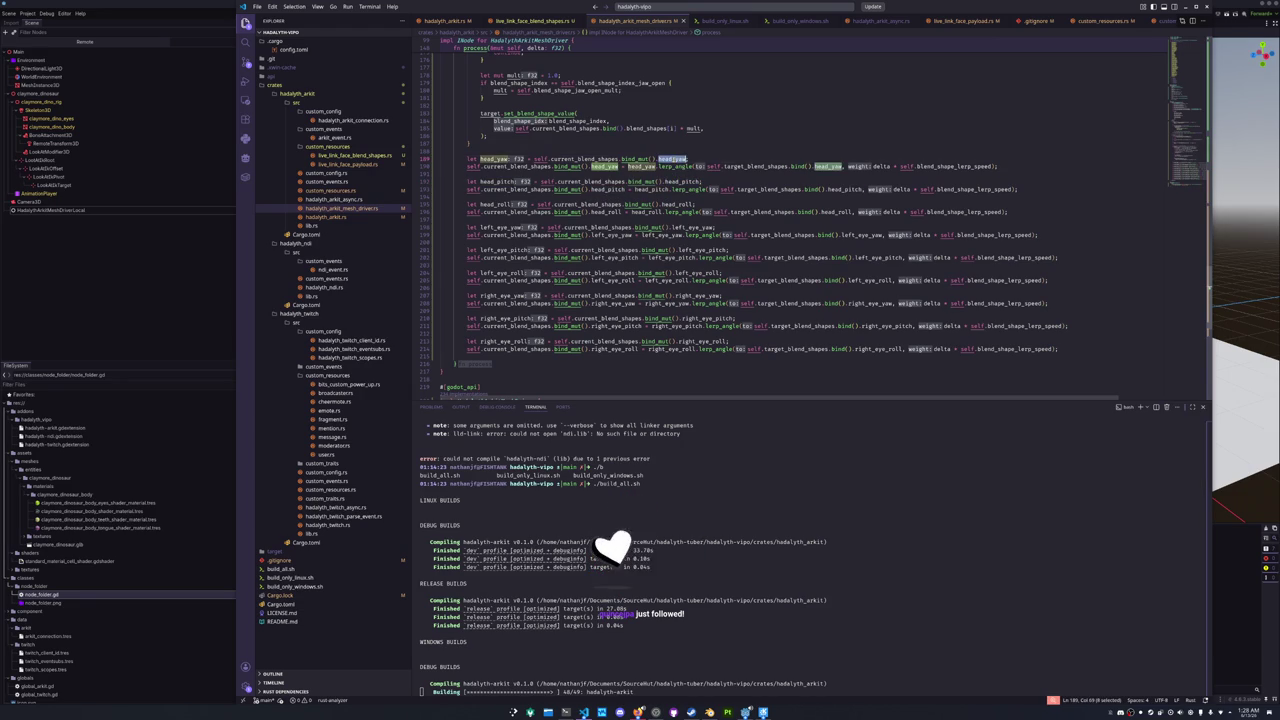
{"action": "left_click", "coordinate": [209, 306]}
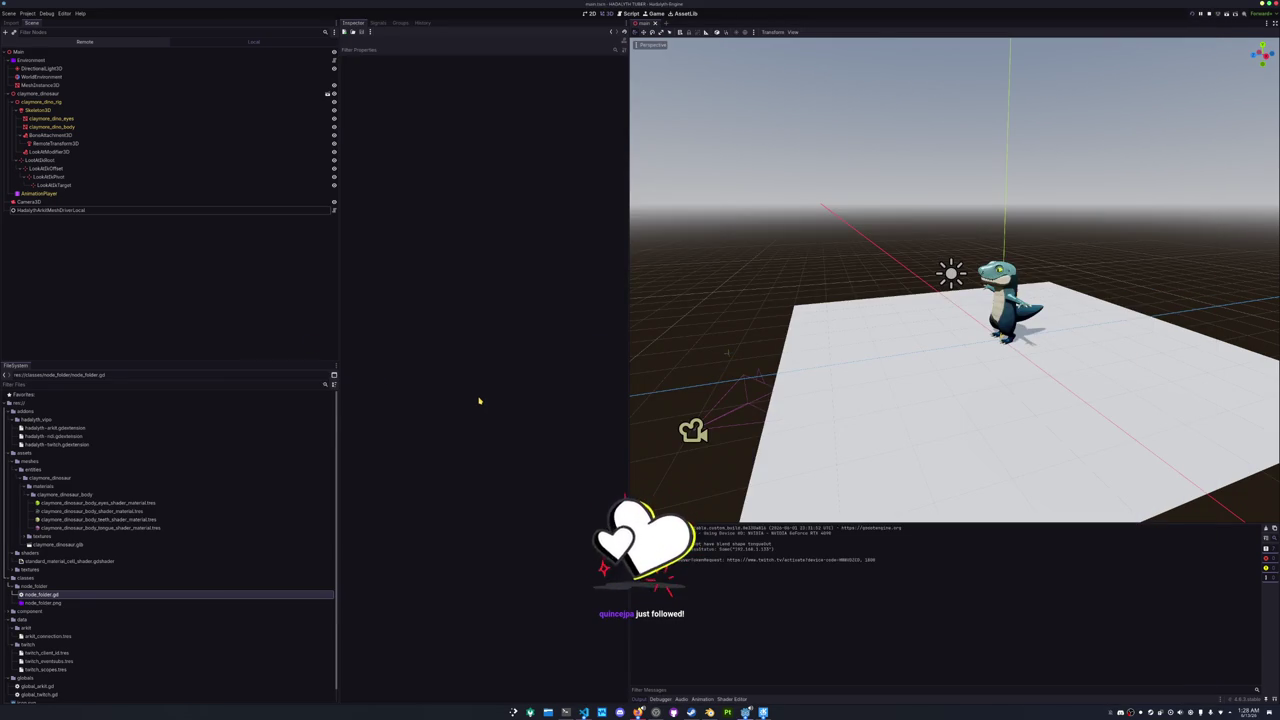
- Save the dinosaur scene and bring the Rust mesh driver code back up
{"action": "key", "text": "ctrl+s"}
{"action": "scroll", "coordinate": [950, 300], "scroll_direction": "up", "scroll_amount": 5}
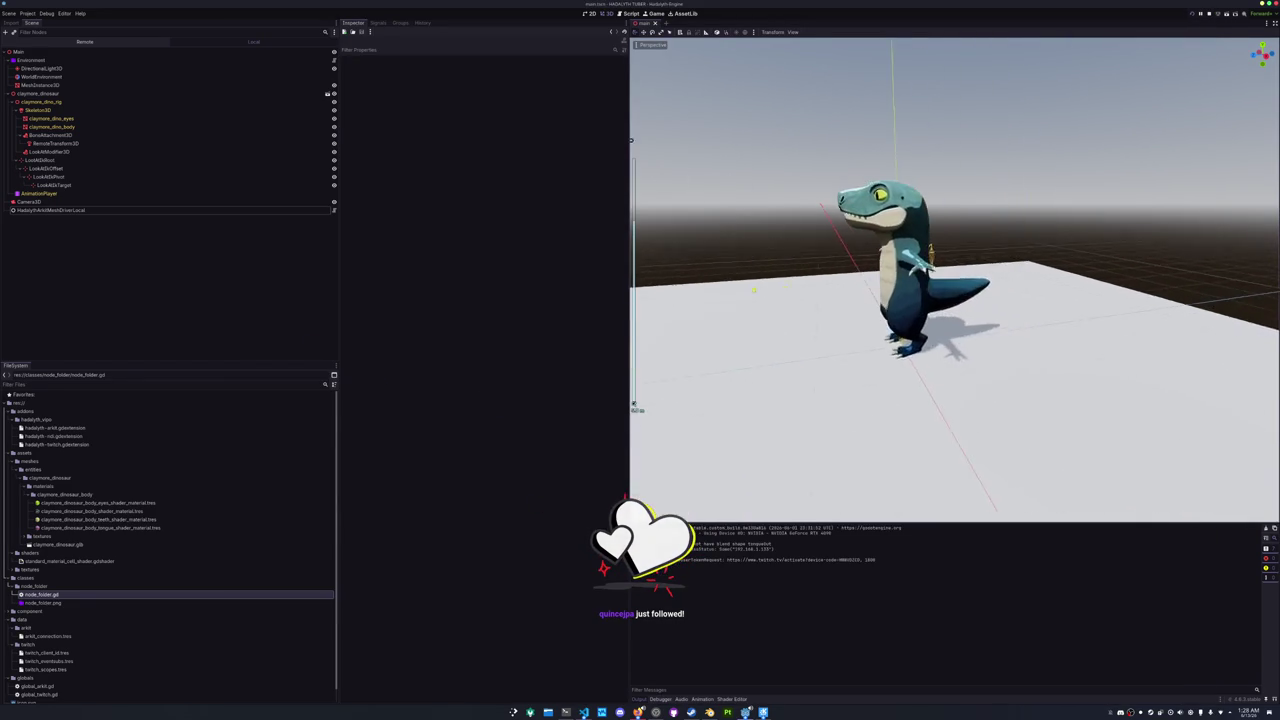
{"action": "scroll", "coordinate": [950, 300], "scroll_direction": "down", "scroll_amount": 5}
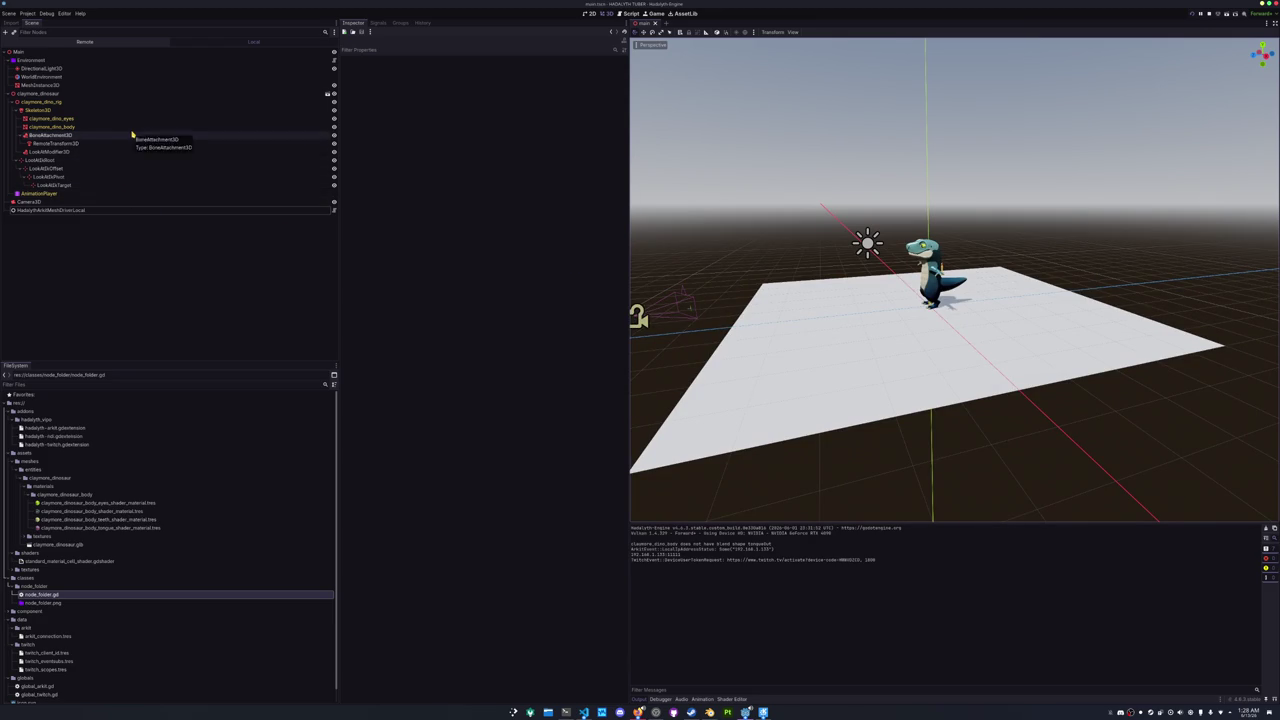
{"action": "left_click", "coordinate": [584, 712]}
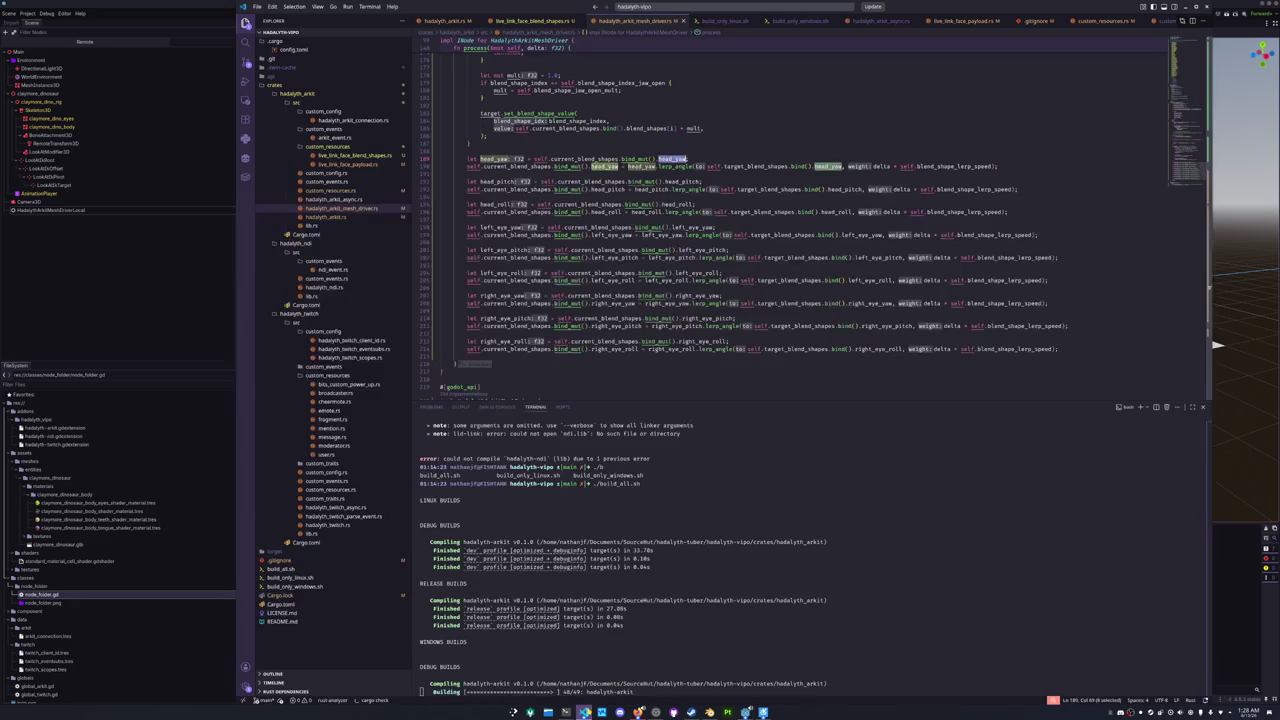
- In the local mesh driver GDScript, delete the head yaw rotation line, then restore it
{"action": "left_click", "coordinate": [584, 712]}
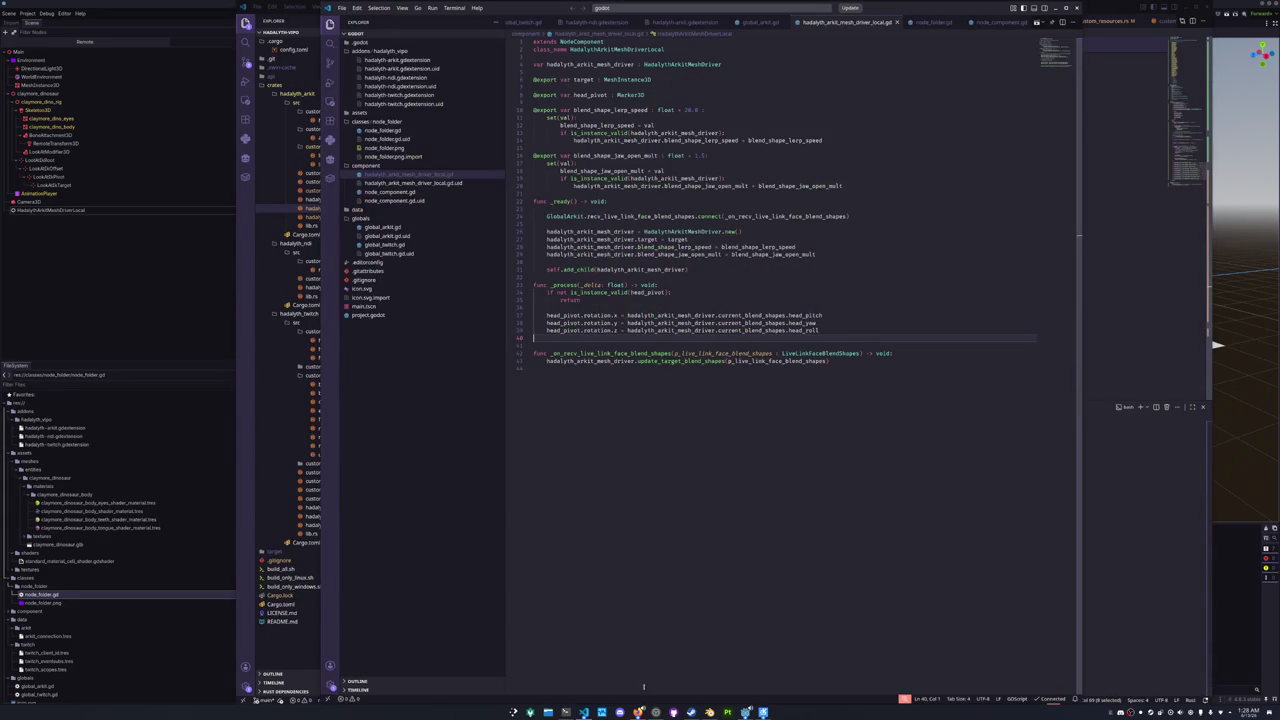
{"action": "left_click", "coordinate": [627, 322]}
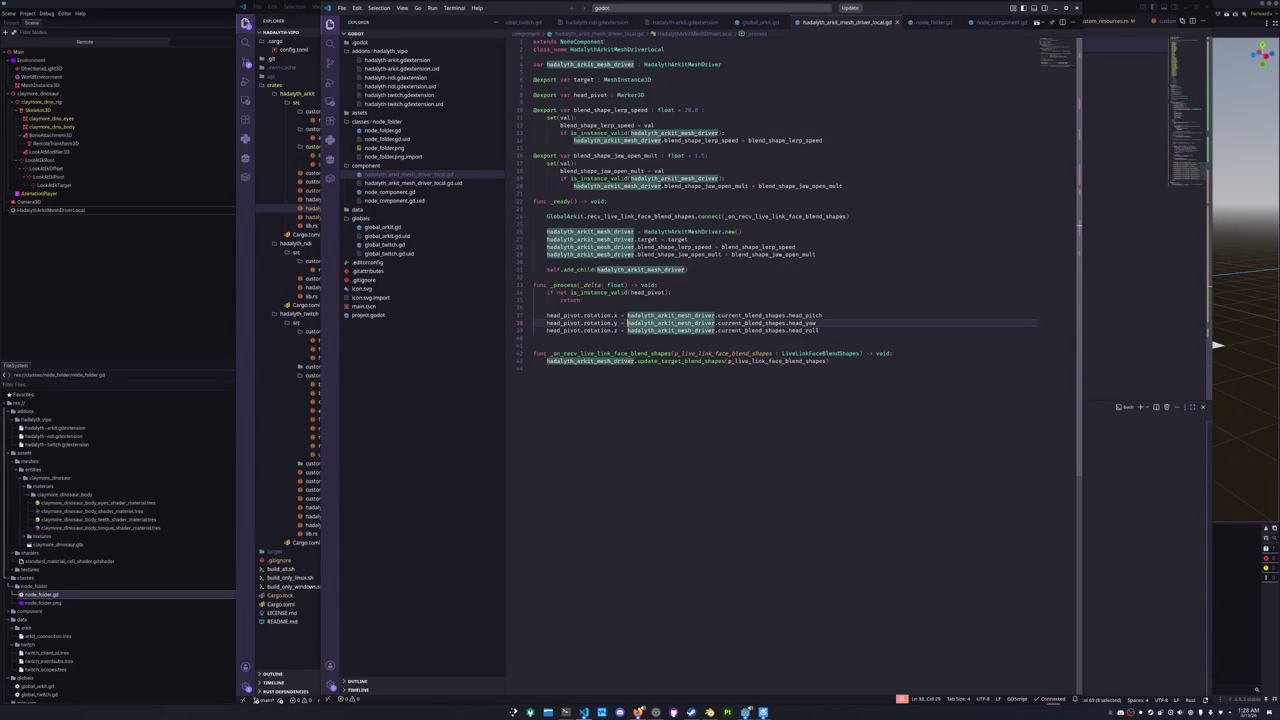
{"action": "key", "text": "ctrl+Left"}
{"action": "type", "text": "-"}
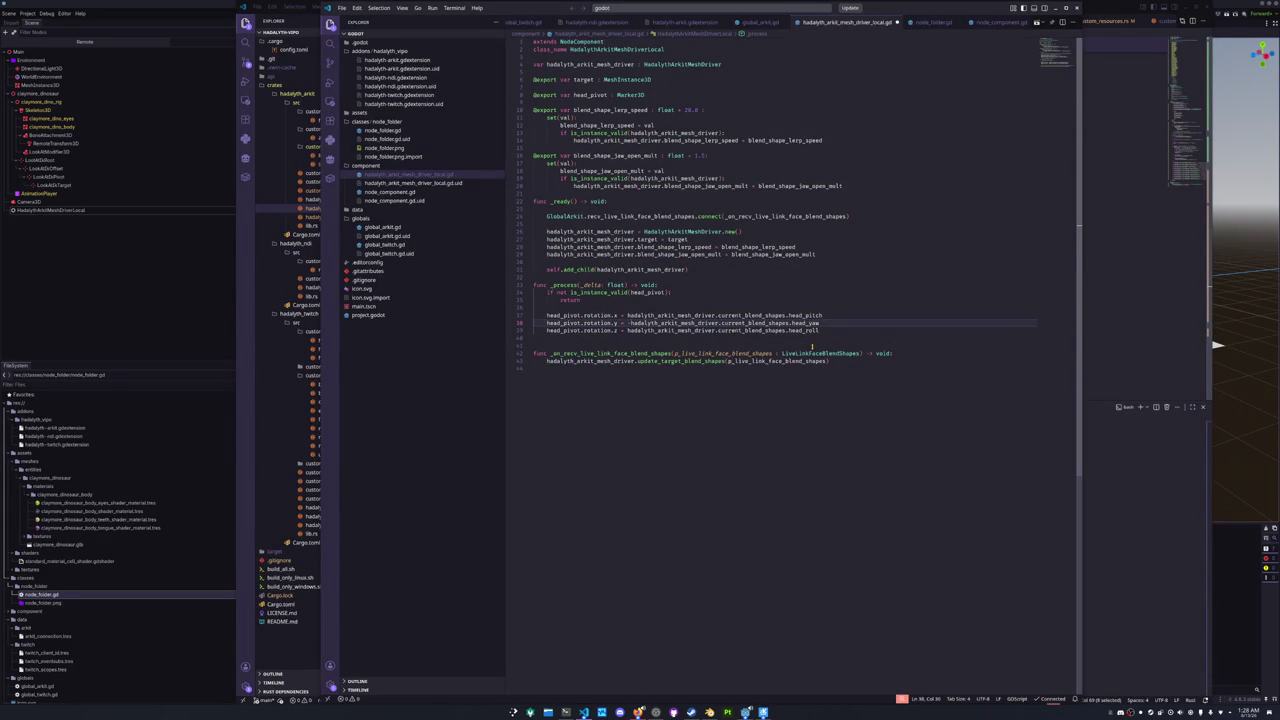
{"action": "key", "text": "ctrl+shift+k"}
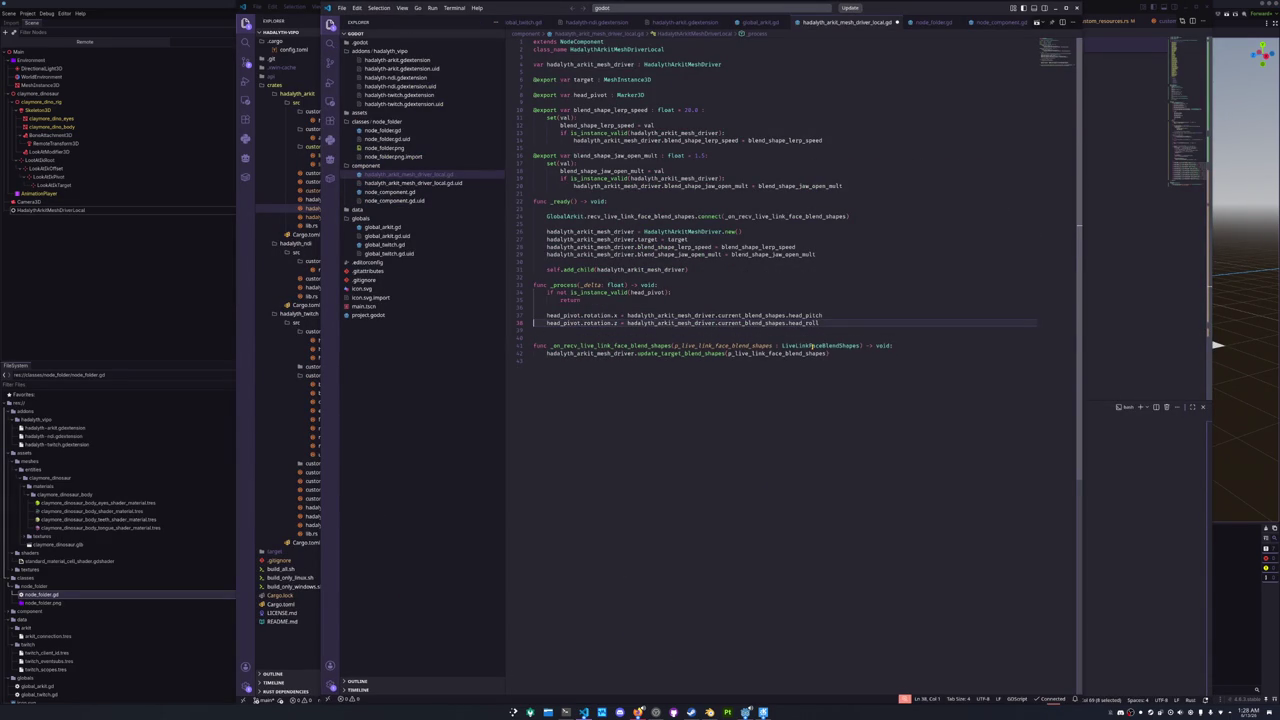
{"action": "key", "text": "ctrl+z"}
{"action": "key", "text": "ctrl+z"}
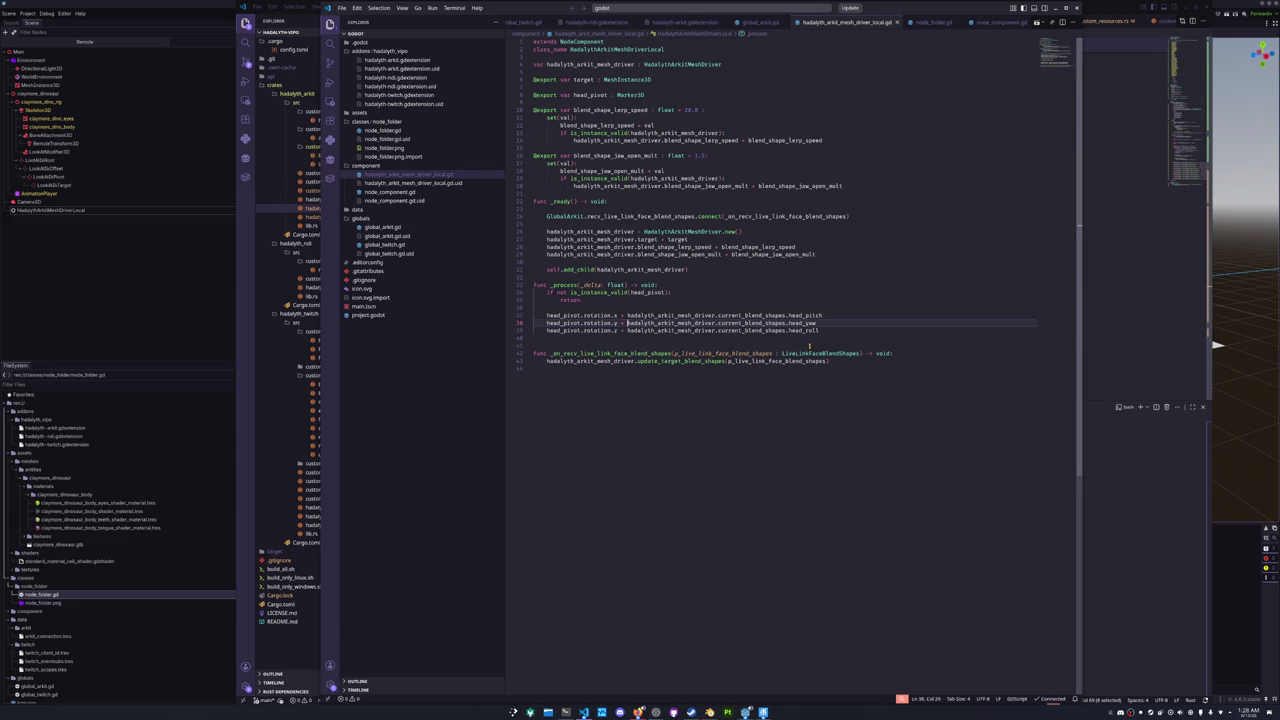
- Bring the running game window forward and move it to the lower right
{"action": "mouse_move", "coordinate": [745, 712]}
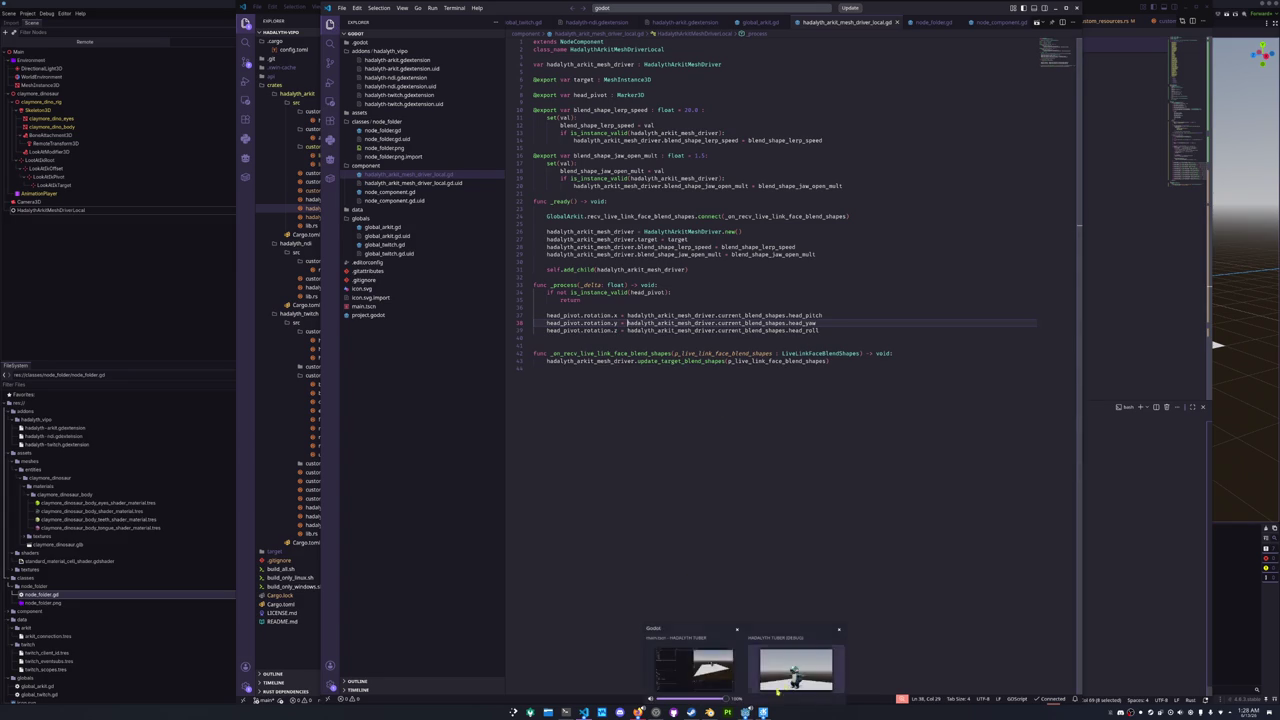
{"action": "left_click", "coordinate": [782, 668]}
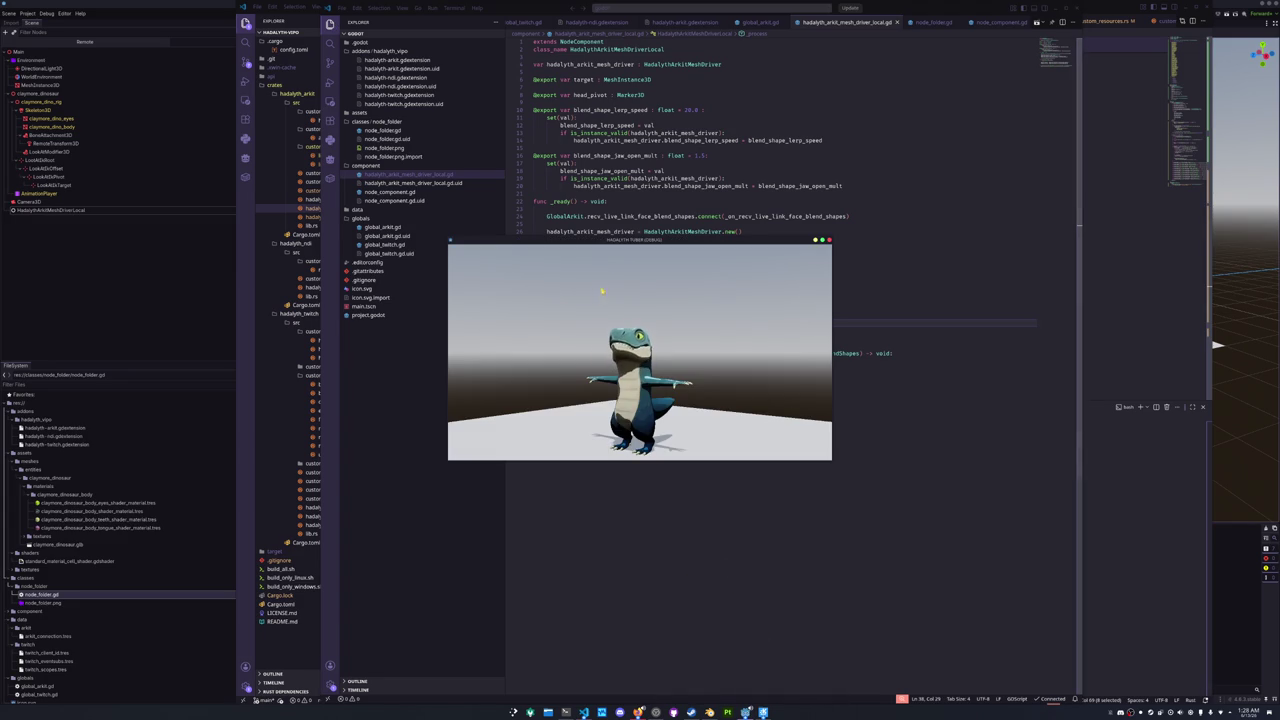
{"action": "mouse_move", "coordinate": [626, 248]}
{"action": "left_mouse_down"}
{"action": "mouse_move", "coordinate": [767, 333]}
{"action": "mouse_move", "coordinate": [1007, 424]}
{"action": "mouse_move", "coordinate": [1010, 446]}
{"action": "left_mouse_up"}
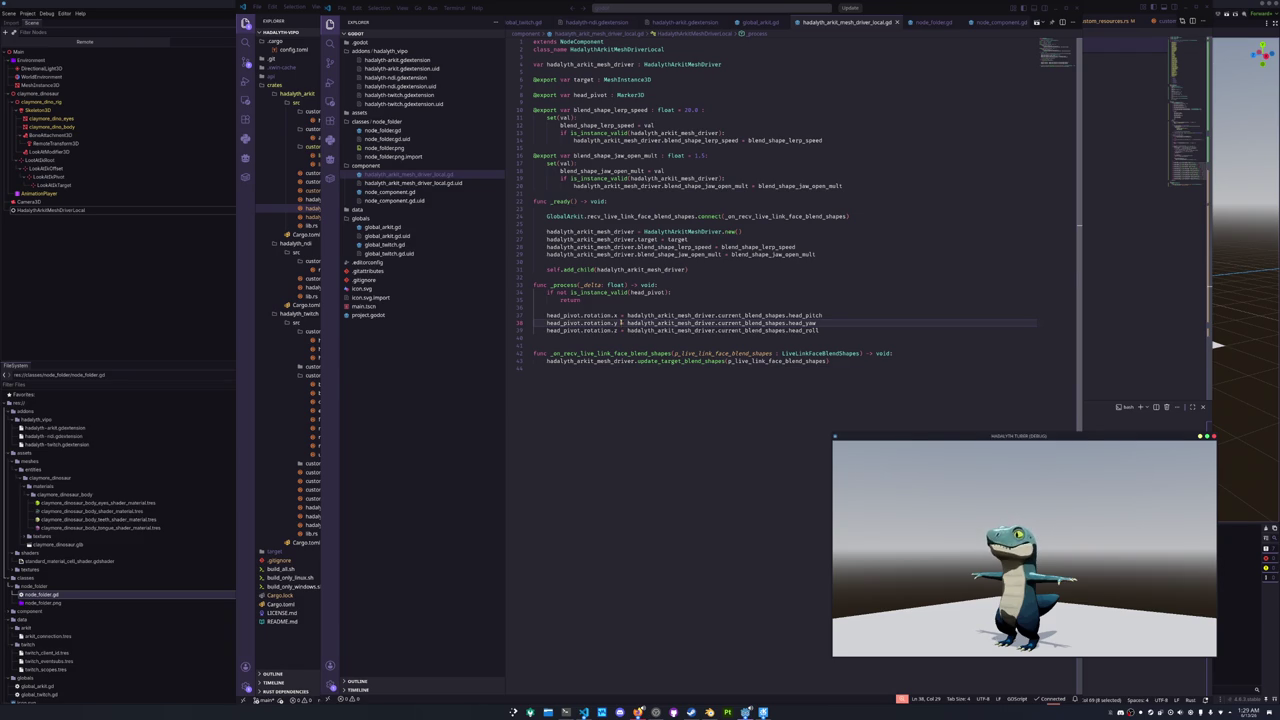
- Insert a '-' before the mesh driver reference on line 37
{"action": "left_click", "coordinate": [627, 315]}
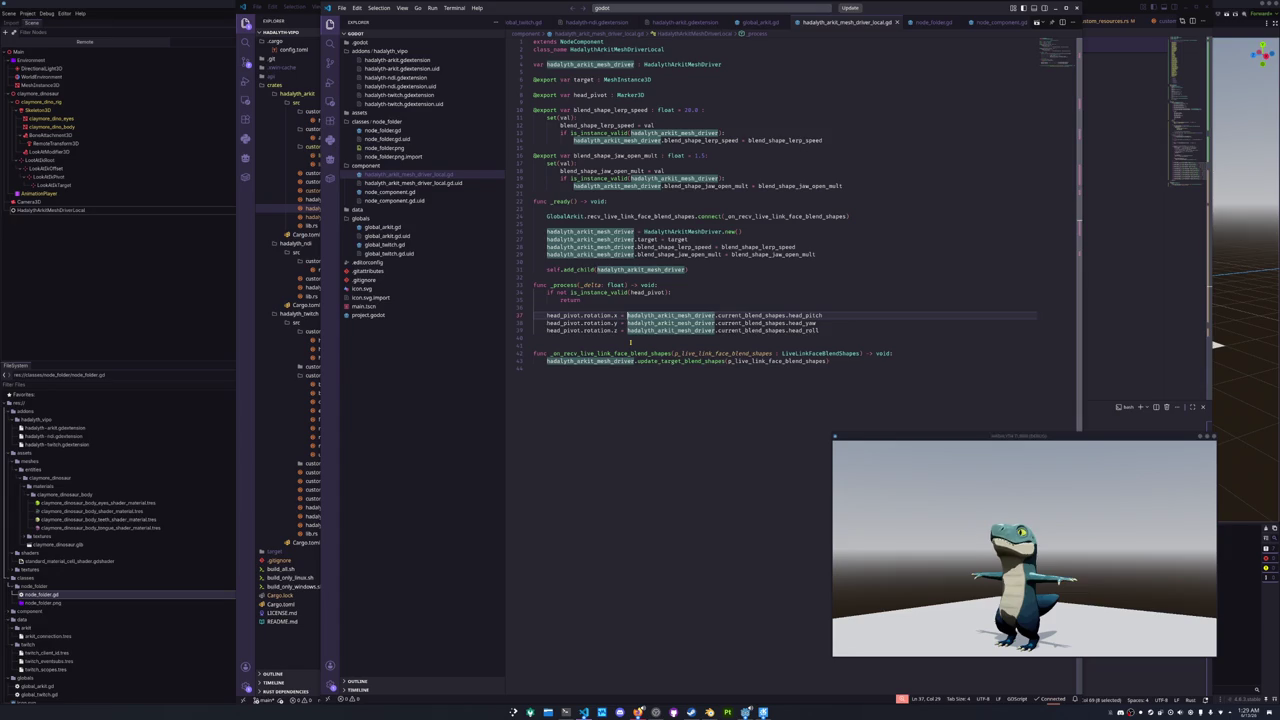
{"action": "type", "text": "-"}
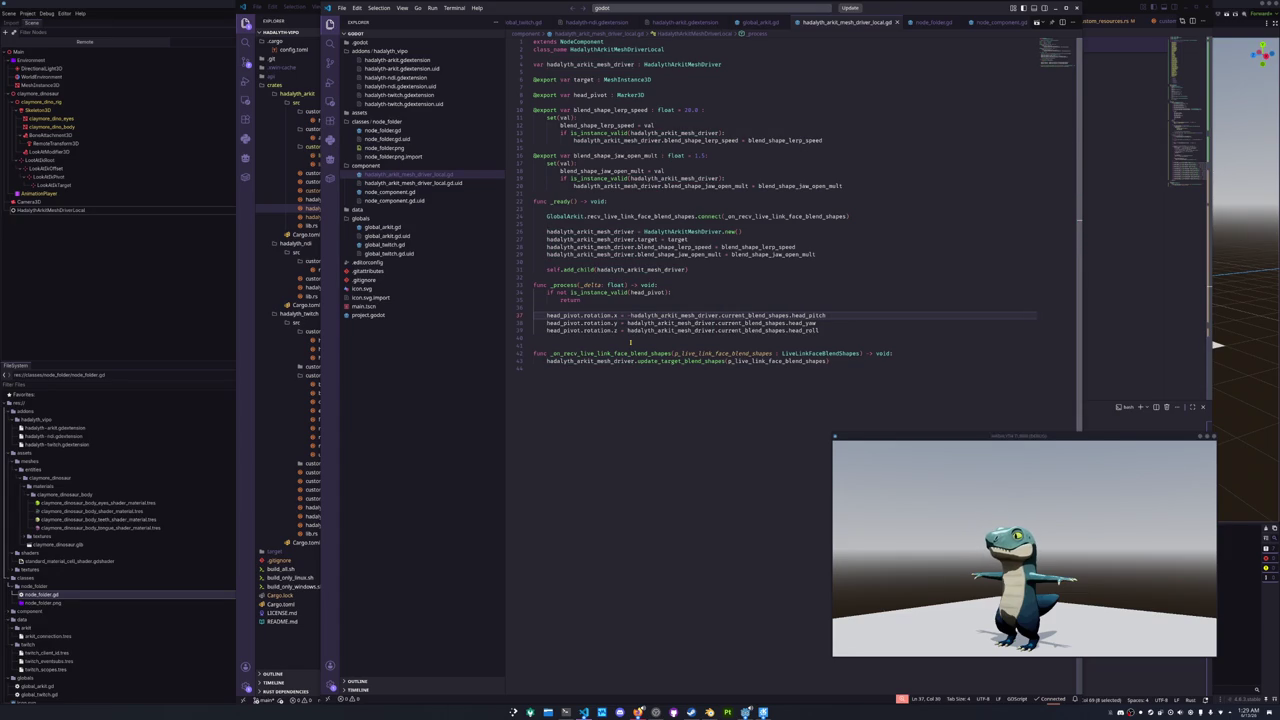
{"action": "mouse_move", "coordinate": [655, 361]}
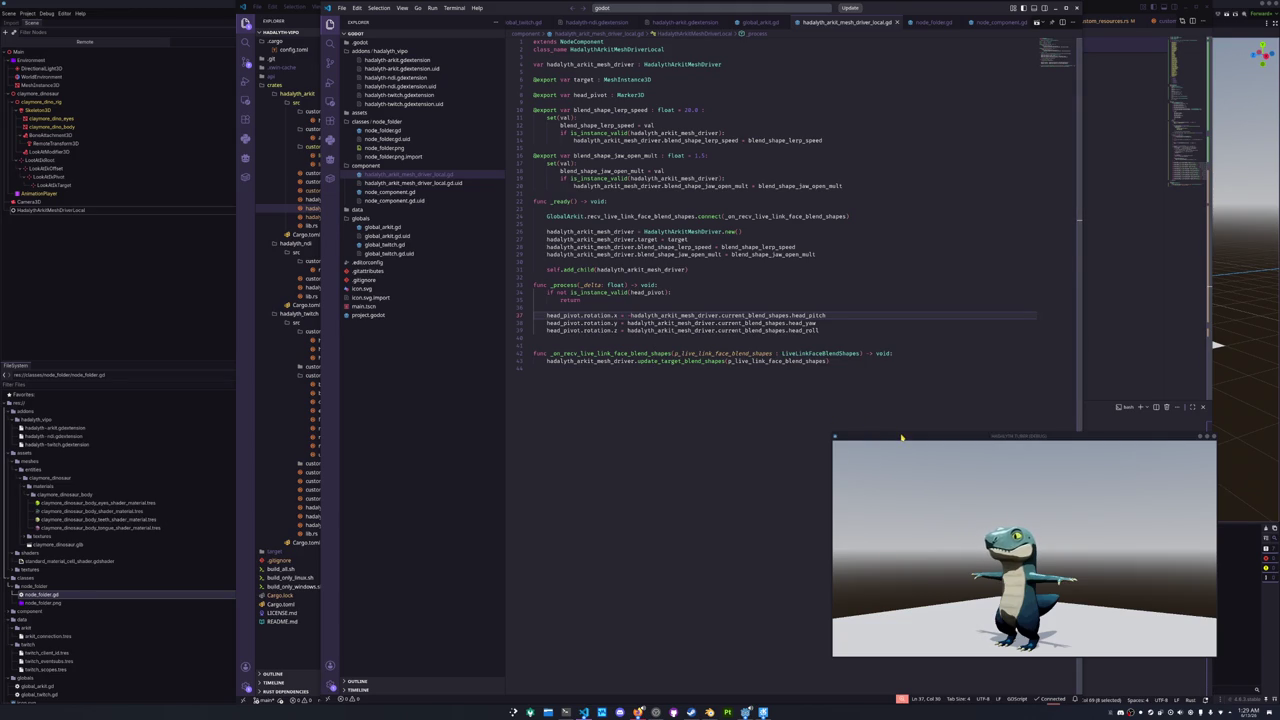
- Nudge and enlarge the game window, then park it at the lower right over the Godot editor
{"action": "left_click_drag", "start_coordinate": [928, 438], "coordinate": [936, 412]}
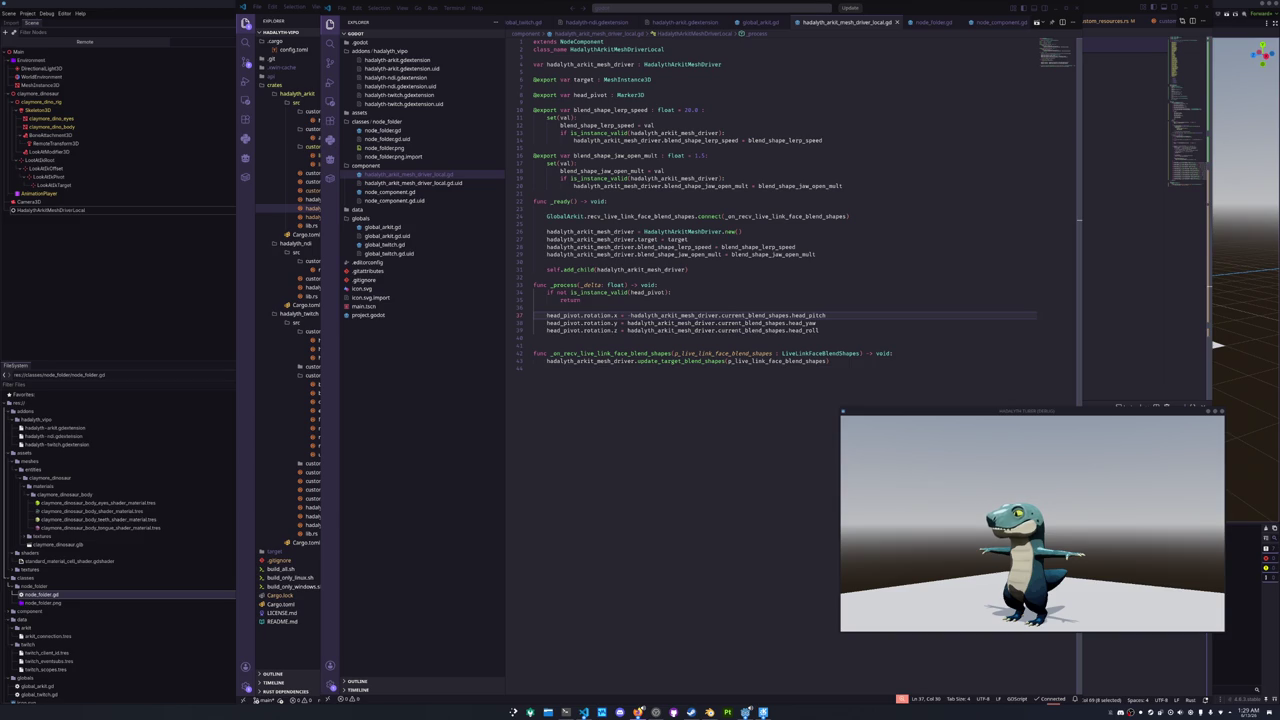
{"action": "left_click", "coordinate": [1015, 411]}
{"action": "left_click_drag", "start_coordinate": [1015, 411], "coordinate": [1038, 413]}
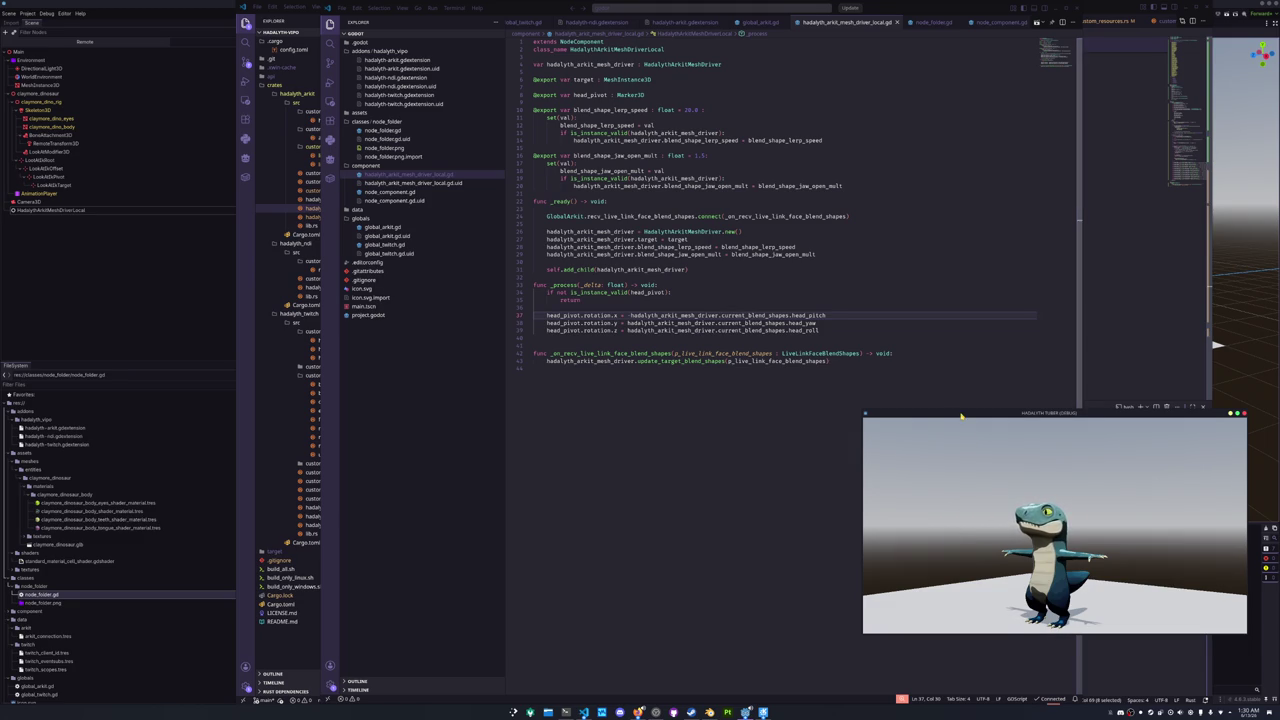
{"action": "left_click_drag", "start_coordinate": [962, 416], "coordinate": [960, 446]}
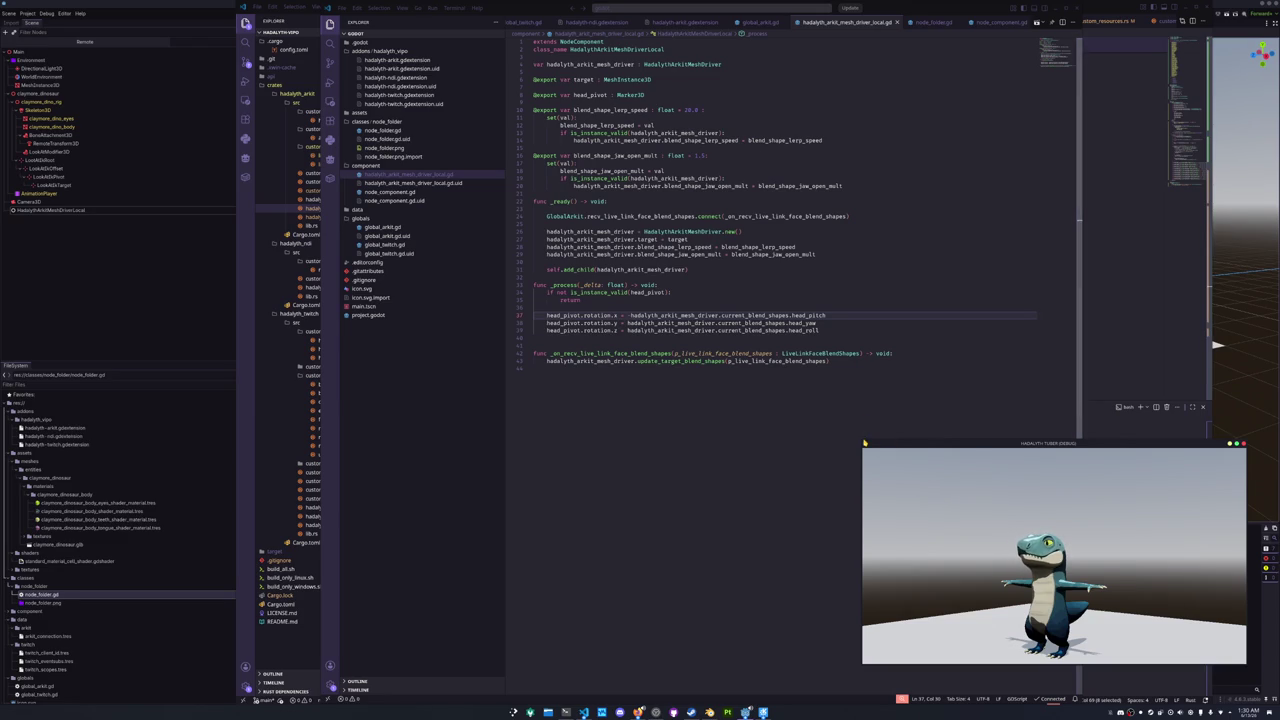
{"action": "left_click_drag", "start_coordinate": [862, 441], "coordinate": [716, 187]}
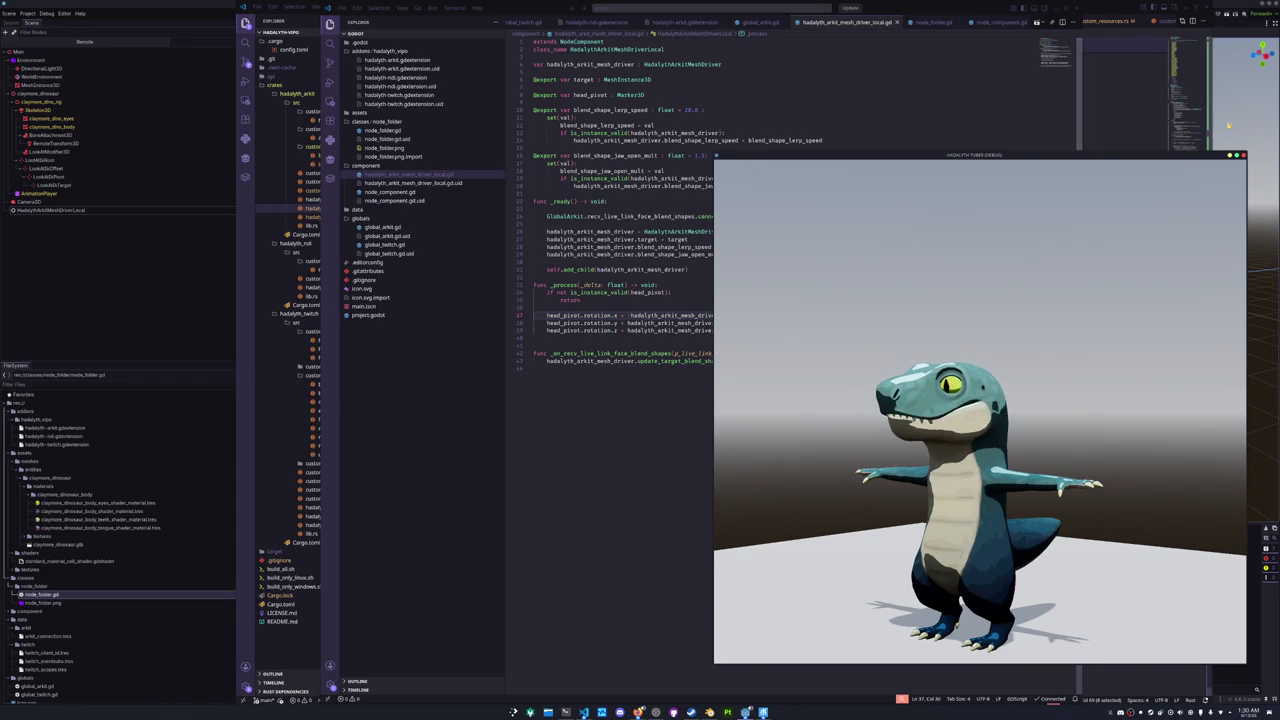
{"action": "key", "text": "alt+Tab"}
{"action": "mouse_move", "coordinate": [817, 157]}
{"action": "left_mouse_down"}
{"action": "mouse_move", "coordinate": [1076, 284]}
{"action": "mouse_move", "coordinate": [1045, 279]}
{"action": "left_mouse_up"}
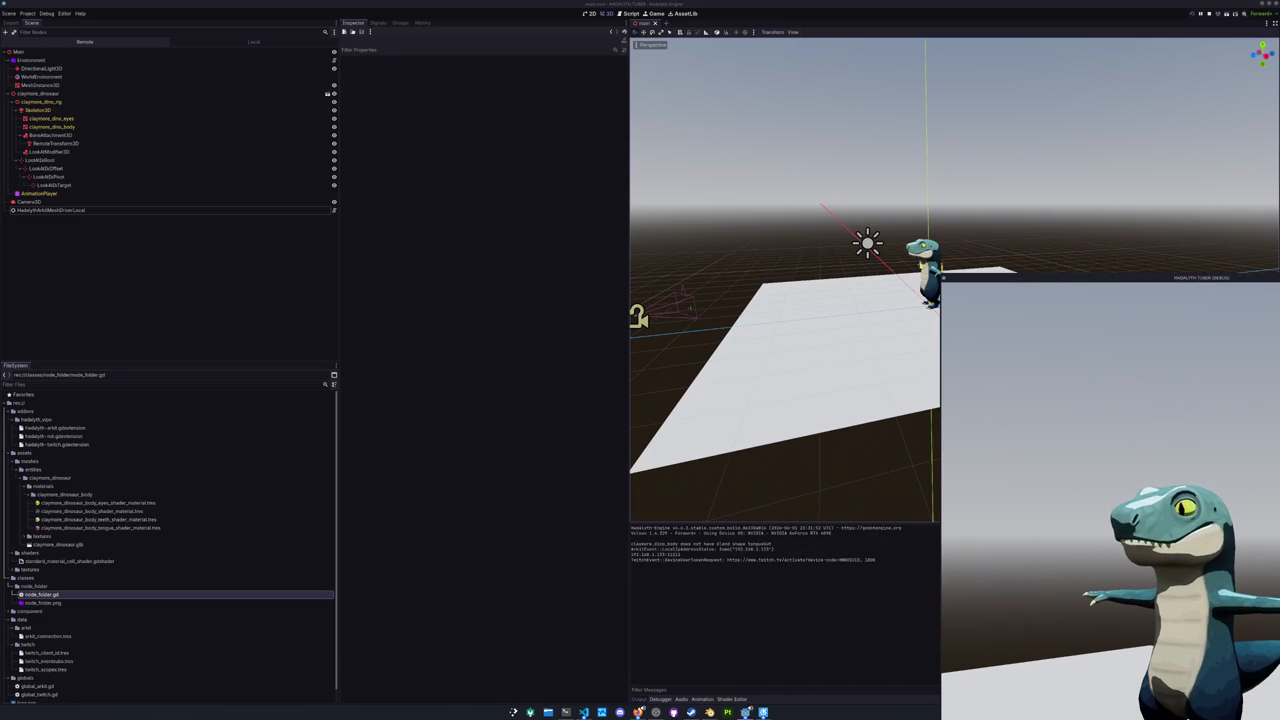
- Inspect the running Camera3D, then the LookAtModifier3D angle limits, and move the game window aside
{"action": "left_click", "coordinate": [134, 203]}
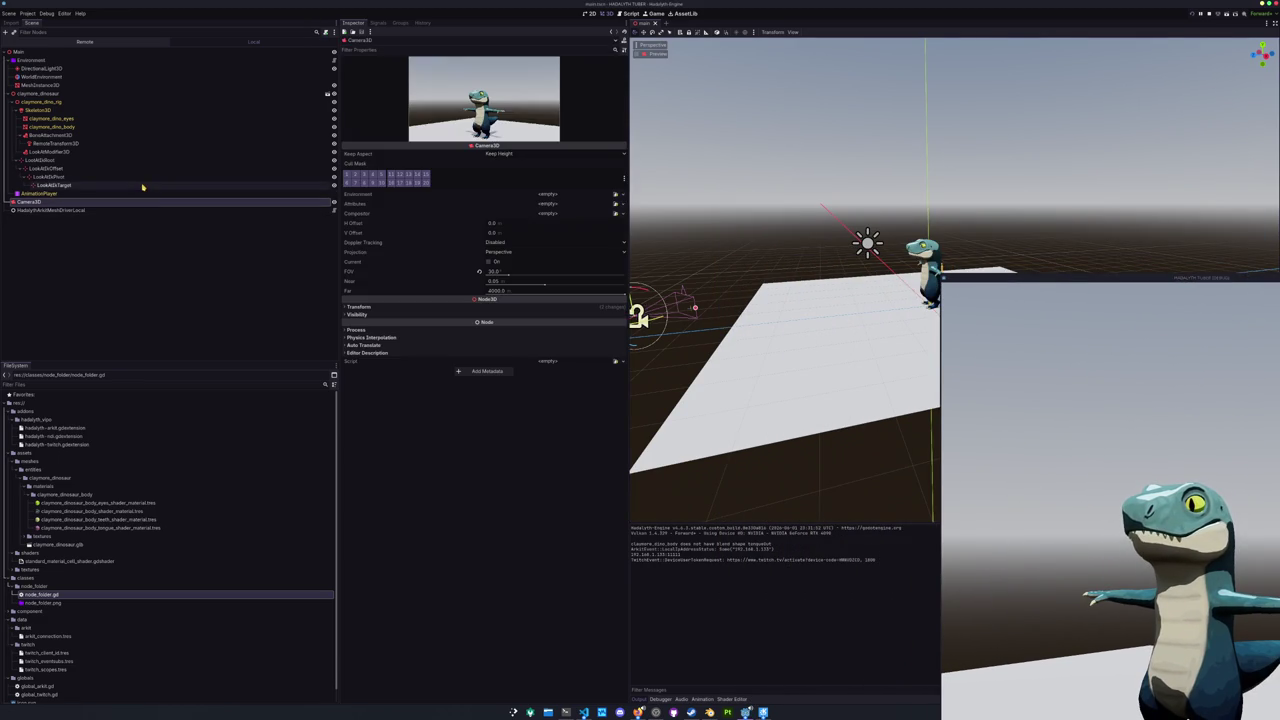
{"action": "left_click", "coordinate": [96, 153]}
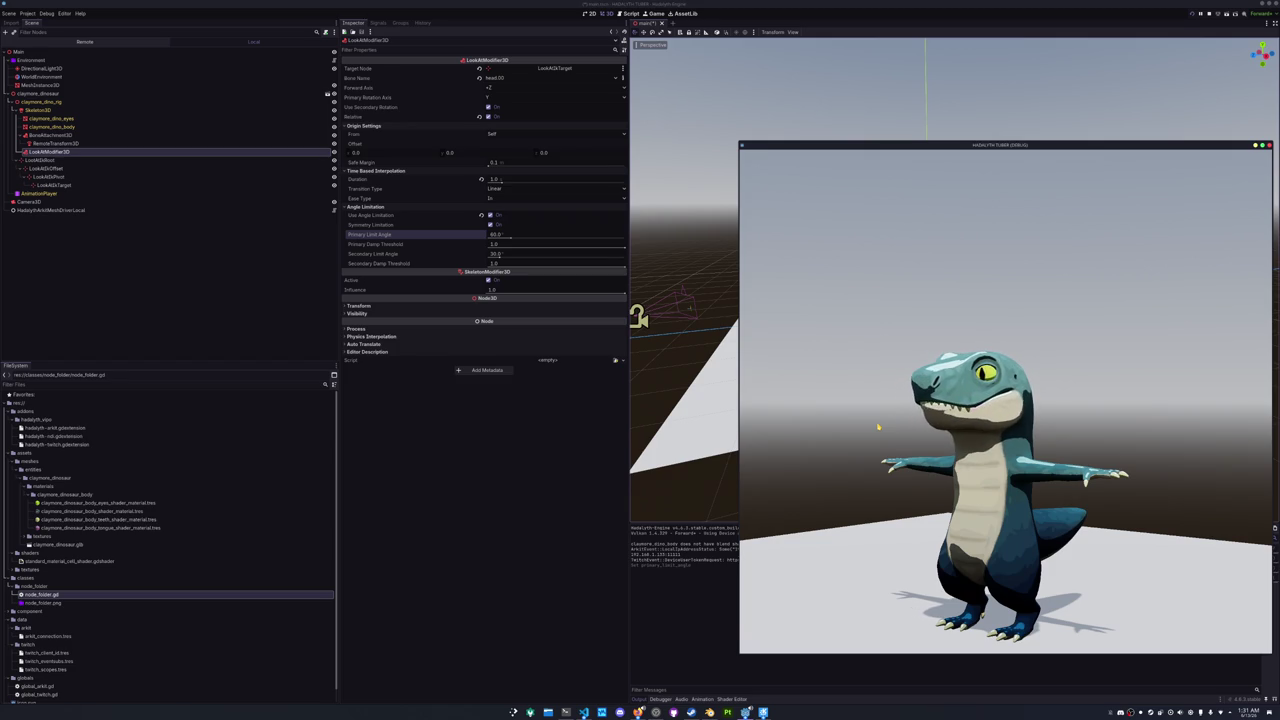
{"action": "mouse_move", "coordinate": [1012, 145]}
{"action": "left_mouse_down"}
{"action": "mouse_move", "coordinate": [699, 164]}
{"action": "mouse_move", "coordinate": [570, 80]}
{"action": "mouse_move", "coordinate": [952, 61]}
{"action": "mouse_move", "coordinate": [941, 35]}
{"action": "mouse_move", "coordinate": [993, 31]}
{"action": "left_mouse_up"}
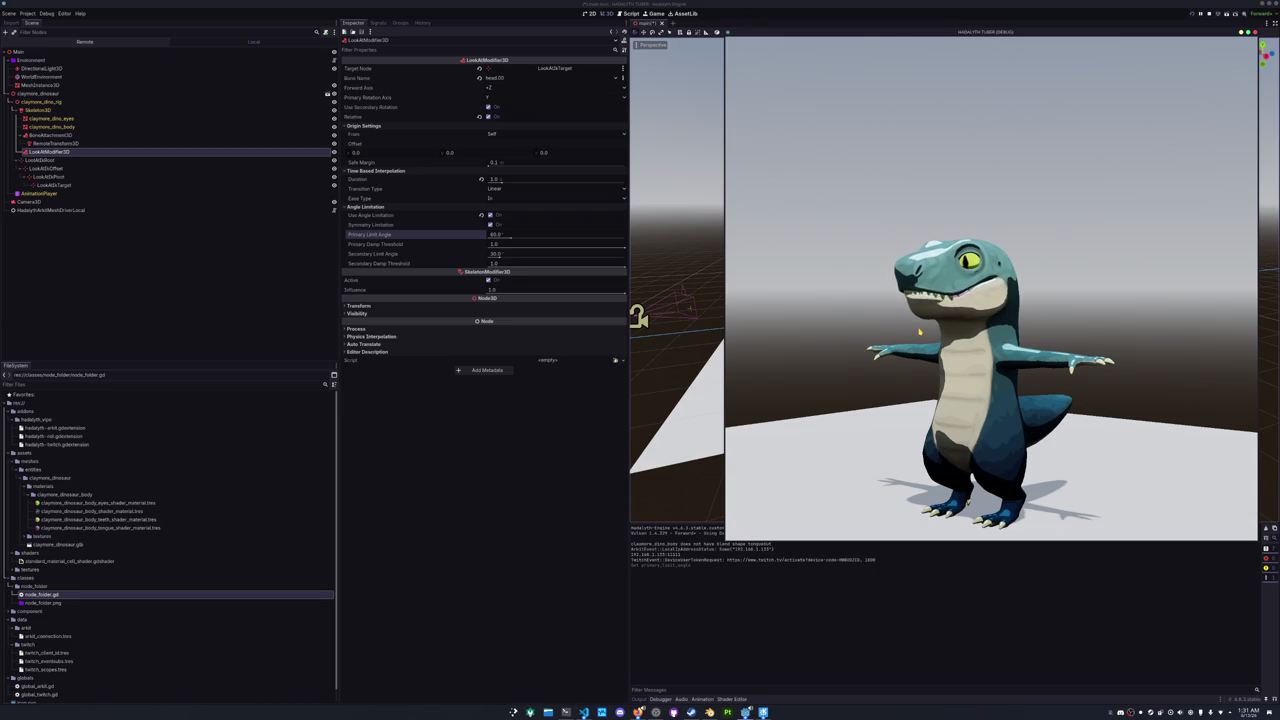
- Start the Profiler on the running avatar, enlarge its panel, and include physics frame time
{"action": "left_click", "coordinate": [660, 699]}
{"action": "left_click", "coordinate": [719, 615]}
{"action": "left_click", "coordinate": [643, 625]}
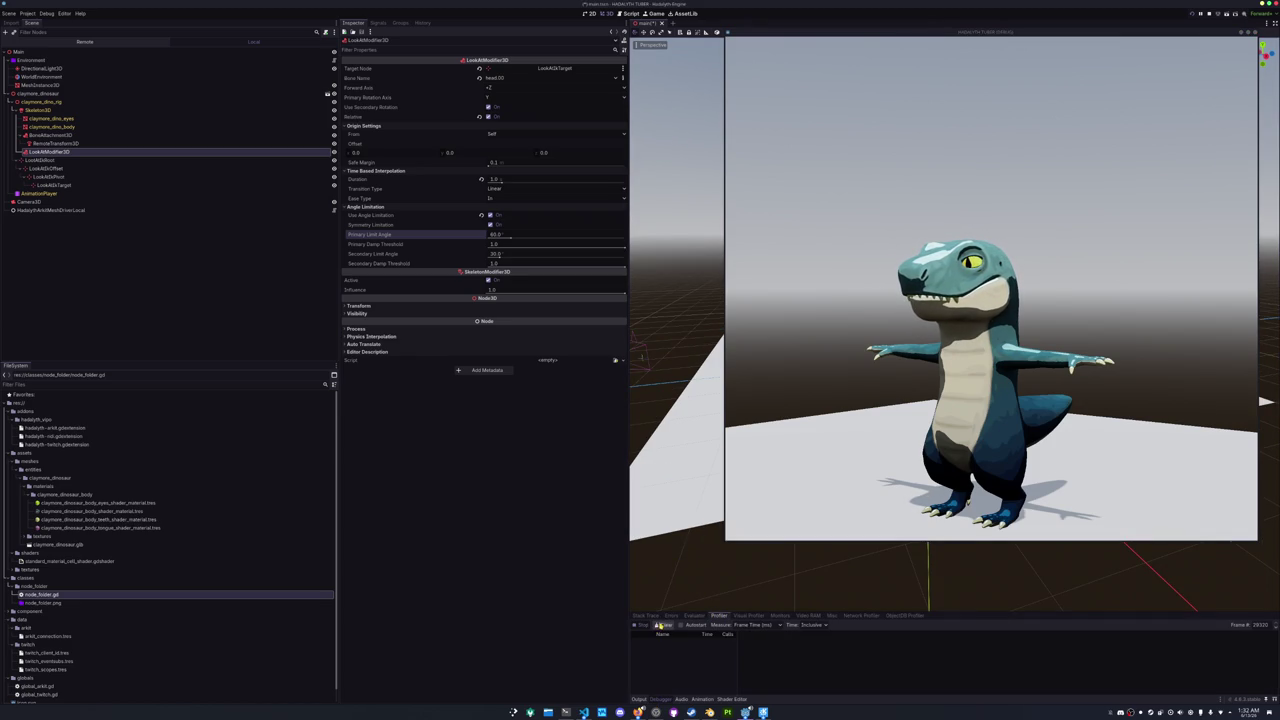
{"action": "left_click_drag", "start_coordinate": [946, 611], "coordinate": [940, 548]}
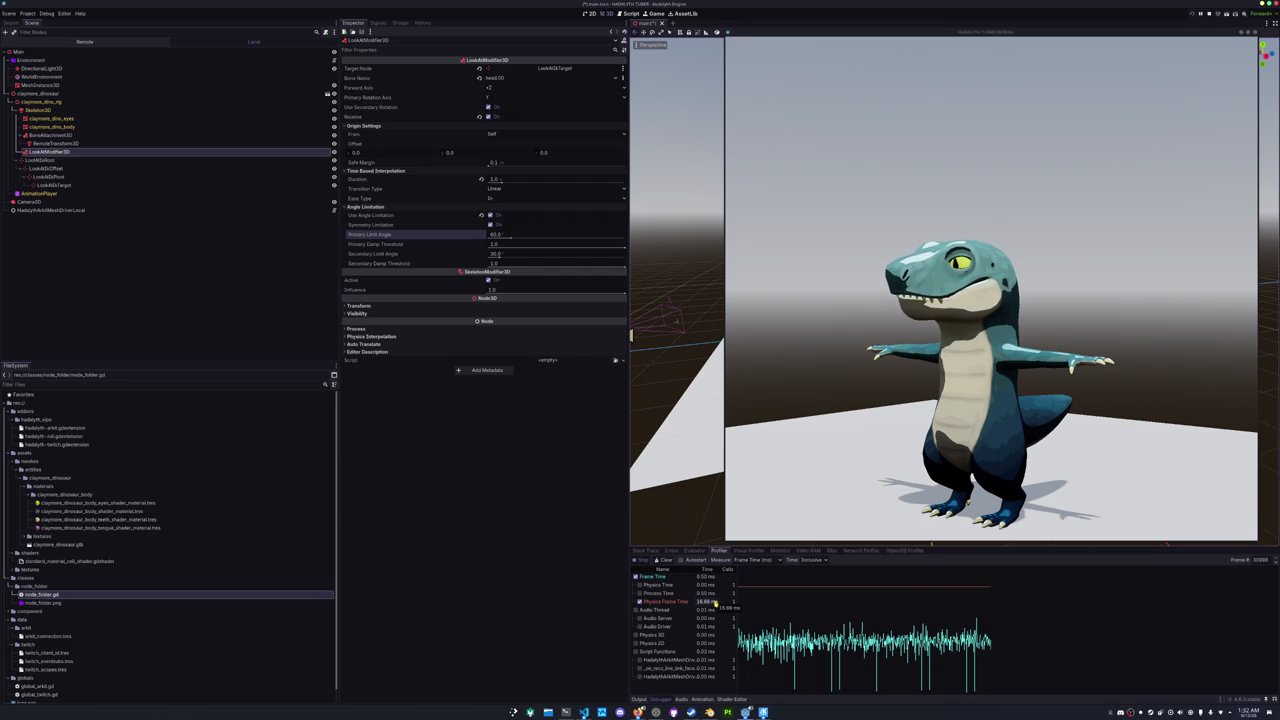
{"action": "left_click", "coordinate": [658, 602]}
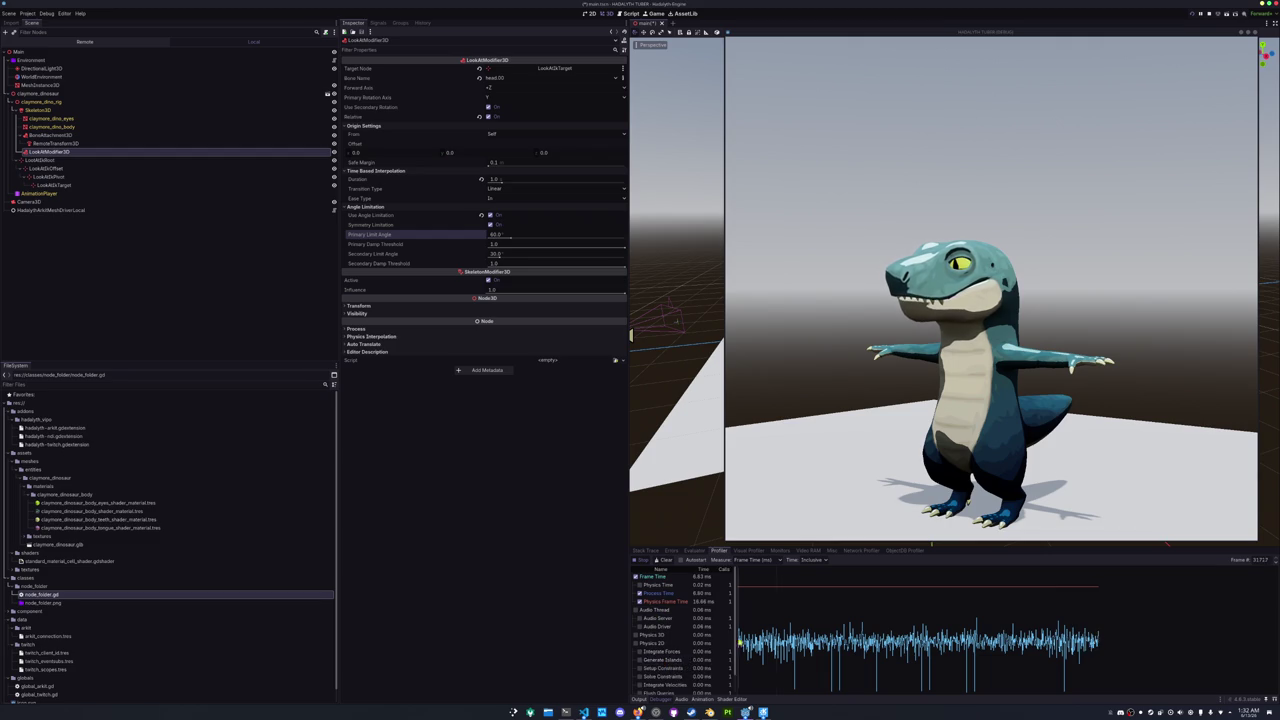
- Stop profiling and step through captured frames in the graph to compare their timings
{"action": "left_click", "coordinate": [643, 560]}
{"action": "left_click", "coordinate": [859, 640]}
{"action": "left_click", "coordinate": [861, 640]}
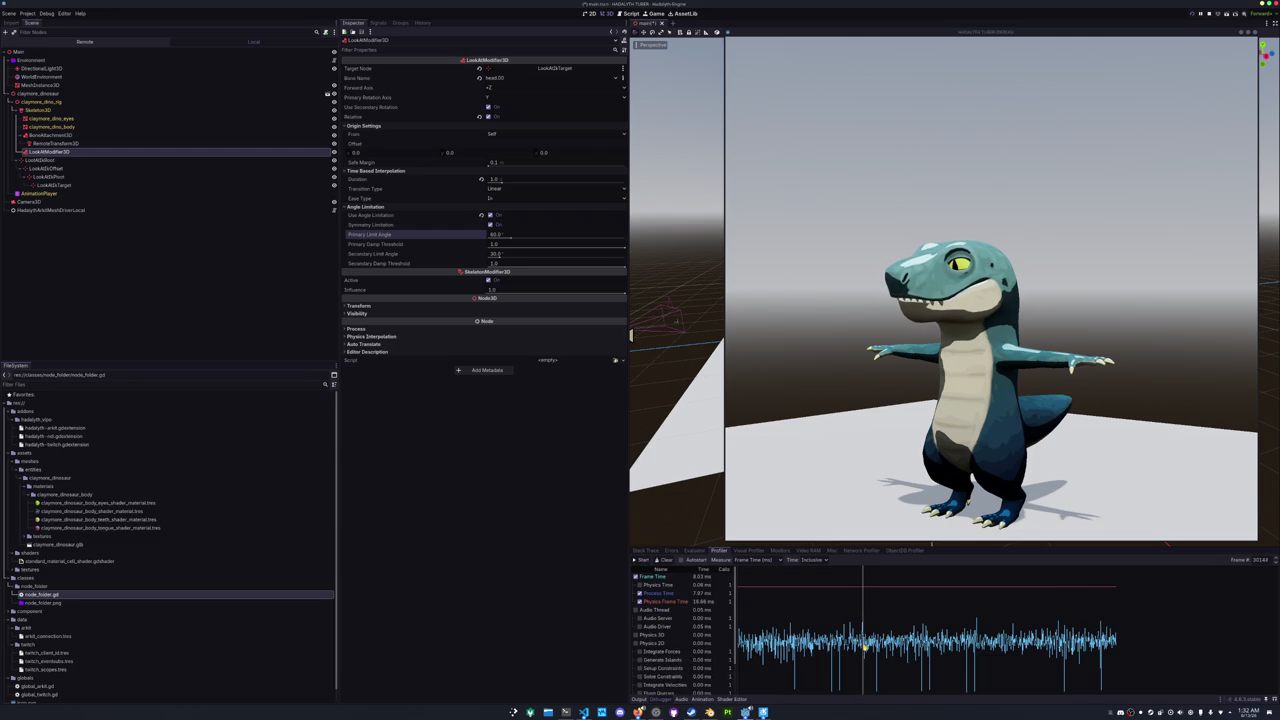
{"action": "left_click_drag", "start_coordinate": [870, 645], "coordinate": [917, 649]}
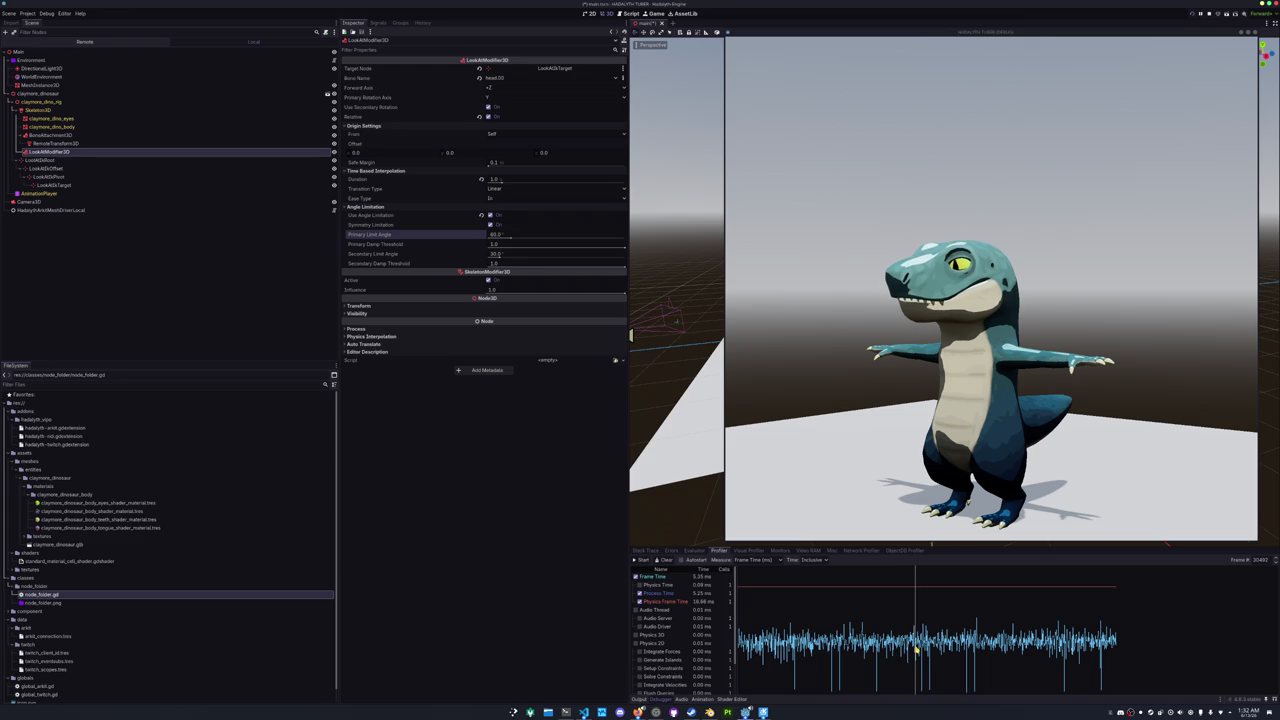
{"action": "scroll", "coordinate": [665, 652], "scroll_direction": "down", "scroll_amount": 2}
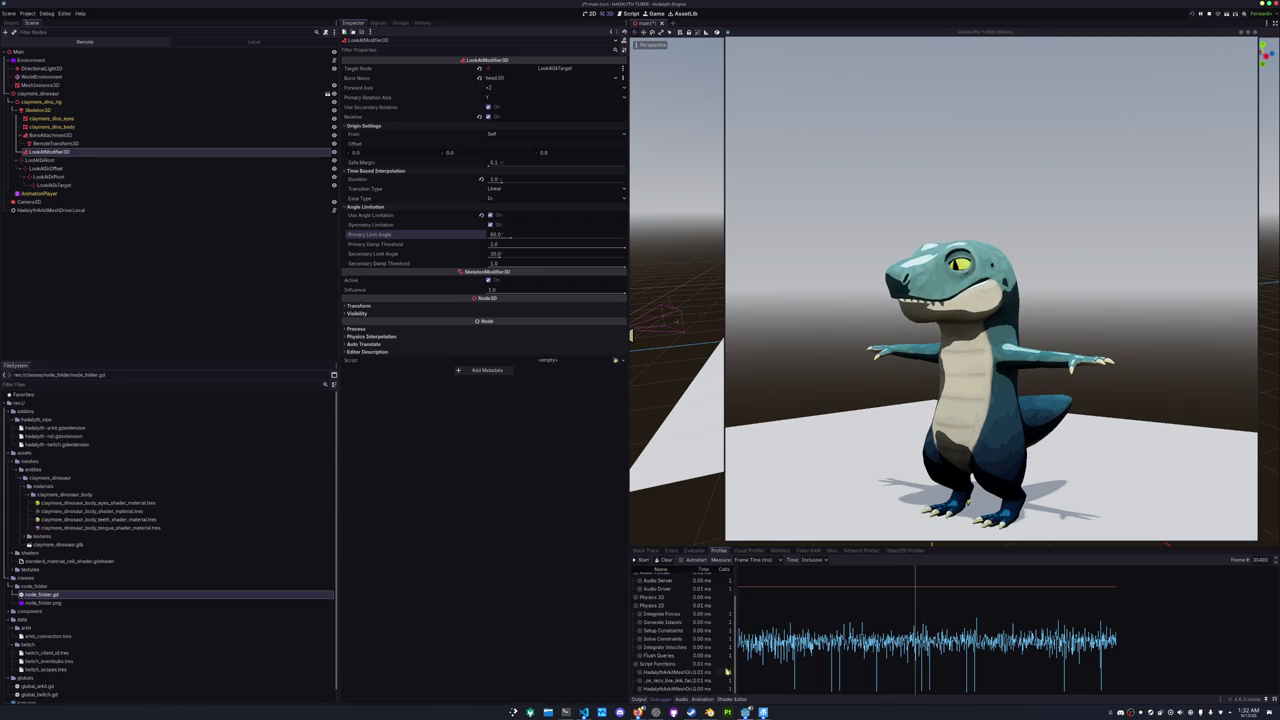
{"action": "left_click", "coordinate": [967, 647]}
{"action": "left_click_drag", "start_coordinate": [967, 647], "coordinate": [978, 648]}
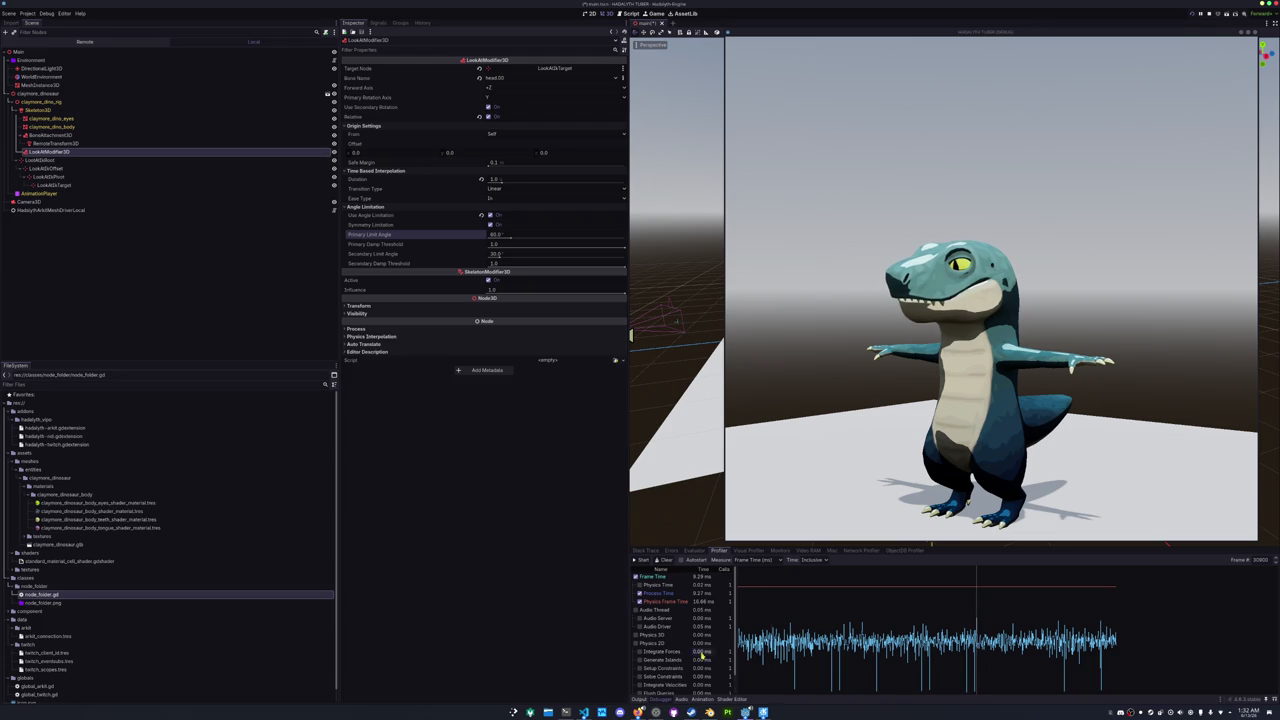
{"action": "scroll", "coordinate": [684, 688], "scroll_direction": "down", "scroll_amount": 2}
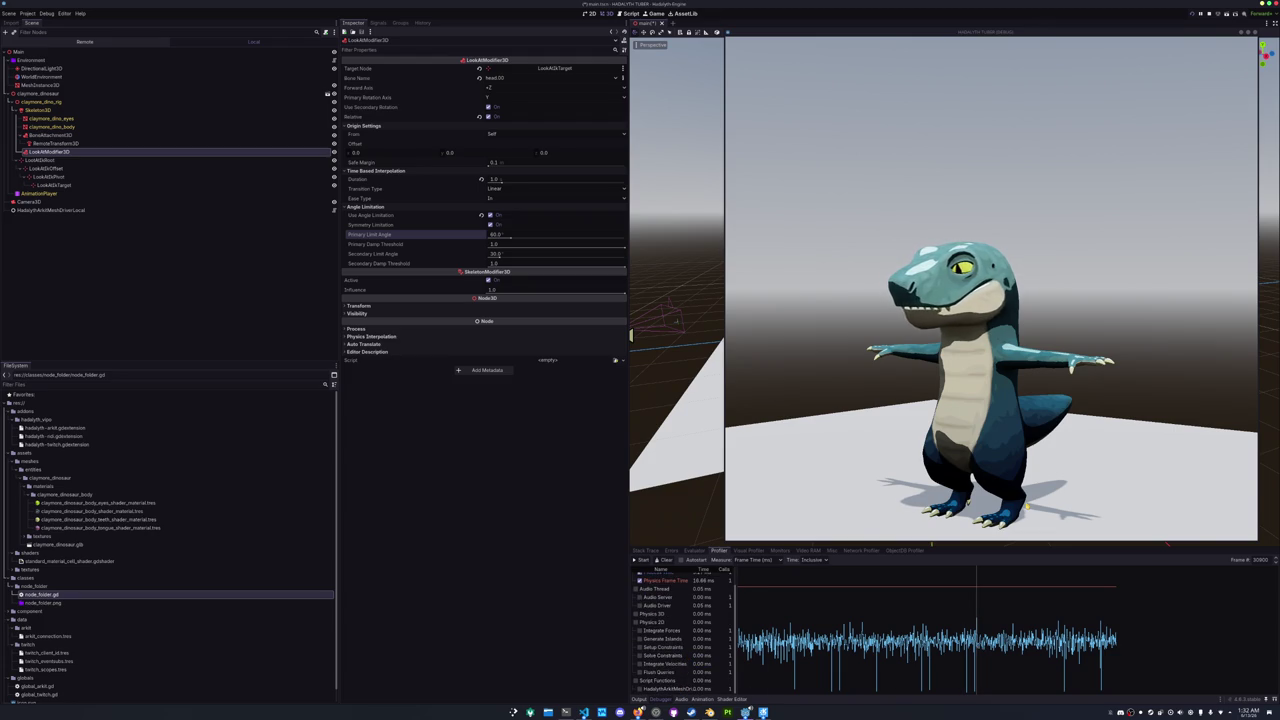
{"action": "left_click", "coordinate": [1014, 641]}
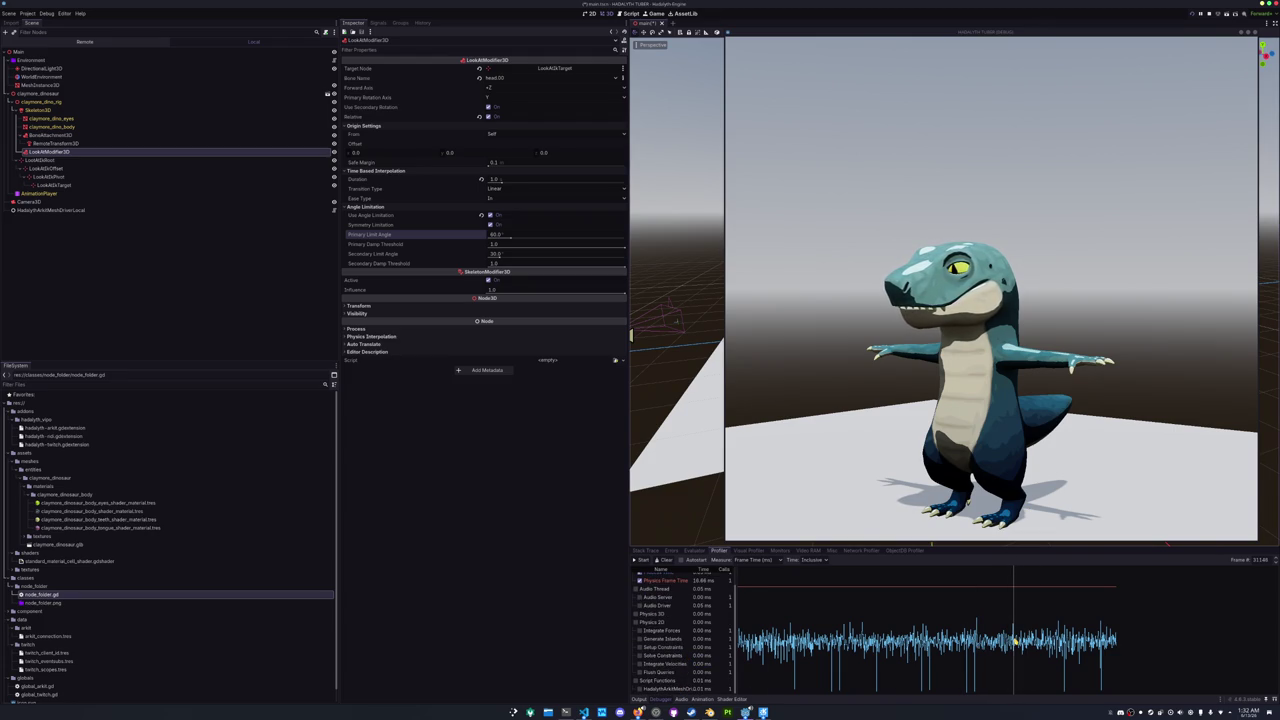
{"action": "mouse_move", "coordinate": [1020, 632]}
{"action": "left_mouse_down"}
{"action": "mouse_move", "coordinate": [1048, 636]}
{"action": "mouse_move", "coordinate": [1066, 658]}
{"action": "left_mouse_up"}
{"action": "mouse_move", "coordinate": [903, 655]}
{"action": "left_mouse_down"}
{"action": "mouse_move", "coordinate": [785, 648]}
{"action": "mouse_move", "coordinate": [811, 645]}
{"action": "left_mouse_up"}
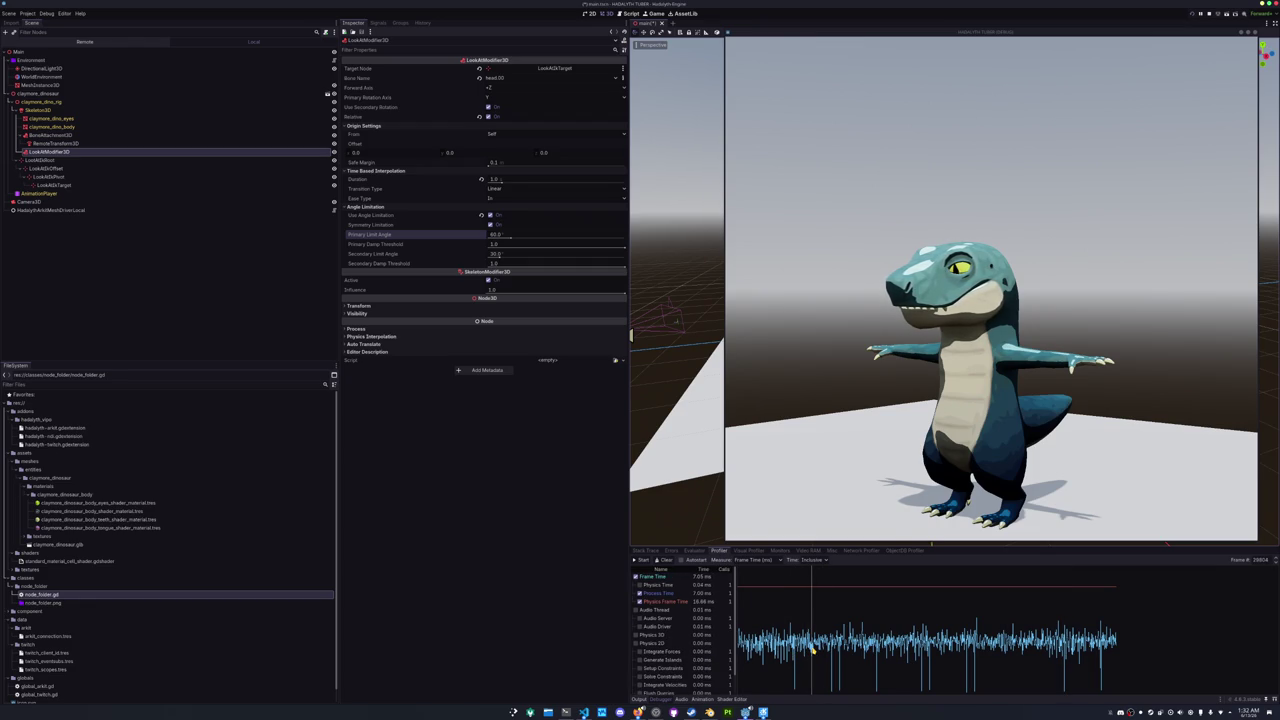
- Expand the Physics 2D sub-timings, then switch to the code editor
{"action": "left_click", "coordinate": [636, 643]}
{"action": "scroll", "coordinate": [687, 656], "scroll_direction": "down", "scroll_amount": 1}
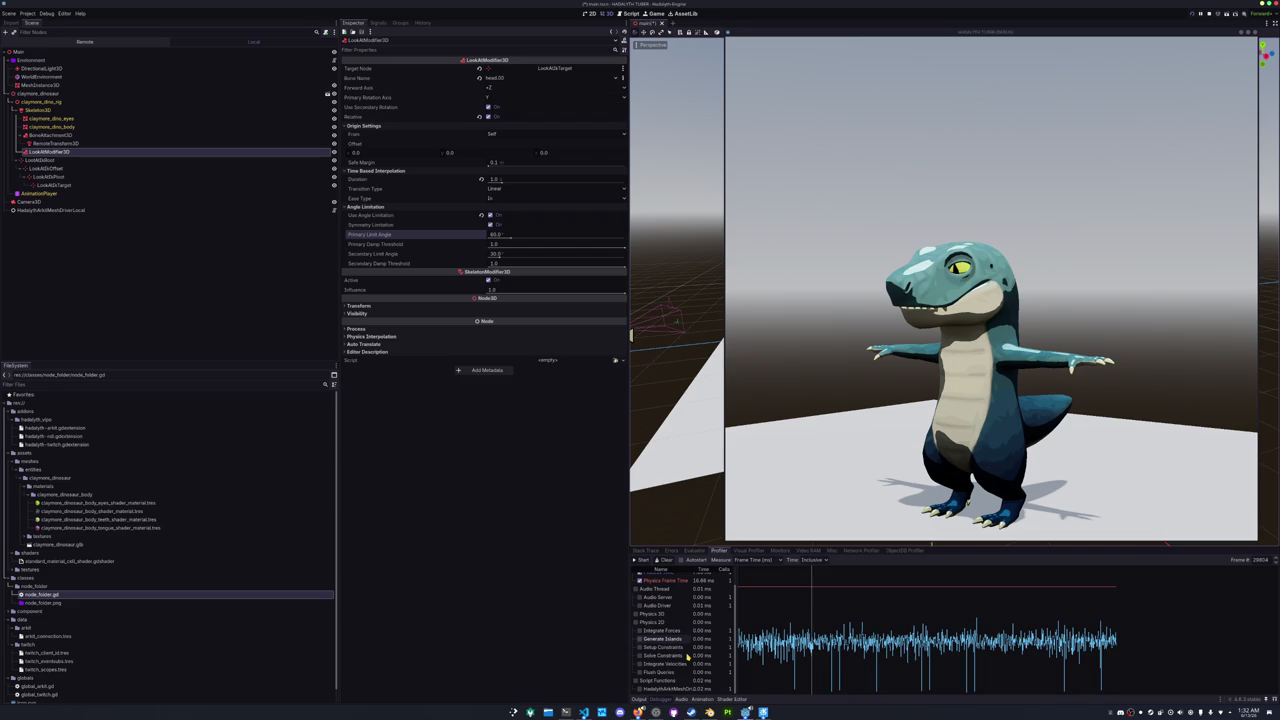
{"action": "left_click", "coordinate": [583, 712]}
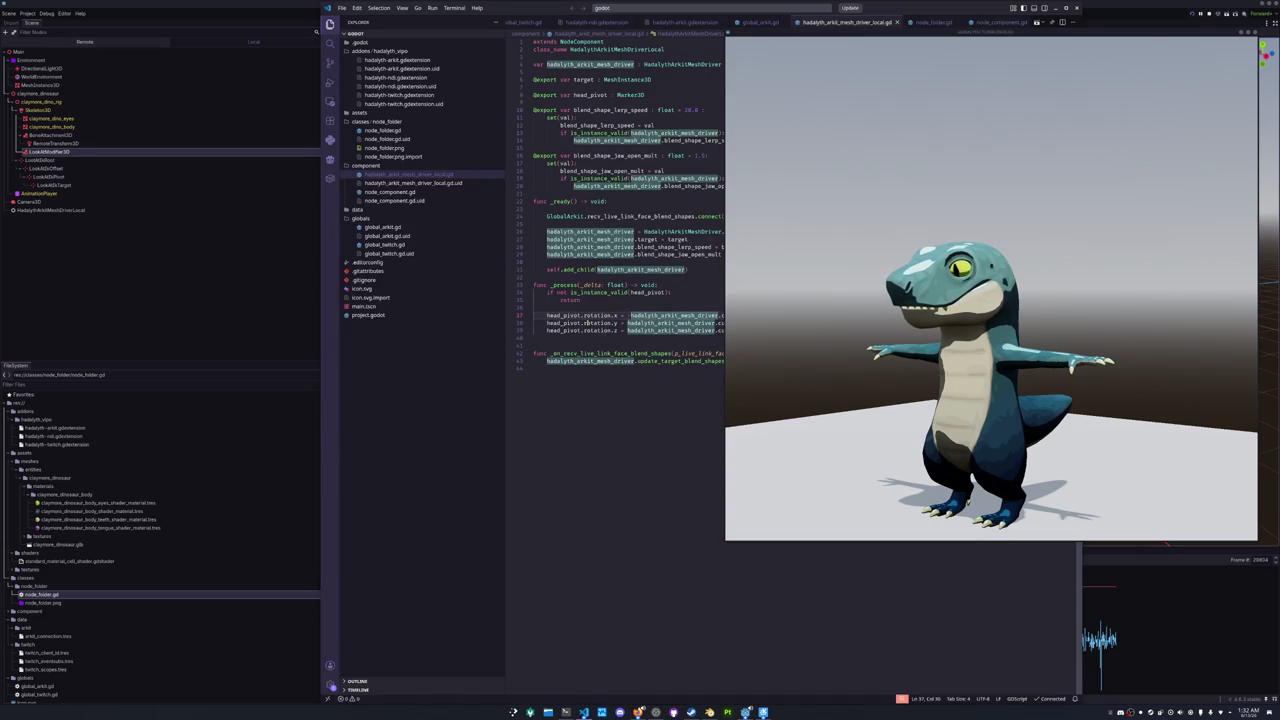
- Move the game preview to the lower right and switch to the Rust project's mesh driver code
{"action": "left_click_drag", "start_coordinate": [803, 34], "coordinate": [1036, 132]}
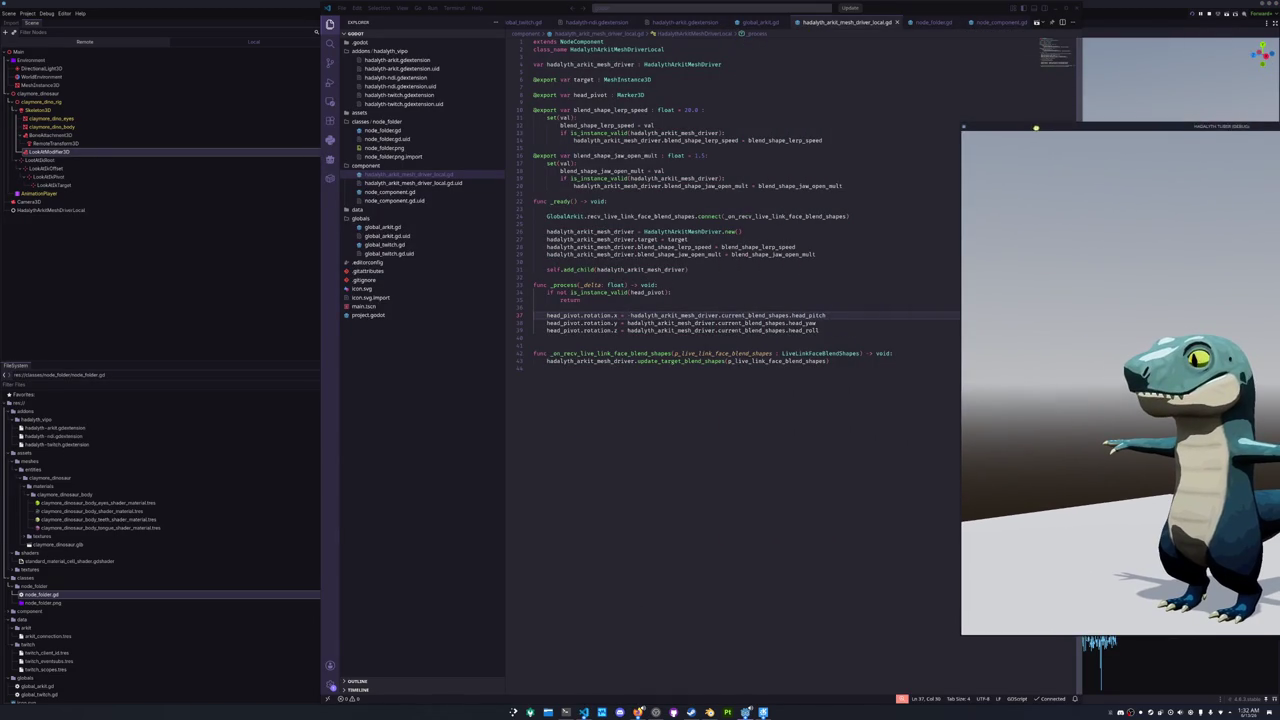
{"action": "left_click", "coordinate": [709, 419]}
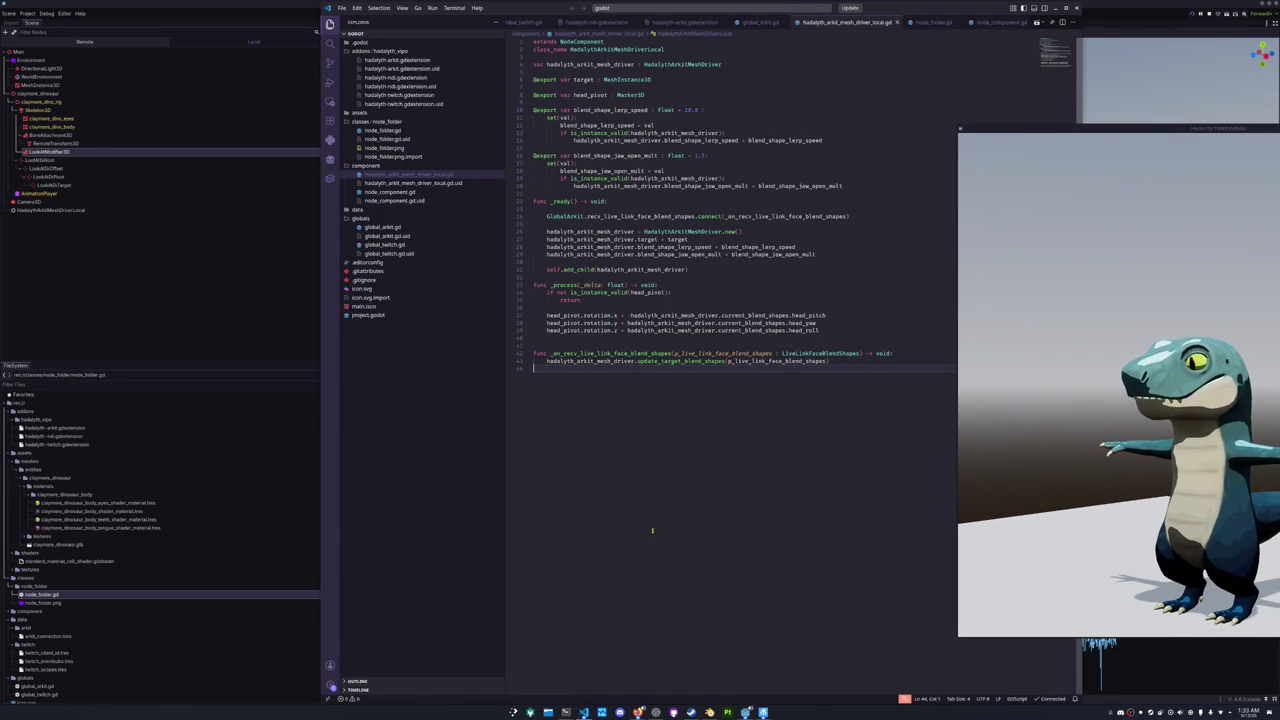
{"action": "left_click", "coordinate": [586, 710]}
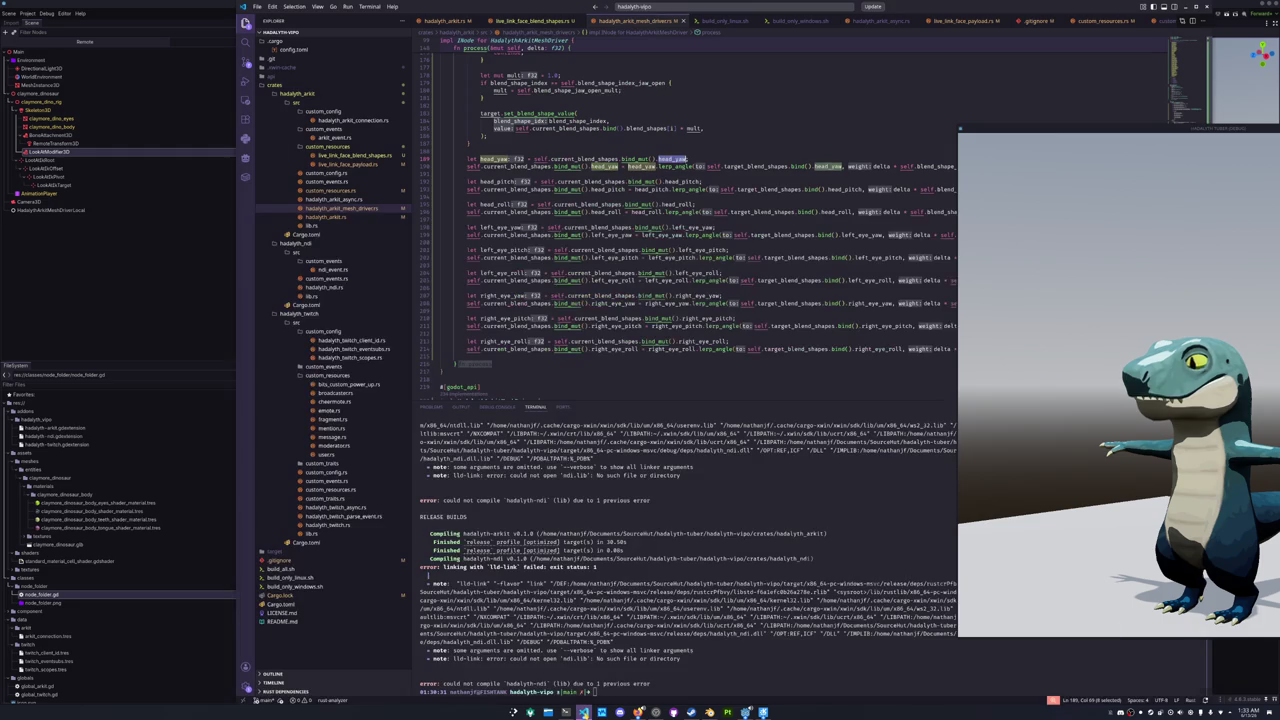
{"action": "left_click", "coordinate": [548, 357]}
{"action": "scroll", "coordinate": [507, 348], "scroll_direction": "up", "scroll_amount": 1}
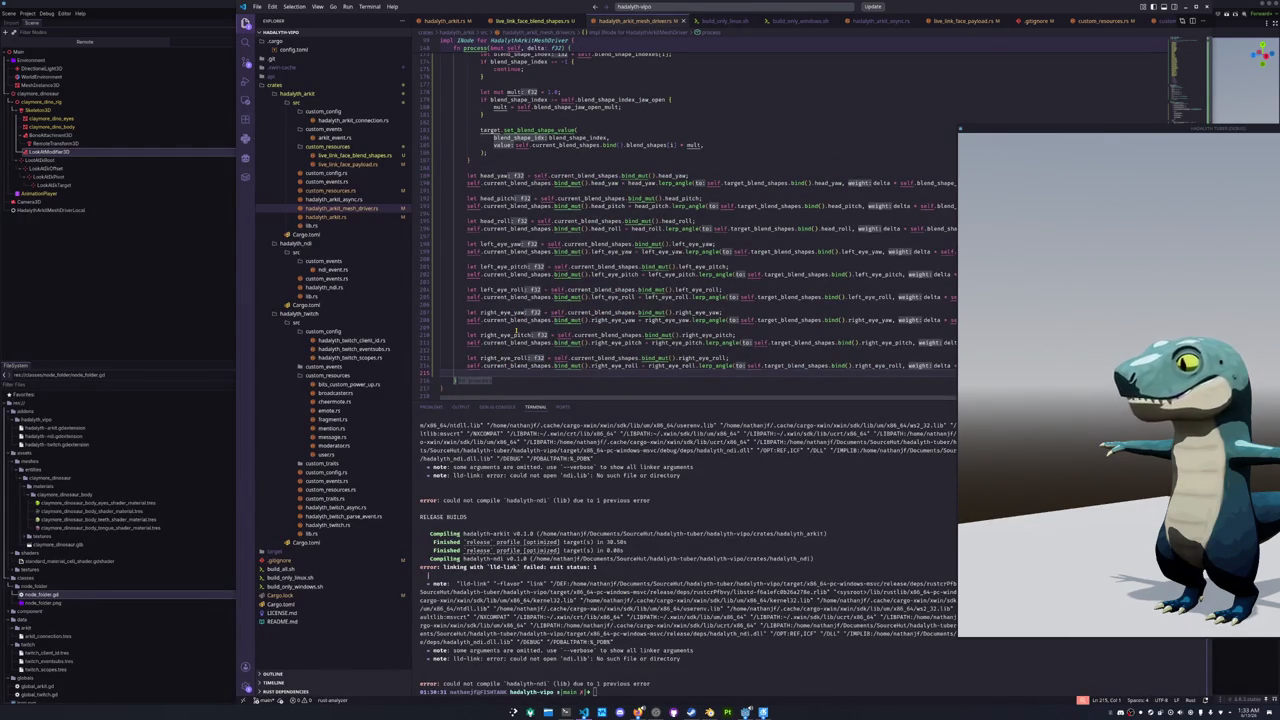
- Open hadalyth_arkit.rs and read the PackedArray type documentation
{"action": "left_click", "coordinate": [349, 164]}
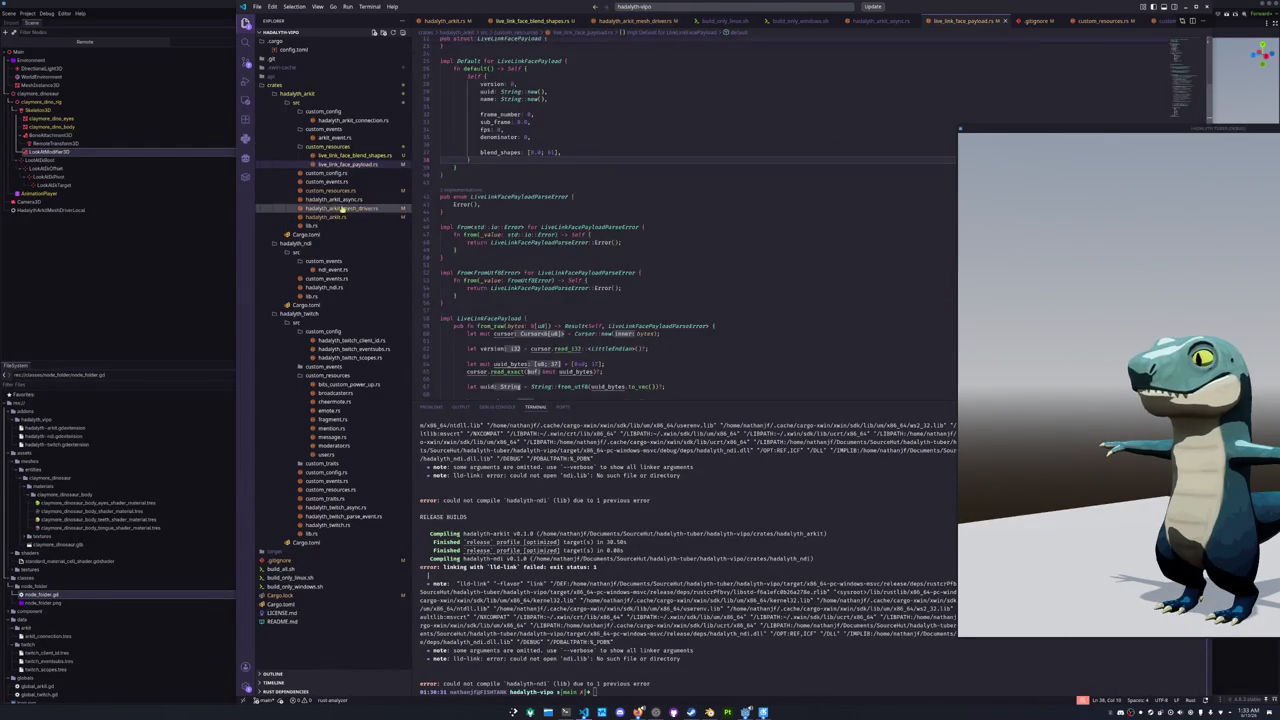
{"action": "left_click", "coordinate": [341, 217]}
{"action": "scroll", "coordinate": [655, 250], "scroll_direction": "up", "scroll_amount": 5}
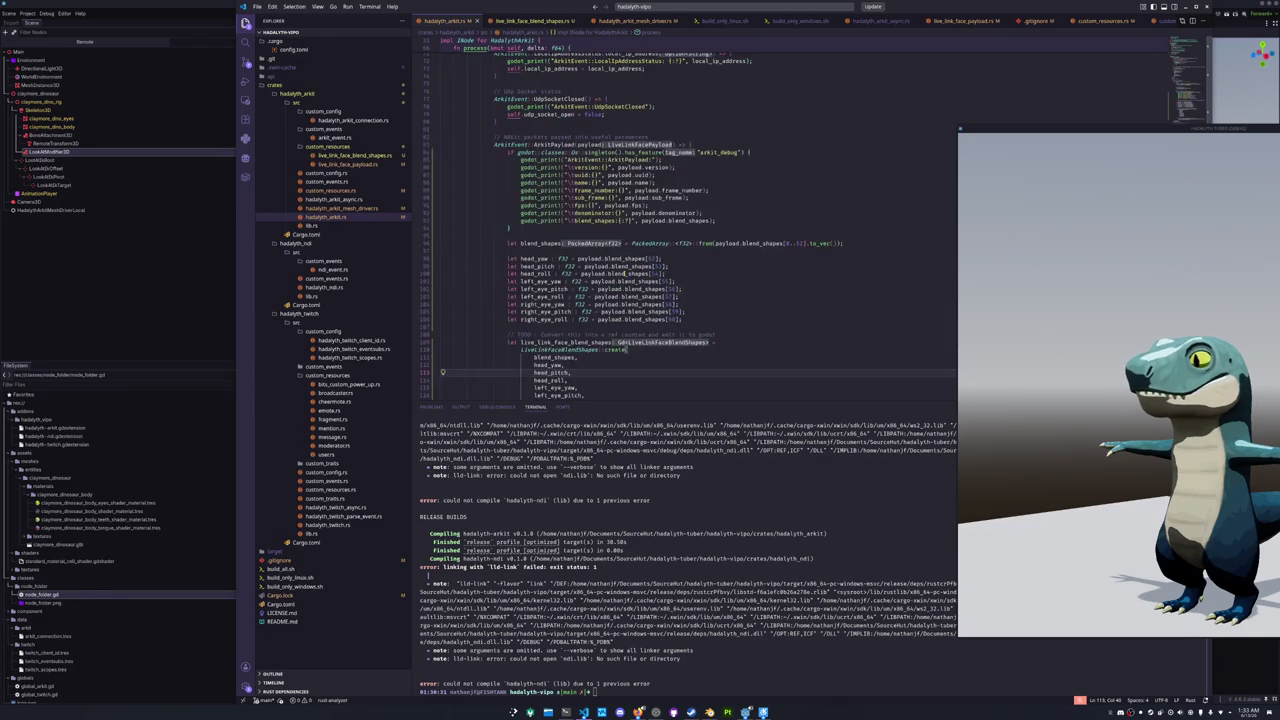
{"action": "left_click", "coordinate": [655, 250]}
{"action": "mouse_move", "coordinate": [658, 243]}
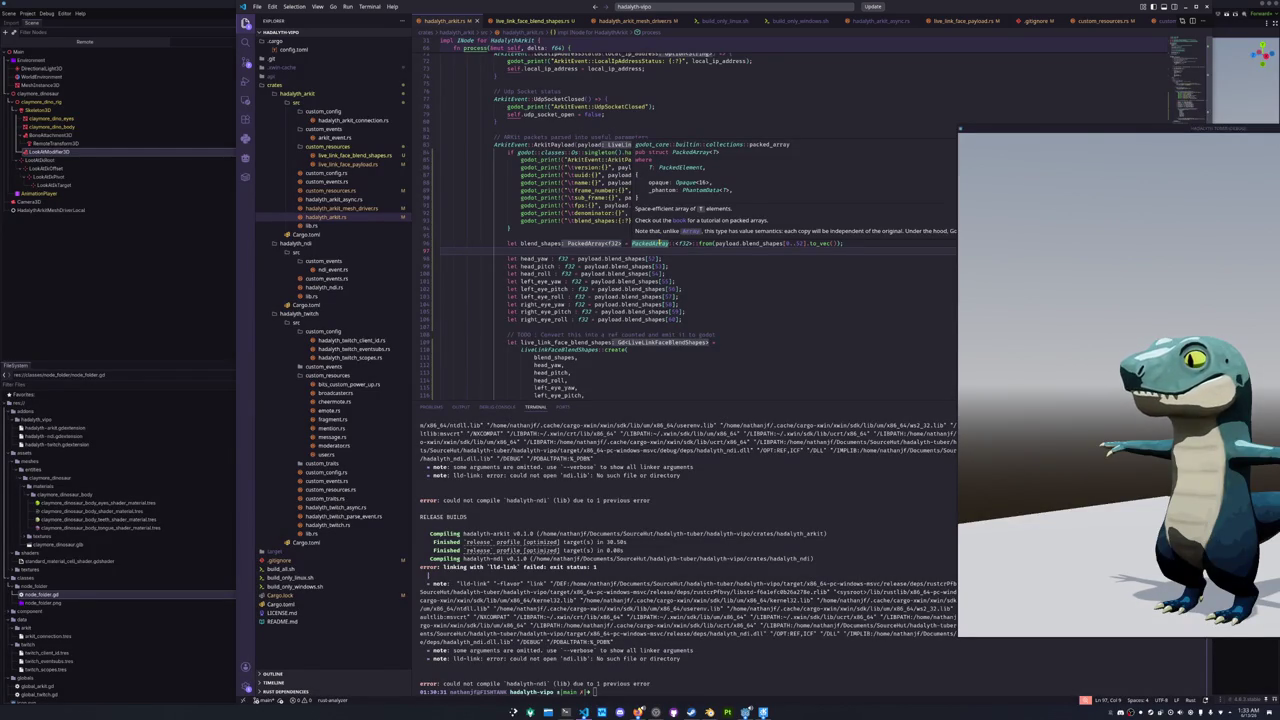
{"action": "scroll", "coordinate": [690, 260], "scroll_direction": "down", "scroll_amount": 5}
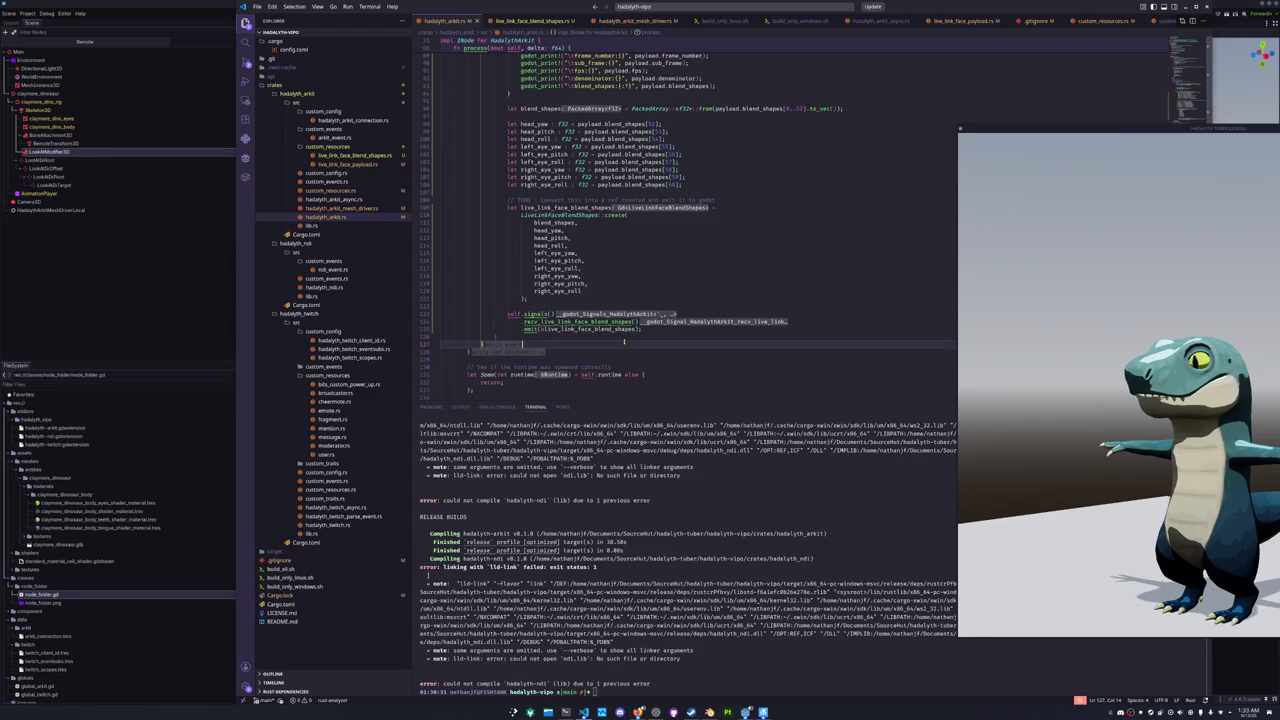
{"action": "scroll", "coordinate": [630, 340], "scroll_direction": "down", "scroll_amount": 1}
{"action": "scroll", "coordinate": [646, 337], "scroll_direction": "up", "scroll_amount": 5}
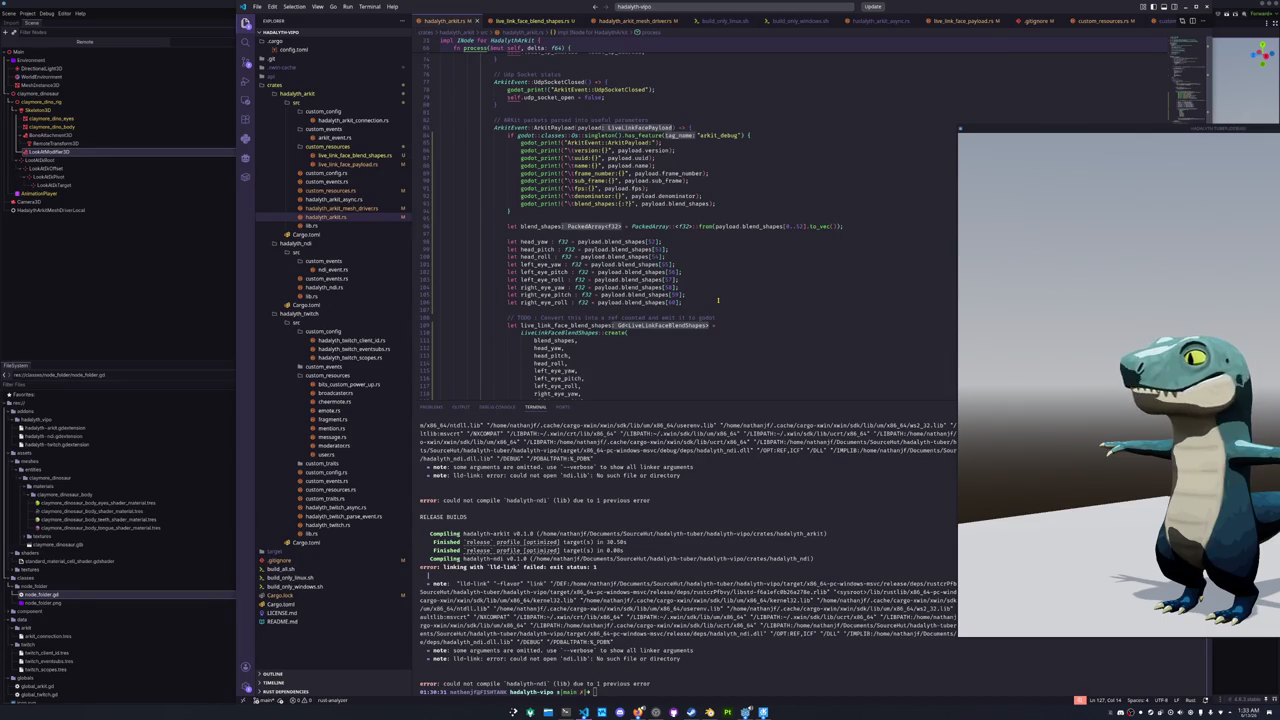
{"action": "scroll", "coordinate": [717, 300], "scroll_direction": "up", "scroll_amount": 5}
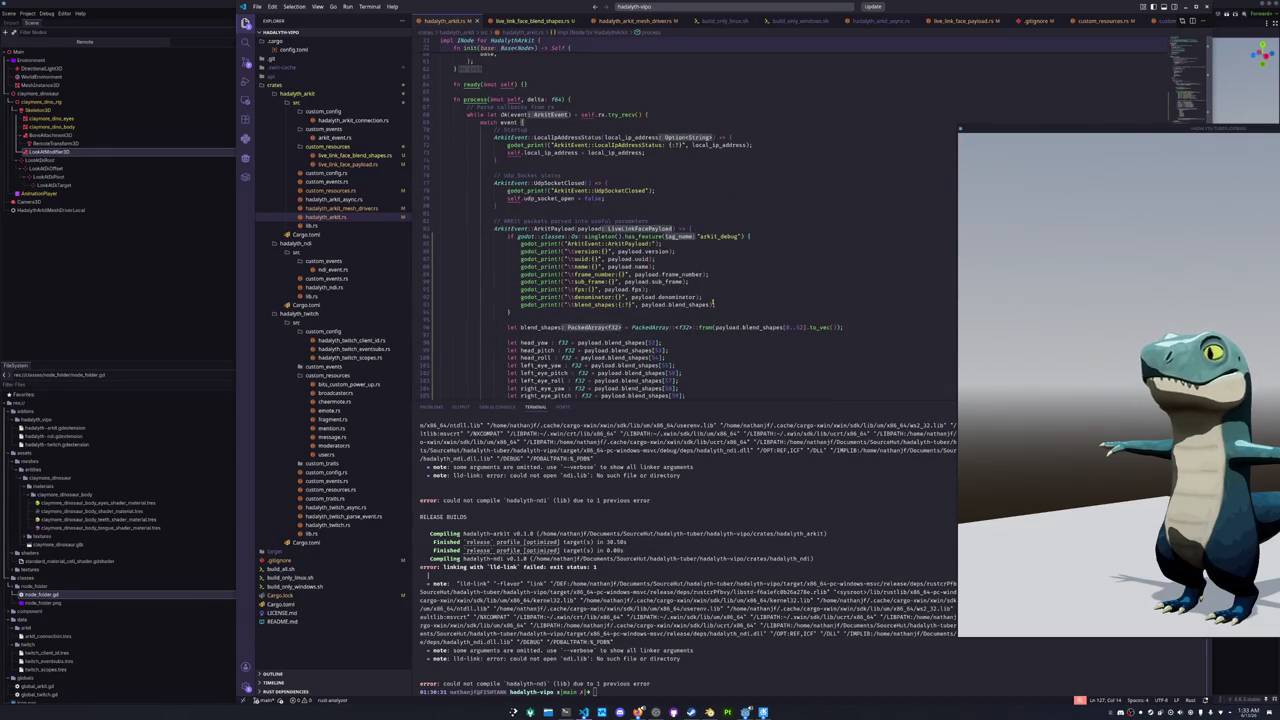
{"action": "scroll", "coordinate": [713, 302], "scroll_direction": "down", "scroll_amount": 3}
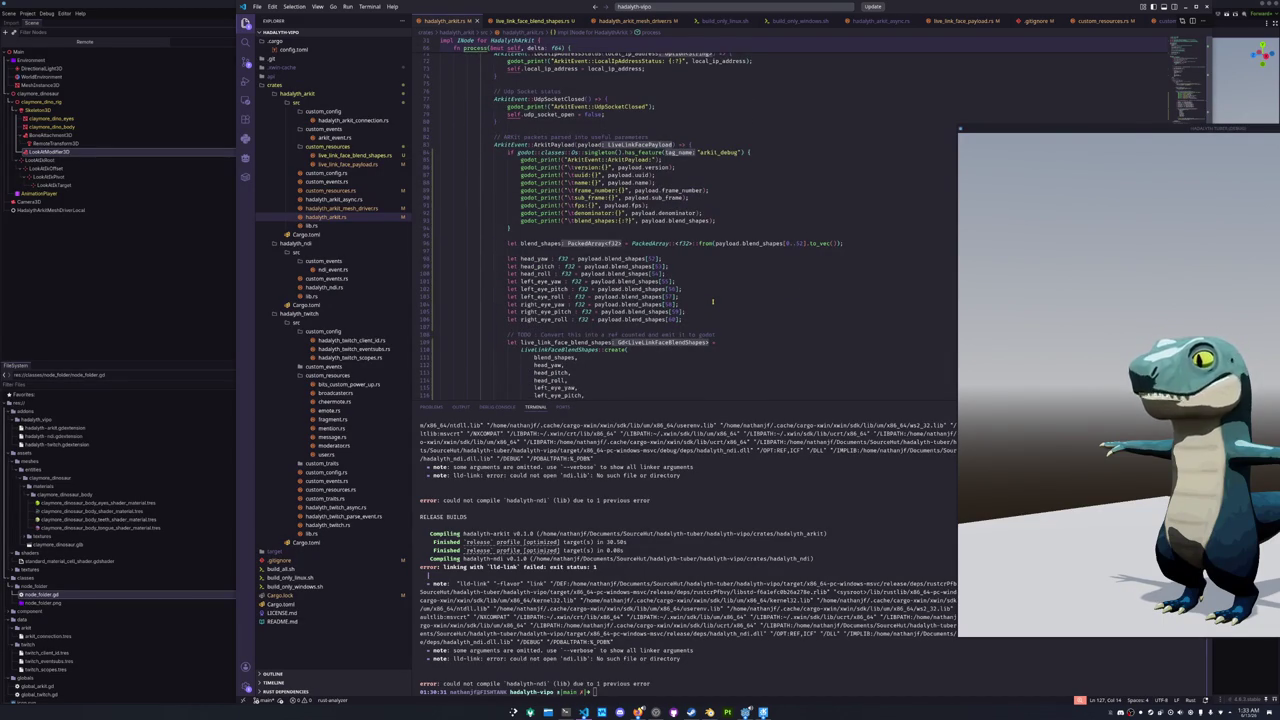
{"action": "scroll", "coordinate": [713, 297], "scroll_direction": "down", "scroll_amount": 6}
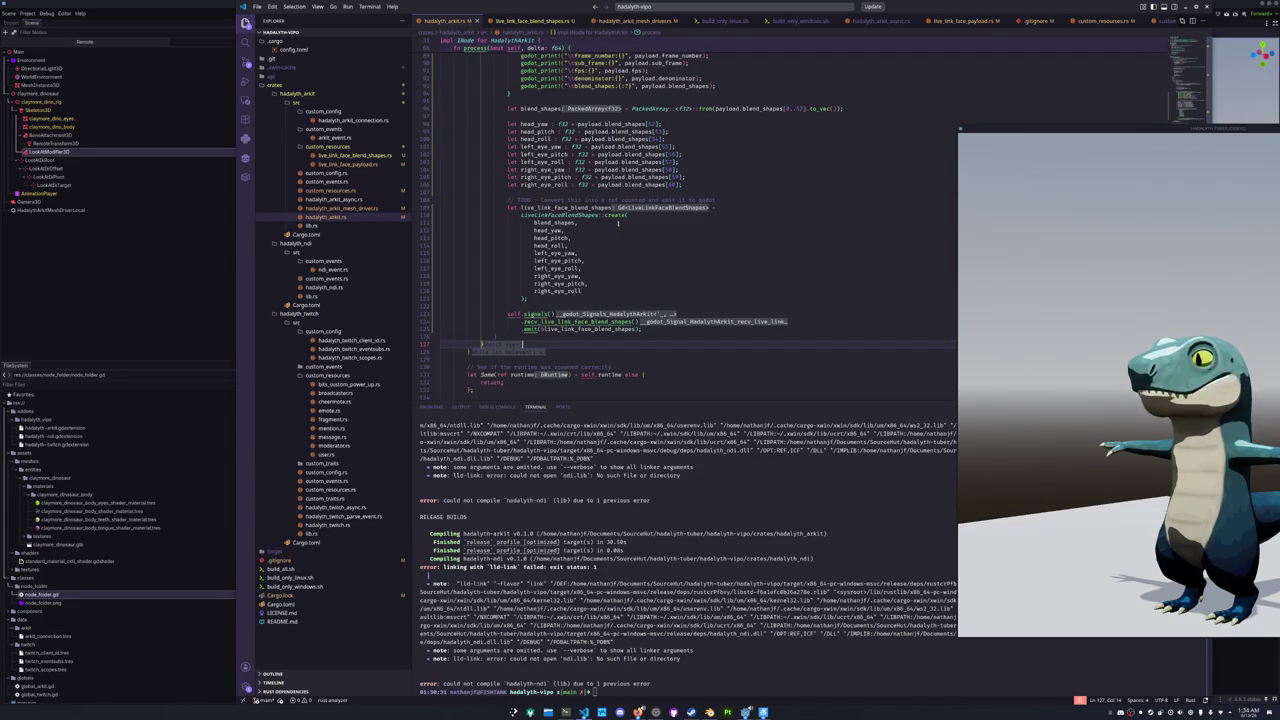
{"action": "mouse_move", "coordinate": [612, 216]}
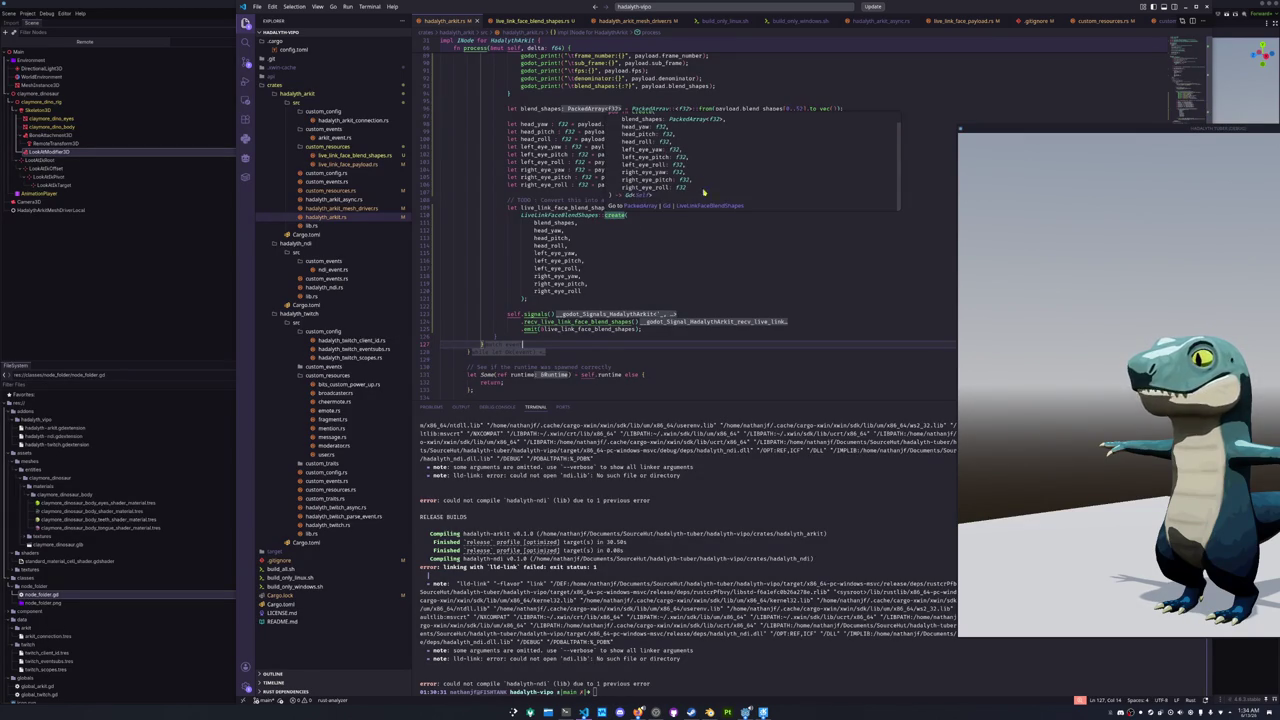
{"action": "scroll", "coordinate": [619, 251], "scroll_direction": "down", "scroll_amount": 4}
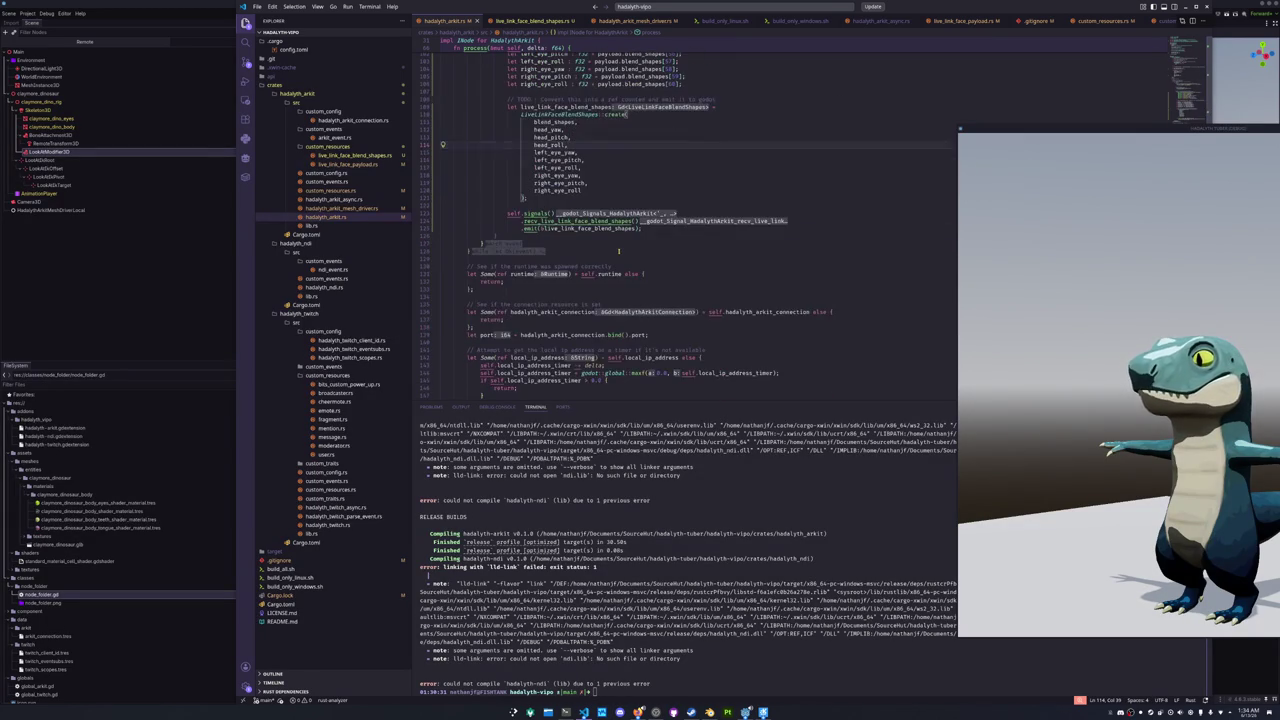
{"action": "scroll", "coordinate": [619, 251], "scroll_direction": "up", "scroll_amount": 3}
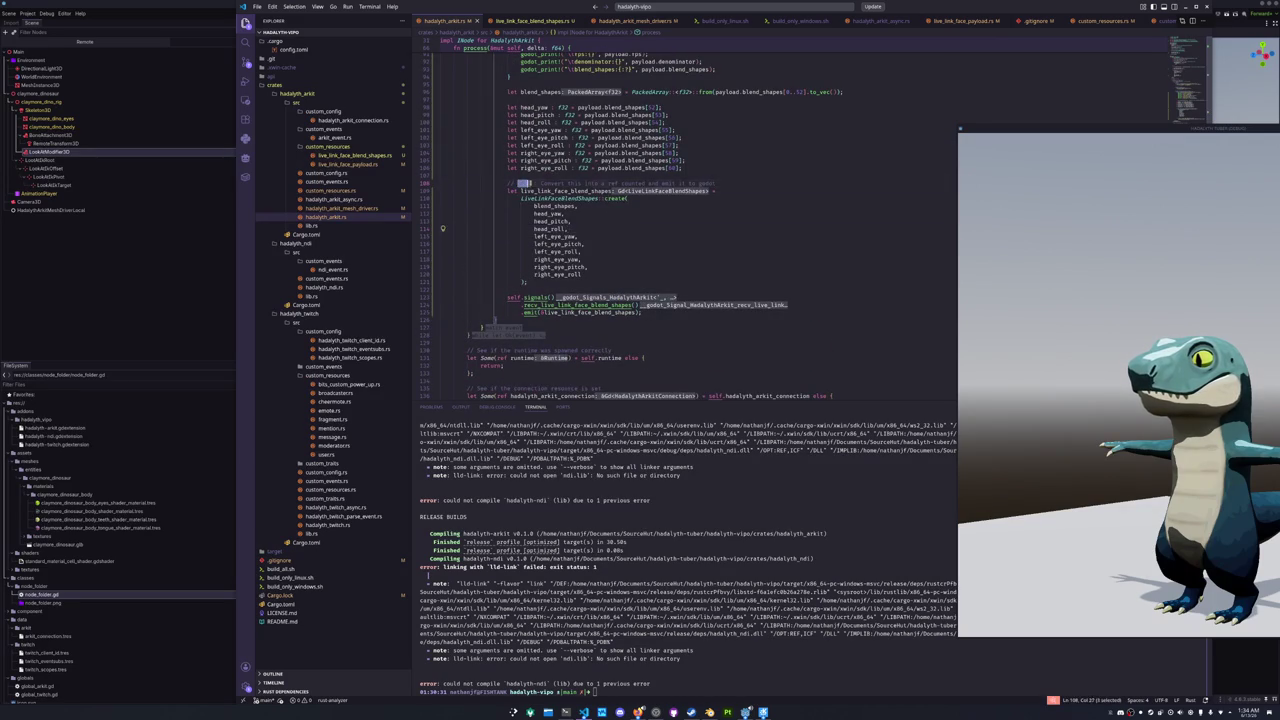
{"action": "scroll", "coordinate": [539, 185], "scroll_direction": "up", "scroll_amount": 3}
{"action": "scroll", "coordinate": [539, 185], "scroll_direction": "up", "scroll_amount": 5}
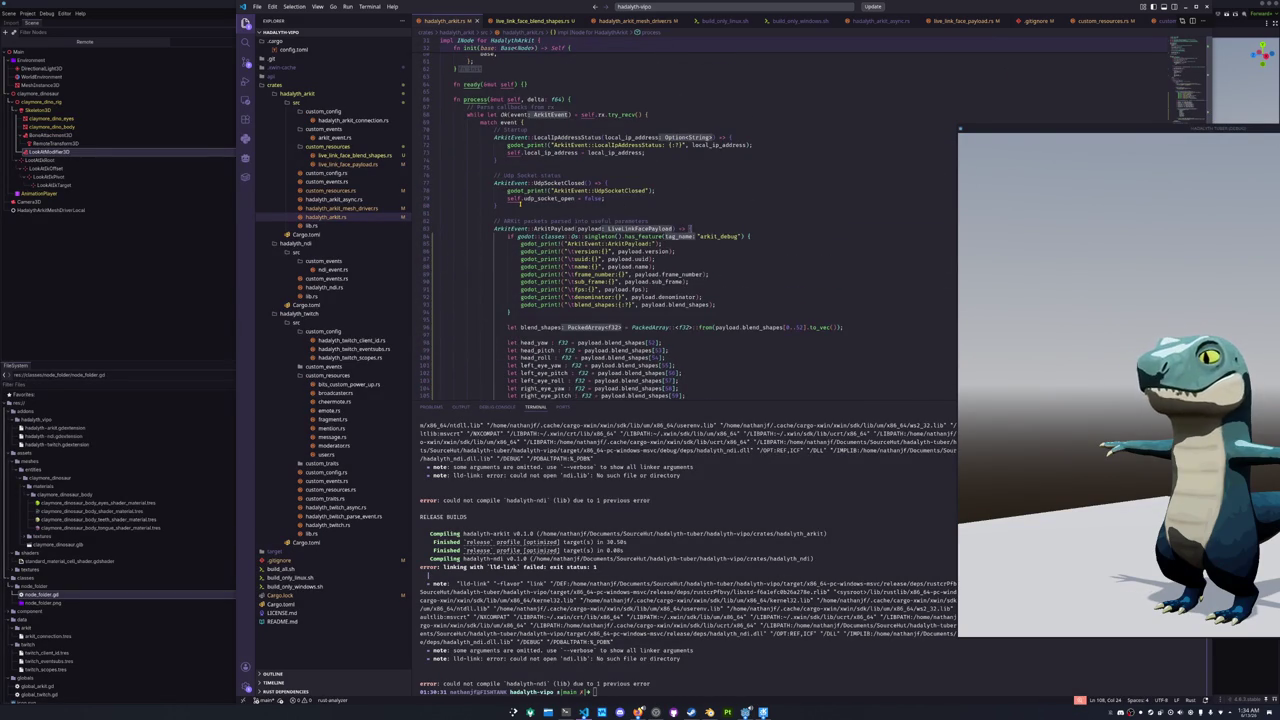
{"action": "scroll", "coordinate": [519, 203], "scroll_direction": "up", "scroll_amount": 2}
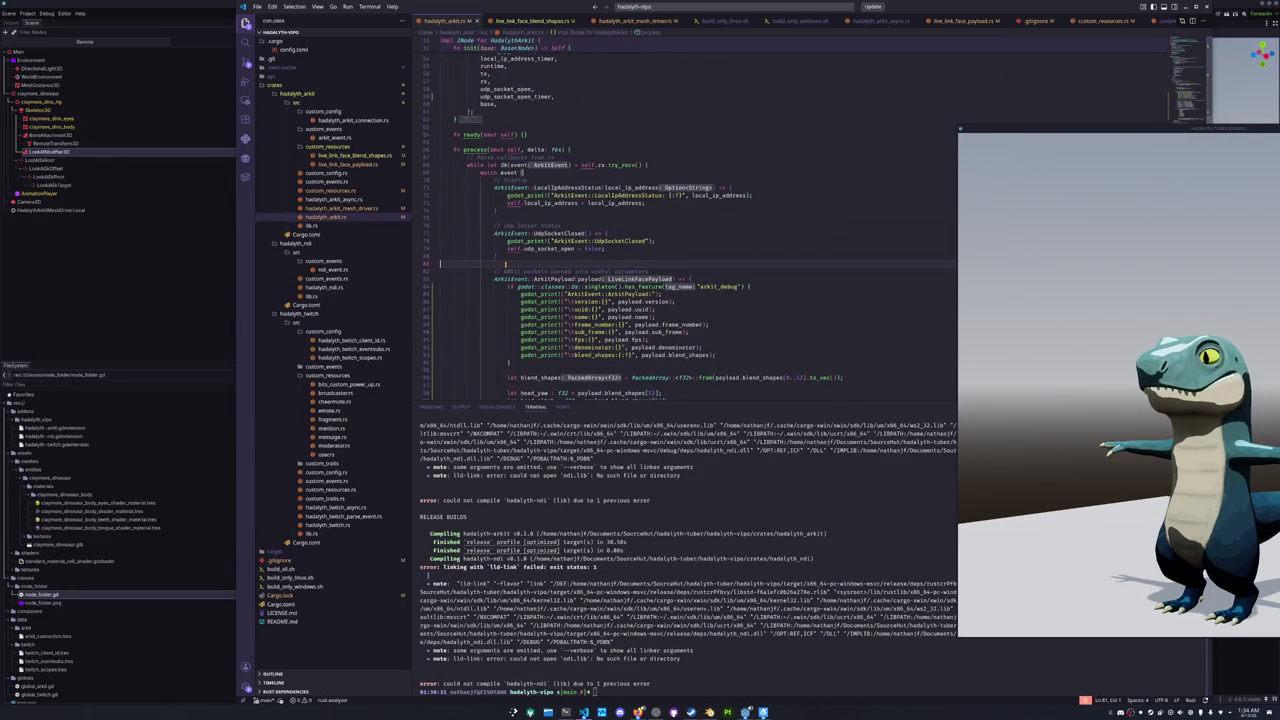
{"action": "scroll", "coordinate": [505, 264], "scroll_direction": "down", "scroll_amount": 8}
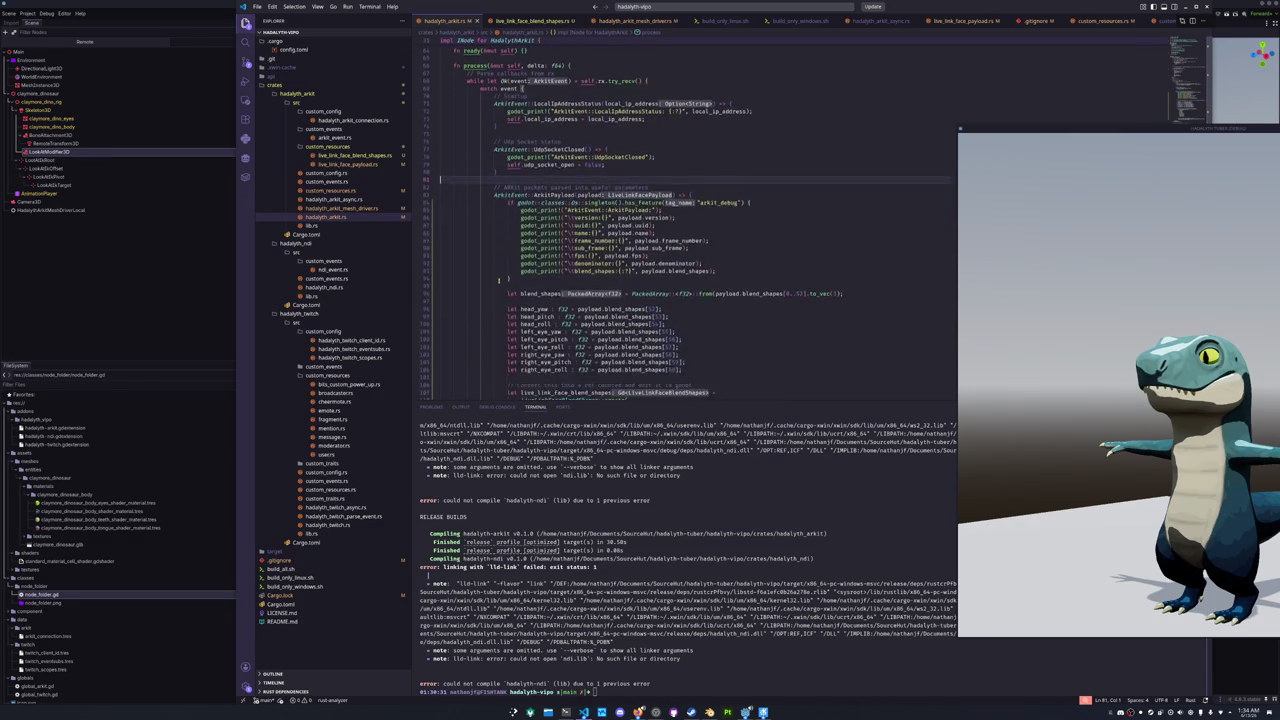
{"action": "scroll", "coordinate": [498, 281], "scroll_direction": "down", "scroll_amount": 4}
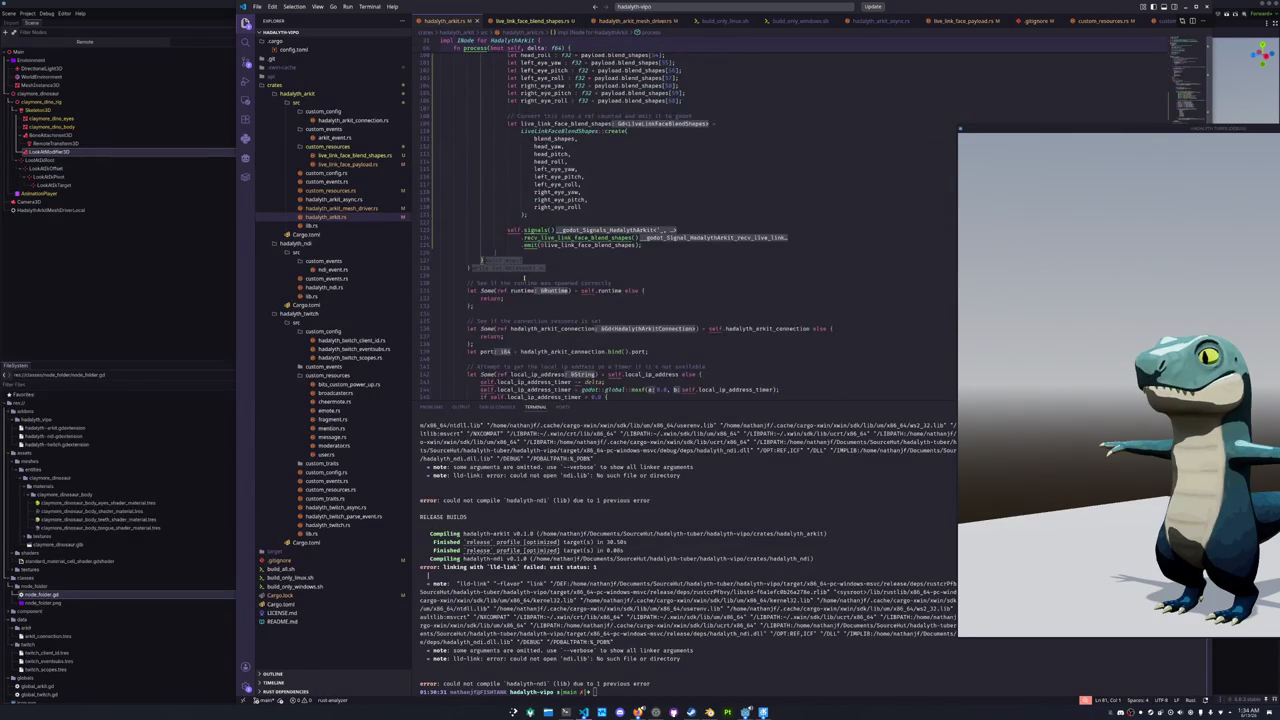
{"action": "scroll", "coordinate": [522, 278], "scroll_direction": "down", "scroll_amount": 8}
{"action": "key", "text": "ctrl+Tab"}
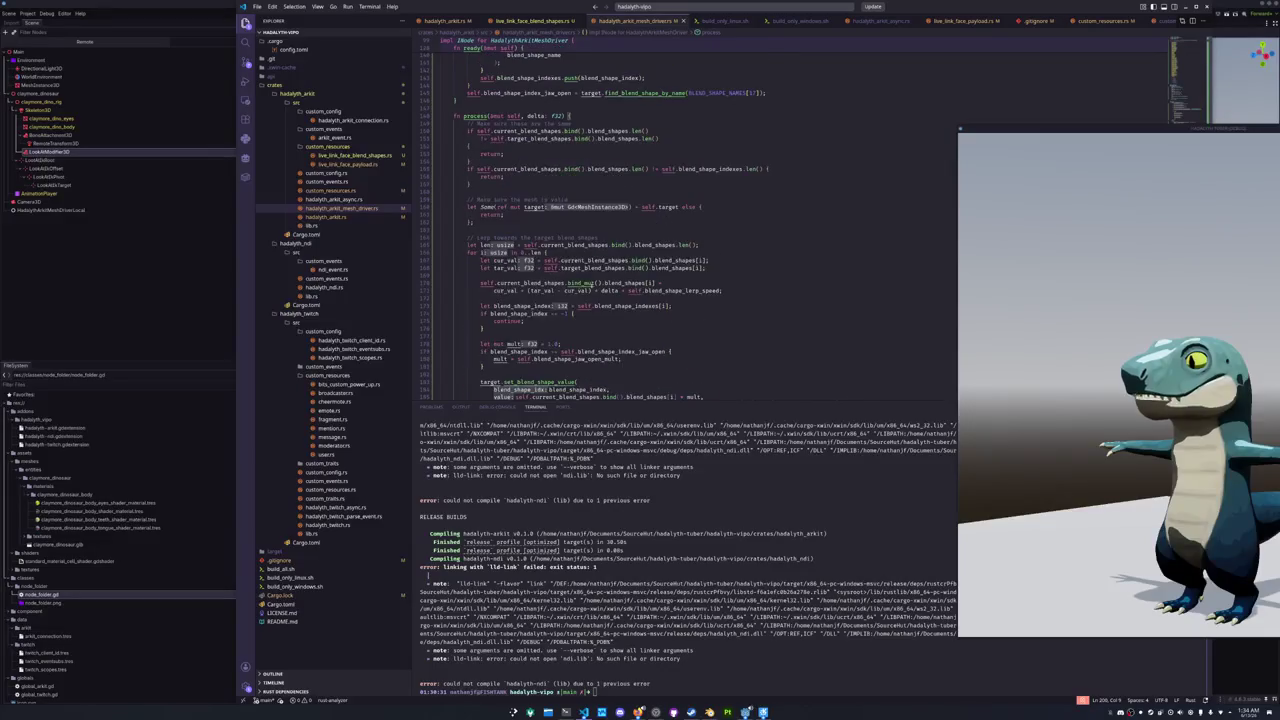
{"action": "scroll", "coordinate": [618, 322], "scroll_direction": "up", "scroll_amount": 6}
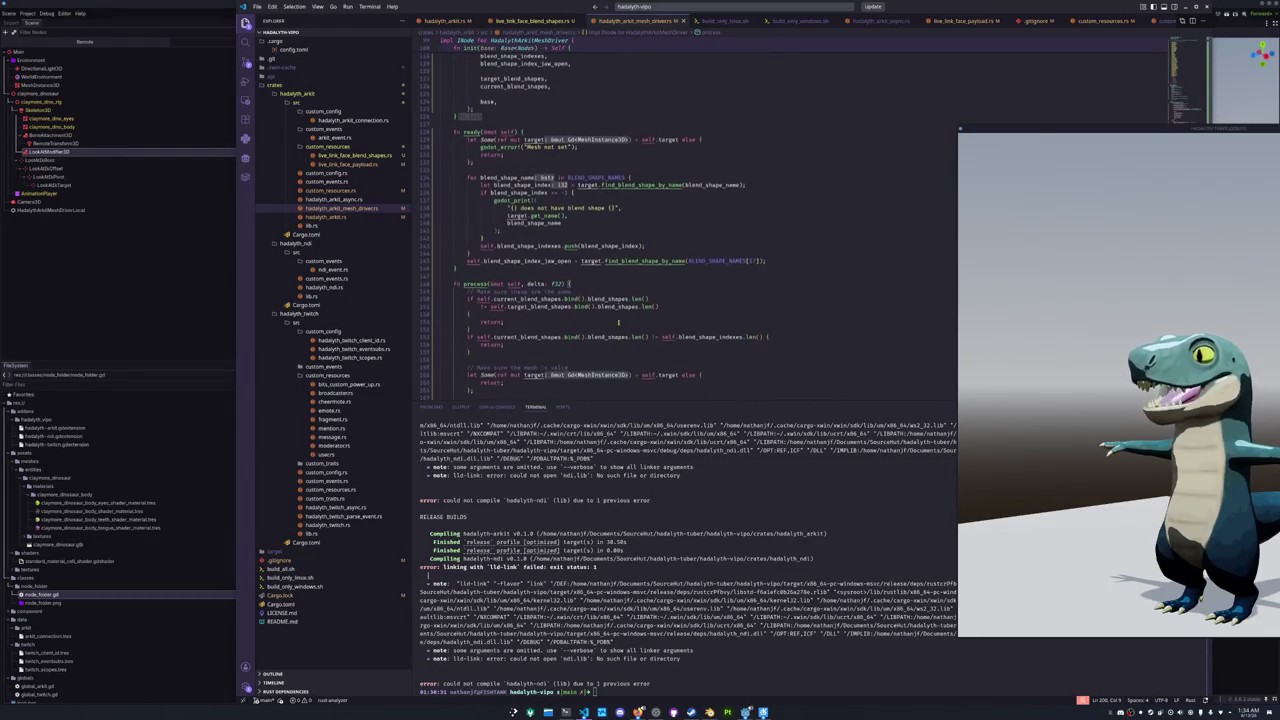
{"action": "scroll", "coordinate": [618, 322], "scroll_direction": "up", "scroll_amount": 1}
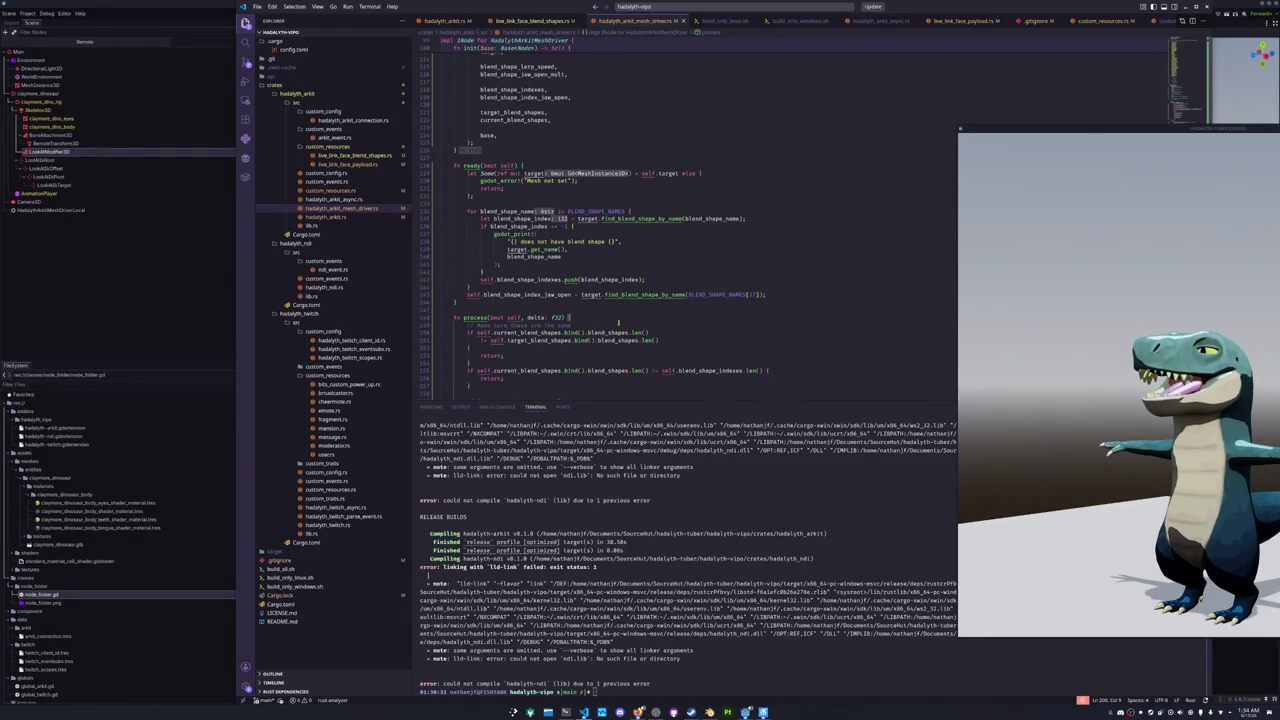
{"action": "scroll", "coordinate": [618, 322], "scroll_direction": "up", "scroll_amount": 2}
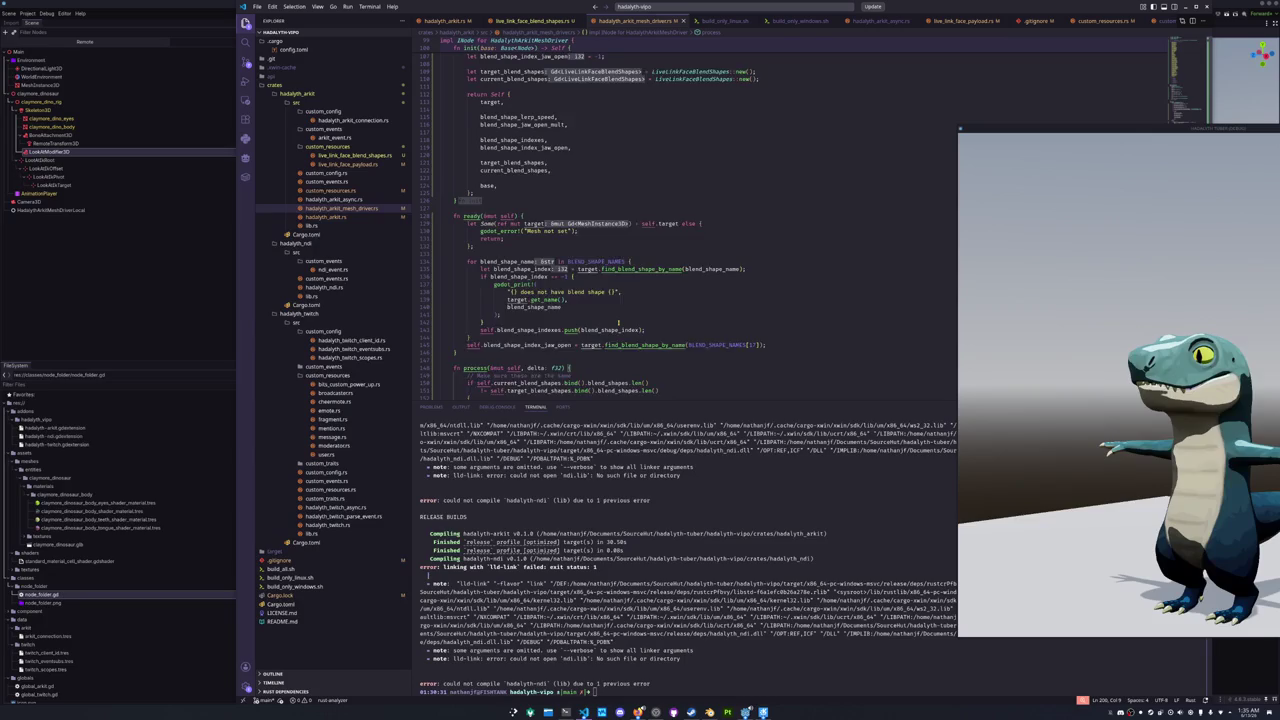
{"action": "scroll", "coordinate": [618, 322], "scroll_direction": "up", "scroll_amount": 1}
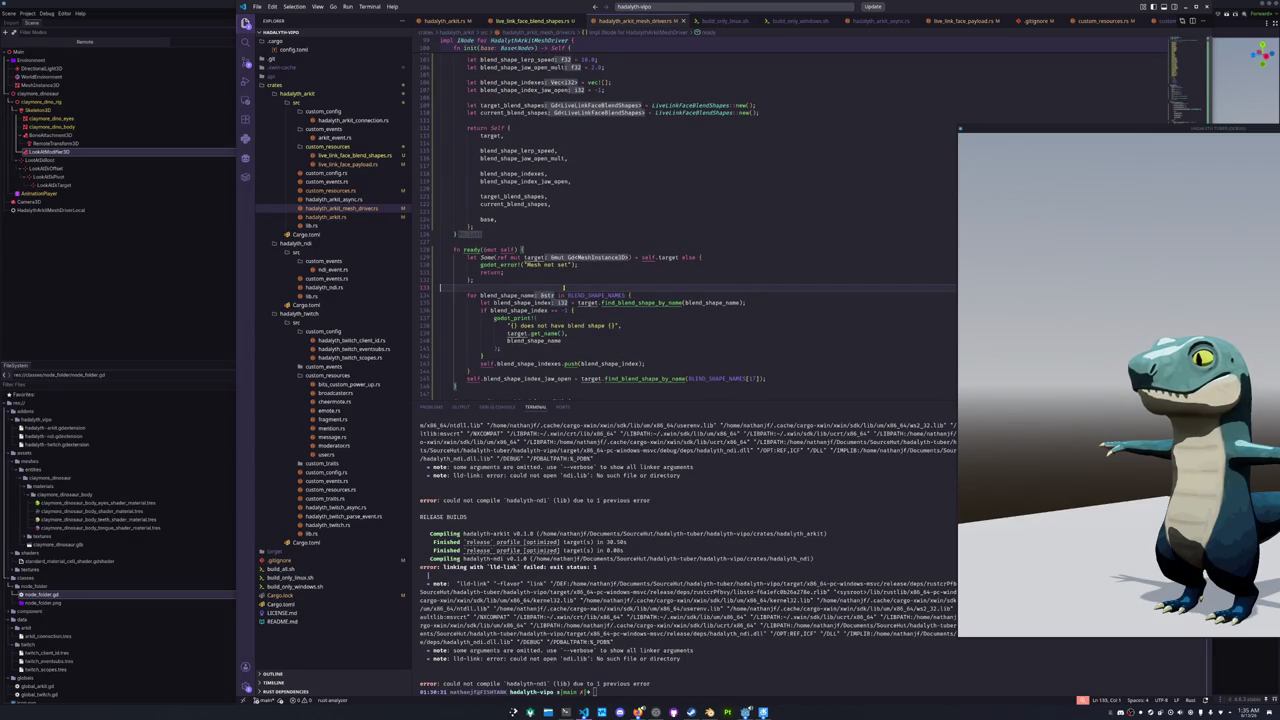
{"action": "scroll", "coordinate": [563, 287], "scroll_direction": "up", "scroll_amount": 5}
{"action": "scroll", "coordinate": [563, 287], "scroll_direction": "down", "scroll_amount": 10}
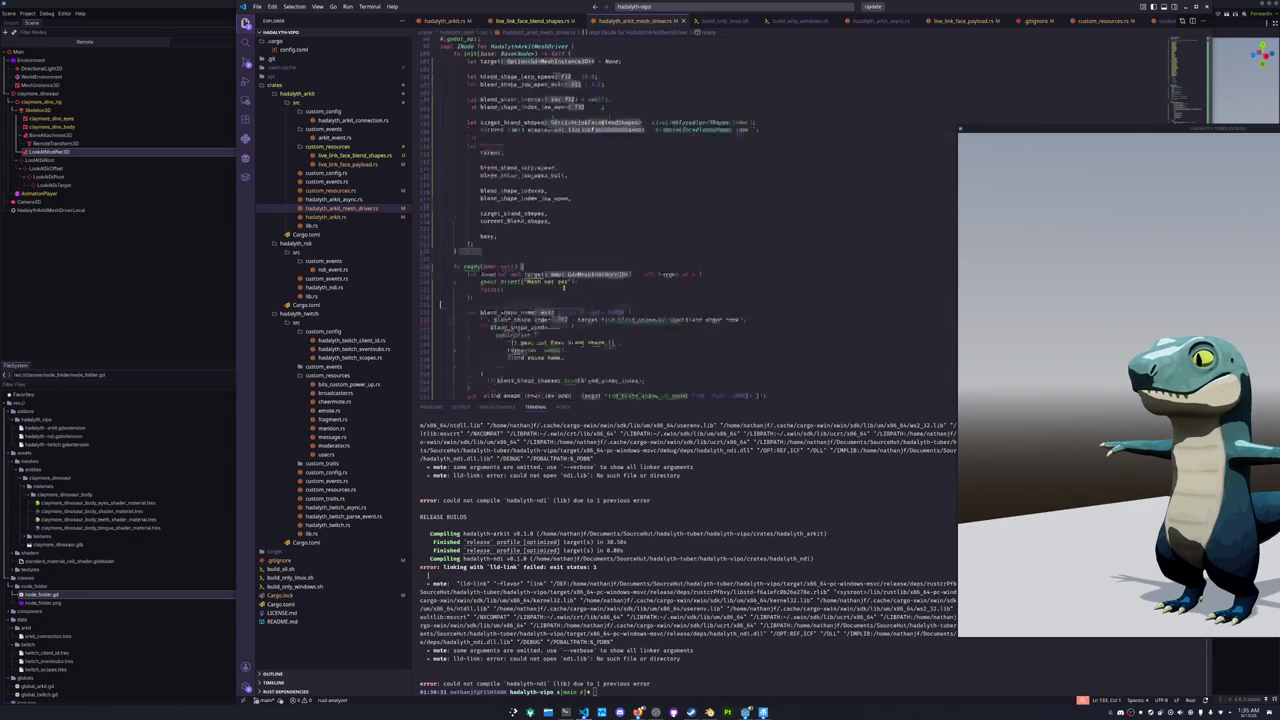
{"action": "left_click", "coordinate": [363, 164]}
{"action": "left_click", "coordinate": [345, 190]}
{"action": "left_click", "coordinate": [398, 201]}
{"action": "scroll", "coordinate": [680, 220], "scroll_direction": "down", "scroll_amount": 4}
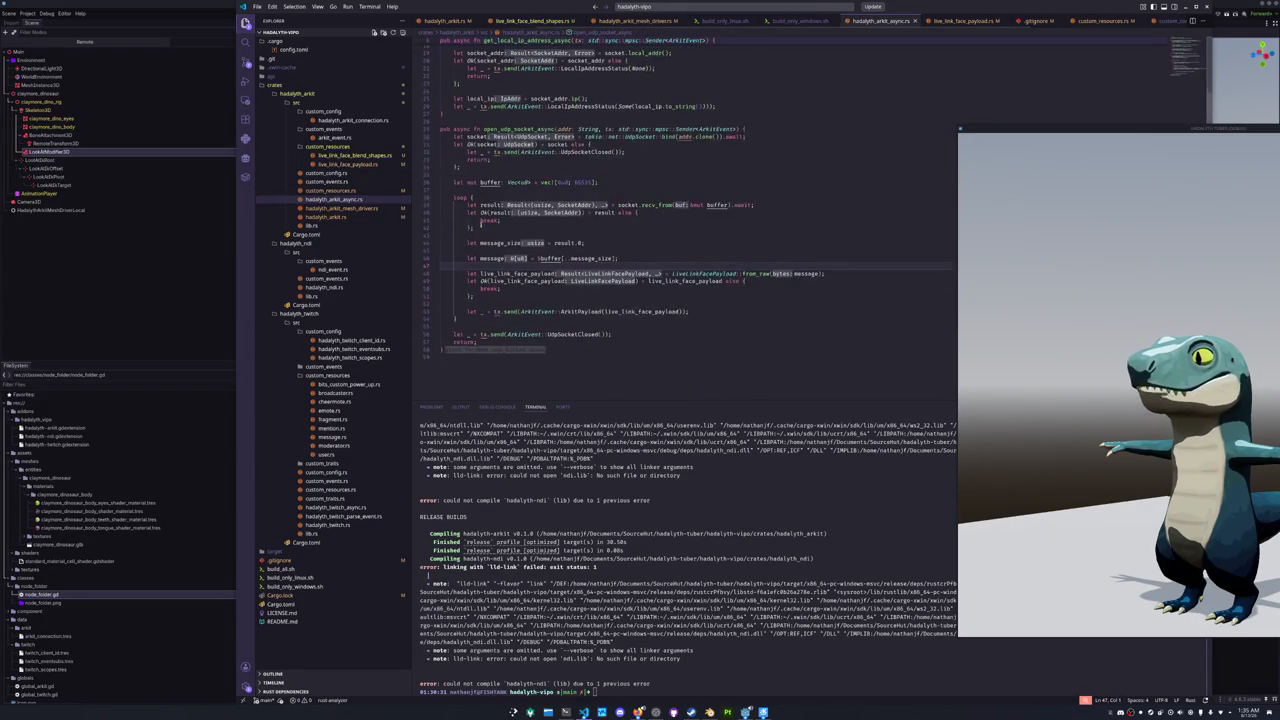
{"action": "left_click", "coordinate": [482, 288]}
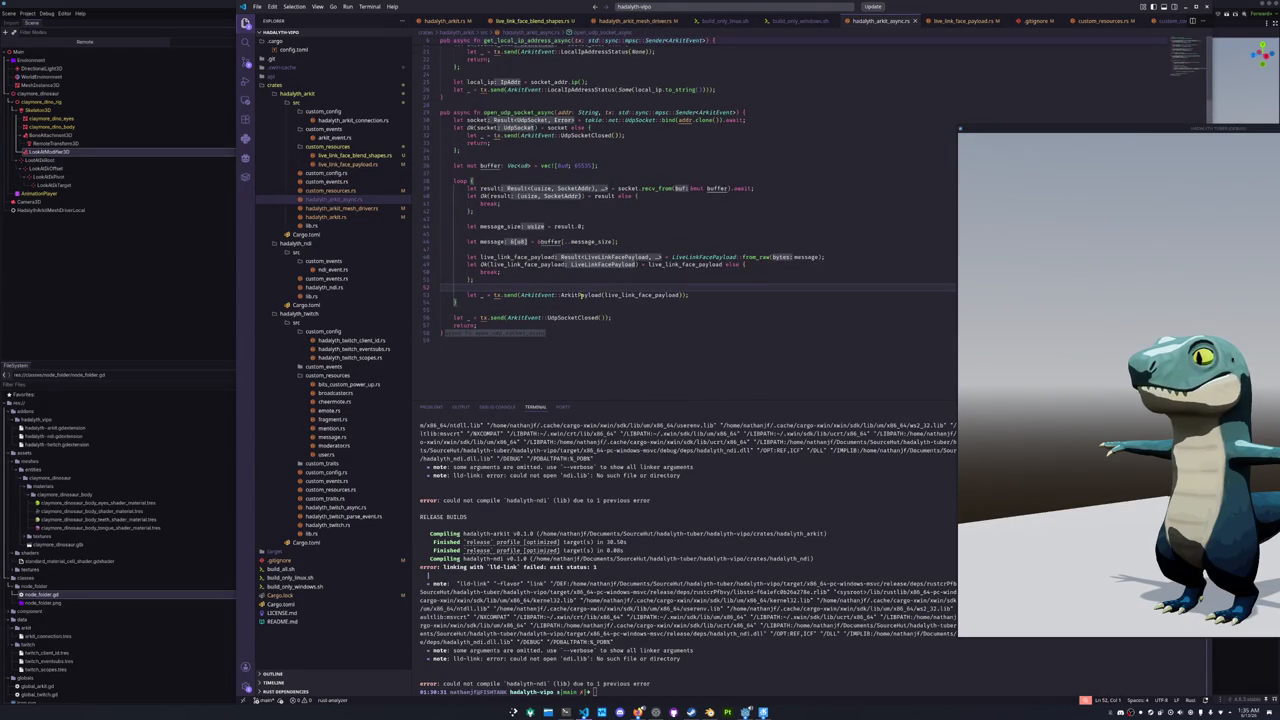
{"action": "mouse_move", "coordinate": [640, 295]}
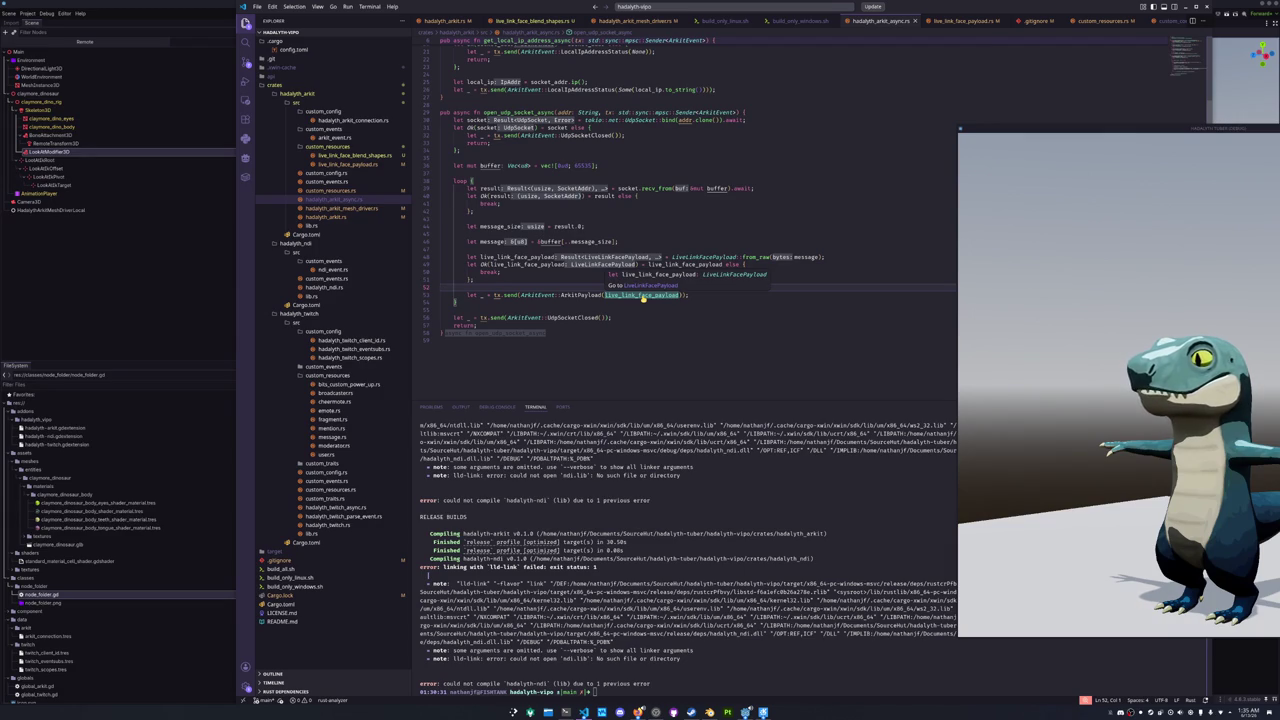
{"action": "mouse_move", "coordinate": [586, 295]}
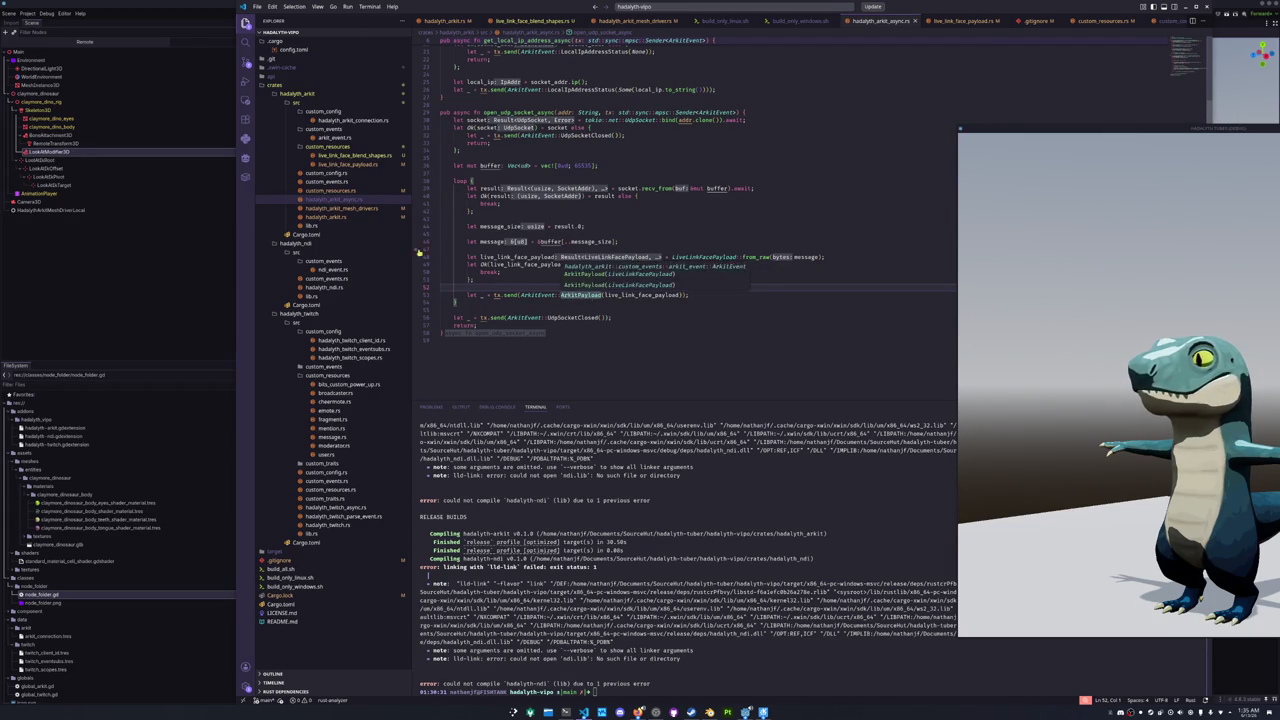
{"action": "left_click", "coordinate": [368, 209]}
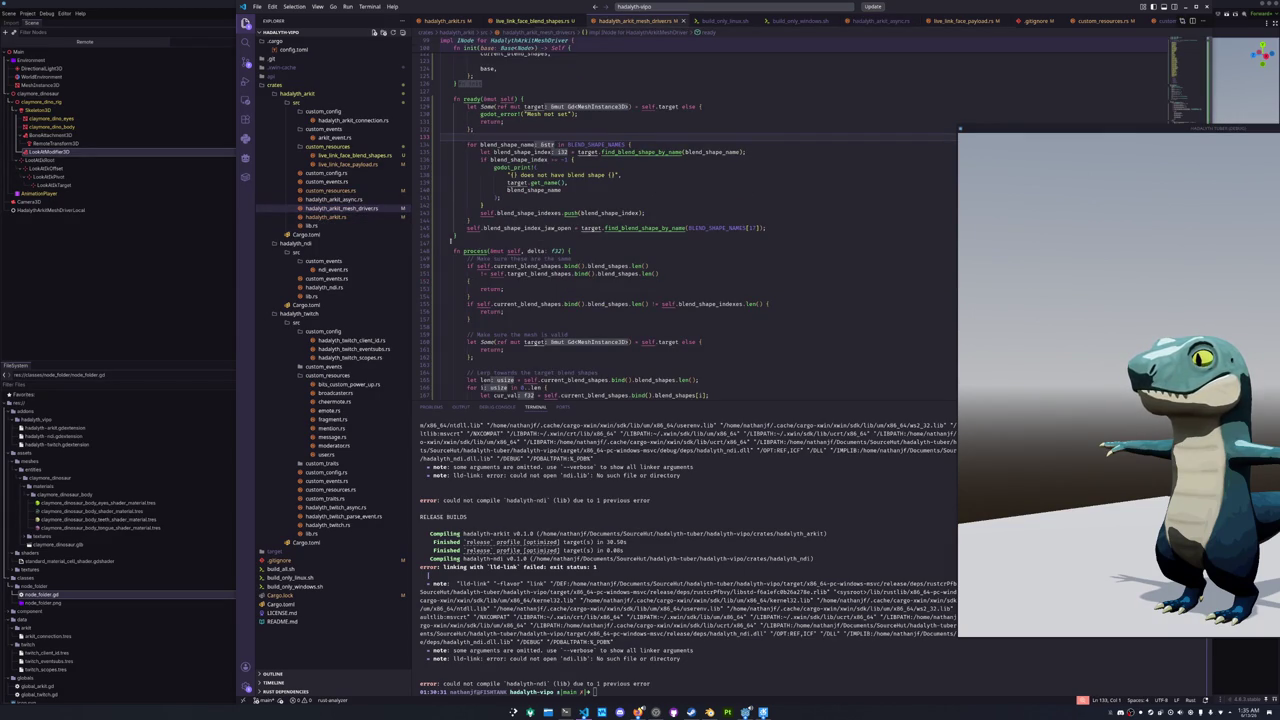
- Open hadalyth_arkit.rs and move through lines 147–151 near the closing brace
{"action": "left_click", "coordinate": [330, 217]}
{"action": "scroll", "coordinate": [590, 112], "scroll_direction": "up", "scroll_amount": 2}
{"action": "scroll", "coordinate": [510, 265], "scroll_direction": "up", "scroll_amount": 3}
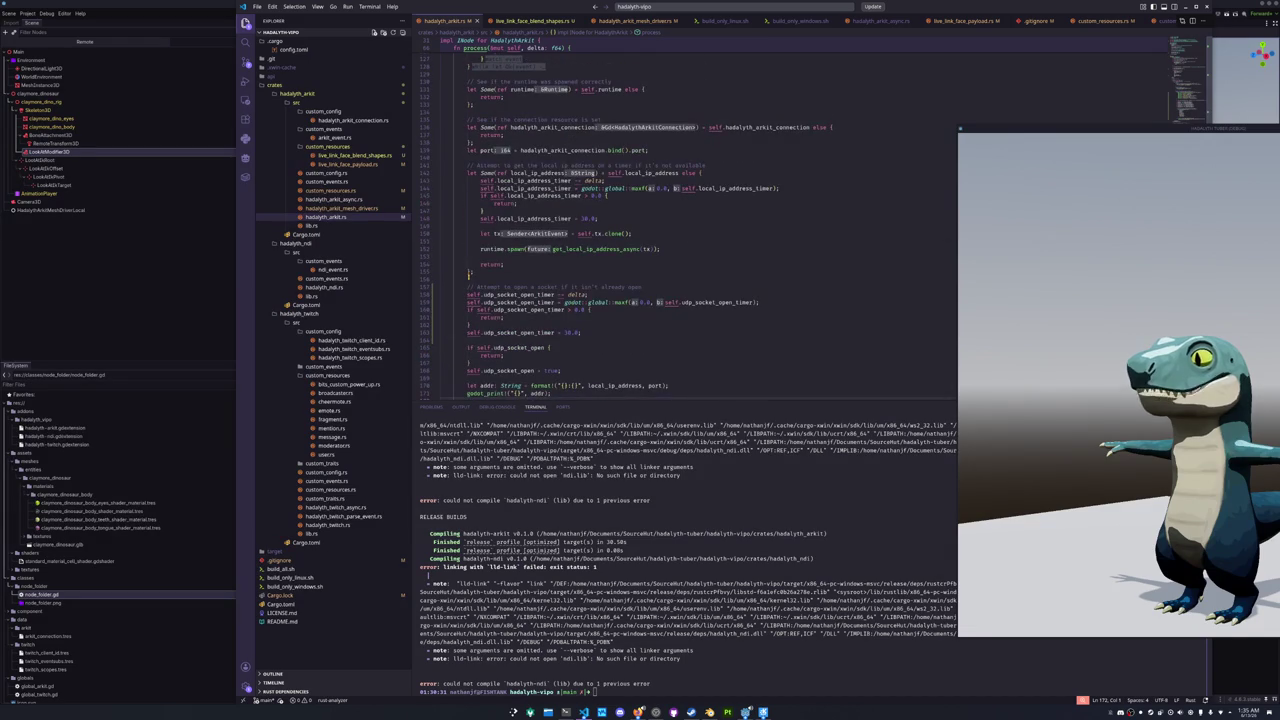
{"action": "scroll", "coordinate": [470, 272], "scroll_direction": "up", "scroll_amount": 5}
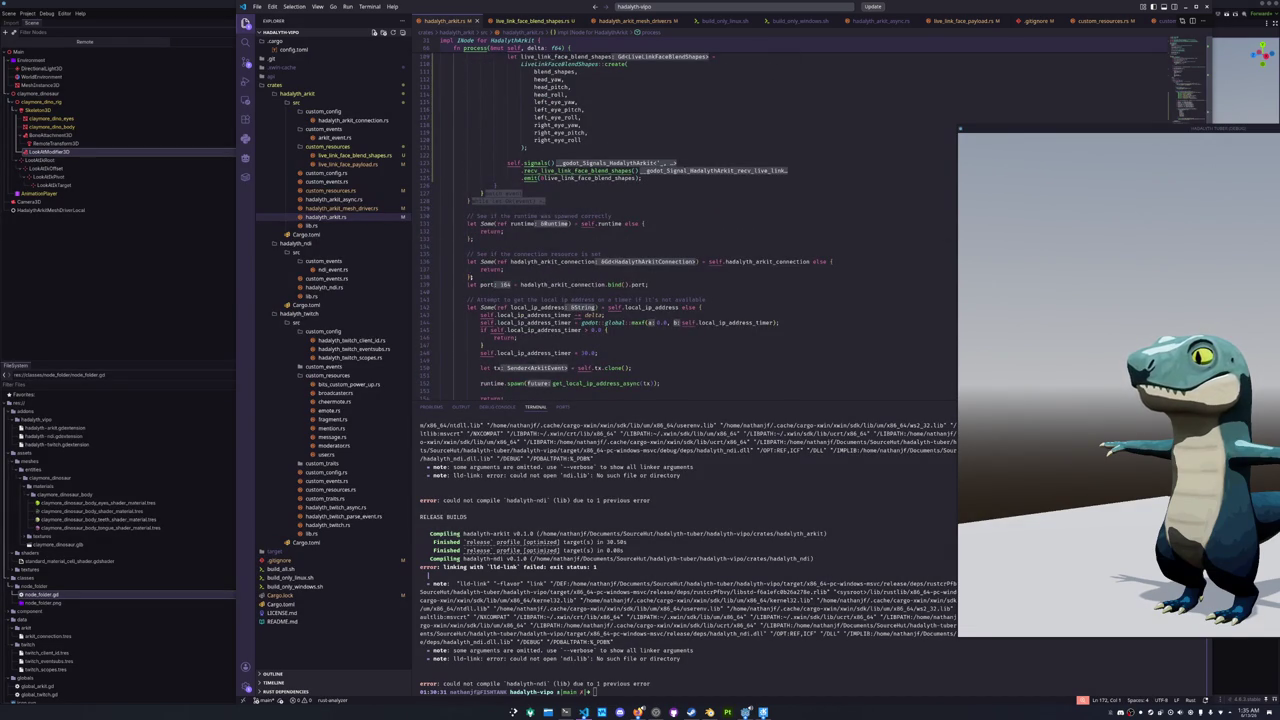
{"action": "left_click", "coordinate": [490, 344]}
{"action": "scroll", "coordinate": [487, 338], "scroll_direction": "down", "scroll_amount": 3}
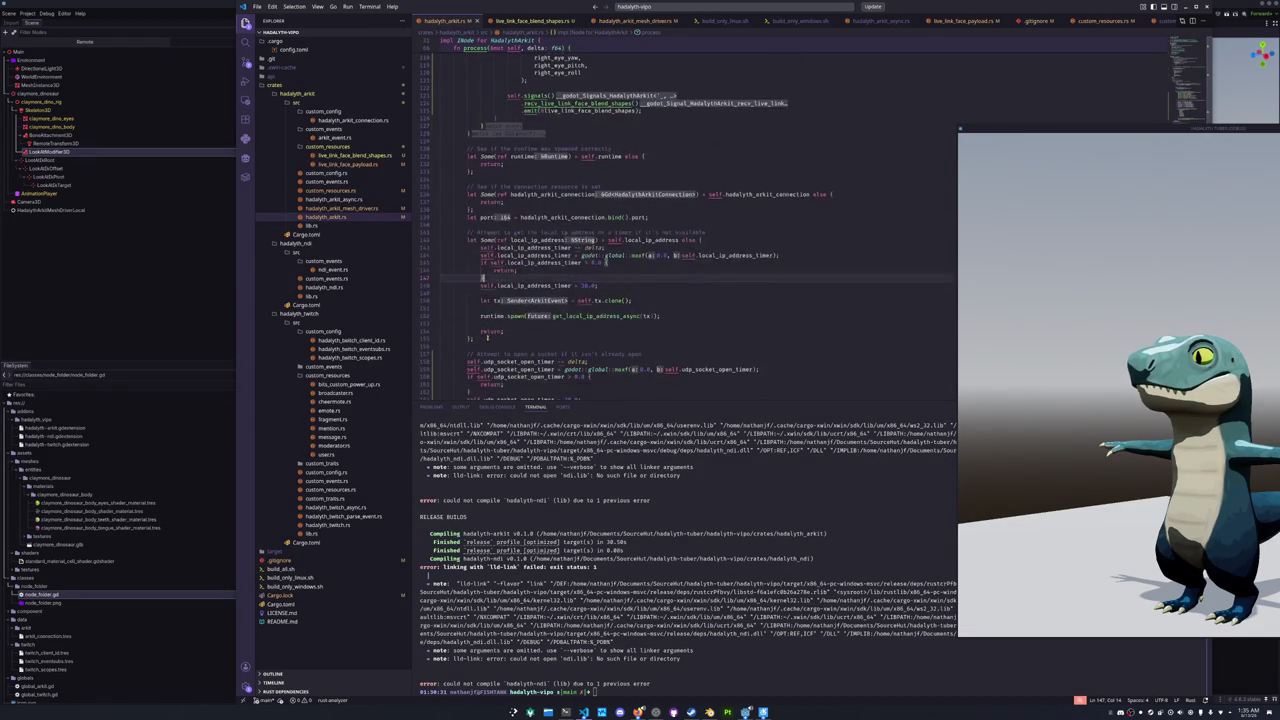
{"action": "left_click", "coordinate": [485, 294]}
{"action": "left_click", "coordinate": [481, 308]}
{"action": "scroll", "coordinate": [481, 313], "scroll_direction": "down", "scroll_amount": 3}
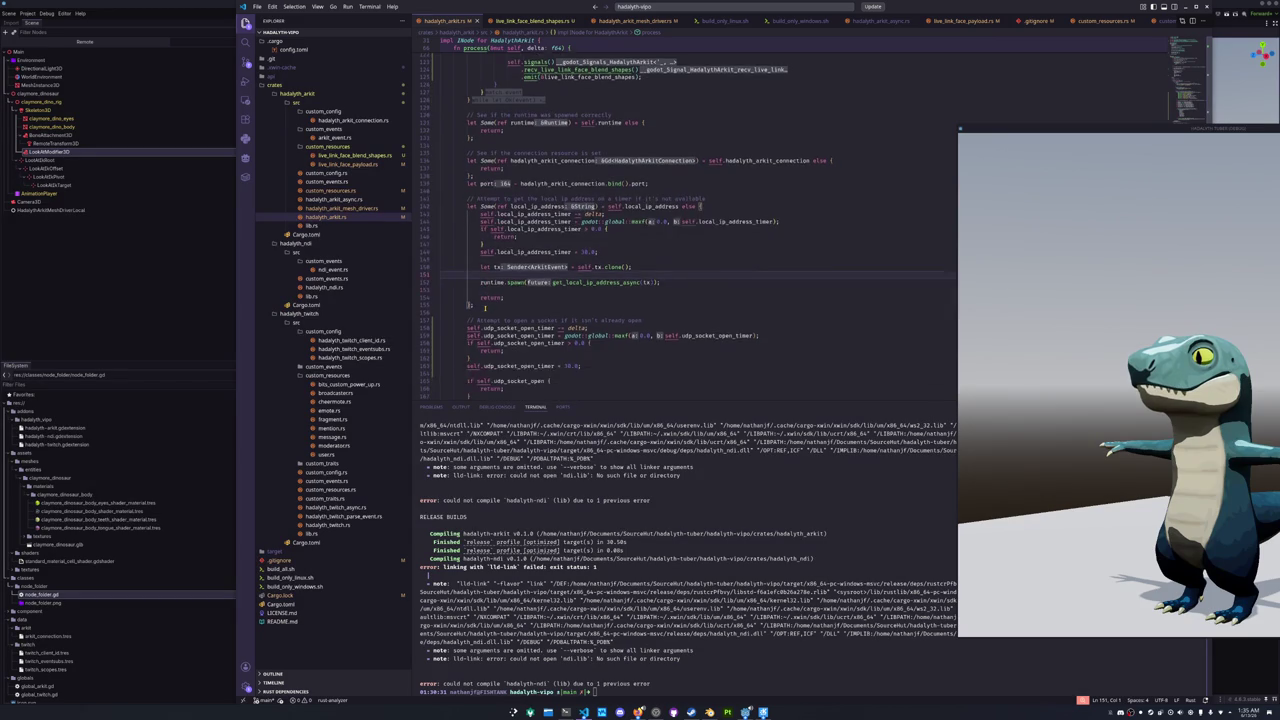
{"action": "scroll", "coordinate": [483, 309], "scroll_direction": "down", "scroll_amount": 3}
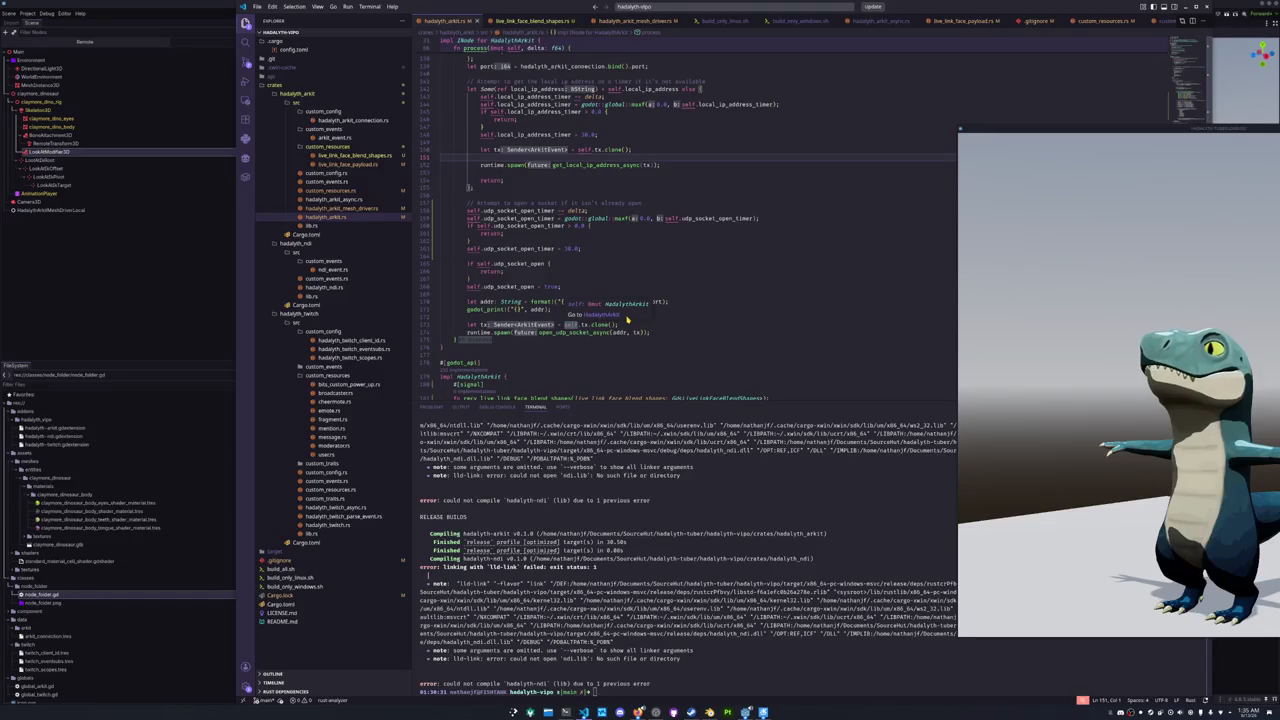
- Scroll back up to the match on ArkitEvent and place the caret at that line's end
{"action": "scroll", "coordinate": [626, 320], "scroll_direction": "up", "scroll_amount": 3}
{"action": "scroll", "coordinate": [626, 316], "scroll_direction": "up", "scroll_amount": 7}
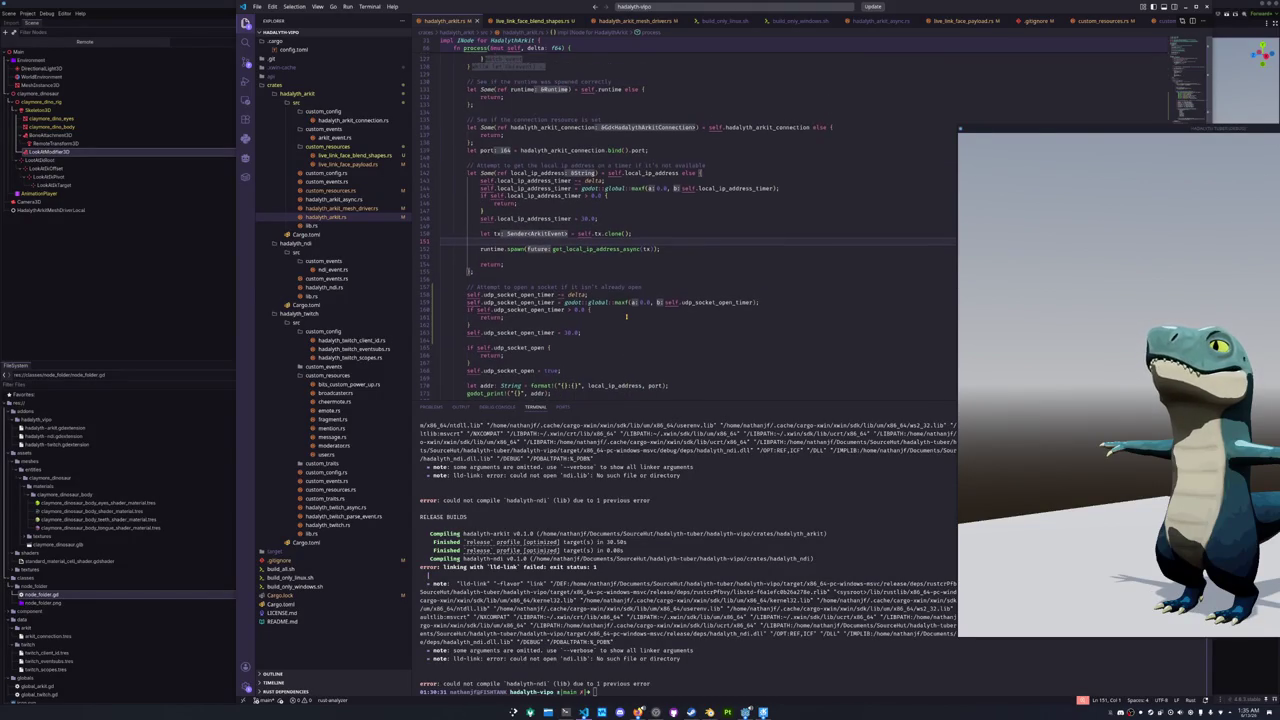
{"action": "scroll", "coordinate": [626, 316], "scroll_direction": "up", "scroll_amount": 10}
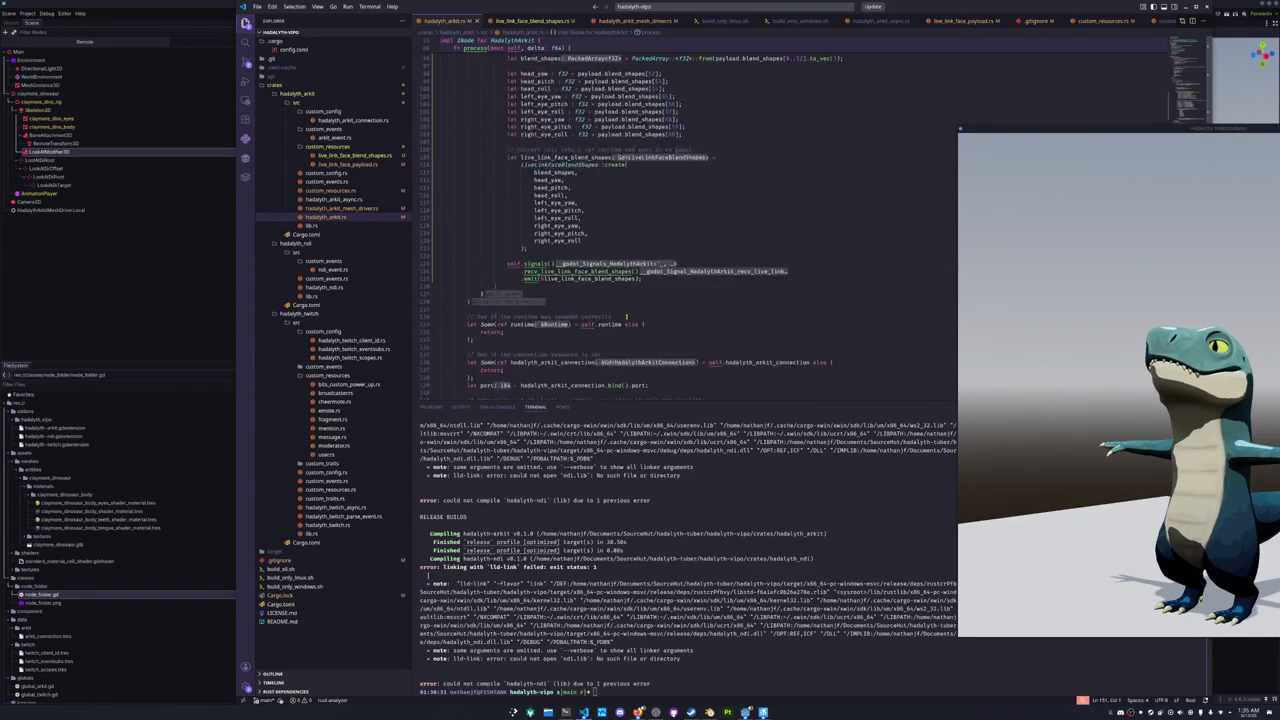
{"action": "scroll", "coordinate": [626, 316], "scroll_direction": "up", "scroll_amount": 1}
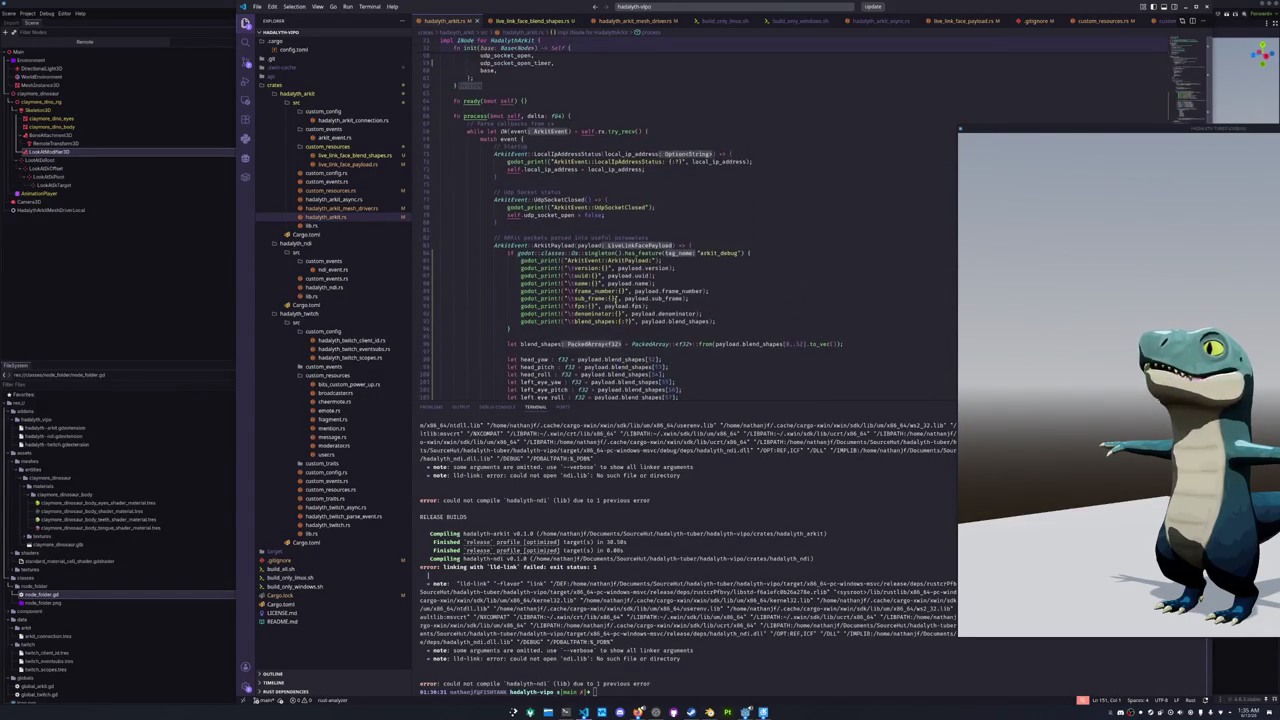
{"action": "left_click", "coordinate": [562, 107]}
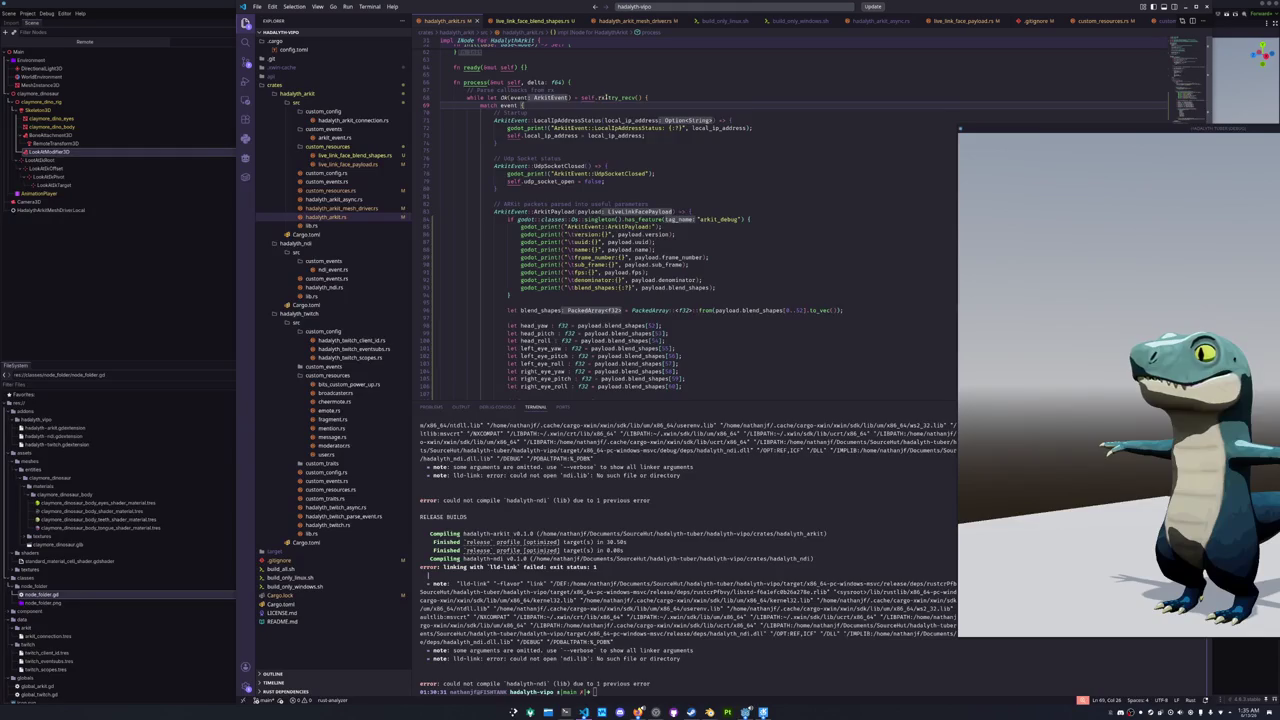
{"action": "mouse_move", "coordinate": [622, 97]}
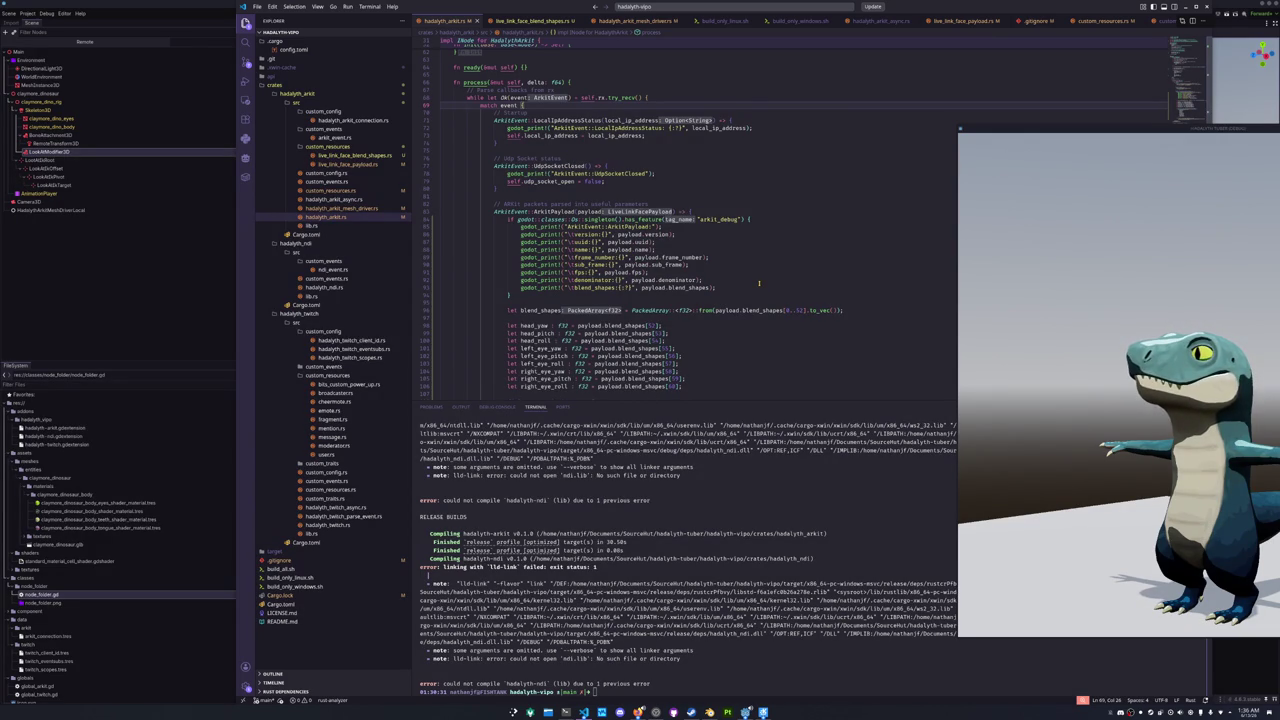
{"action": "scroll", "coordinate": [658, 297], "scroll_direction": "down", "scroll_amount": 3}
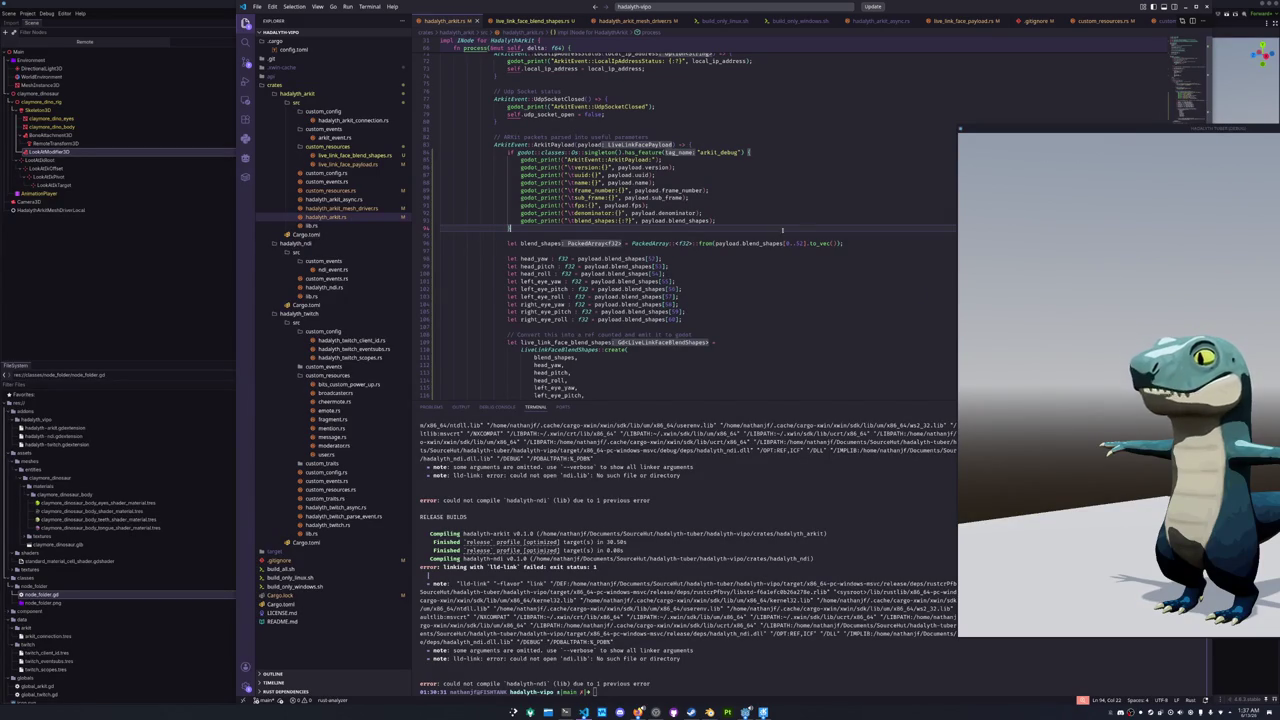
{"action": "left_click", "coordinate": [466, 251]}
{"action": "scroll", "coordinate": [657, 259], "scroll_direction": "down", "scroll_amount": 3}
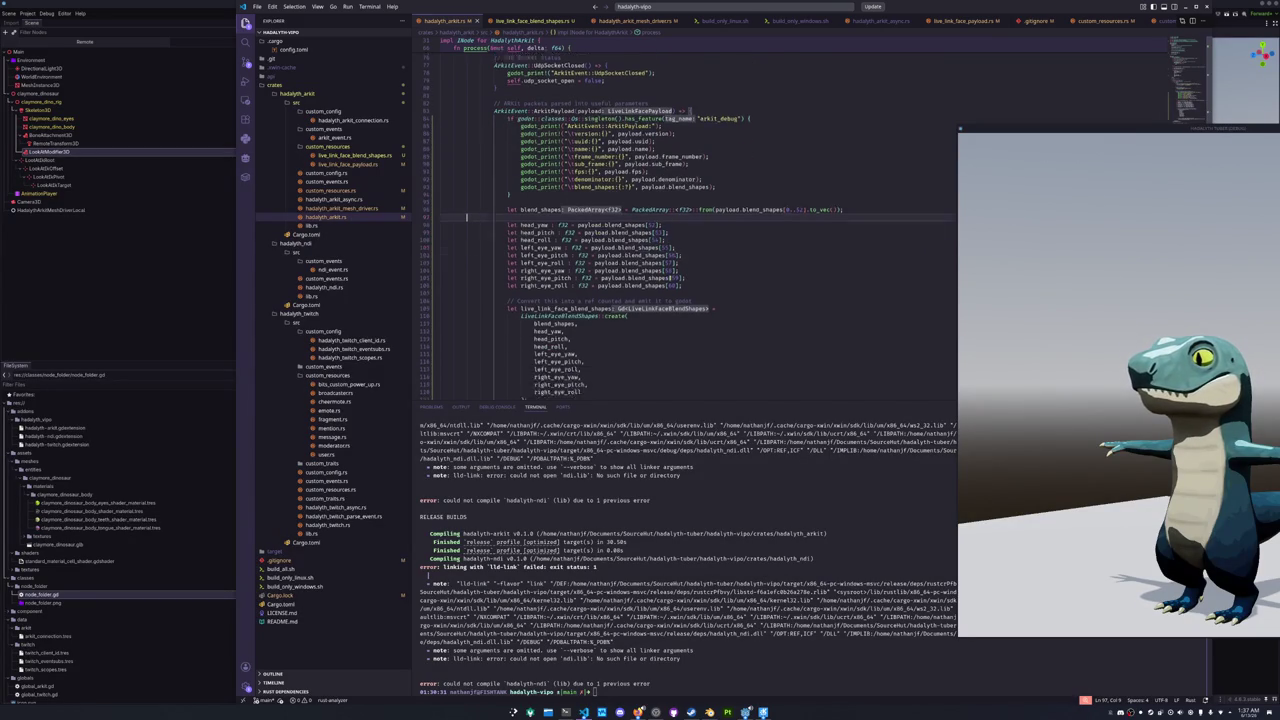
{"action": "left_click", "coordinate": [657, 259]}
{"action": "scroll", "coordinate": [619, 259], "scroll_direction": "down", "scroll_amount": 2}
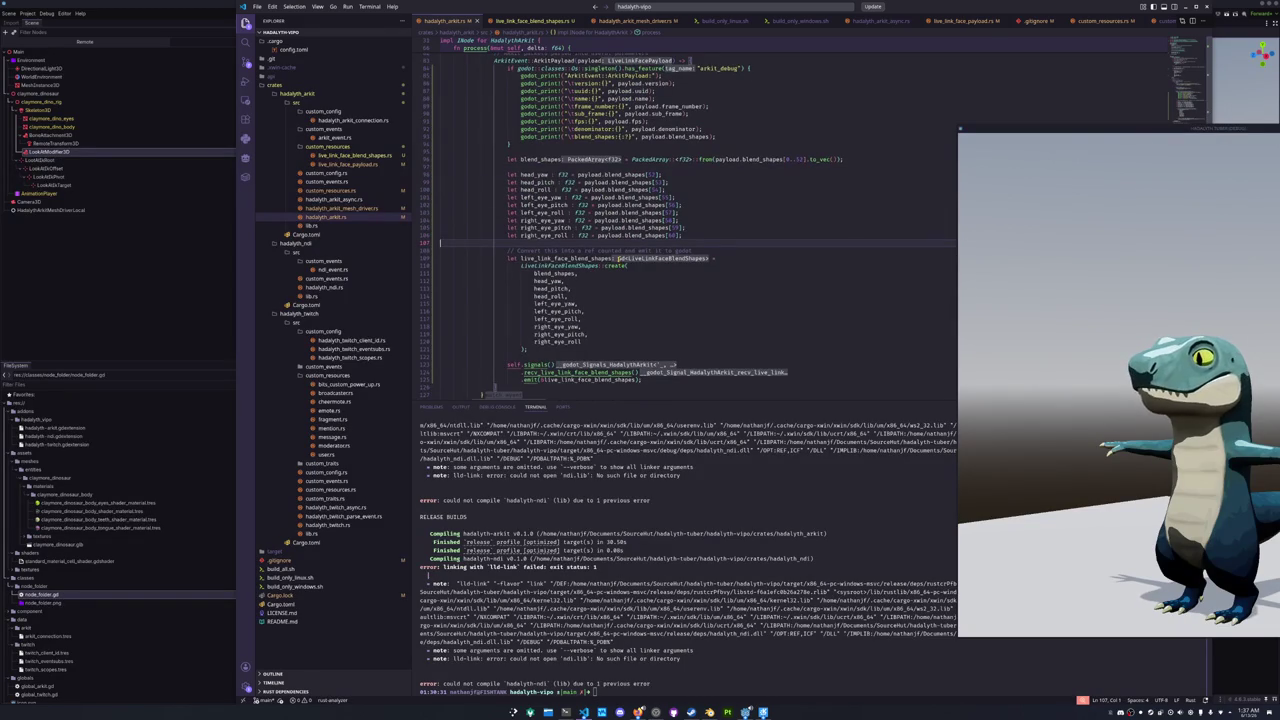
{"action": "scroll", "coordinate": [611, 288], "scroll_direction": "up", "scroll_amount": 3}
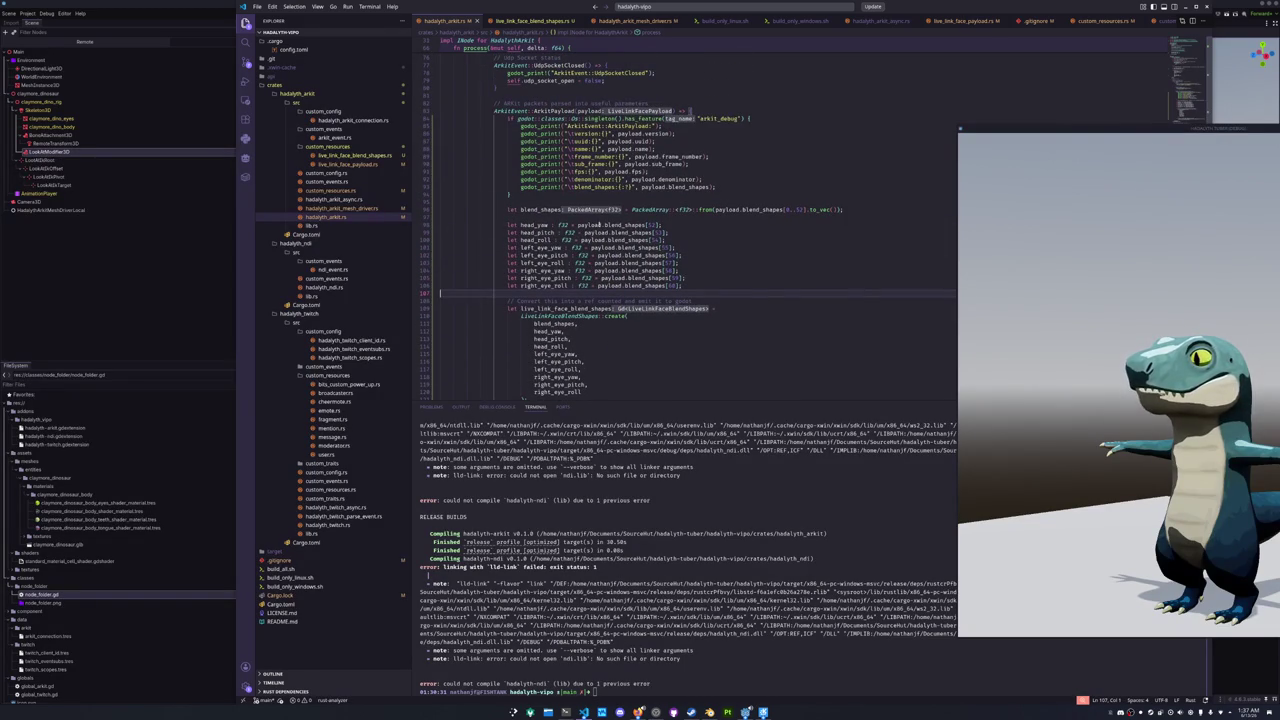
{"action": "left_click", "coordinate": [646, 214]}
{"action": "scroll", "coordinate": [630, 240], "scroll_direction": "up", "scroll_amount": 2}
{"action": "mouse_move", "coordinate": [506, 260]}
{"action": "left_mouse_down"}
{"action": "mouse_move", "coordinate": [518, 336]}
{"action": "mouse_move", "coordinate": [847, 259]}
{"action": "left_mouse_up"}
{"action": "left_click", "coordinate": [846, 260]}
{"action": "scroll", "coordinate": [846, 260], "scroll_direction": "up", "scroll_amount": 3}
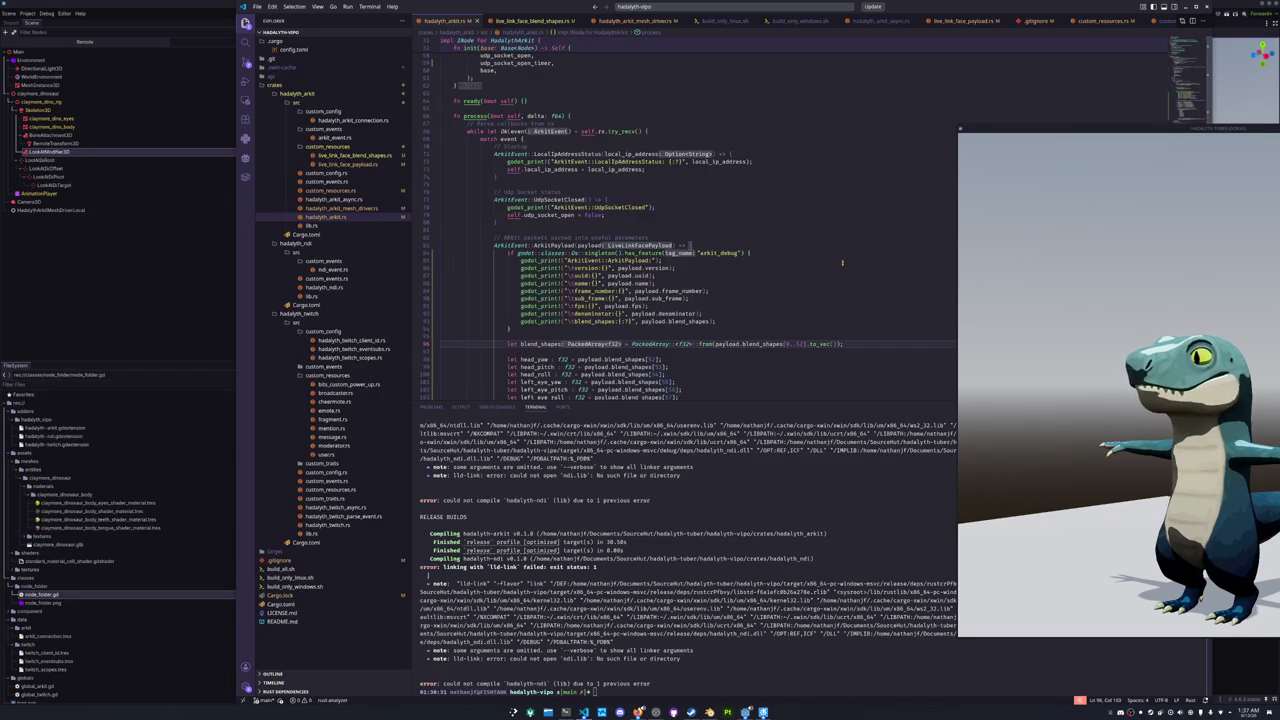
{"action": "scroll", "coordinate": [842, 263], "scroll_direction": "down", "scroll_amount": 4}
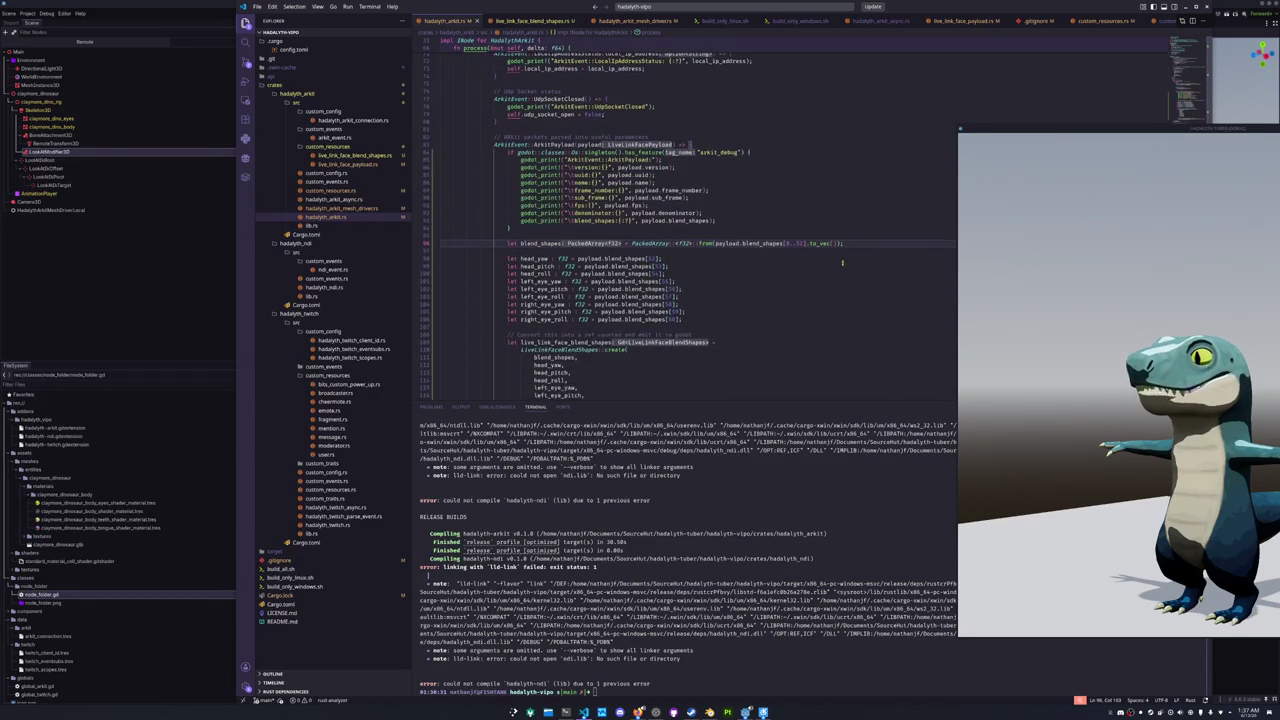
{"action": "scroll", "coordinate": [842, 263], "scroll_direction": "down", "scroll_amount": 1}
{"action": "left_click", "coordinate": [760, 236]}
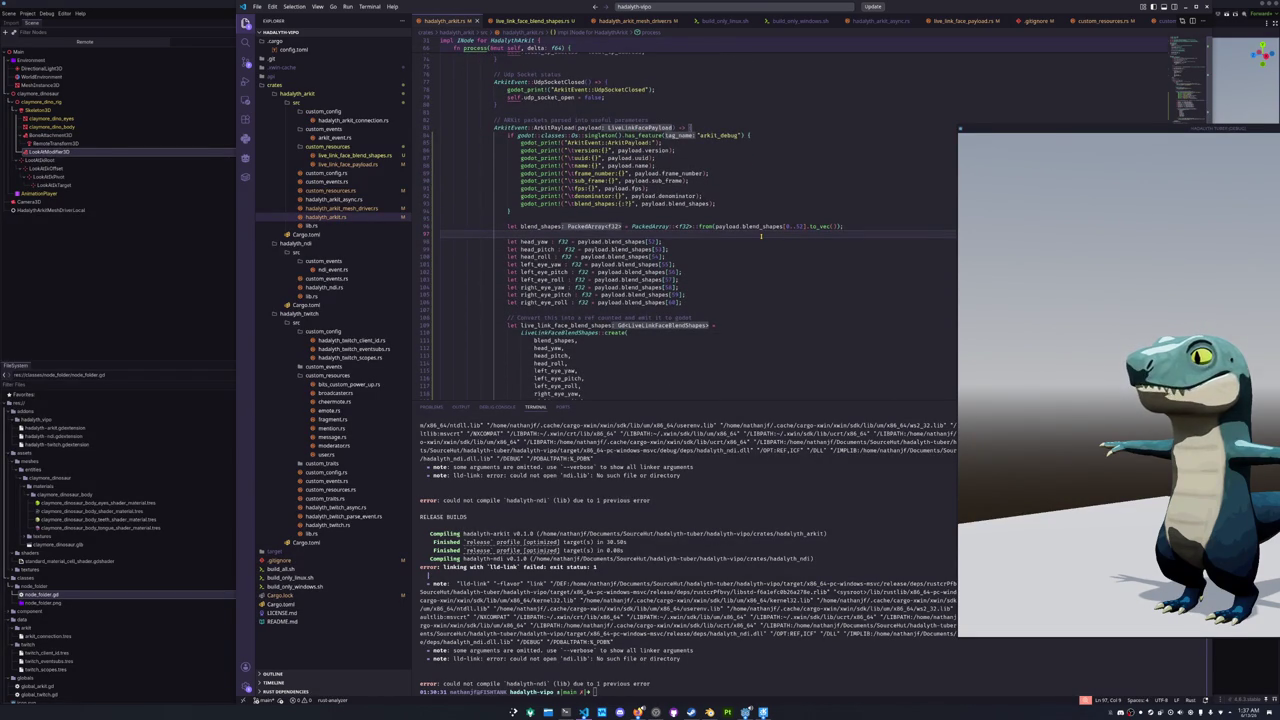
{"action": "mouse_move", "coordinate": [762, 228]}
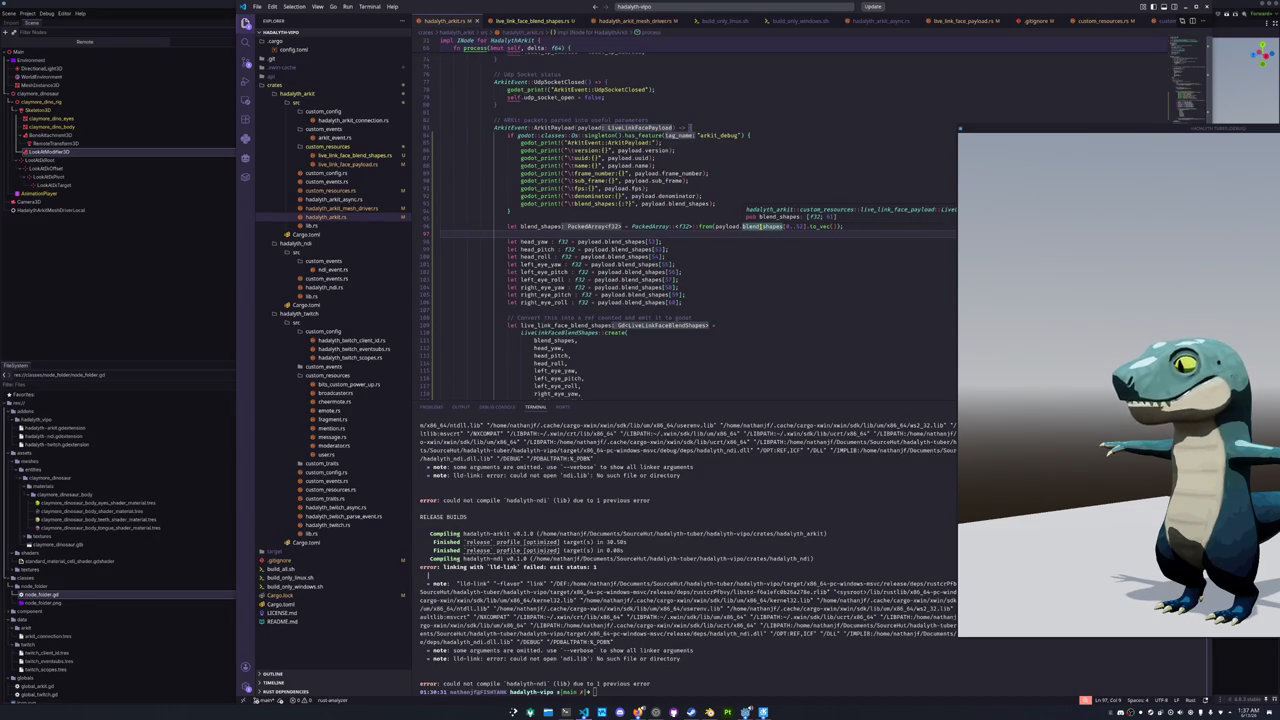
{"action": "scroll", "coordinate": [762, 228], "scroll_direction": "down", "scroll_amount": 4}
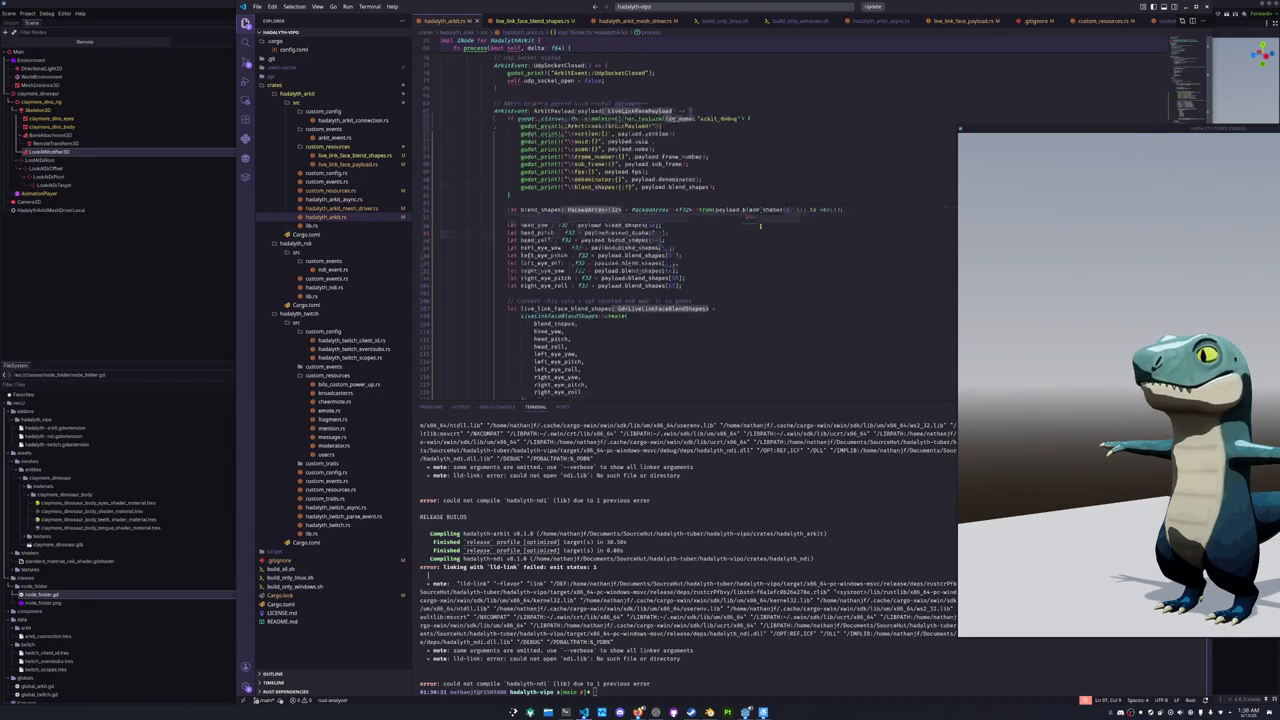
{"action": "left_click", "coordinate": [722, 264]}
{"action": "scroll", "coordinate": [711, 275], "scroll_direction": "down", "scroll_amount": 2}
{"action": "left_click", "coordinate": [628, 289]}
{"action": "scroll", "coordinate": [630, 289], "scroll_direction": "down", "scroll_amount": 8}
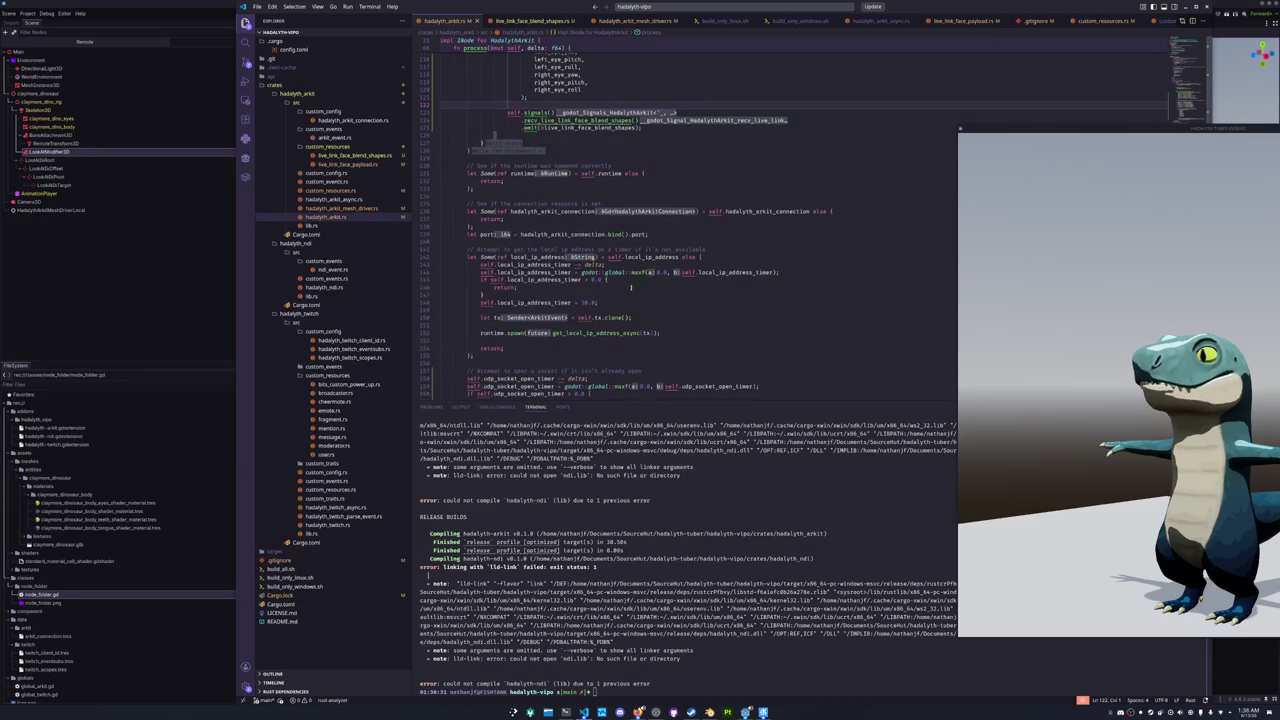
{"action": "scroll", "coordinate": [631, 301], "scroll_direction": "down", "scroll_amount": 2}
{"action": "left_click", "coordinate": [625, 313]}
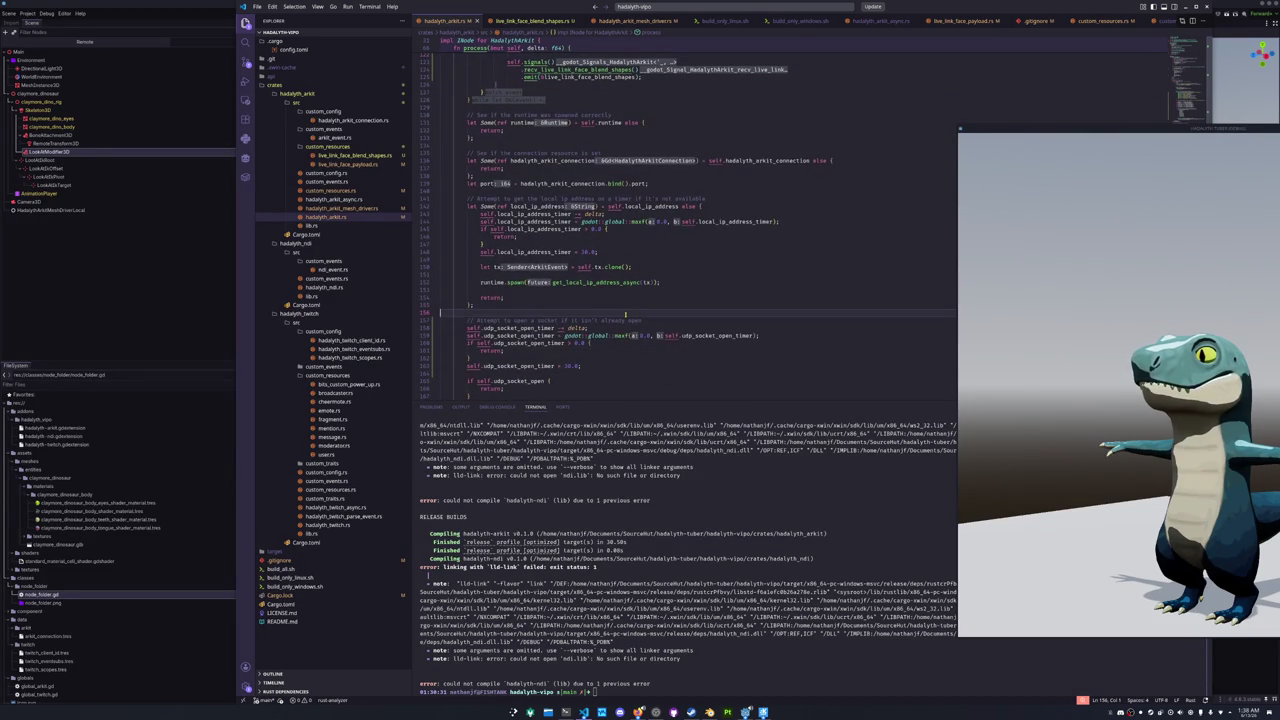
- Start profiling and toggle Process Time and Physics Frame Time in the profiler graph
{"action": "left_click", "coordinate": [239, 335]}
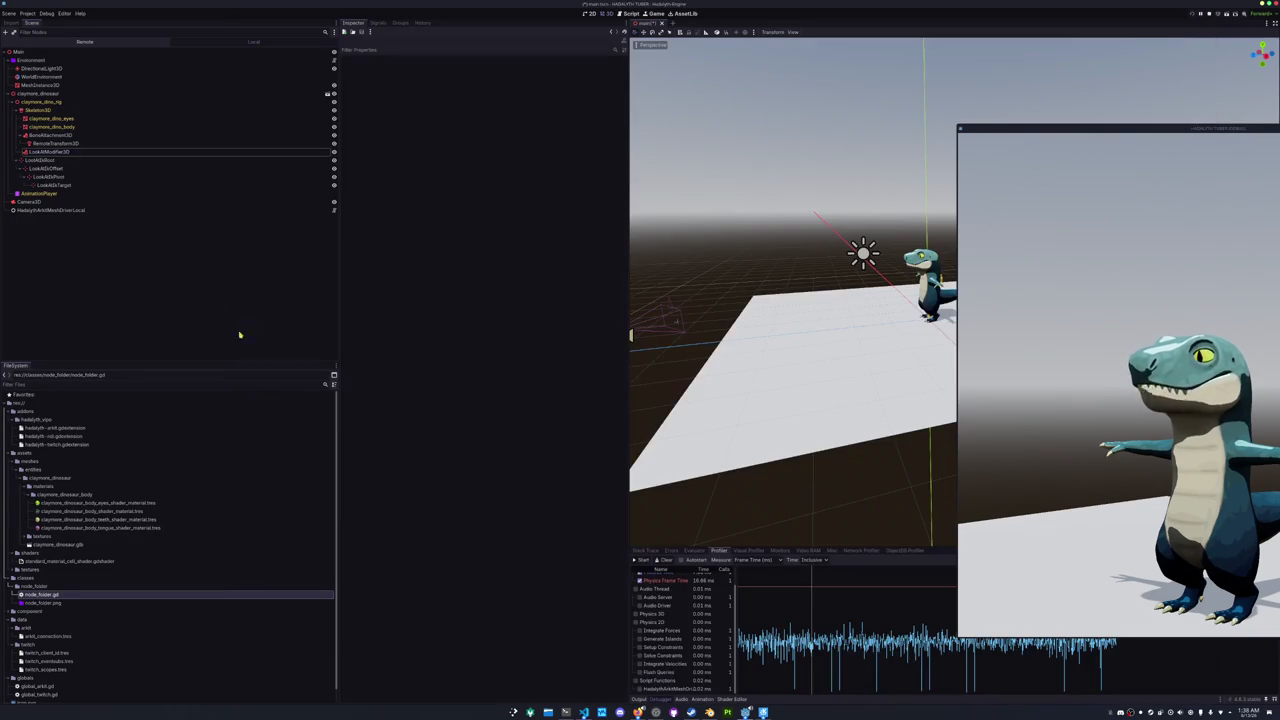
{"action": "left_click", "coordinate": [643, 559]}
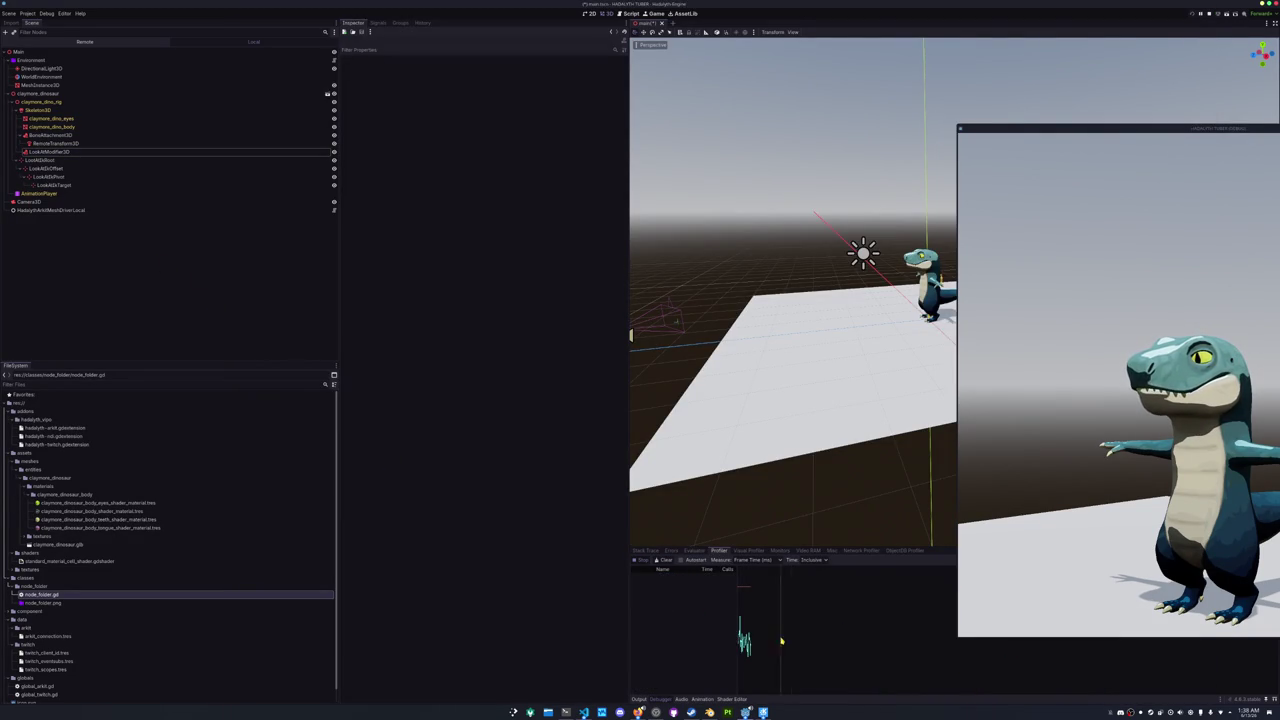
{"action": "left_click", "coordinate": [666, 595]}
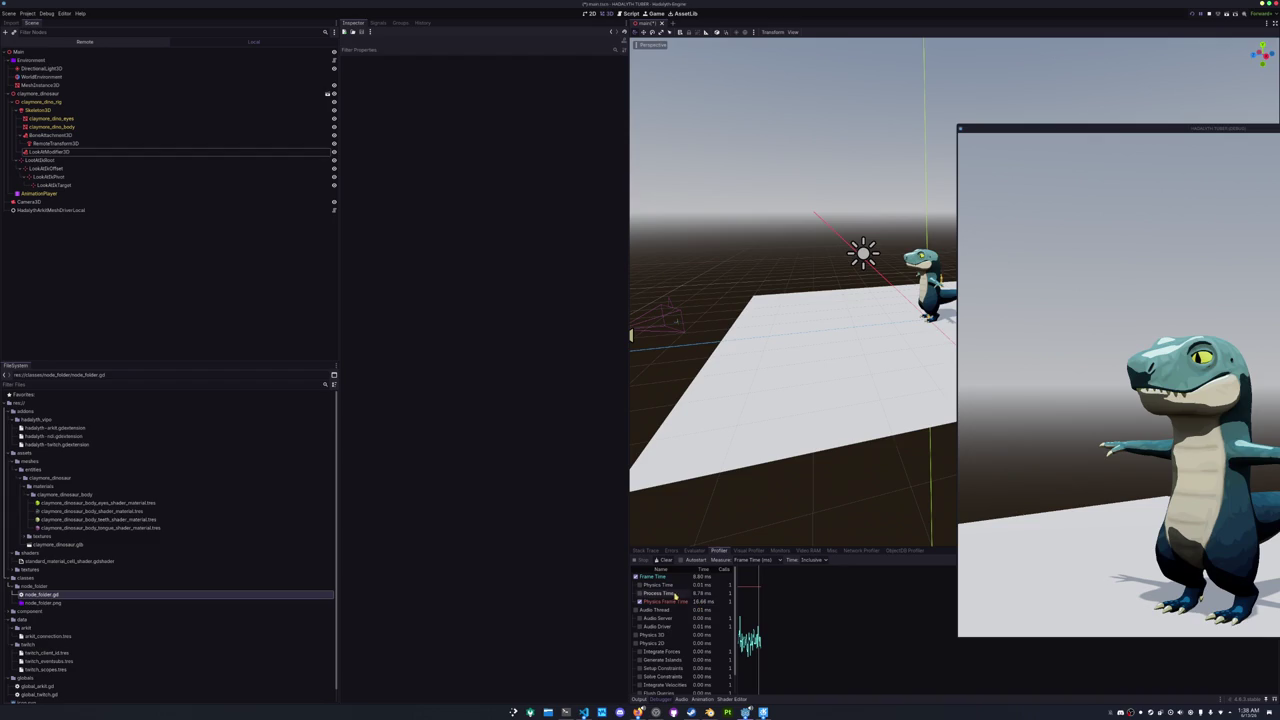
{"action": "left_click", "coordinate": [666, 601]}
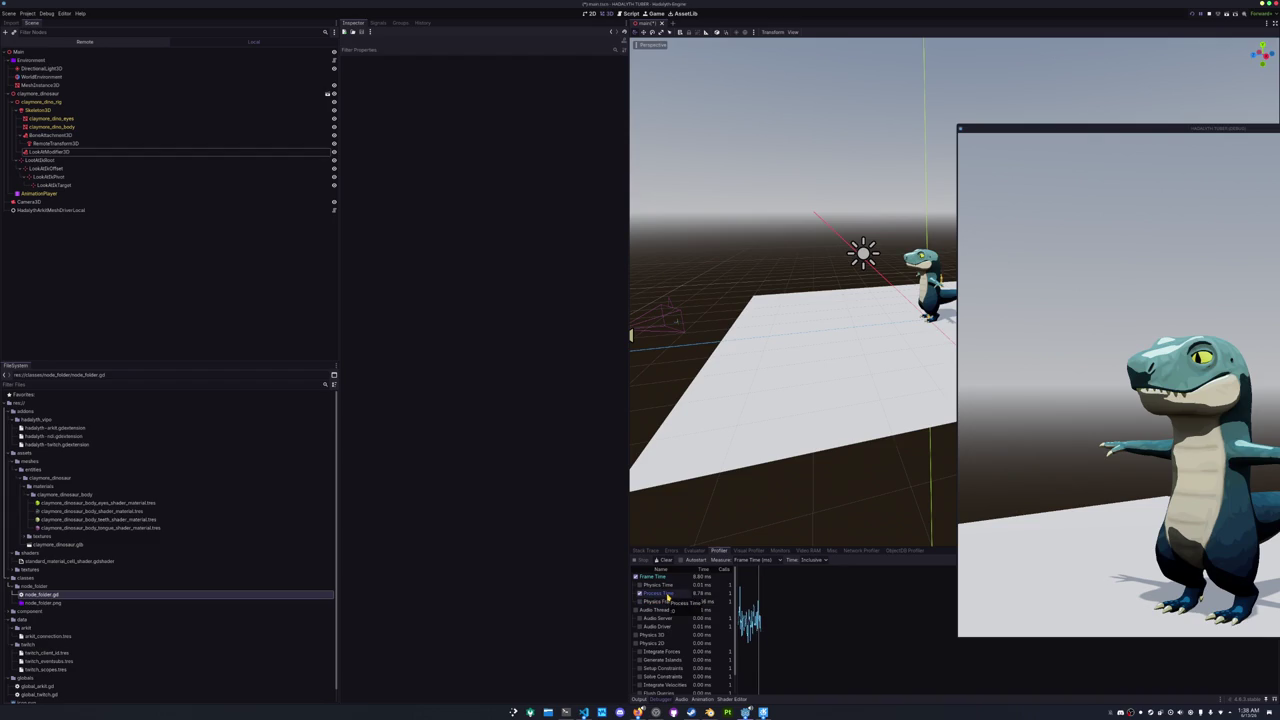
{"action": "left_click", "coordinate": [666, 601]}
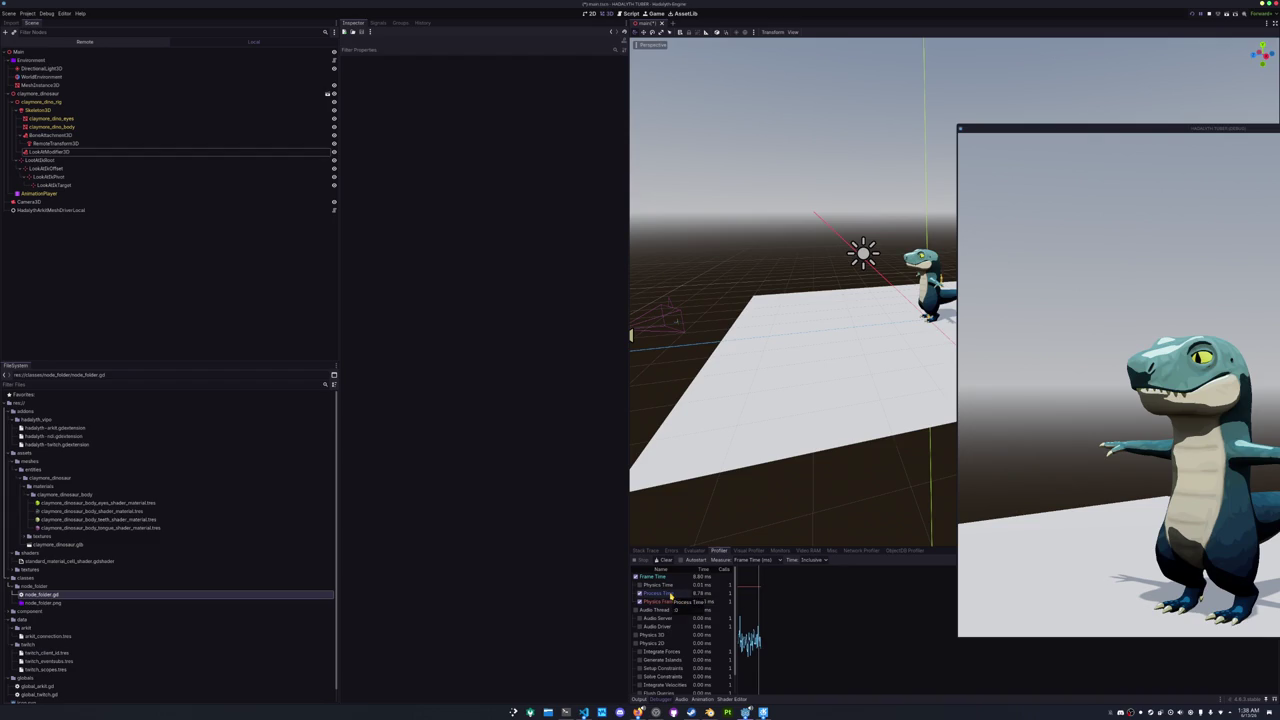
{"action": "scroll", "coordinate": [667, 631], "scroll_direction": "down", "scroll_amount": 1}
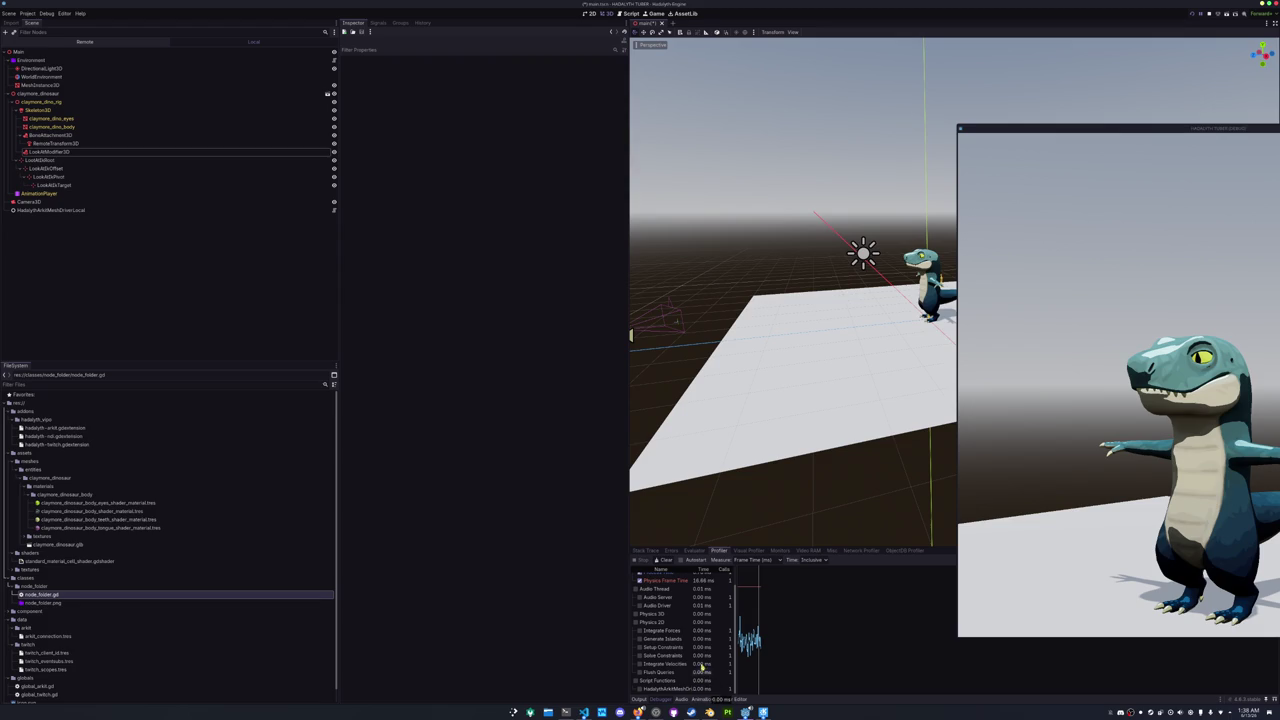
- Inspect HadalythArkitMeshDriverLocal's properties, raise the game window, and return to the Rust code
{"action": "left_click", "coordinate": [280, 210]}
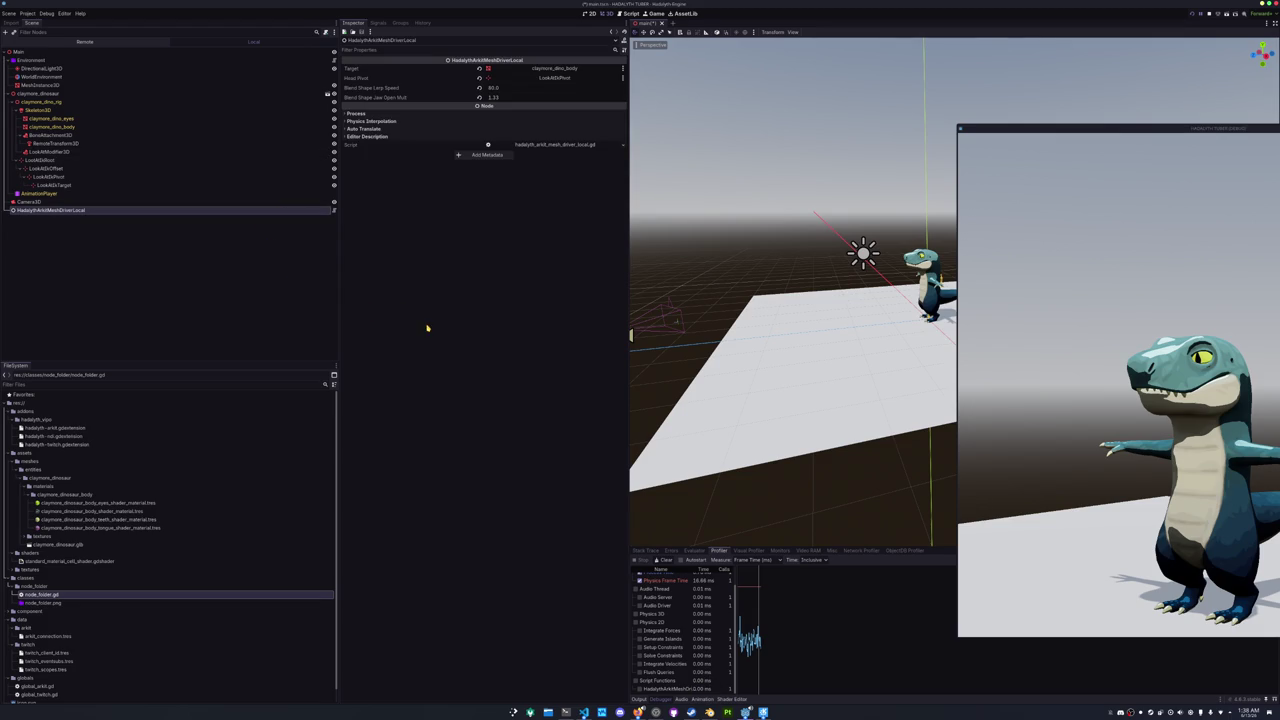
{"action": "left_click", "coordinate": [1040, 340]}
{"action": "mouse_move", "coordinate": [1072, 130]}
{"action": "left_mouse_down"}
{"action": "mouse_move", "coordinate": [743, 148]}
{"action": "mouse_move", "coordinate": [819, 175]}
{"action": "left_mouse_up"}
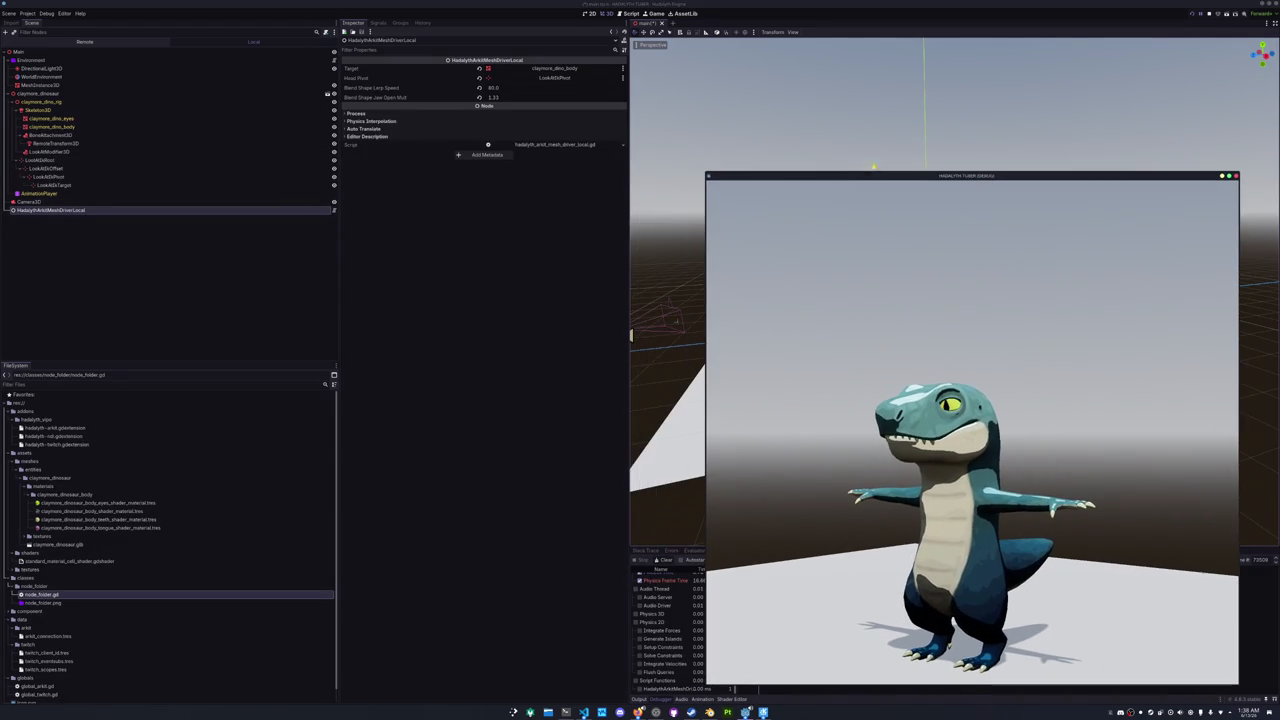
{"action": "left_click_drag", "start_coordinate": [1028, 177], "coordinate": [1055, 48]}
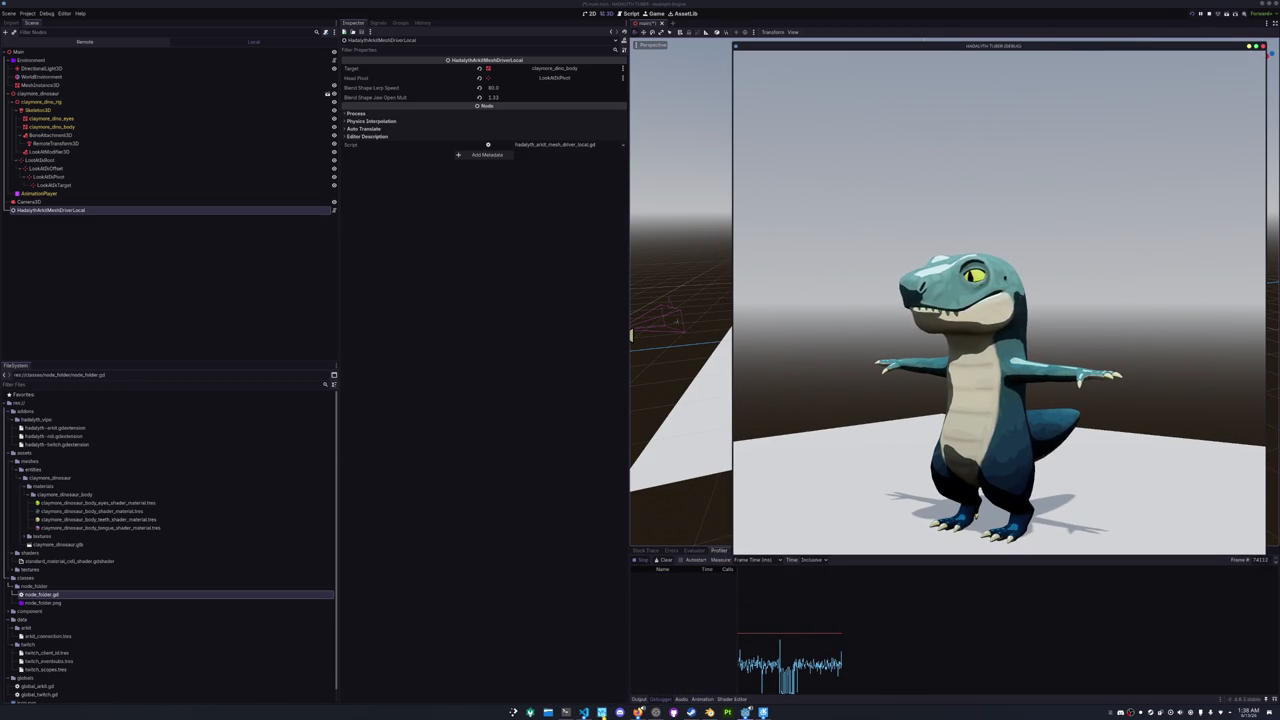
{"action": "left_click", "coordinate": [584, 712]}
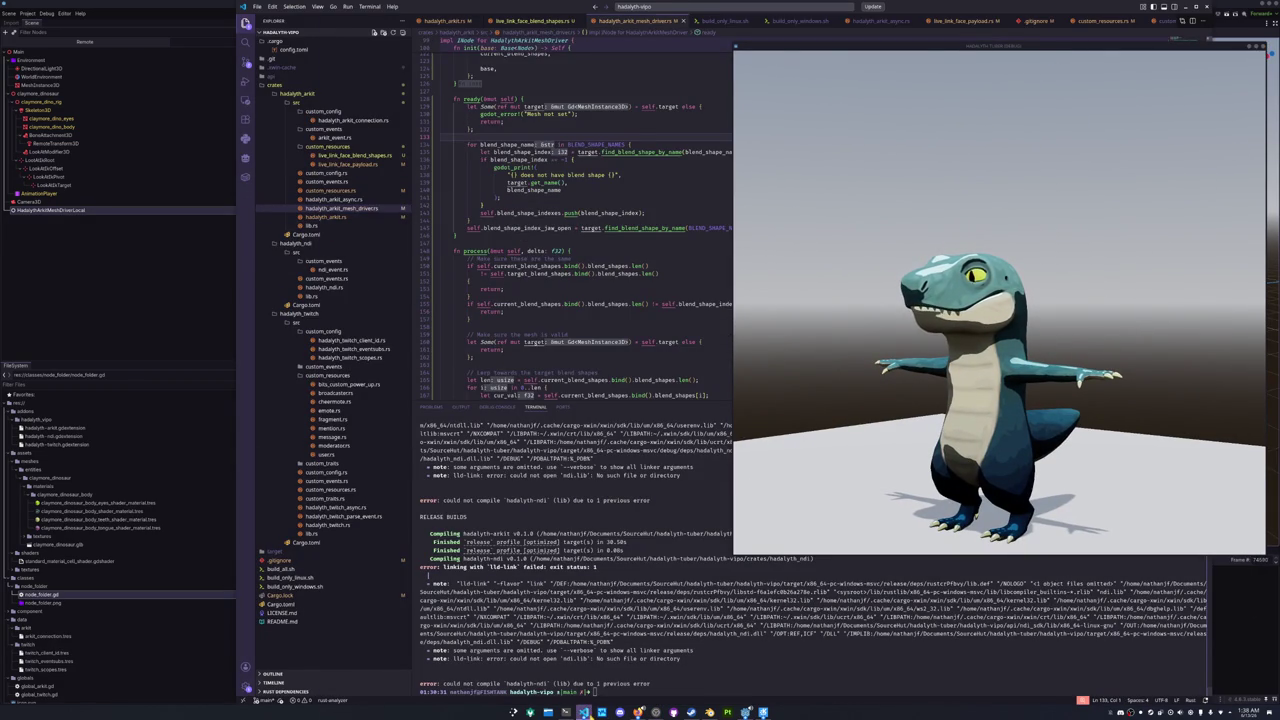
- In global_arkit.gd, prefix the handler name with _ and add a return before its emit call
{"action": "key", "text": "alt+Tab"}
{"action": "left_click", "coordinate": [370, 227]}
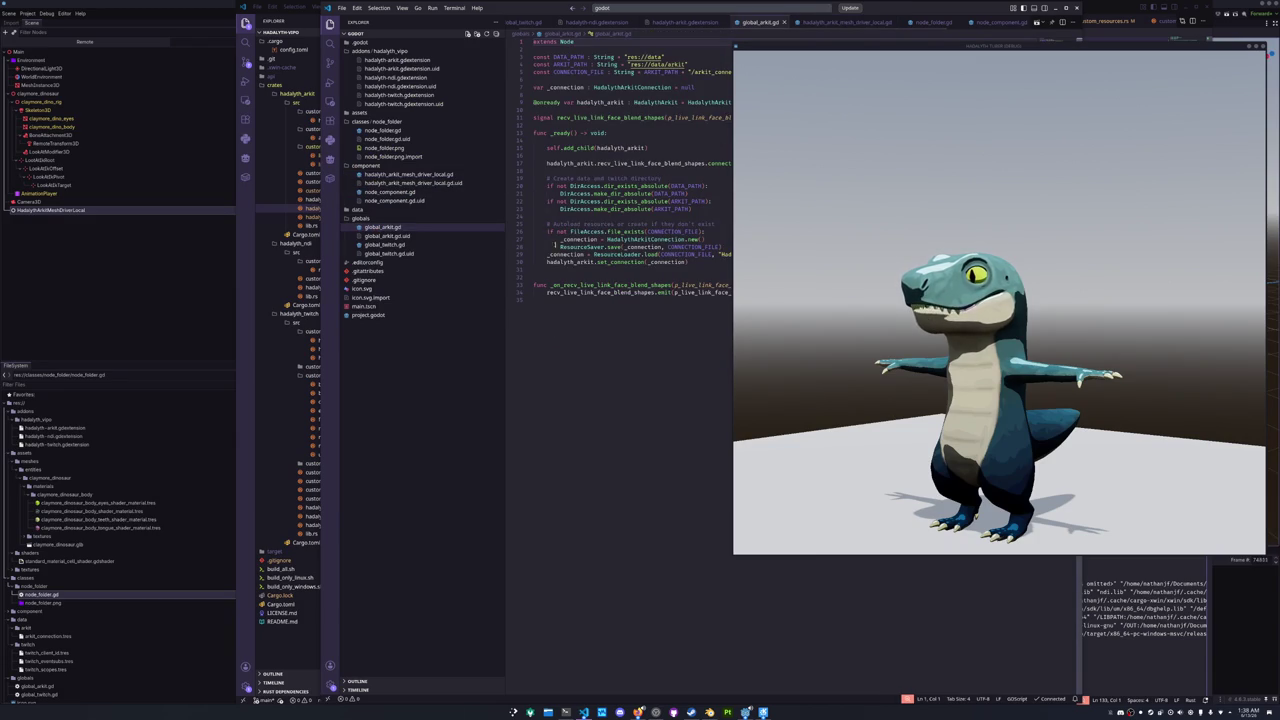
{"action": "left_click", "coordinate": [551, 285]}
{"action": "type", "text": "_"}
{"action": "key", "text": "Down"}
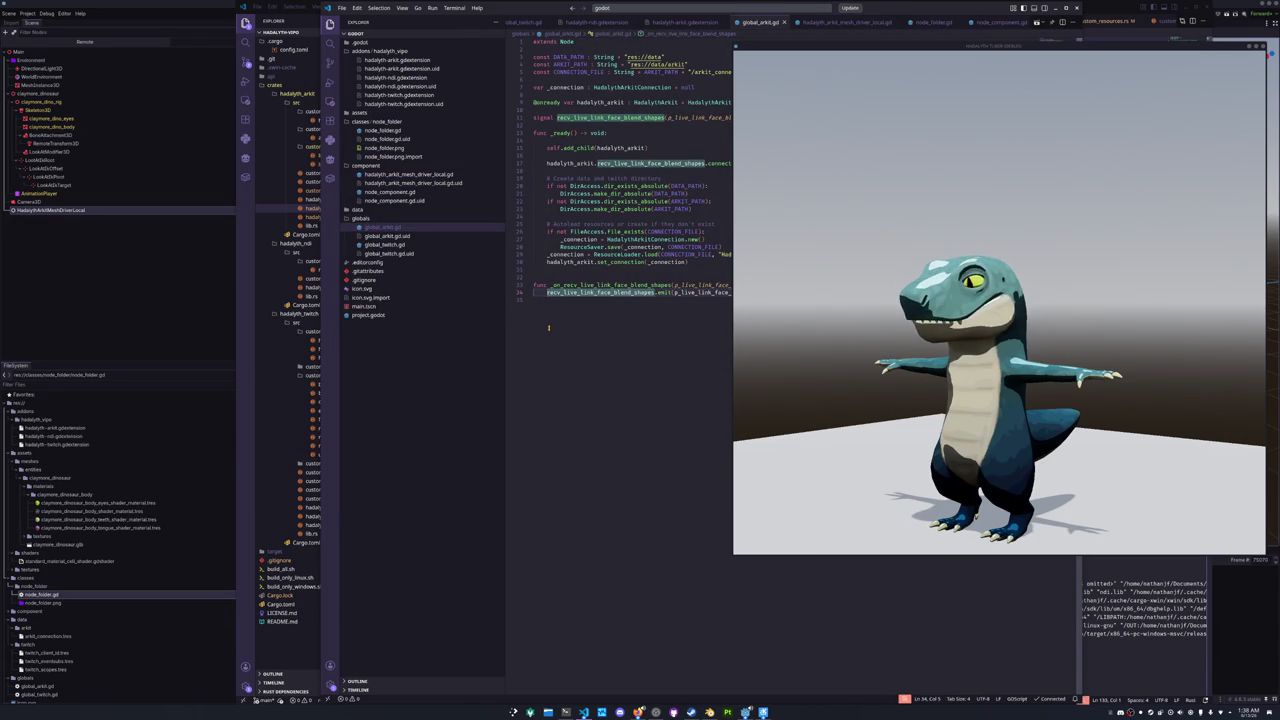
{"action": "key", "text": "Return"}
{"action": "key", "text": "Up"}
{"action": "type", "text": "return"}
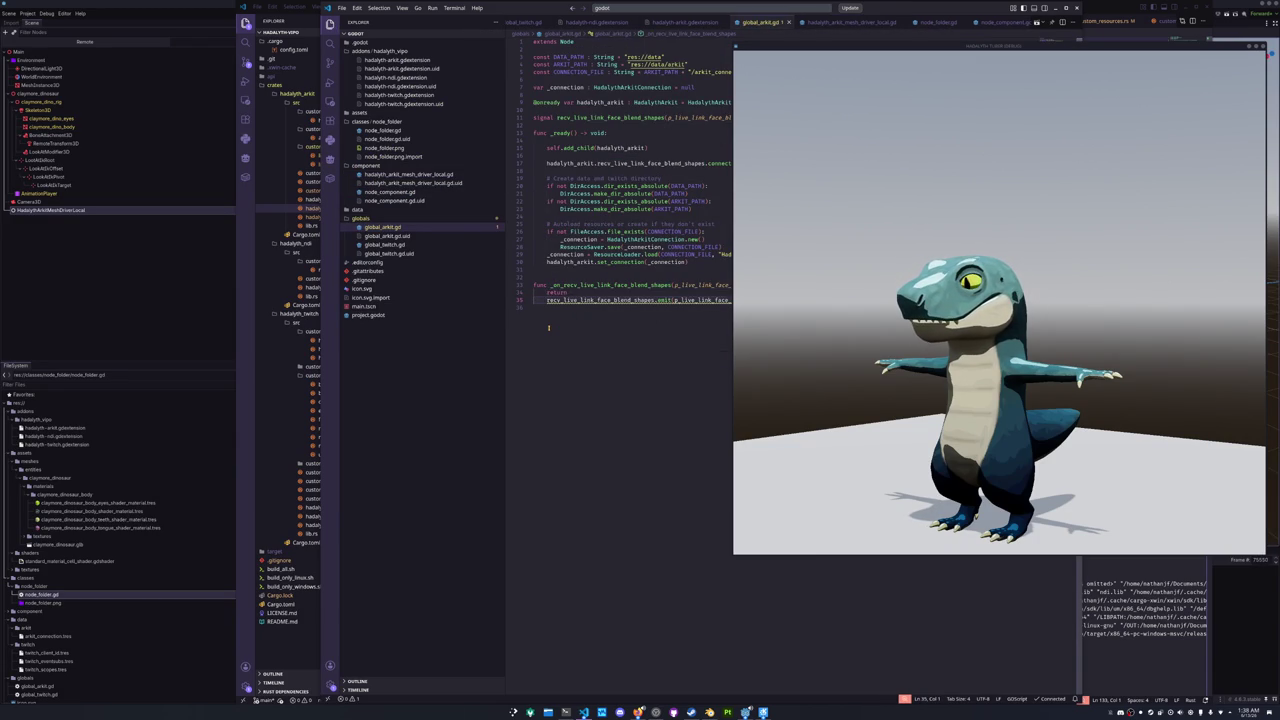
- Remove the handler's early return and save global_arkit.gd
{"action": "left_click", "coordinate": [211, 326]}
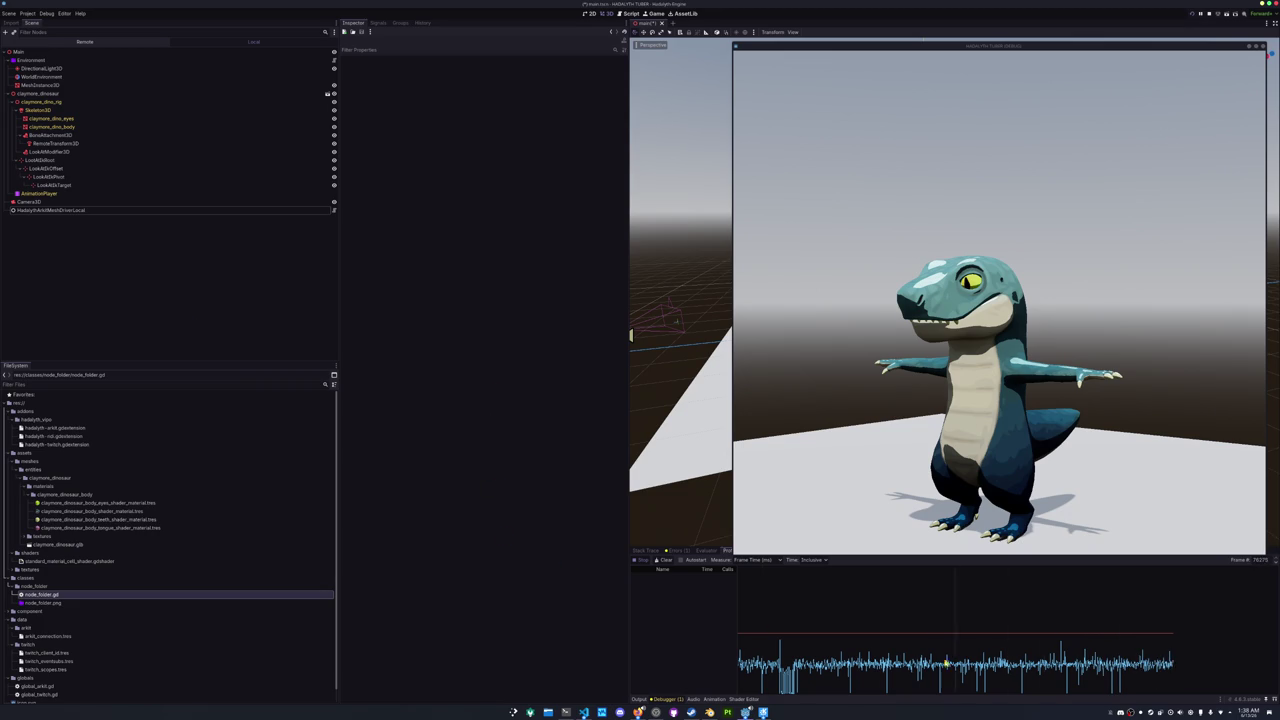
{"action": "left_click", "coordinate": [583, 712]}
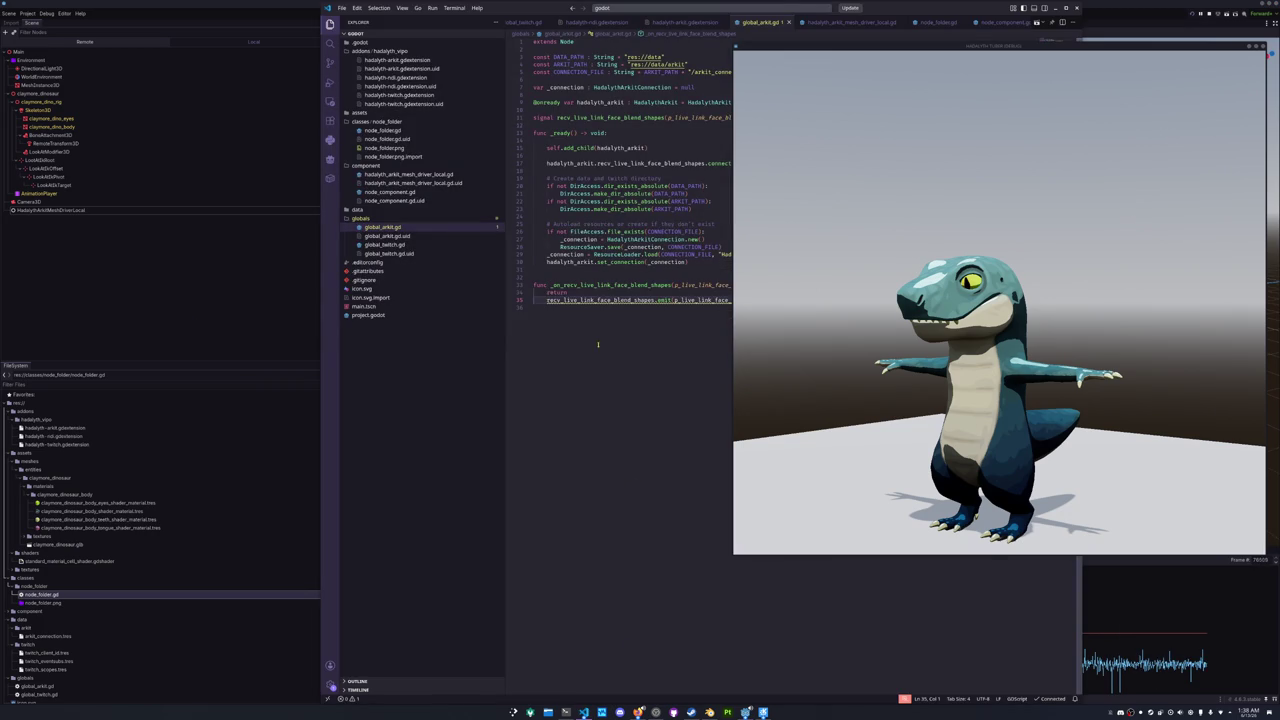
{"action": "key", "text": "ctrl+shift+k"}
{"action": "key", "text": "ctrl+s"}
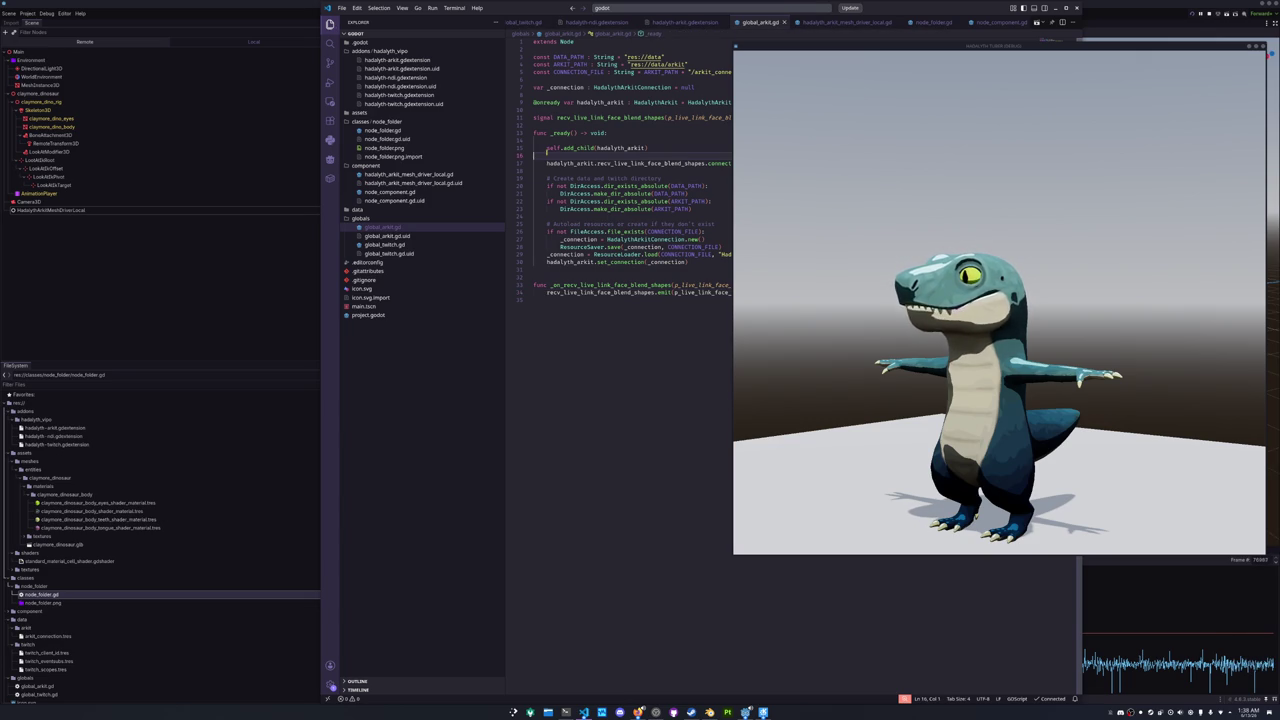
- Add a return at the top of _ready, save, and stop the running game in Godot
{"action": "left_click_drag", "start_coordinate": [553, 156], "coordinate": [549, 143]}
{"action": "key", "text": "ctrl+shift+Return"}
{"action": "key", "text": "ctrl+shift+Return"}
{"action": "type", "text": "return"}
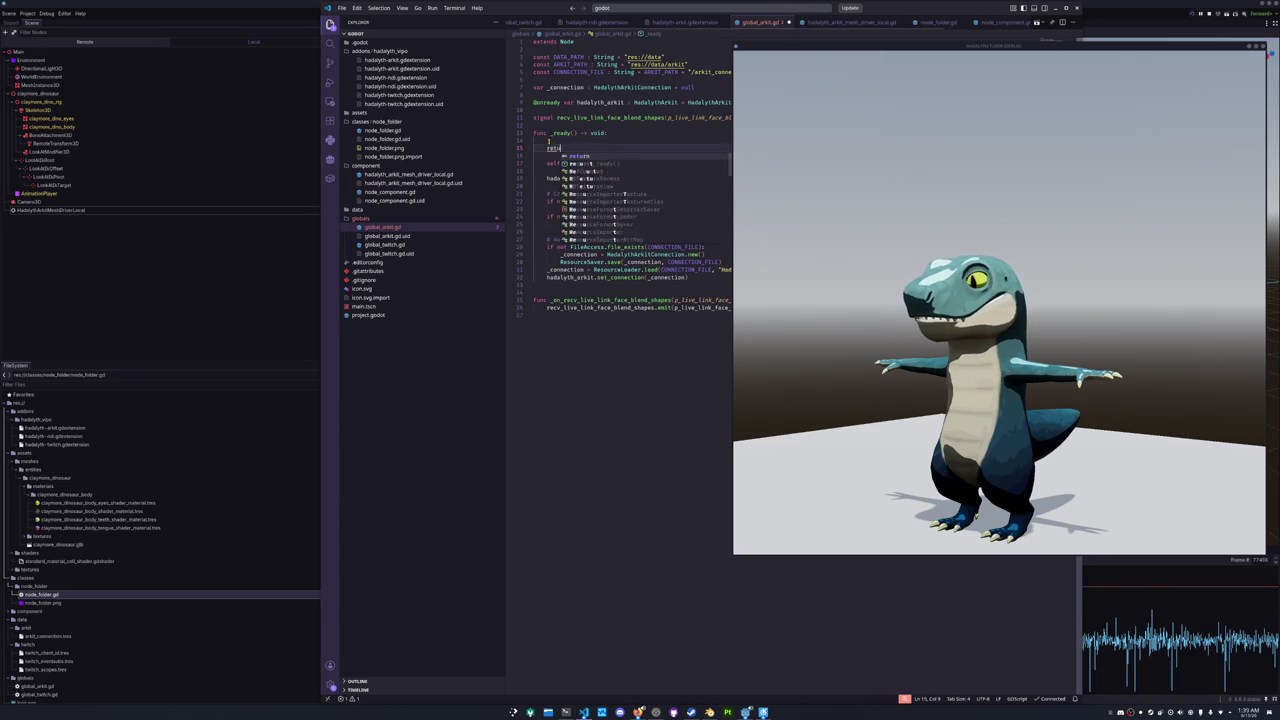
{"action": "key", "text": "Down"}
{"action": "key", "text": "ctrl+s"}
{"action": "left_click", "coordinate": [220, 289]}
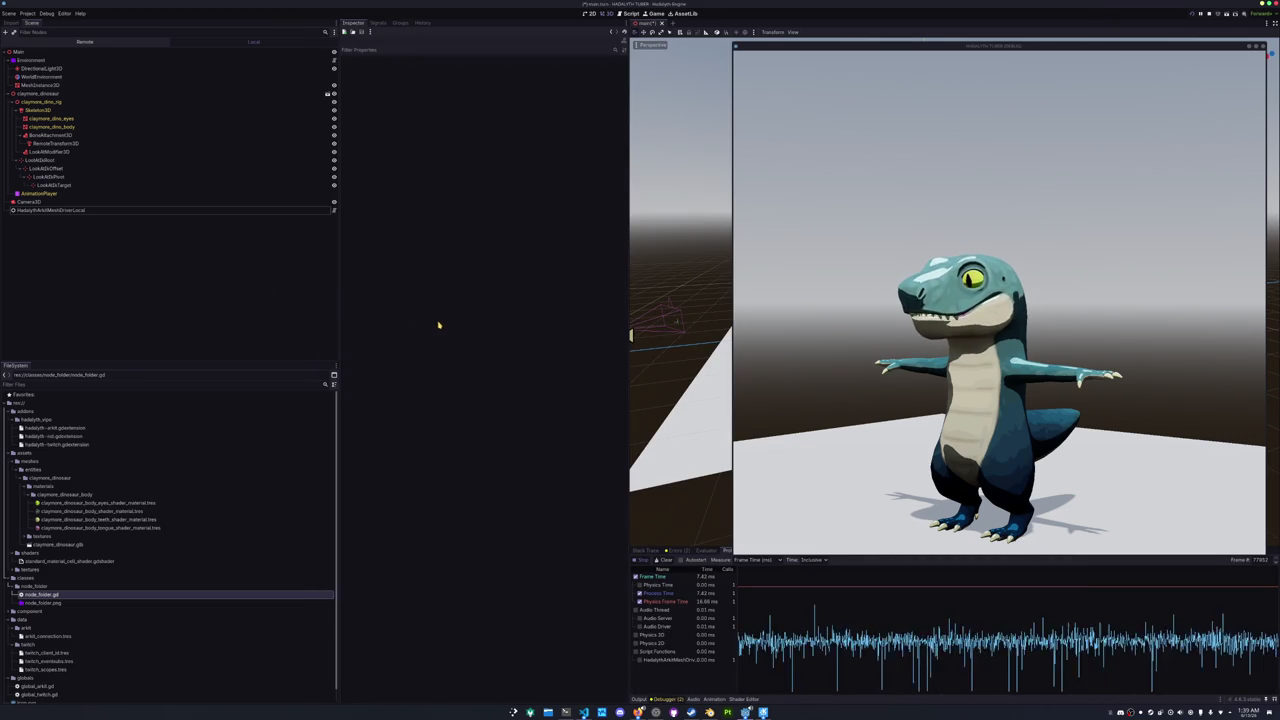
{"action": "left_click", "coordinate": [1195, 14]}
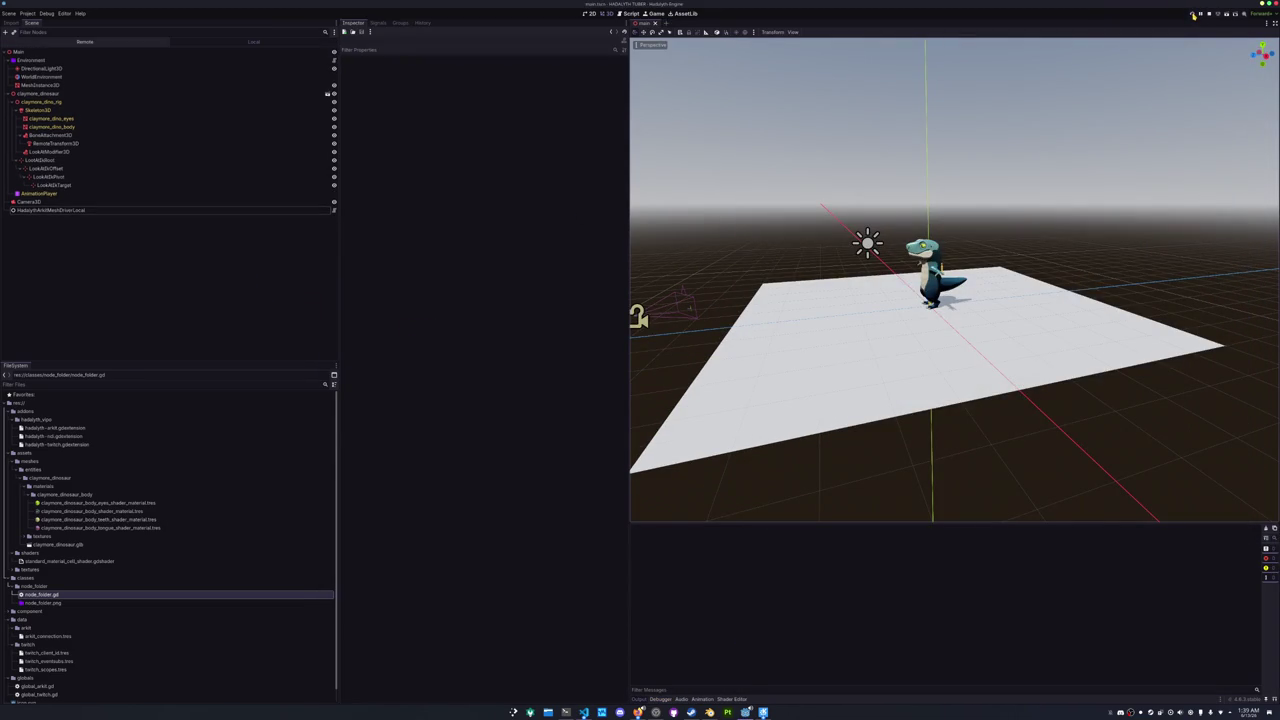
- Rerun and profile the scene, toggling Physics Frame Time, then delete _ready's early return in global_arkit.gd
{"action": "left_click", "coordinate": [1196, 14]}
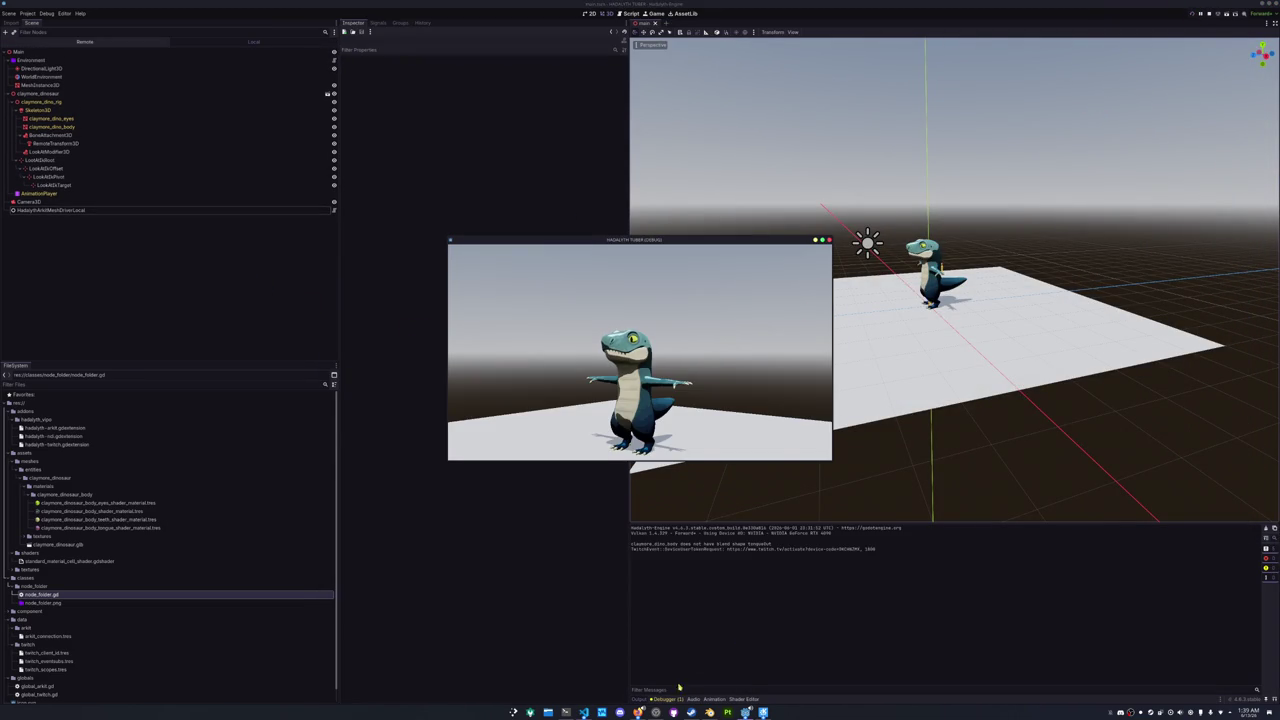
{"action": "left_click", "coordinate": [665, 699]}
{"action": "left_click", "coordinate": [641, 559]}
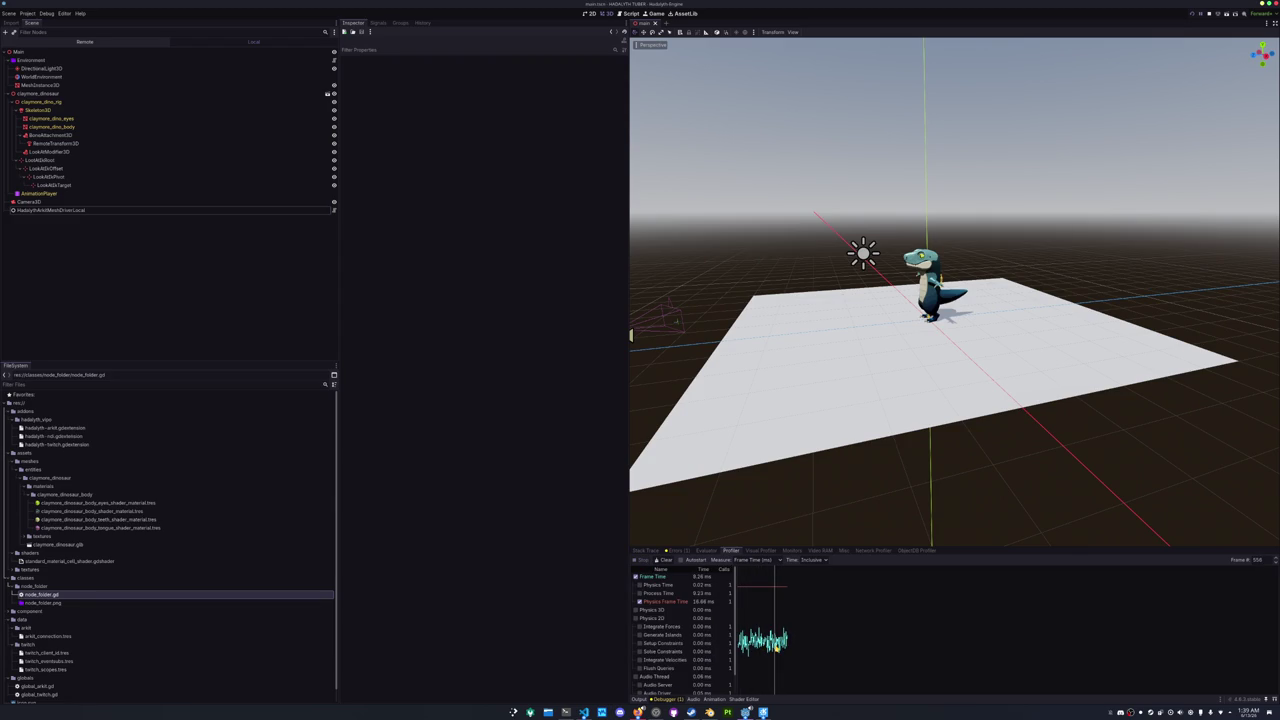
{"action": "left_click", "coordinate": [668, 602]}
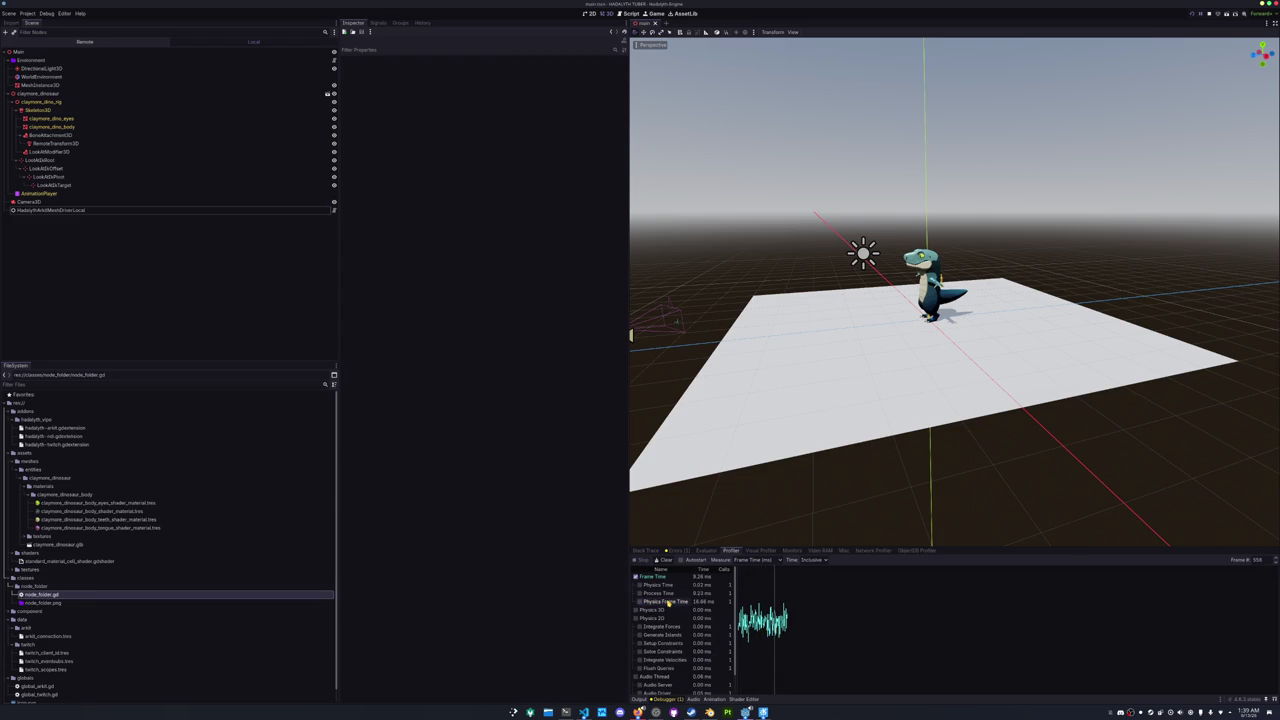
{"action": "left_click", "coordinate": [668, 602]}
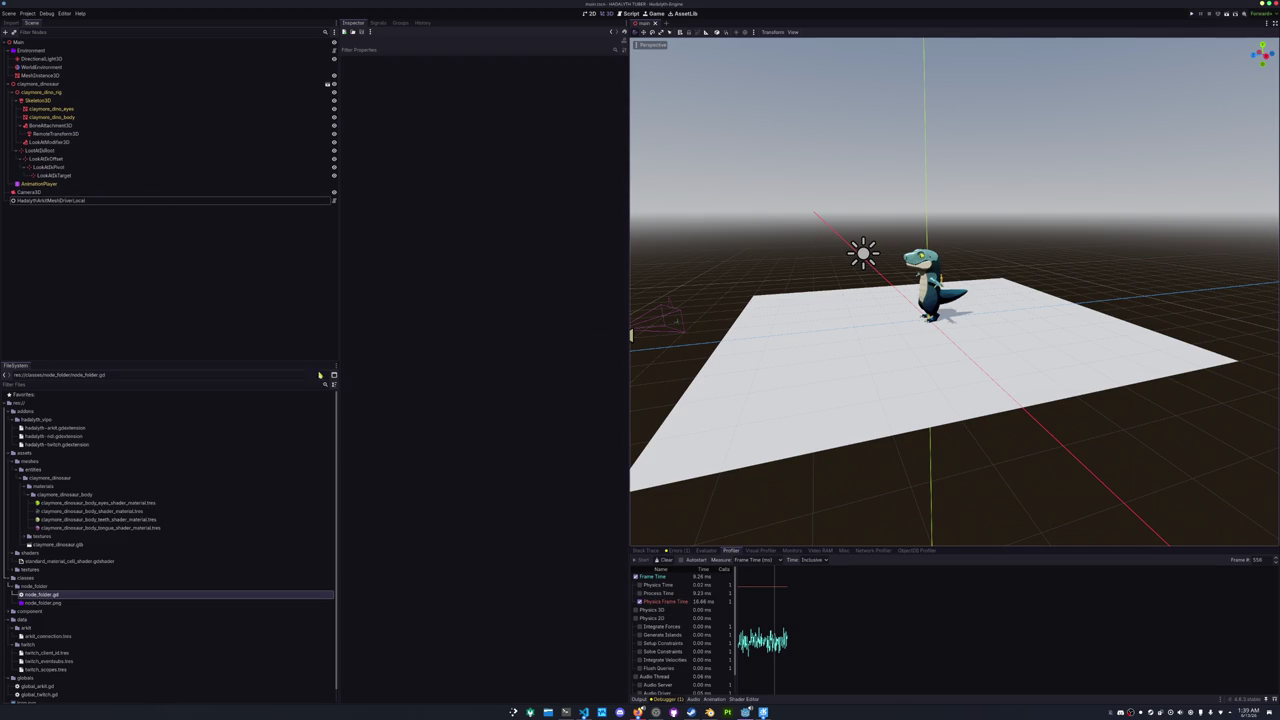
{"action": "left_click", "coordinate": [584, 712]}
{"action": "key", "text": "BackSpace"}
{"action": "key", "text": "BackSpace"}
{"action": "key", "text": "BackSpace"}
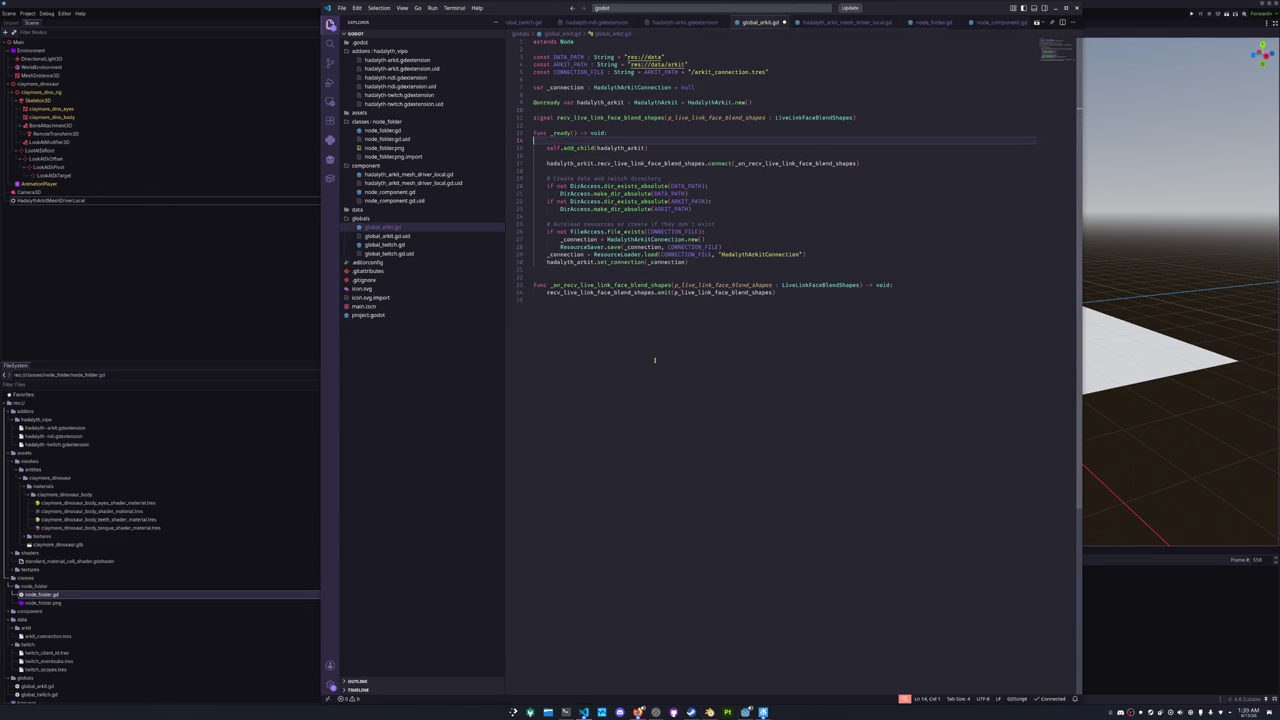
- Read through global_twitch.gd down to its end and the message parameter
{"action": "left_click", "coordinate": [370, 244]}
{"action": "scroll", "coordinate": [543, 409], "scroll_direction": "down", "scroll_amount": 5}
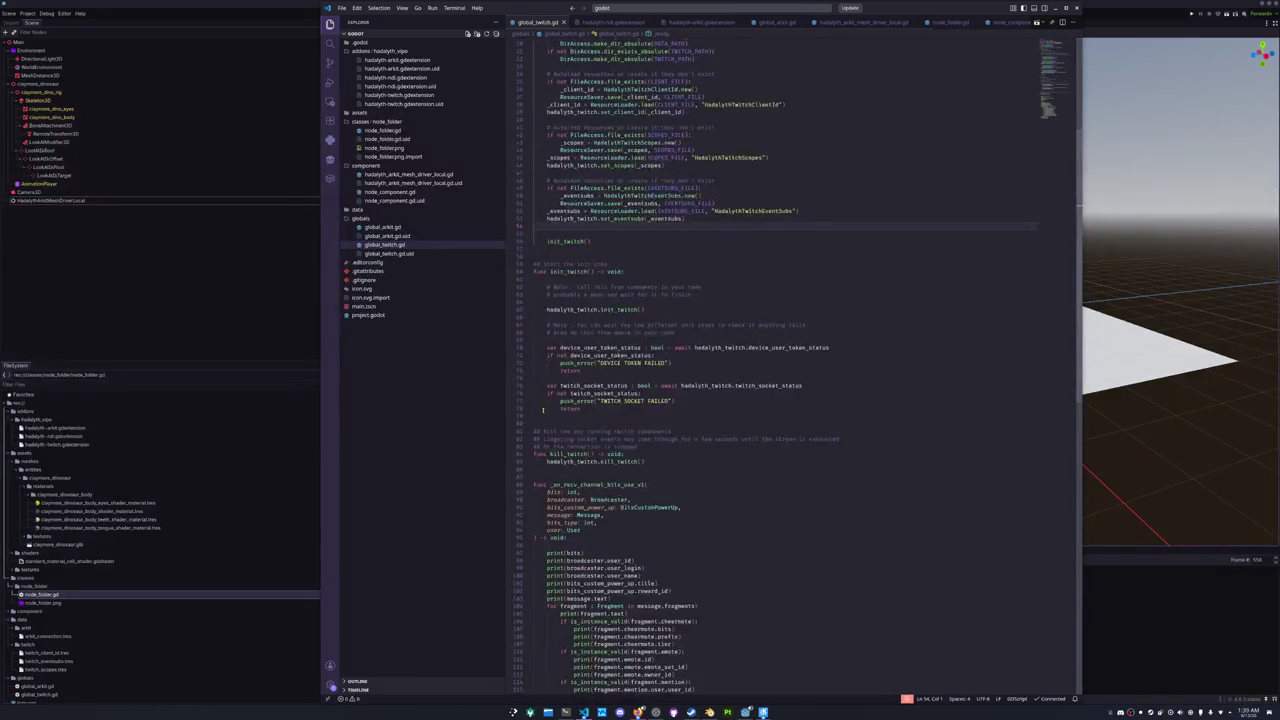
{"action": "scroll", "coordinate": [543, 409], "scroll_direction": "down", "scroll_amount": 10}
{"action": "scroll", "coordinate": [543, 409], "scroll_direction": "down", "scroll_amount": 2}
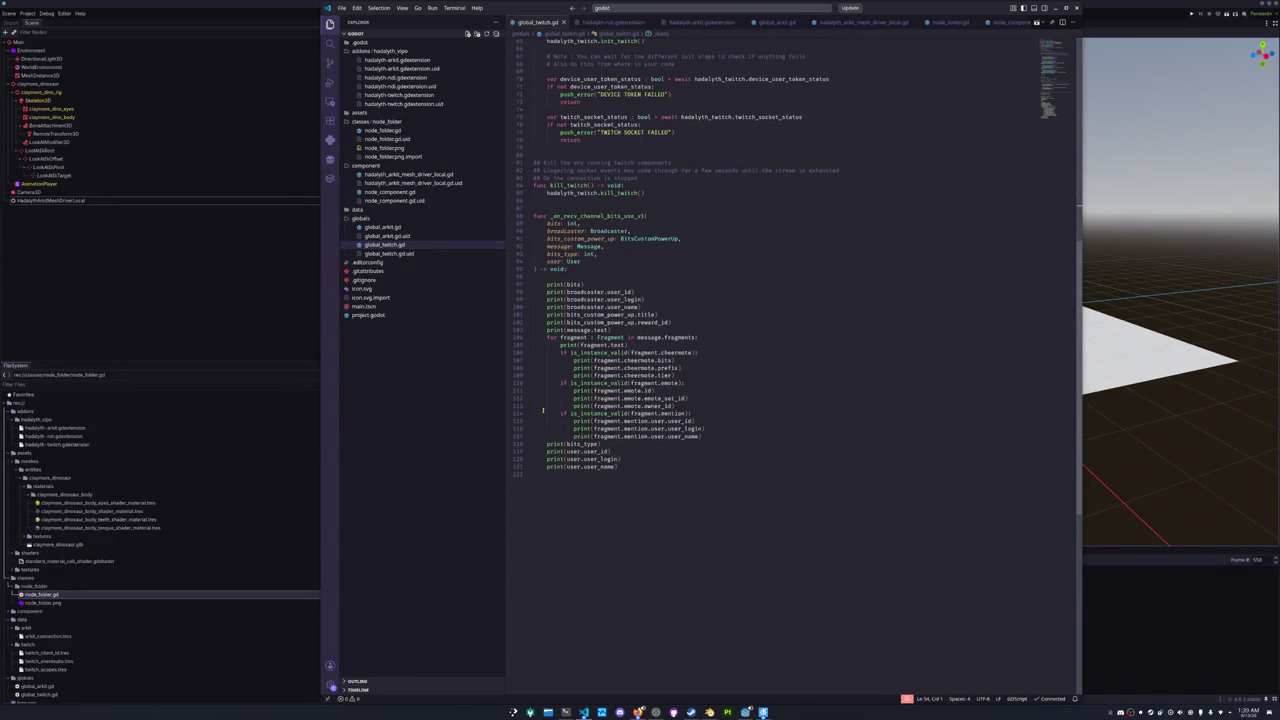
{"action": "left_click", "coordinate": [557, 488]}
{"action": "scroll", "coordinate": [560, 486], "scroll_direction": "up", "scroll_amount": 7}
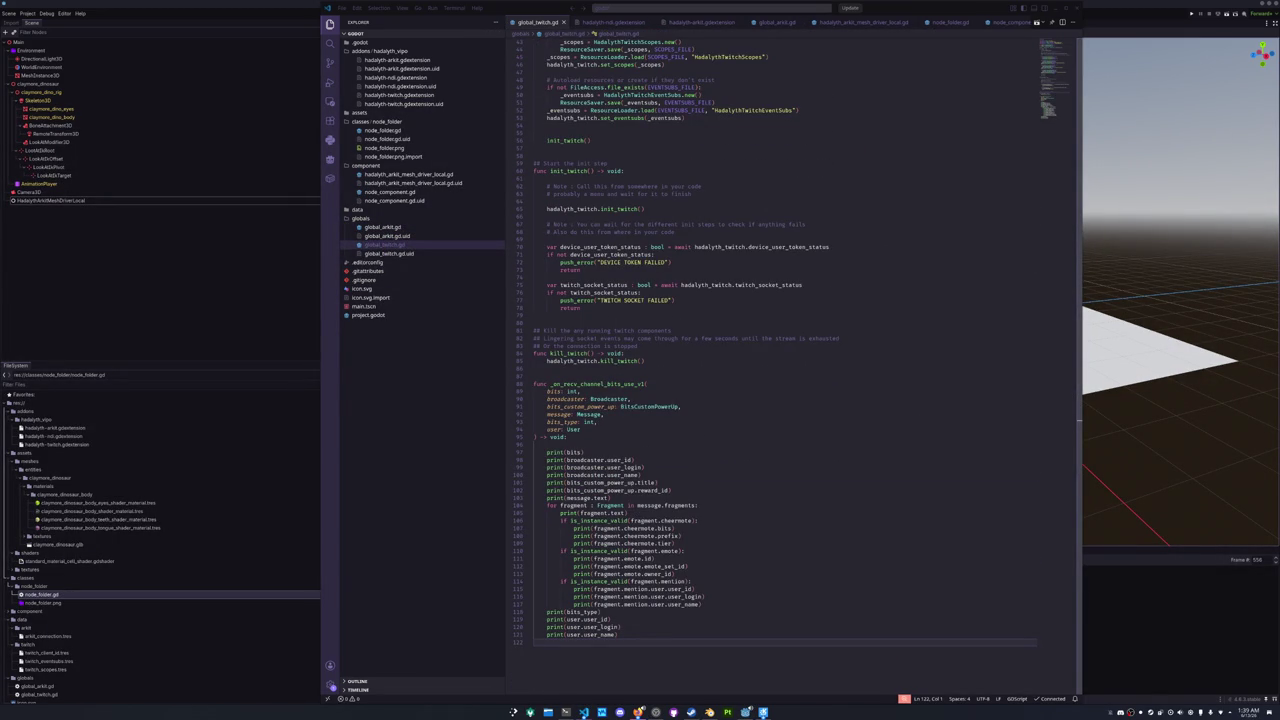
{"action": "left_click", "coordinate": [851, 415]}
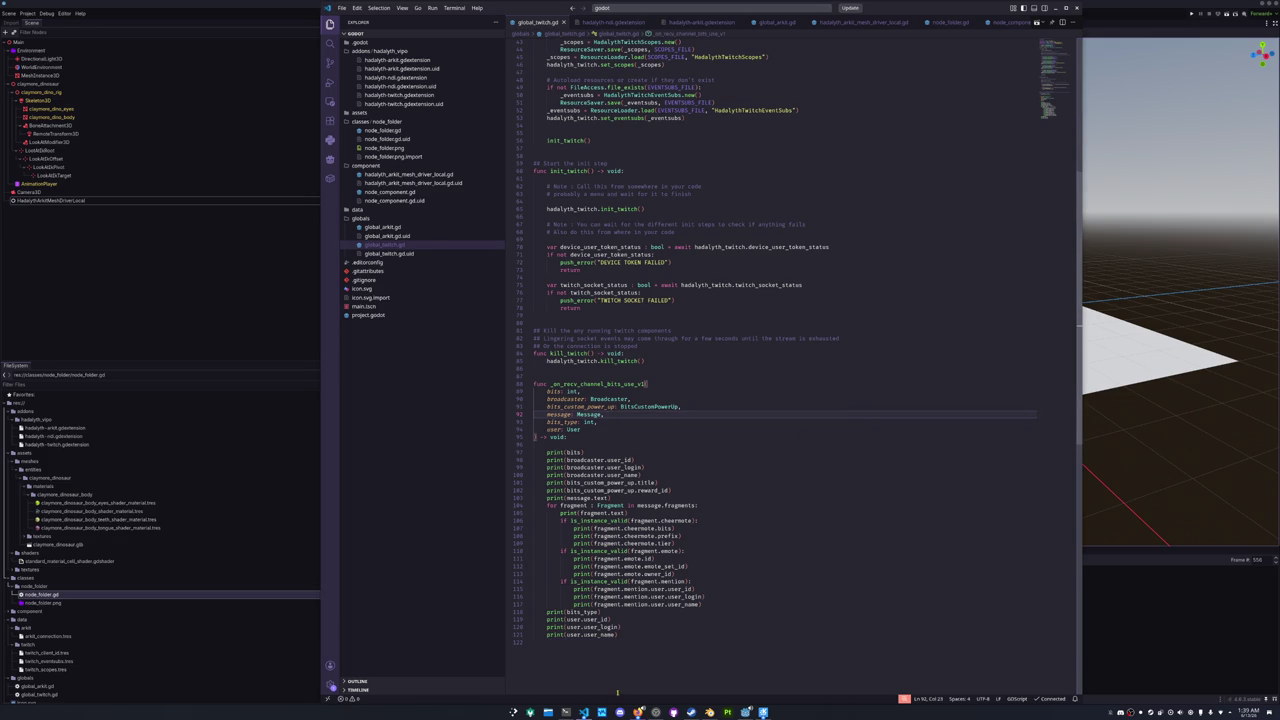
- In the Rust project, shrink the terminal and collapse the ndi custom_events folder
{"action": "left_click", "coordinate": [584, 712]}
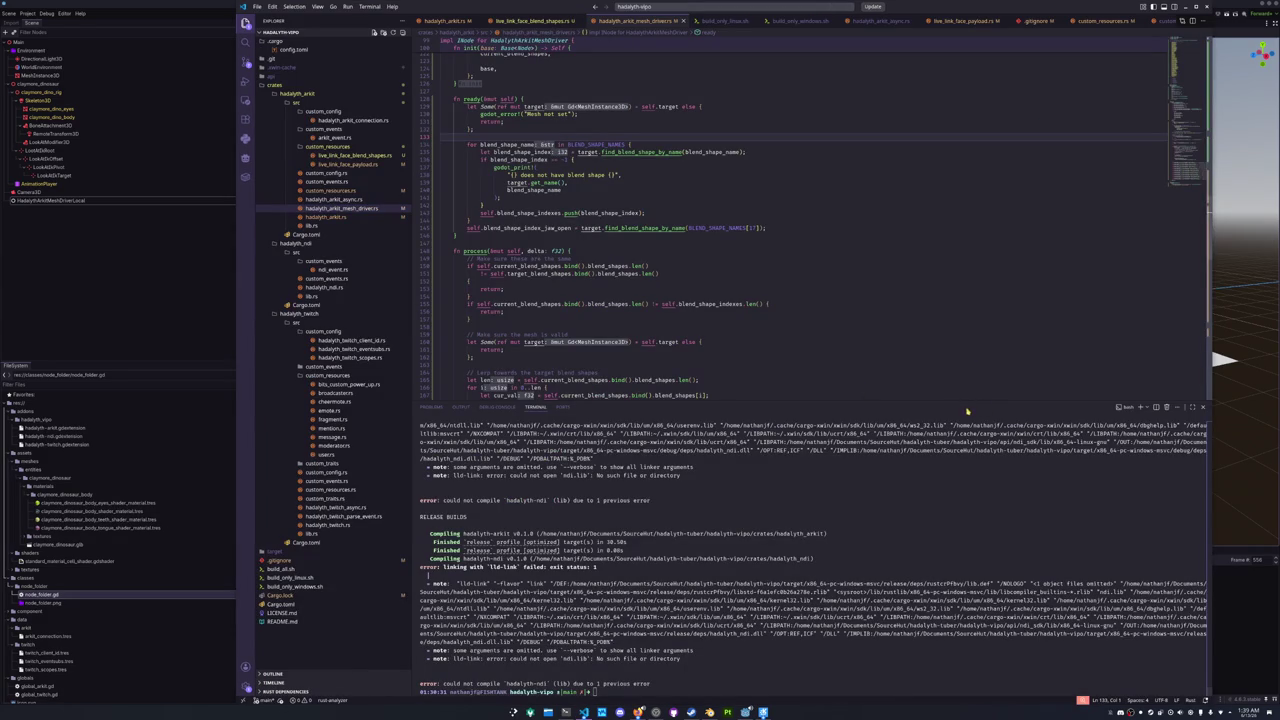
{"action": "left_click_drag", "start_coordinate": [970, 402], "coordinate": [860, 583]}
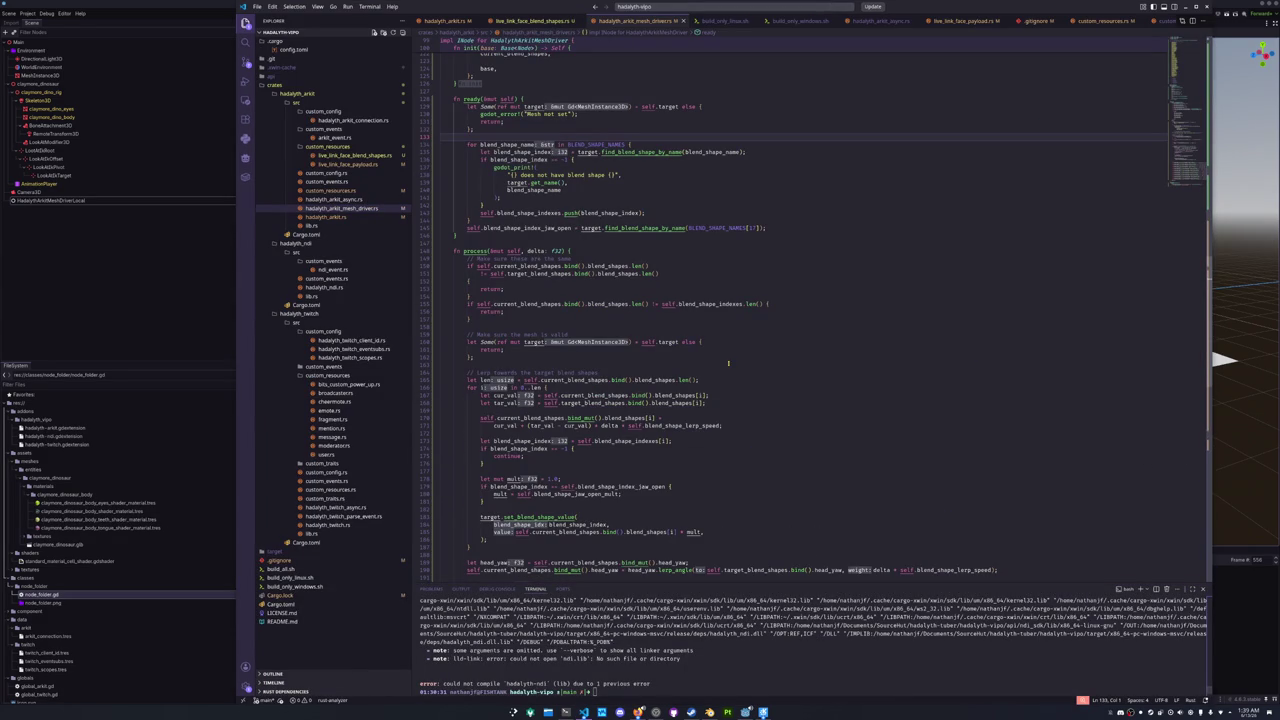
{"action": "left_click", "coordinate": [515, 364]}
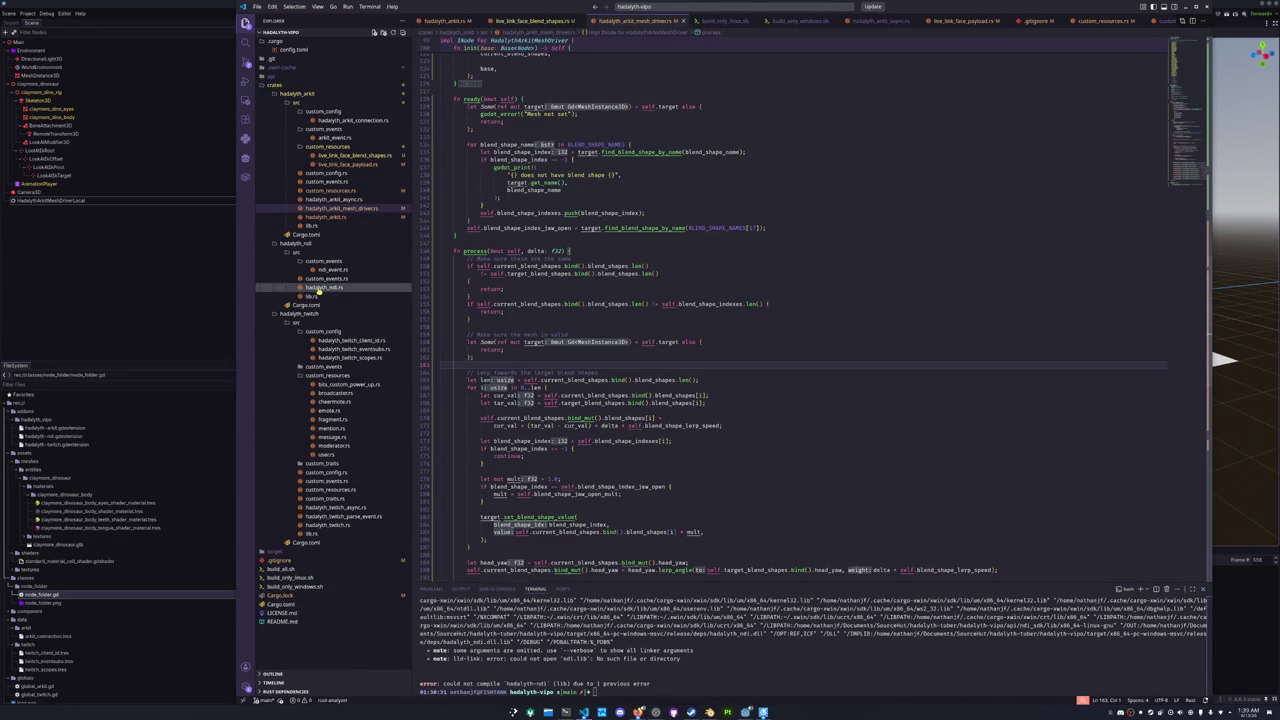
{"action": "left_click", "coordinate": [320, 261]}
{"action": "left_click", "coordinate": [302, 315]}
{"action": "left_click", "coordinate": [302, 315]}
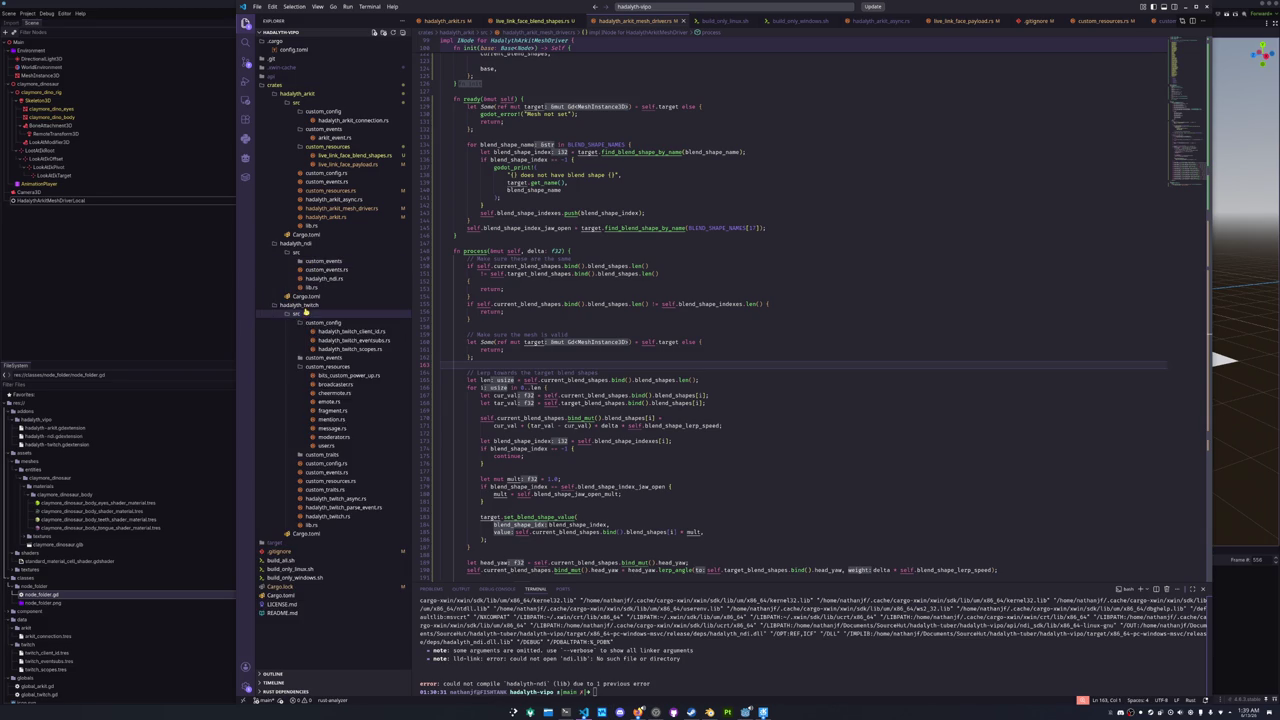
- Scroll through hadalyth_twitch.rs to around line 127
{"action": "left_click", "coordinate": [321, 517]}
{"action": "scroll", "coordinate": [453, 404], "scroll_direction": "down", "scroll_amount": 15}
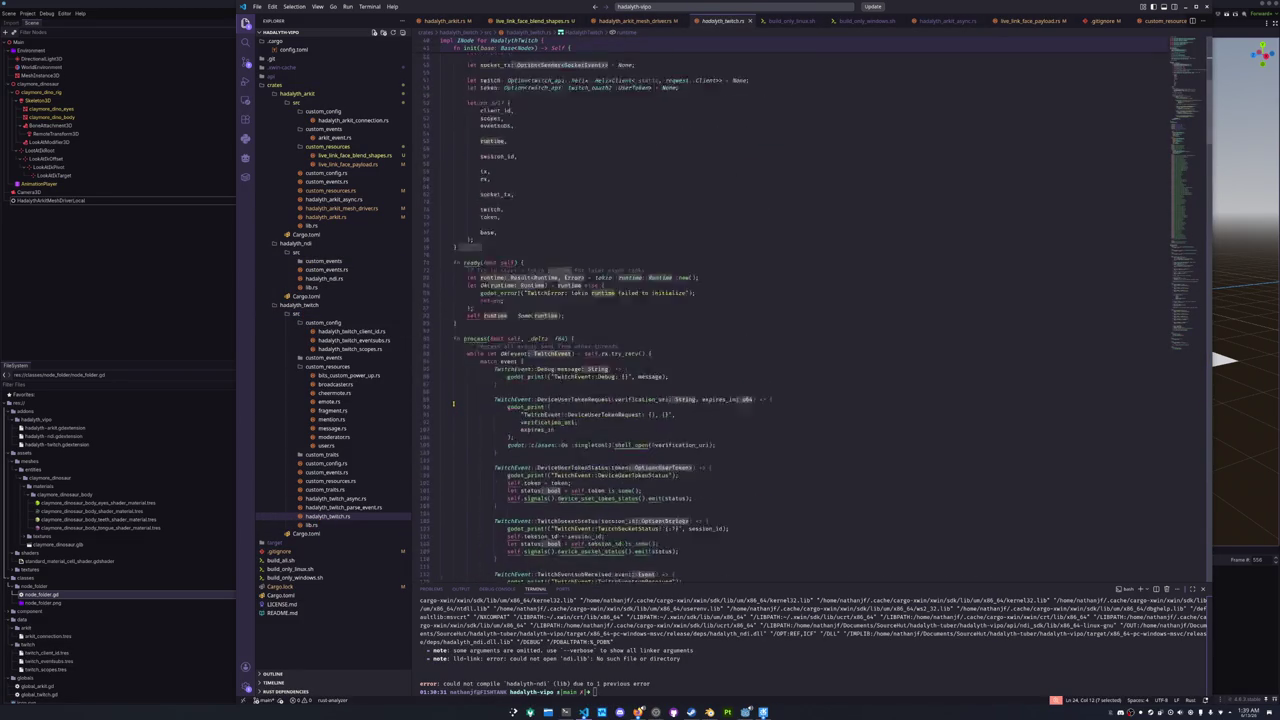
{"action": "scroll", "coordinate": [569, 443], "scroll_direction": "down", "scroll_amount": 1}
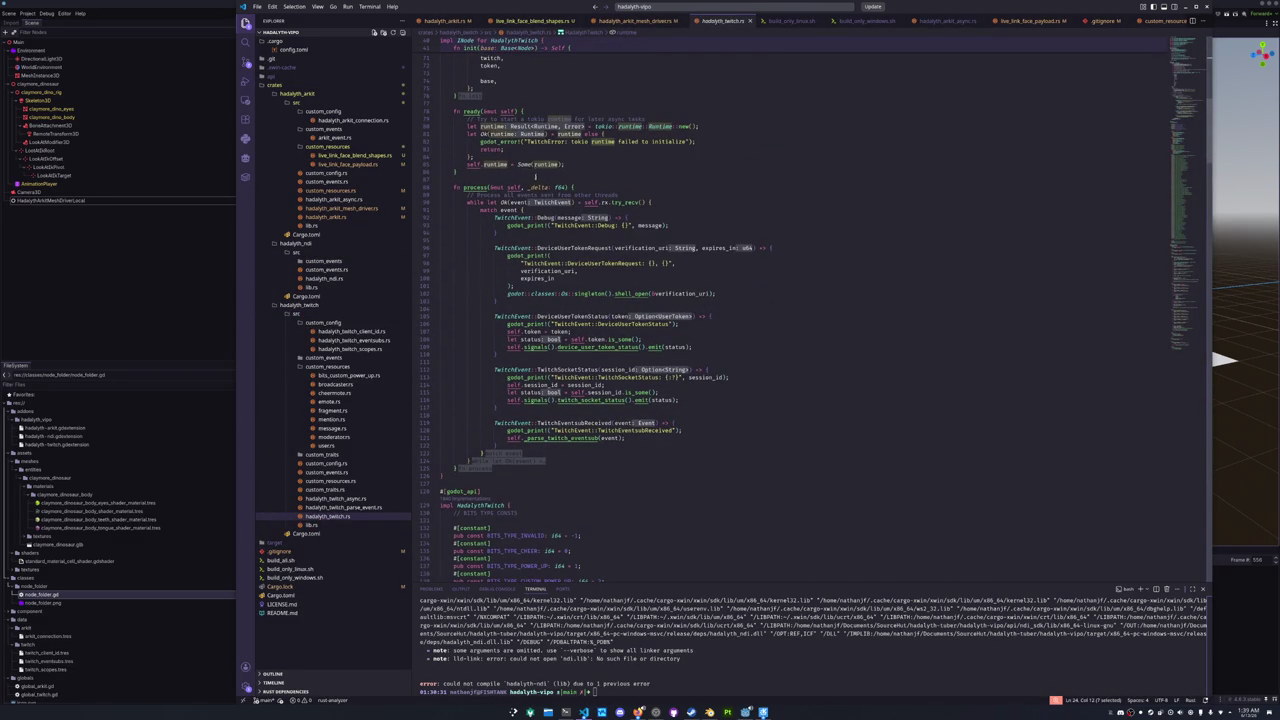
{"action": "scroll", "coordinate": [560, 477], "scroll_direction": "down", "scroll_amount": 1}
{"action": "left_click", "coordinate": [572, 450]}
{"action": "scroll", "coordinate": [573, 447], "scroll_direction": "up", "scroll_amount": 1}
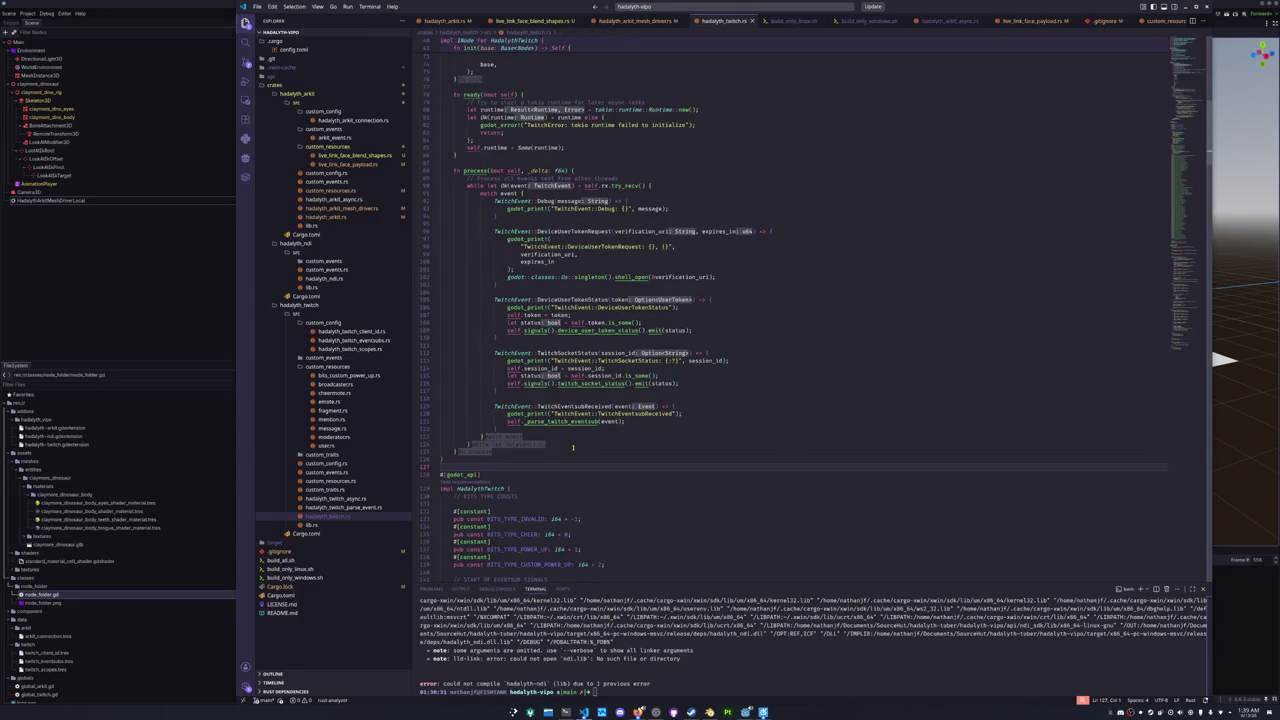
- Open hadalyth_twitch_parse_event.rs, hadalyth_twitch_async.rs, custom_traits.rs, then hadalyth_arkit.rs
{"action": "left_click", "coordinate": [331, 507]}
{"action": "left_click", "coordinate": [332, 499]}
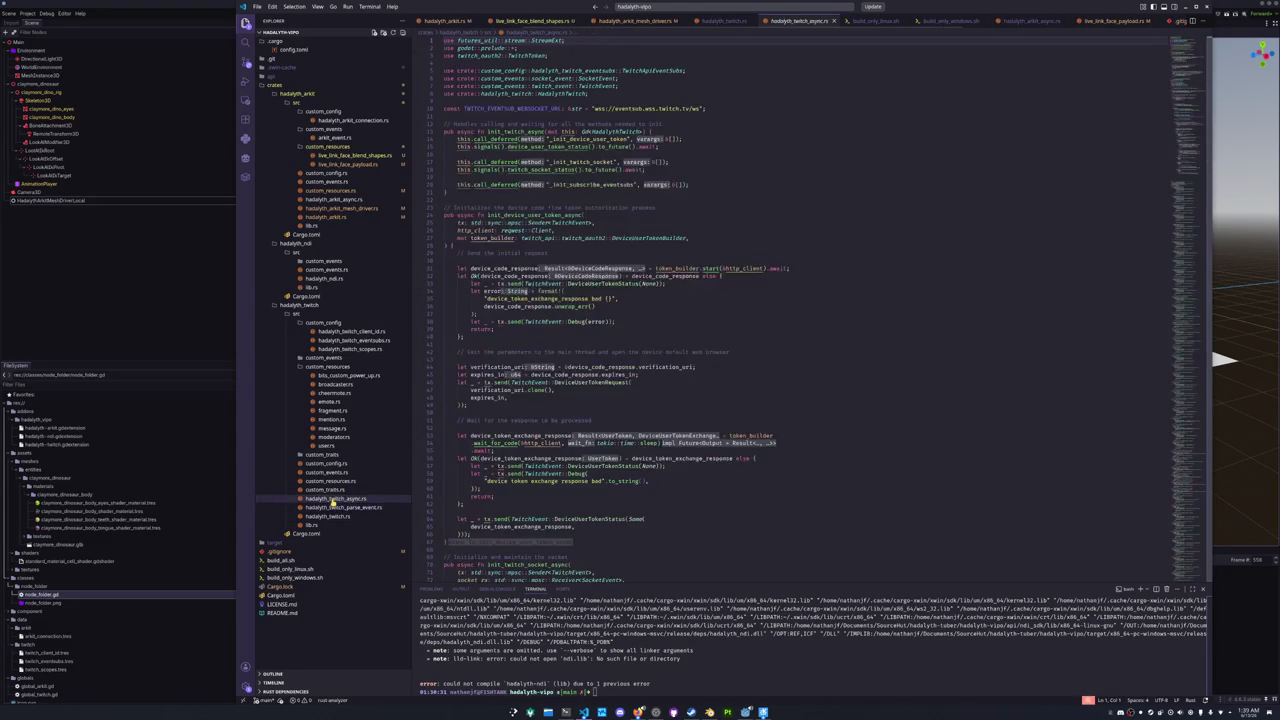
{"action": "left_click", "coordinate": [334, 491]}
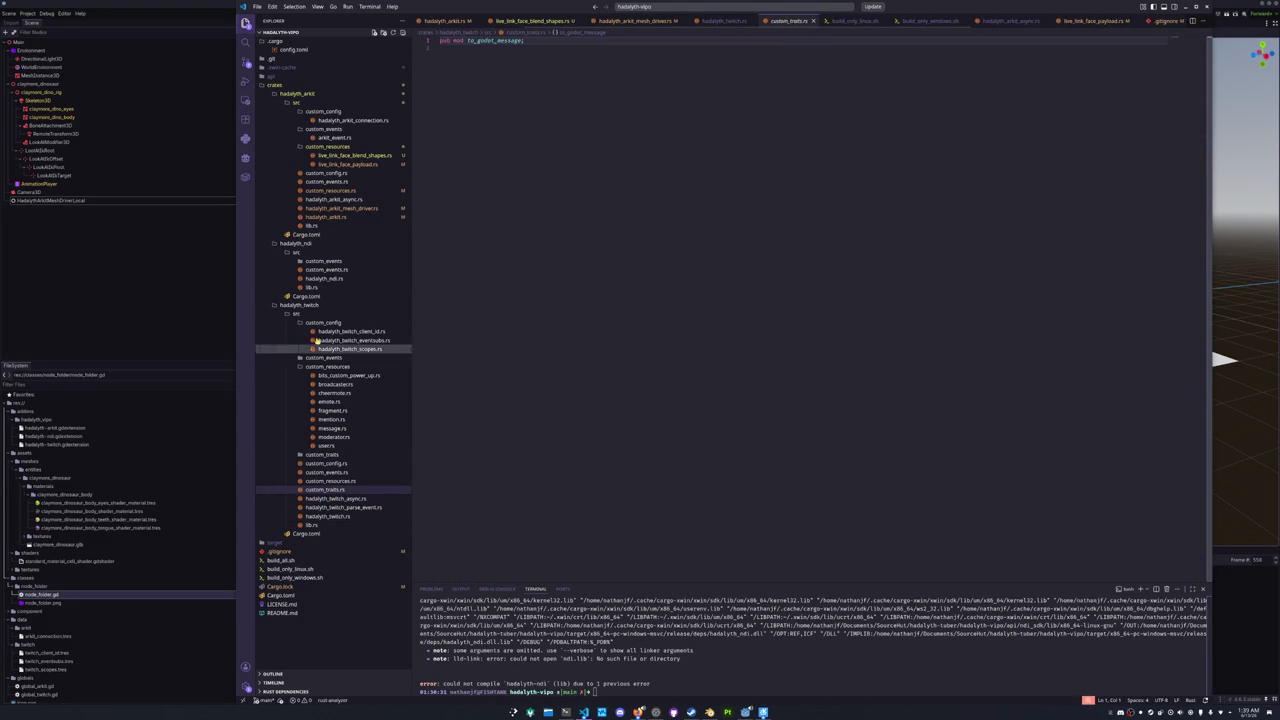
{"action": "left_click", "coordinate": [328, 216]}
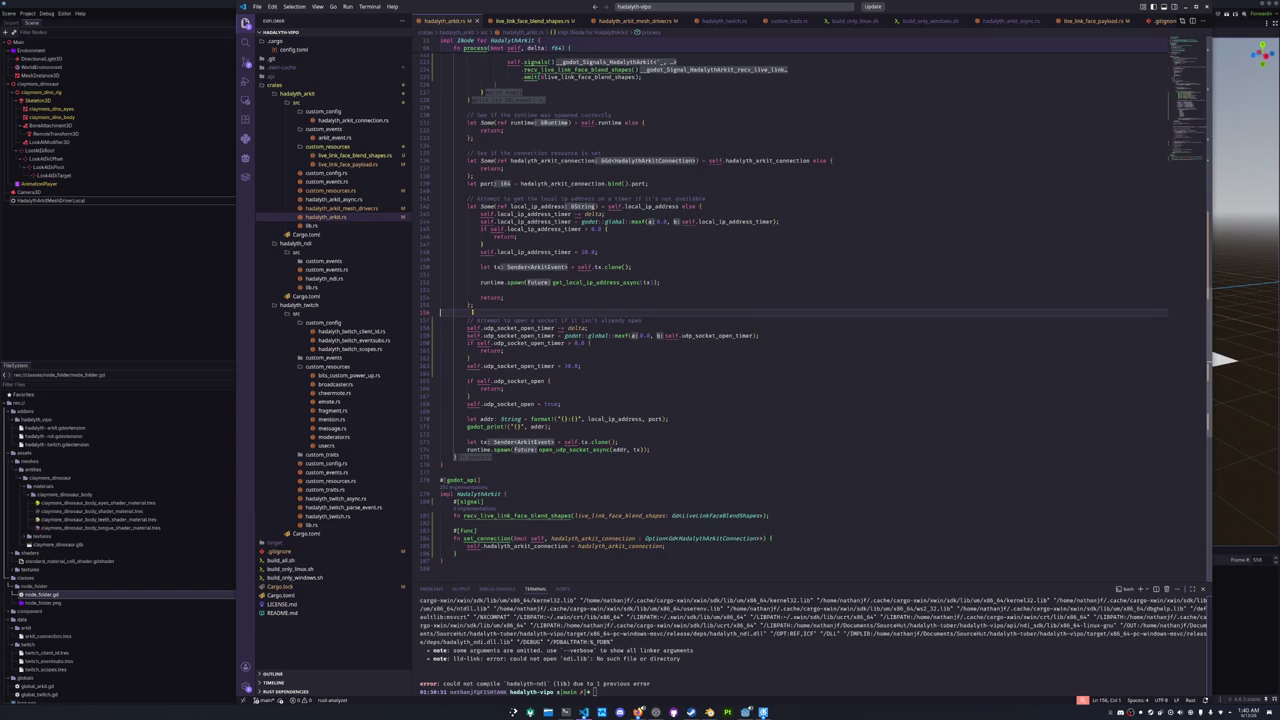
- Scroll through hadalyth_arkit.rs and highlight every use of 'event' in process
{"action": "scroll", "coordinate": [473, 312], "scroll_direction": "up", "scroll_amount": 10}
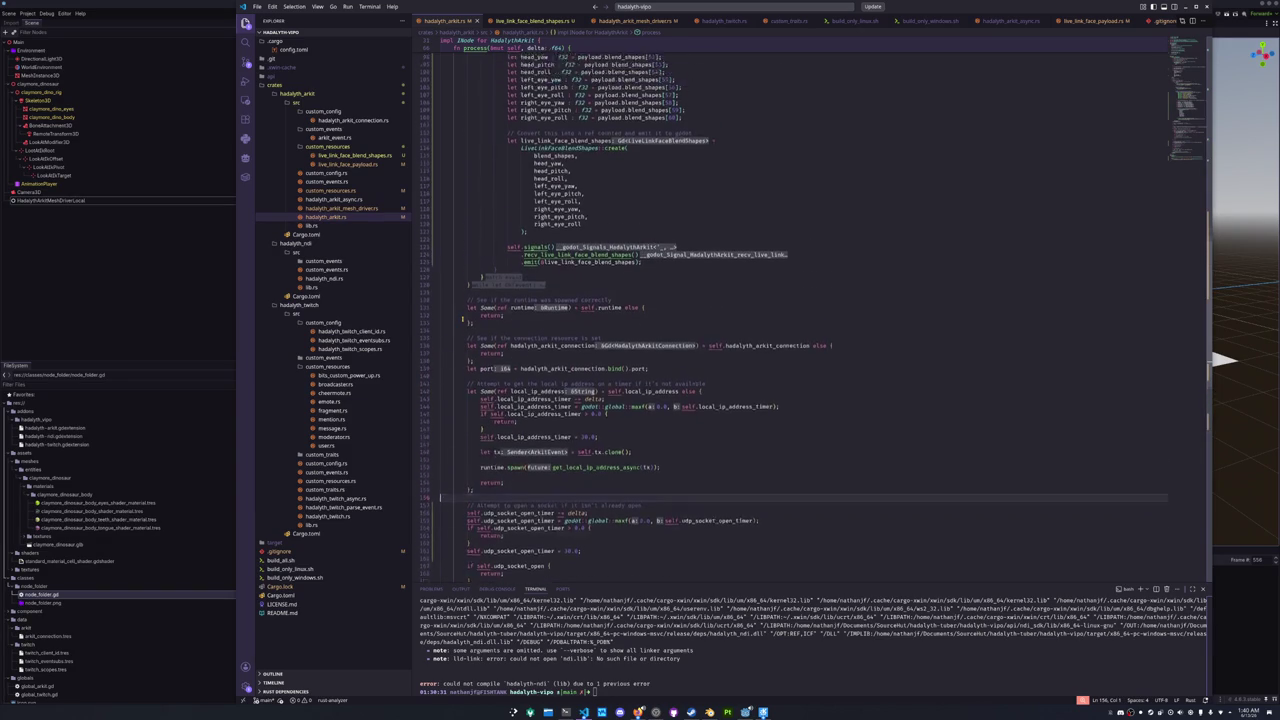
{"action": "scroll", "coordinate": [463, 318], "scroll_direction": "up", "scroll_amount": 15}
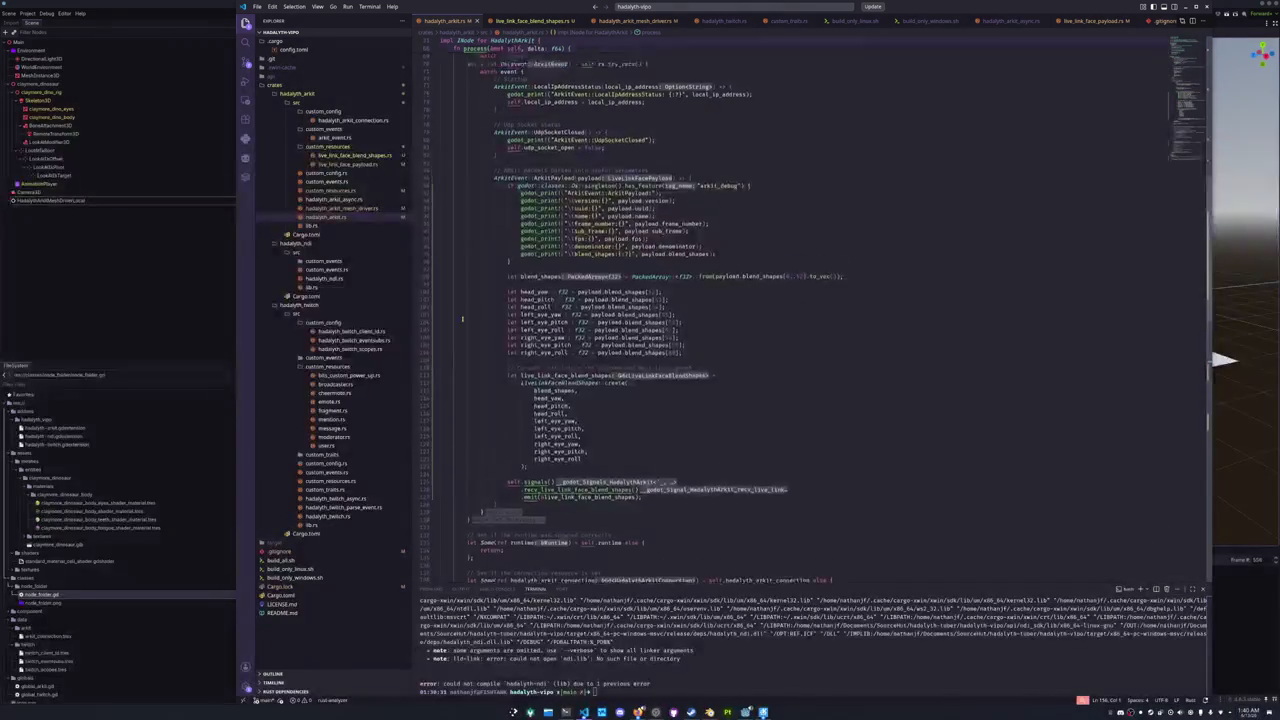
{"action": "scroll", "coordinate": [463, 318], "scroll_direction": "up", "scroll_amount": 5}
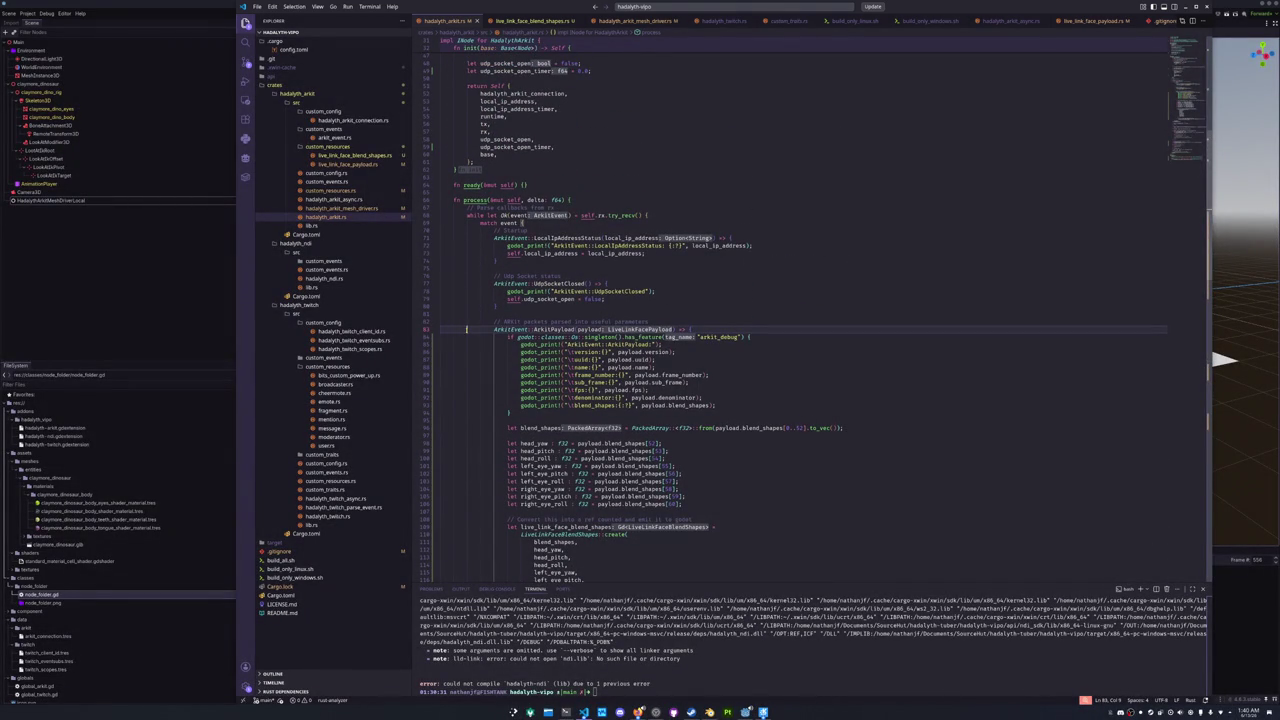
{"action": "scroll", "coordinate": [474, 375], "scroll_direction": "up", "scroll_amount": 4}
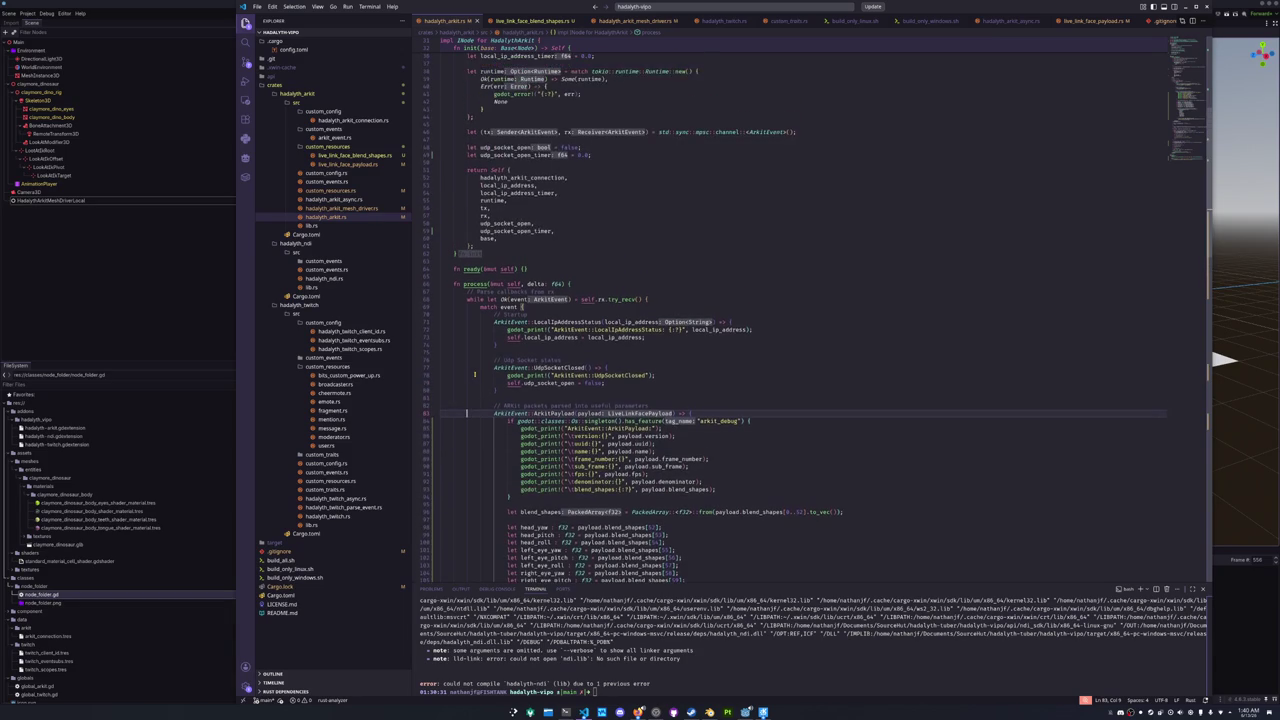
{"action": "scroll", "coordinate": [475, 375], "scroll_direction": "down", "scroll_amount": 3}
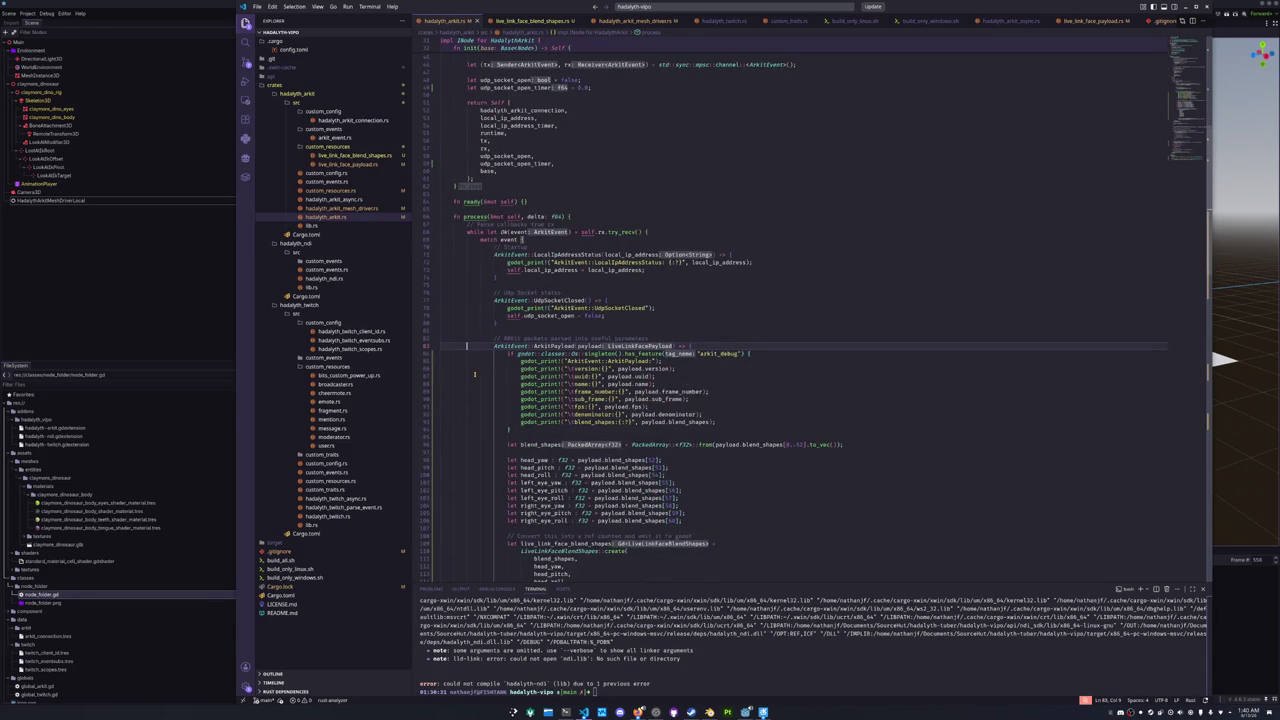
{"action": "scroll", "coordinate": [475, 375], "scroll_direction": "down", "scroll_amount": 2}
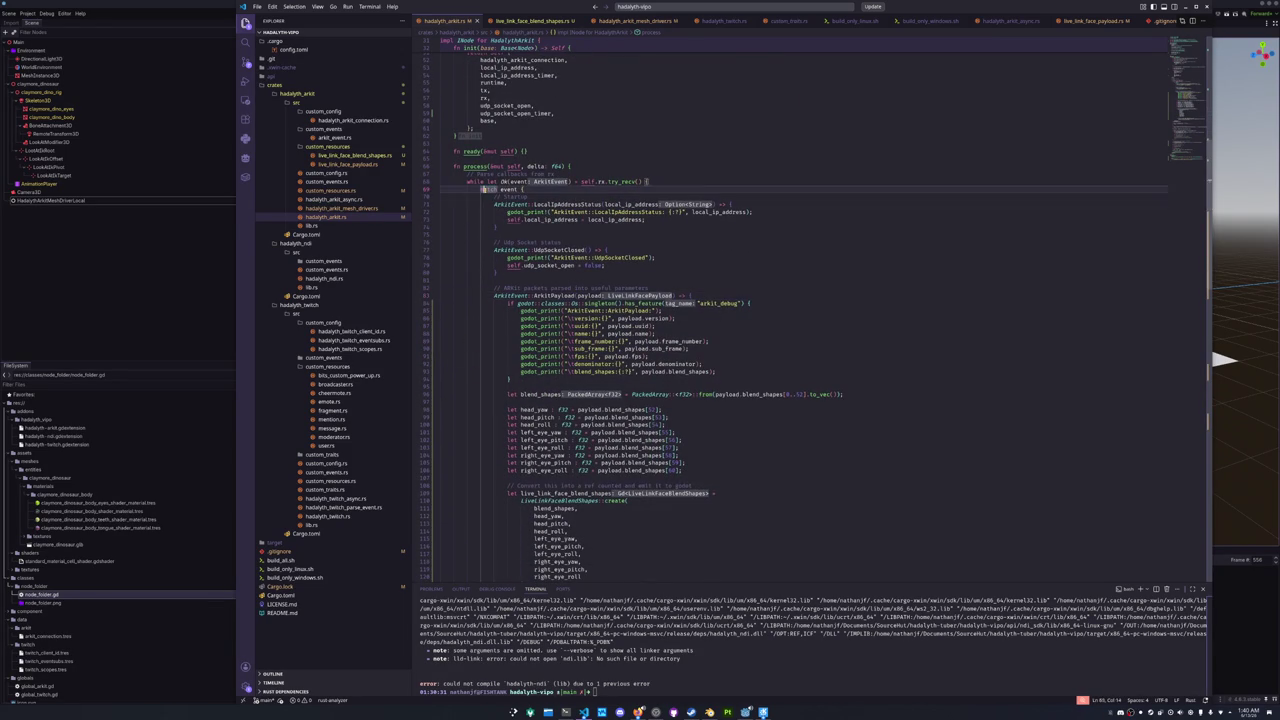
{"action": "double_click", "coordinate": [509, 189]}
- Review the rest of the ARKit code, settle on empty line 29, then return to Godot
{"action": "scroll", "coordinate": [490, 276], "scroll_direction": "down", "scroll_amount": 2}
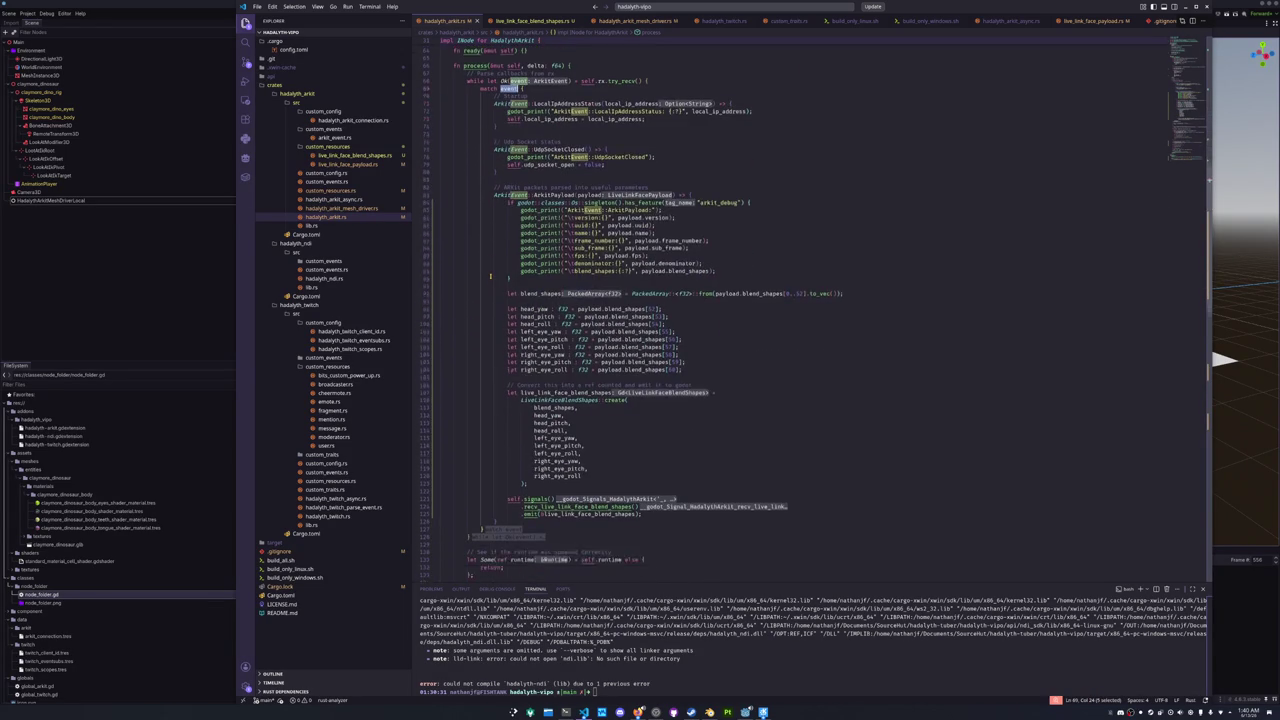
{"action": "scroll", "coordinate": [490, 276], "scroll_direction": "down", "scroll_amount": 6}
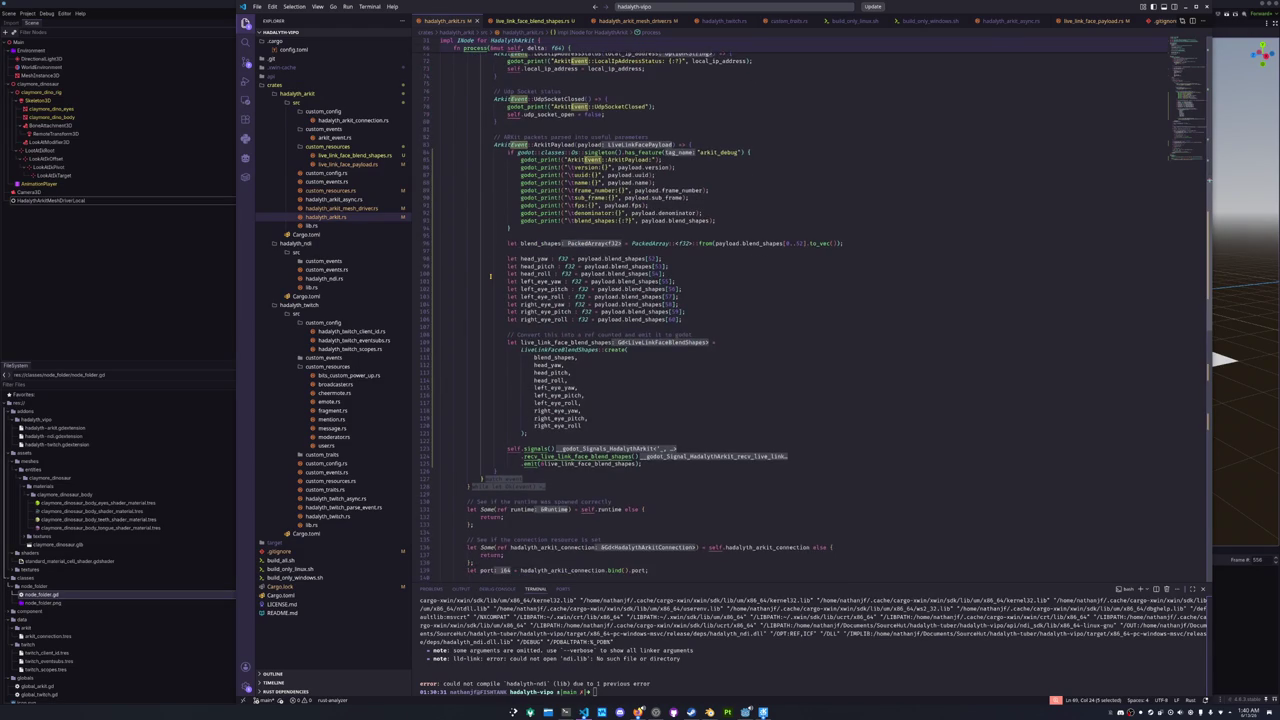
{"action": "scroll", "coordinate": [490, 276], "scroll_direction": "down", "scroll_amount": 3}
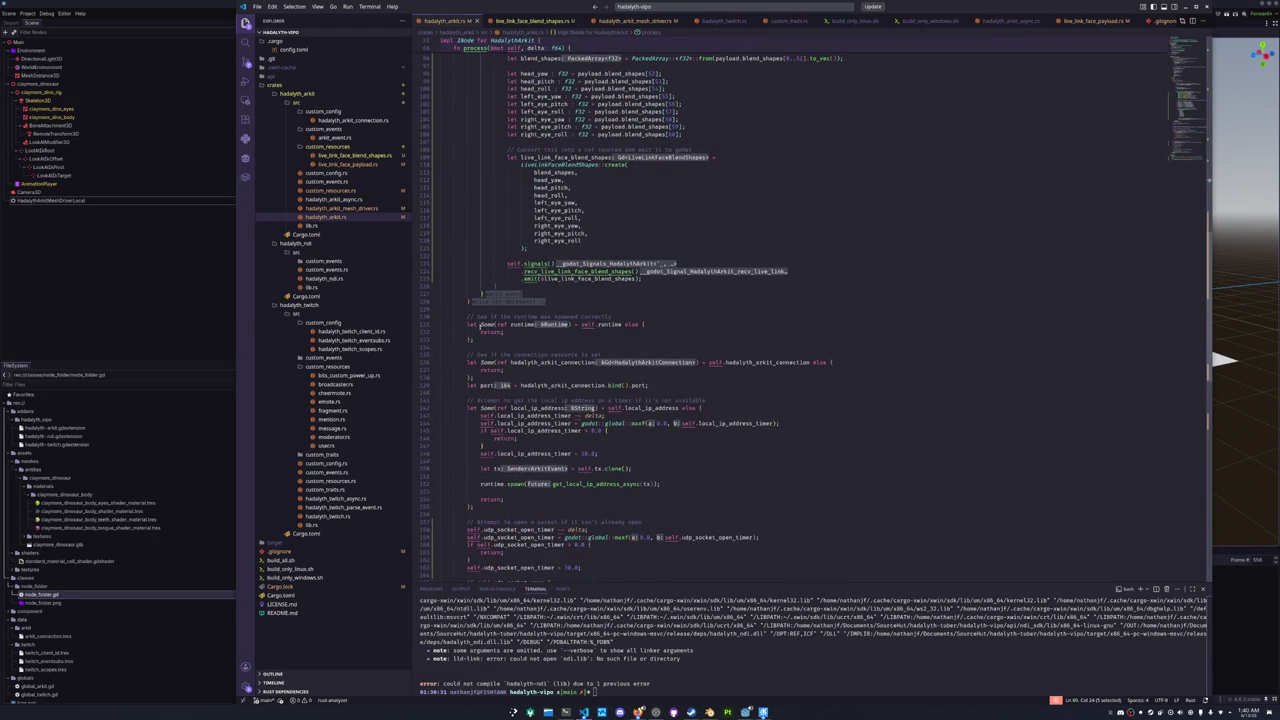
{"action": "scroll", "coordinate": [500, 316], "scroll_direction": "up", "scroll_amount": 20}
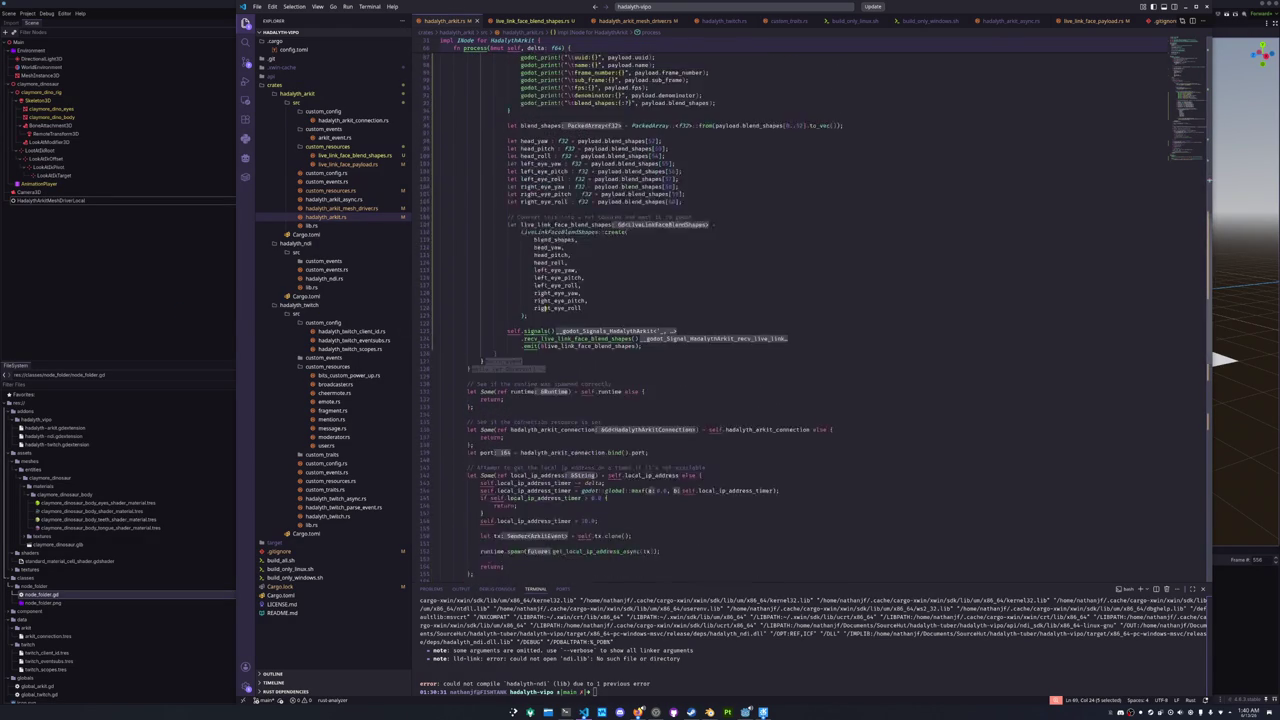
{"action": "scroll", "coordinate": [500, 316], "scroll_direction": "up", "scroll_amount": 10}
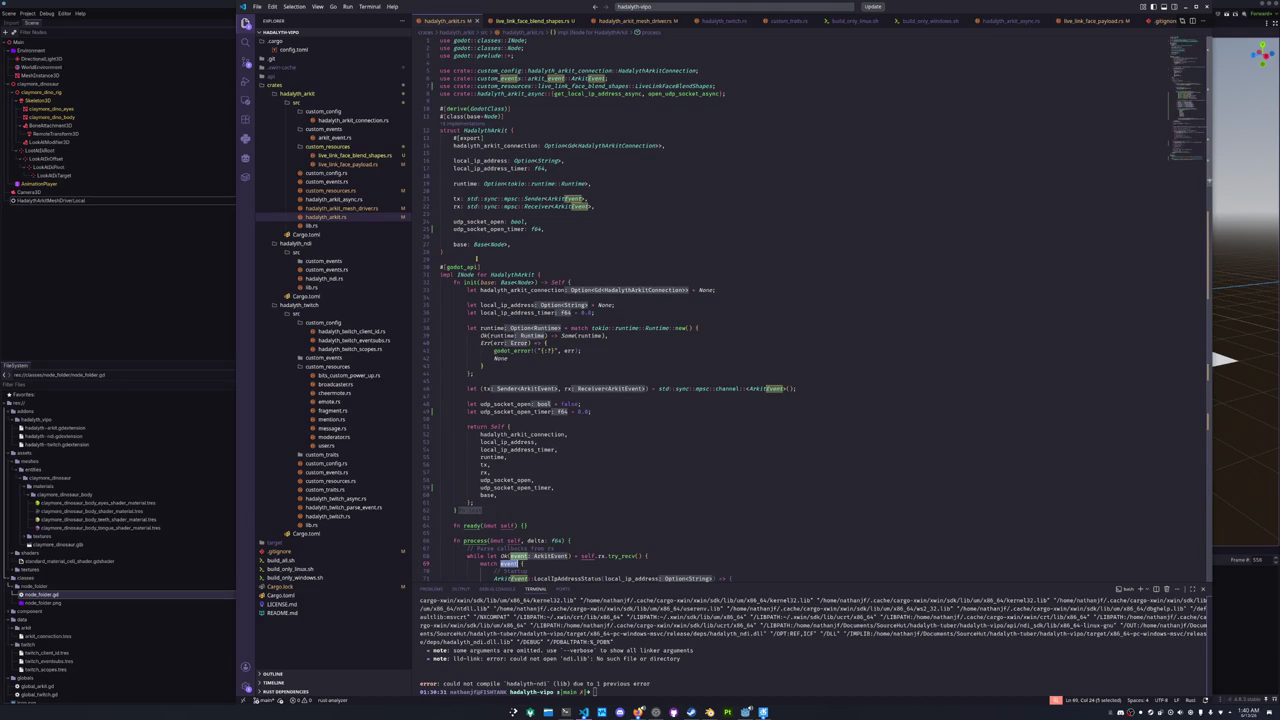
{"action": "left_click", "coordinate": [476, 259]}
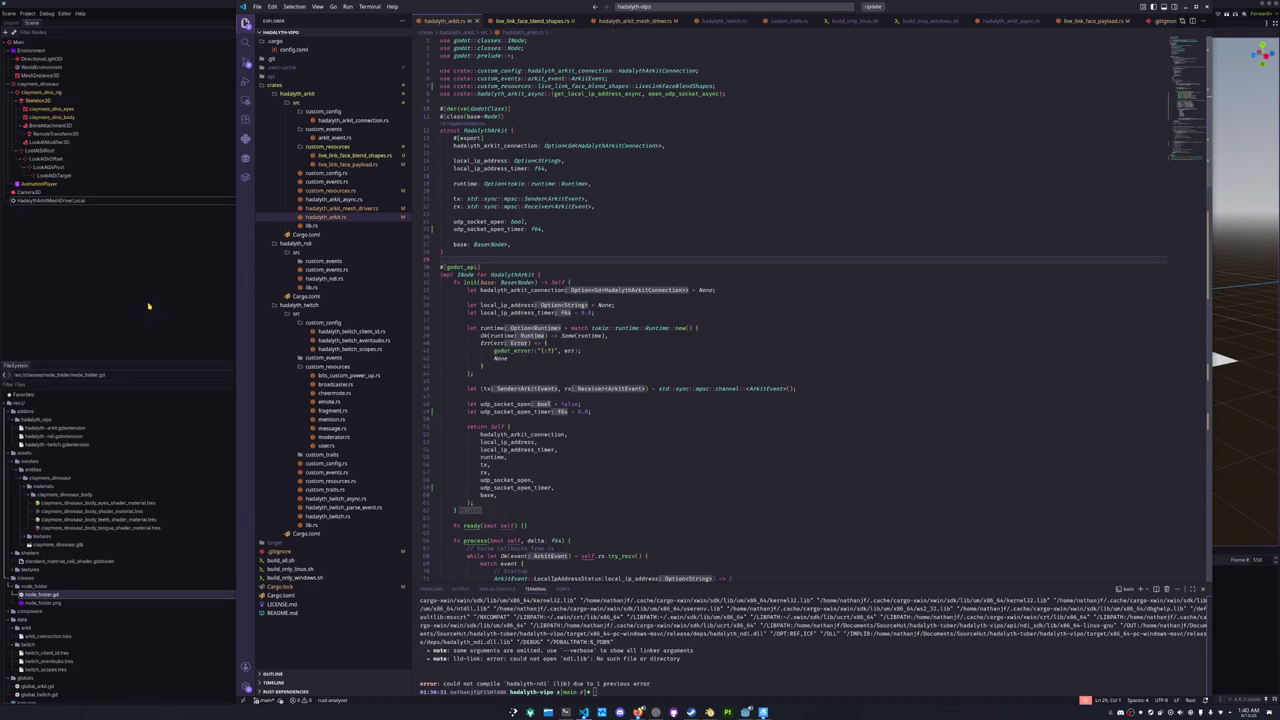
{"action": "left_click", "coordinate": [148, 306]}
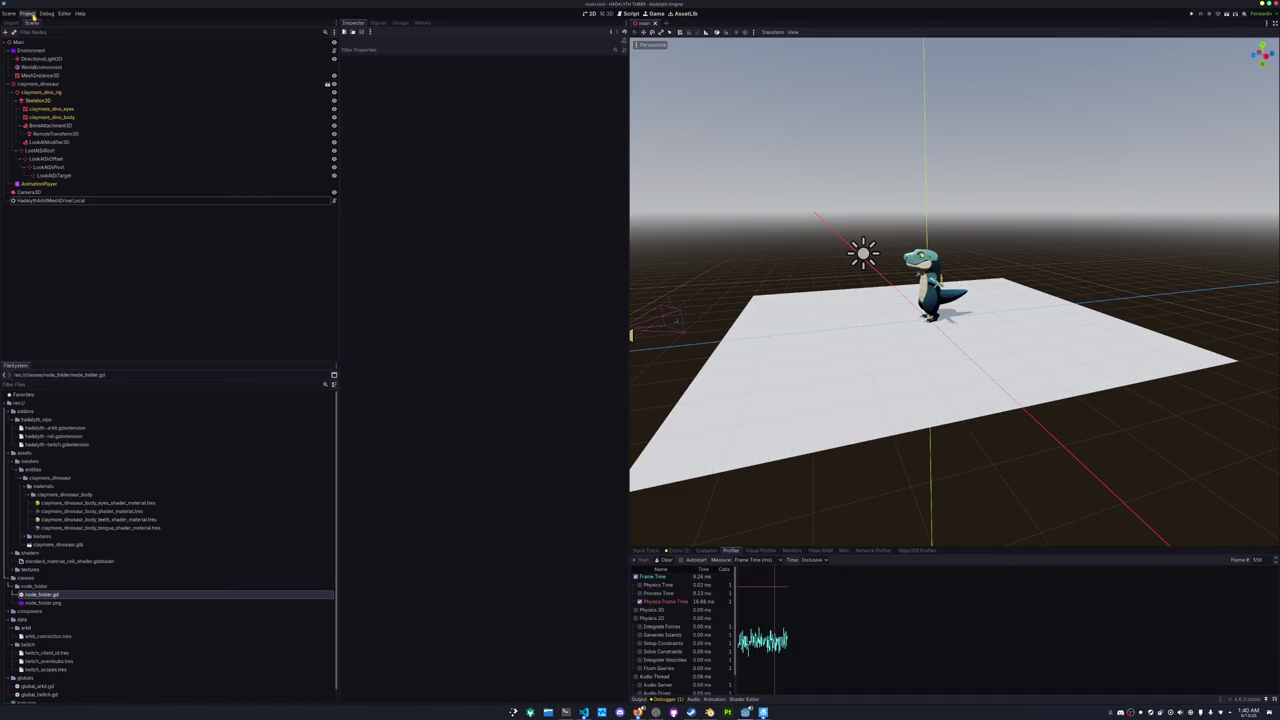
- Run the avatar project and start recording in the Visual Profiler
{"action": "key", "text": "F5"}
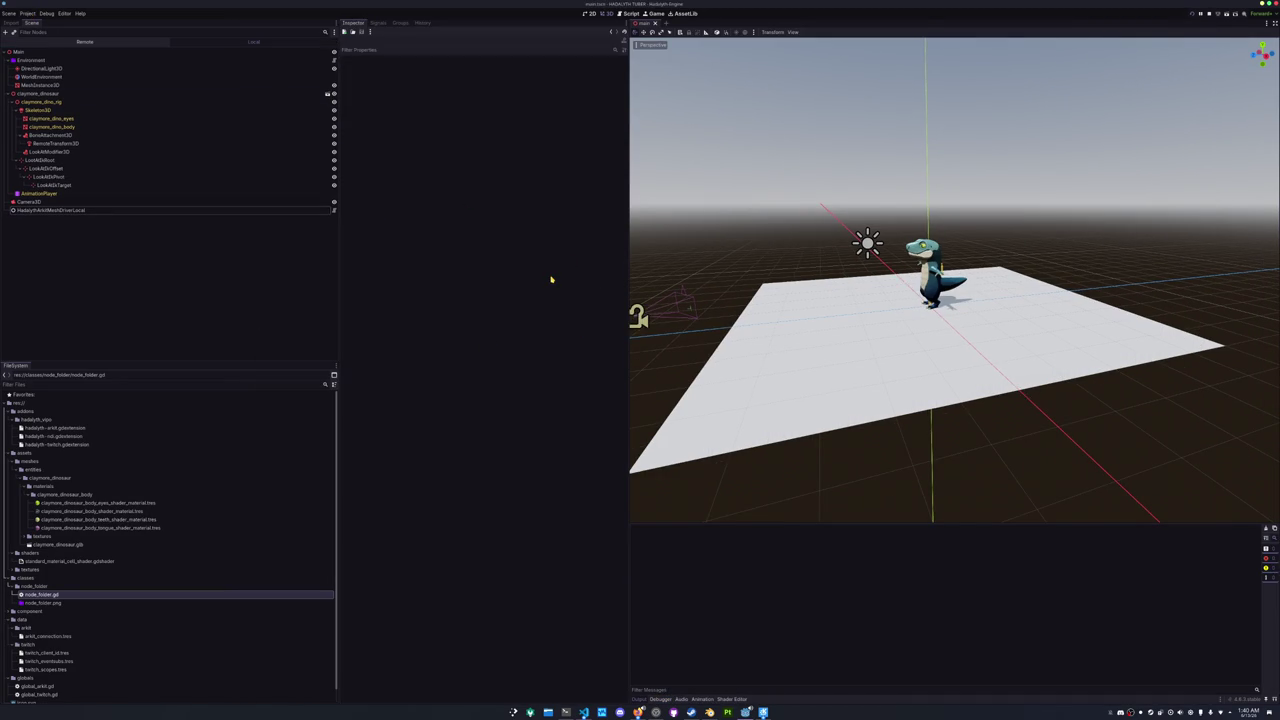
{"action": "left_click_drag", "start_coordinate": [619, 241], "coordinate": [605, 149]}
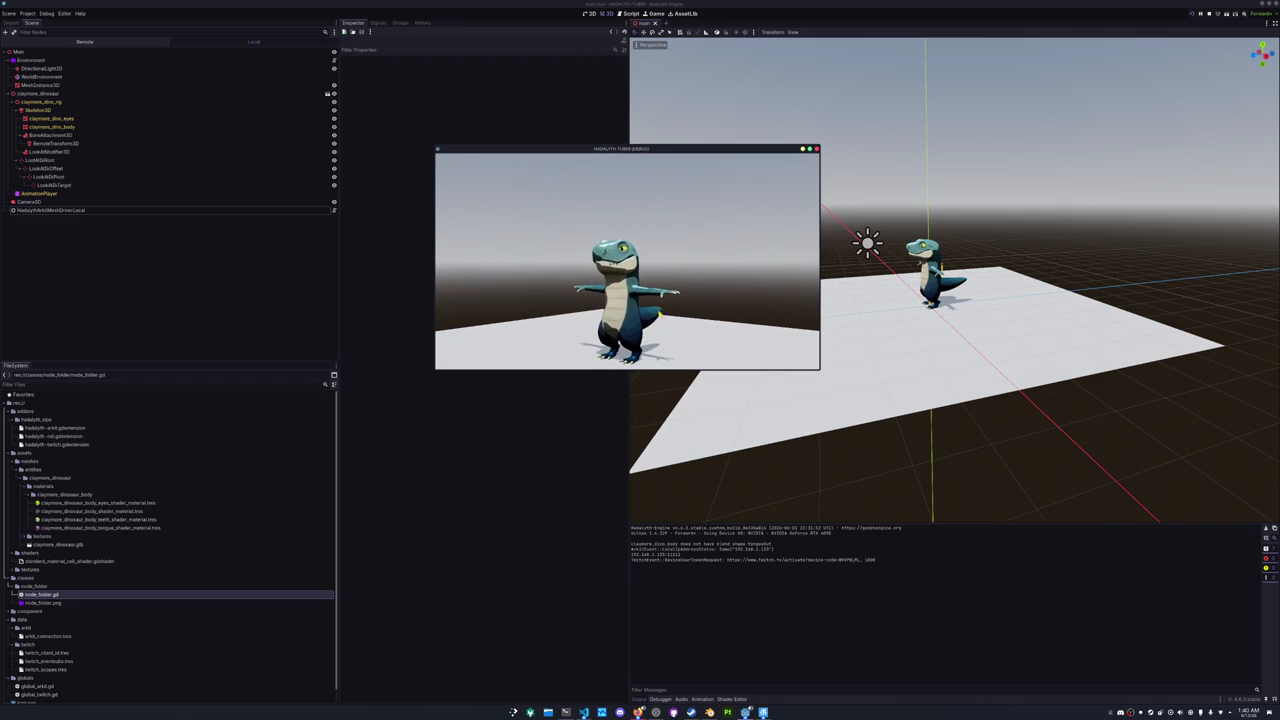
{"action": "left_click", "coordinate": [661, 699]}
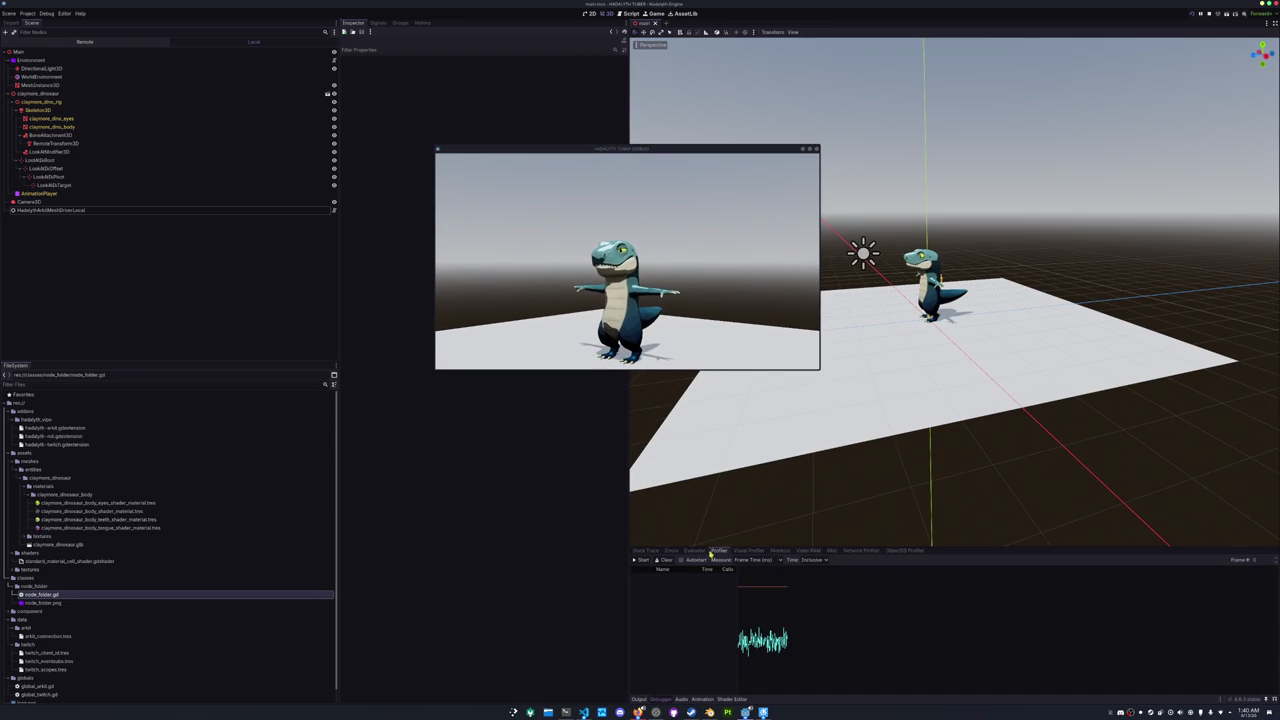
{"action": "left_click", "coordinate": [748, 550]}
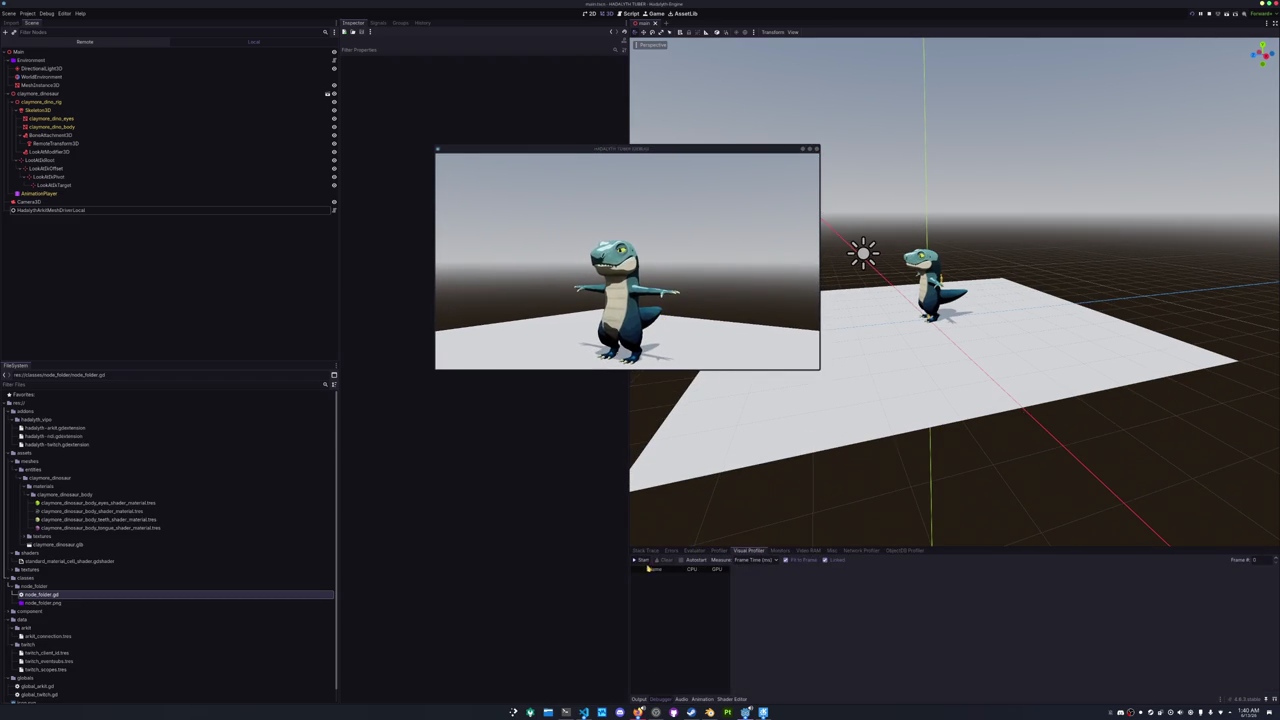
{"action": "left_click", "coordinate": [646, 563]}
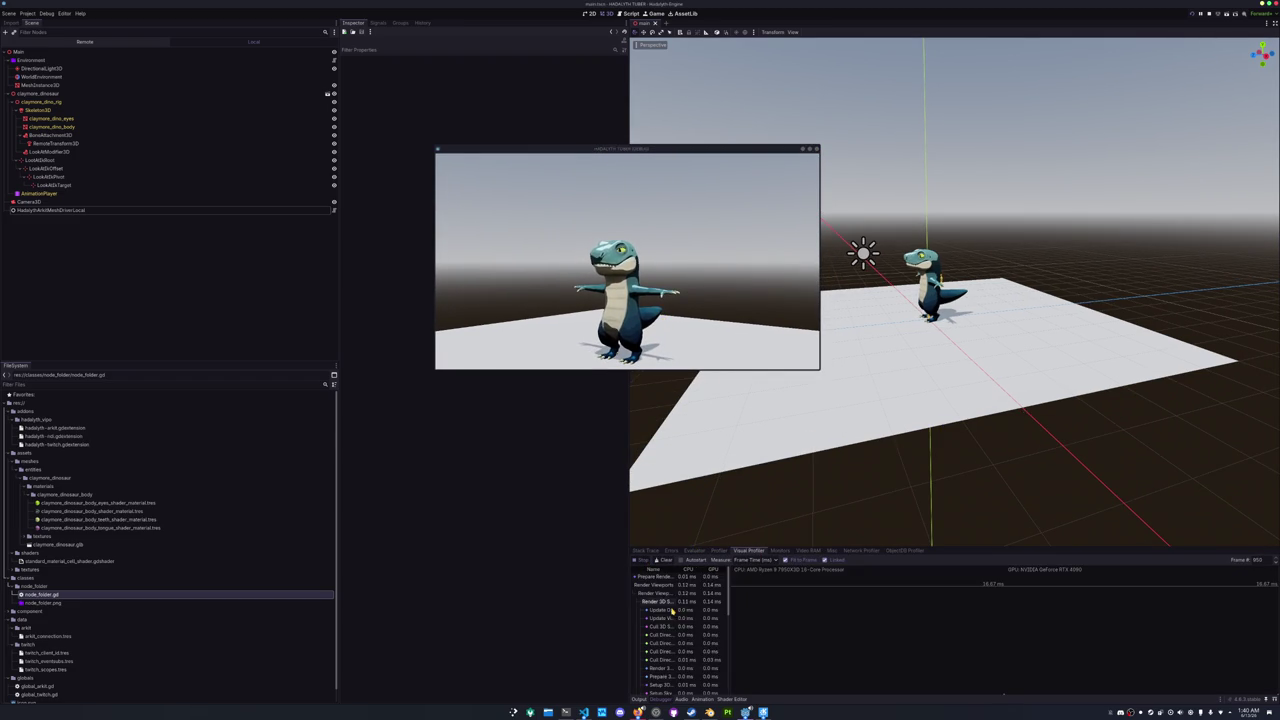
- Inspect individual frame timings in the profiler graph, then return to Visual Studio Code
{"action": "left_click", "coordinate": [1002, 692]}
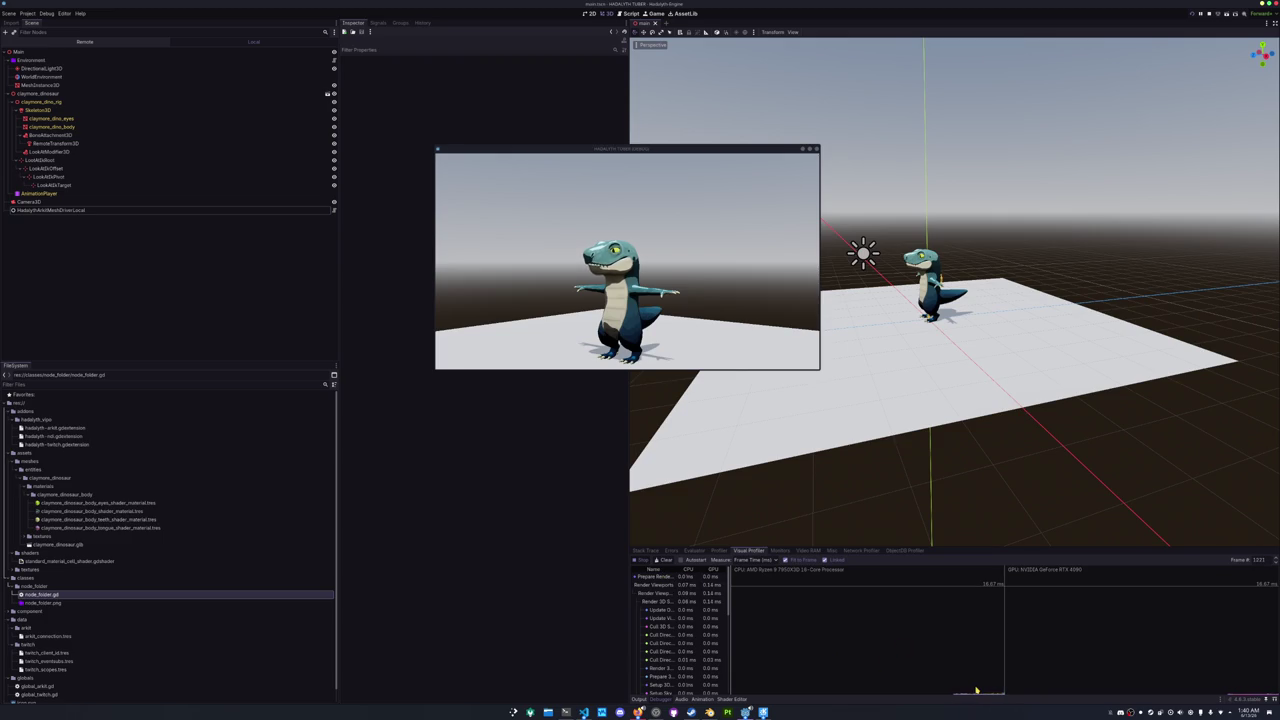
{"action": "left_click", "coordinate": [719, 550]}
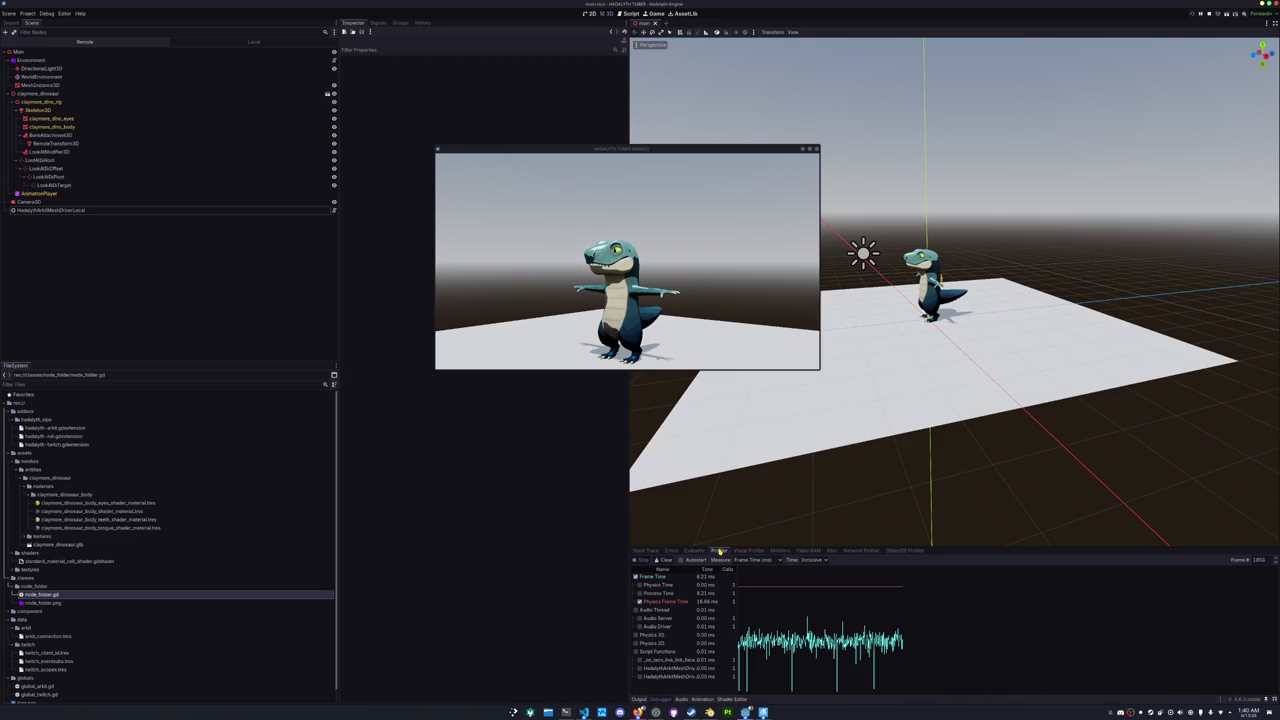
{"action": "left_click_drag", "start_coordinate": [793, 654], "coordinate": [802, 648]}
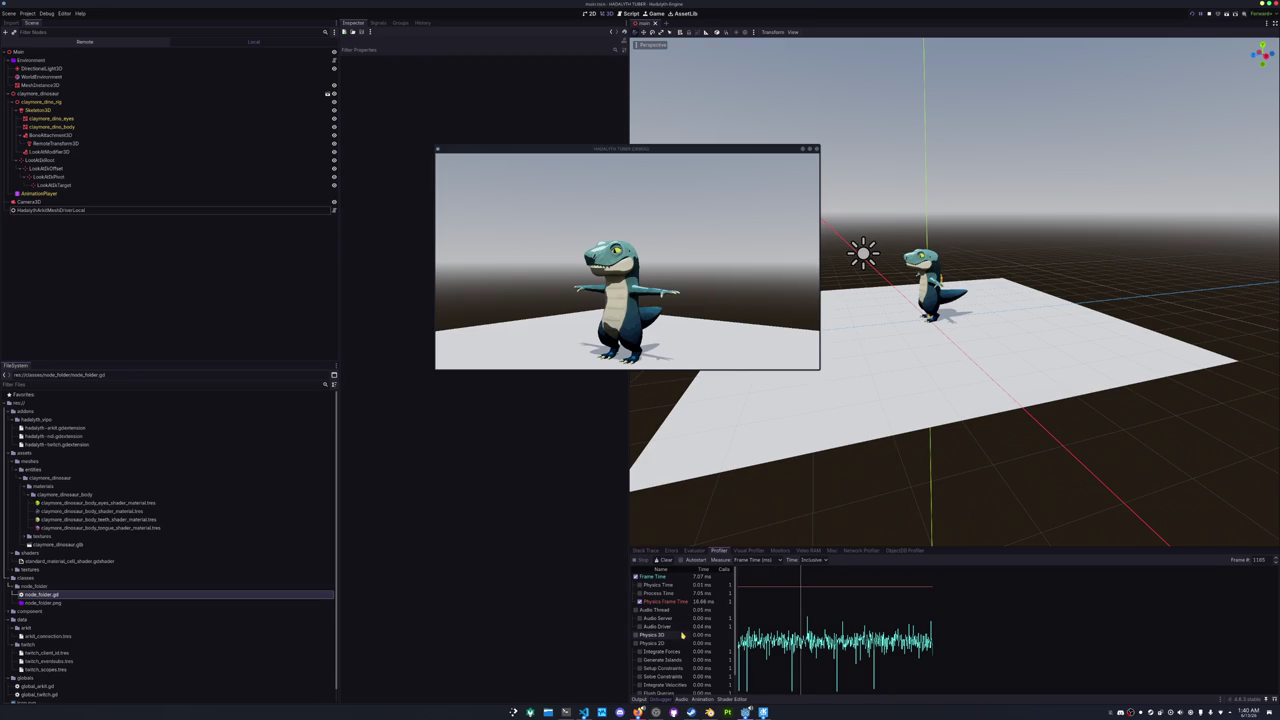
{"action": "left_click", "coordinate": [641, 330]}
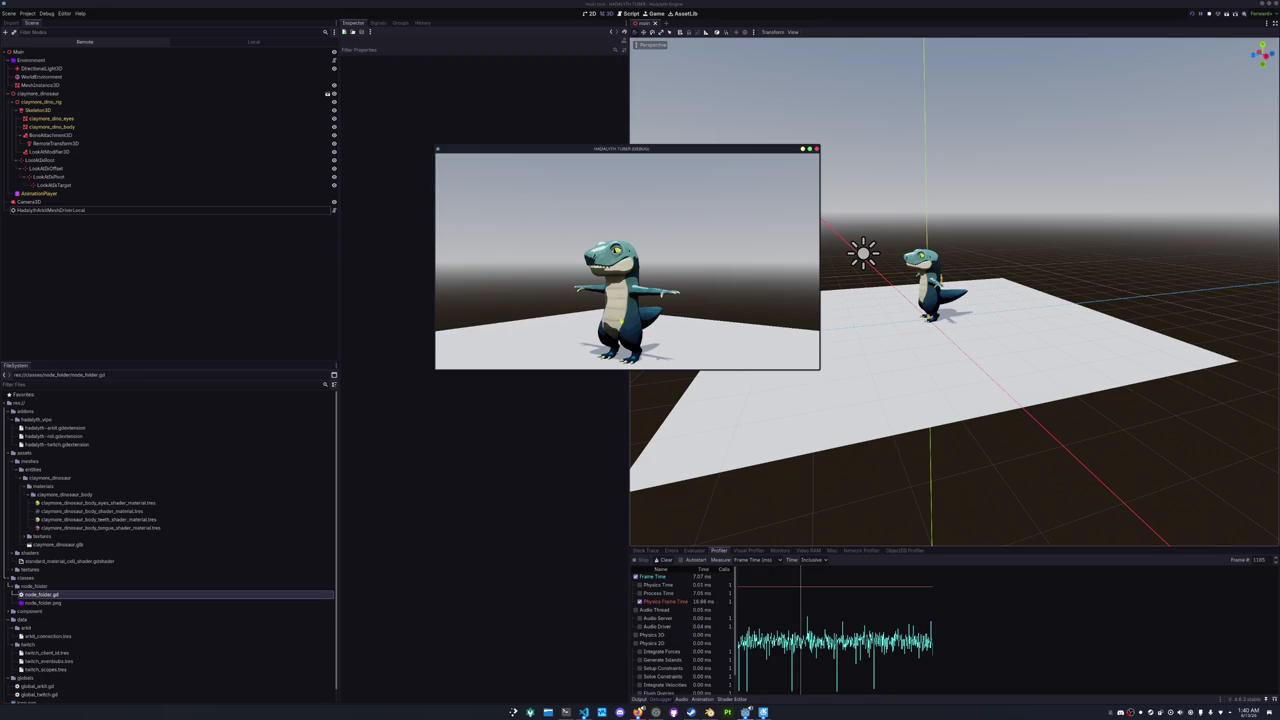
{"action": "mouse_move", "coordinate": [638, 155]}
{"action": "left_mouse_down"}
{"action": "mouse_move", "coordinate": [563, 207]}
{"action": "mouse_move", "coordinate": [378, 235]}
{"action": "left_mouse_up"}
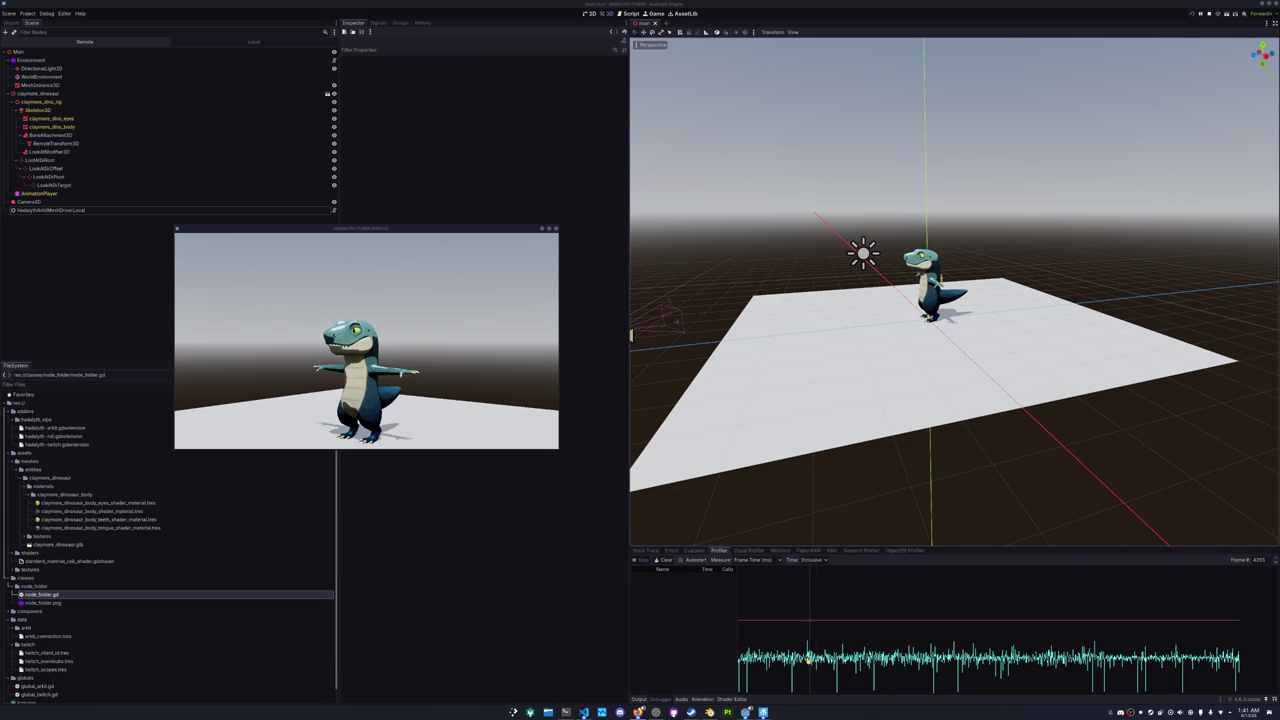
{"action": "left_click_drag", "start_coordinate": [815, 660], "coordinate": [1063, 661]}
{"action": "scroll", "coordinate": [645, 655], "scroll_direction": "down", "scroll_amount": 2}
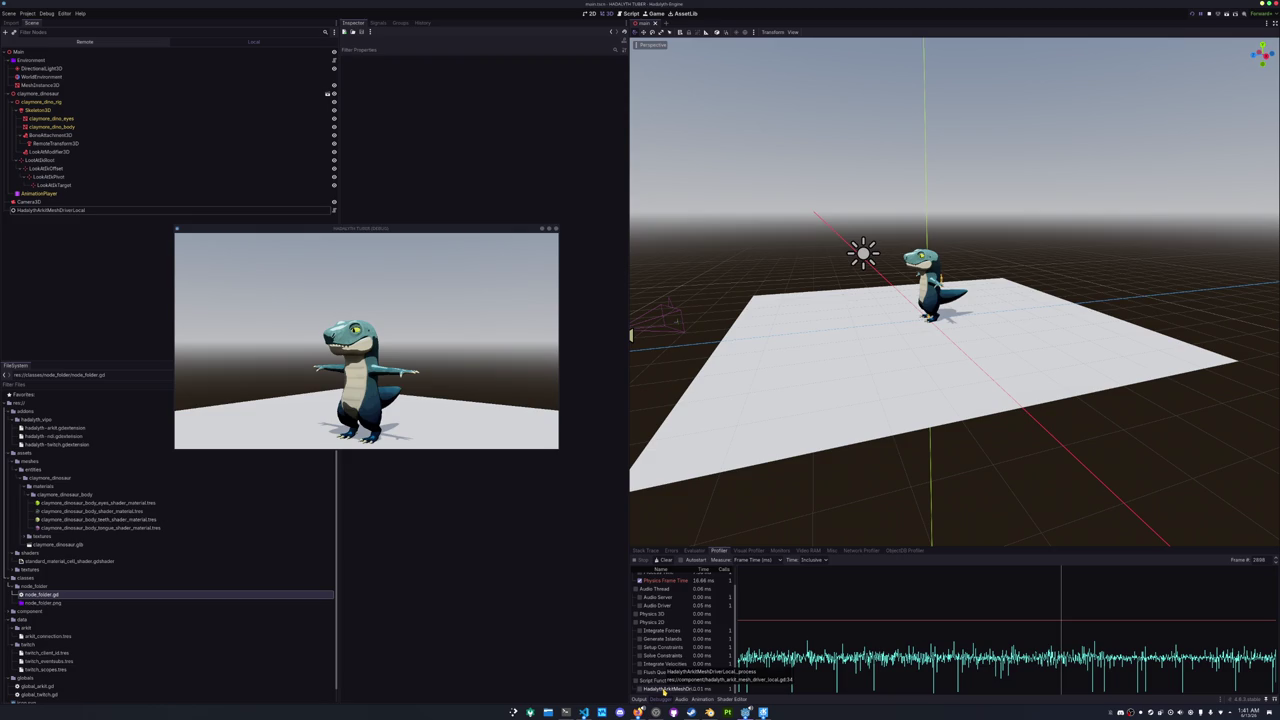
{"action": "left_click", "coordinate": [1083, 660]}
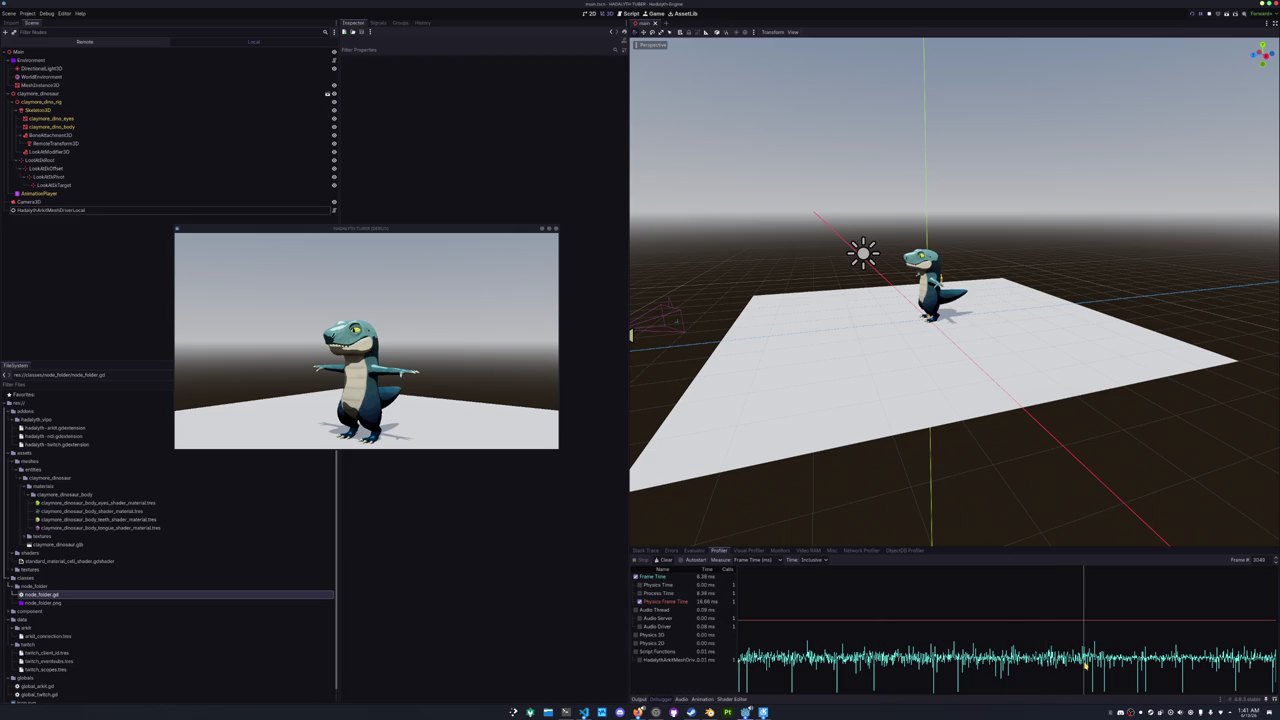
{"action": "left_click", "coordinate": [584, 712]}
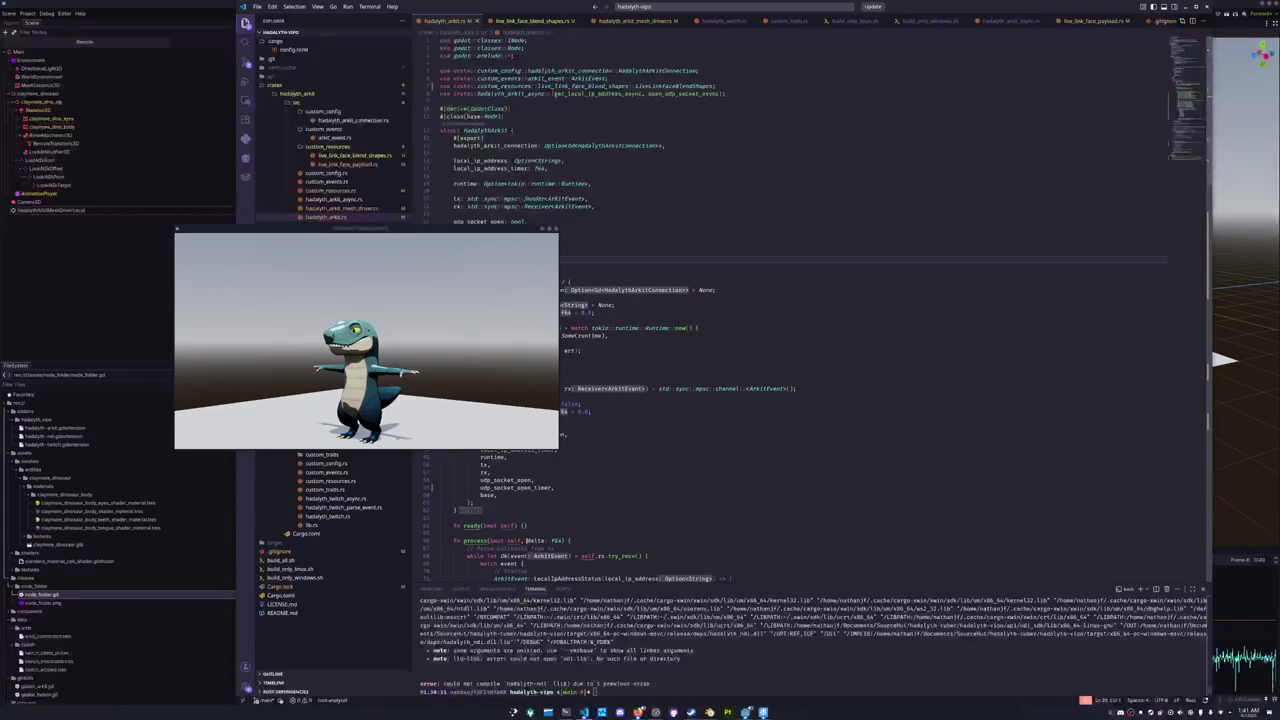
- Add 'return;' at the top of _ready in global_arkit.gd, then stop the running game
{"action": "left_click", "coordinate": [80, 270]}
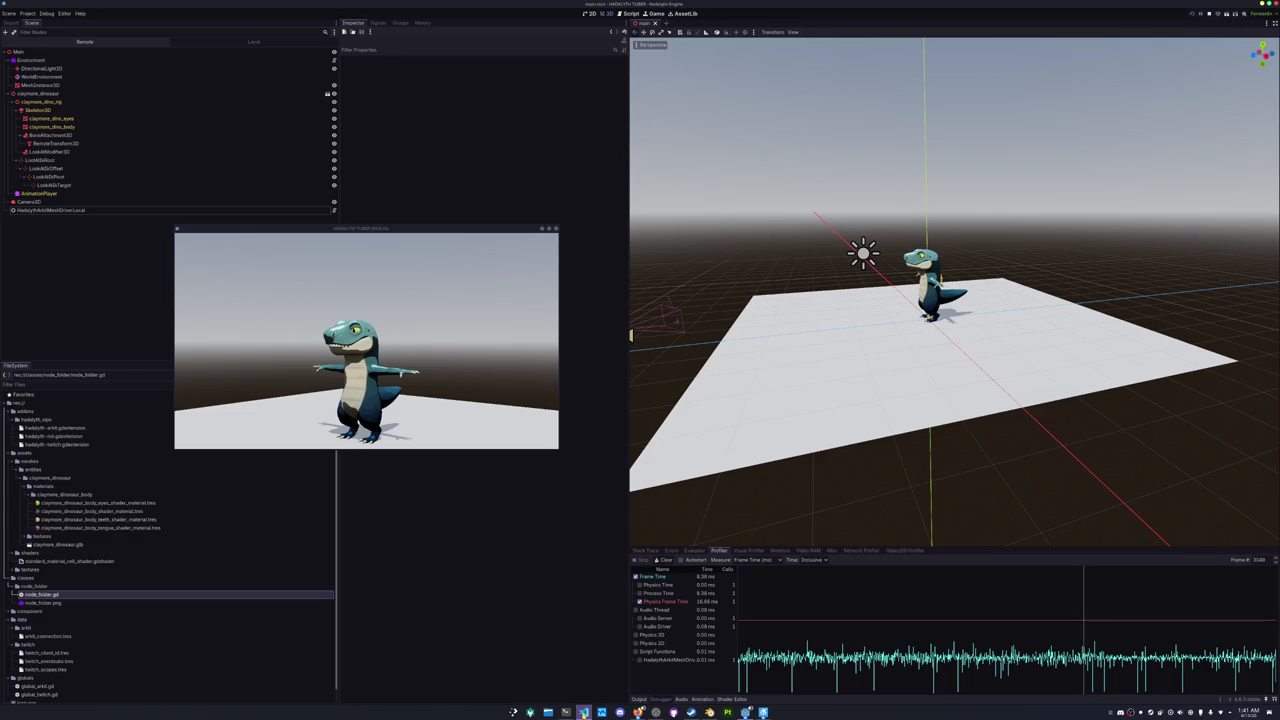
{"action": "mouse_move", "coordinate": [584, 712]}
{"action": "left_click", "coordinate": [601, 682]}
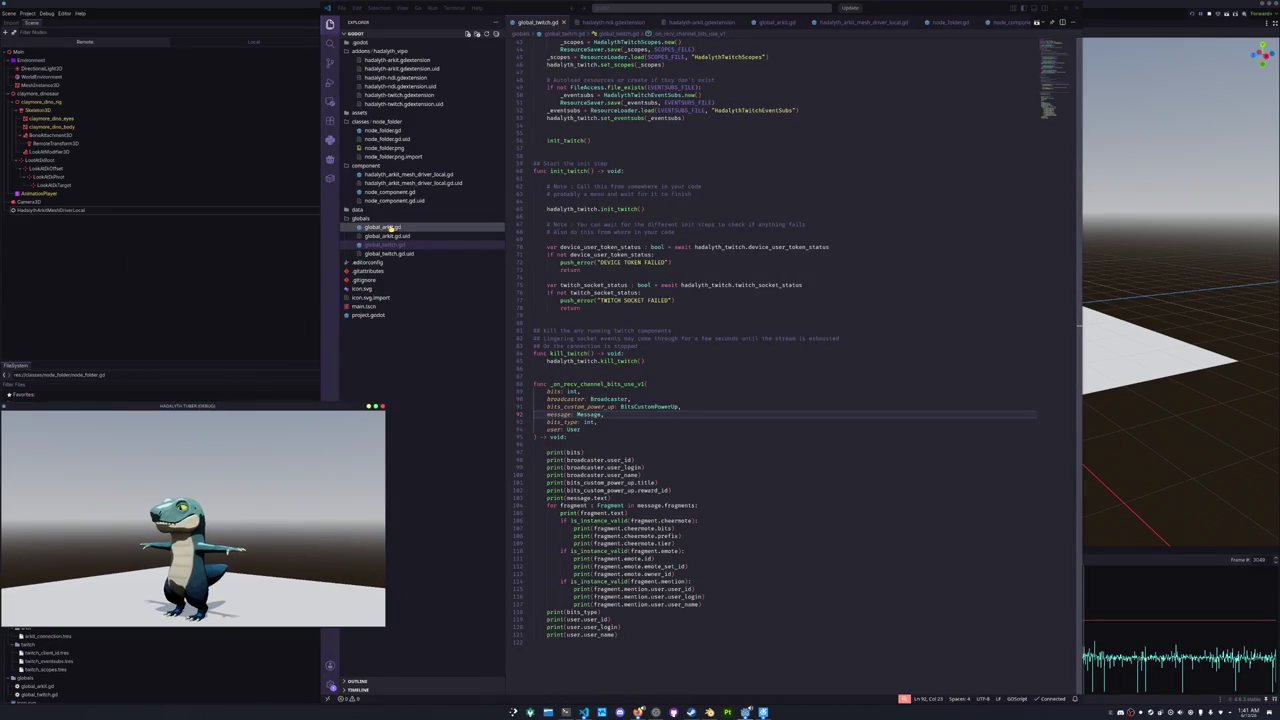
{"action": "left_click", "coordinate": [382, 227]}
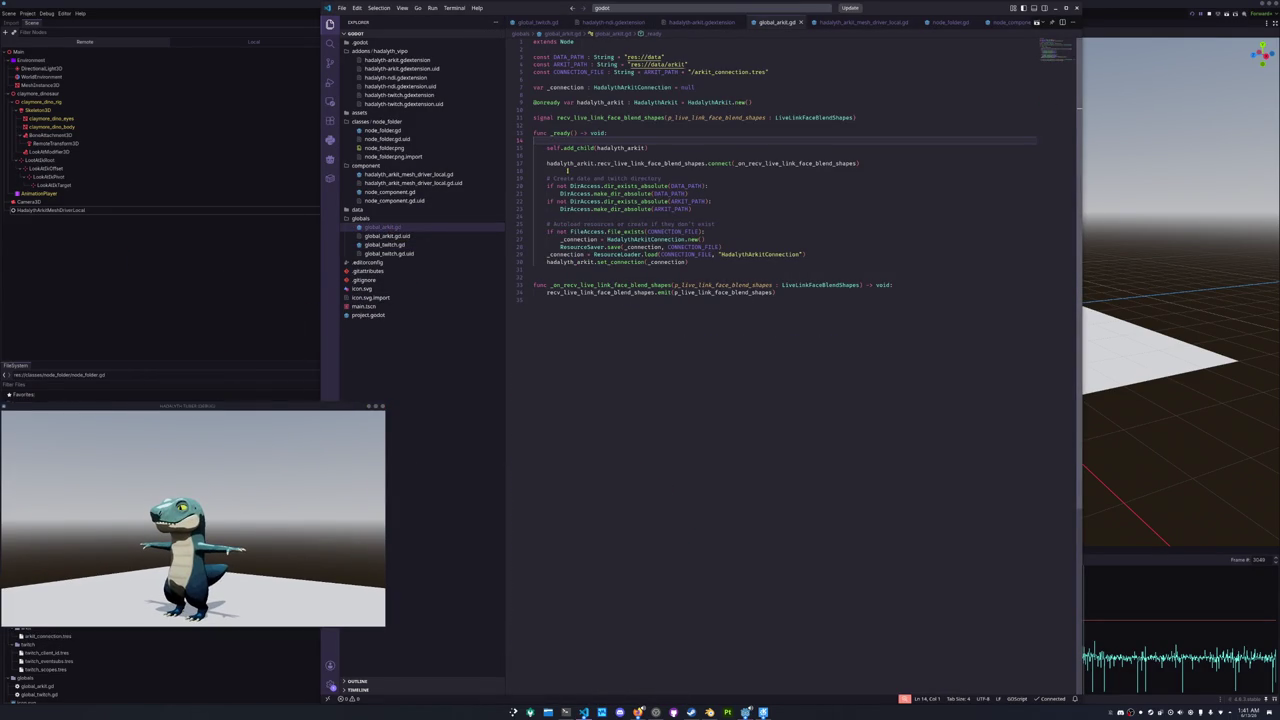
{"action": "key", "text": "Return"}
{"action": "key", "text": "Return"}
{"action": "key", "text": "Up"}
{"action": "type", "text": "re"}
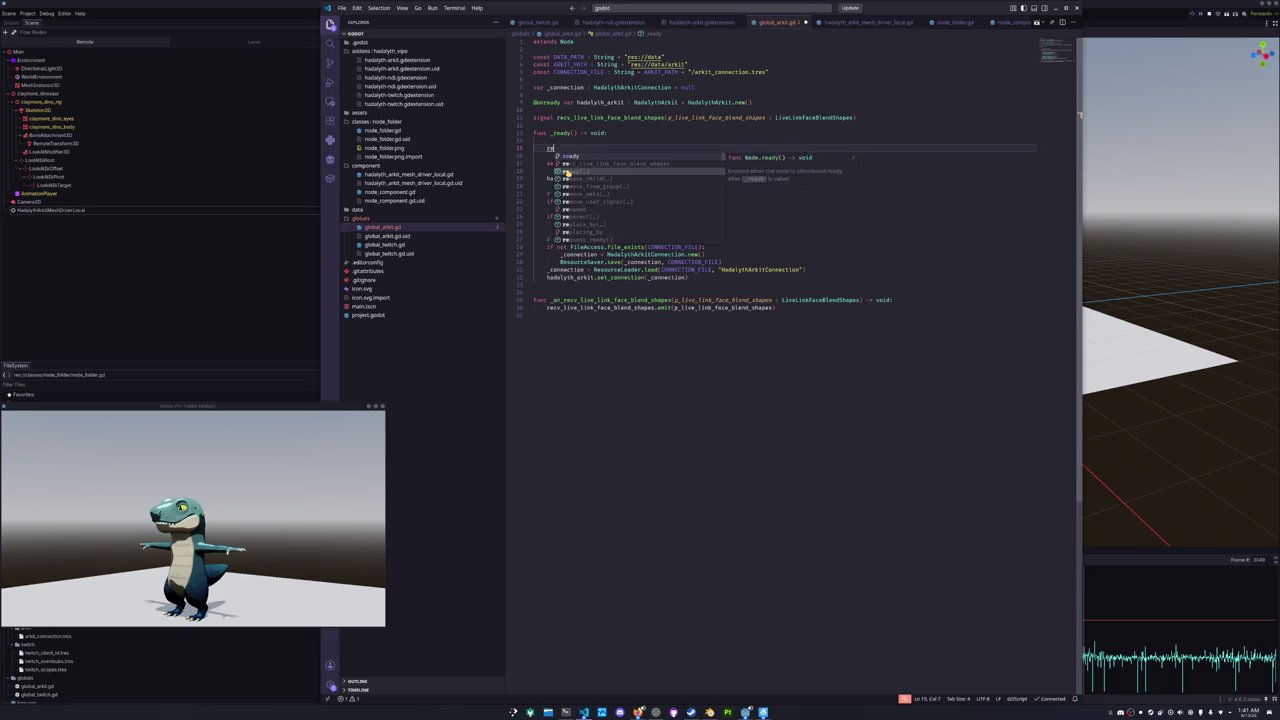
{"action": "type", "text": "turn;"}
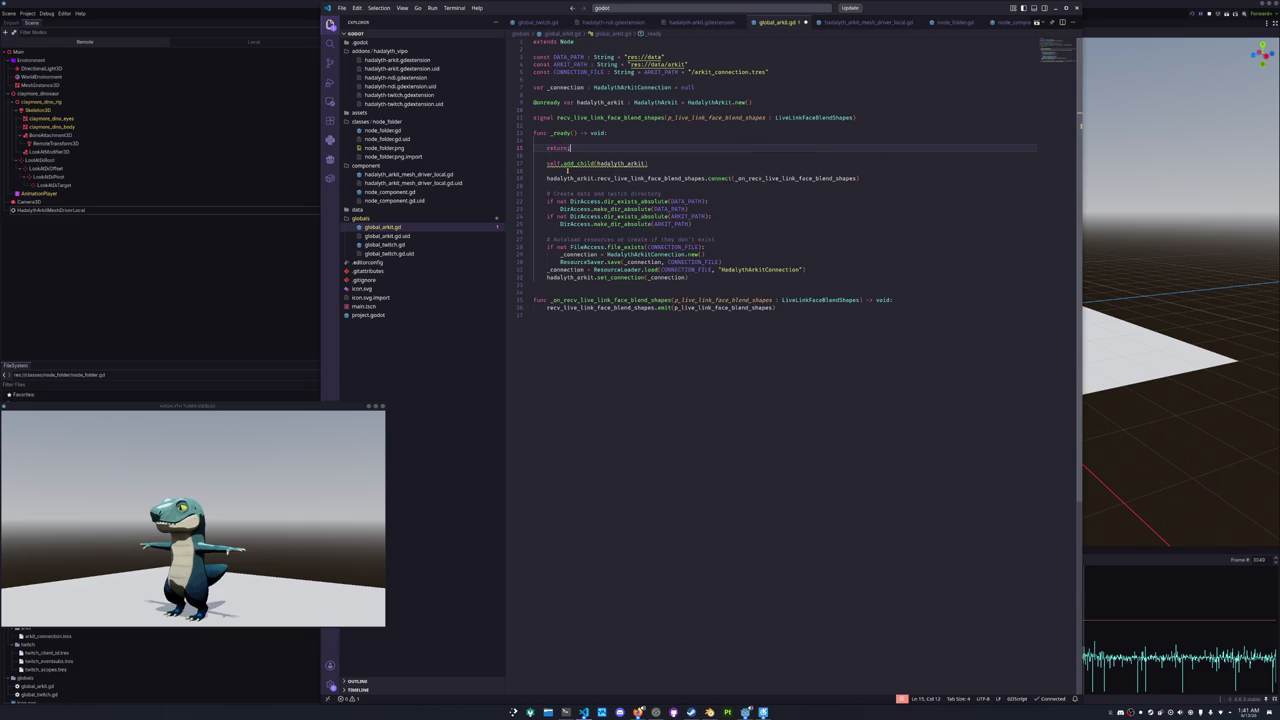
{"action": "left_click", "coordinate": [200, 294]}
{"action": "key", "text": "F8"}
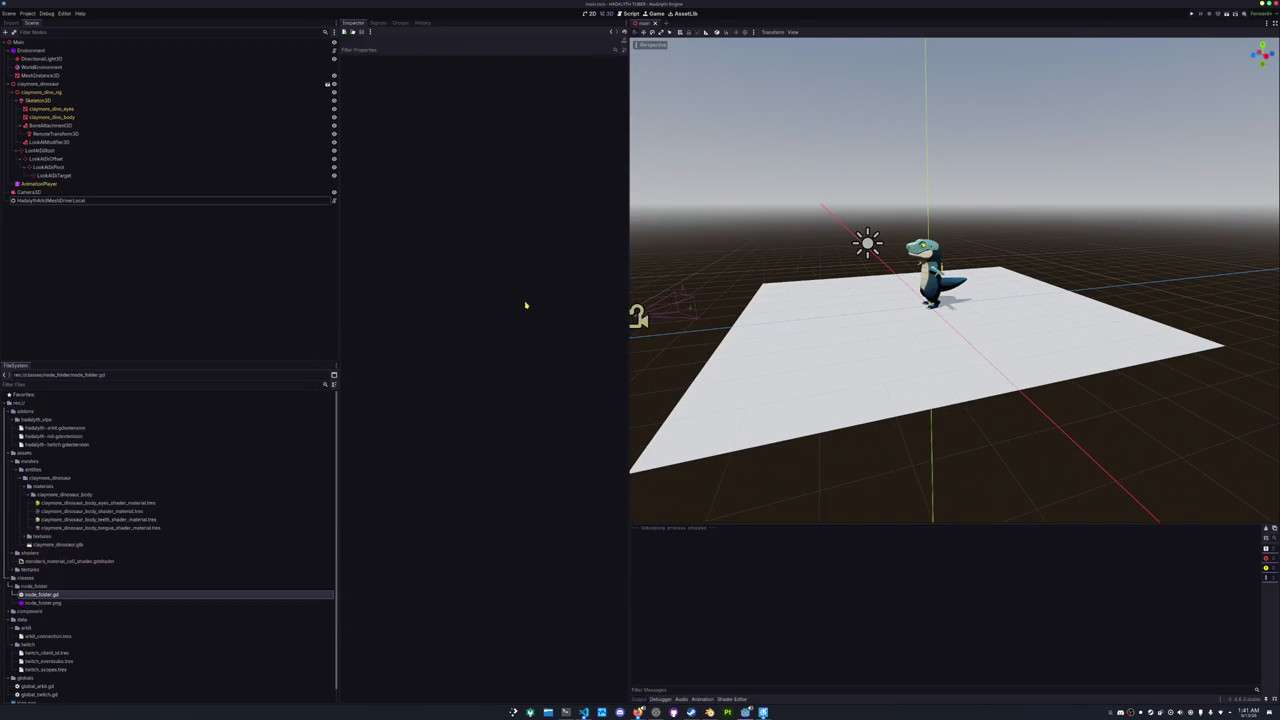
- Re-run the project with F5 and start the Profiler
{"action": "key", "text": "F5"}
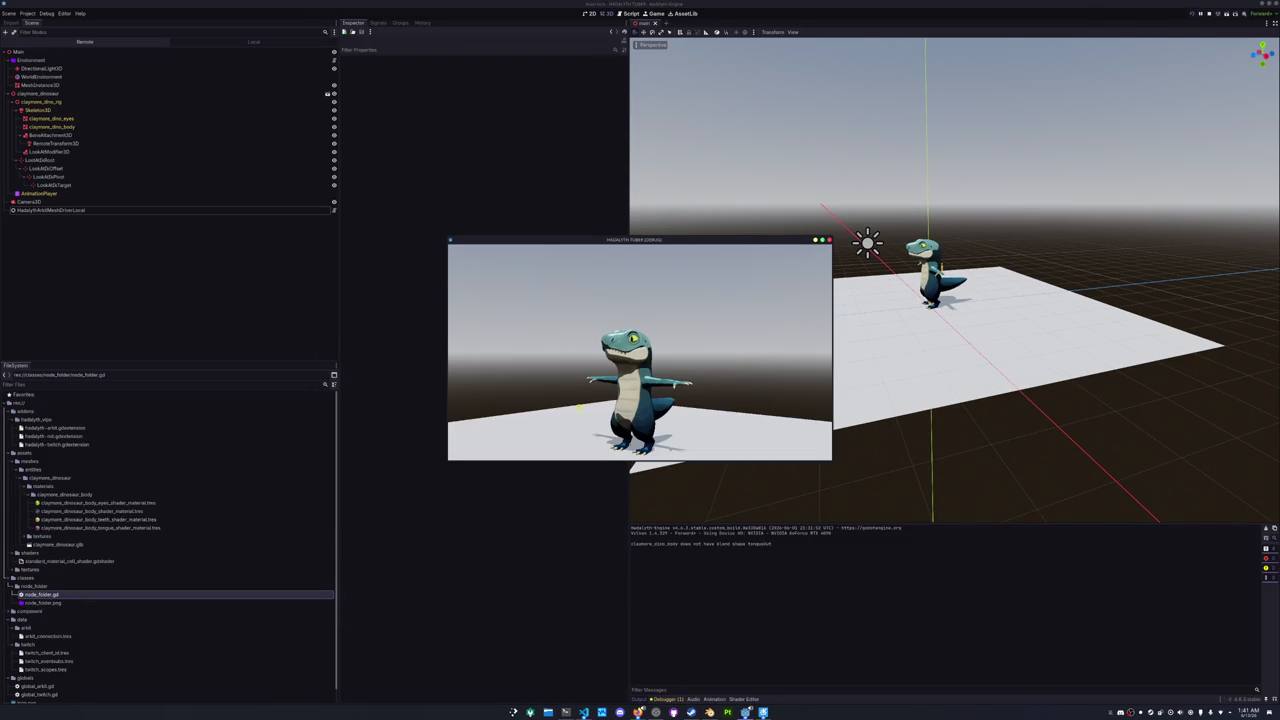
{"action": "left_click", "coordinate": [660, 698]}
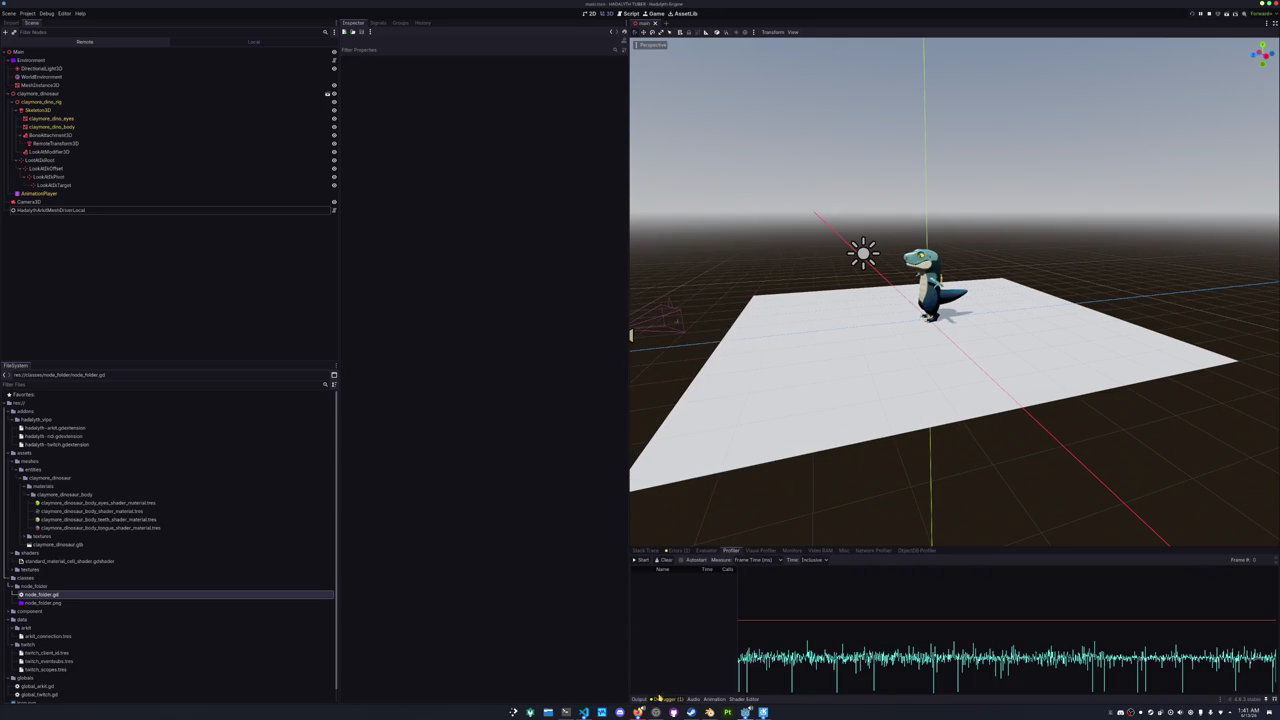
{"action": "left_click", "coordinate": [641, 561]}
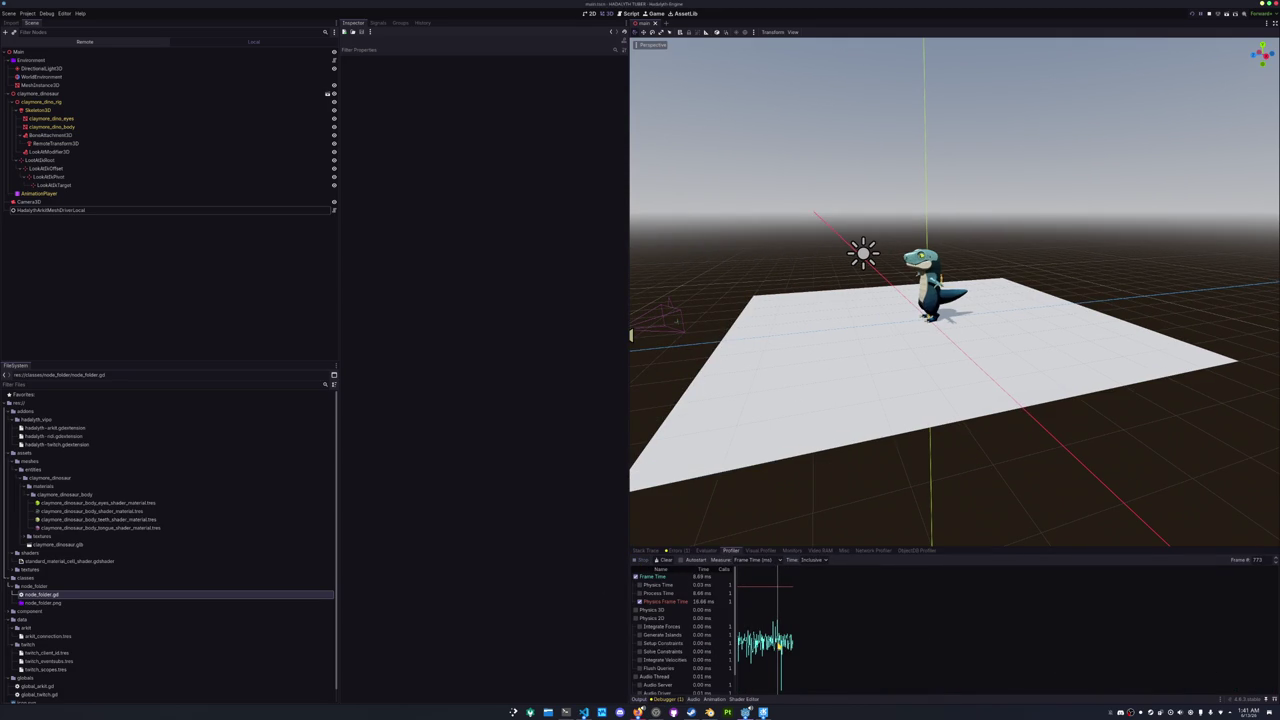
{"action": "scroll", "coordinate": [757, 523], "scroll_direction": "down", "scroll_amount": 5}
{"action": "scroll", "coordinate": [757, 523], "scroll_direction": "up", "scroll_amount": 3}
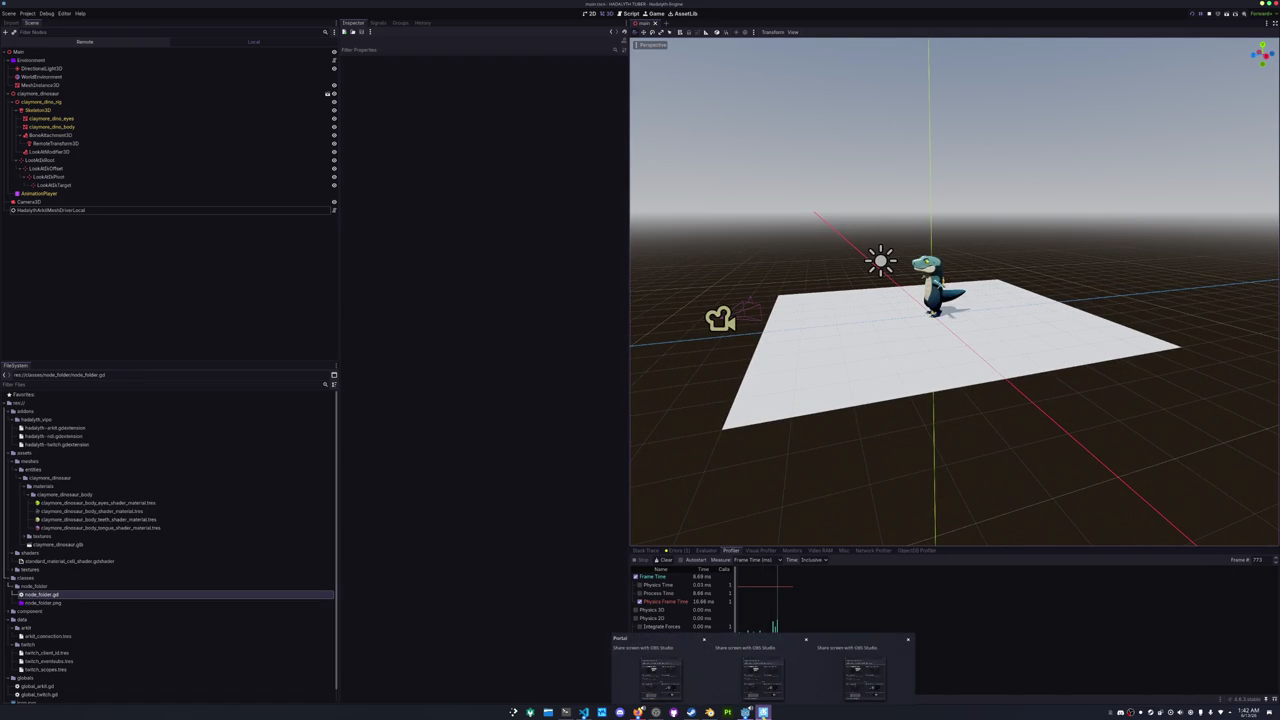
- Close the stray screen-share windows, clear the profiler data, and briefly check Project Settings
{"action": "right_click", "coordinate": [763, 712]}
{"action": "left_click", "coordinate": [765, 699]}
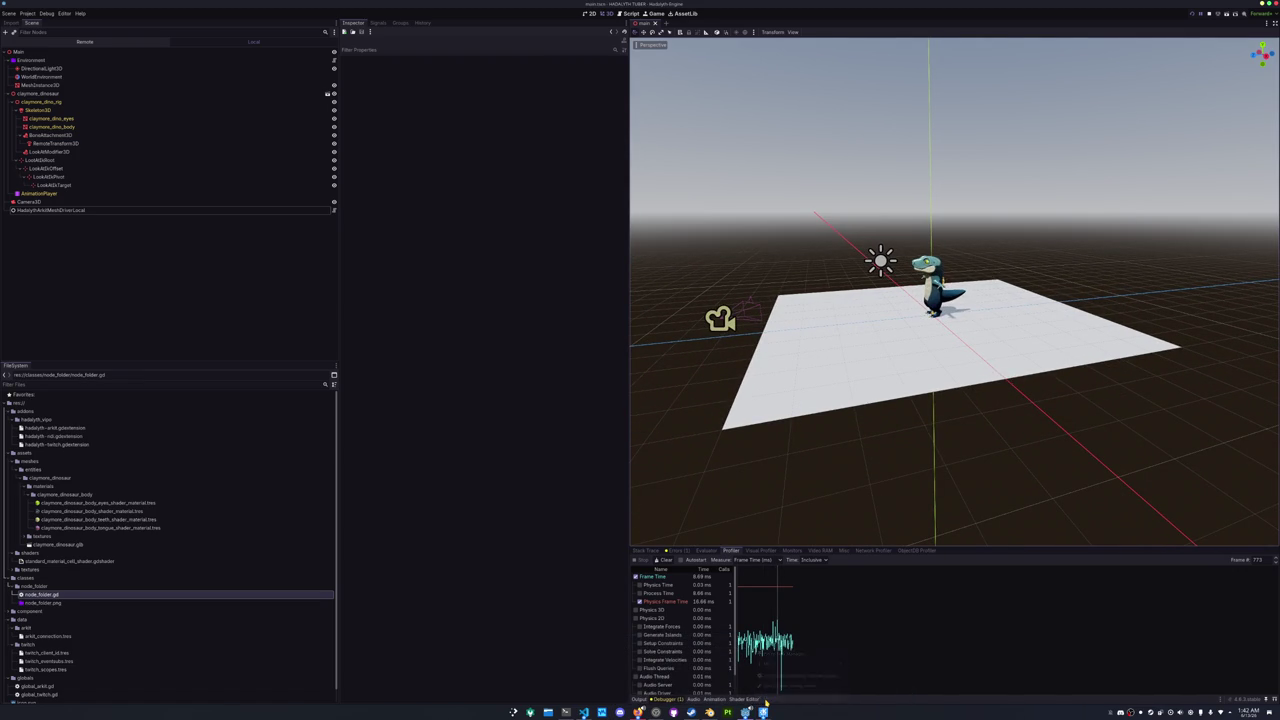
{"action": "left_click", "coordinate": [664, 561]}
{"action": "left_click", "coordinate": [27, 13]}
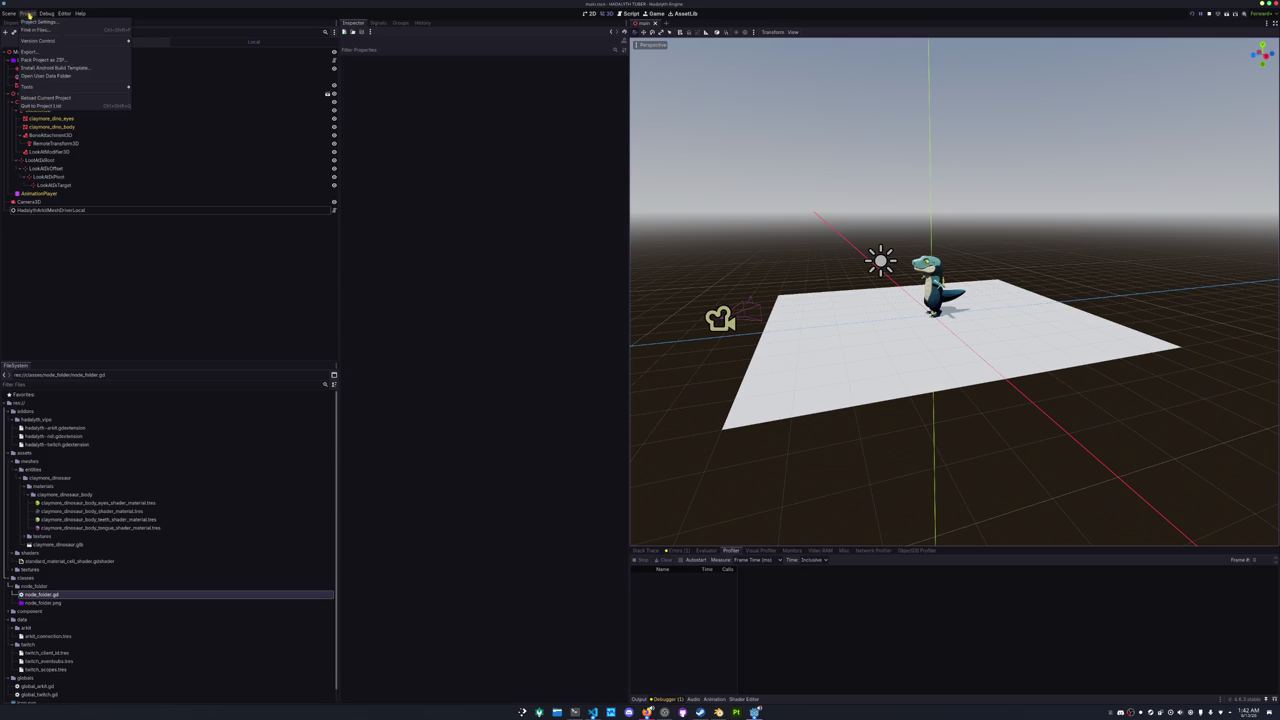
{"action": "left_click", "coordinate": [45, 34]}
{"action": "key", "text": "Escape"}
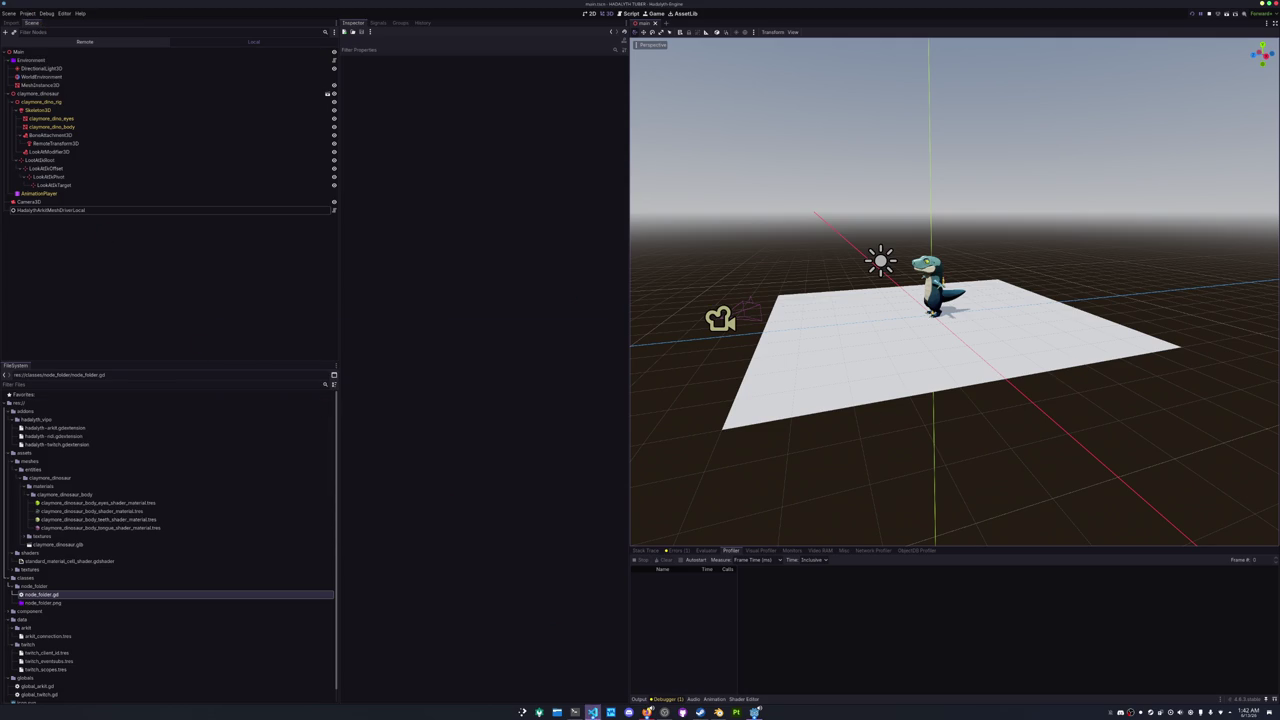
{"action": "left_click", "coordinate": [593, 712]}
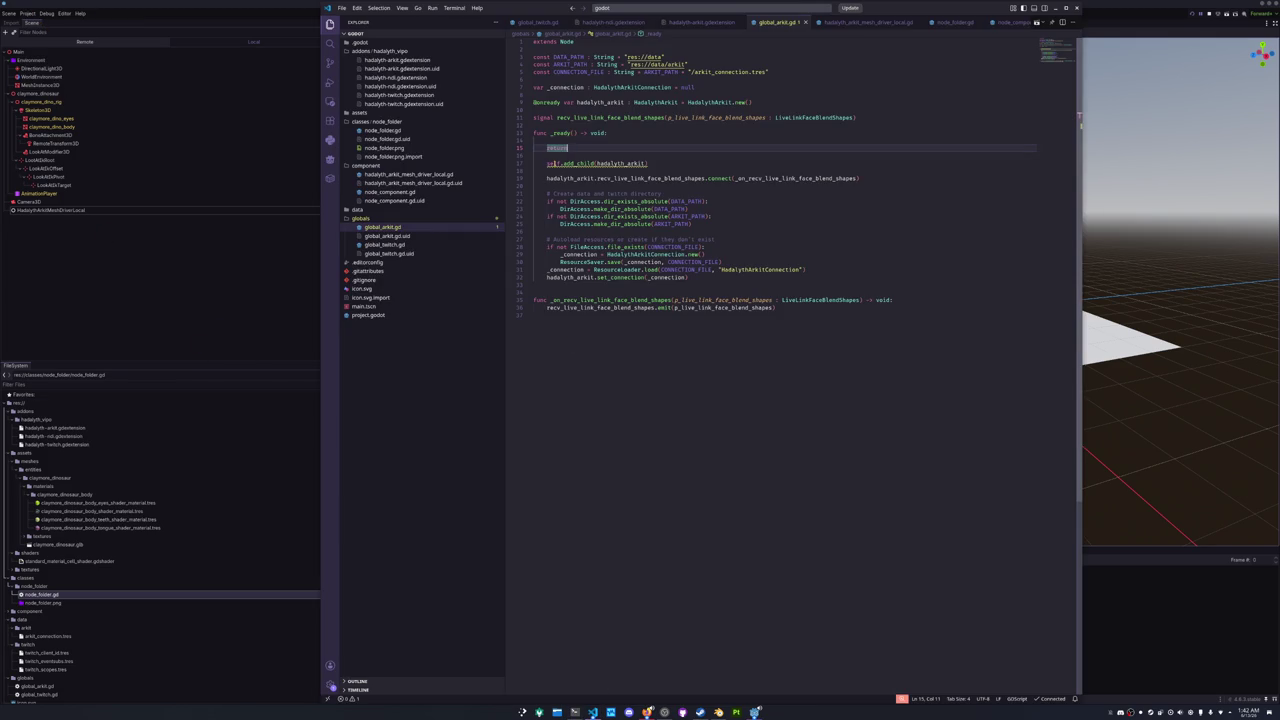
- Delete the 'return' and its blank lines, leaving one blank line above self.add_child
{"action": "left_click_drag", "start_coordinate": [552, 163], "coordinate": [534, 140]}
{"action": "key", "text": "BackSpace"}
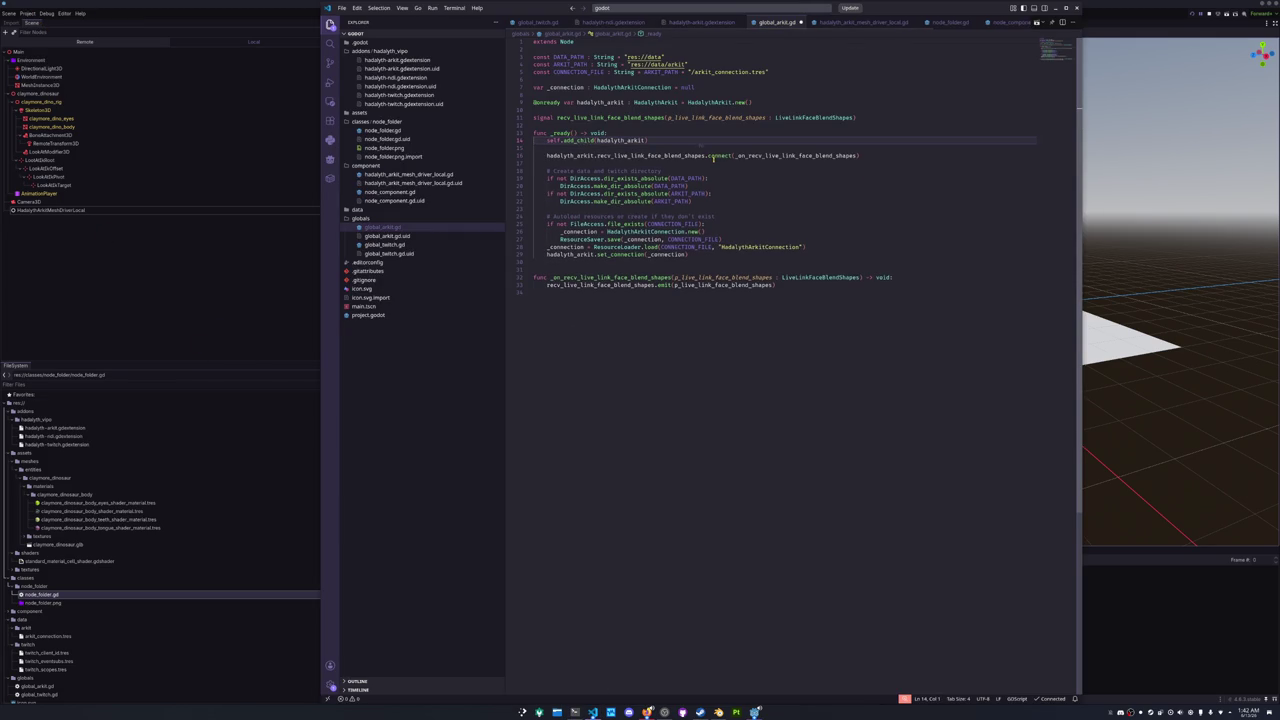
{"action": "key", "text": "Return"}
{"action": "left_click", "coordinate": [313, 279]}
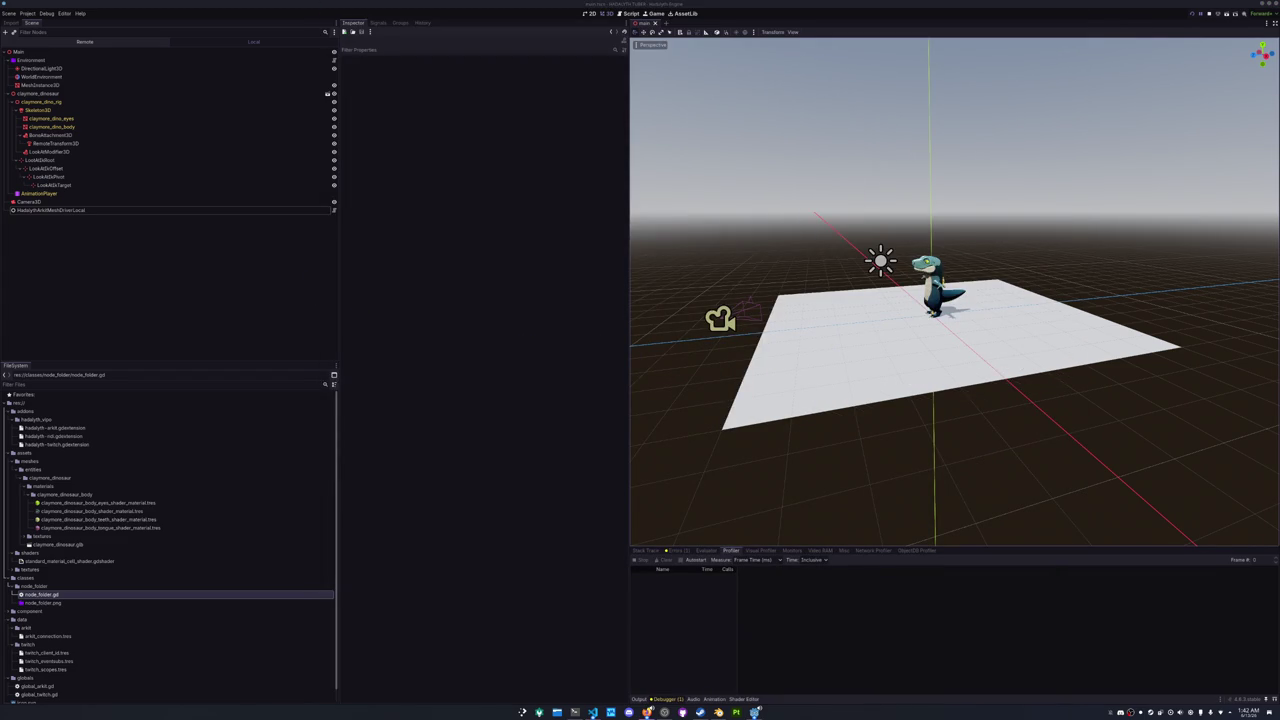
- Run the avatar in a tall lower-right game window and inspect HadalythArkitMeshDriverLocal
{"action": "left_click_drag", "start_coordinate": [975, 188], "coordinate": [633, 425]}
{"action": "key", "text": "F5"}
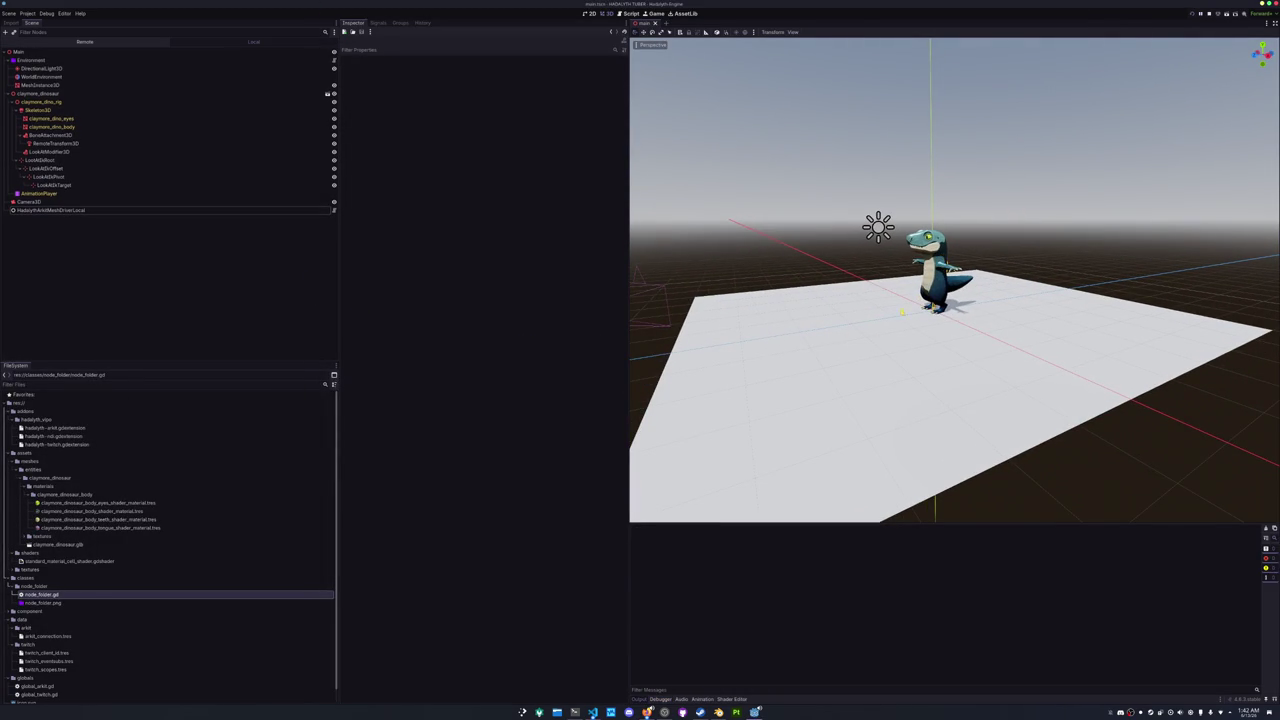
{"action": "mouse_move", "coordinate": [669, 255]}
{"action": "left_mouse_down"}
{"action": "mouse_move", "coordinate": [952, 298]}
{"action": "mouse_move", "coordinate": [1008, 345]}
{"action": "mouse_move", "coordinate": [1074, 364]}
{"action": "left_mouse_up"}
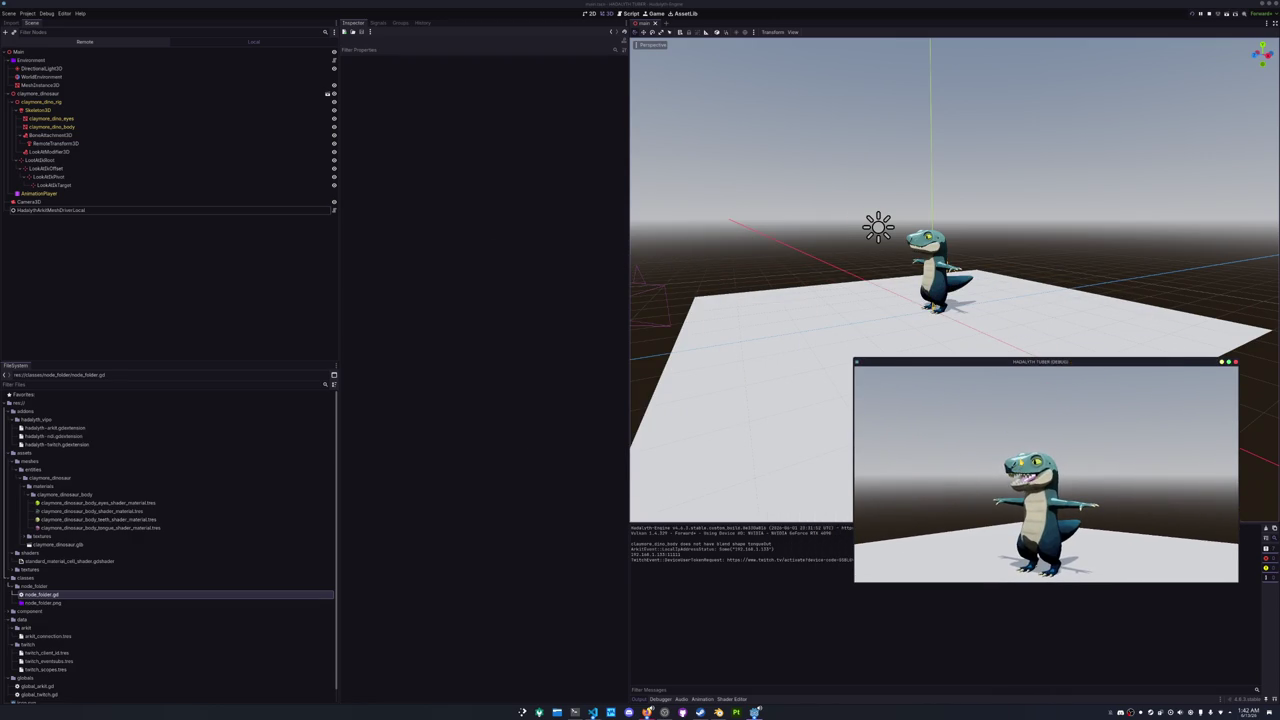
{"action": "mouse_move", "coordinate": [855, 358]}
{"action": "left_mouse_down"}
{"action": "mouse_move", "coordinate": [794, 218]}
{"action": "mouse_move", "coordinate": [823, 121]}
{"action": "mouse_move", "coordinate": [930, 65]}
{"action": "mouse_move", "coordinate": [1001, 182]}
{"action": "left_mouse_up"}
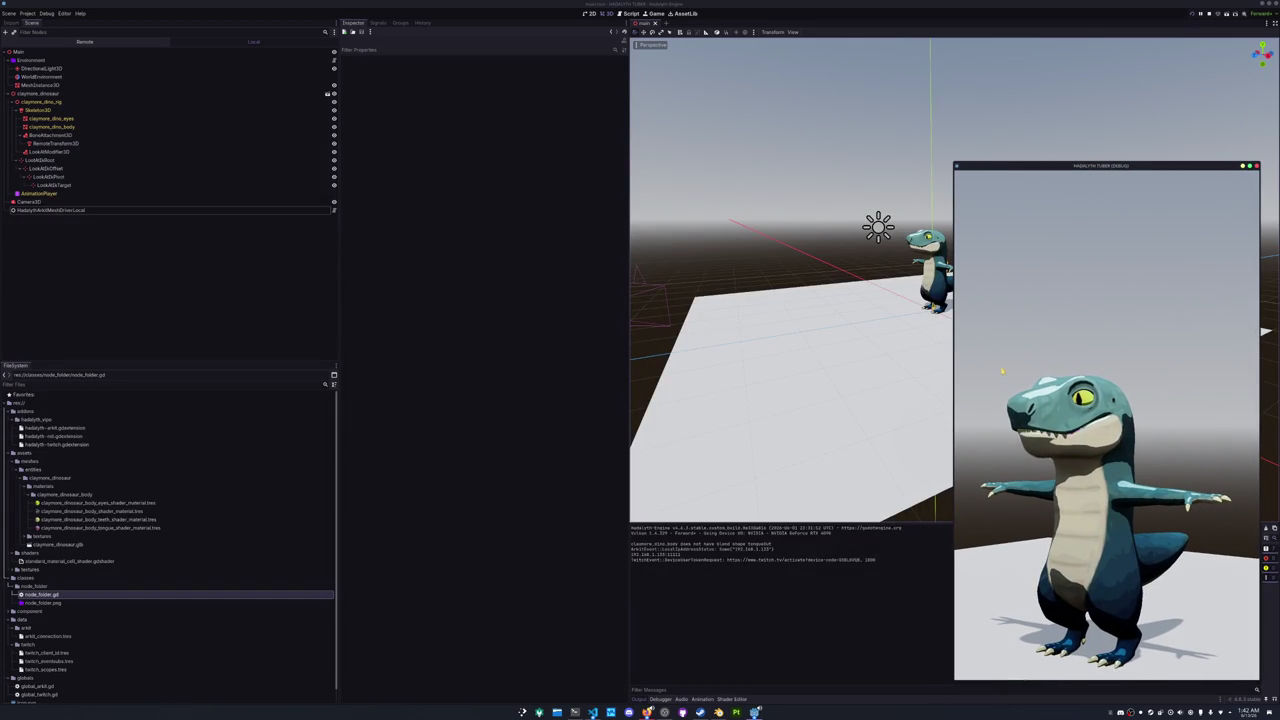
{"action": "left_click", "coordinate": [175, 211]}
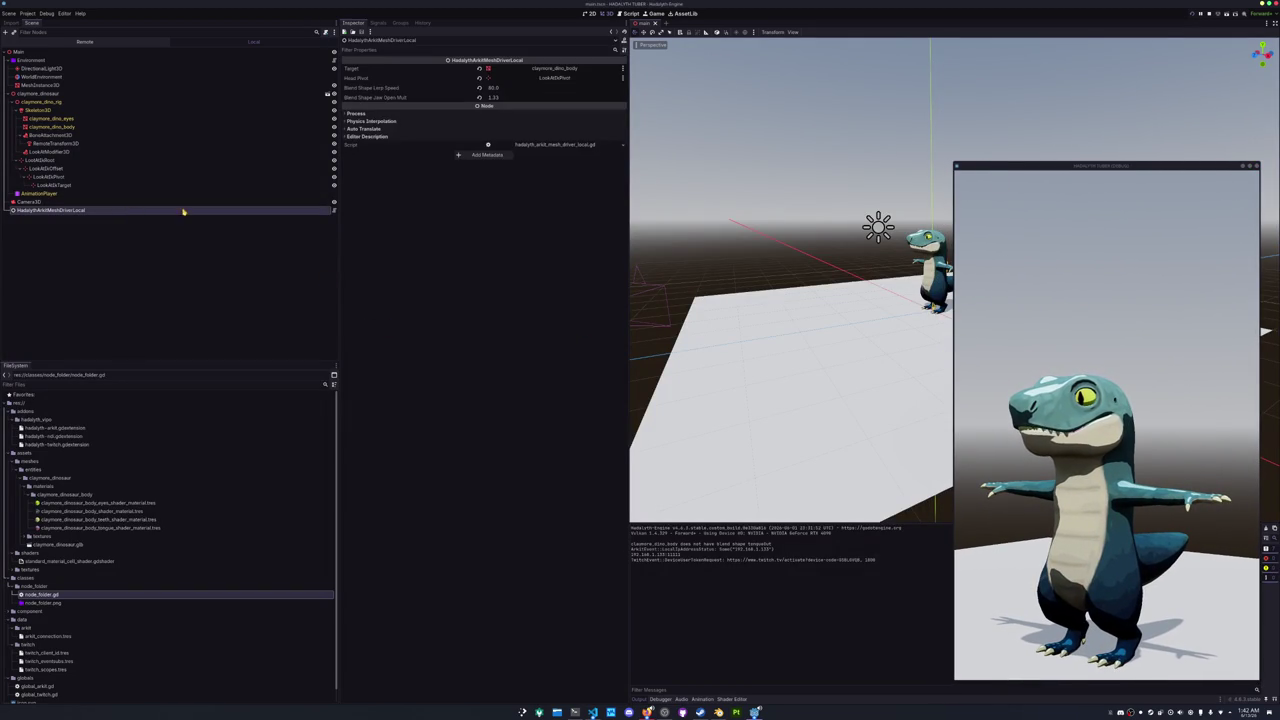
{"action": "left_click", "coordinate": [593, 712]}
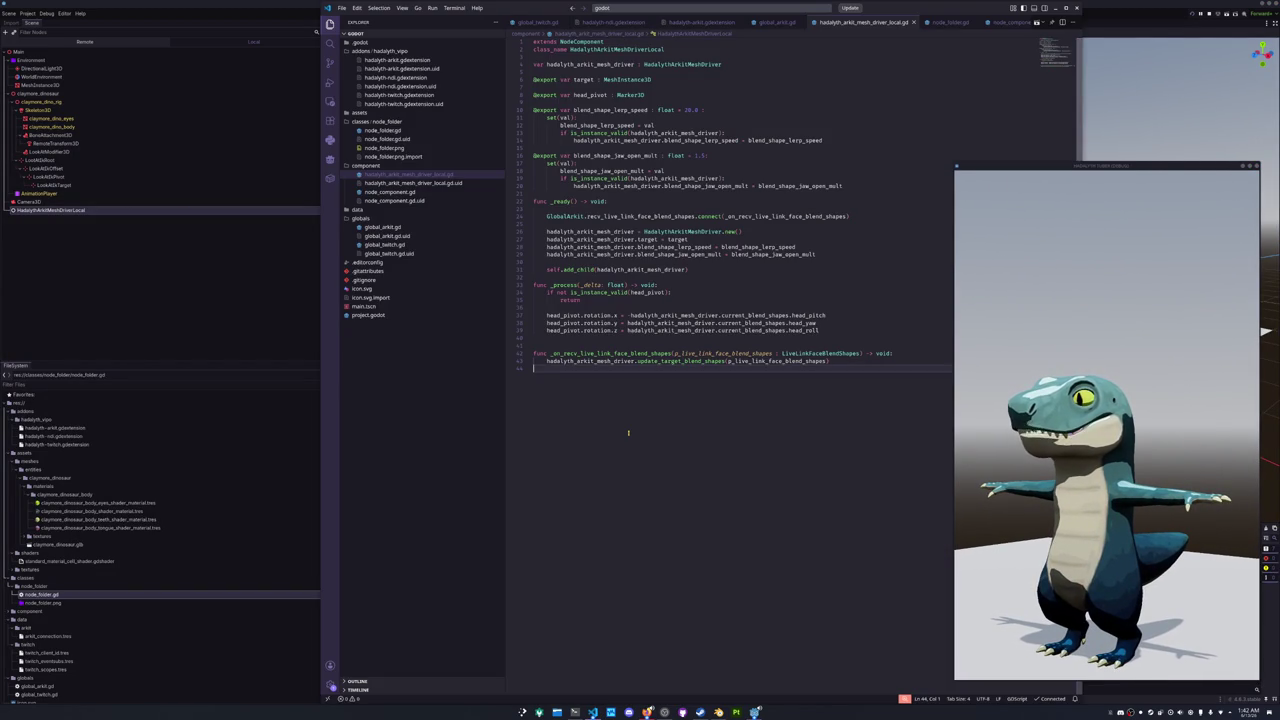
- Create hadalyth_arkit_mesh_driver_common.gd extending NodeComponent with class_name HadalythArkitMeshDriverCommon
{"action": "key", "text": "Up"}
{"action": "key", "text": "Up"}
{"action": "key", "text": "Up"}
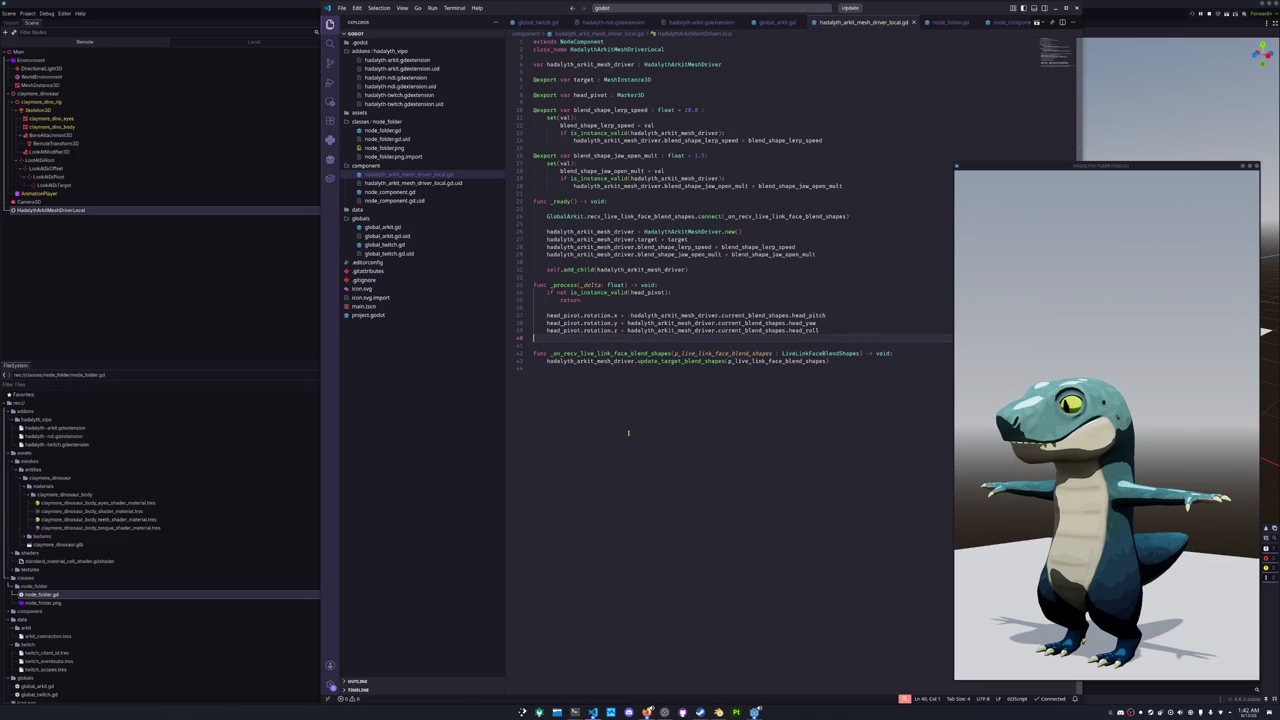
{"action": "key", "text": "Up"}
{"action": "key", "text": "Up"}
{"action": "key", "text": "Up"}
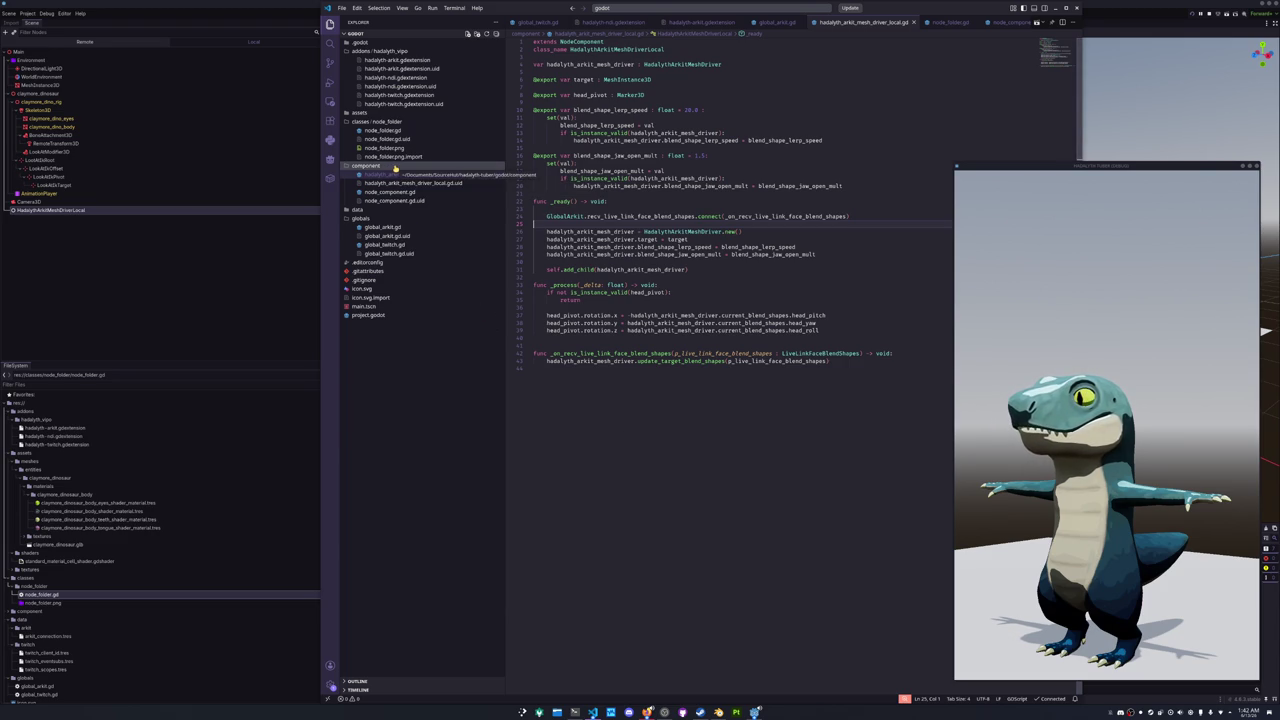
{"action": "right_click", "coordinate": [401, 172]}
{"action": "left_click", "coordinate": [417, 173]}
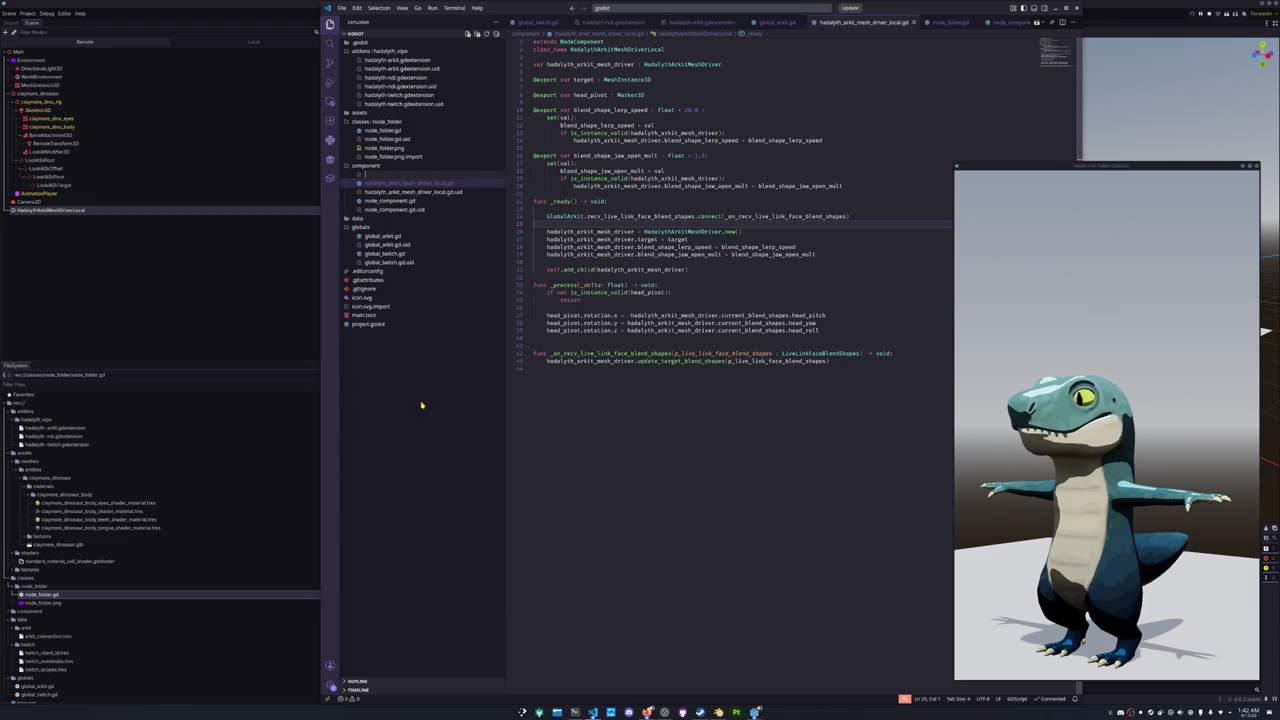
{"action": "type", "text": "hadalyth_arkit_mesh_driver_common.gd"}
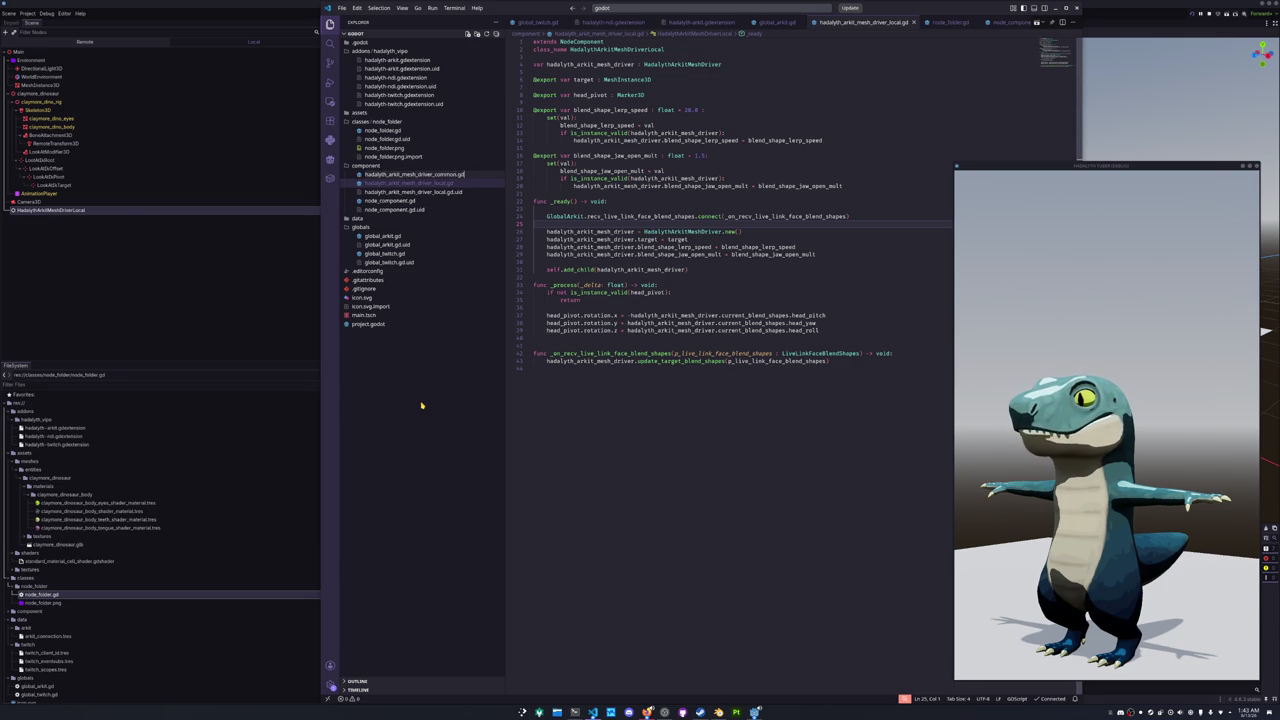
{"action": "key", "text": "Return"}
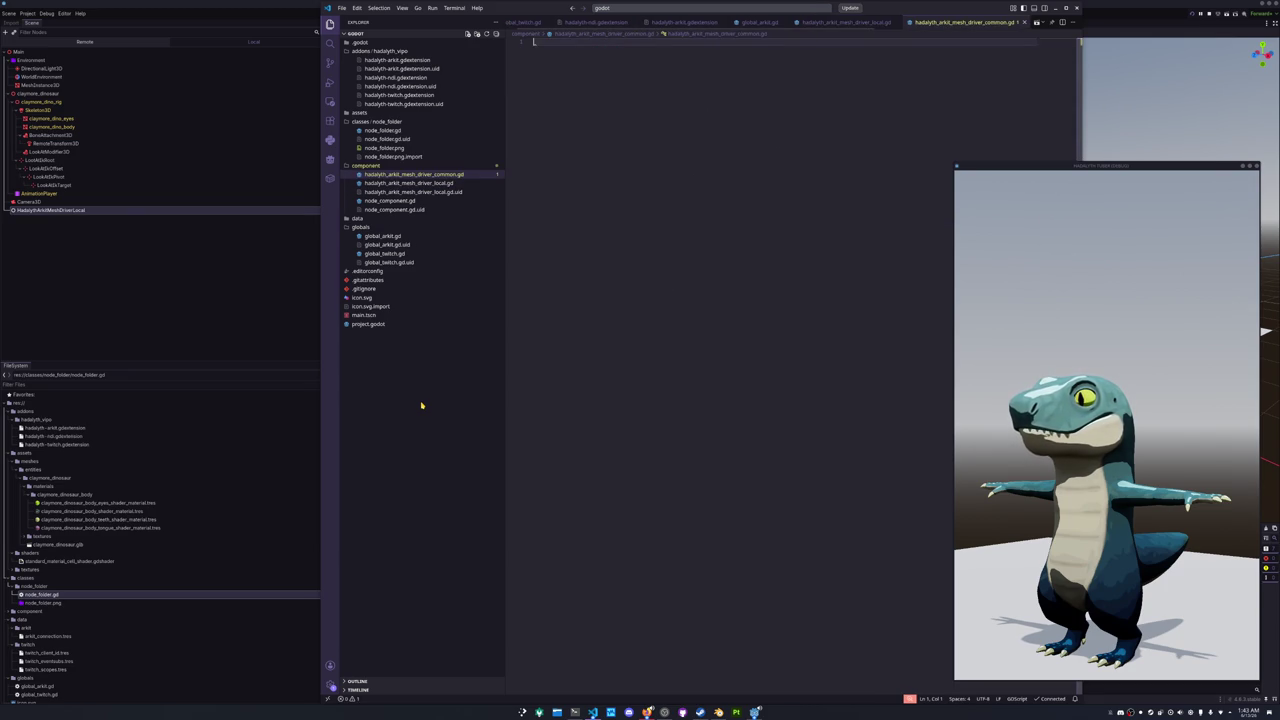
{"action": "type", "text": "exte"}
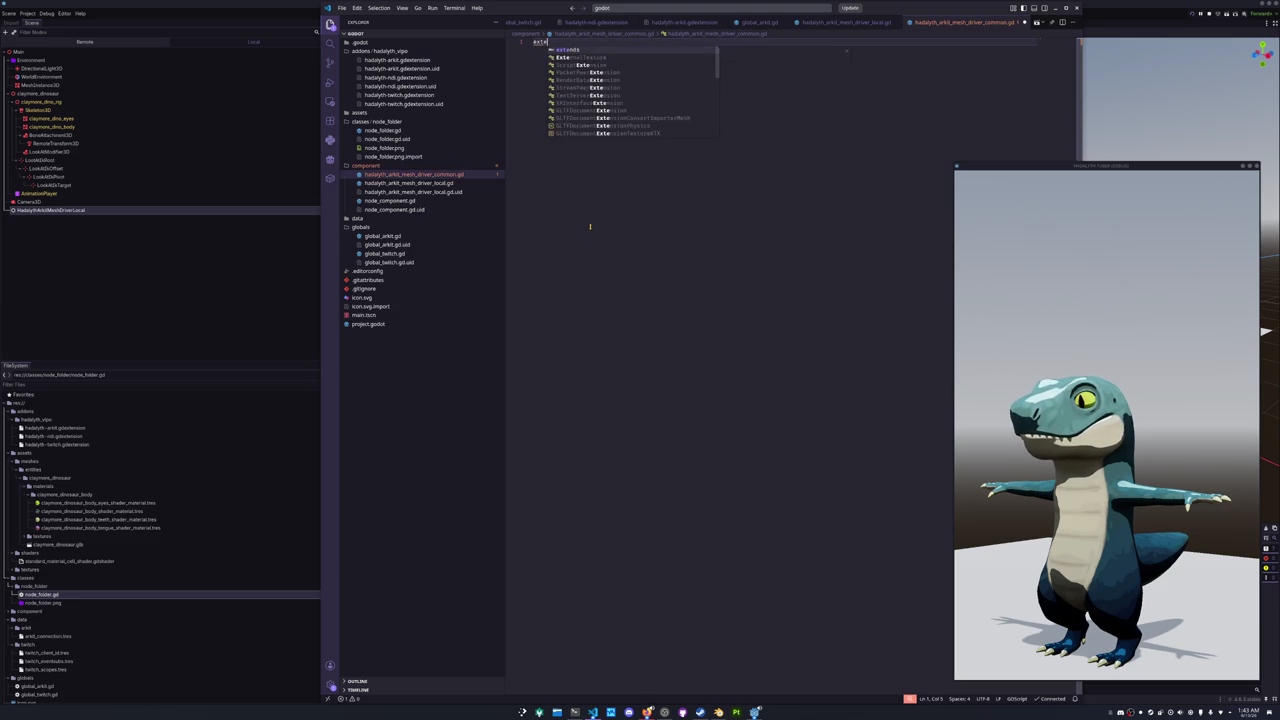
{"action": "type", "text": "nds NodeCo"}
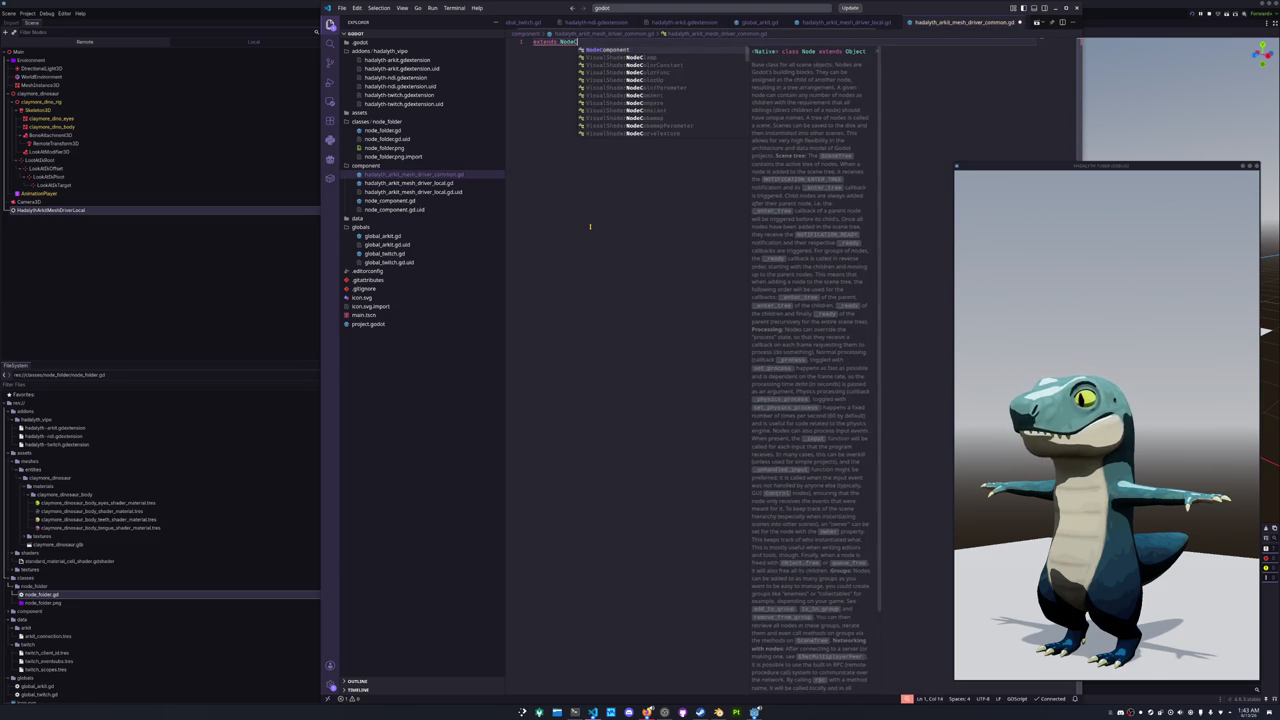
{"action": "key", "text": "Return"}
{"action": "key", "text": "Return"}
{"action": "type", "text": "class_nam"}
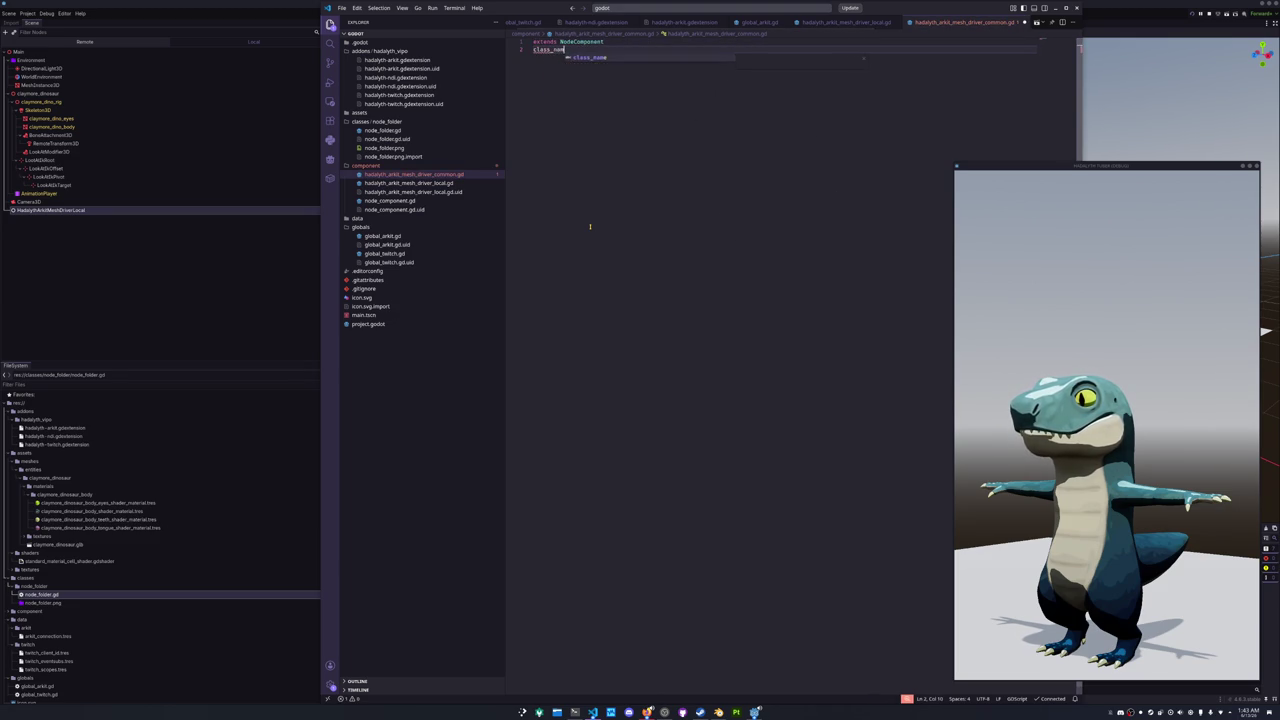
{"action": "type", "text": "e HadalythArki"}
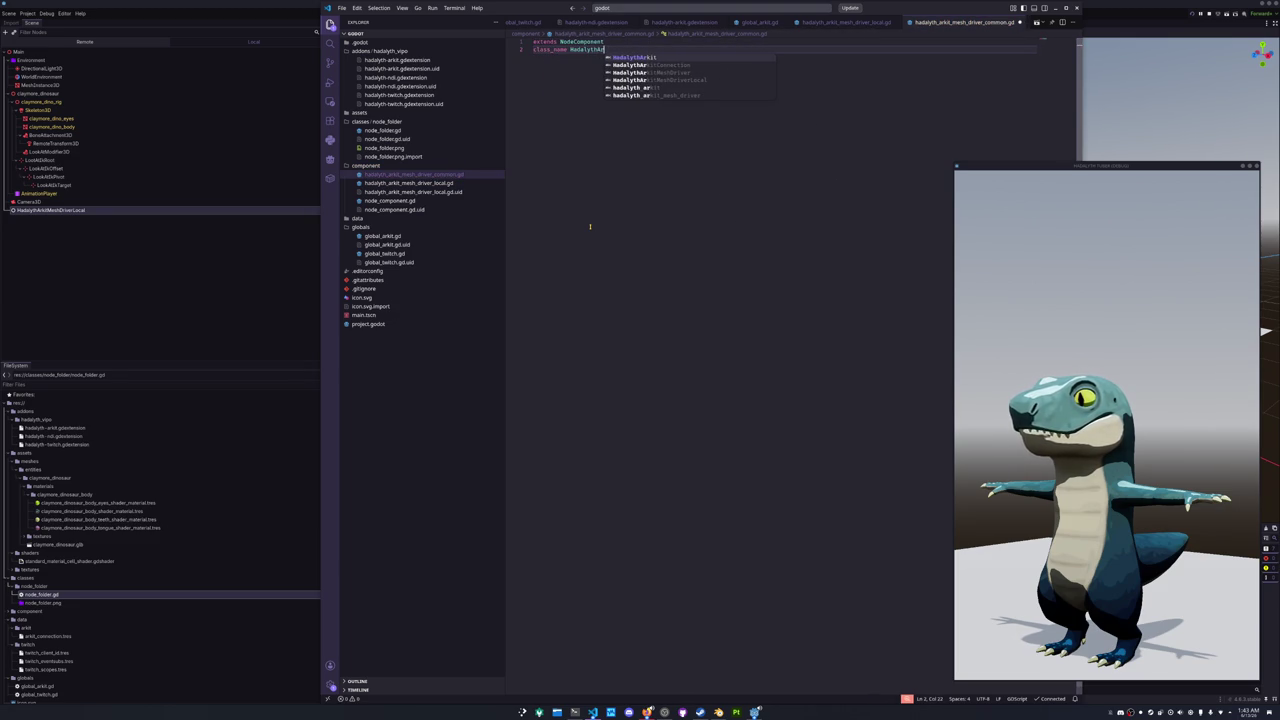
{"action": "type", "text": "tMeshDriver"}
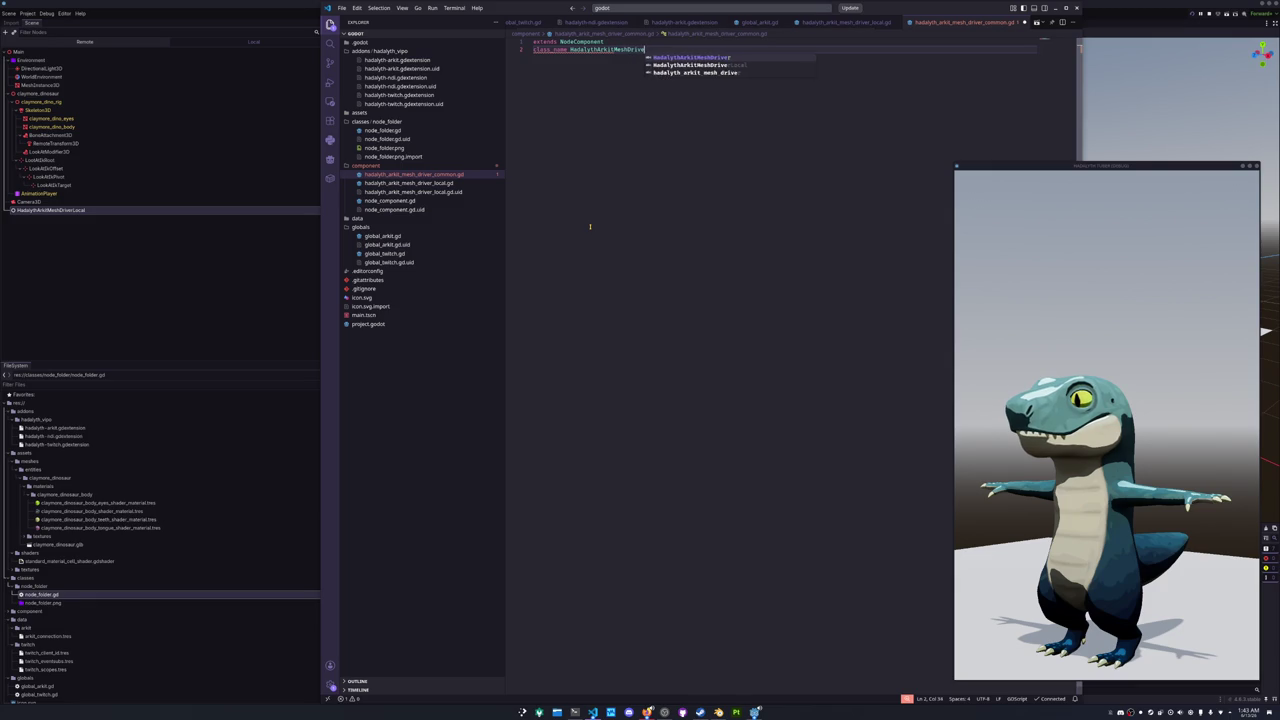
{"action": "type", "text": "Common"}
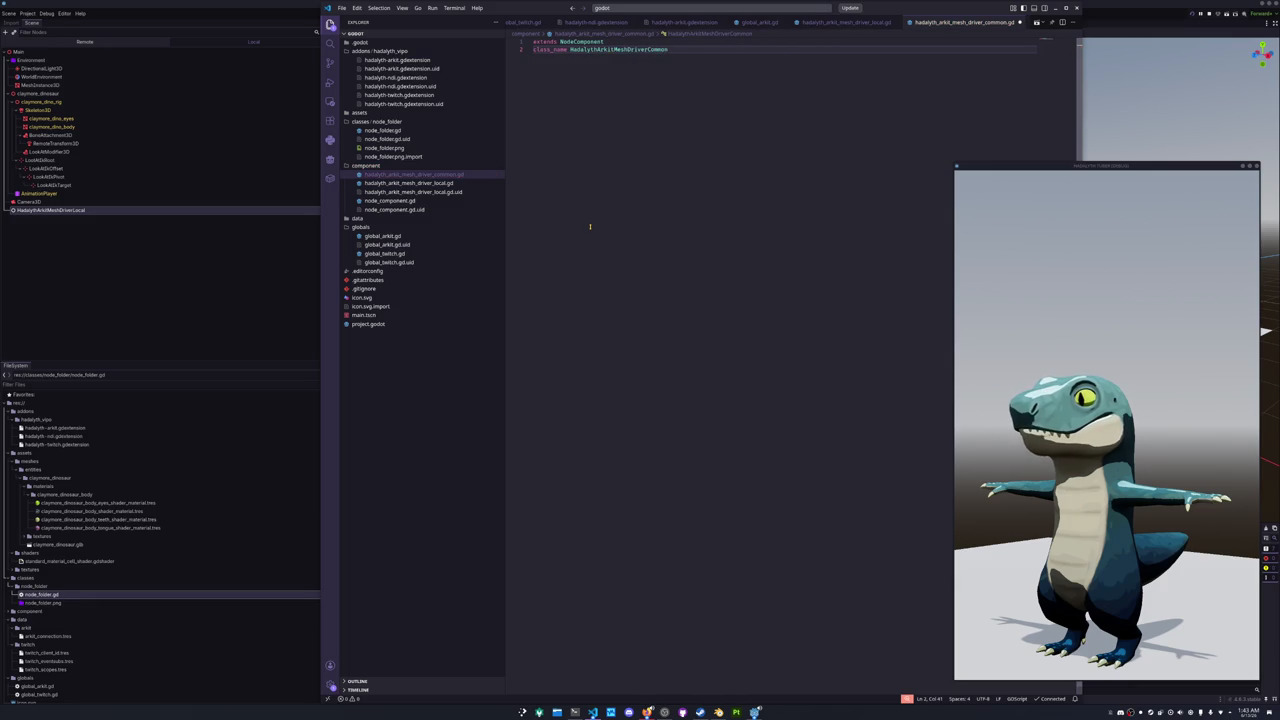
- Copy the local mesh driver's code into the common script, removing the duplicated header lines
{"action": "left_click", "coordinate": [450, 183]}
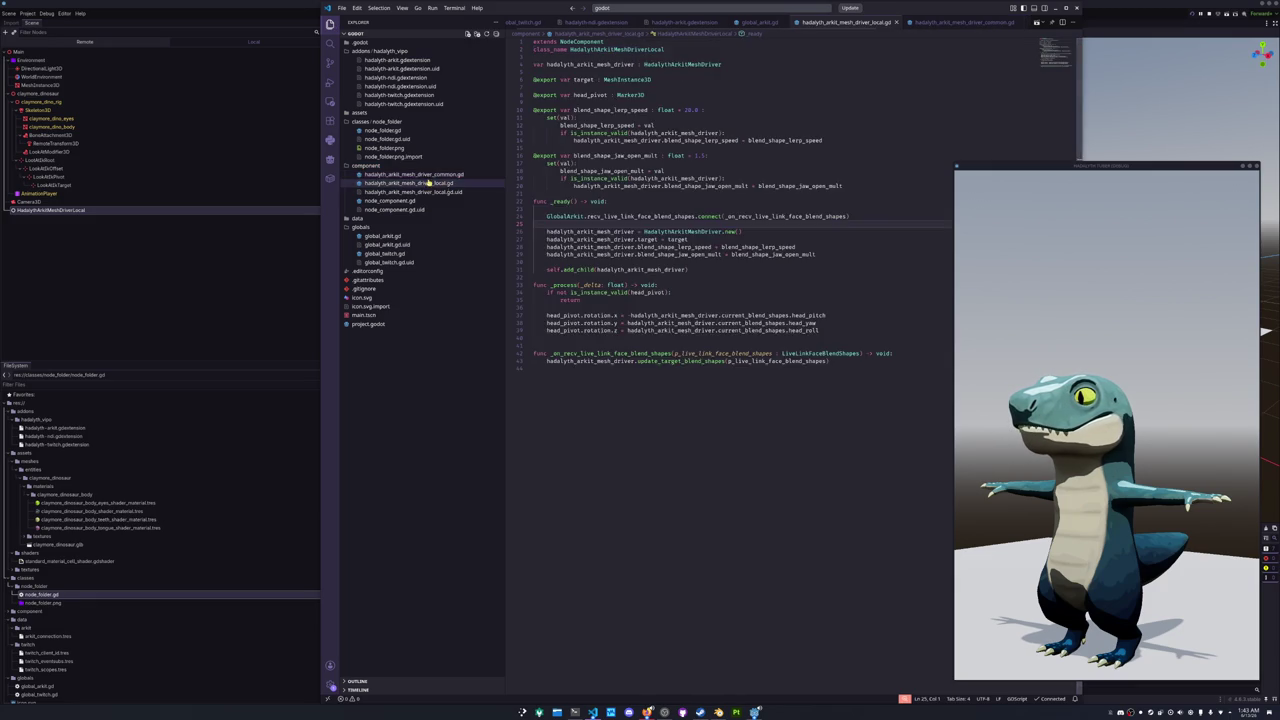
{"action": "key", "text": "ctrl+a"}
{"action": "left_click", "coordinate": [452, 174]}
{"action": "key", "text": "Return"}
{"action": "key", "text": "ctrl+v"}
{"action": "left_click_drag", "start_coordinate": [668, 63], "coordinate": [668, 50]}
{"action": "key", "text": "BackSpace"}
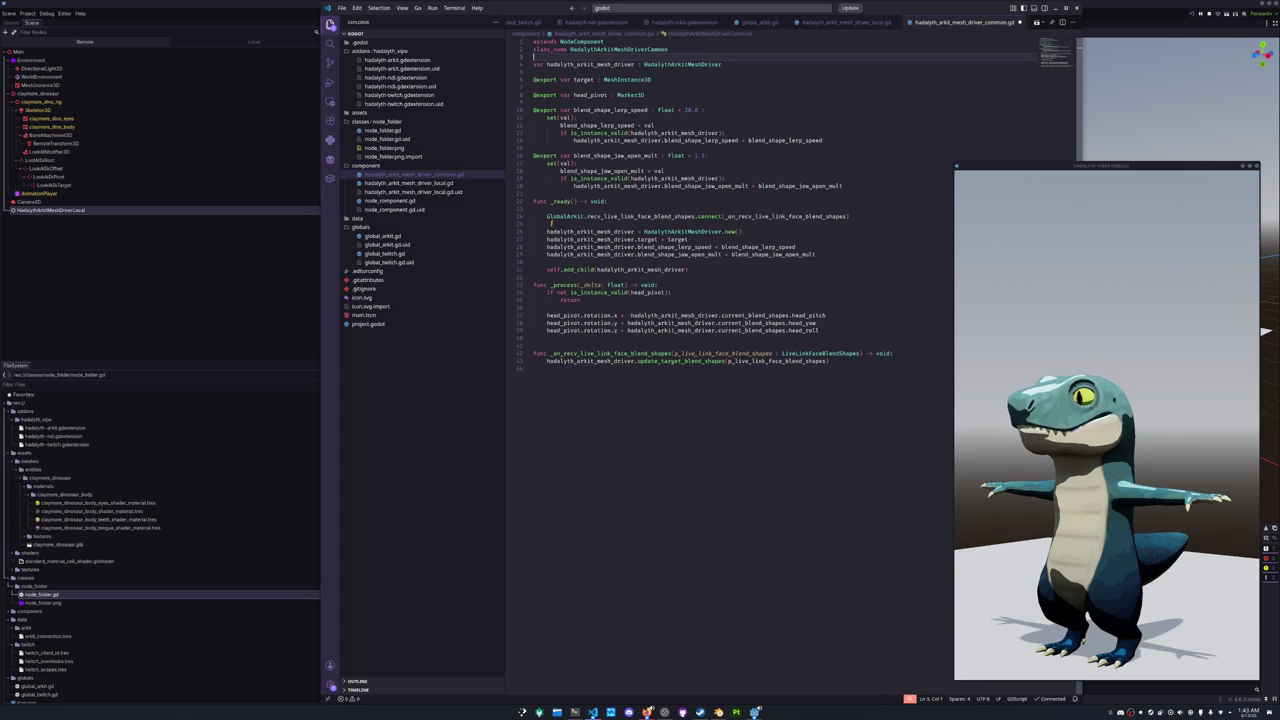
- Delete the GlobalArkit.recv_live_link_face_blend_shapes.connect line from the common script's _ready
{"action": "left_click_drag", "start_coordinate": [549, 217], "coordinate": [530, 216]}
{"action": "key", "text": "shift+End"}
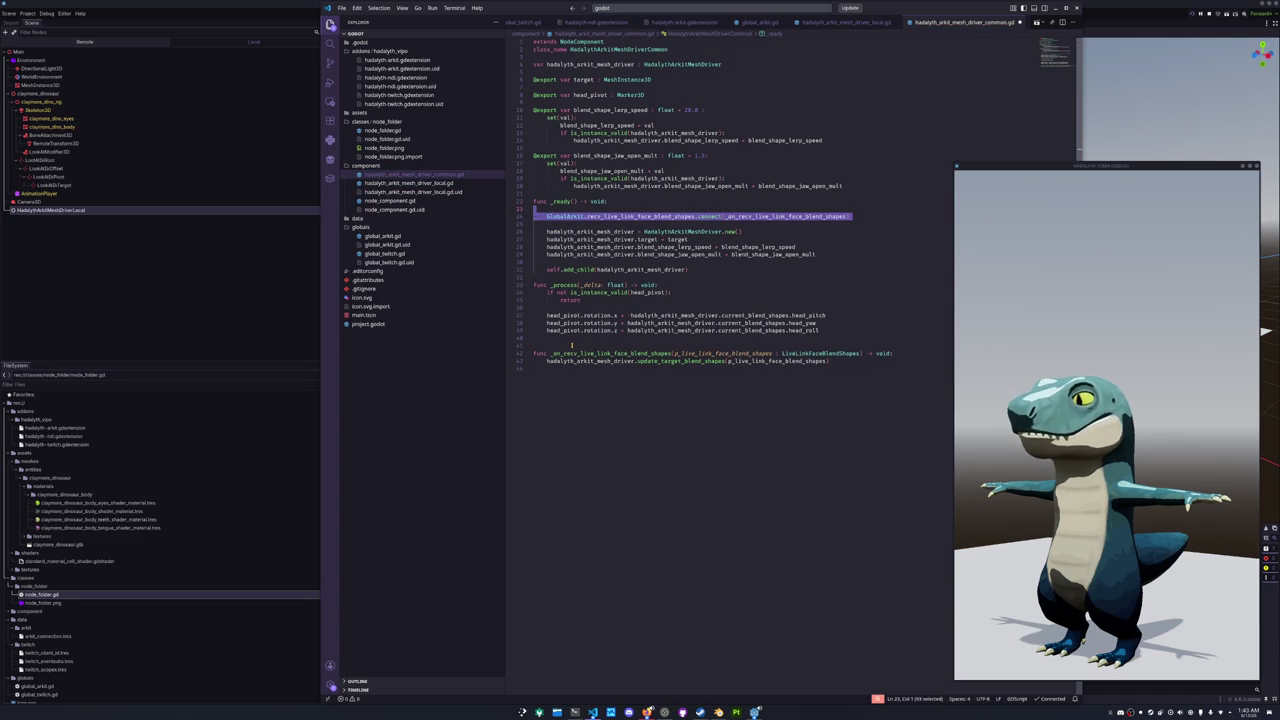
{"action": "key", "text": "BackSpace"}
{"action": "key", "text": "BackSpace"}
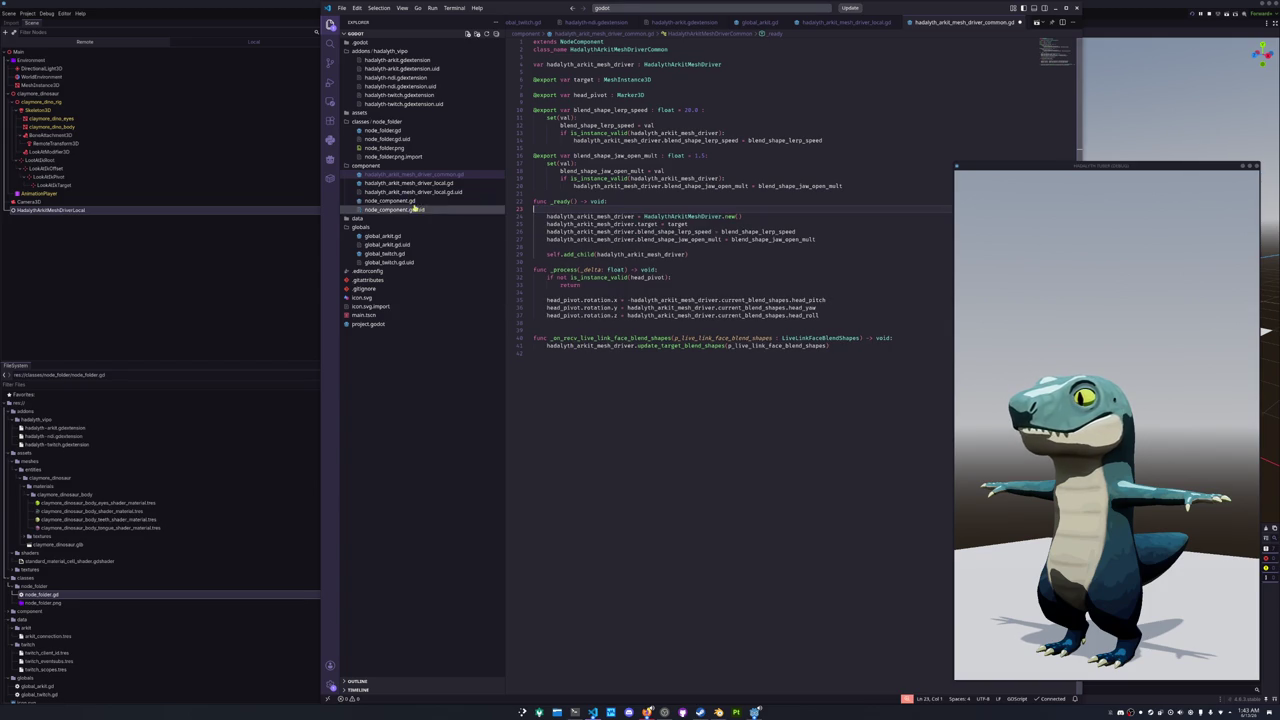
{"action": "left_click", "coordinate": [420, 191]}
- Insert a super() call on the blank line in the local driver's _ready
{"action": "key", "text": "ctrl+a"}
{"action": "left_click", "coordinate": [559, 254]}
{"action": "left_click", "coordinate": [556, 208]}
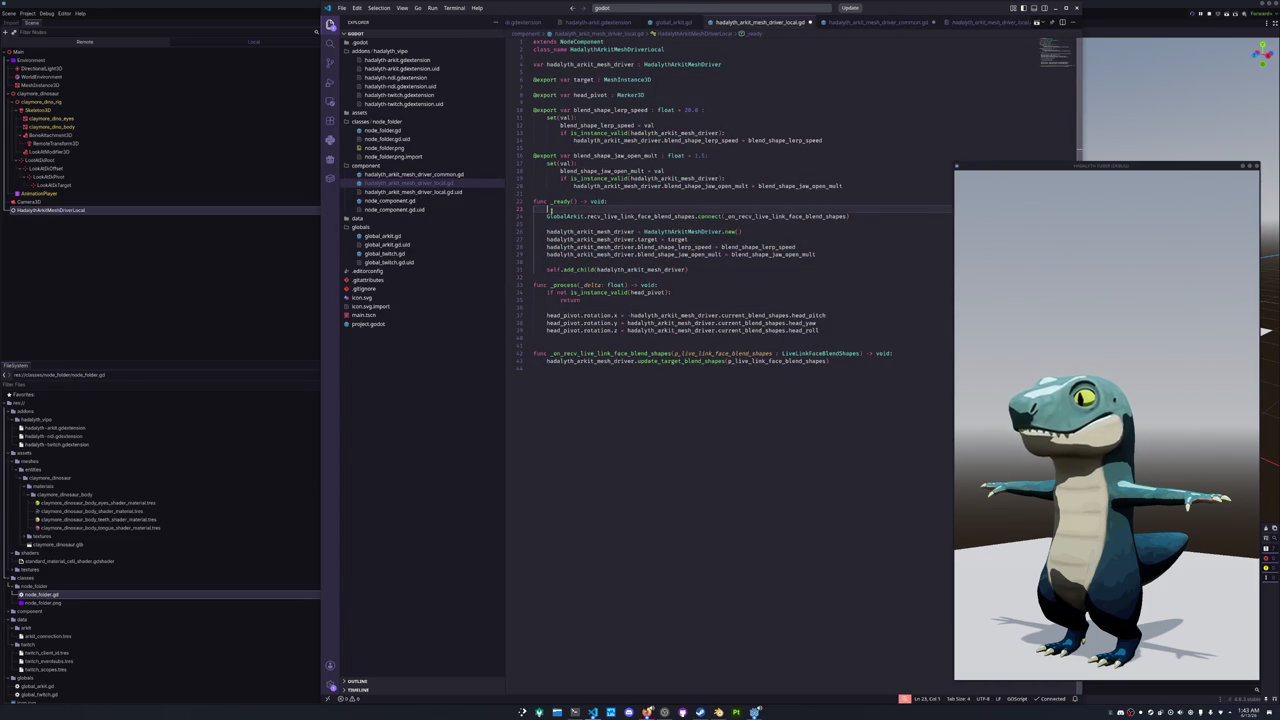
{"action": "type", "text": "su"}
{"action": "type", "text": "rkit.recv_live_link_face_blend_shapes.connect(_on_recv_live_link_face_blend_shapes)"}
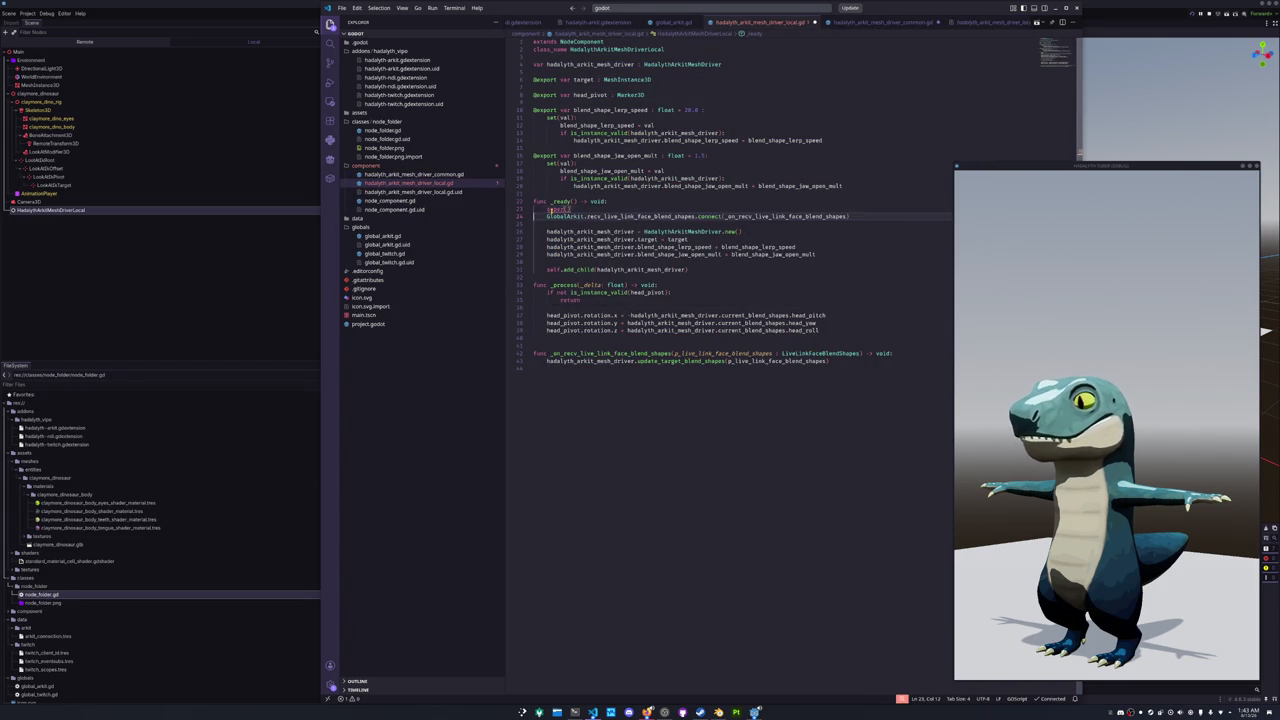
{"action": "key", "text": "Up"}
{"action": "key", "text": "Up"}
{"action": "key", "text": "Up"}
- Change extends NodeComponent to HadalythArkitMeshDriverCommon, then inspect HadalythArkitMeshDriverLocal in Godot
{"action": "key", "text": "Up"}
{"action": "key", "text": "Up"}
{"action": "key", "text": "End"}
{"action": "key", "text": "shift+Left"}
{"action": "key", "text": "shift+Left"}
{"action": "key", "text": "shift+Left"}
{"action": "key", "text": "Up"}
{"action": "key", "text": "ctrl+shift+Left"}
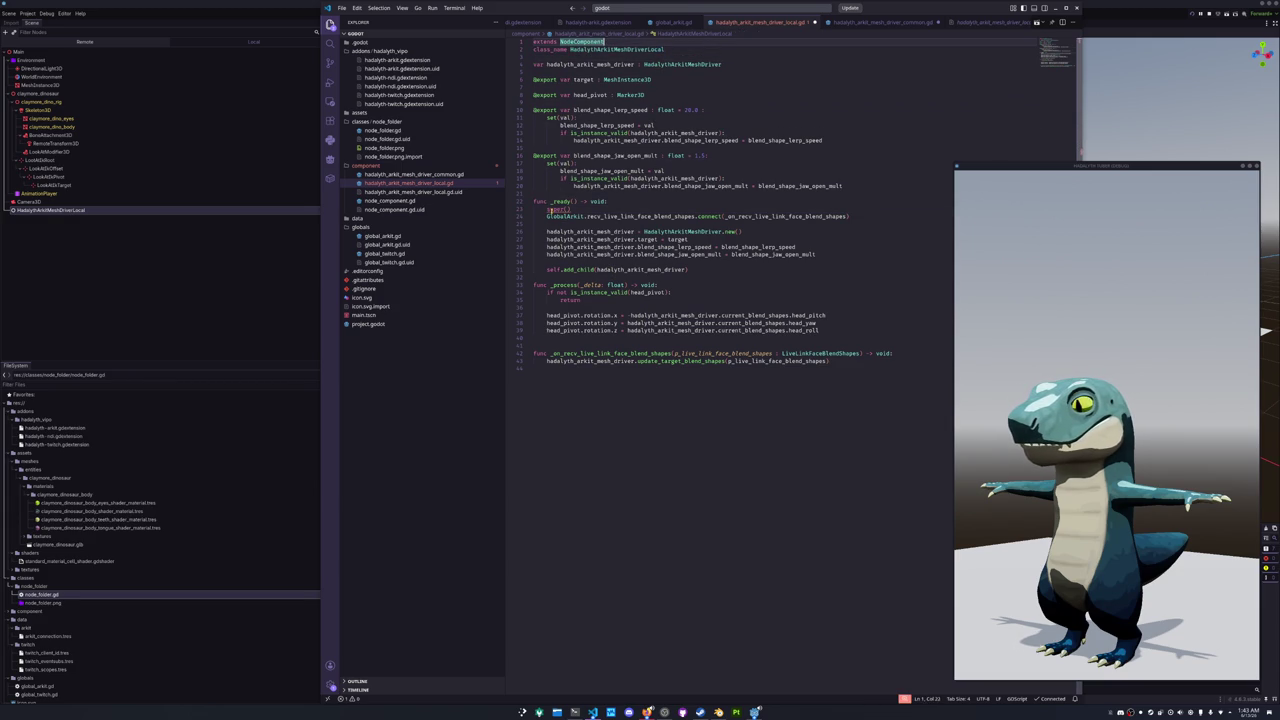
{"action": "type", "text": "HadalythArkitMesh"}
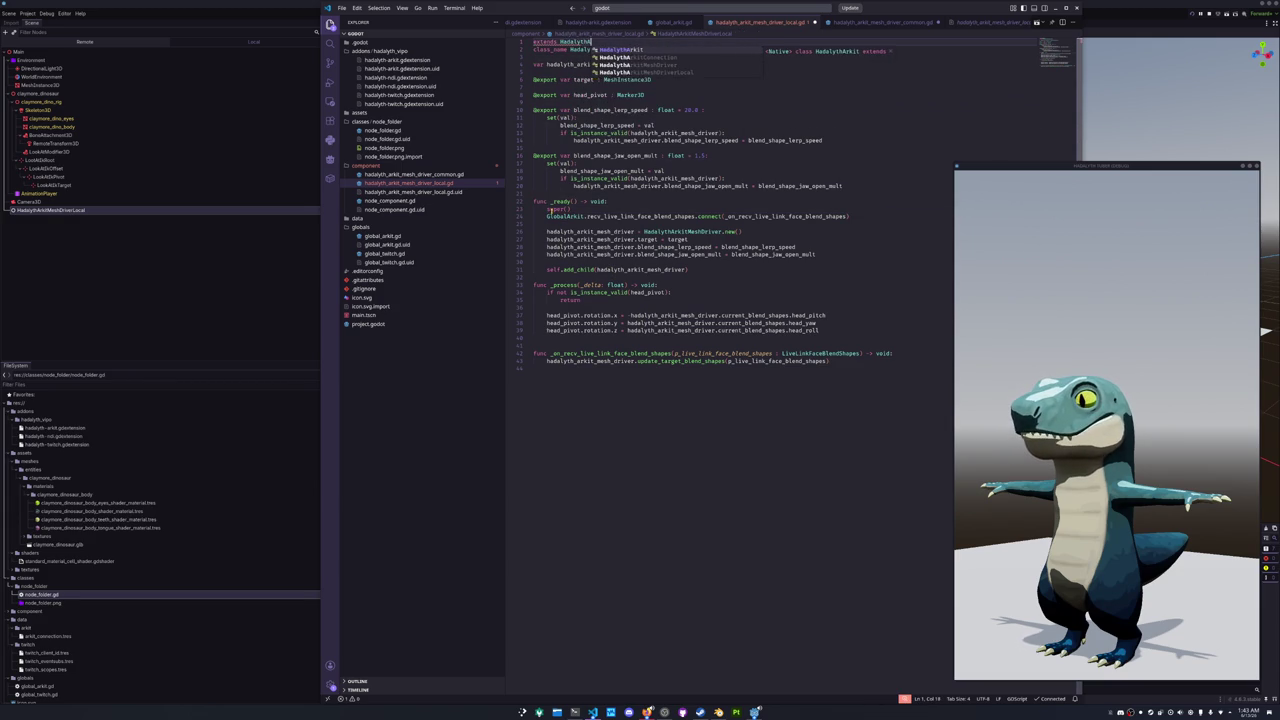
{"action": "type", "text": "DriverCommon"}
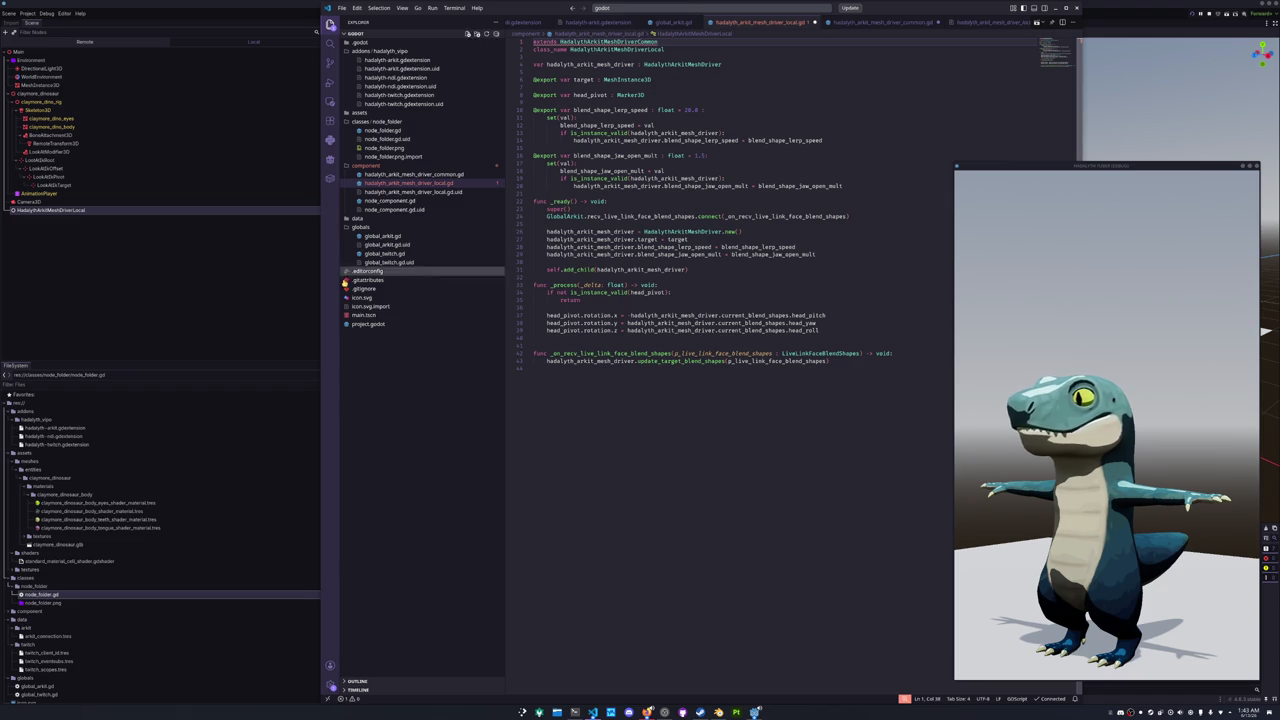
{"action": "left_click", "coordinate": [207, 315]}
{"action": "left_click", "coordinate": [212, 211]}
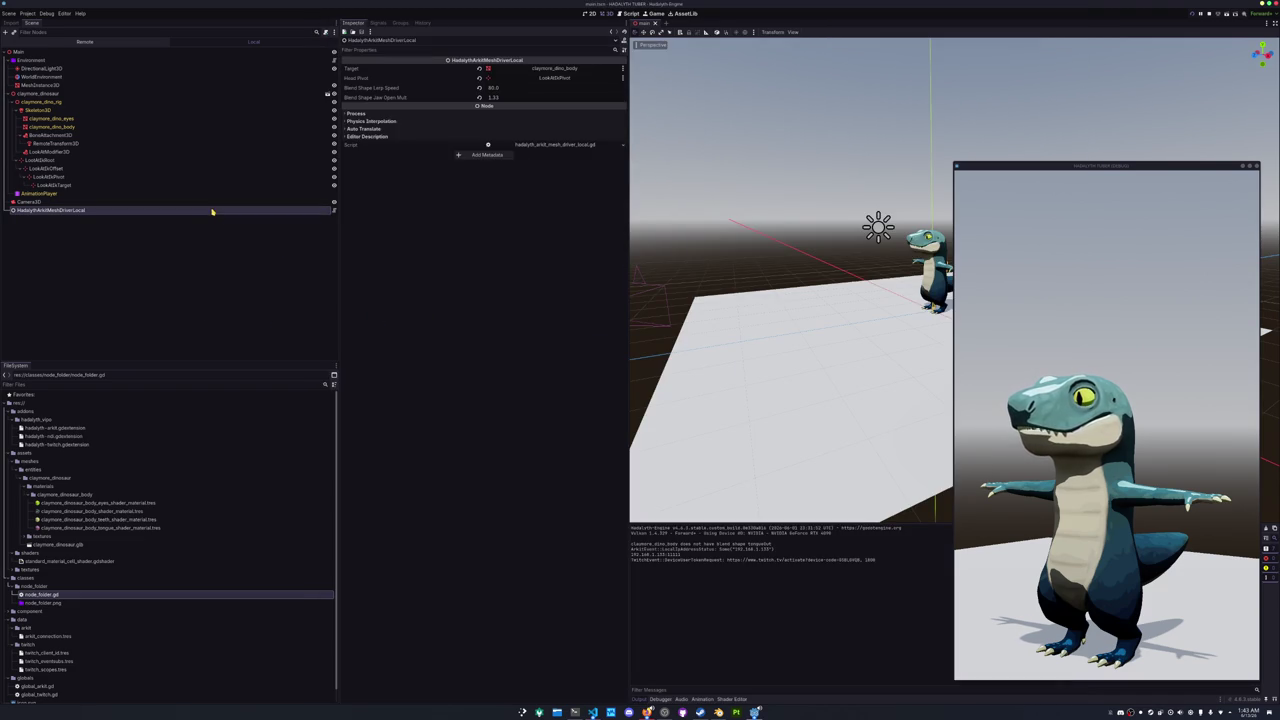
- Look up the HadalythArkitMeshDriverCommon base script, then return to the local mesh driver script
{"action": "key", "text": "alt+Tab"}
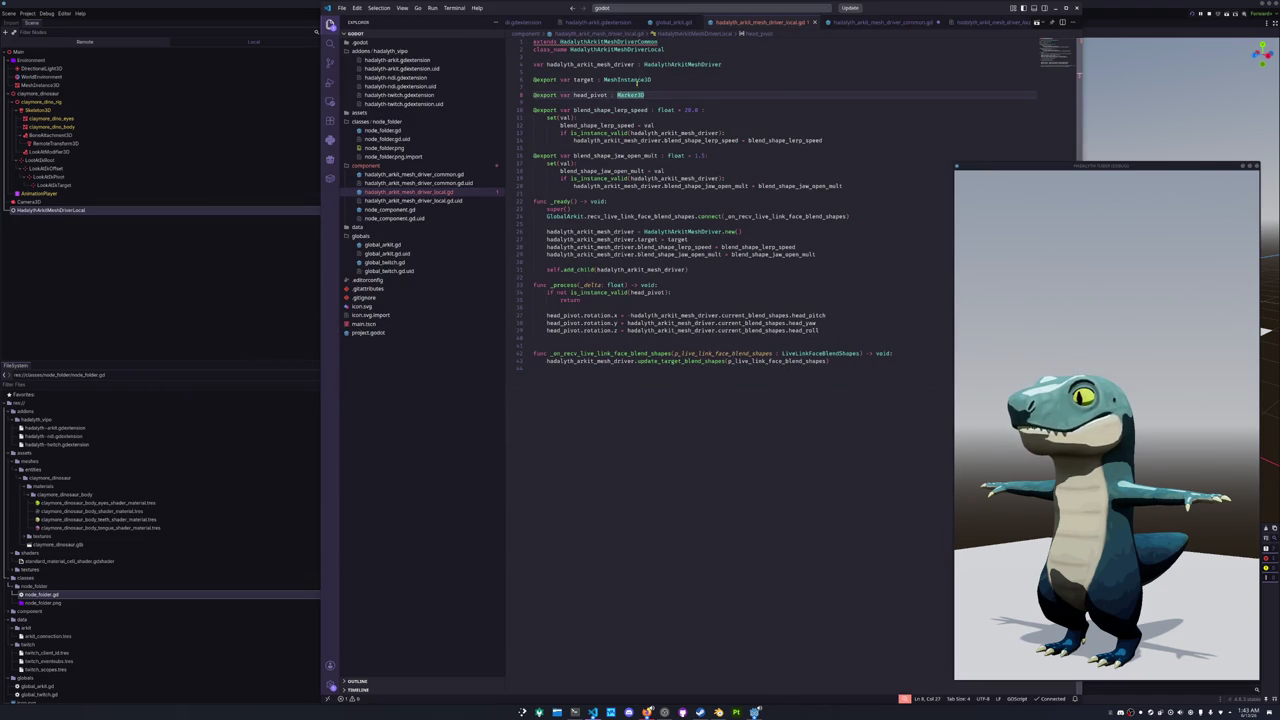
{"action": "double_click", "coordinate": [641, 41]}
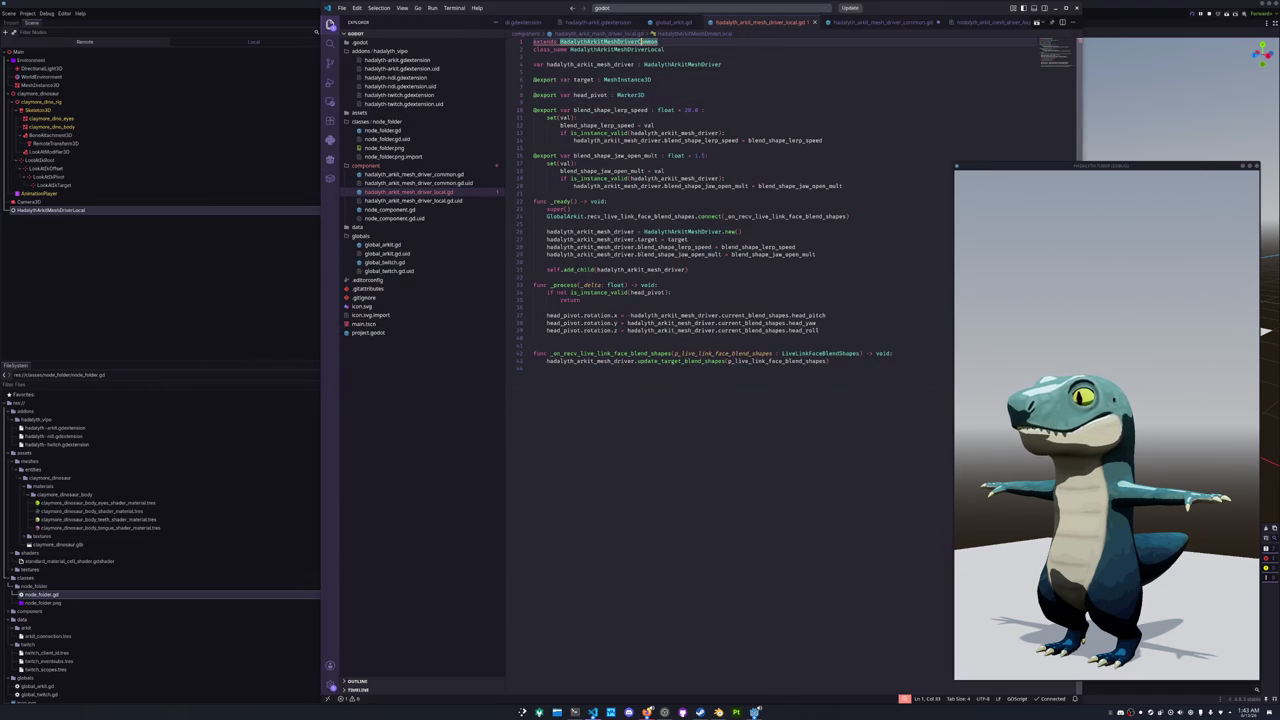
{"action": "left_click", "coordinate": [434, 178]}
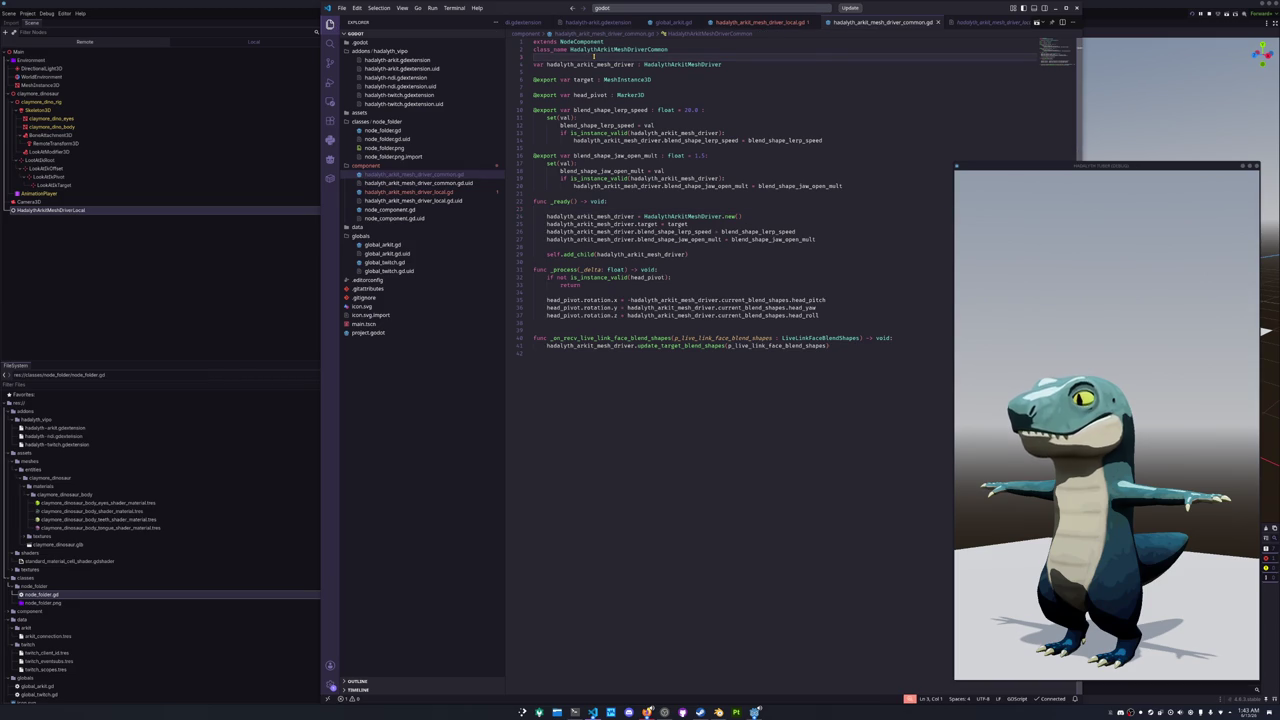
{"action": "key", "text": "ctrl+p"}
{"action": "key", "text": "Escape"}
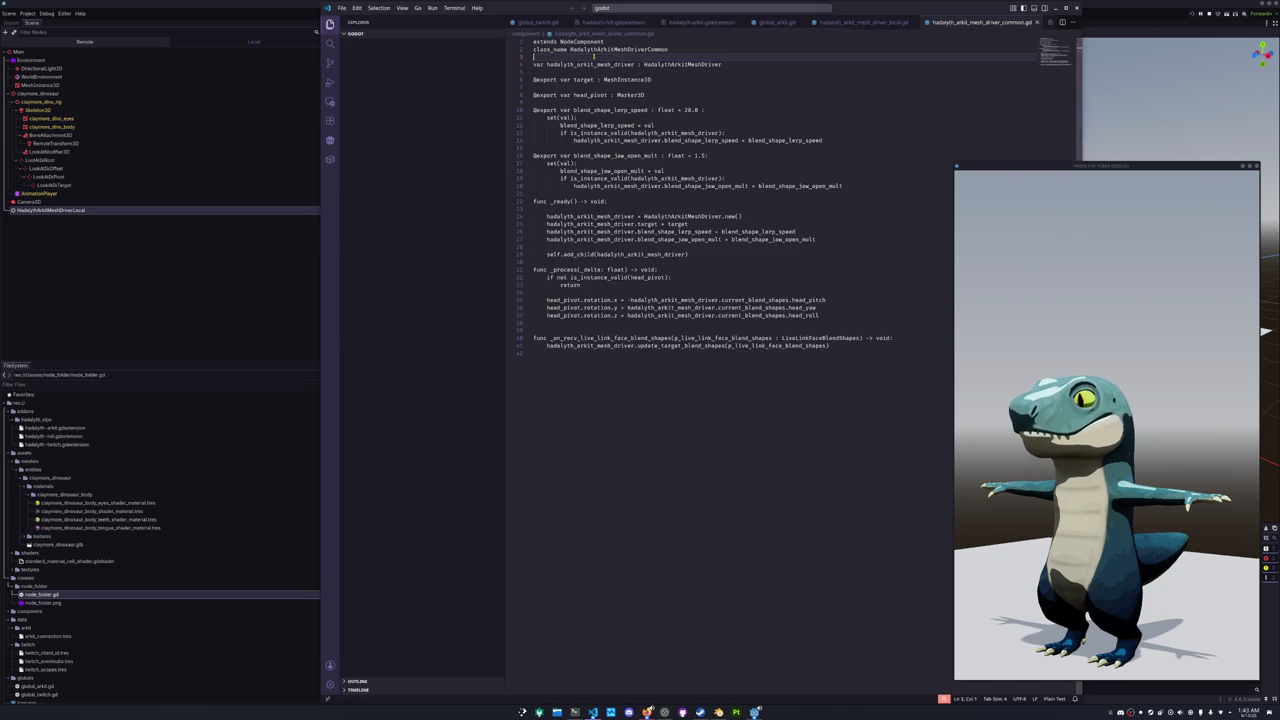
{"action": "left_click", "coordinate": [412, 191]}
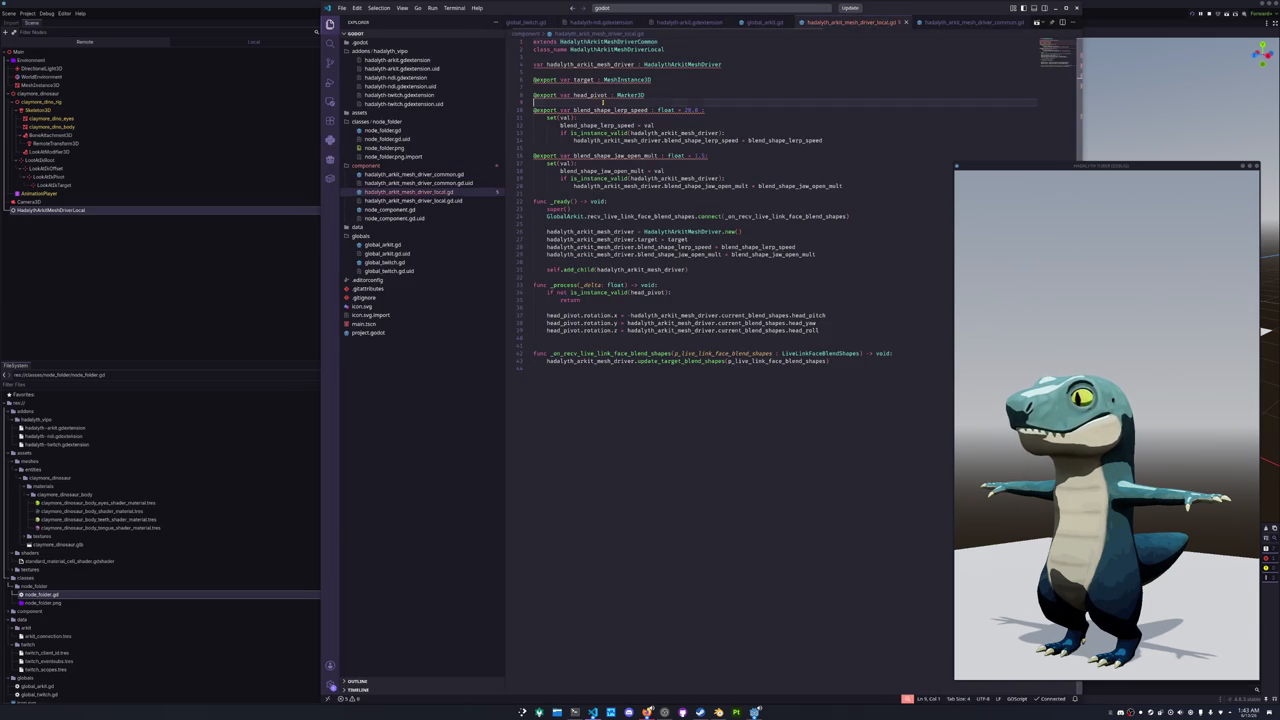
- Delete the driver, target and head_pivot variables and both blend shape export blocks
{"action": "left_click", "coordinate": [660, 64]}
{"action": "key", "text": "ctrl+shift+k"}
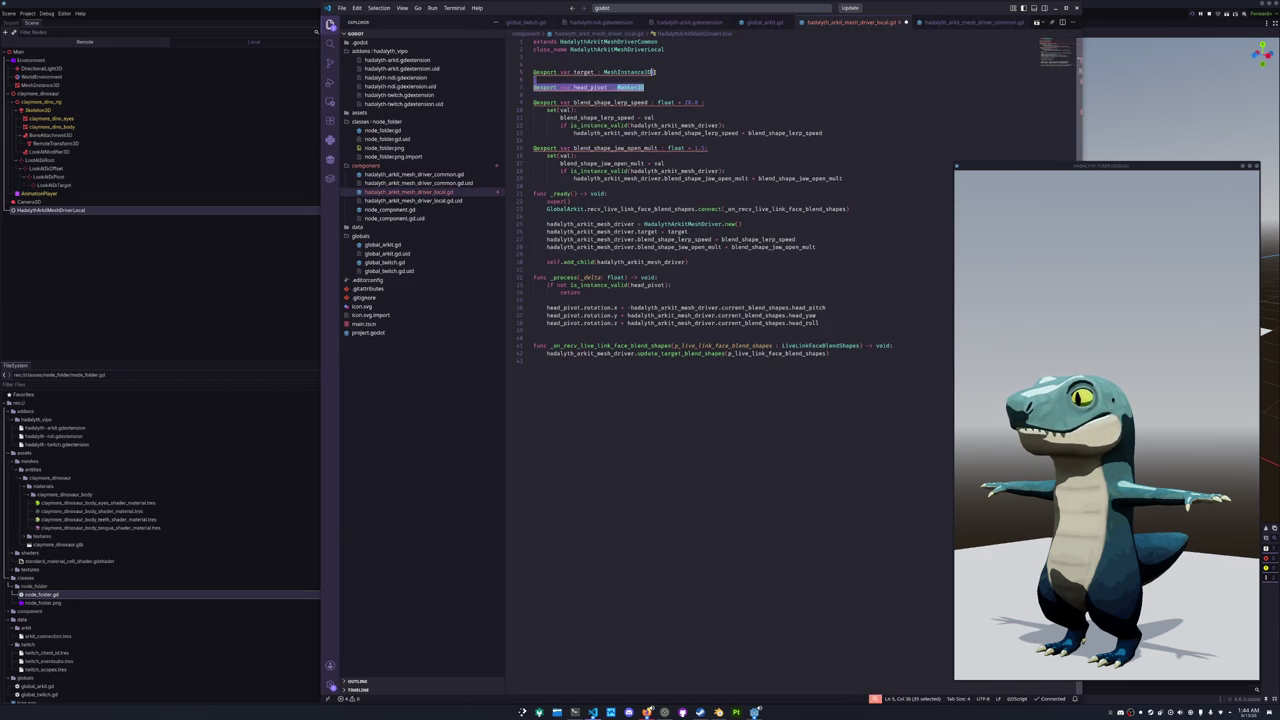
{"action": "key", "text": "ctrl+shift+k"}
{"action": "key", "text": "ctrl+shift+k"}
{"action": "key", "text": "ctrl+shift+k"}
{"action": "mouse_move", "coordinate": [619, 167]}
{"action": "left_mouse_down"}
{"action": "mouse_move", "coordinate": [600, 108]}
{"action": "mouse_move", "coordinate": [534, 64]}
{"action": "left_mouse_up"}
{"action": "key", "text": "Delete"}
- Delete the mesh driver setup block in _ready and the entire _process function
{"action": "mouse_move", "coordinate": [690, 140]}
{"action": "left_mouse_down"}
{"action": "mouse_move", "coordinate": [615, 140]}
{"action": "mouse_move", "coordinate": [530, 94]}
{"action": "left_mouse_up"}
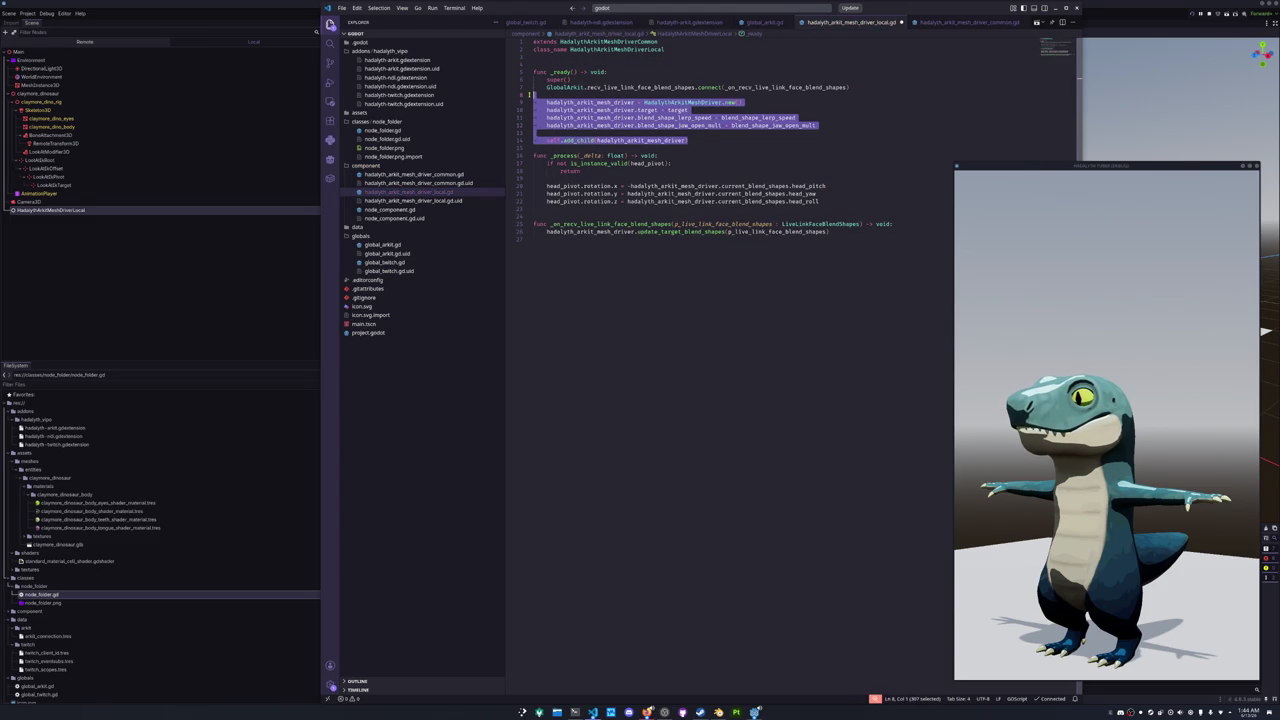
{"action": "key", "text": "Delete"}
{"action": "mouse_move", "coordinate": [540, 163]}
{"action": "left_mouse_down"}
{"action": "mouse_move", "coordinate": [560, 135]}
{"action": "mouse_move", "coordinate": [535, 96]}
{"action": "left_mouse_up"}
{"action": "key", "text": "Delete"}
{"action": "key", "text": "alt+Tab"}
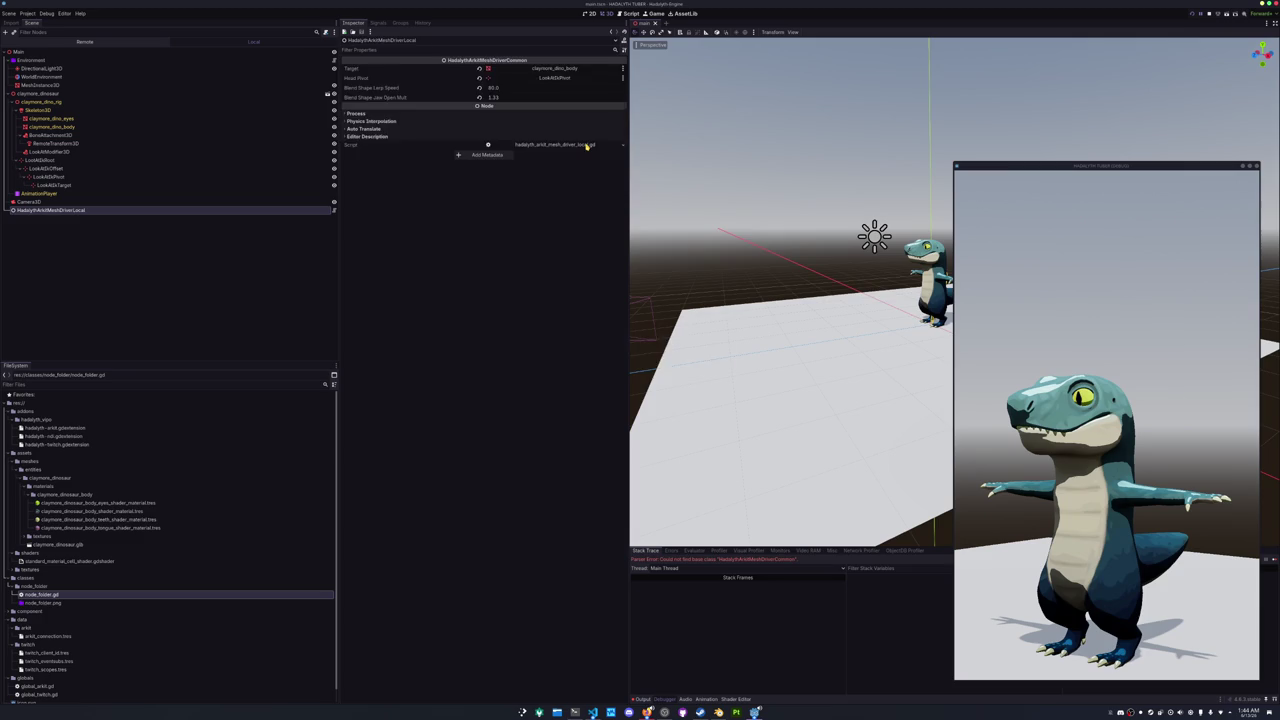
{"action": "key", "text": "alt+Tab"}
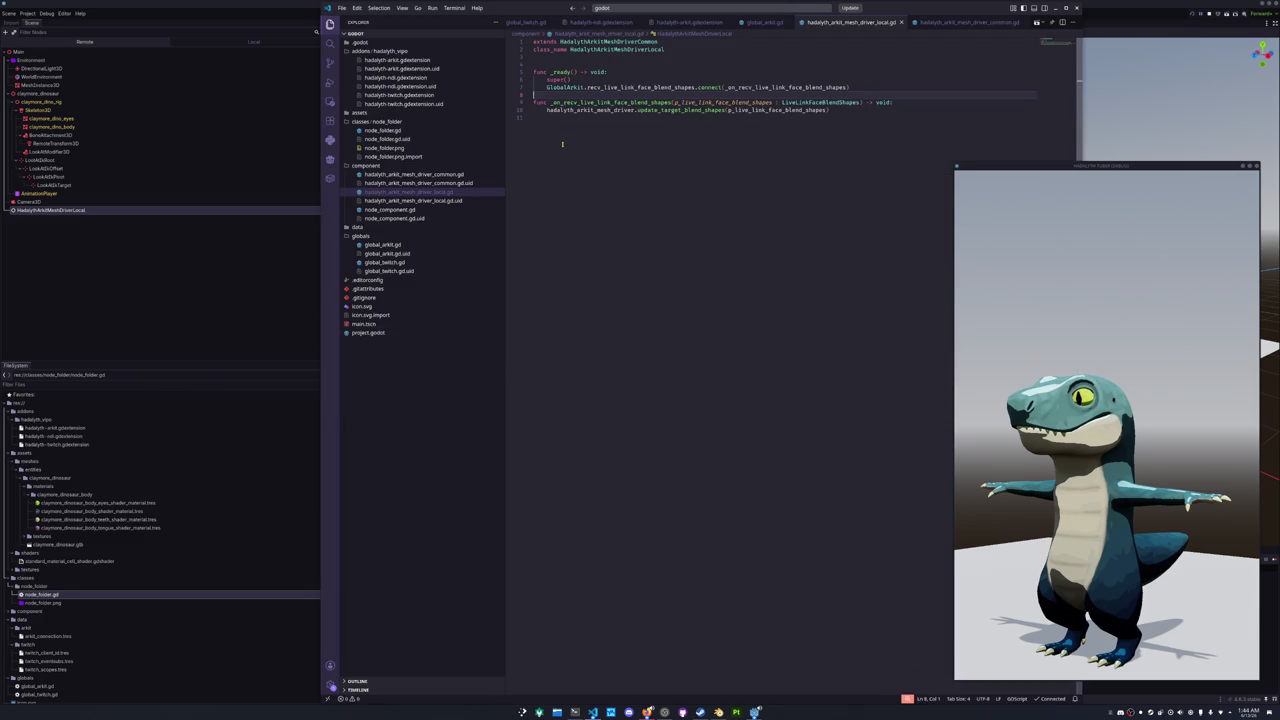
{"action": "left_click", "coordinate": [427, 177]}
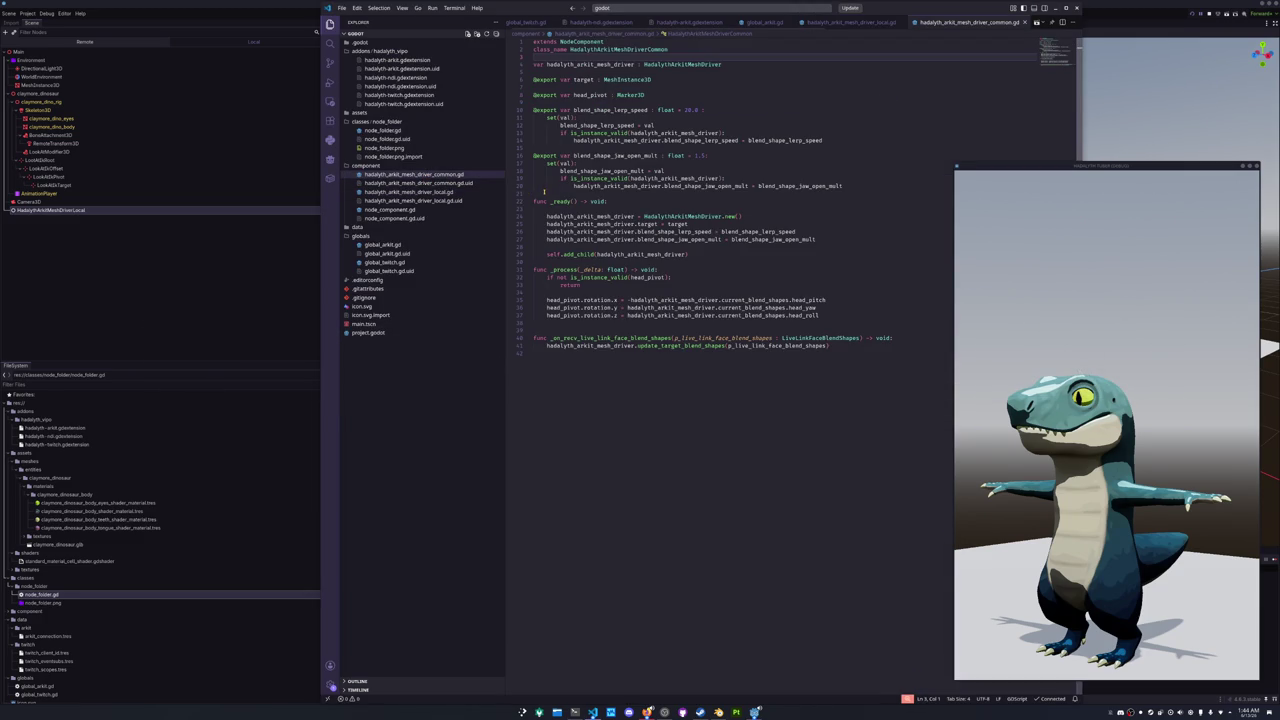
- Delete the _on_recv_live_link_face_blend_shapes callback from the common mesh driver script
{"action": "left_click", "coordinate": [450, 192]}
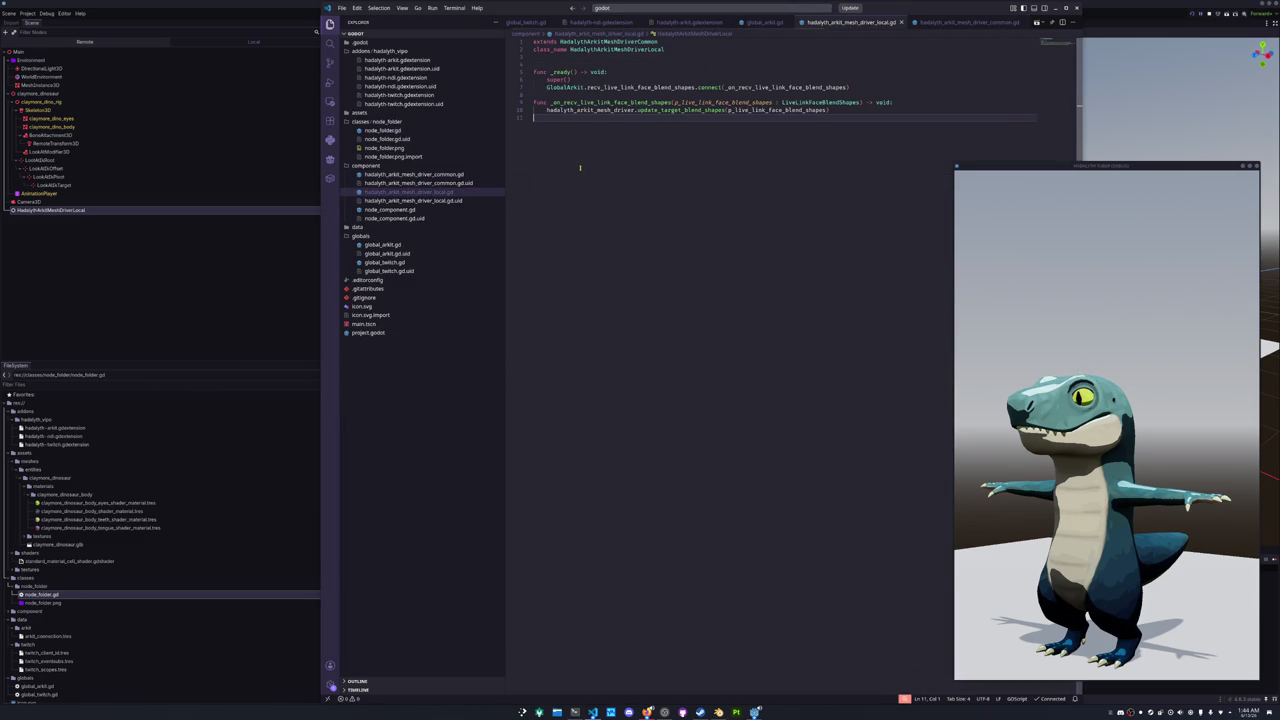
{"action": "left_click", "coordinate": [418, 176]}
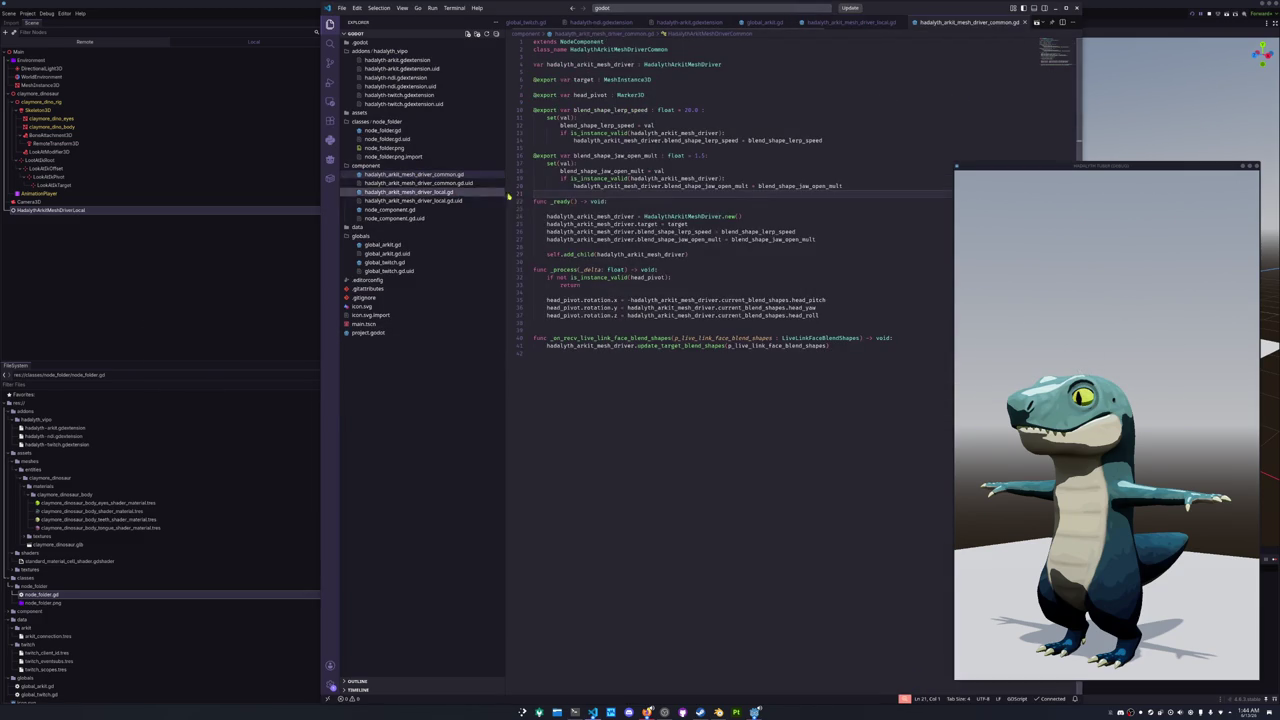
{"action": "left_click", "coordinate": [550, 196]}
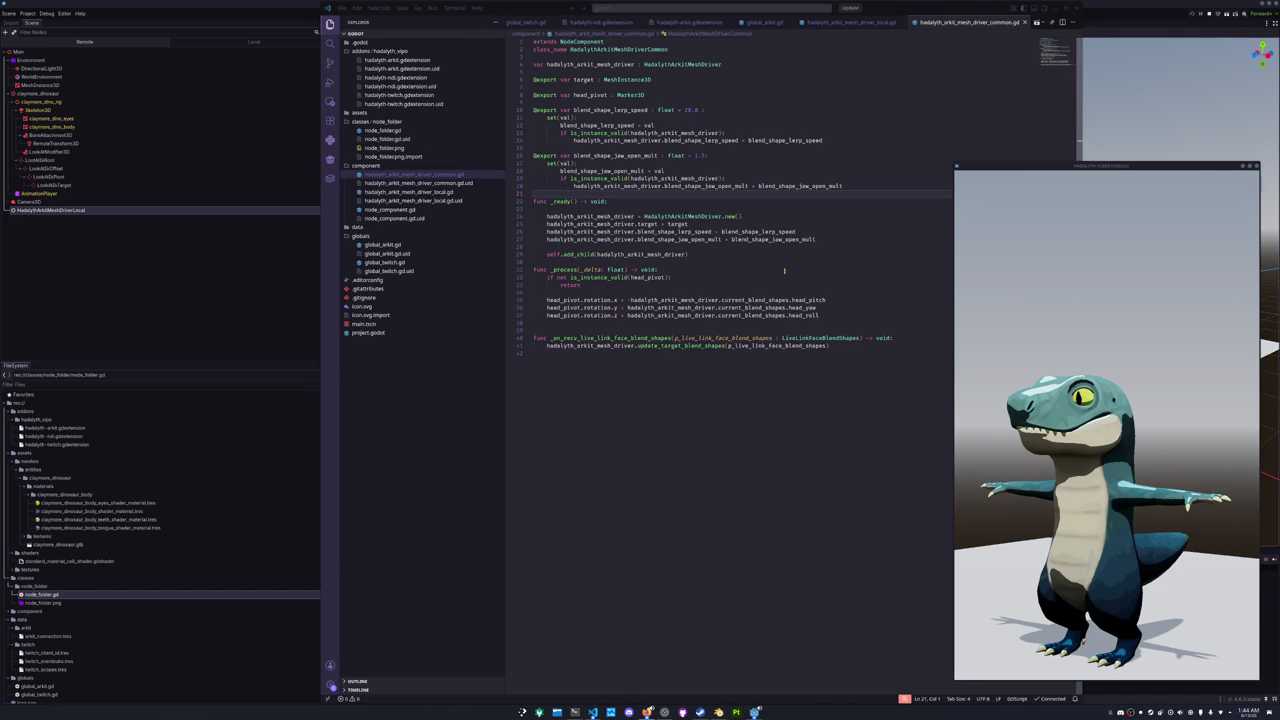
{"action": "double_click", "coordinate": [569, 285]}
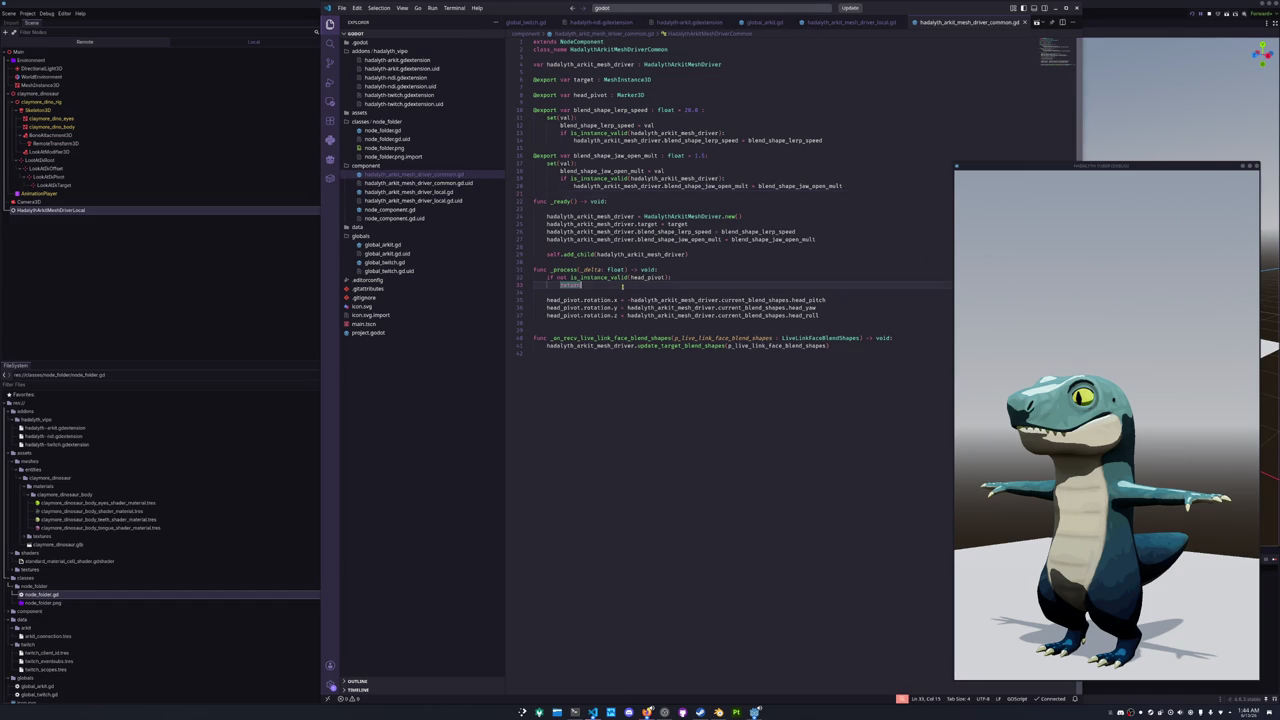
{"action": "left_click", "coordinate": [572, 364]}
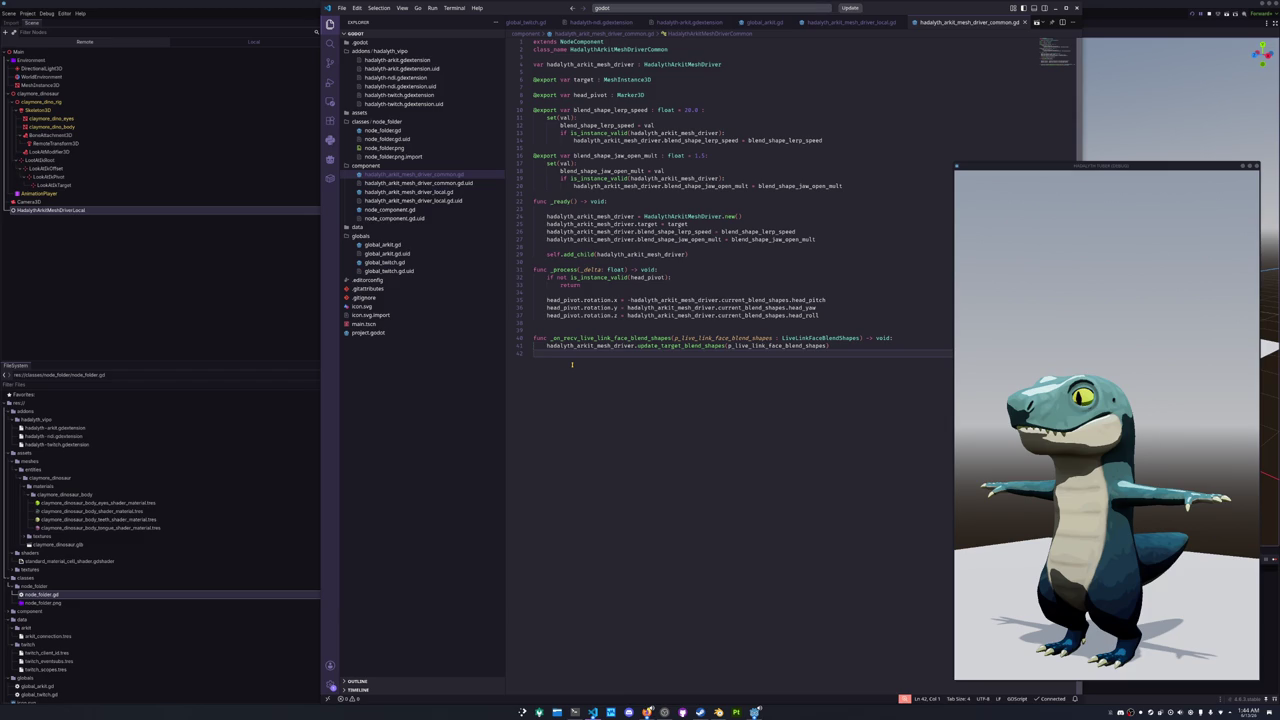
{"action": "key", "text": "shift+Up"}
{"action": "key", "text": "shift+Up"}
{"action": "key", "text": "shift+Up"}
{"action": "key", "text": "BackSpace"}
{"action": "key", "text": "BackSpace"}
- Tidy the blank lines inside _process and above _process and _ready
{"action": "key", "text": "Up"}
{"action": "key", "text": "Up"}
{"action": "key", "text": "Up"}
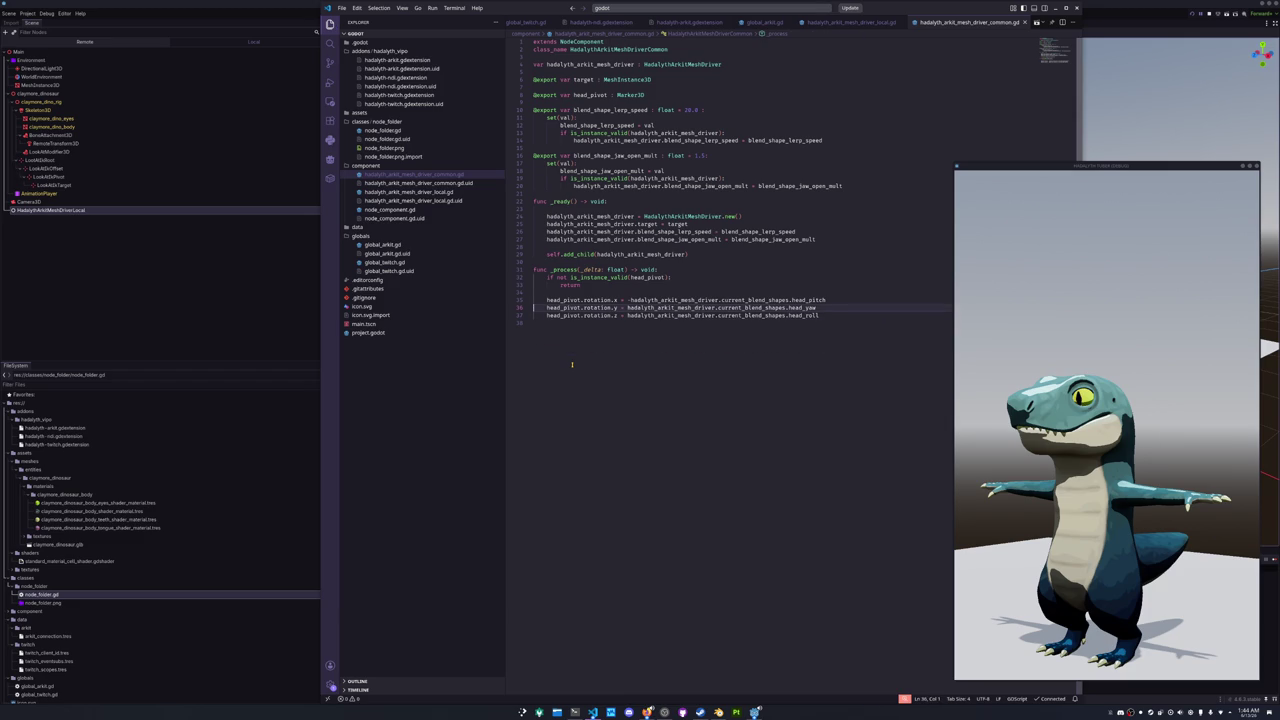
{"action": "key", "text": "BackSpace"}
{"action": "key", "text": "Up"}
{"action": "key", "text": "Up"}
{"action": "key", "text": "Up"}
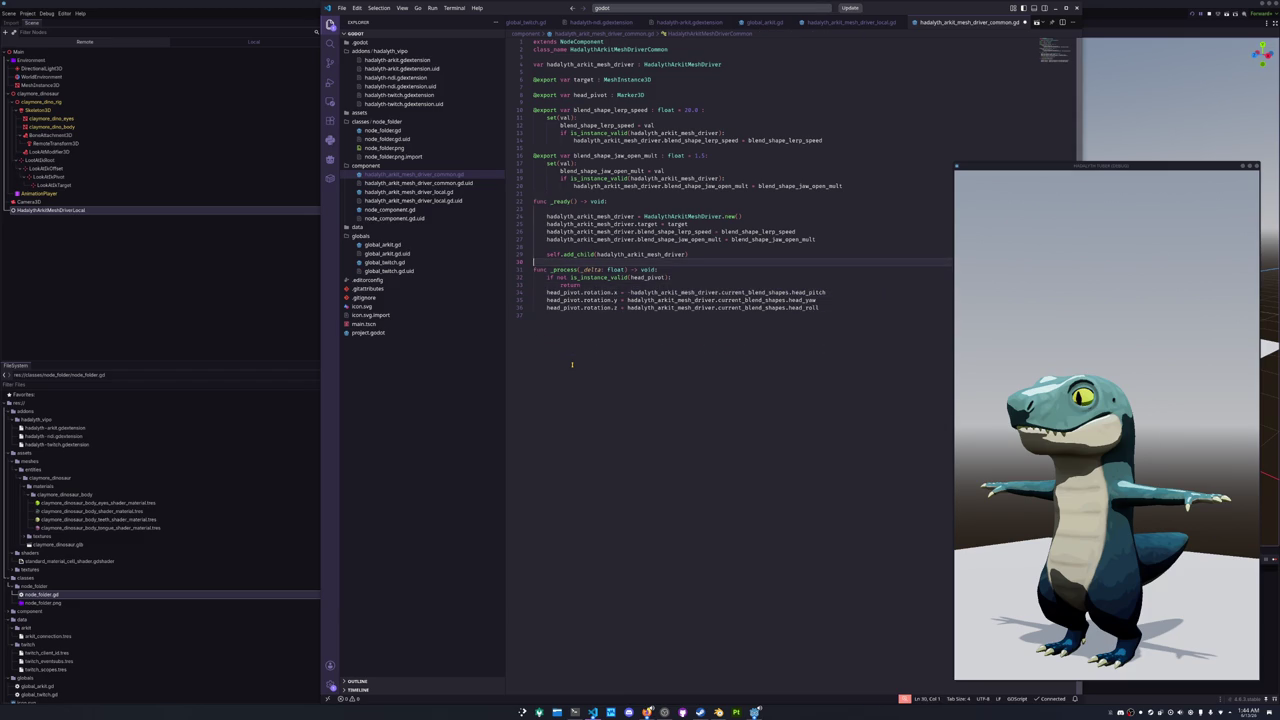
{"action": "key", "text": "Return"}
{"action": "key", "text": "Up"}
{"action": "key", "text": "Up"}
{"action": "key", "text": "Up"}
{"action": "key", "text": "Up"}
{"action": "key", "text": "Up"}
{"action": "key", "text": "Up"}
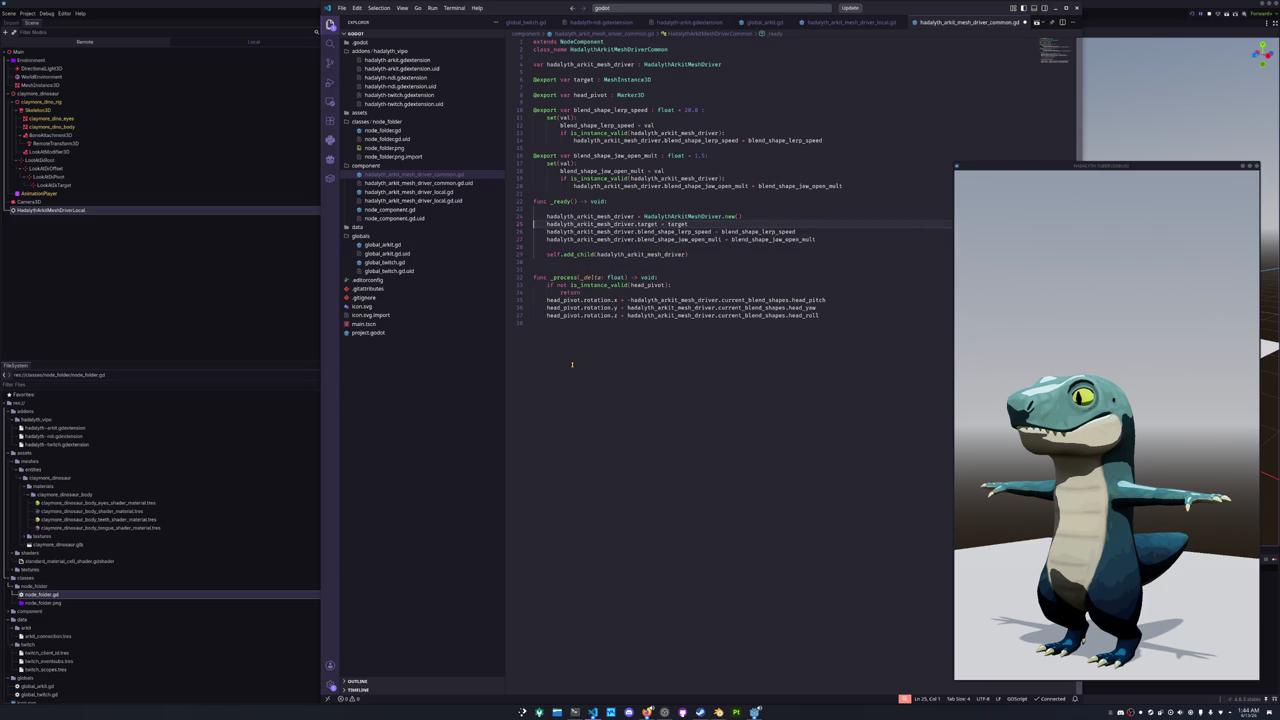
{"action": "key", "text": "Return"}
{"action": "key", "text": "Down"}
{"action": "key", "text": "Down"}
{"action": "key", "text": "Down"}
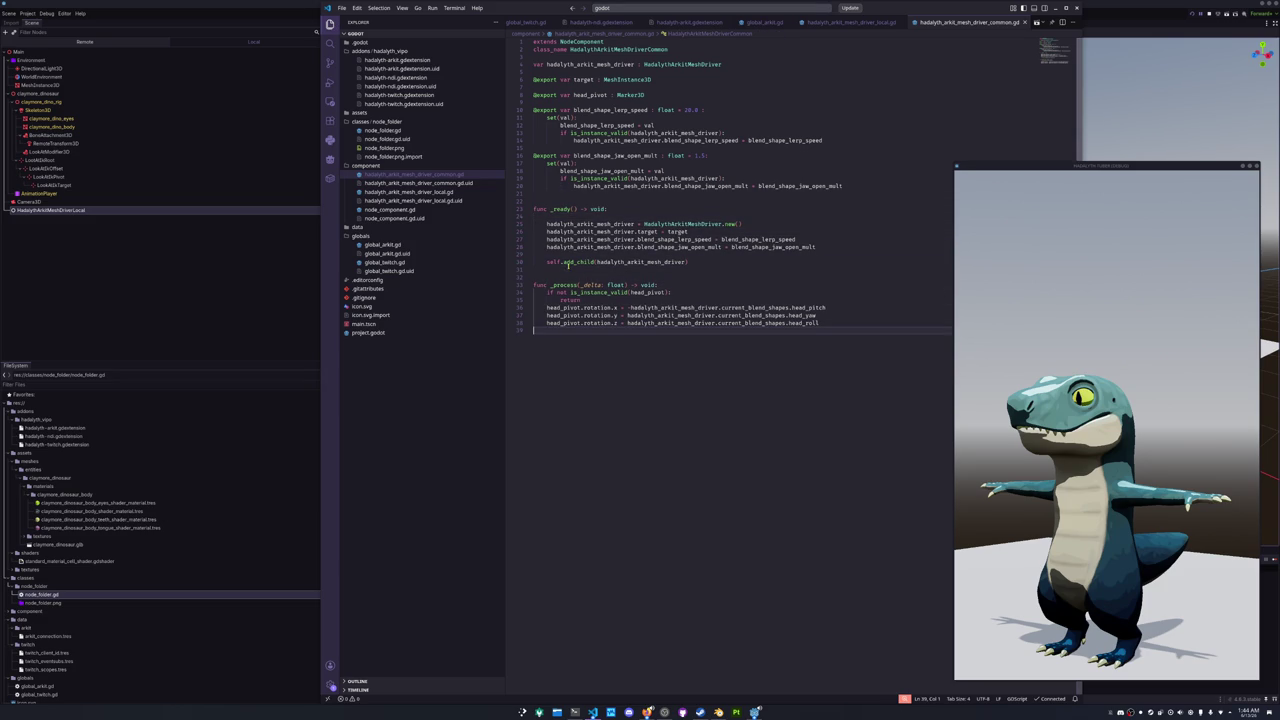
- Compare the common script with the local mesh driver script, ending on the local one
{"action": "left_click", "coordinate": [437, 192]}
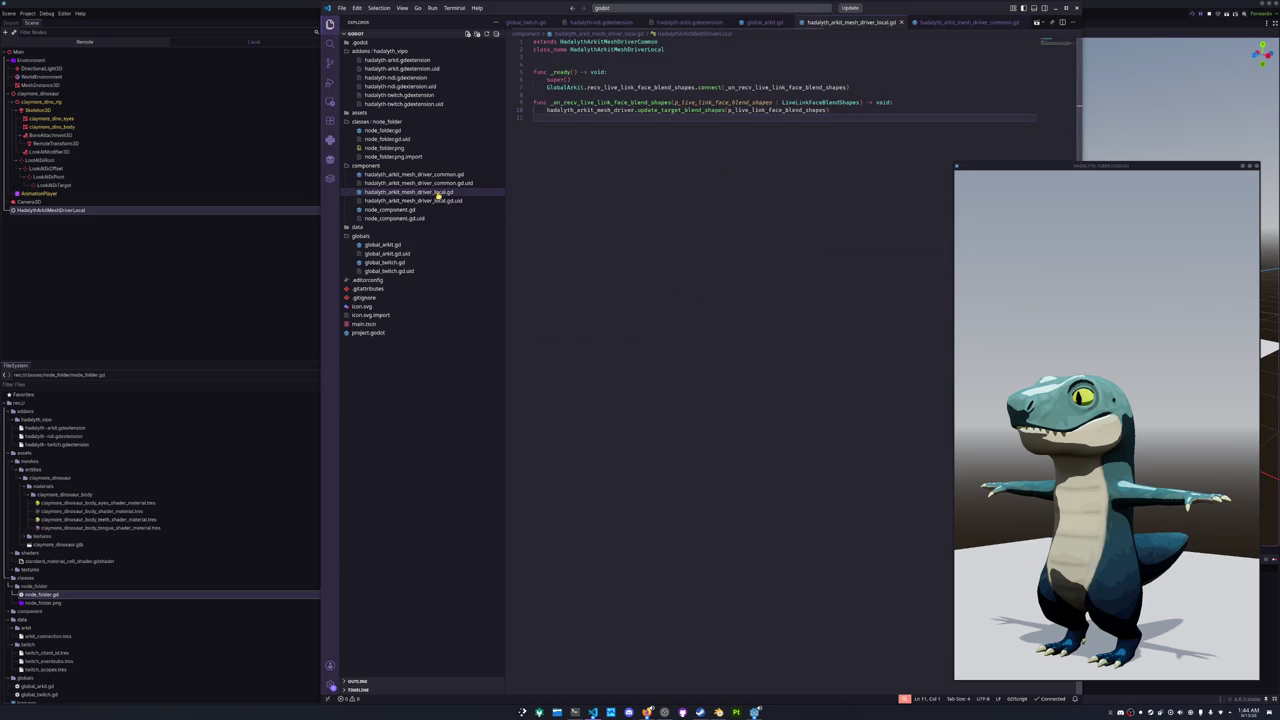
{"action": "left_click", "coordinate": [634, 150]}
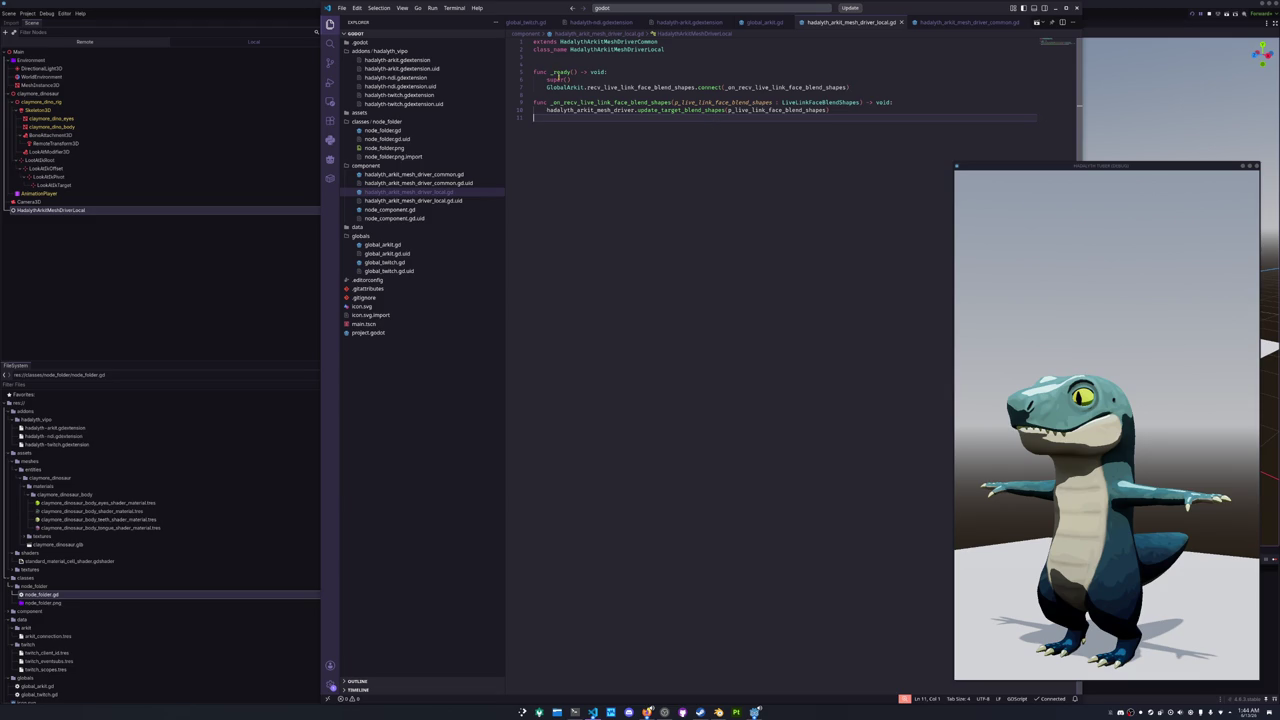
{"action": "left_click", "coordinate": [436, 174]}
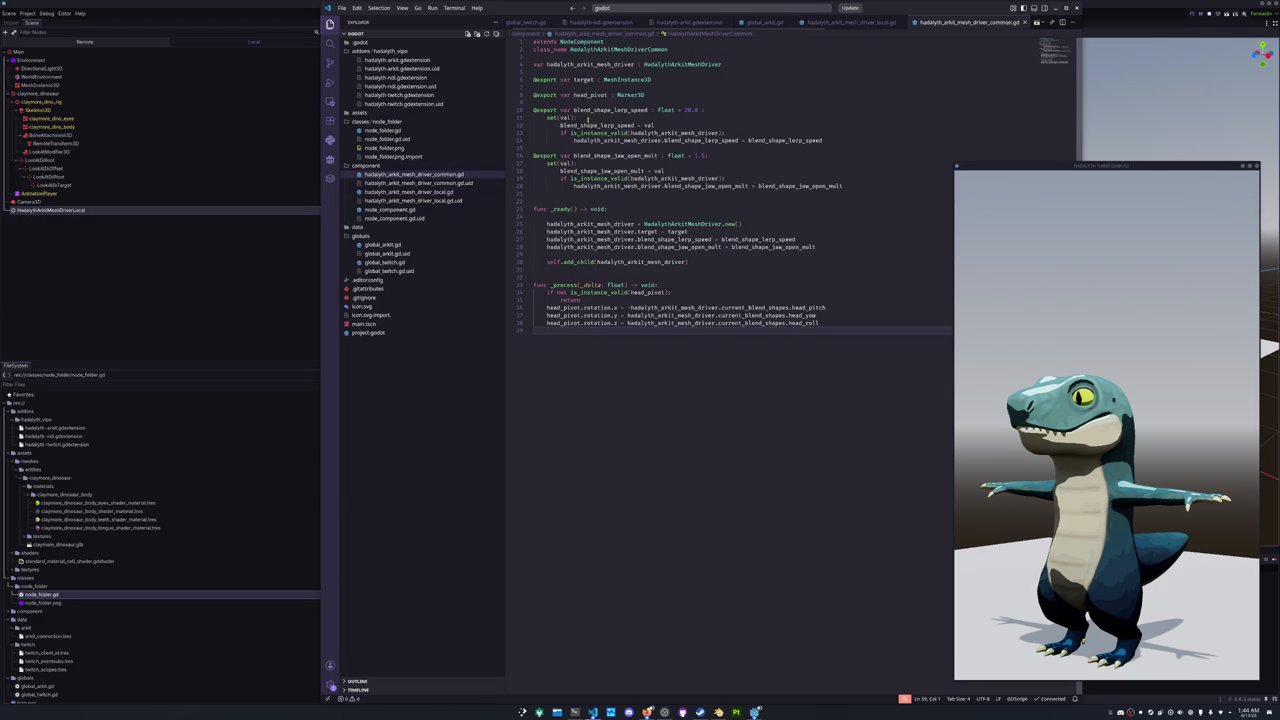
{"action": "left_click", "coordinate": [543, 194]}
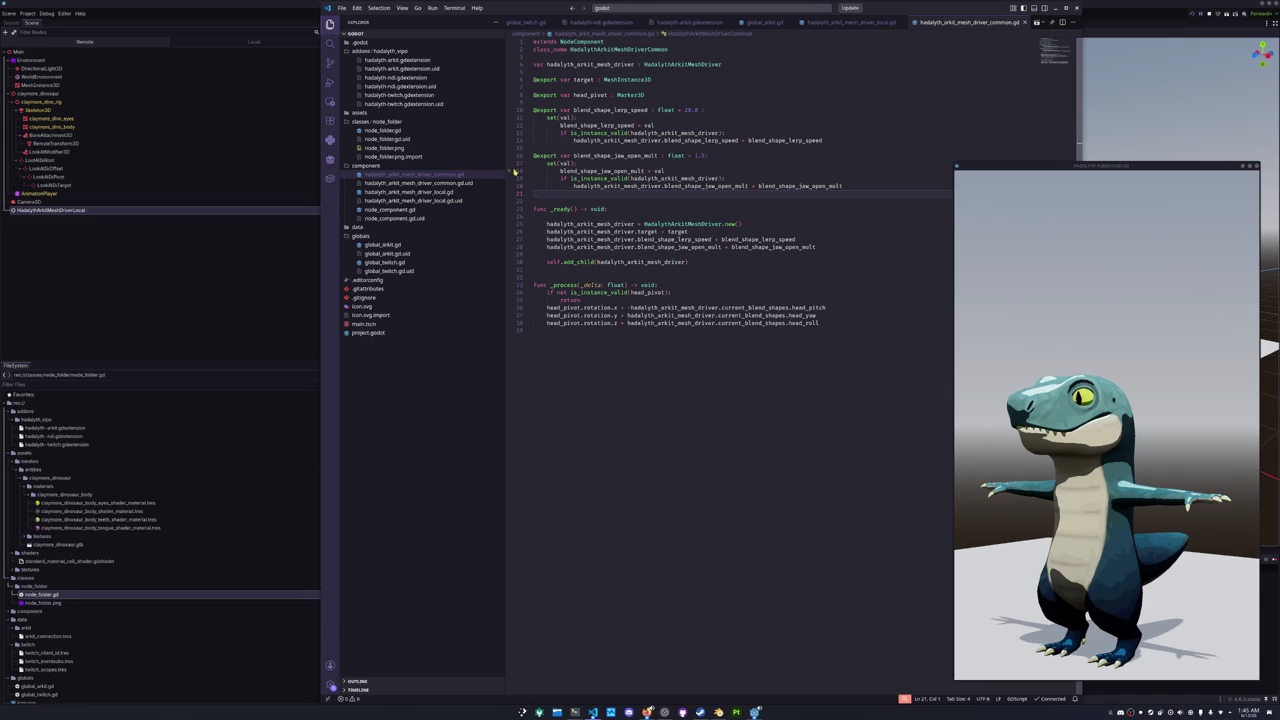
{"action": "left_click", "coordinate": [422, 192]}
- Declare var pose_reset_timer : float = 30.0 in the local driver and save
{"action": "left_click", "coordinate": [561, 63]}
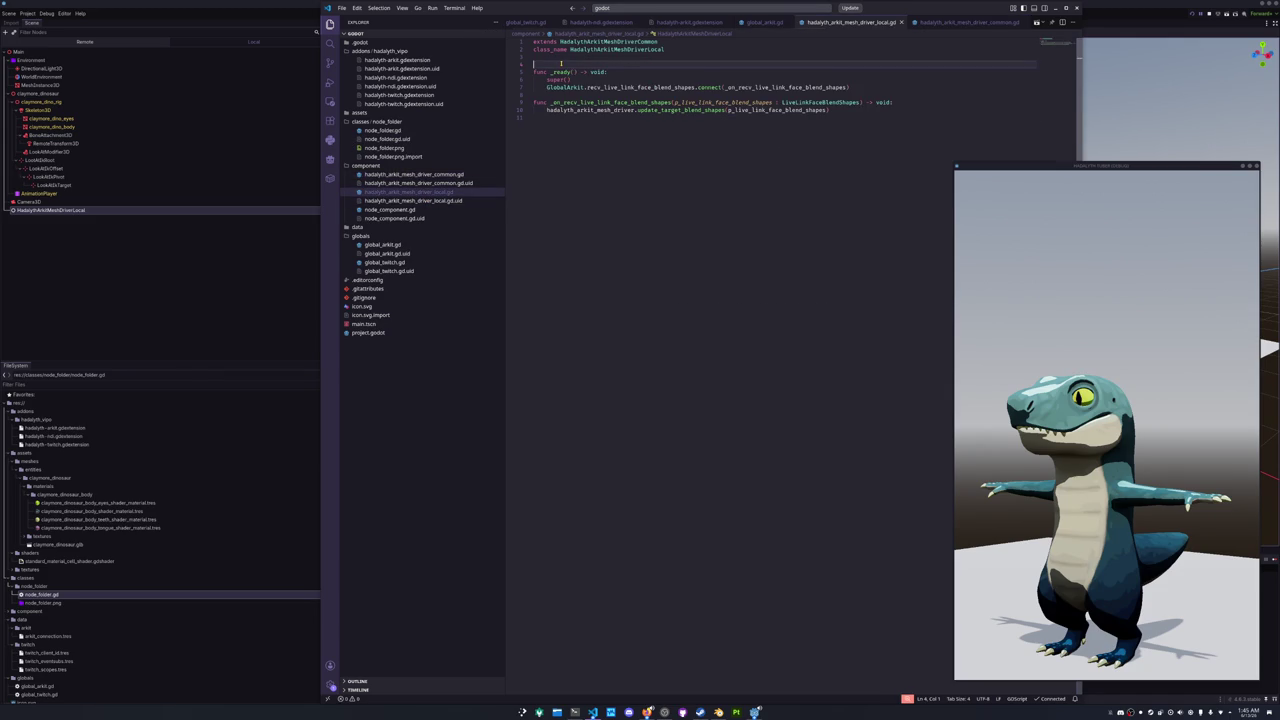
{"action": "key", "text": "Return"}
{"action": "type", "text": "var reset_t"}
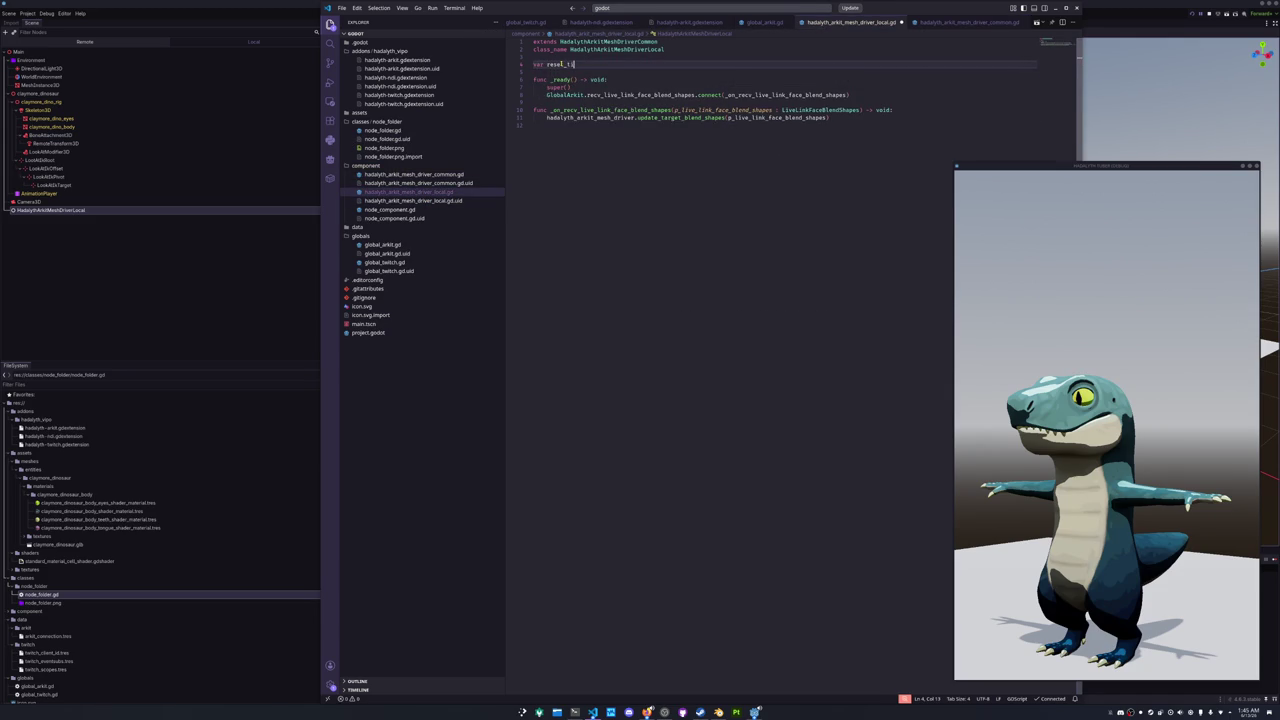
{"action": "double_click", "coordinate": [561, 63]}
{"action": "type", "text": "g"}
{"action": "key", "text": "BackSpace"}
{"action": "type", "text": "pose"}
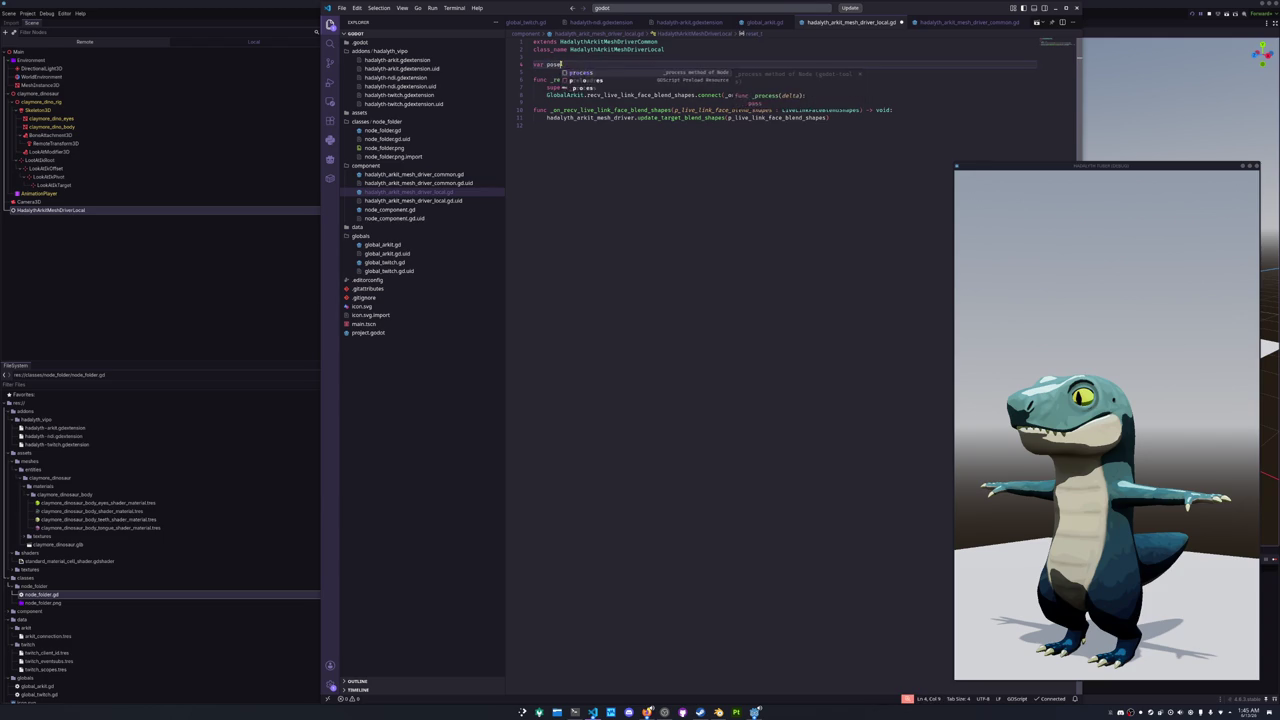
{"action": "type", "text": "_reset_timer : float = "}
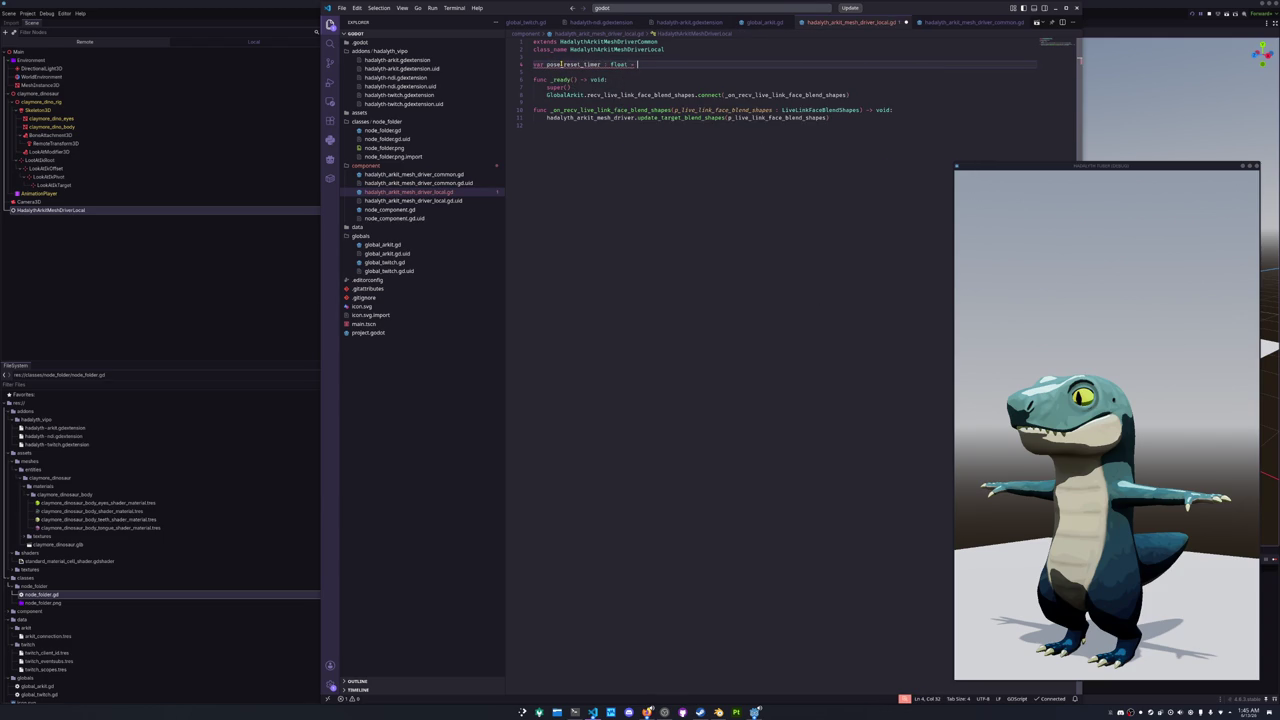
{"action": "type", "text": "30.0"}
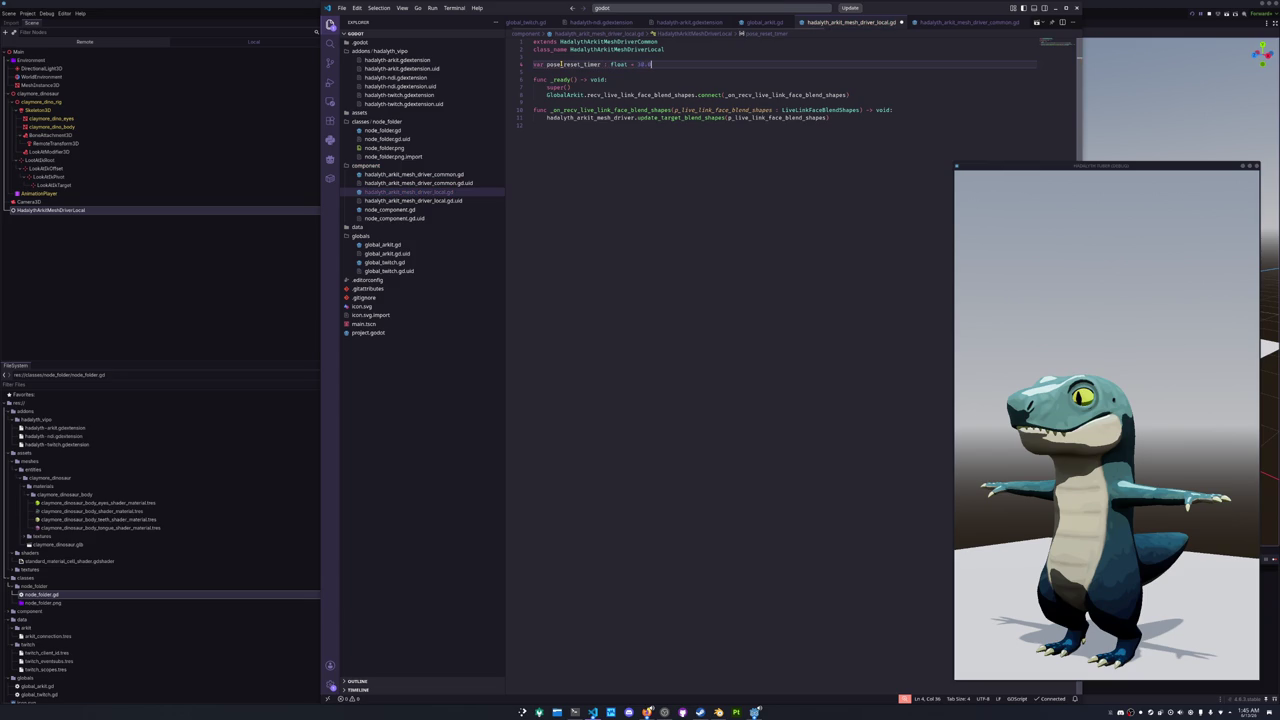
{"action": "key", "text": "Down"}
{"action": "key", "text": "Down"}
{"action": "key", "text": "Down"}
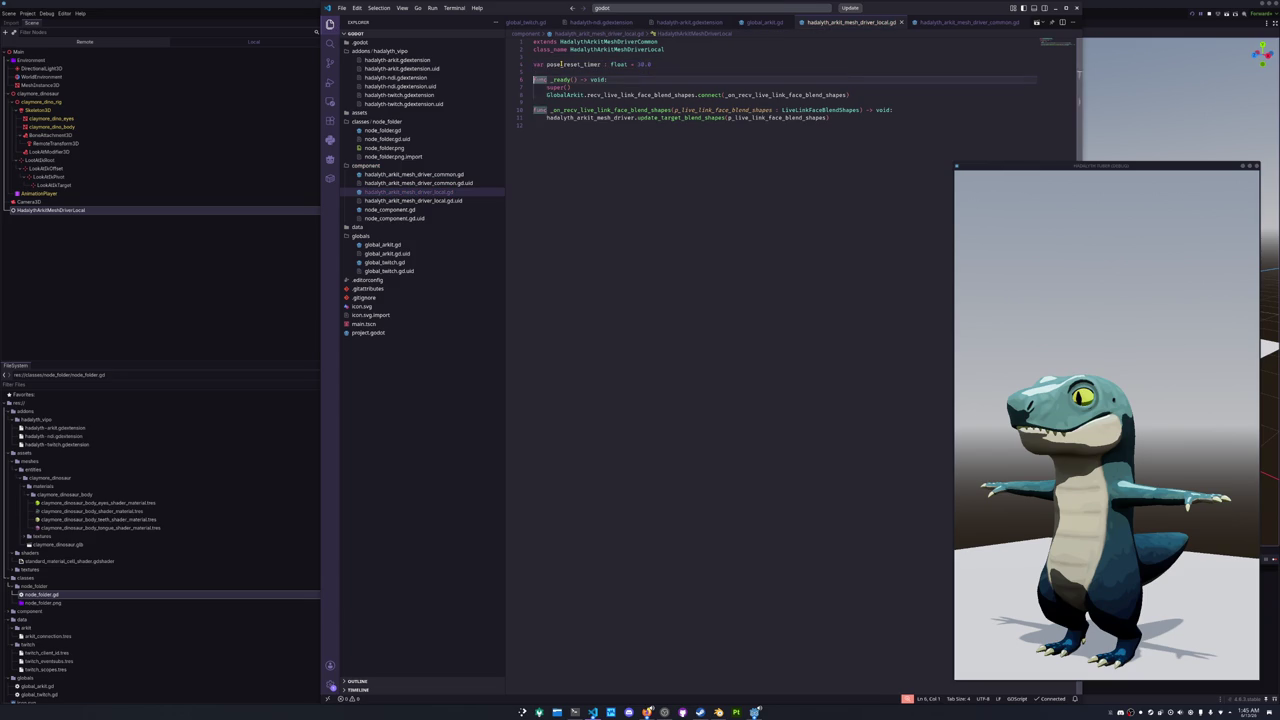
{"action": "key", "text": "ctrl+s"}
- Add _process(delta) that calls super(delta) and runs pose_reset_timer -= delta
{"action": "key", "text": "Up"}
{"action": "key", "text": "Up"}
{"action": "key", "text": "Up"}
{"action": "key", "text": "Return"}
{"action": "key", "text": "Return"}
{"action": "key", "text": "Up"}
{"action": "type", "text": "func _p"}
{"action": "key", "text": "Return"}
{"action": "key", "text": "Return"}
{"action": "key", "text": "shift+Tab"}
{"action": "type", "text": "delta"}
{"action": "key", "text": "Tab"}
{"action": "type", "text": "super(seled"}
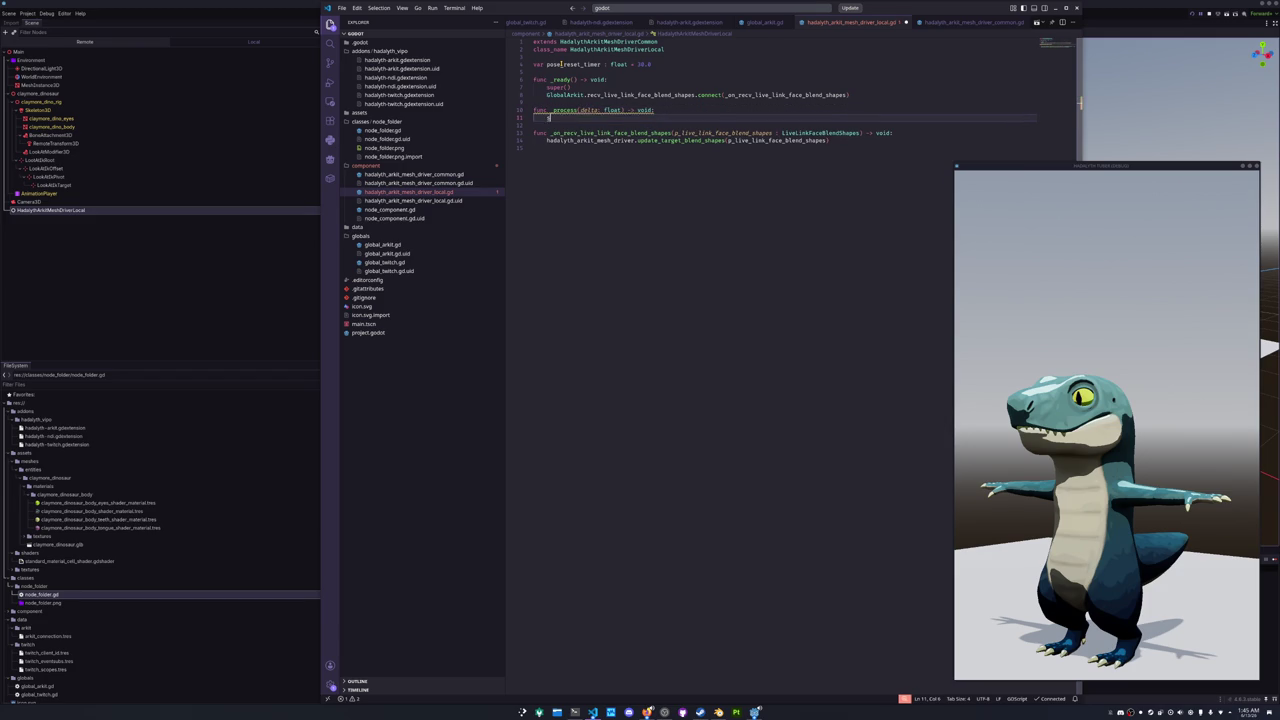
{"action": "key", "text": "BackSpace"}
{"action": "key", "text": "BackSpace"}
{"action": "key", "text": "BackSpace"}
{"action": "type", "text": "delta)"}
{"action": "key", "text": "Return"}
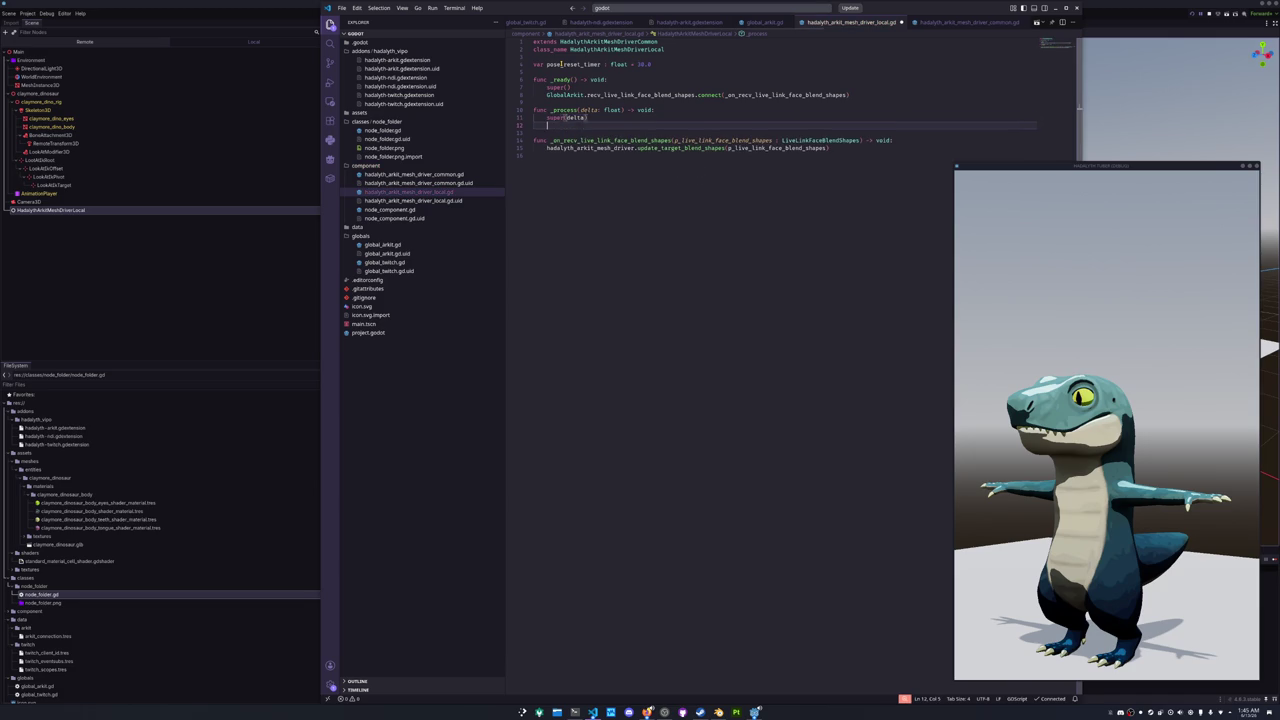
{"action": "type", "text": "pose_reset_timer "}
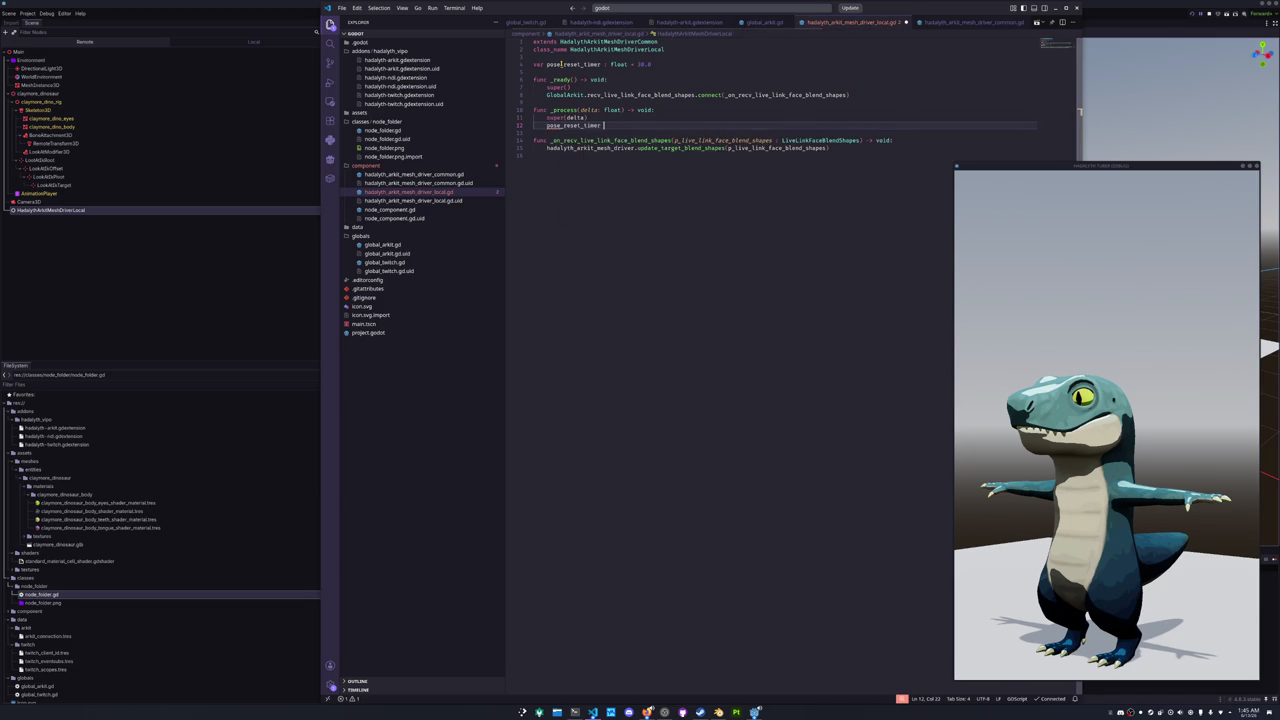
{"action": "type", "text": "-= delta"}
- Change the pose_reset_timer default value to 2.5
{"action": "key", "text": "Up"}
{"action": "key", "text": "Up"}
{"action": "key", "text": "Up"}
{"action": "key", "text": "Home"}
{"action": "key", "text": "Up"}
{"action": "key", "text": "Up"}
{"action": "key", "text": "End"}
{"action": "key", "text": "shift+Left"}
{"action": "key", "text": "shift+Left"}
{"action": "key", "text": "shift+Left"}
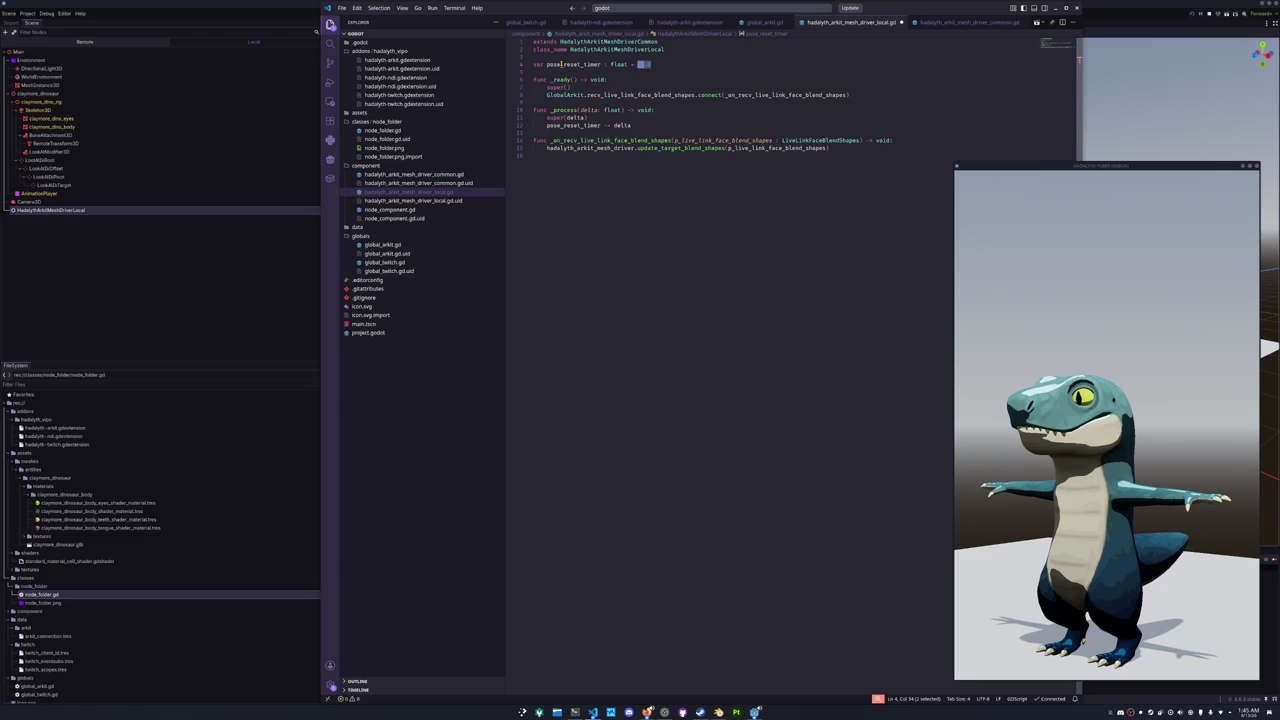
{"action": "type", "text": "2.5"}
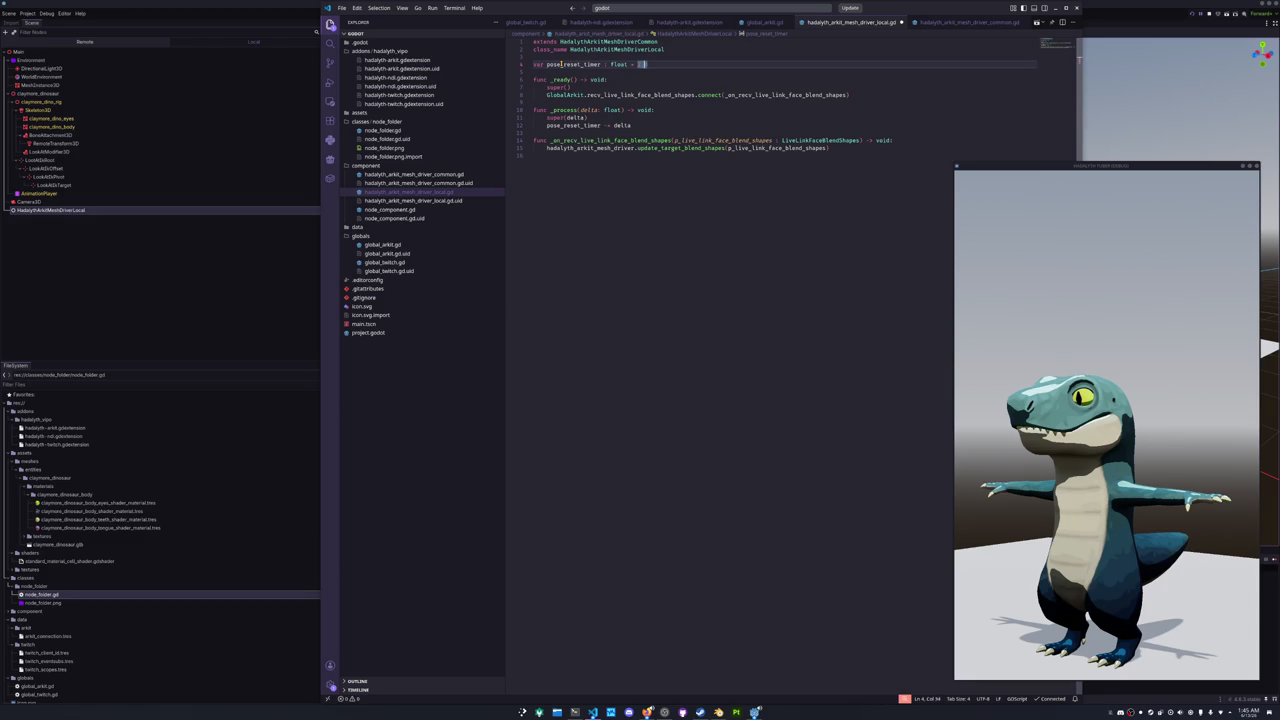
- Reset pose_reset_timer = 2.5 inside the face blend shape receive handler
{"action": "key", "text": "Down"}
{"action": "key", "text": "Down"}
{"action": "key", "text": "Down"}
{"action": "key", "text": "Down"}
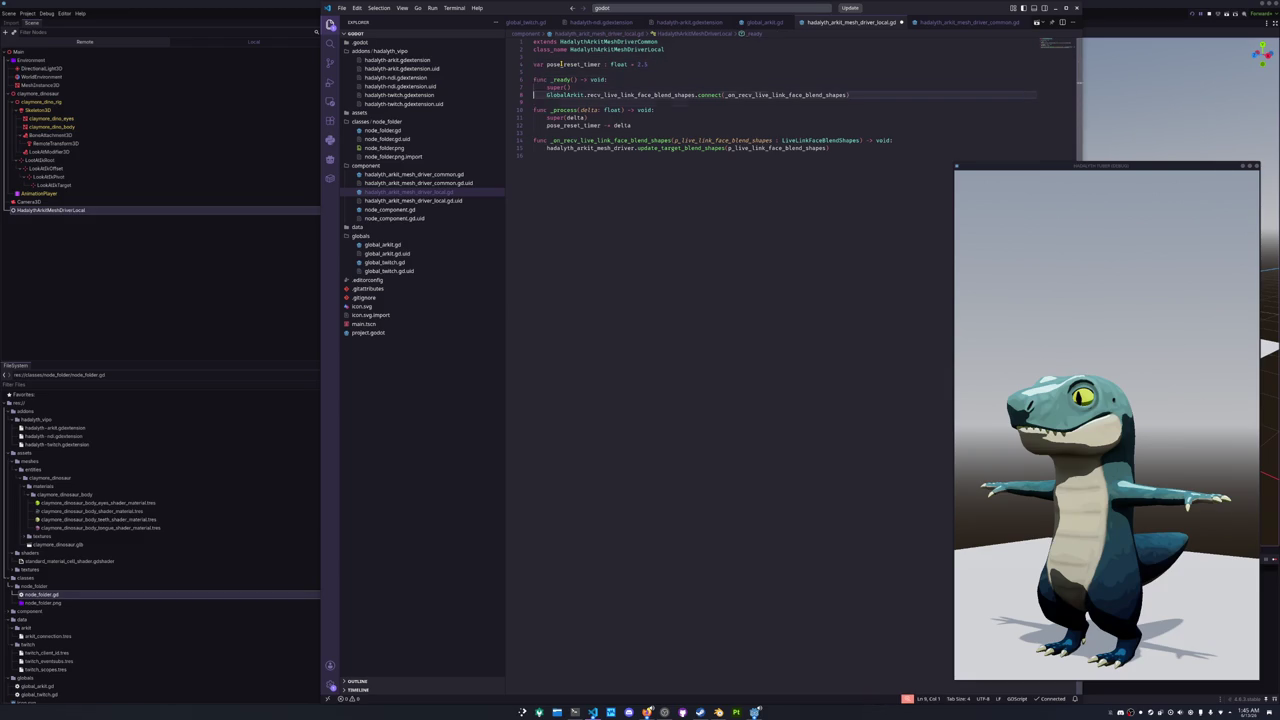
{"action": "key", "text": "Down"}
{"action": "key", "text": "Down"}
{"action": "key", "text": "Down"}
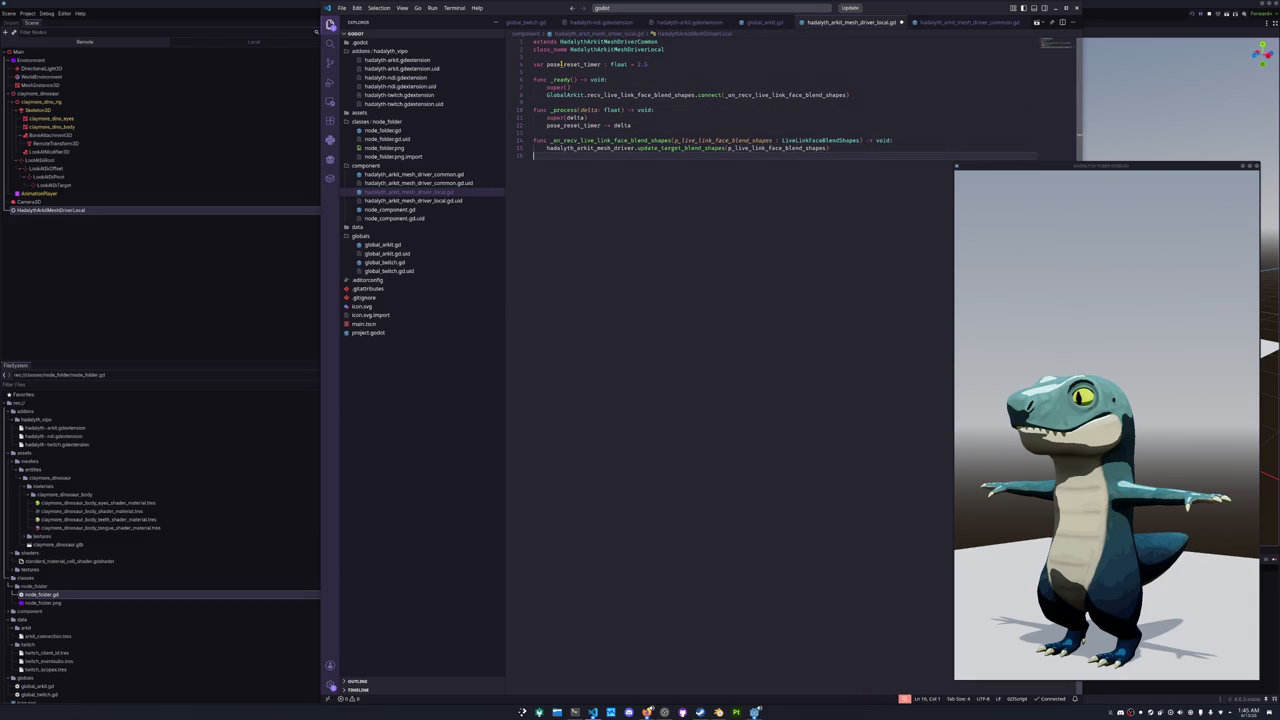
{"action": "key", "text": "Return"}
{"action": "key", "text": "Tab"}
{"action": "type", "text": "pose_reset_timer ="}
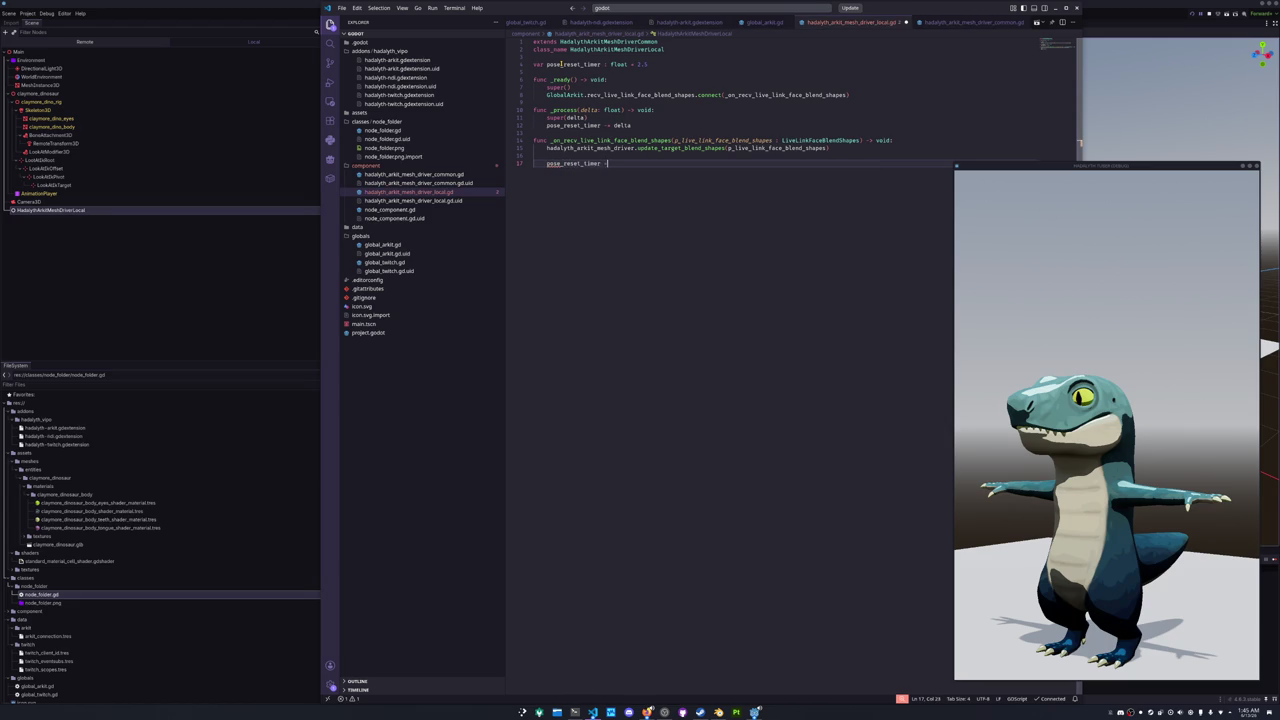
{"action": "type", "text": " 2.5"}
- Clamp the timer with max(0.0, pose_reset_timer) and begin an if pose_reset_timer check
{"action": "key", "text": "Up"}
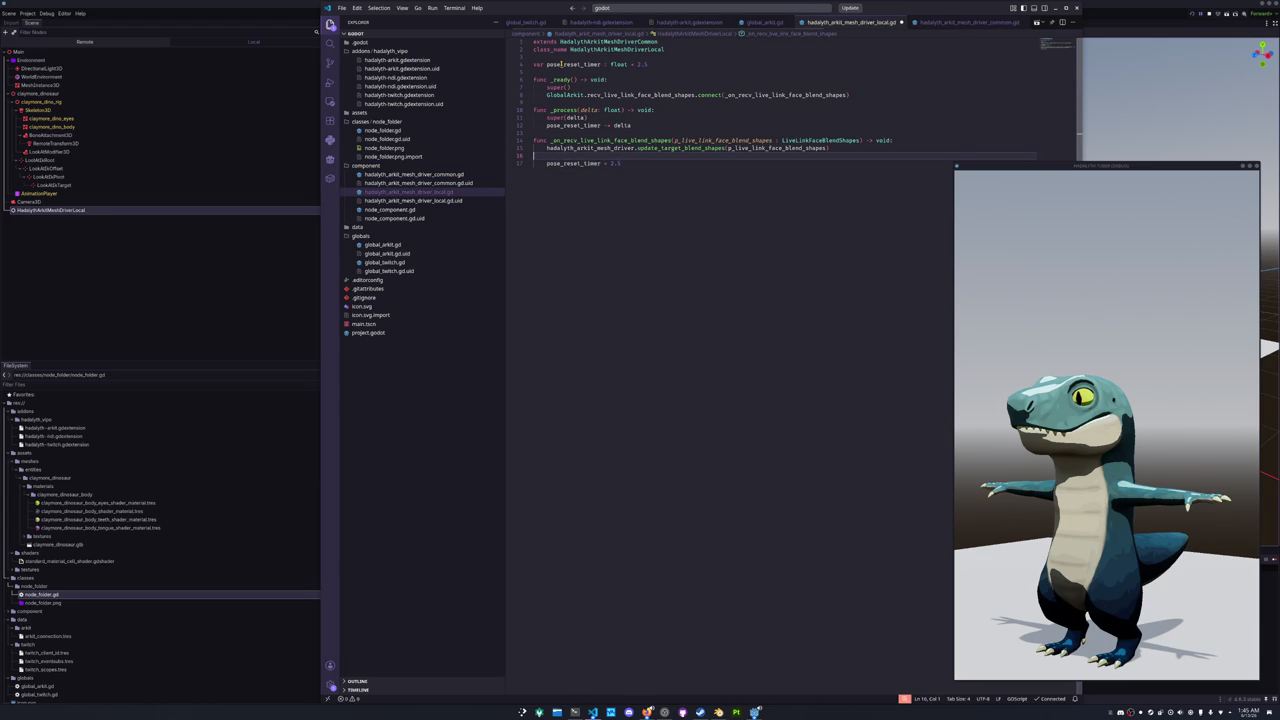
{"action": "key", "text": "Up"}
{"action": "key", "text": "Up"}
{"action": "key", "text": "Up"}
{"action": "key", "text": "Return"}
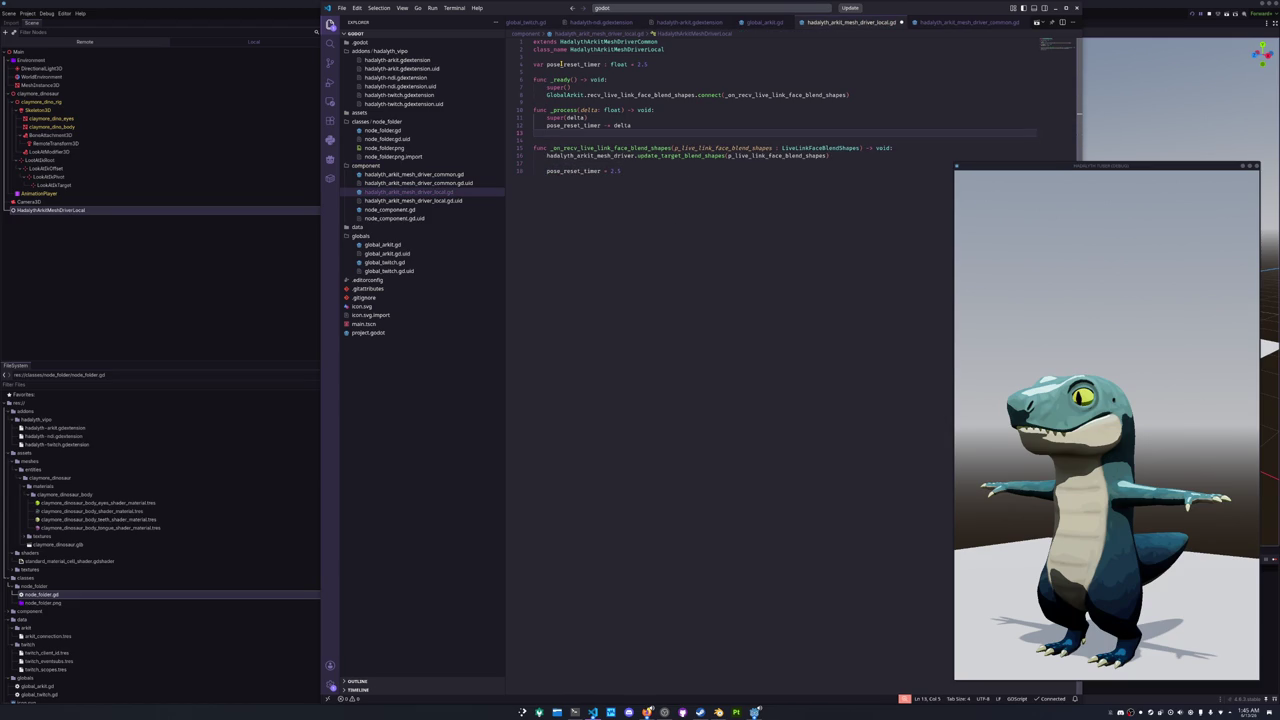
{"action": "type", "text": "pose_res"}
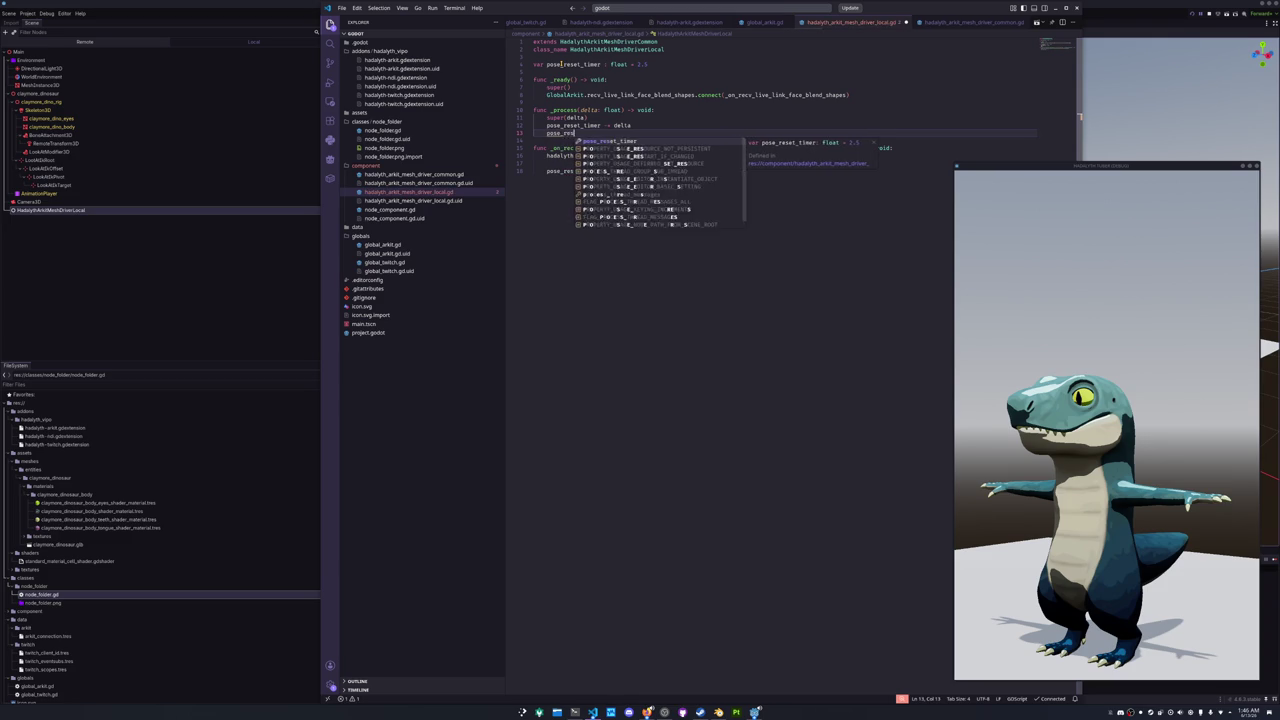
{"action": "type", "text": "et_timer = max(0.0, "}
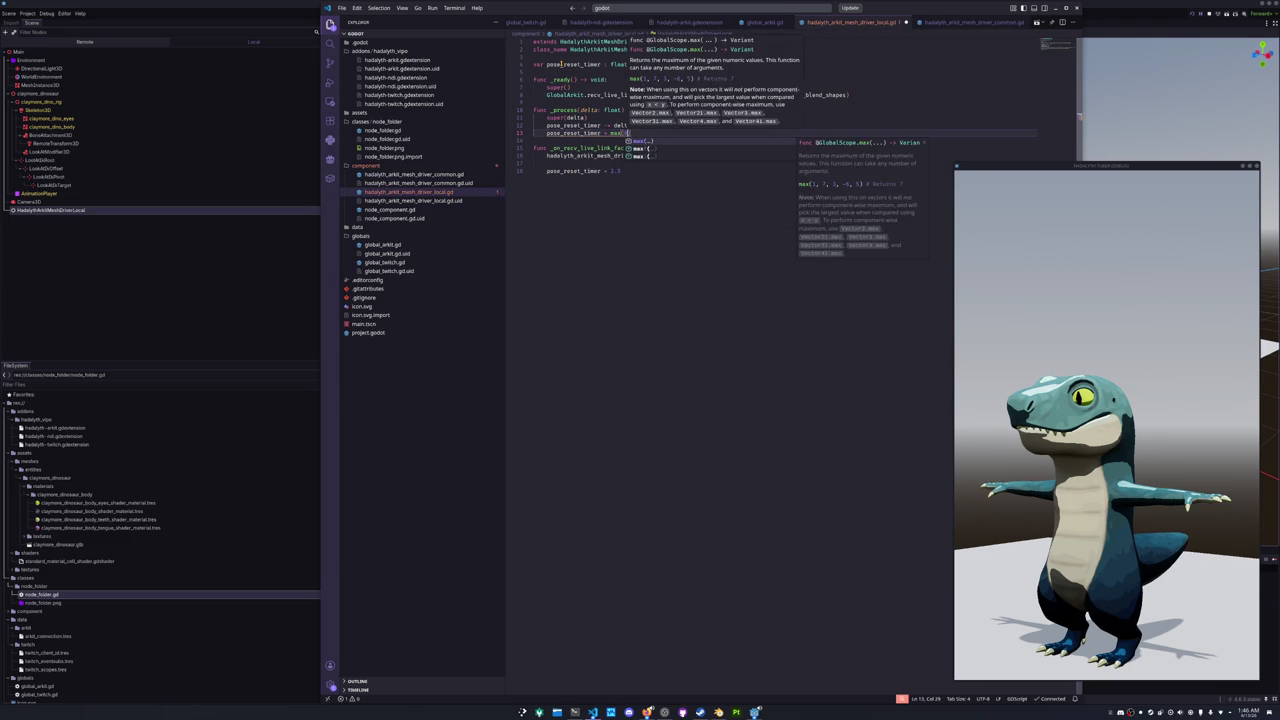
{"action": "type", "text": "pose_reset_timer"}
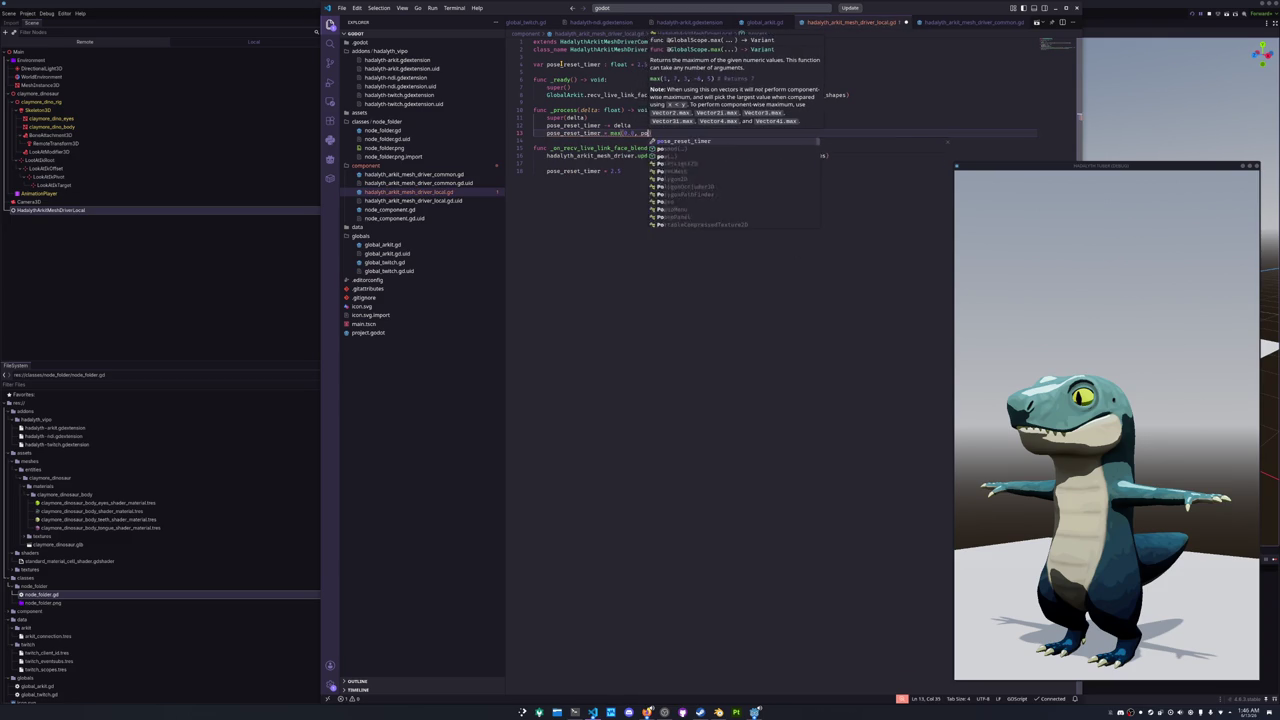
{"action": "key", "text": "Return"}
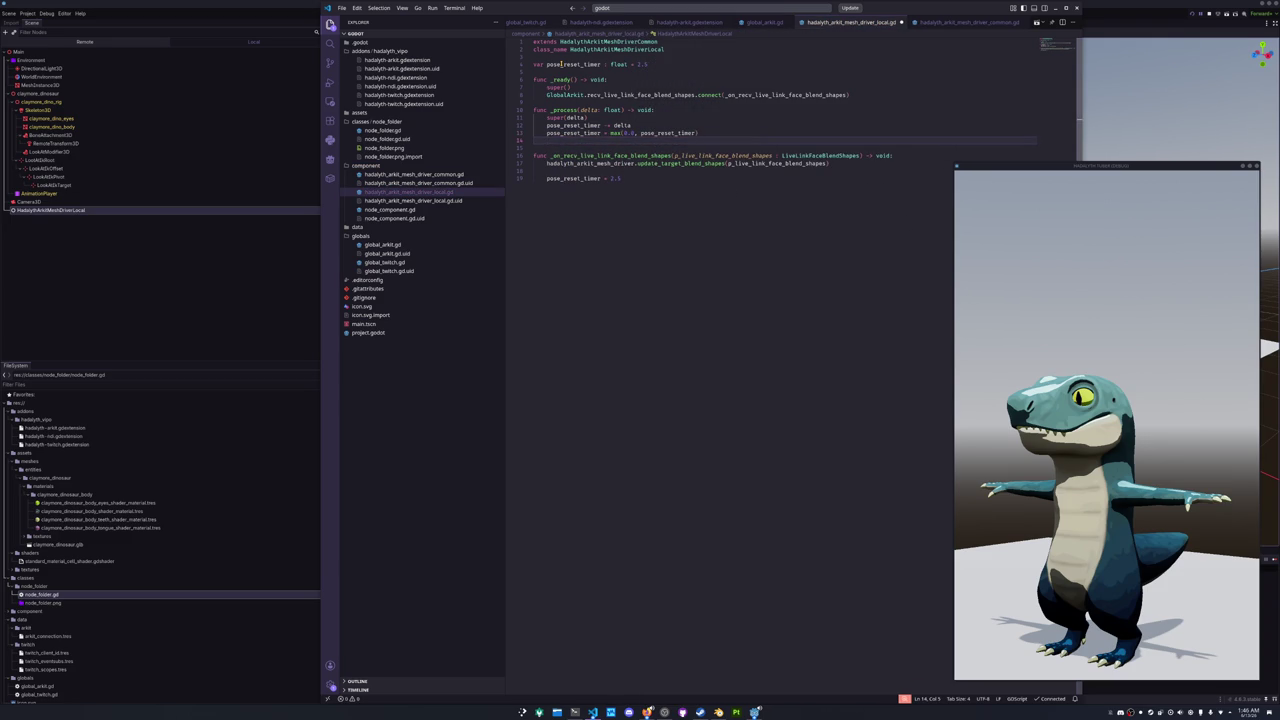
{"action": "type", "text": "if pose_reset"}
{"action": "key", "text": "Return"}
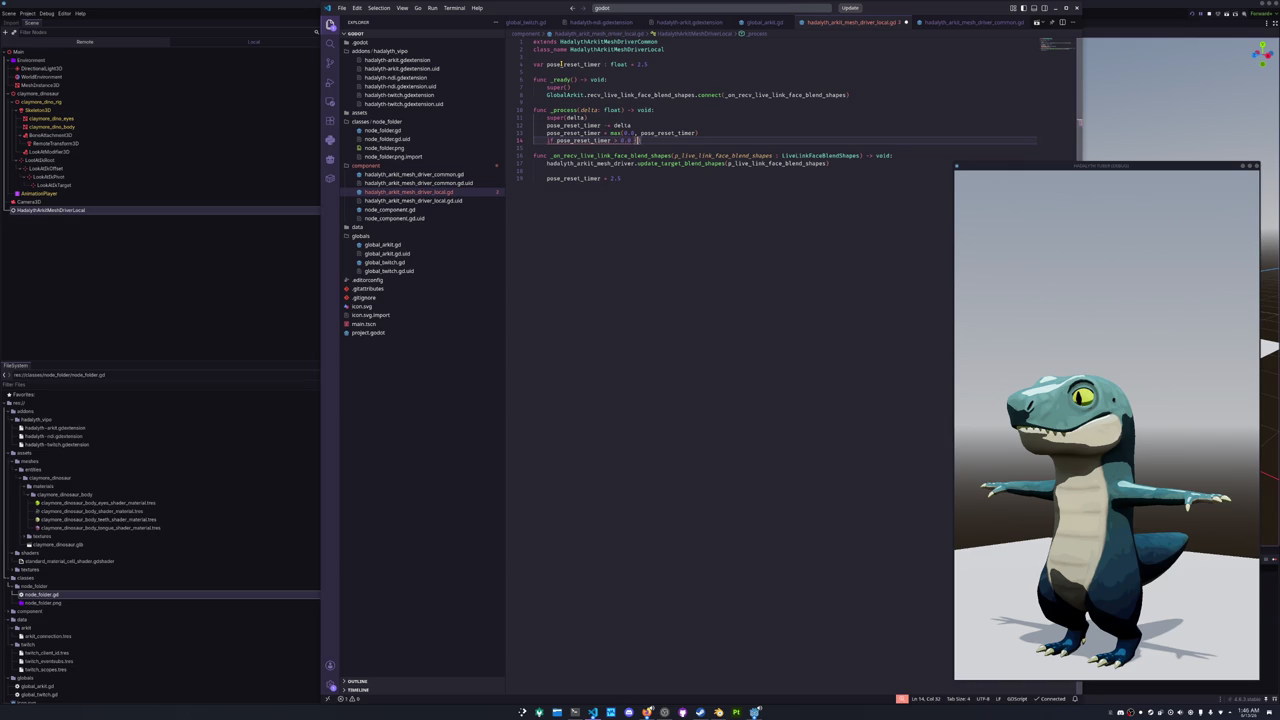
- Make _process return early while pose_reset_timer is above 0.0
{"action": "type", "text": ":"}
{"action": "key", "text": "Return"}
{"action": "type", "text": "return"}
{"action": "key", "text": "Return"}
{"action": "key", "text": "Return"}
- Start the next line with the hadalyth_arkit_mesh_driver reference after trying self.target-style names
{"action": "type", "text": "self.target"}
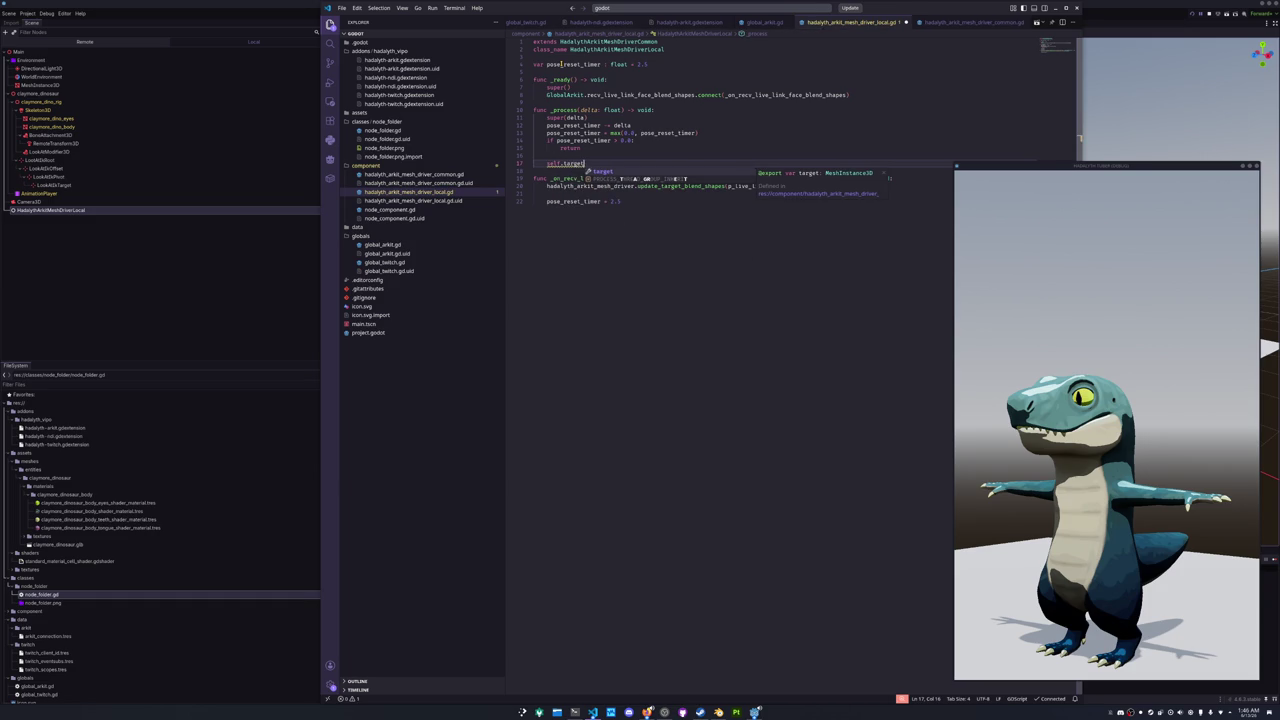
{"action": "key", "text": "BackSpace"}
{"action": "key", "text": "BackSpace"}
{"action": "key", "text": "BackSpace"}
{"action": "type", "text": "traget"}
{"action": "key", "text": "BackSpace"}
{"action": "key", "text": "BackSpace"}
{"action": "key", "text": "BackSpace"}
{"action": "type", "text": "set_pe"}
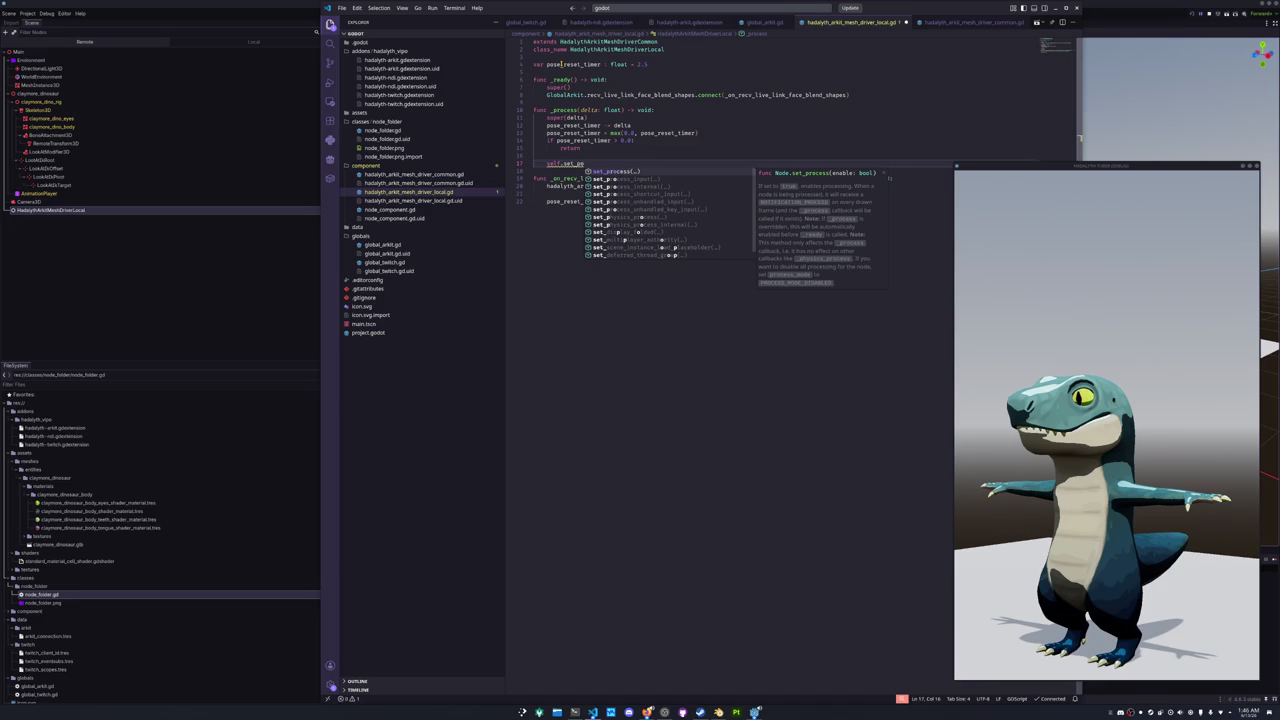
{"action": "key", "text": "BackSpace"}
{"action": "key", "text": "BackSpace"}
{"action": "key", "text": "BackSpace"}
{"action": "type", "text": "update"}
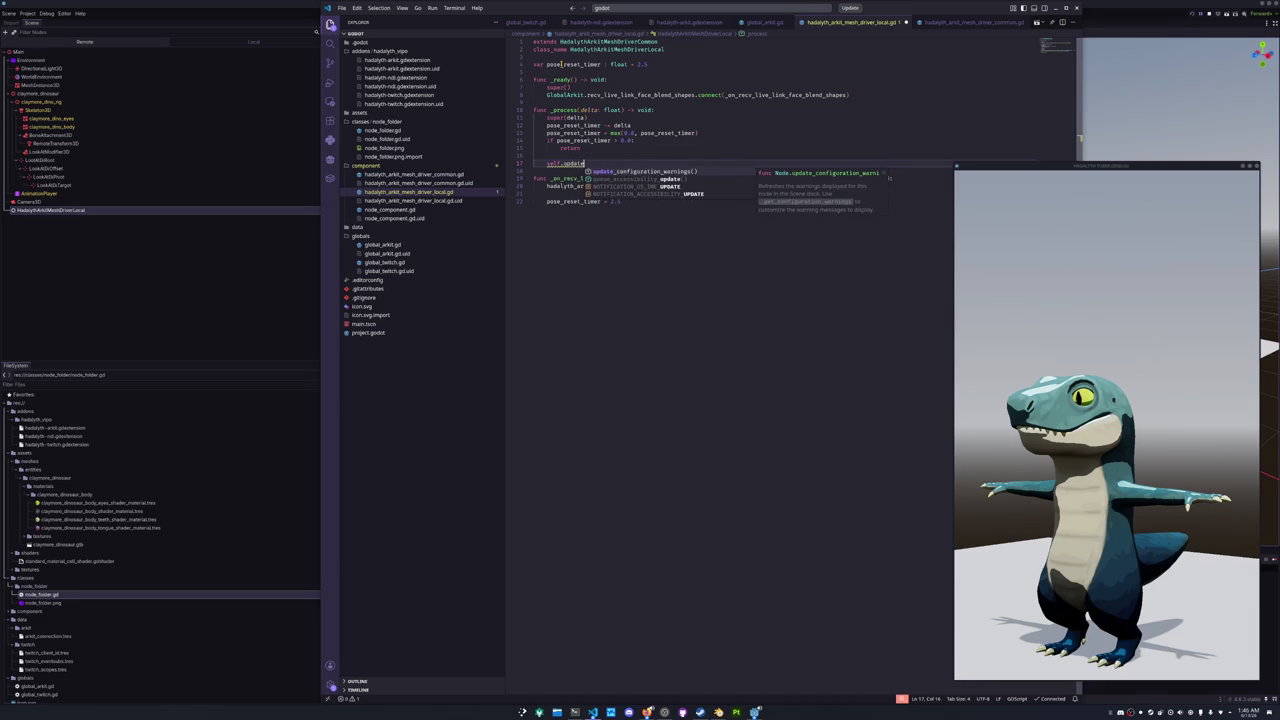
{"action": "key", "text": "BackSpace"}
{"action": "key", "text": "BackSpace"}
{"action": "key", "text": "BackSpace"}
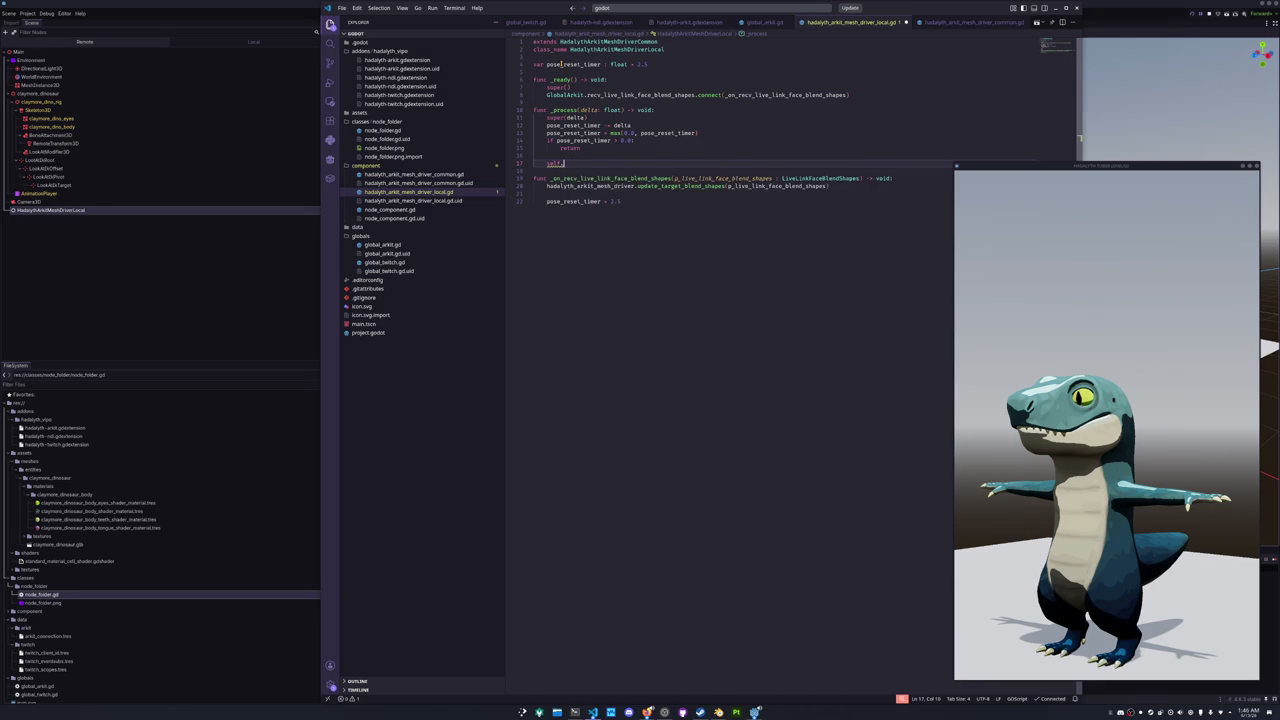
{"action": "type", "text": "target"}
{"action": "key", "text": "BackSpace"}
{"action": "key", "text": "BackSpace"}
{"action": "key", "text": "BackSpace"}
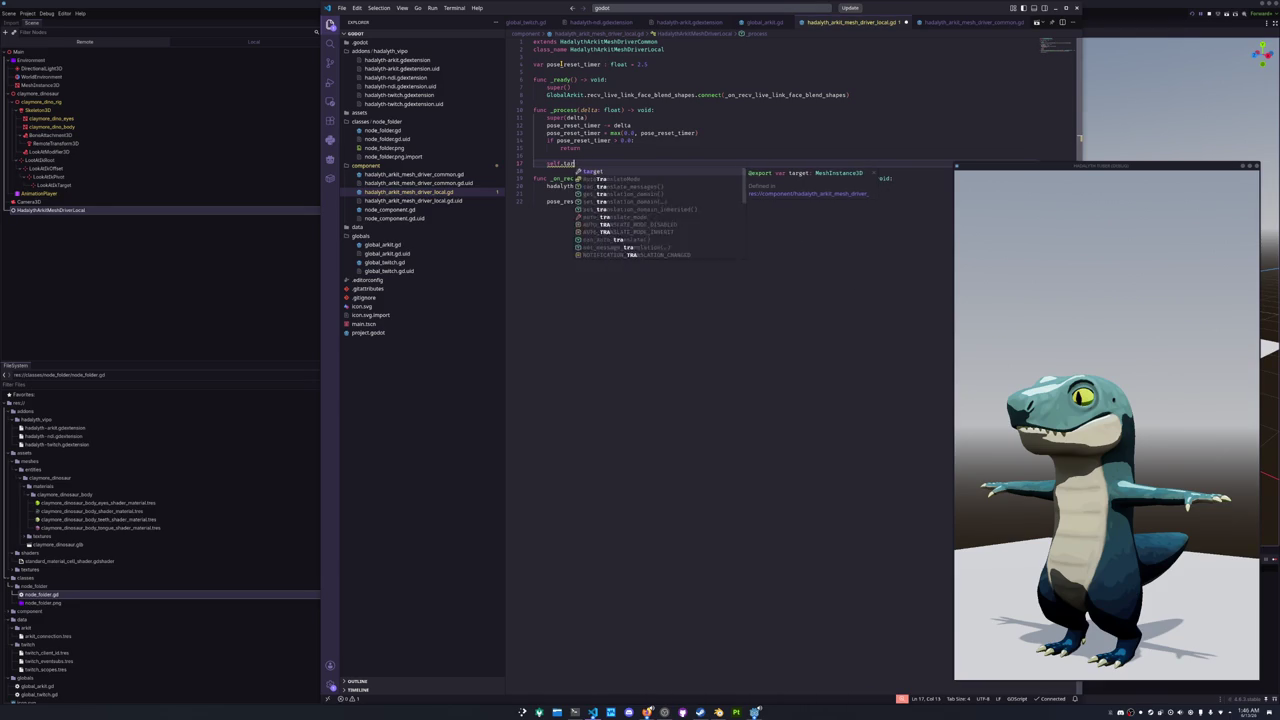
{"action": "type", "text": "hadalyt"}
{"action": "key", "text": "Return"}
- Set the driver's target_blend_shapes to LiveLinkFaceBlendShapes.new()
{"action": "type", "text": ".target"}
{"action": "key", "text": "Down"}
{"action": "key", "text": "Return"}
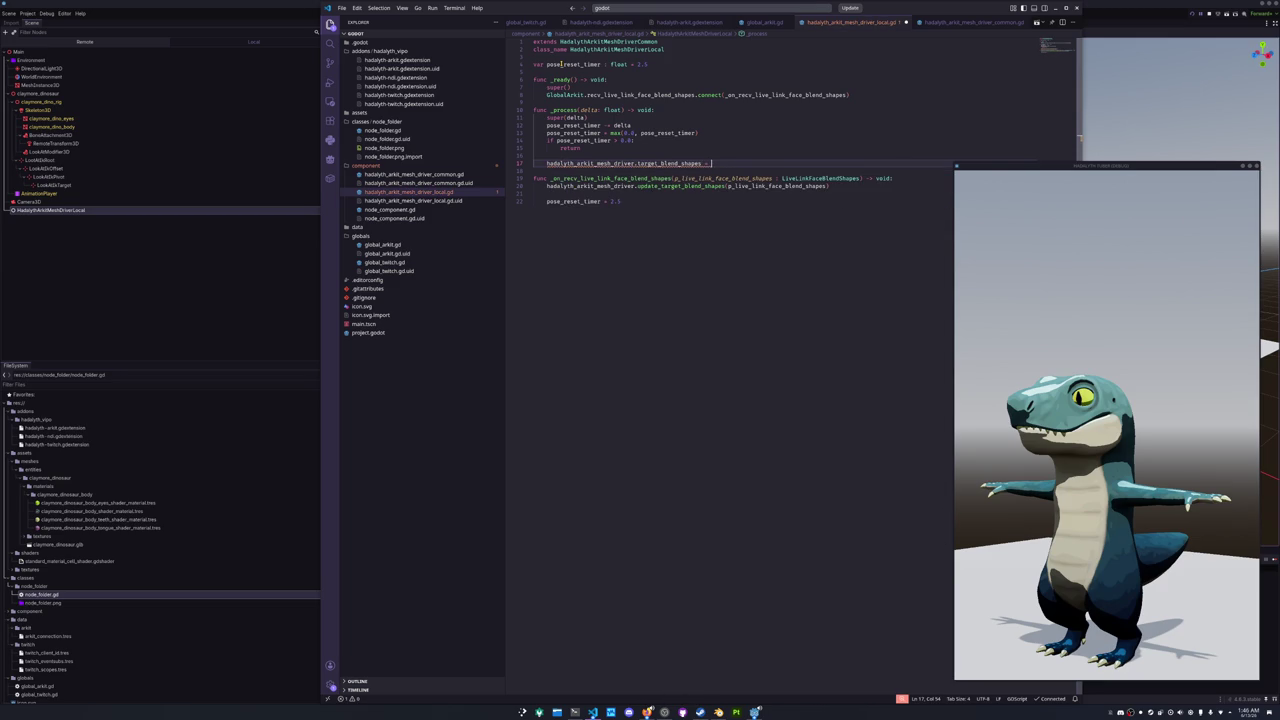
{"action": "type", "text": "LiveLinkFaceBlendShapes."}
{"action": "type", "text": "new"}
{"action": "key", "text": "Return"}
{"action": "key", "text": "Escape"}
{"action": "mouse_move", "coordinate": [784, 162]}
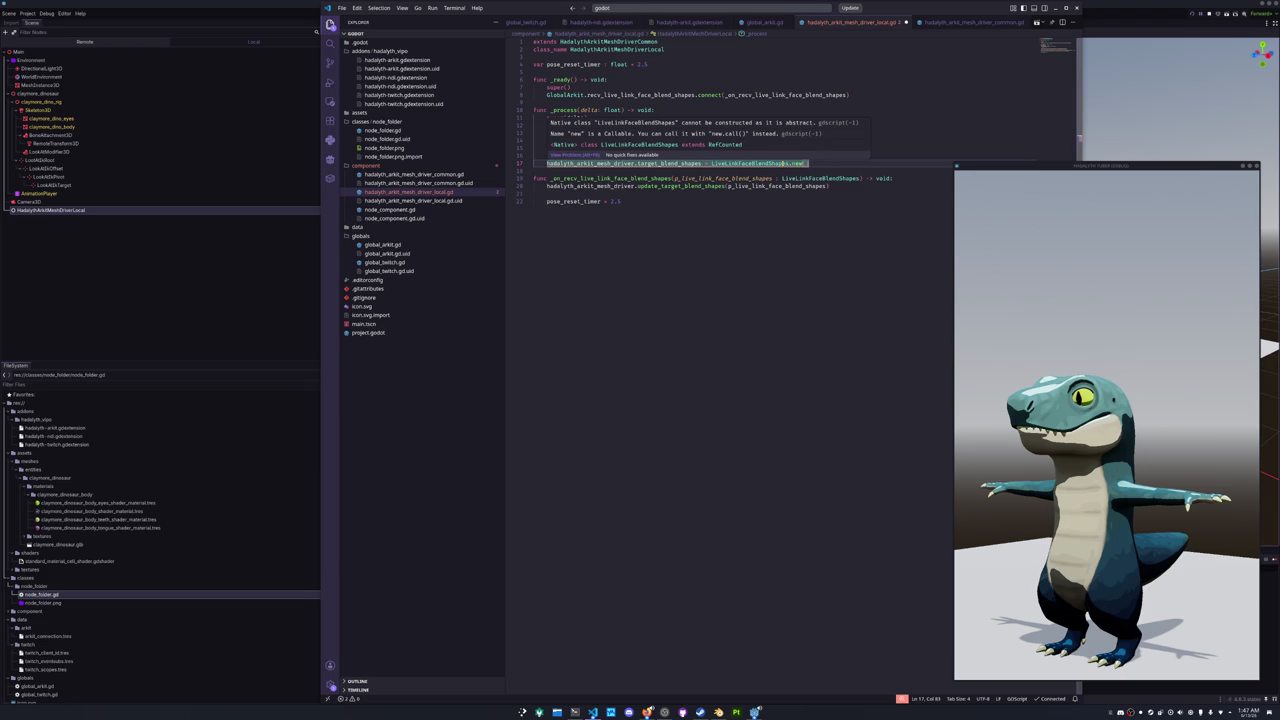
- Replace line 17's assignment with hadalyth_arkit_mesh_driver.reset_target_blend_shapes(), then go to the Rust window
{"action": "left_click", "coordinate": [784, 163]}
{"action": "double_click", "coordinate": [773, 163]}
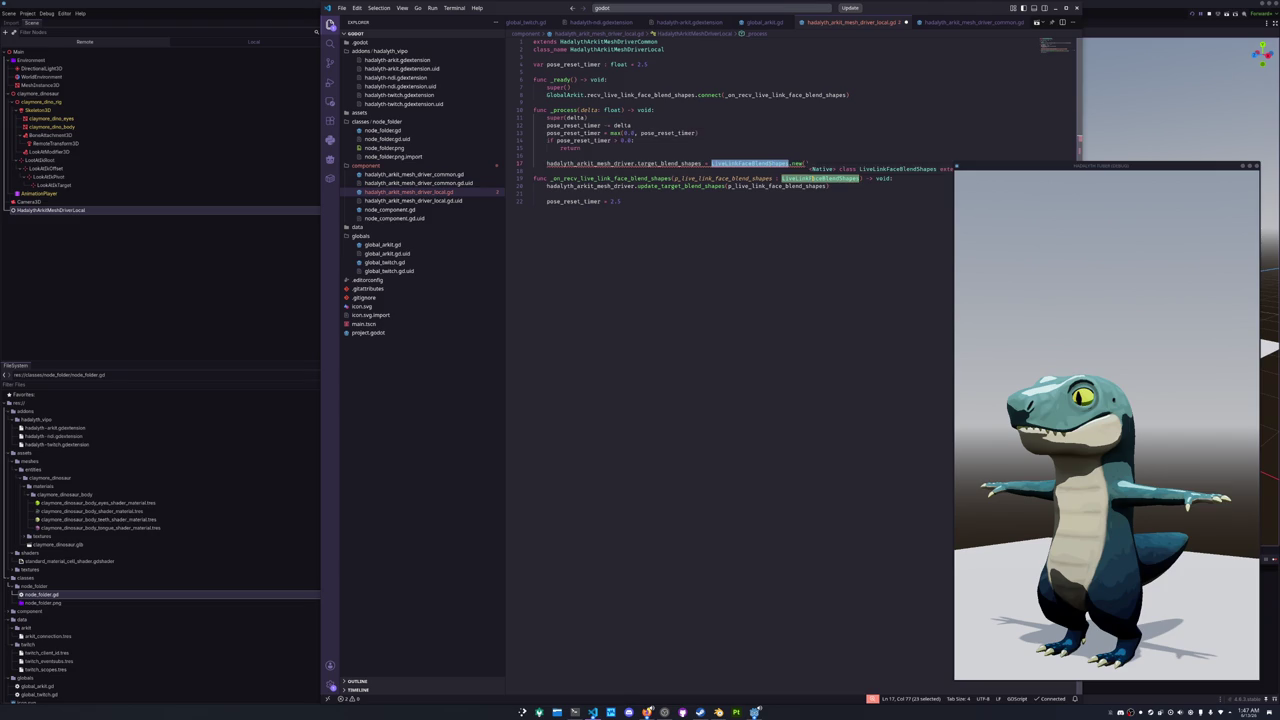
{"action": "left_click_drag", "start_coordinate": [808, 163], "coordinate": [790, 163]}
{"action": "type", "text": "."}
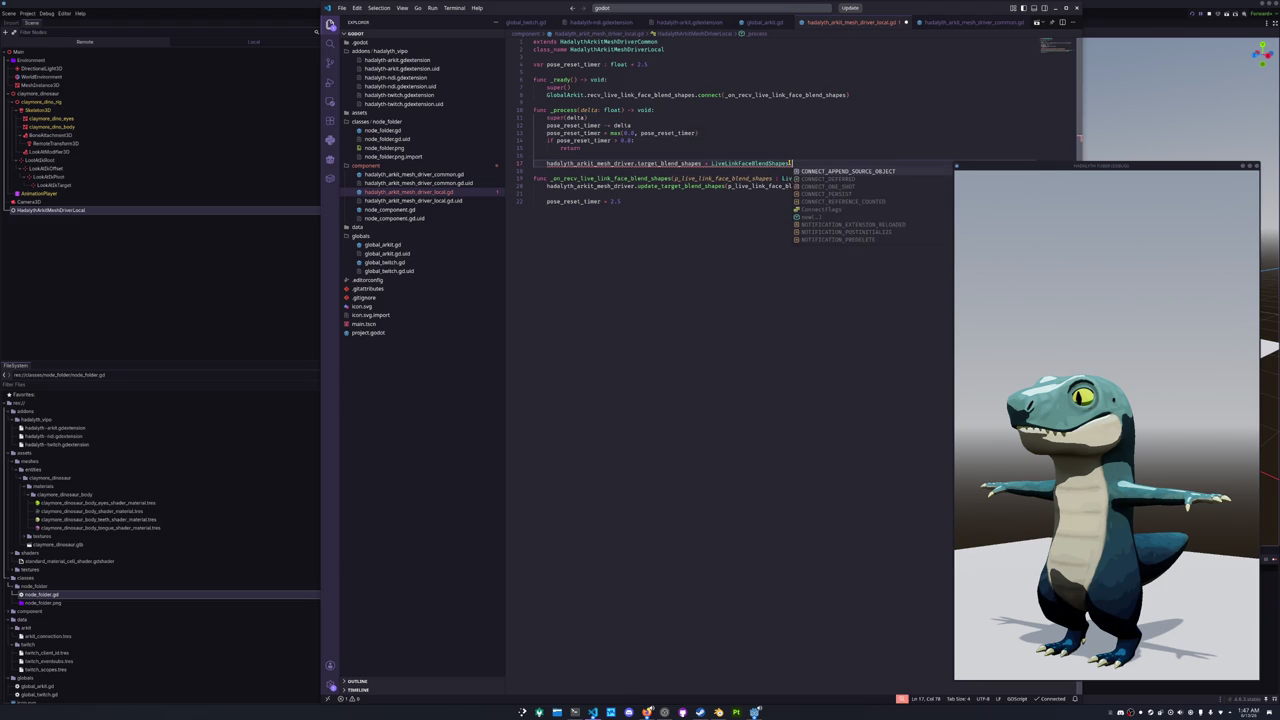
{"action": "key", "text": "Down"}
{"action": "key", "text": "Down"}
{"action": "key", "text": "Down"}
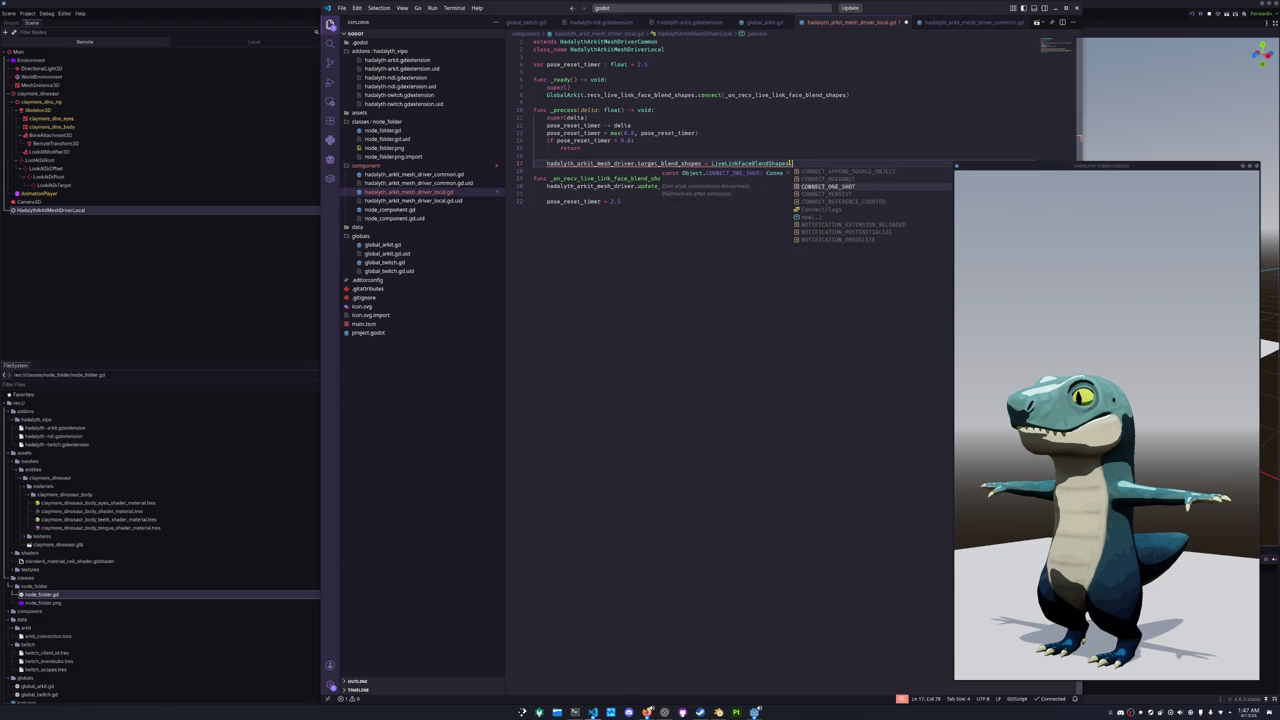
{"action": "key", "text": "ctrl+shift+Left"}
{"action": "key", "text": "ctrl+shift+Left"}
{"action": "key", "text": "ctrl+shift+Left"}
{"action": "key", "text": "ctrl+shift+Left"}
{"action": "key", "text": "ctrl+shift+Right"}
{"action": "type", "text": ".reset_tar"}
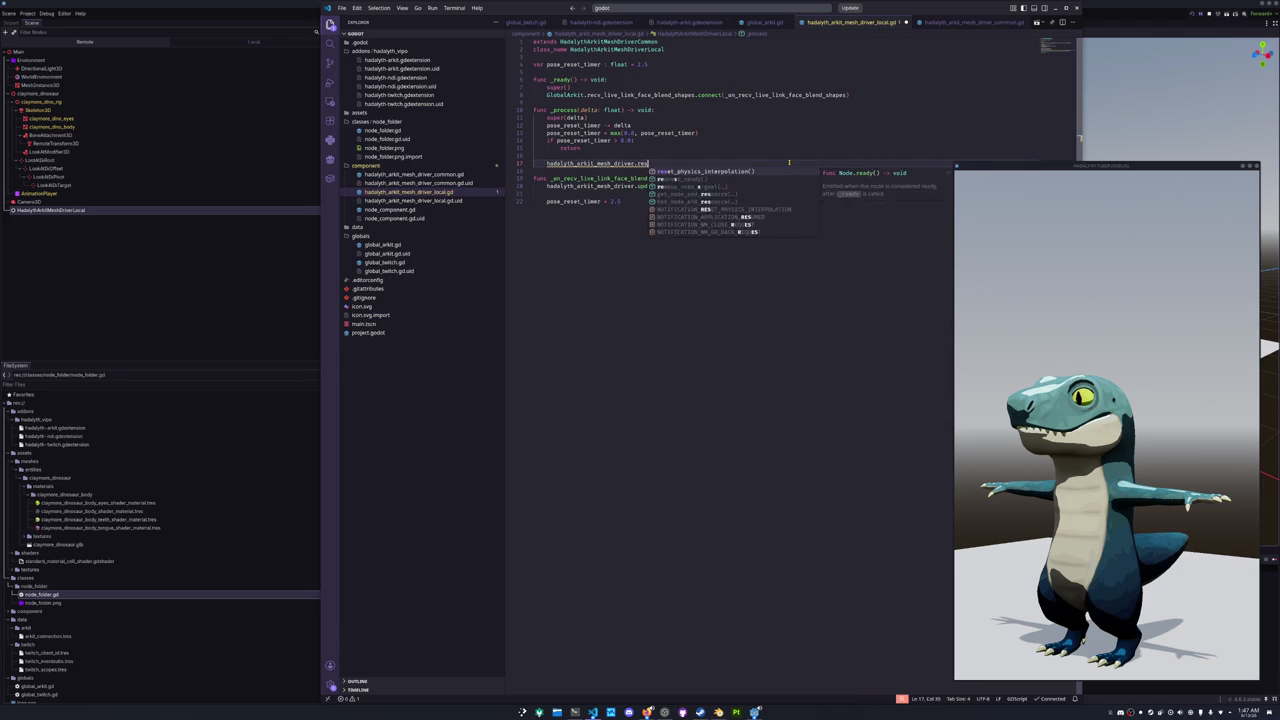
{"action": "key", "text": "BackSpace"}
{"action": "key", "text": "BackSpace"}
{"action": "key", "text": "BackSpace"}
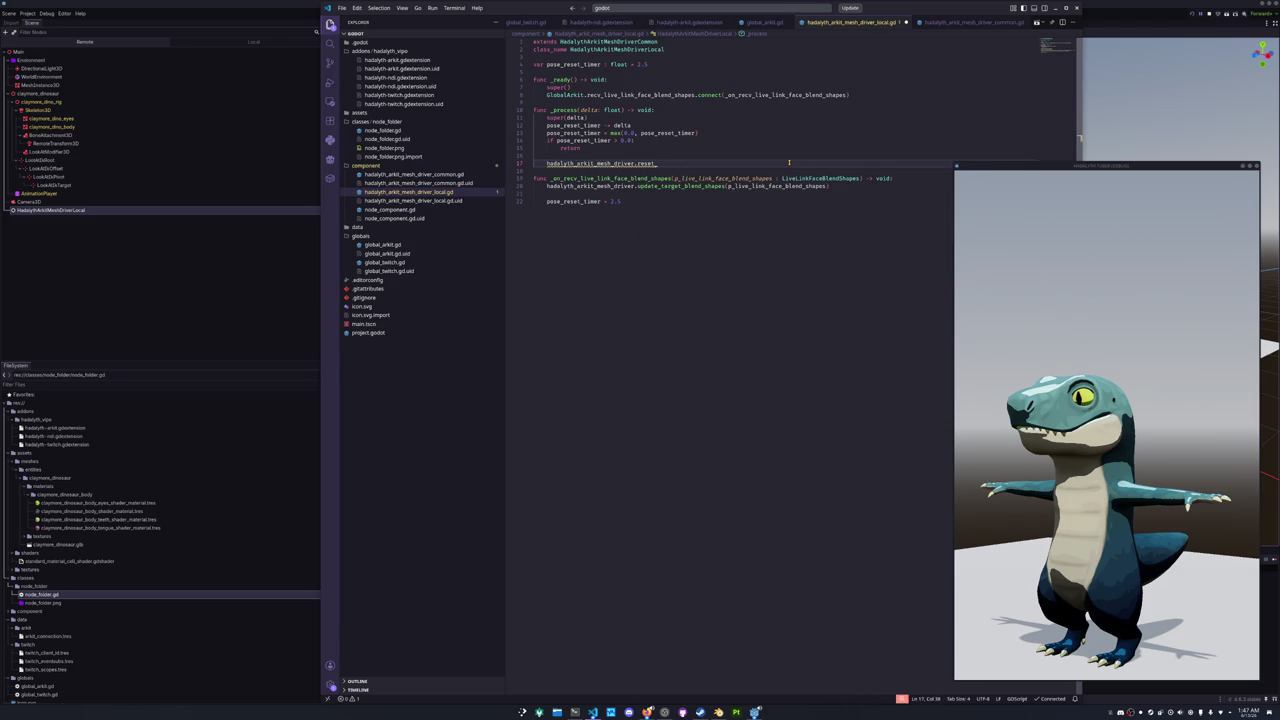
{"action": "type", "text": "target_blend_"}
{"action": "type", "text": "shapes()"}
{"action": "double_click", "coordinate": [682, 163]}
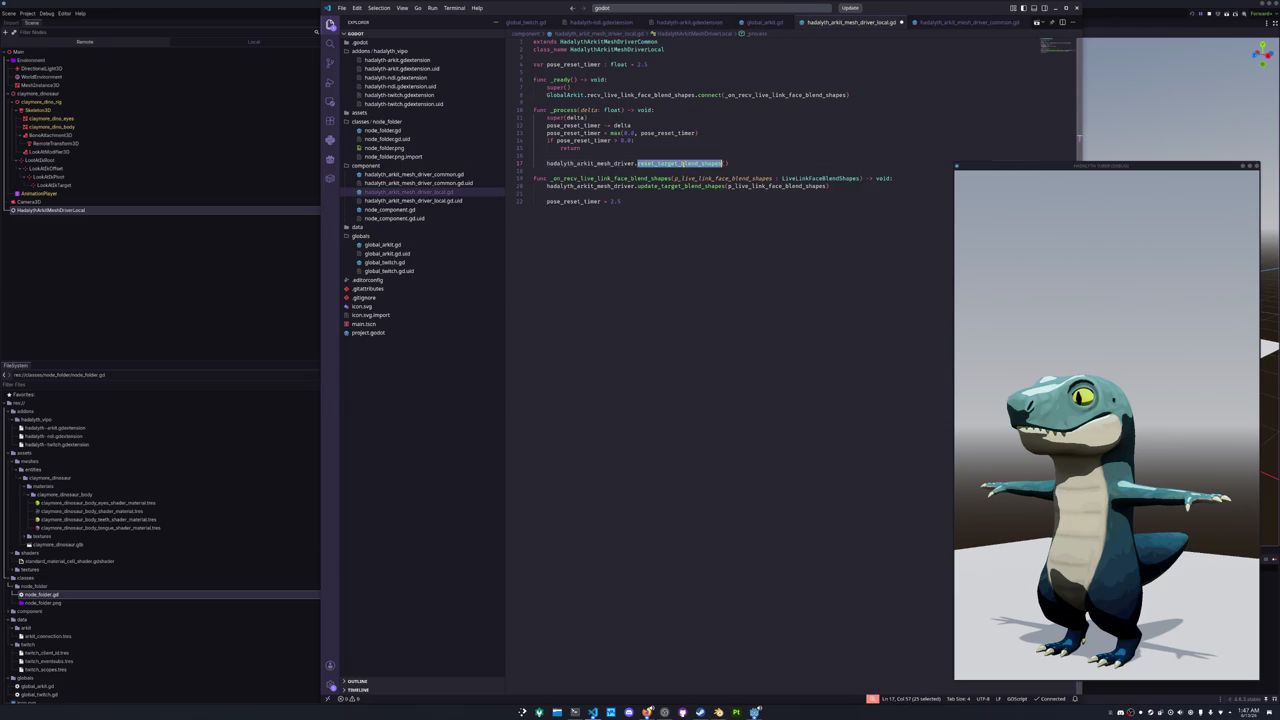
{"action": "left_click", "coordinate": [593, 712]}
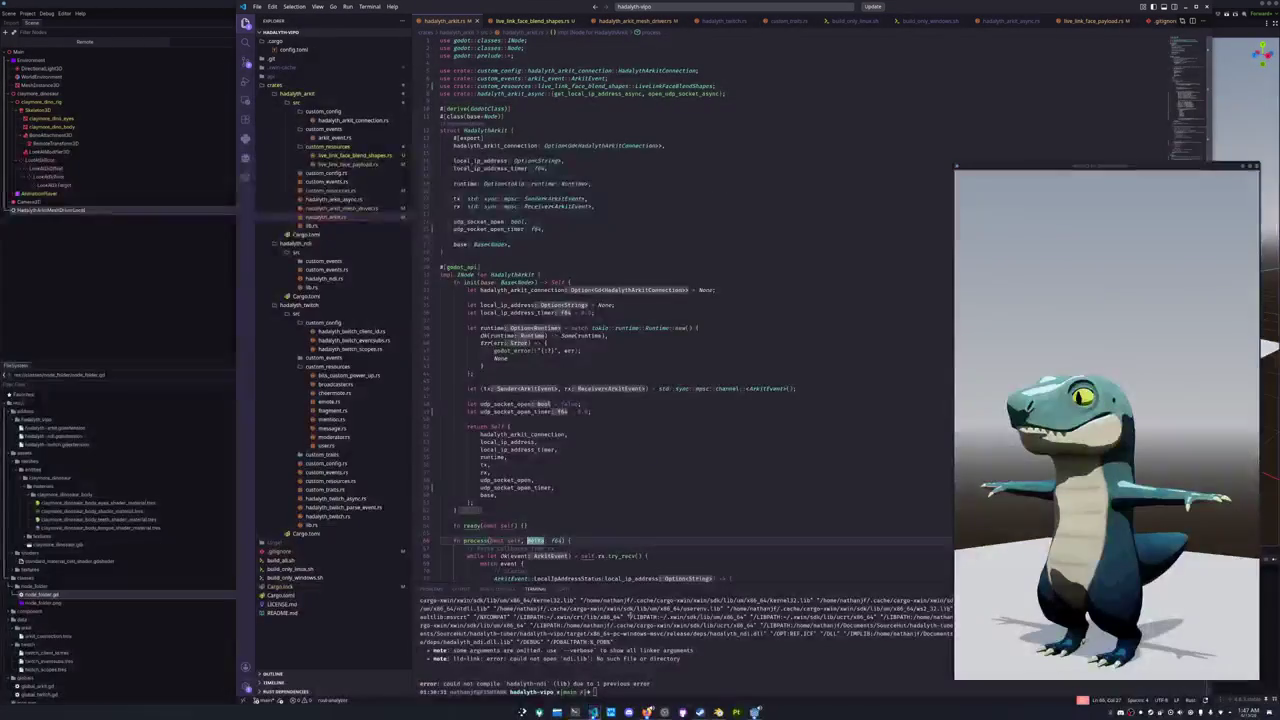
- Below update_target_blend_shapes in hadalyth_arkit_mesh_drivers.rs, add a #[func] fn reset_target_blend_shapes(&mut self) signature
{"action": "left_click", "coordinate": [345, 208]}
{"action": "left_click", "coordinate": [497, 387]}
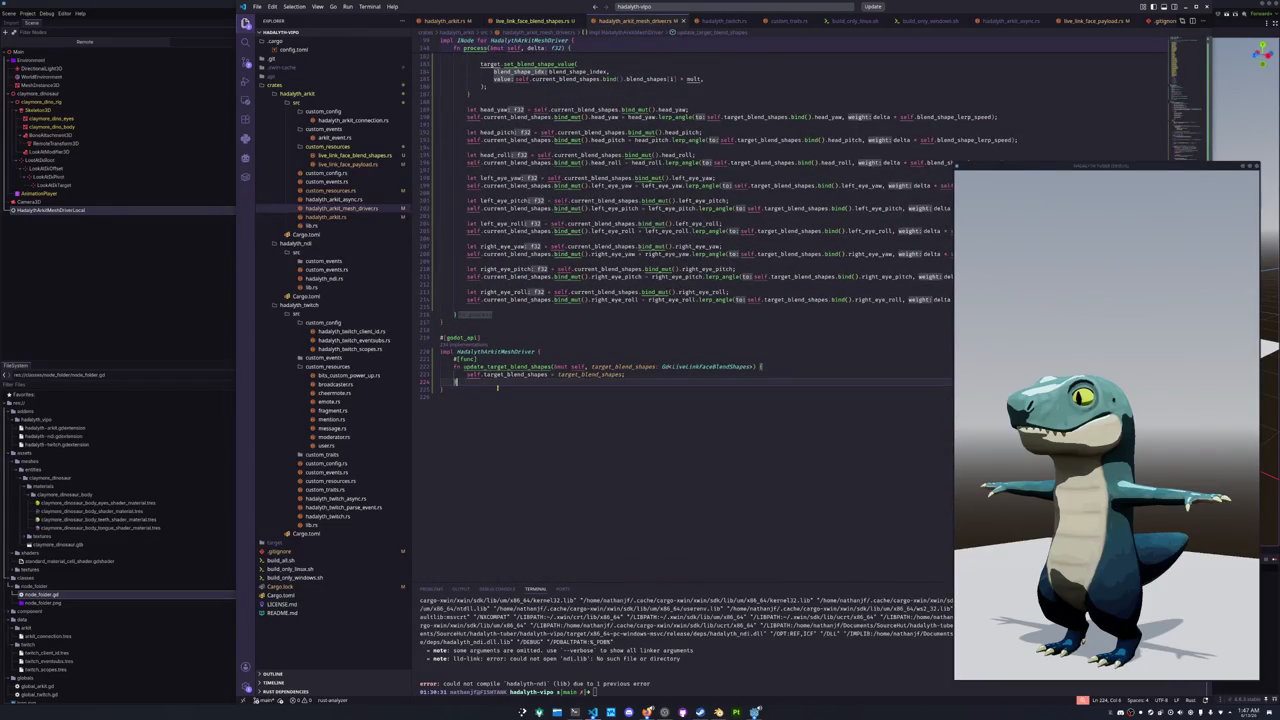
{"action": "key", "text": "Return"}
{"action": "type", "text": "#[func]"}
{"action": "key", "text": "Return"}
{"action": "type", "text": "fn update_ta"}
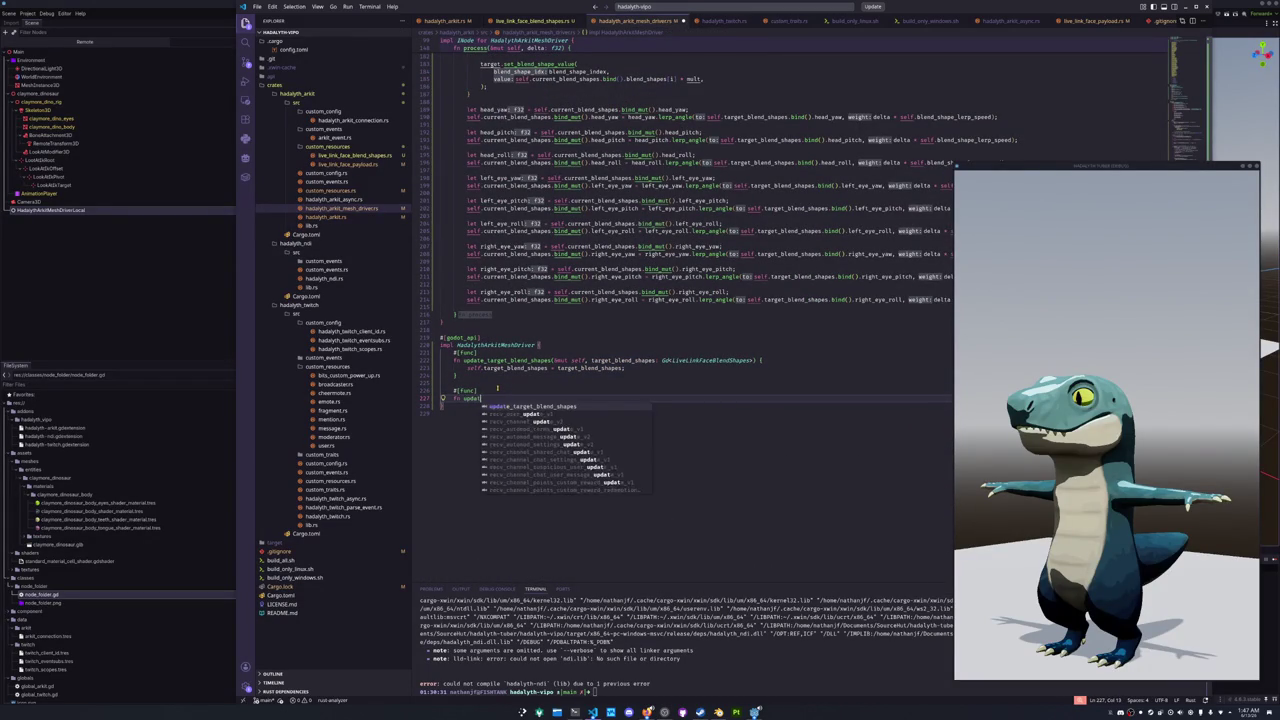
{"action": "key", "text": "BackSpace"}
{"action": "key", "text": "BackSpace"}
{"action": "key", "text": "BackSpace"}
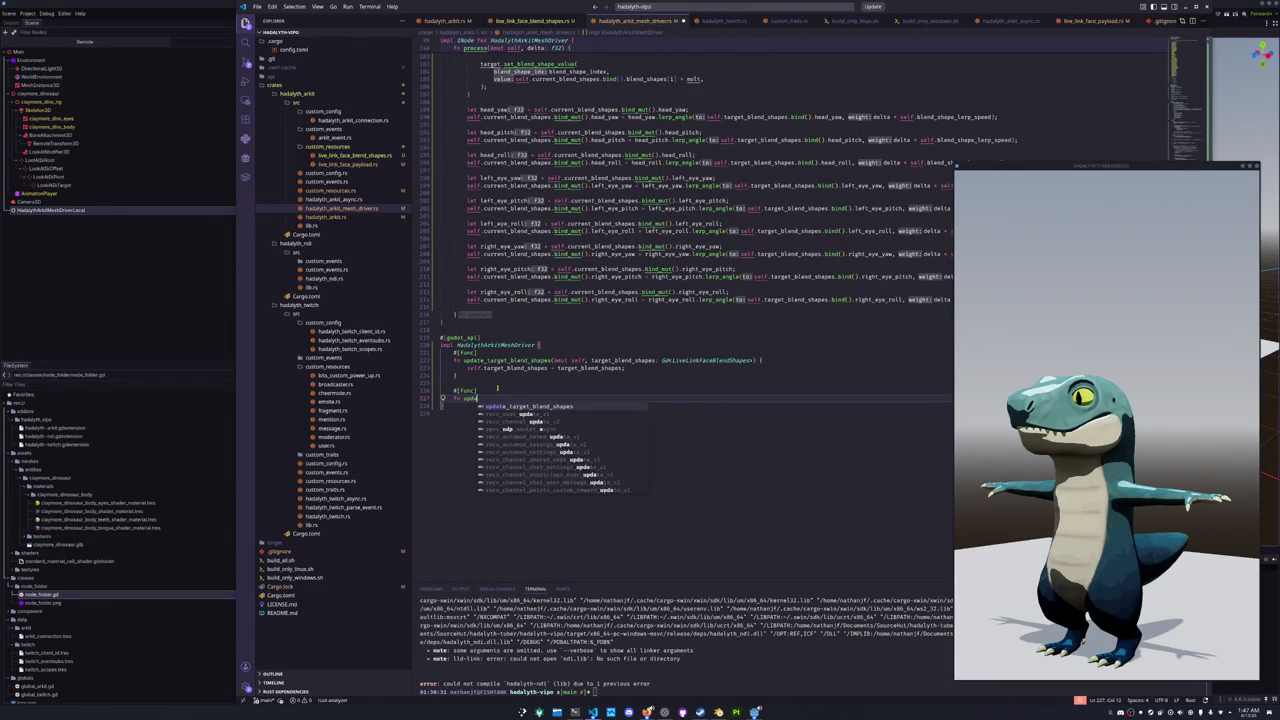
{"action": "type", "text": "reset_tar"}
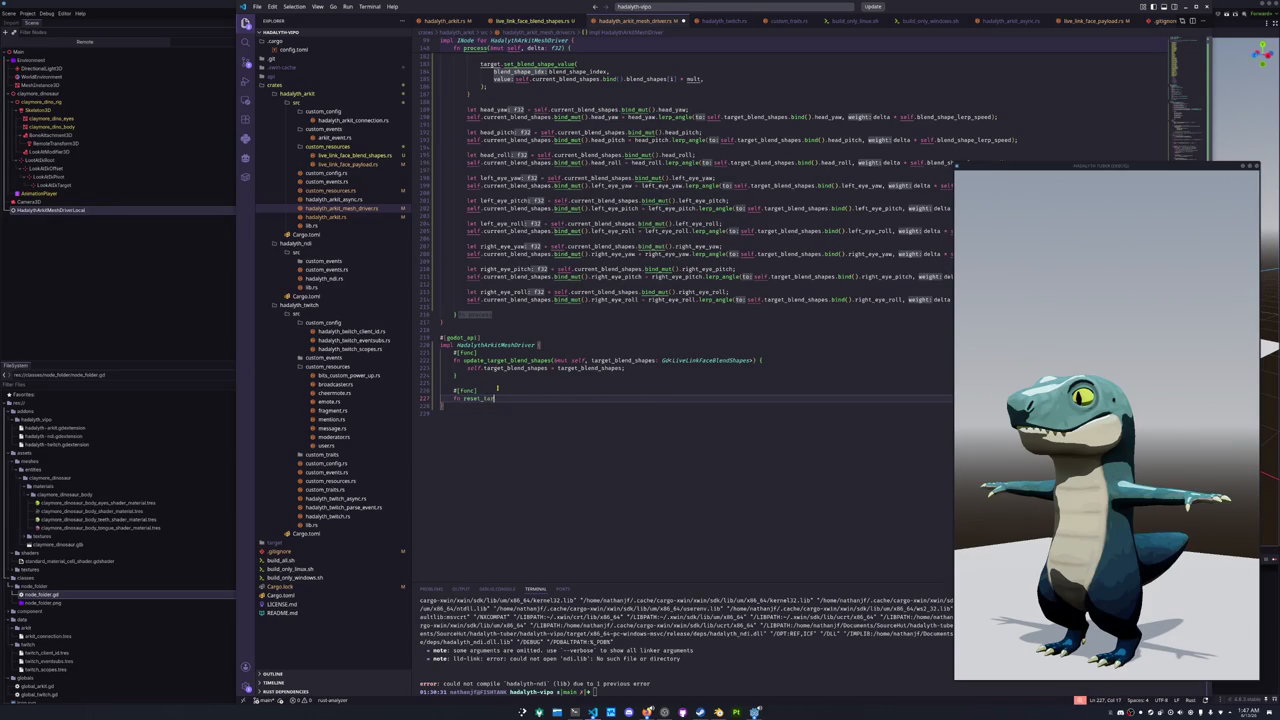
{"action": "type", "text": "get_blend_sha"}
{"action": "type", "text": "pes(&mut self, ta"}
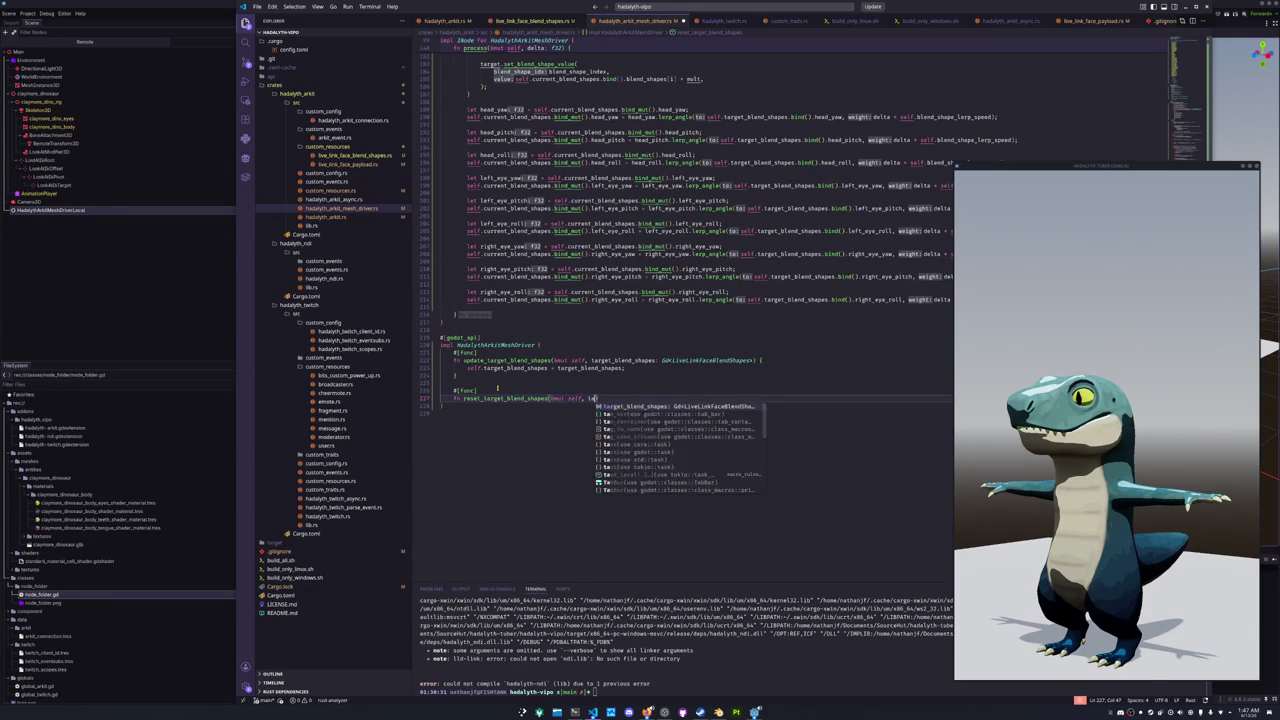
{"action": "key", "text": "BackSpace"}
{"action": "key", "text": "BackSpace"}
{"action": "key", "text": "BackSpace"}
{"action": "type", "text": ") {"}
- Write the body self.target_blend_shapes = LiveLinkFaceBlendShapes::new(); in the new function
{"action": "key", "text": "Return"}
{"action": "type", "text": "self.target_blend_shapes = "}
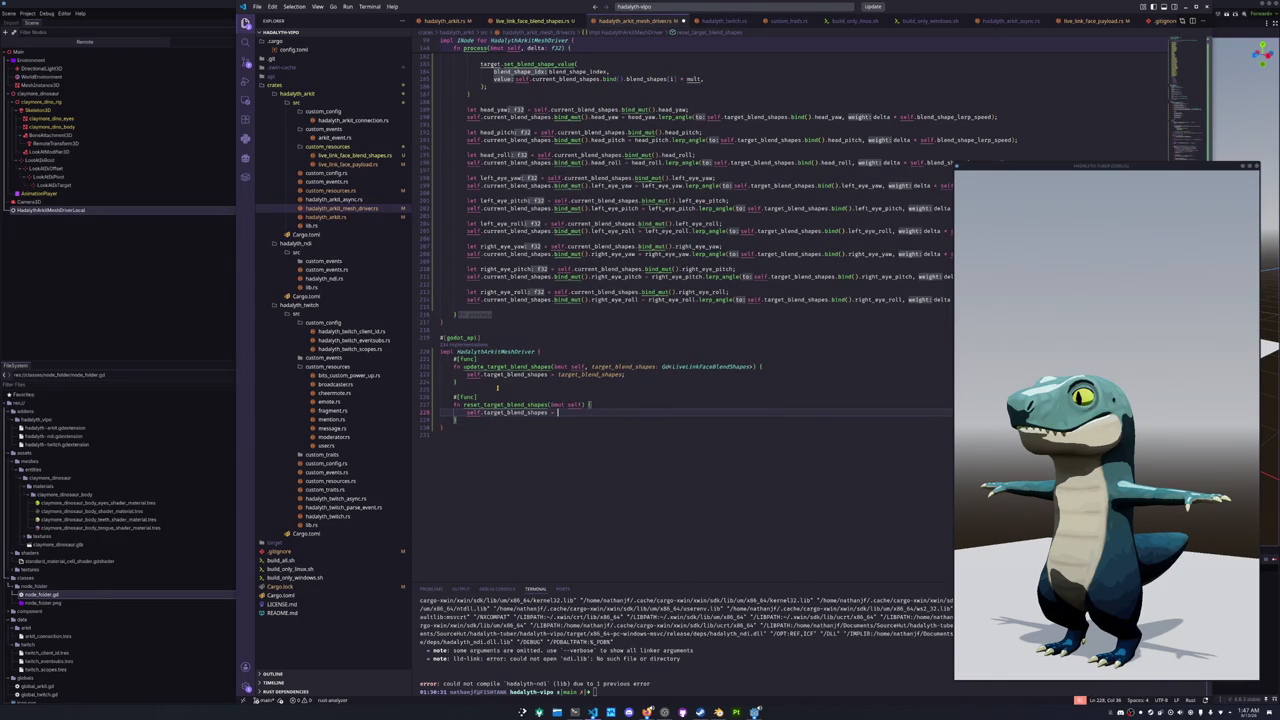
{"action": "type", "text": "G"}
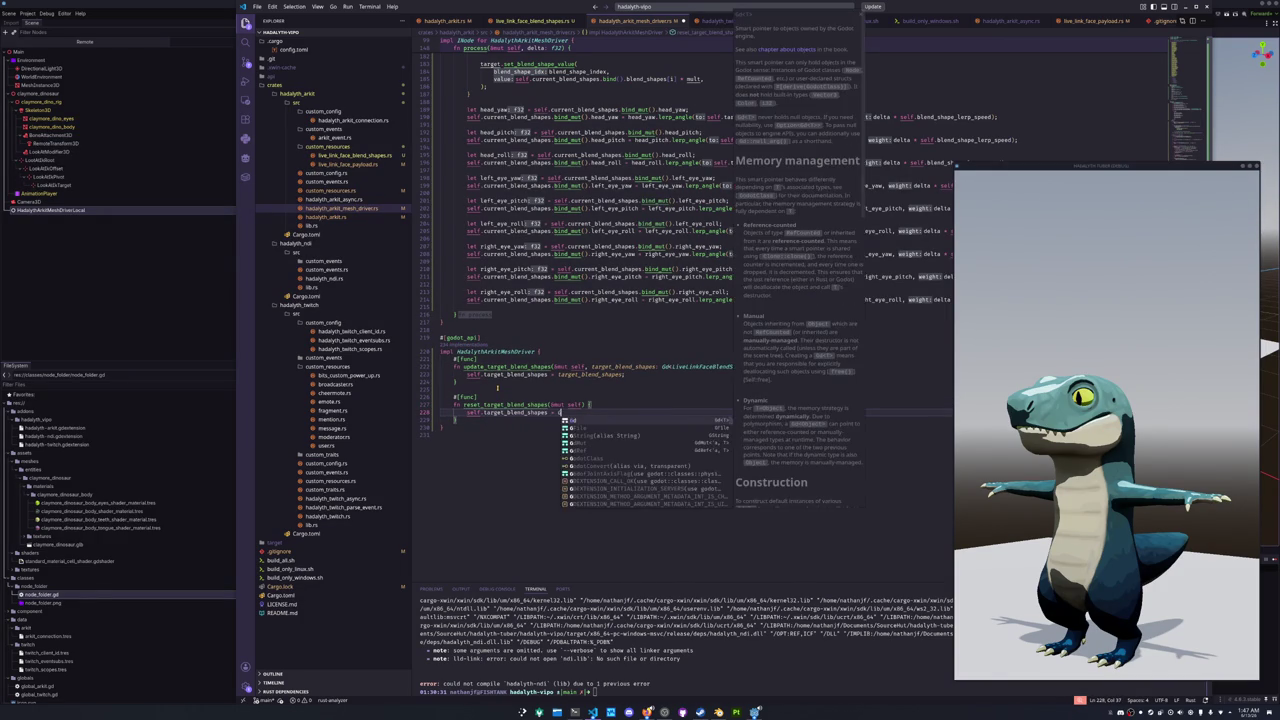
{"action": "type", "text": "dLiveLink"}
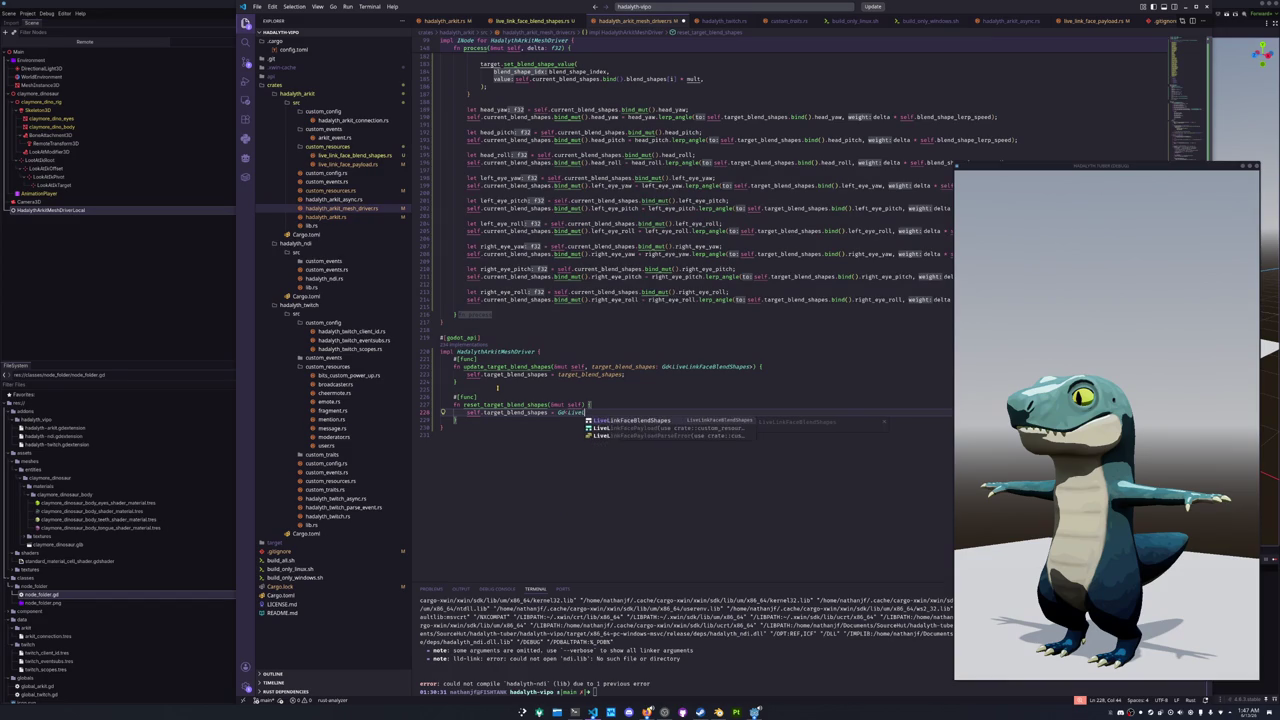
{"action": "key", "text": "Return"}
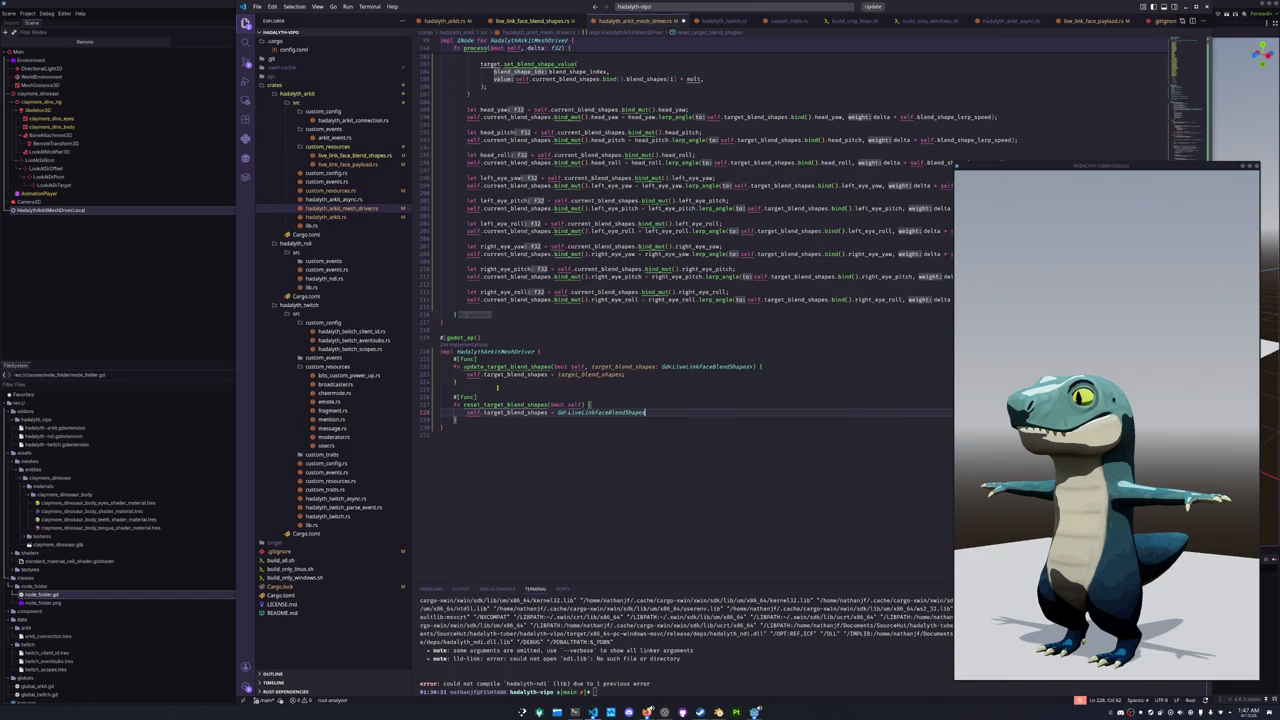
{"action": "type", "text": "::new"}
{"action": "key", "text": "BackSpace"}
{"action": "key", "text": "BackSpace"}
{"action": "key", "text": "BackSpace"}
{"action": "type", "text": "defaul"}
{"action": "key", "text": "BackSpace"}
{"action": "key", "text": "BackSpace"}
{"action": "key", "text": "BackSpace"}
{"action": "type", "text": "new"}
{"action": "key", "text": "Return"}
{"action": "type", "text": ")"}
{"action": "key", "text": "ctrl+Left"}
{"action": "key", "text": "ctrl+Left"}
{"action": "key", "text": "ctrl+Left"}
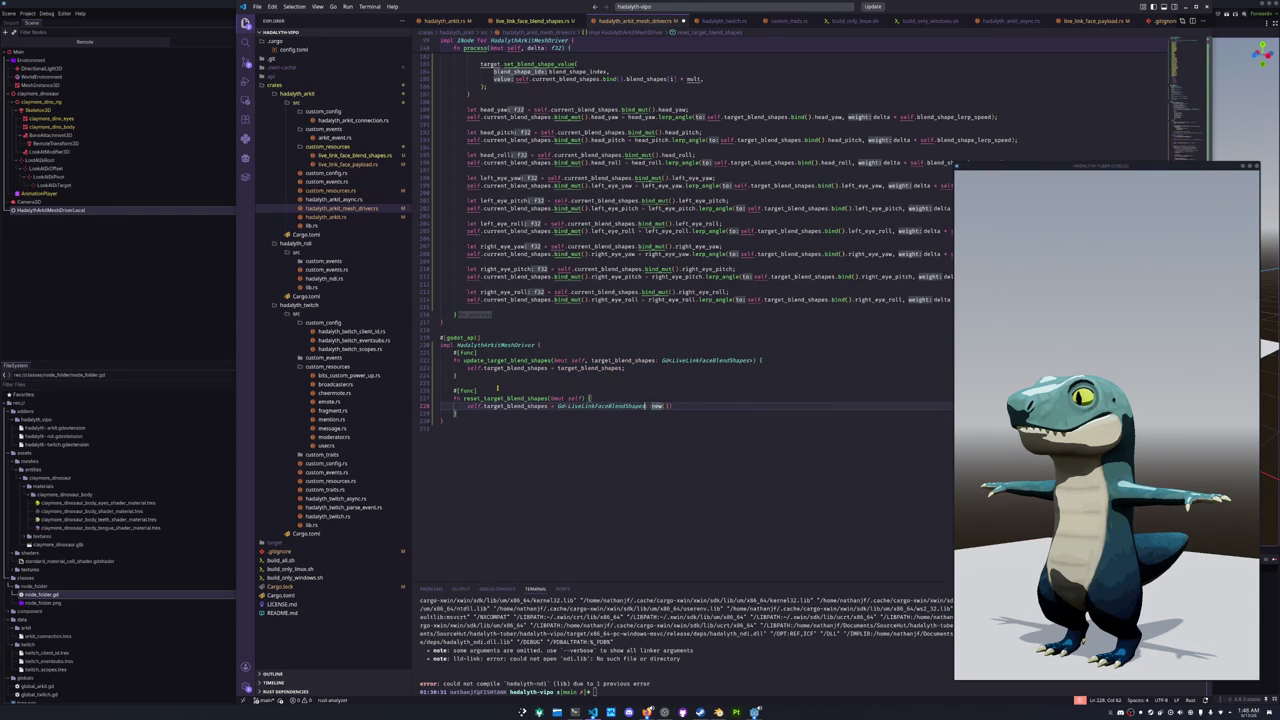
{"action": "key", "text": "Right"}
{"action": "key", "text": "Right"}
{"action": "key", "text": "BackSpace"}
{"action": "key", "text": "BackSpace"}
{"action": "key", "text": "End"}
{"action": "type", "text": ";"}
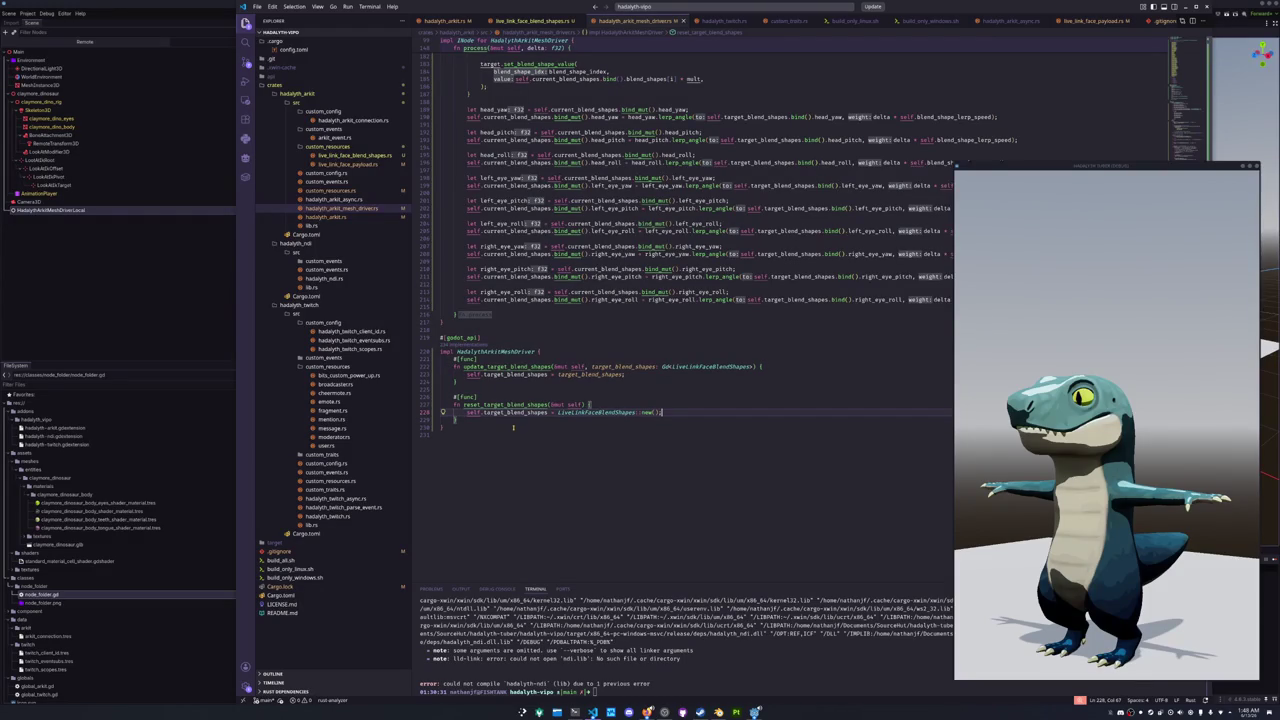
- Bring back the ./build_all.sh command in the terminal
{"action": "left_click", "coordinate": [514, 428]}
{"action": "left_click", "coordinate": [655, 646]}
{"action": "key", "text": "Up"}
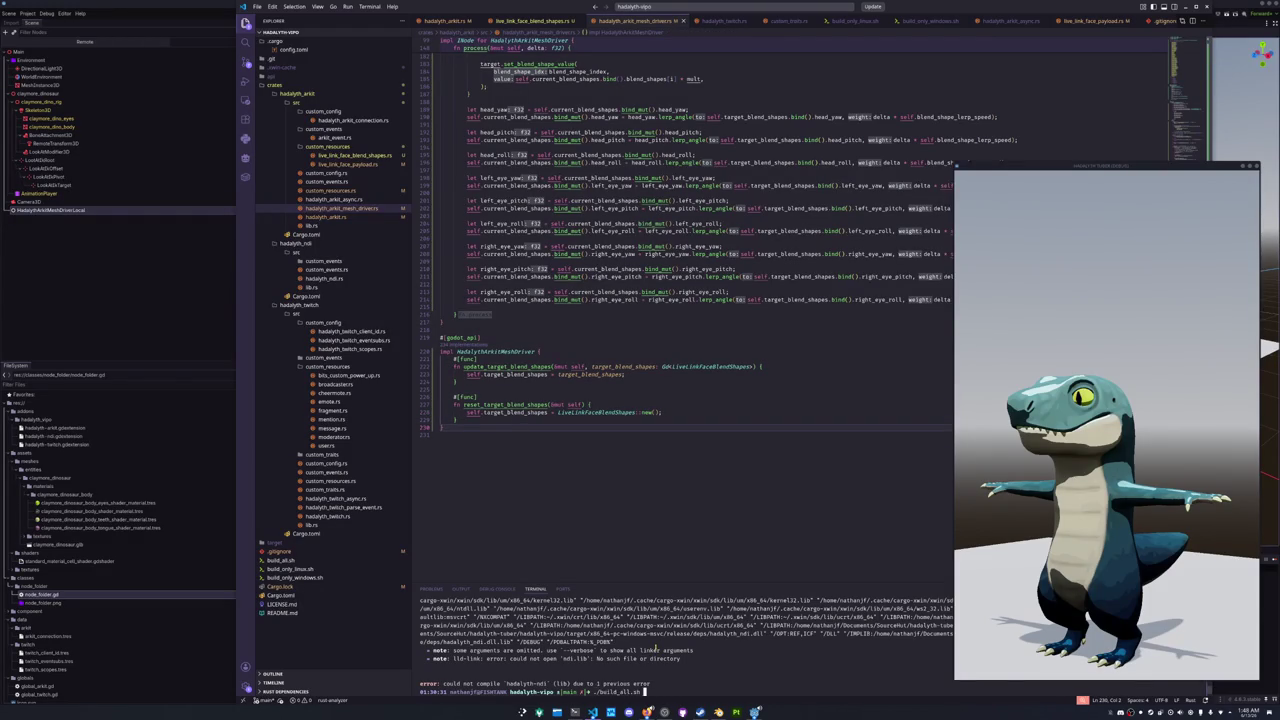
- Run ./build_all.sh and scroll up through the source to the blend shape names
{"action": "key", "text": "Return"}
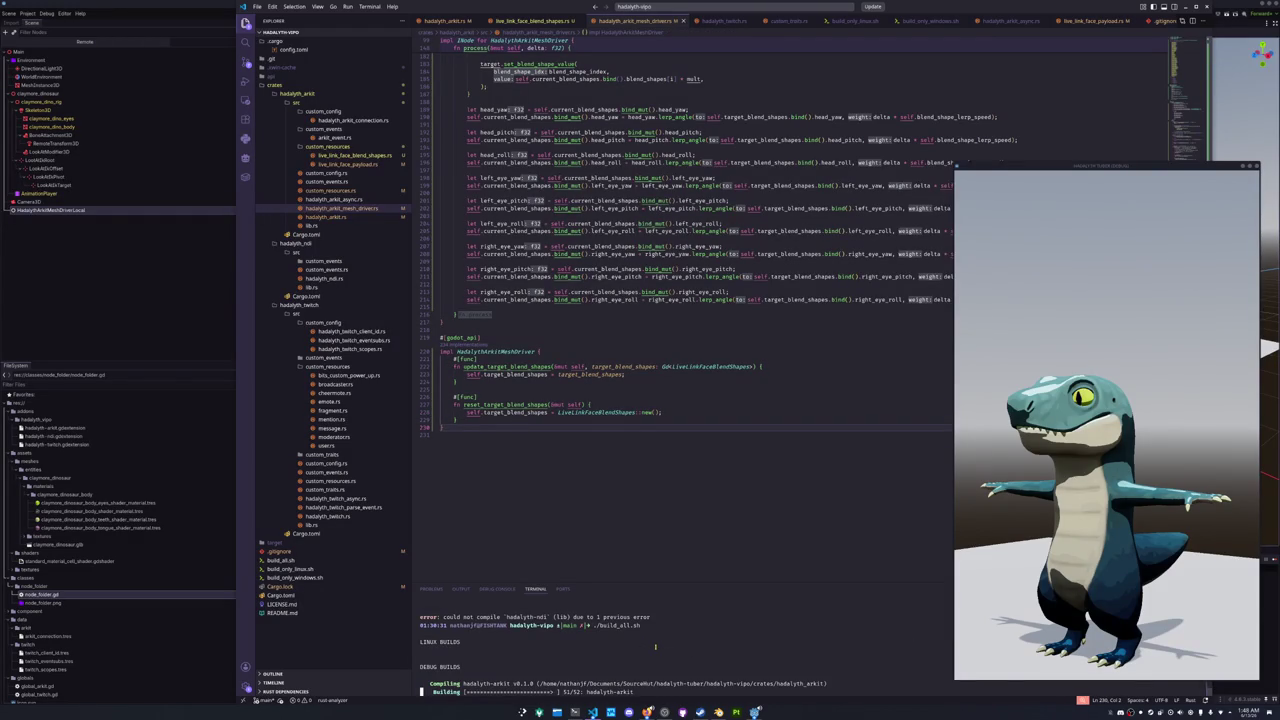
{"action": "scroll", "coordinate": [656, 316], "scroll_direction": "up", "scroll_amount": 10}
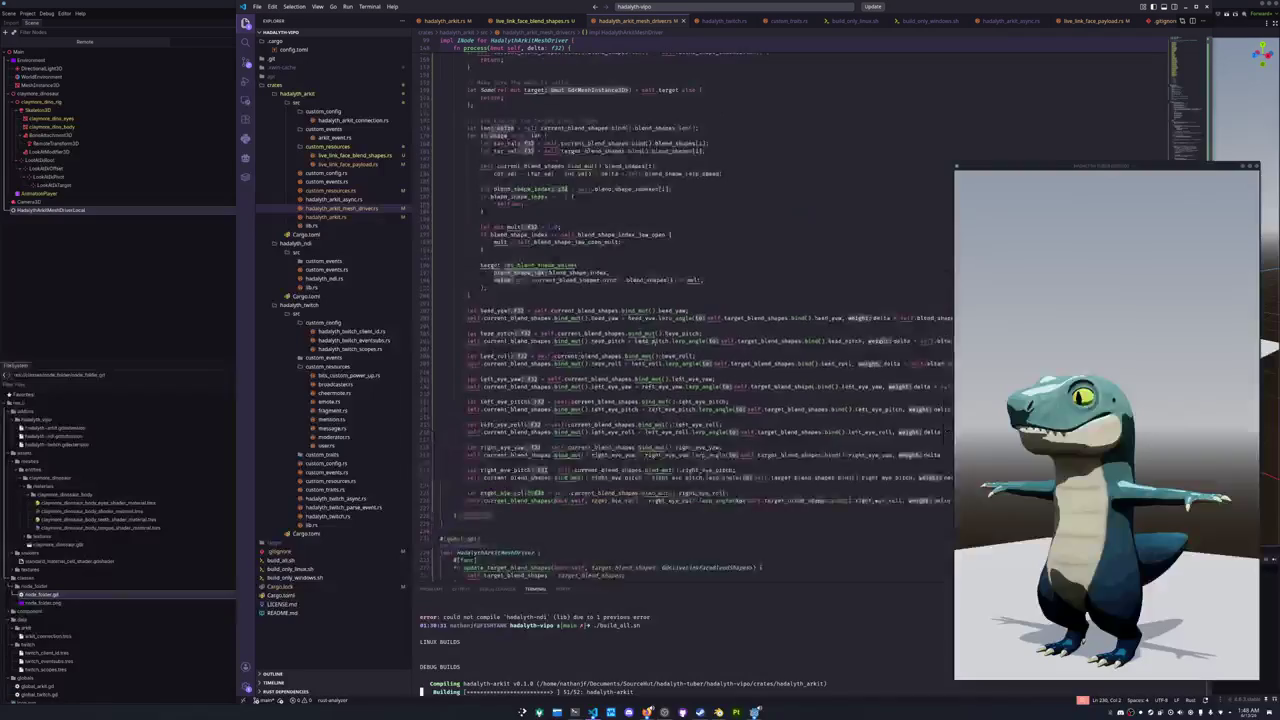
{"action": "scroll", "coordinate": [663, 400], "scroll_direction": "up", "scroll_amount": 7}
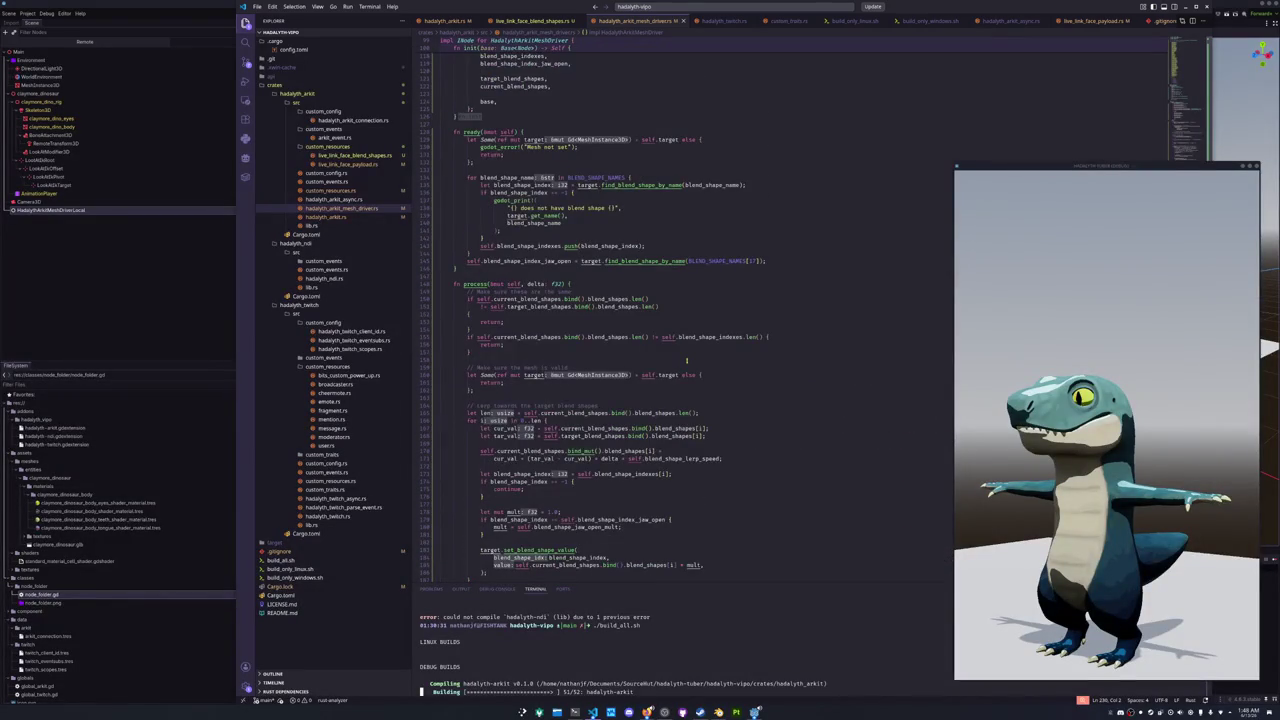
{"action": "scroll", "coordinate": [687, 361], "scroll_direction": "up", "scroll_amount": 3}
{"action": "scroll", "coordinate": [687, 361], "scroll_direction": "up", "scroll_amount": 15}
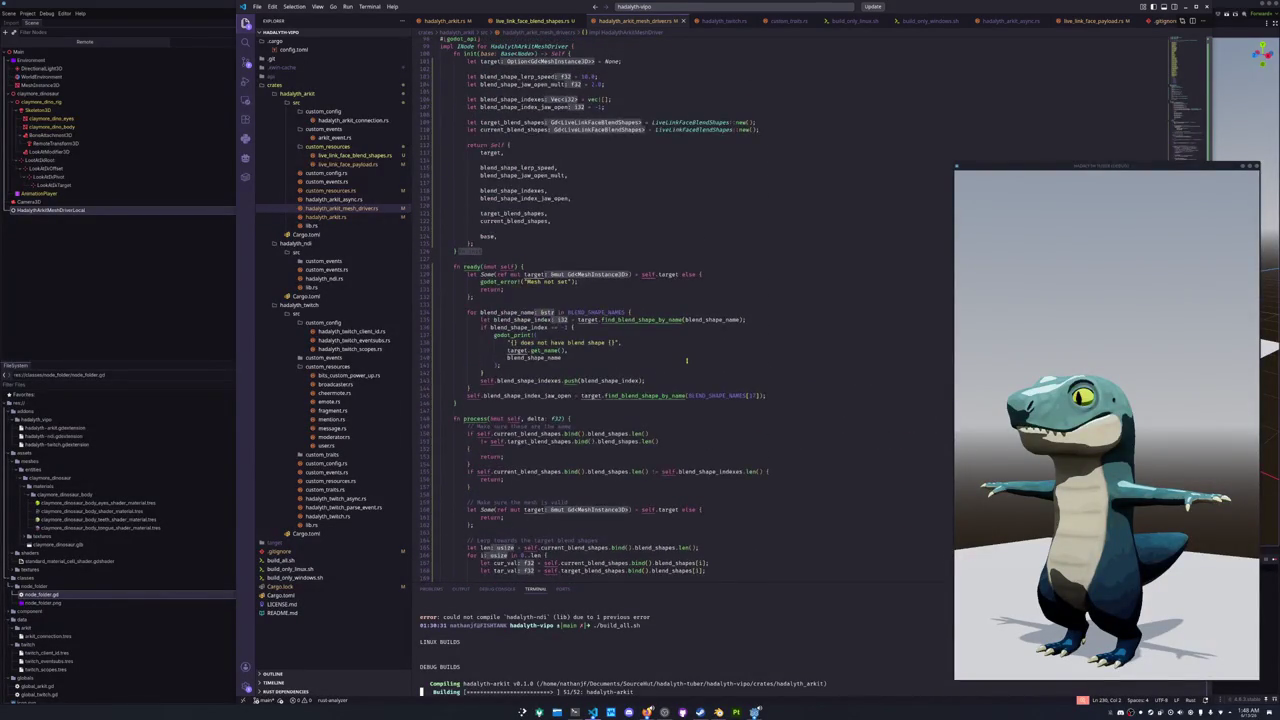
{"action": "scroll", "coordinate": [687, 361], "scroll_direction": "up", "scroll_amount": 3}
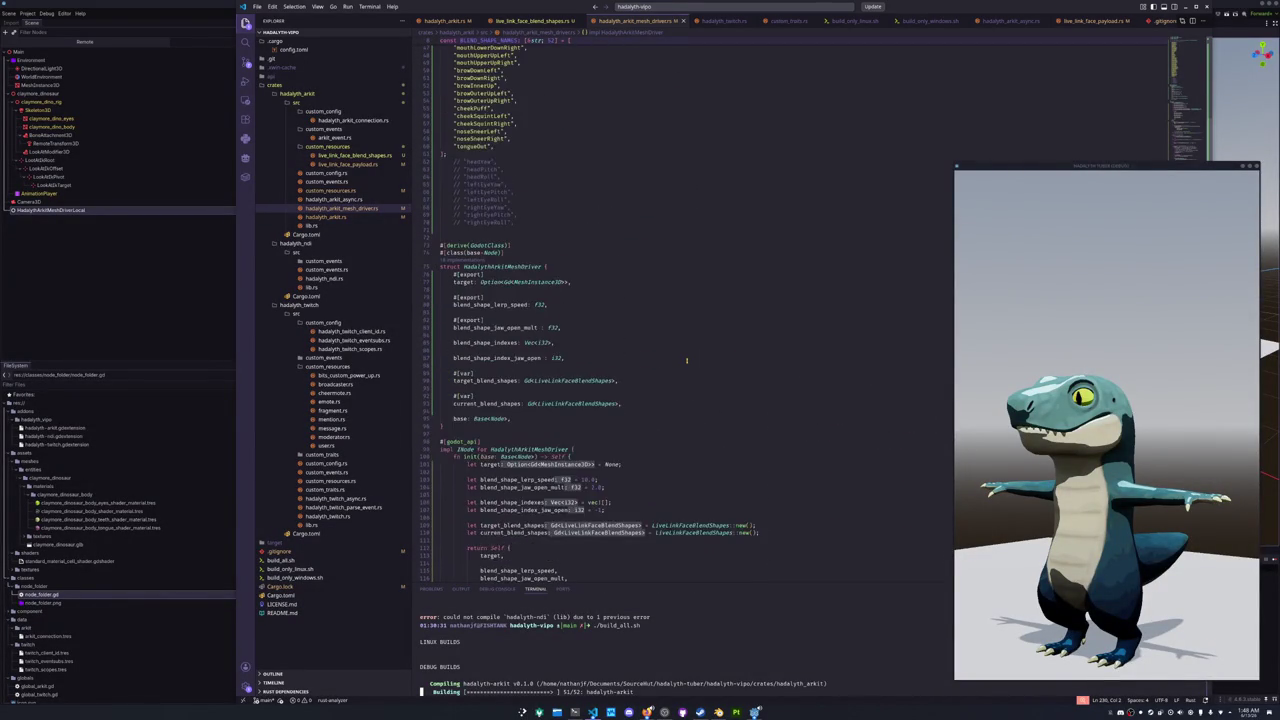
{"action": "scroll", "coordinate": [687, 361], "scroll_direction": "up", "scroll_amount": 4}
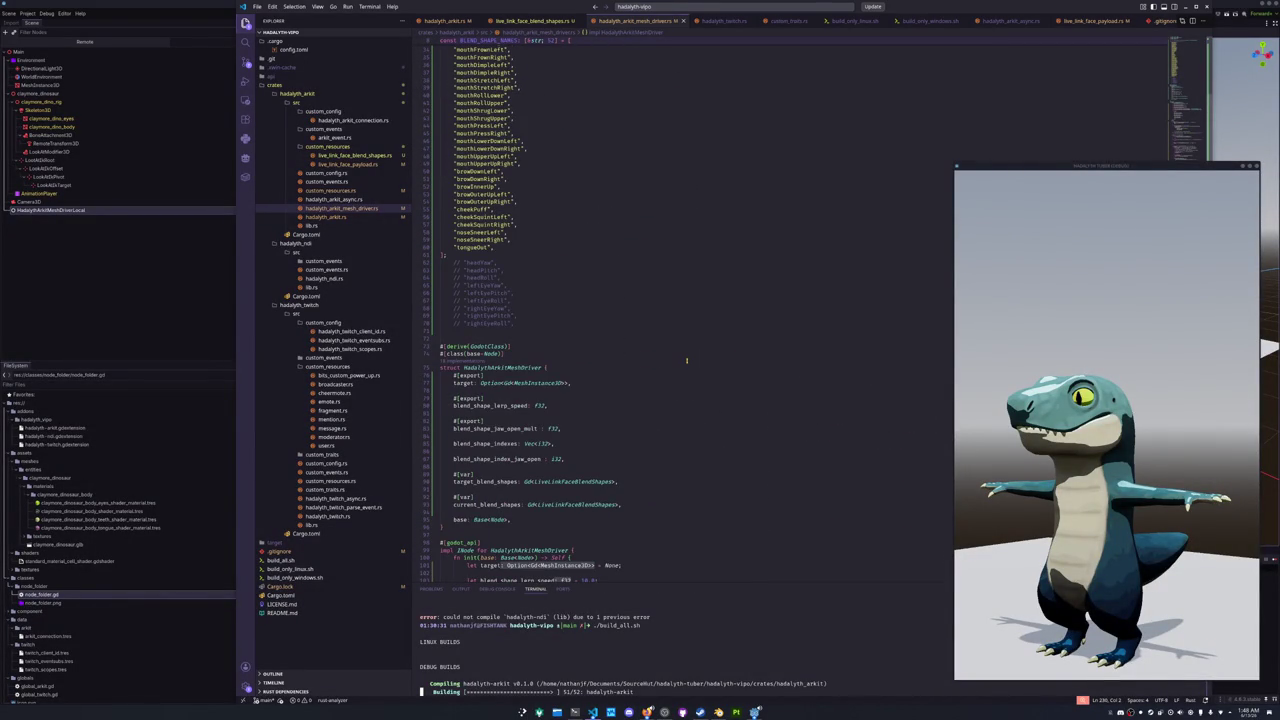
{"action": "scroll", "coordinate": [687, 361], "scroll_direction": "up", "scroll_amount": 10}
{"action": "left_click", "coordinate": [687, 361]}
- Scroll back down to reset_target_blend_shapes, glance at Godot, and return to VS Code
{"action": "scroll", "coordinate": [684, 382], "scroll_direction": "down", "scroll_amount": 11}
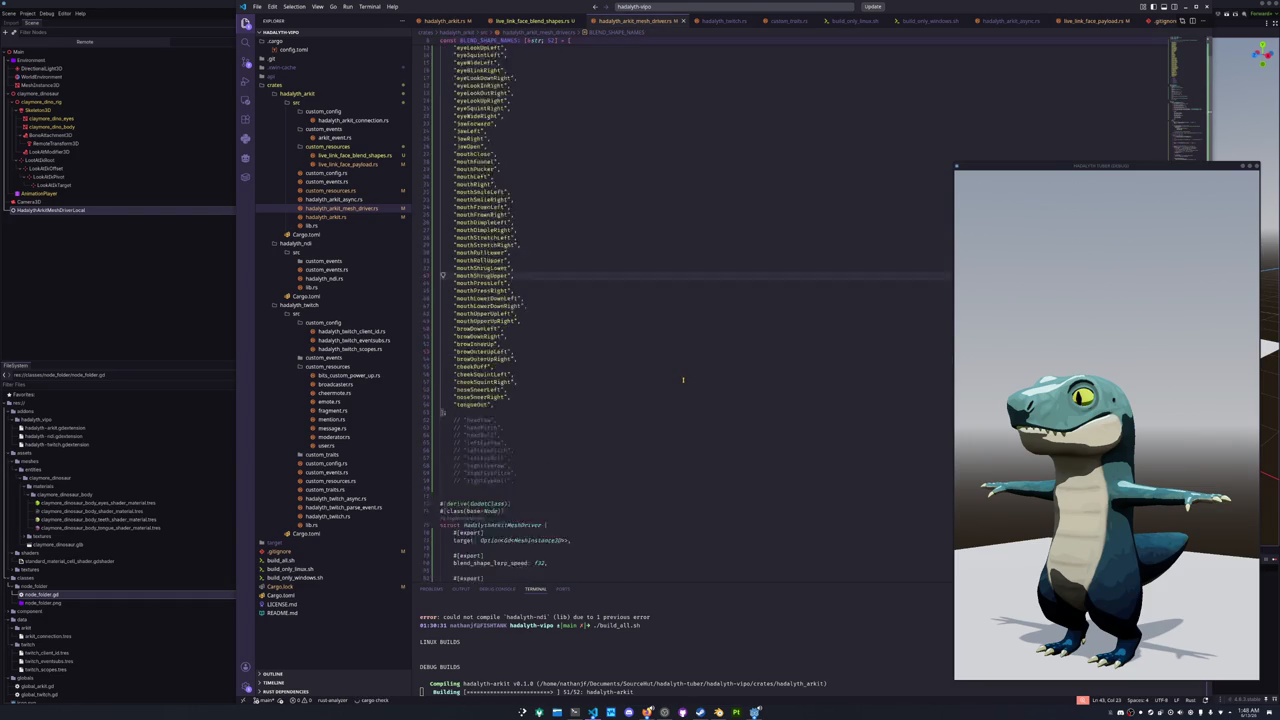
{"action": "scroll", "coordinate": [678, 385], "scroll_direction": "down", "scroll_amount": 20}
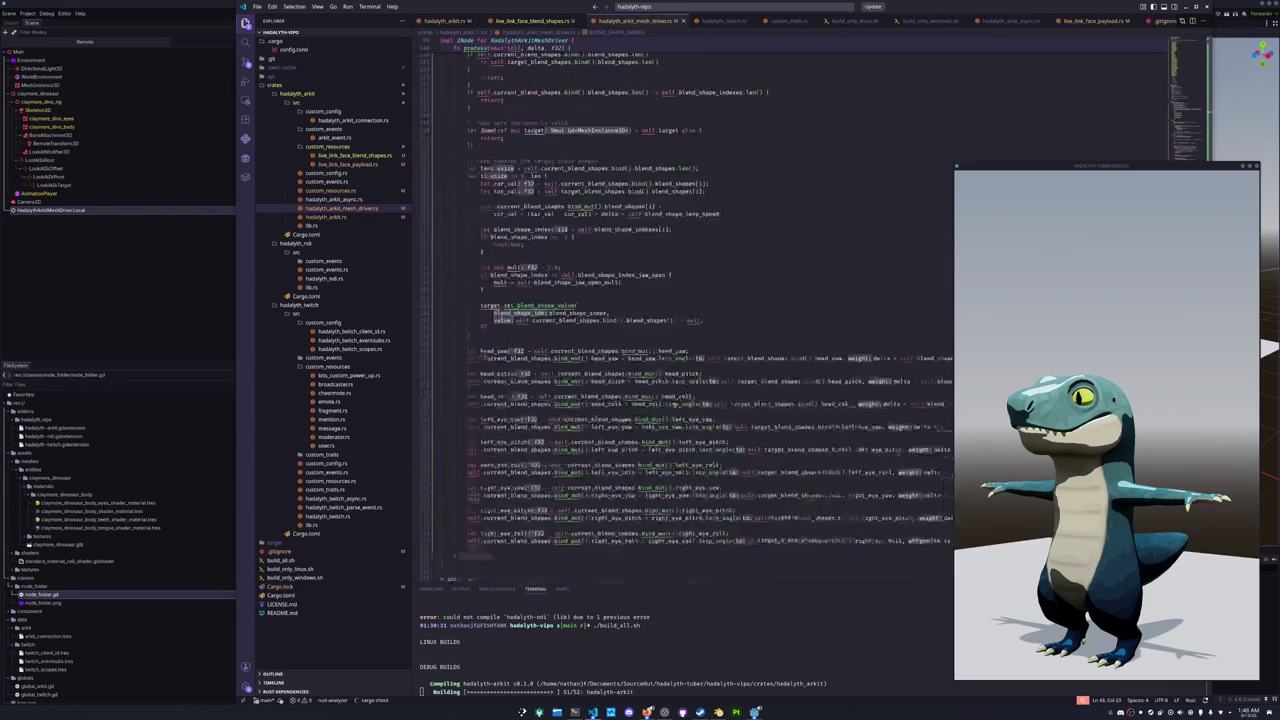
{"action": "scroll", "coordinate": [672, 406], "scroll_direction": "down", "scroll_amount": 5}
{"action": "left_click", "coordinate": [170, 317]}
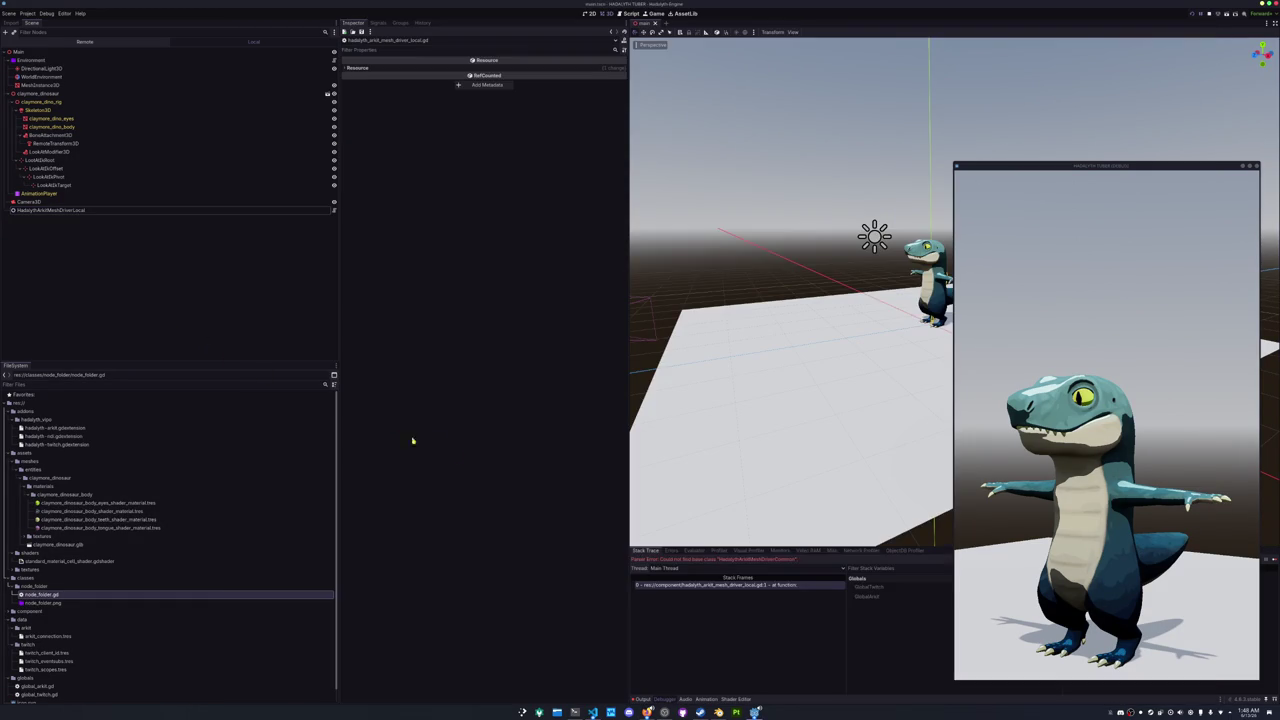
{"action": "key", "text": "alt+Tab"}
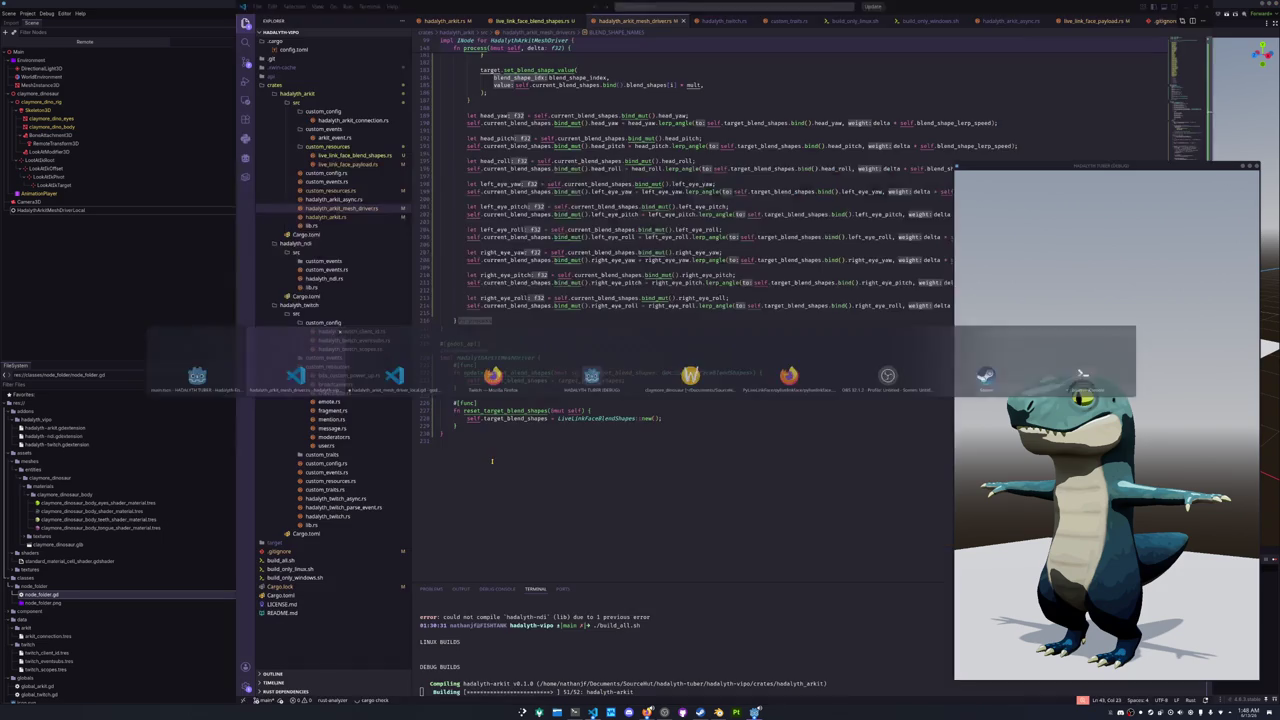
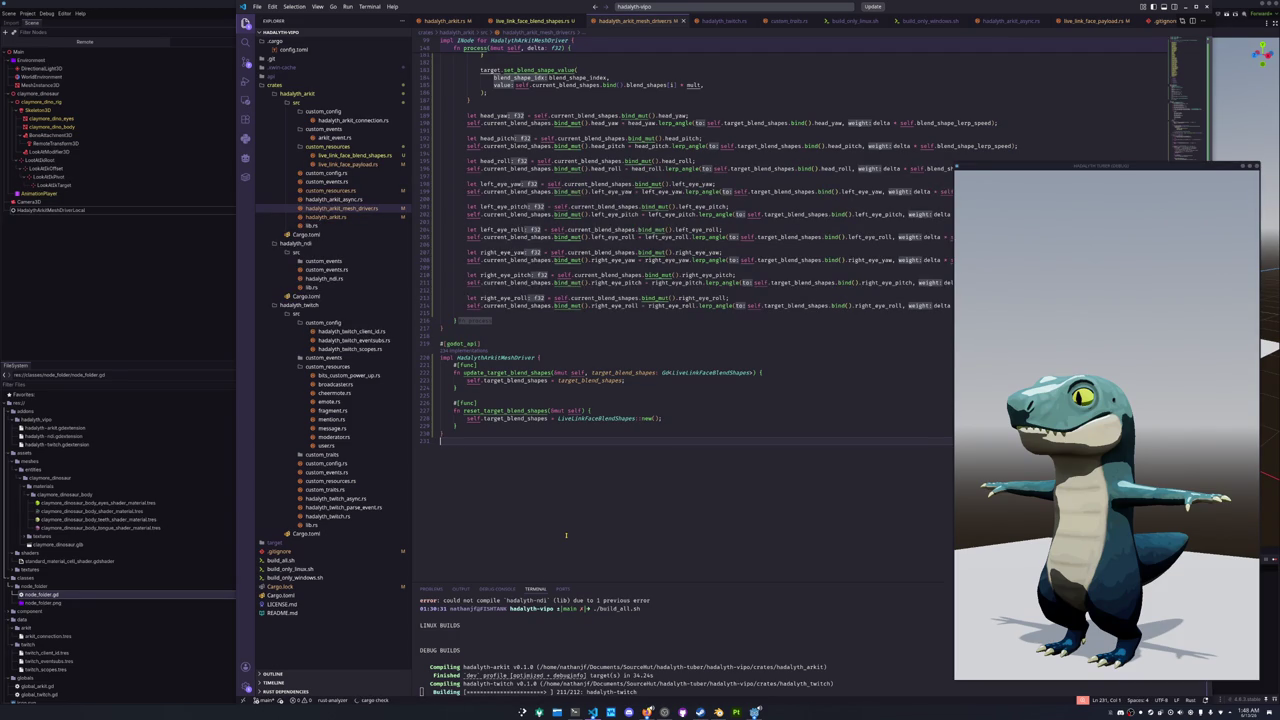
- In Godot, select the ground plane mesh and orbit the 3D view to centre the dinosaur
{"action": "left_click", "coordinate": [231, 386]}
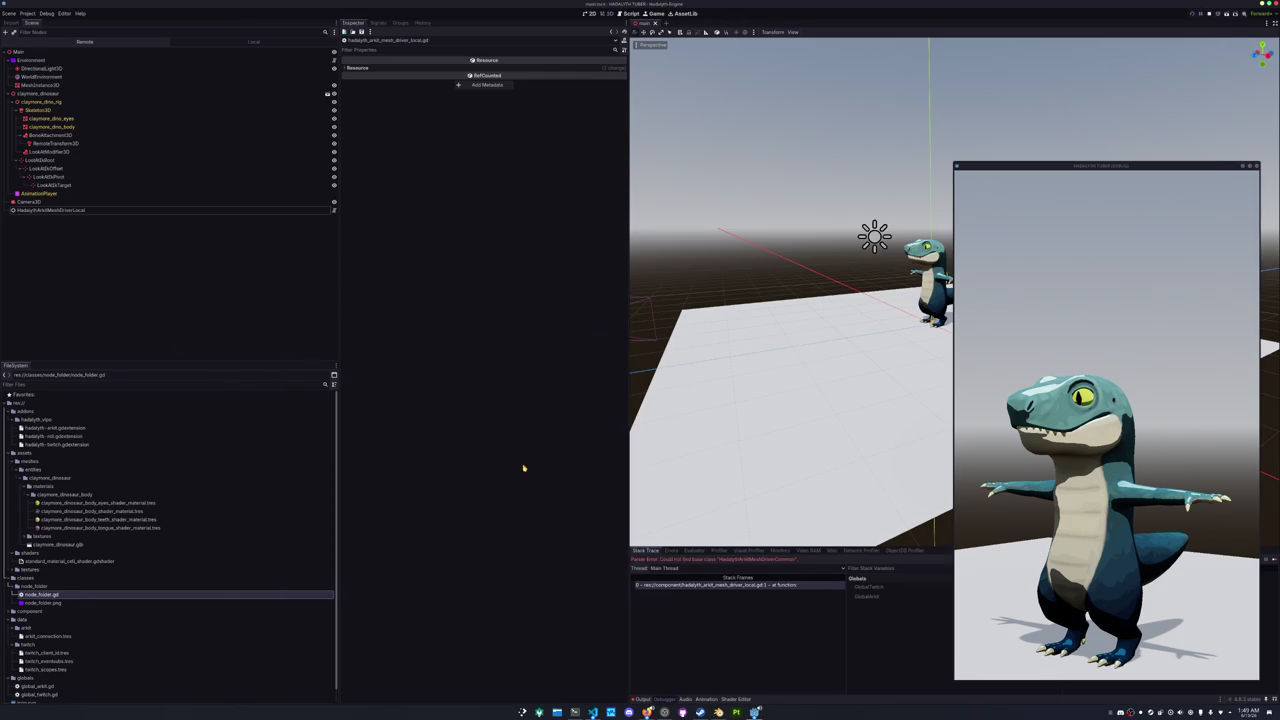
{"action": "left_click", "coordinate": [929, 301]}
{"action": "mouse_move", "coordinate": [720, 383]}
{"action": "left_mouse_down"}
{"action": "mouse_move", "coordinate": [903, 500]}
{"action": "mouse_move", "coordinate": [865, 511]}
{"action": "left_mouse_up"}
{"action": "left_click", "coordinate": [1069, 267]}
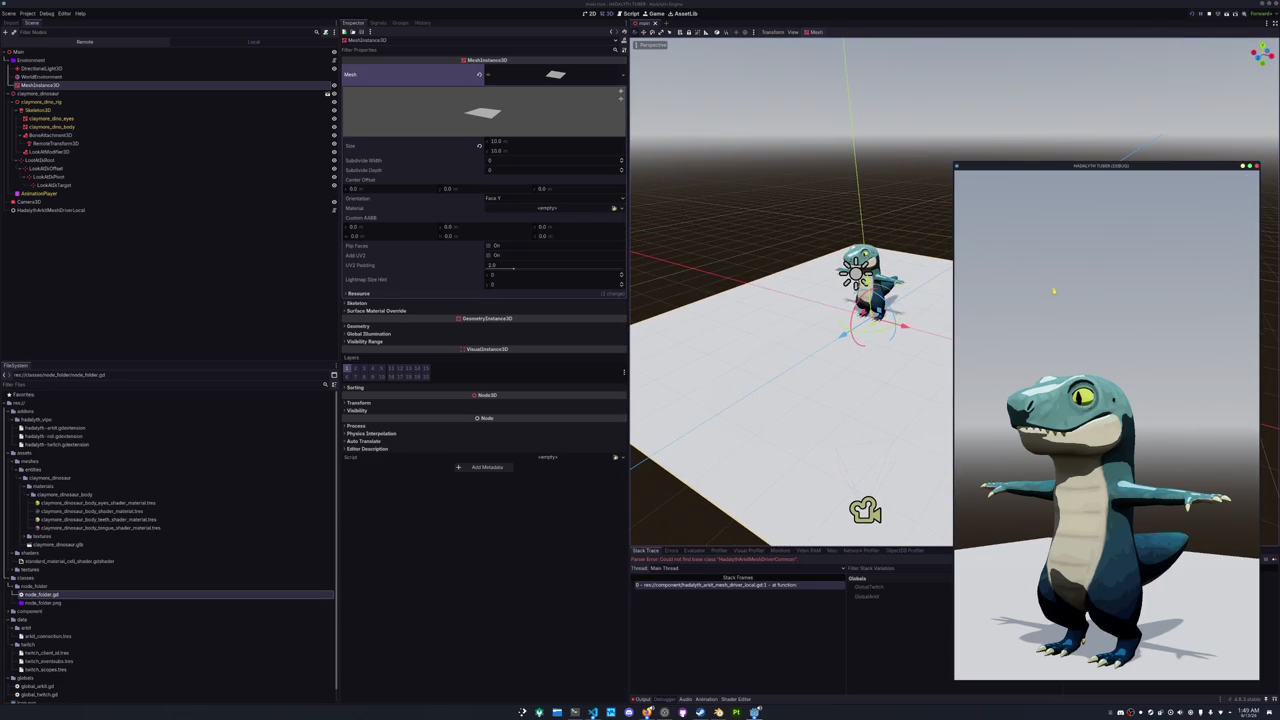
{"action": "left_click", "coordinate": [946, 222]}
{"action": "double_click", "coordinate": [40, 85]}
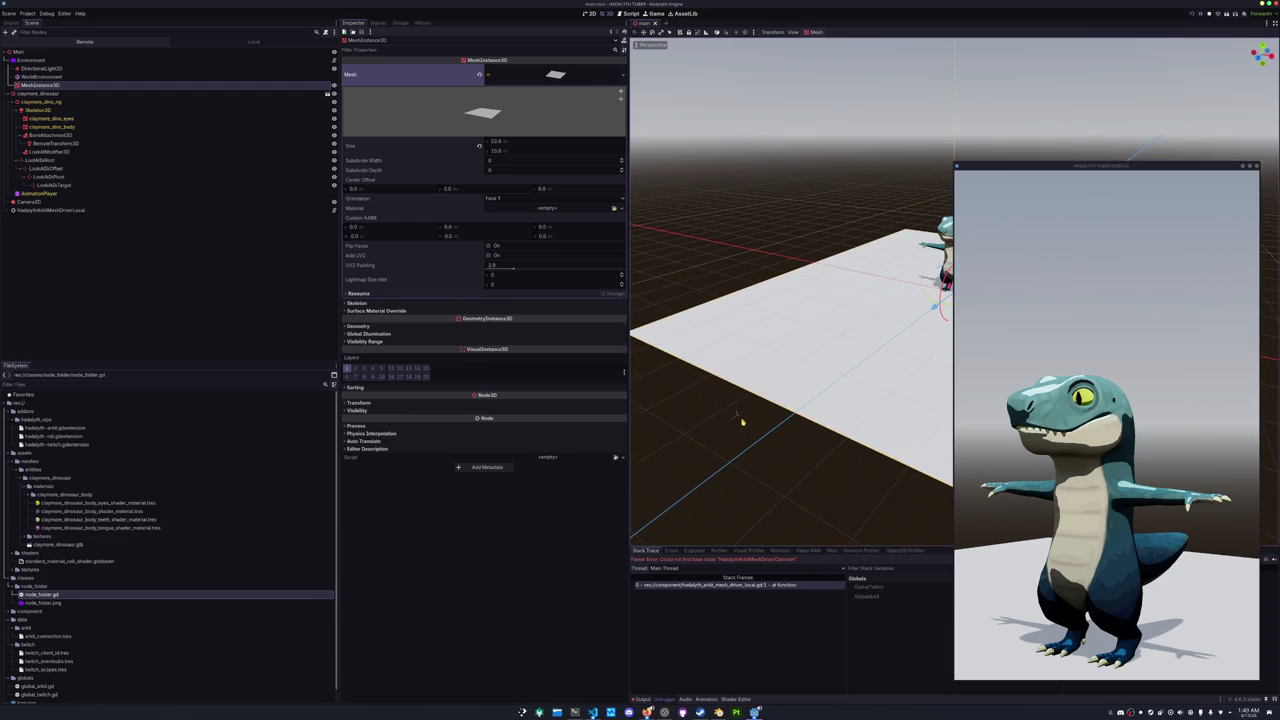
{"action": "left_click_drag", "start_coordinate": [743, 423], "coordinate": [738, 401]}
- Stop the running game with F8, relaunch it with F5, then return to the code editor
{"action": "key", "text": "F8"}
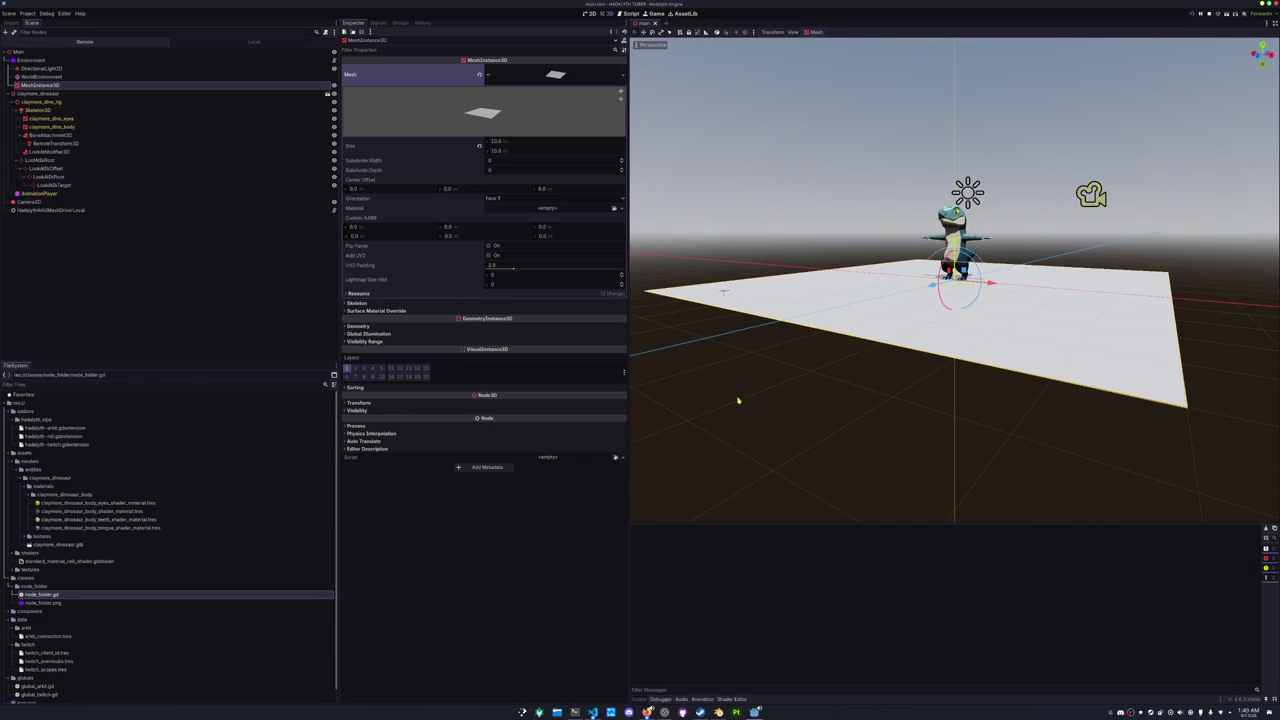
{"action": "key", "text": "F5"}
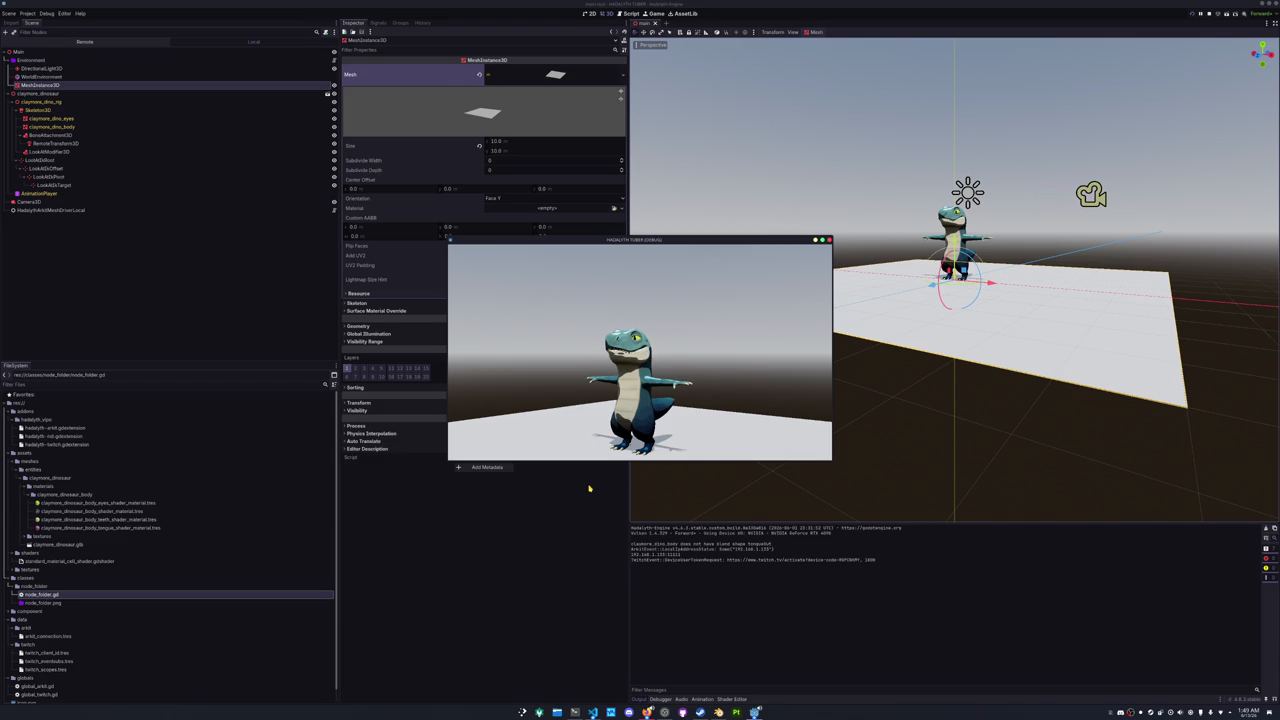
{"action": "left_click", "coordinate": [593, 712]}
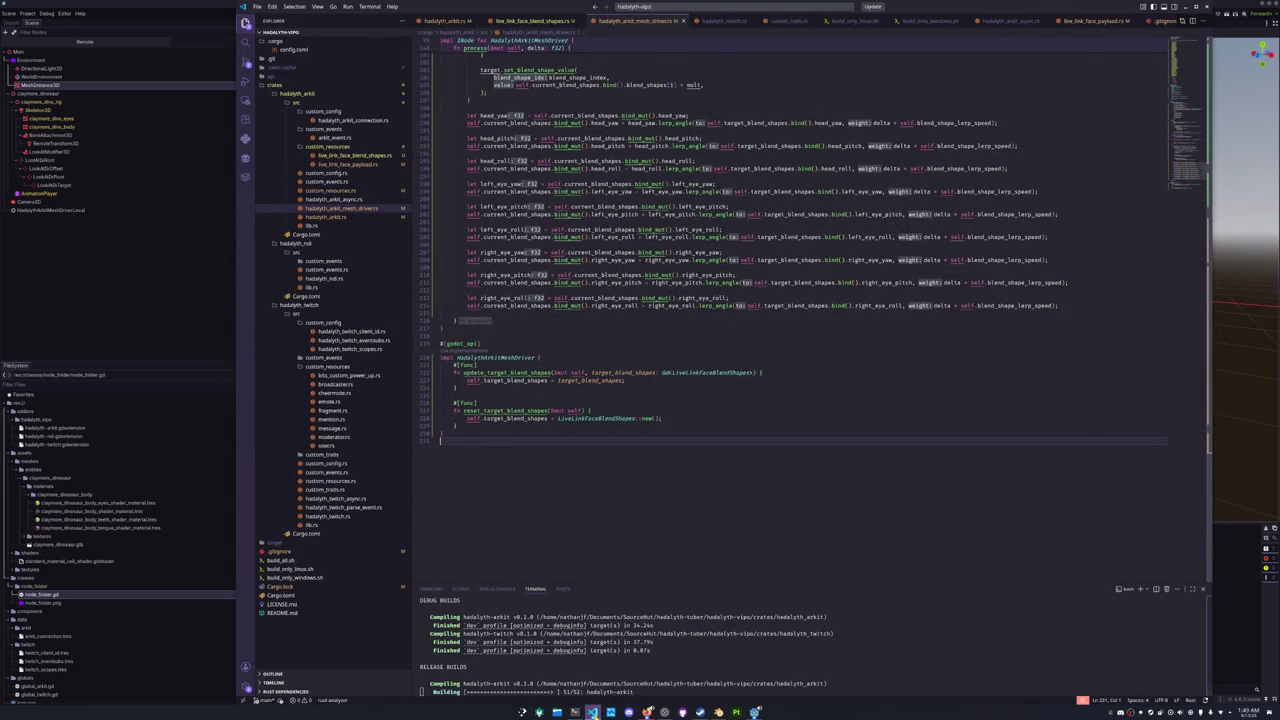
- Save the script and inspect the HadalythArkitMeshDriverLocal node's properties in Godot
{"action": "left_click", "coordinate": [593, 712]}
{"action": "left_click", "coordinate": [588, 238]}
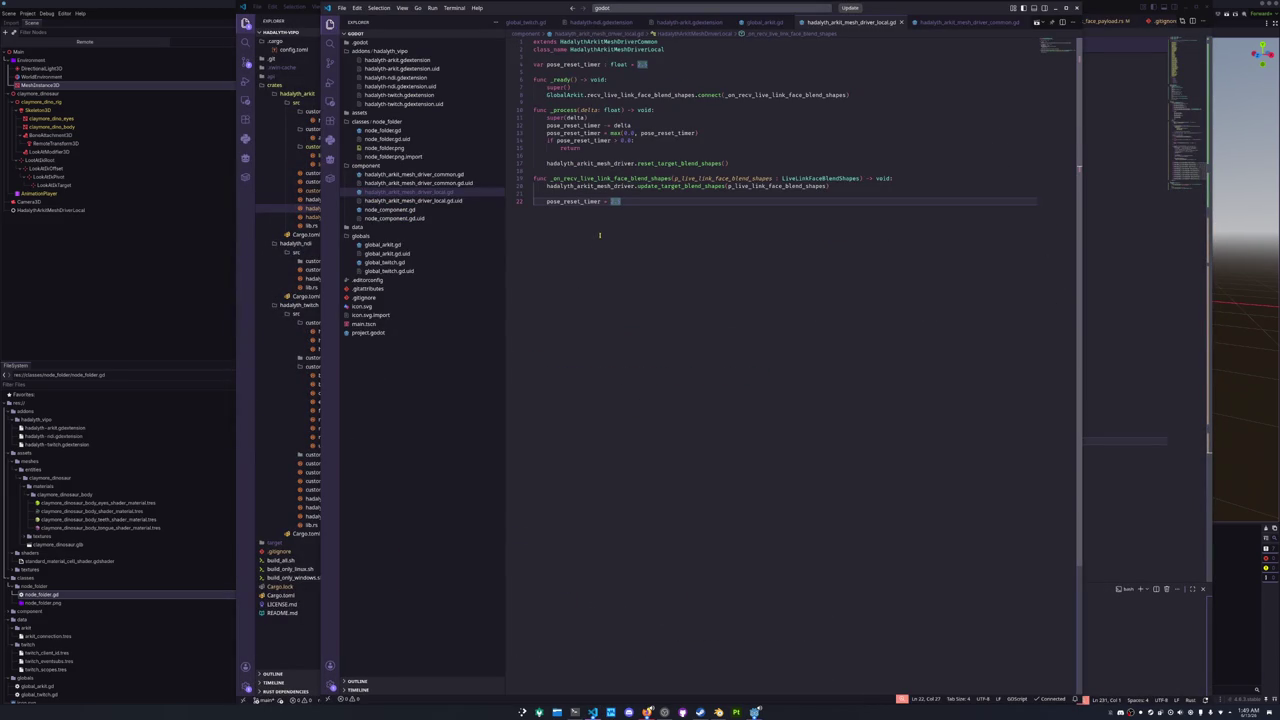
{"action": "key", "text": "ctrl+s"}
{"action": "left_click", "coordinate": [109, 286]}
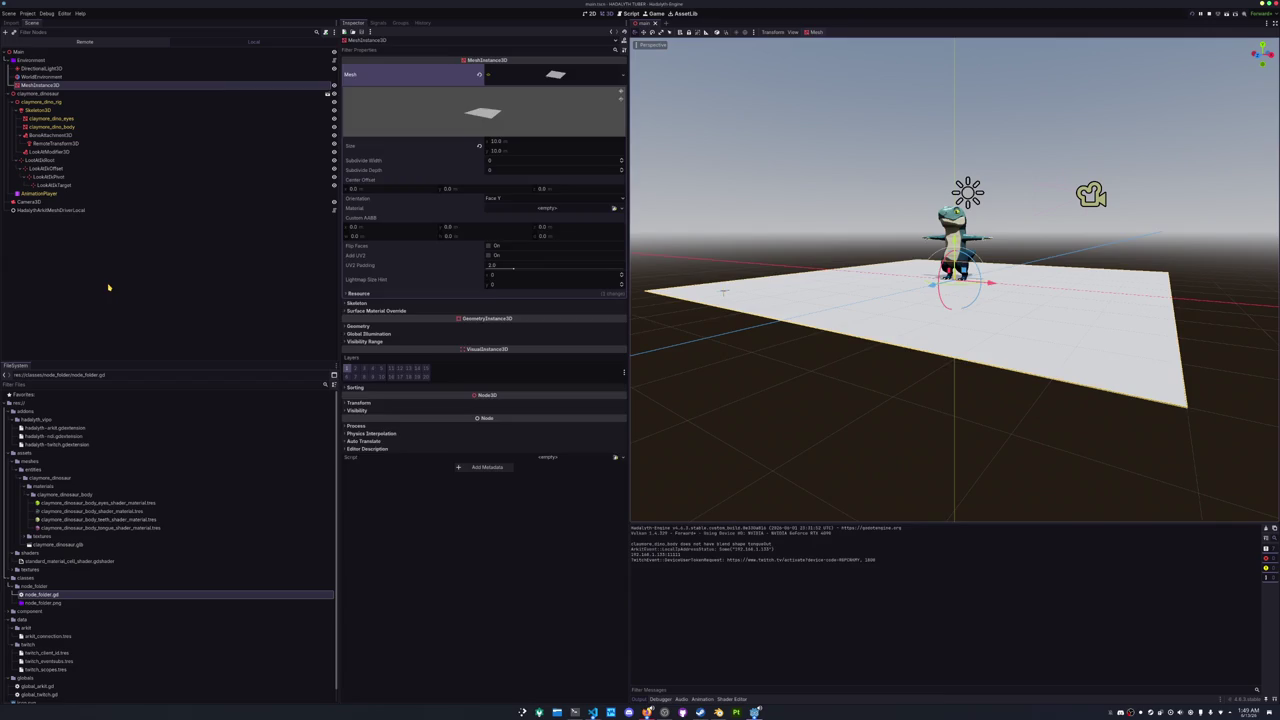
{"action": "left_click", "coordinate": [60, 210]}
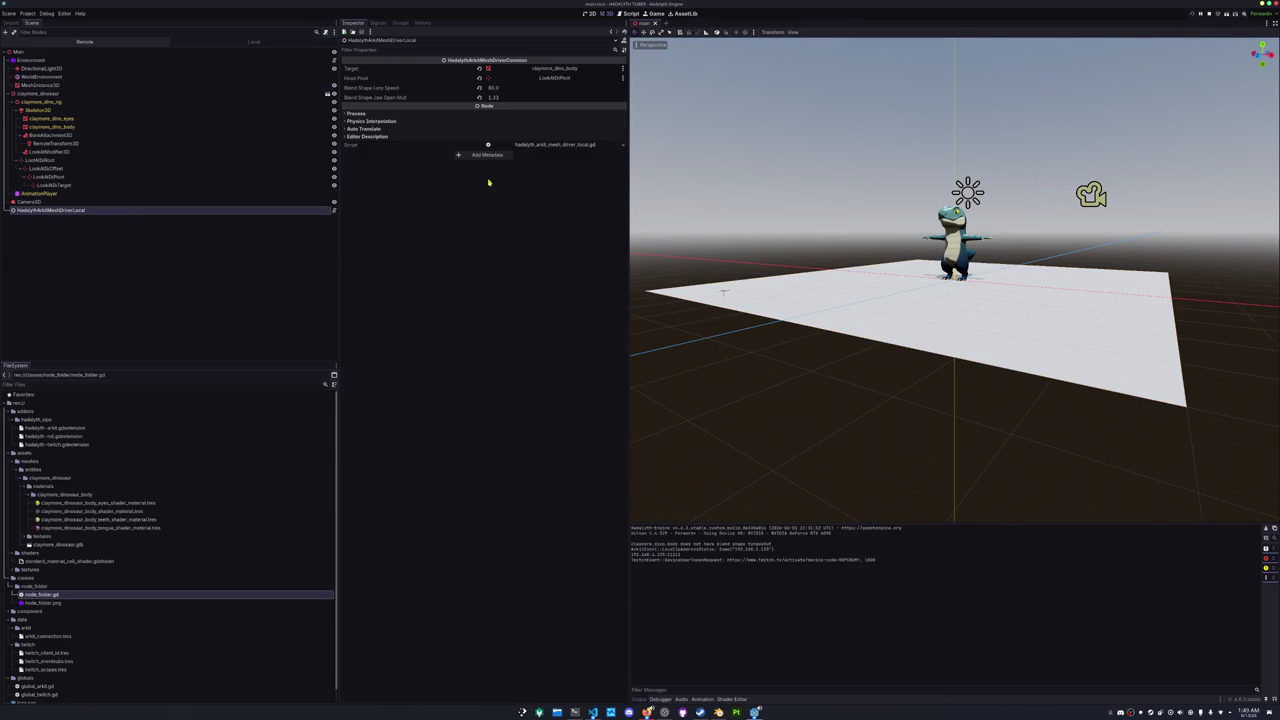
{"action": "key", "text": "alt+Tab"}
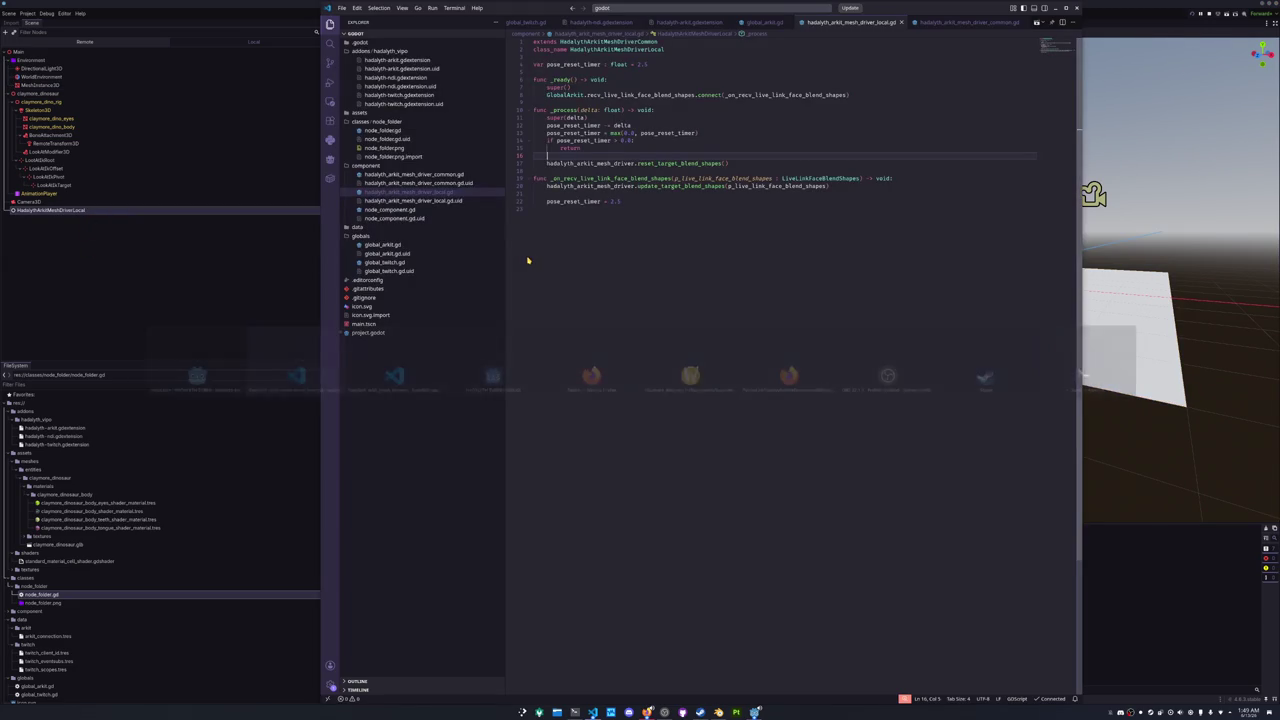
- Add 'pose_reset_timer = 2.5' after the return in _process's timeout branch
{"action": "left_click", "coordinate": [586, 154]}
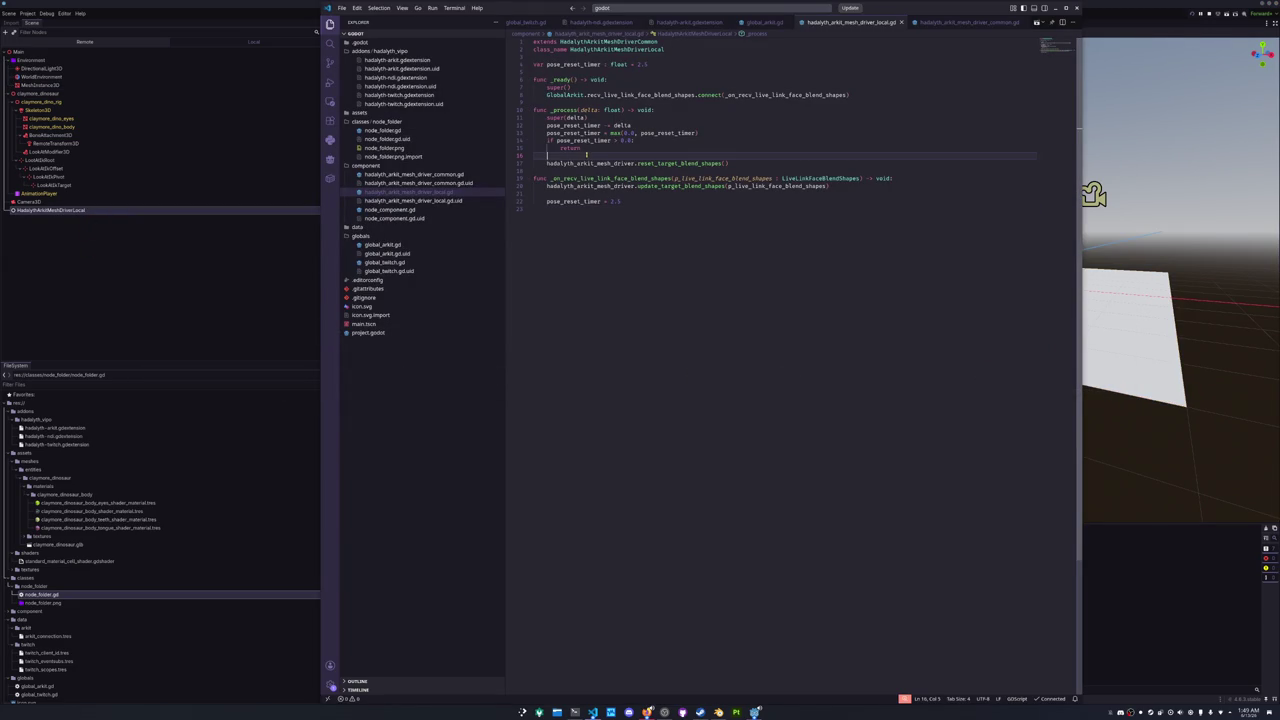
{"action": "key", "text": "BackSpace"}
{"action": "key", "text": "BackSpace"}
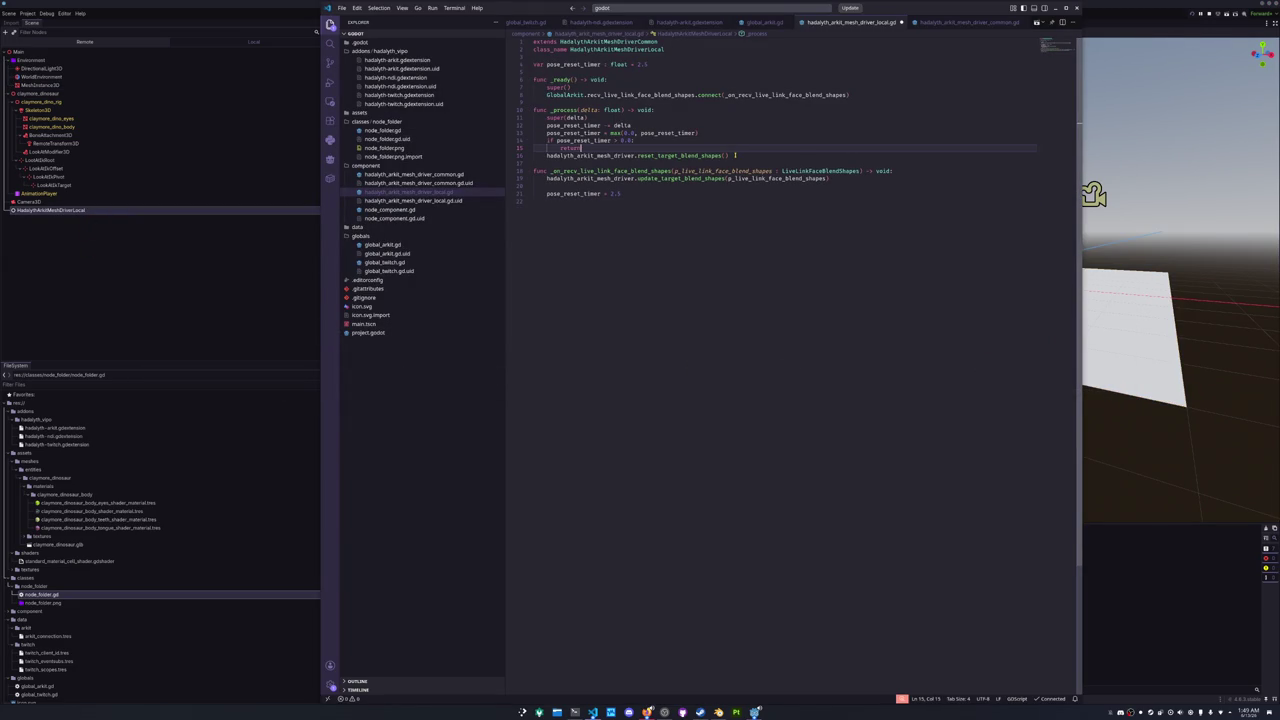
{"action": "key", "text": "Return"}
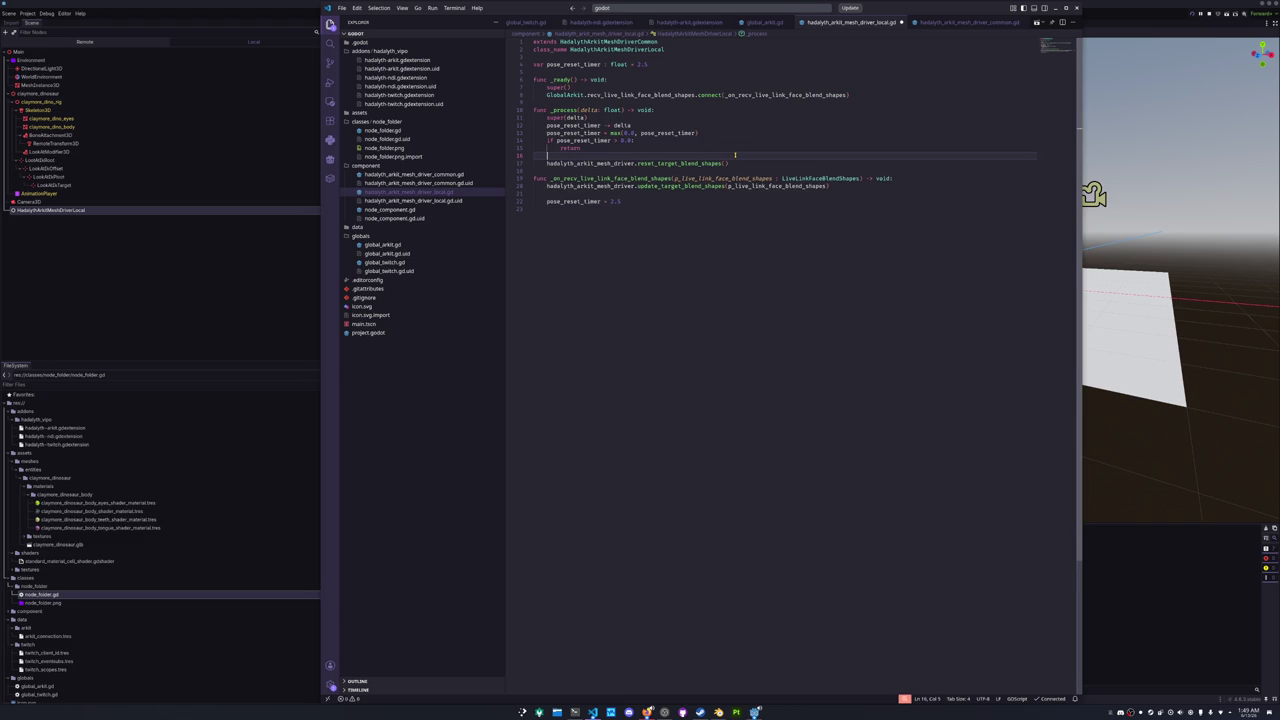
{"action": "type", "text": "pose_reset"}
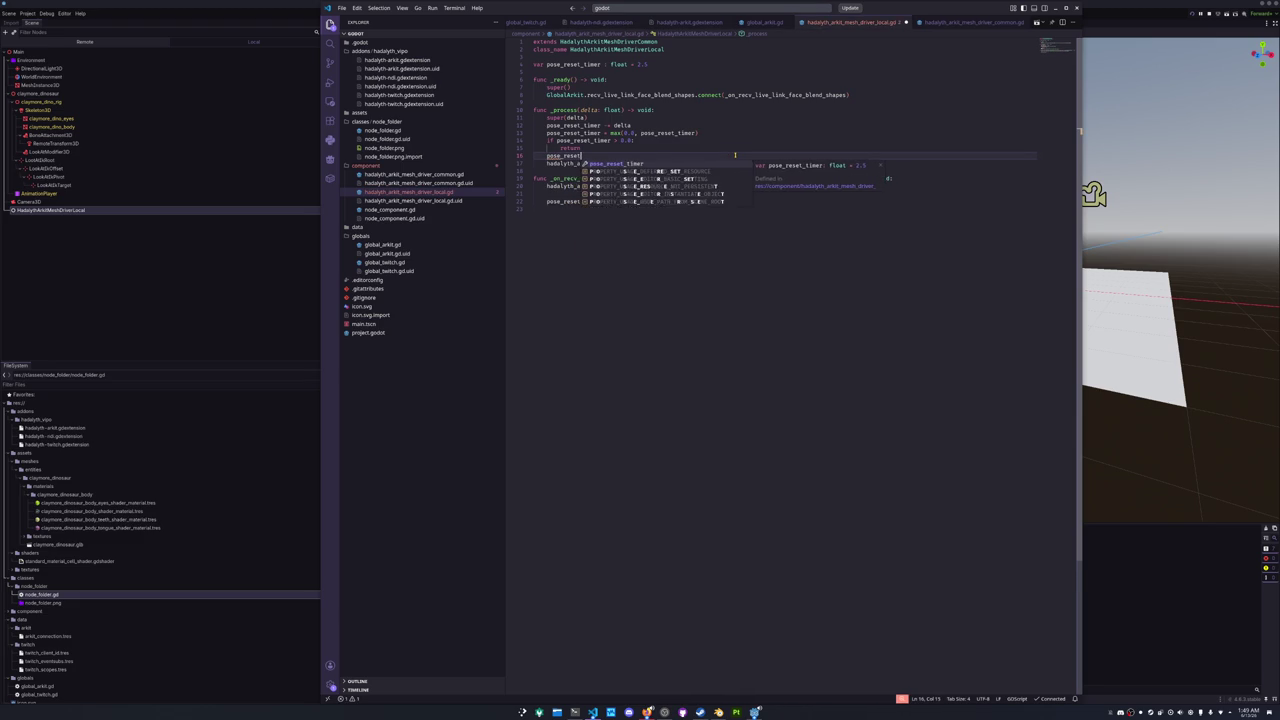
{"action": "type", "text": "_timer = 2.5"}
{"action": "key", "text": "Down"}
{"action": "key", "text": "End"}
{"action": "key", "text": "Return"}
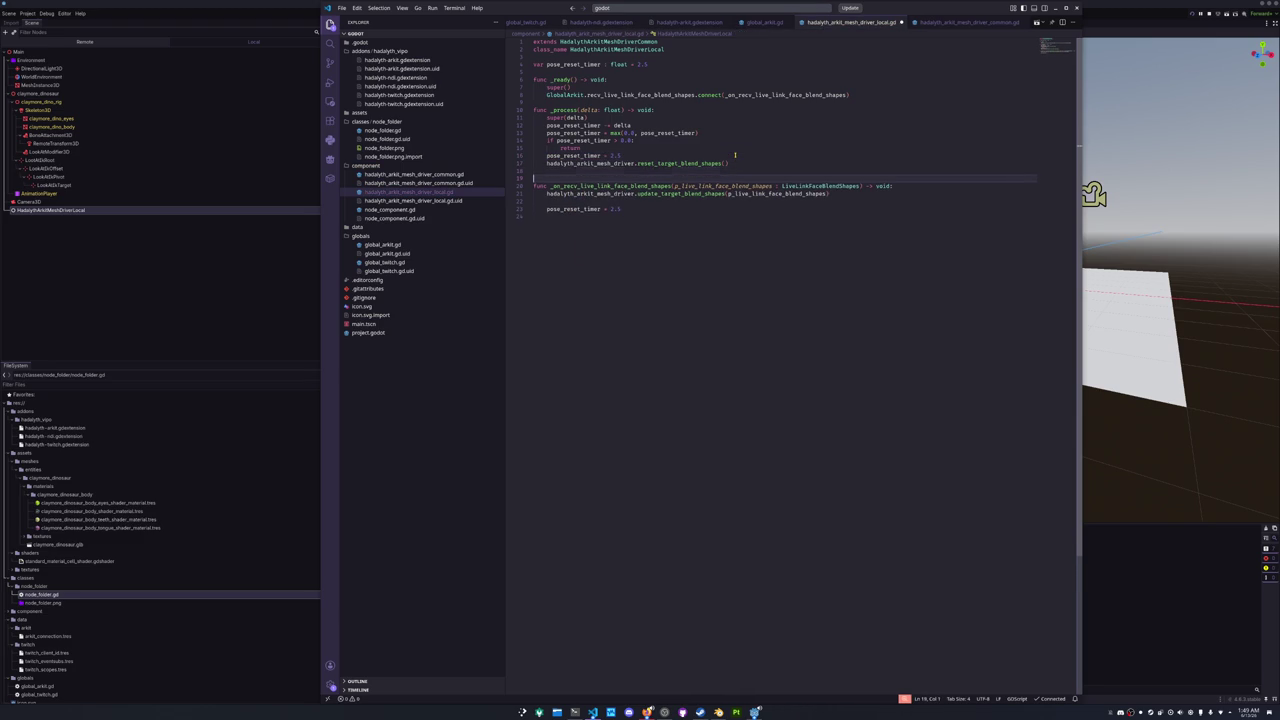
- Remove the empty line above the timer assignment
{"action": "key", "text": "Down"}
{"action": "key", "text": "Down"}
{"action": "key", "text": "Down"}
{"action": "key", "text": "Delete"}
{"action": "key", "text": "Up"}
{"action": "key", "text": "Up"}
{"action": "key", "text": "Up"}
{"action": "key", "text": "Up"}
{"action": "key", "text": "Up"}
{"action": "key", "text": "Down"}
{"action": "key", "text": "Up"}
{"action": "key", "text": "Up"}
{"action": "key", "text": "Up"}
- Add a blank line before the _process function, then rerun the game in Godot with F5
{"action": "key", "text": "Return"}
{"action": "key", "text": "Down"}
{"action": "key", "text": "Down"}
{"action": "key", "text": "Down"}
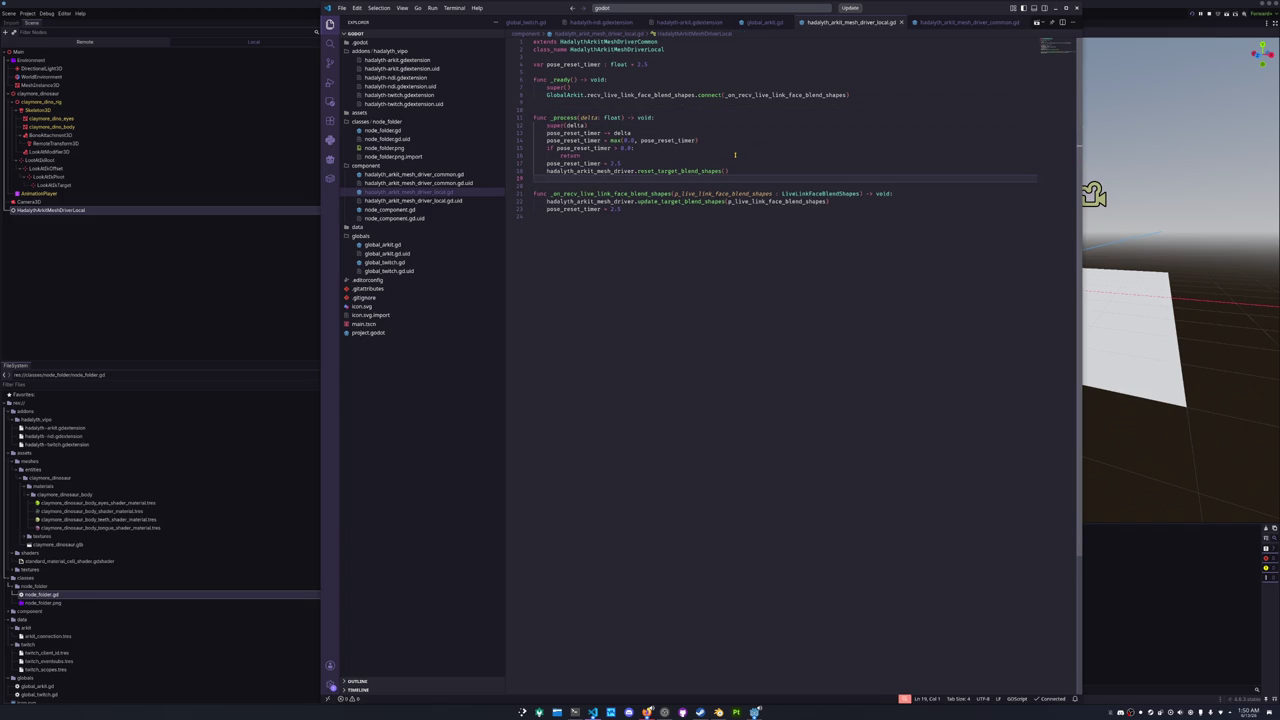
{"action": "key", "text": "shift+Up"}
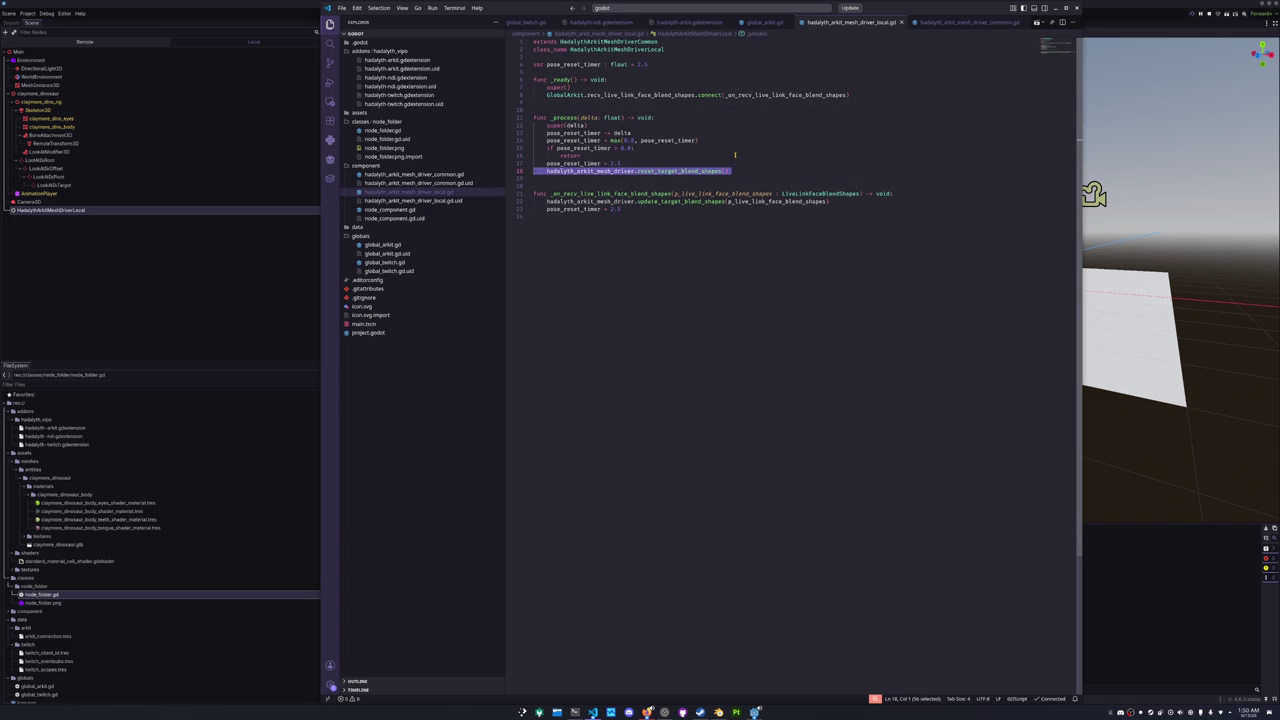
{"action": "left_click", "coordinate": [701, 171]}
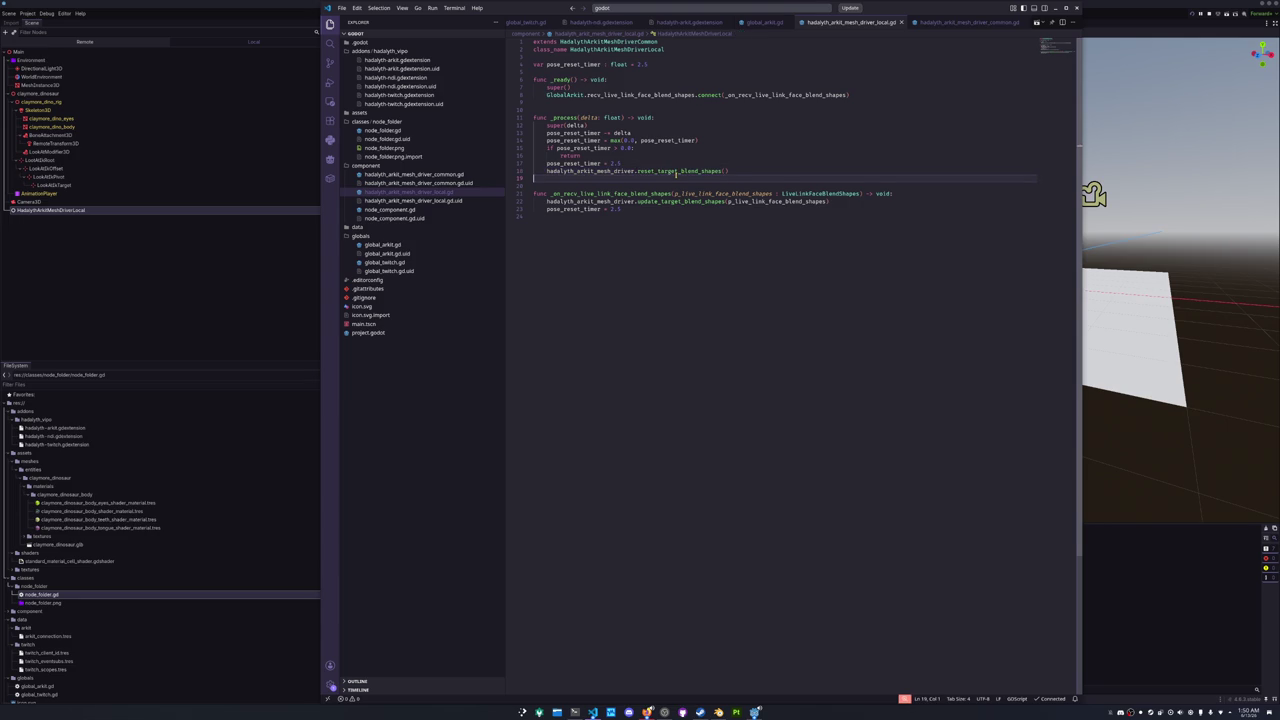
{"action": "key", "text": "alt+Tab"}
{"action": "key", "text": "F5"}
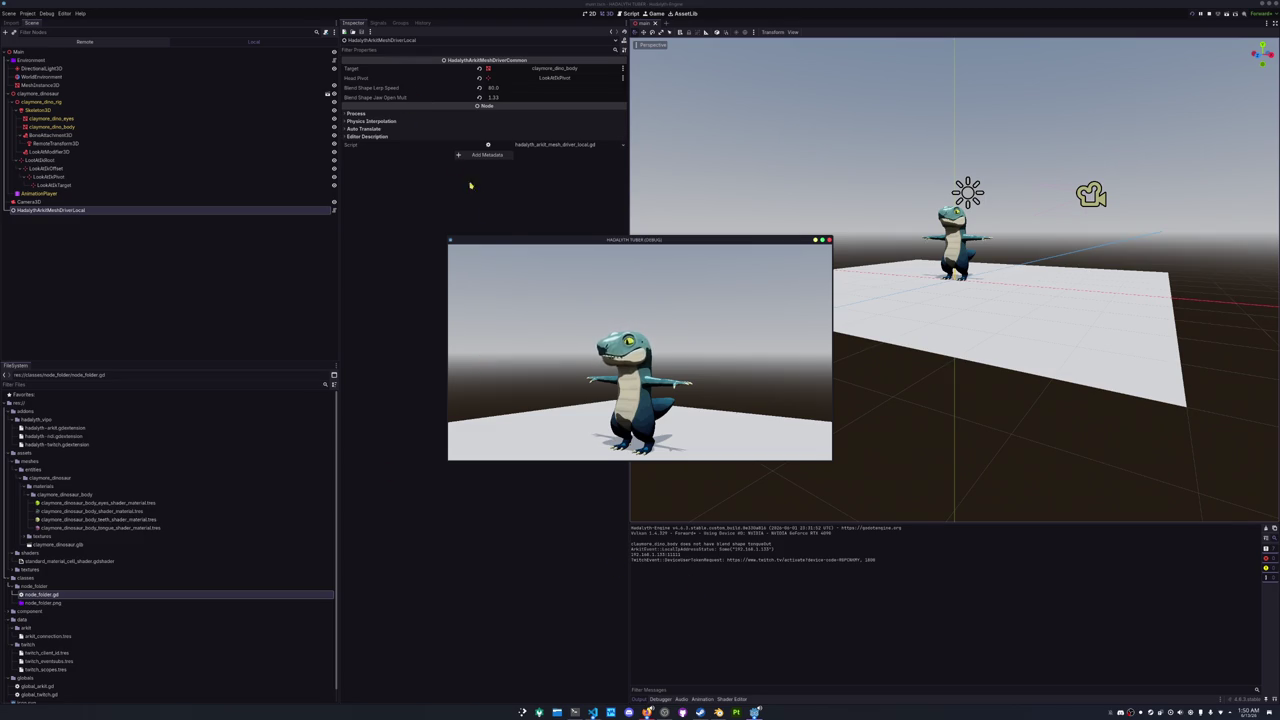
- Move the debug game window aside and change Blend Shape Lerp Speed to 40, then to 20
{"action": "left_click_drag", "start_coordinate": [515, 240], "coordinate": [686, 217]}
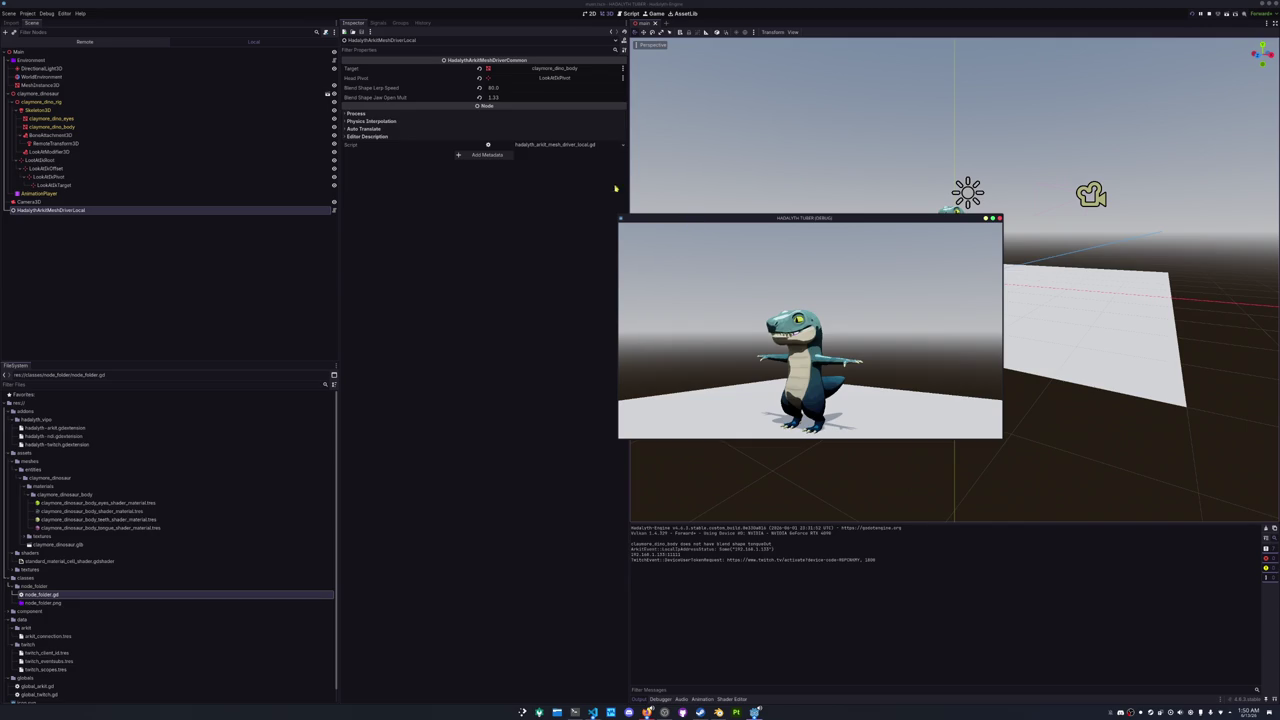
{"action": "left_click", "coordinate": [493, 87]}
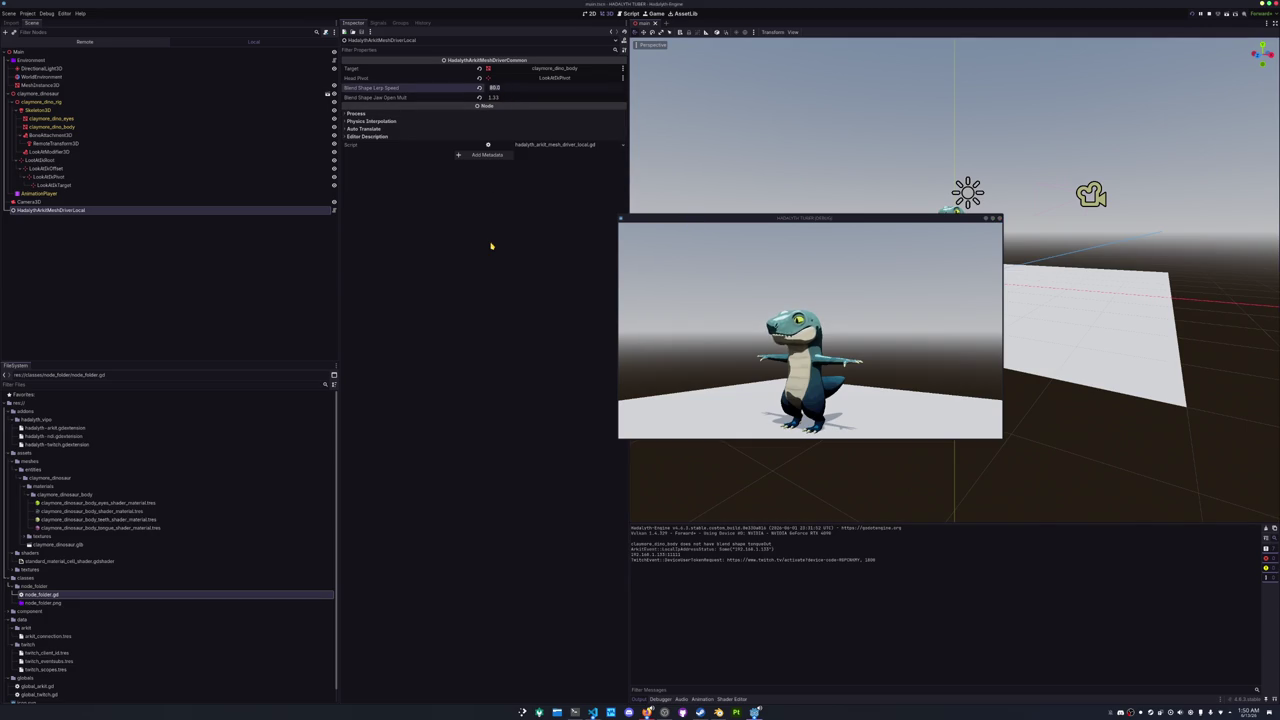
{"action": "type", "text": "40"}
{"action": "key", "text": "Return"}
{"action": "left_click", "coordinate": [495, 88]}
{"action": "left_click", "coordinate": [638, 299]}
{"action": "mouse_move", "coordinate": [658, 218]}
{"action": "left_mouse_down"}
{"action": "mouse_move", "coordinate": [749, 199]}
{"action": "mouse_move", "coordinate": [683, 292]}
{"action": "left_mouse_up"}
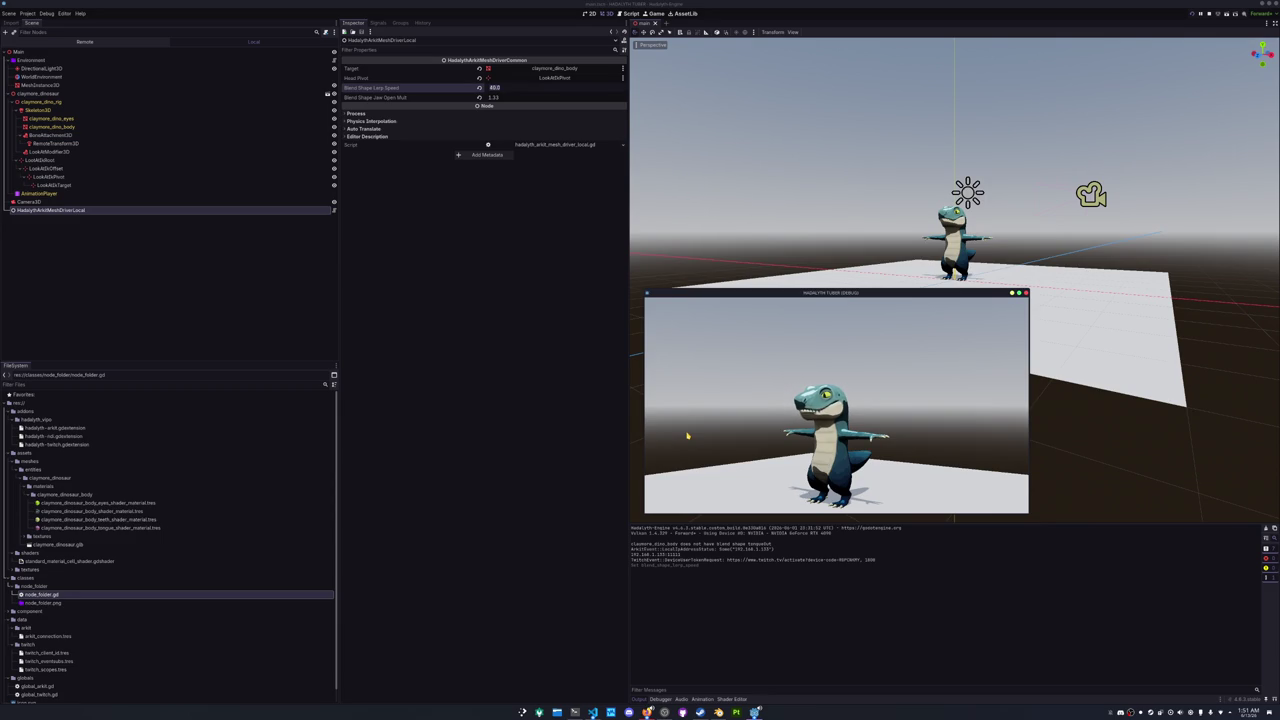
{"action": "left_click", "coordinate": [479, 87]}
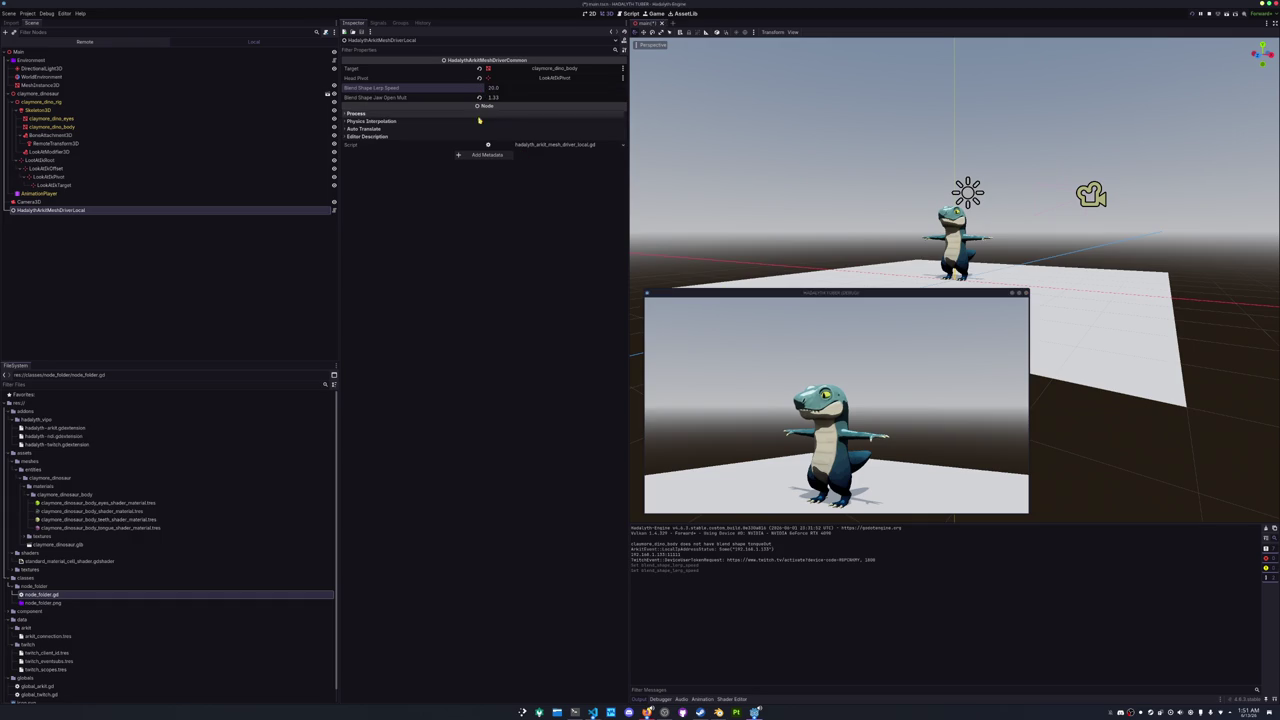